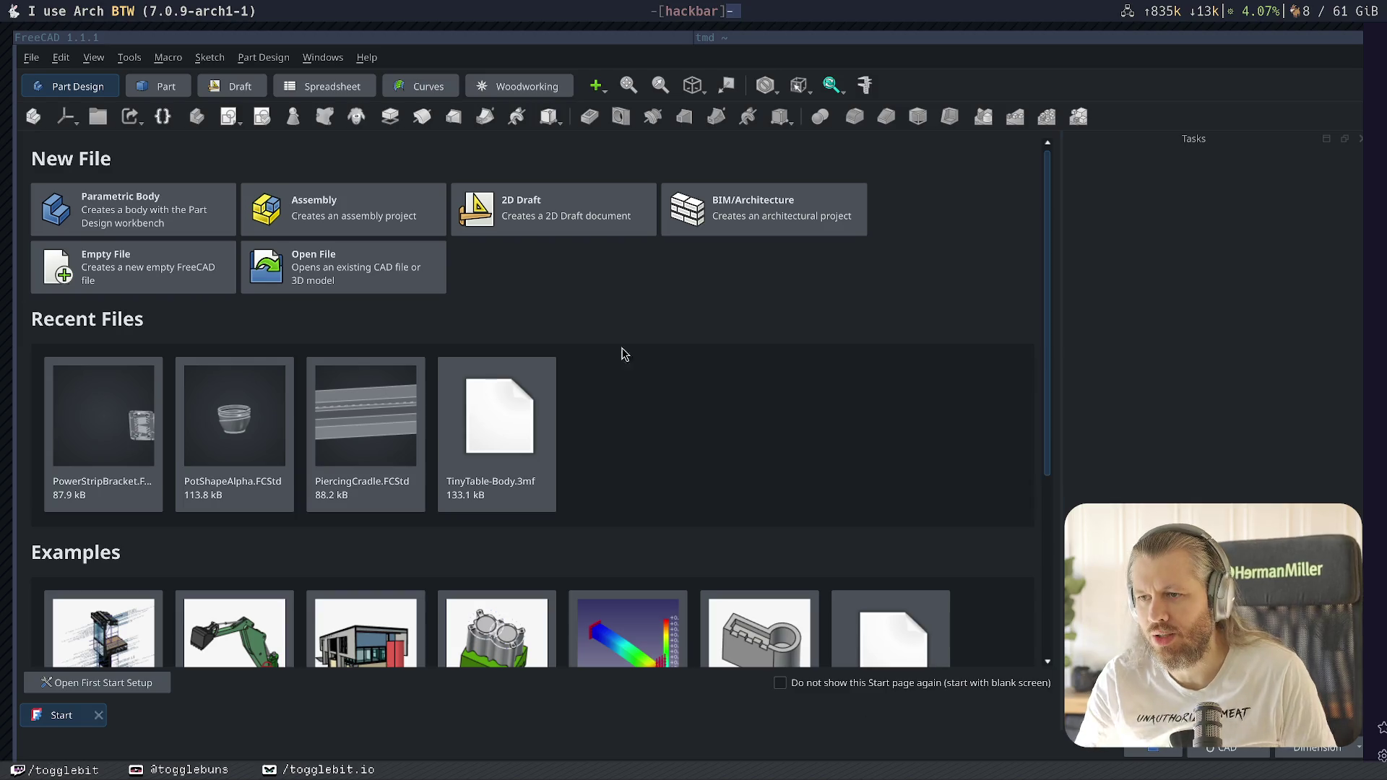
- Create a trial document with a Part Design Body and view it from the top
click(163, 200)
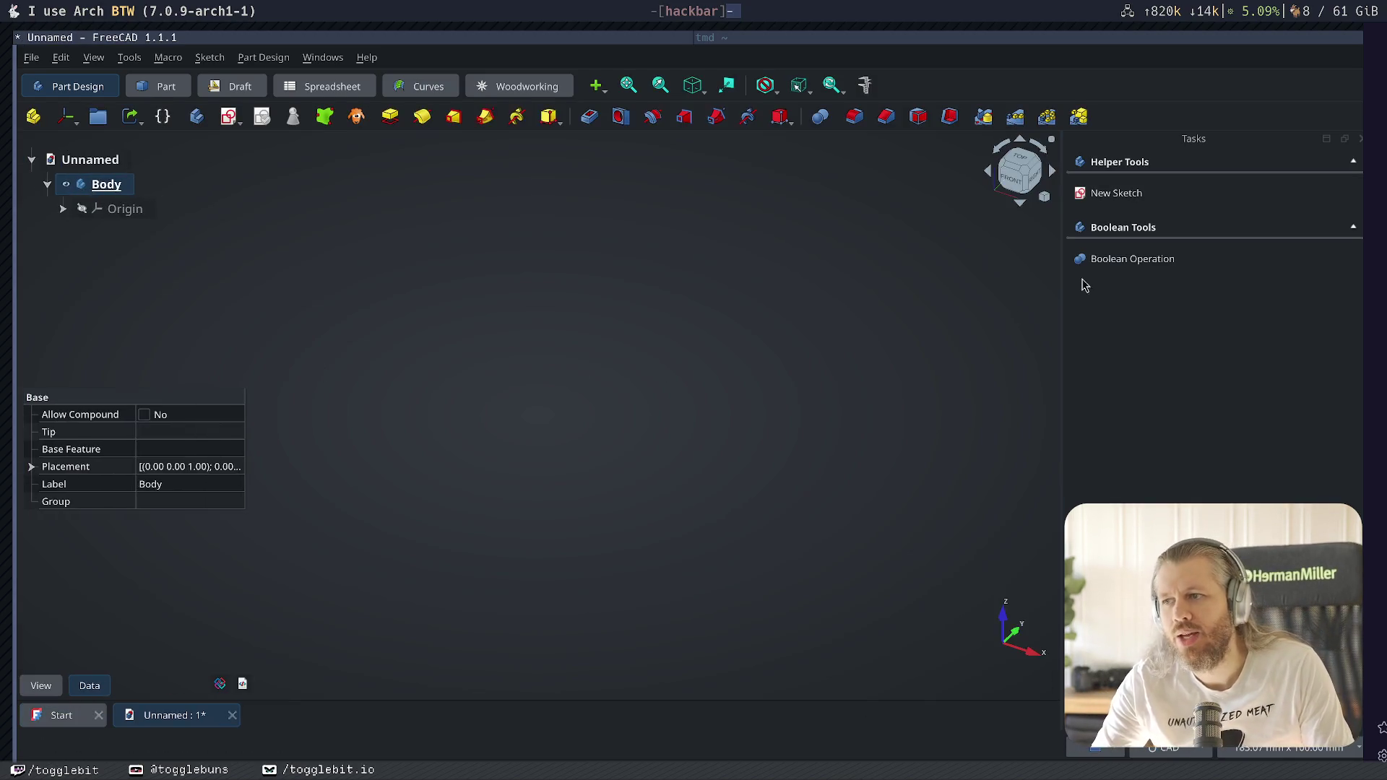
click(1024, 161)
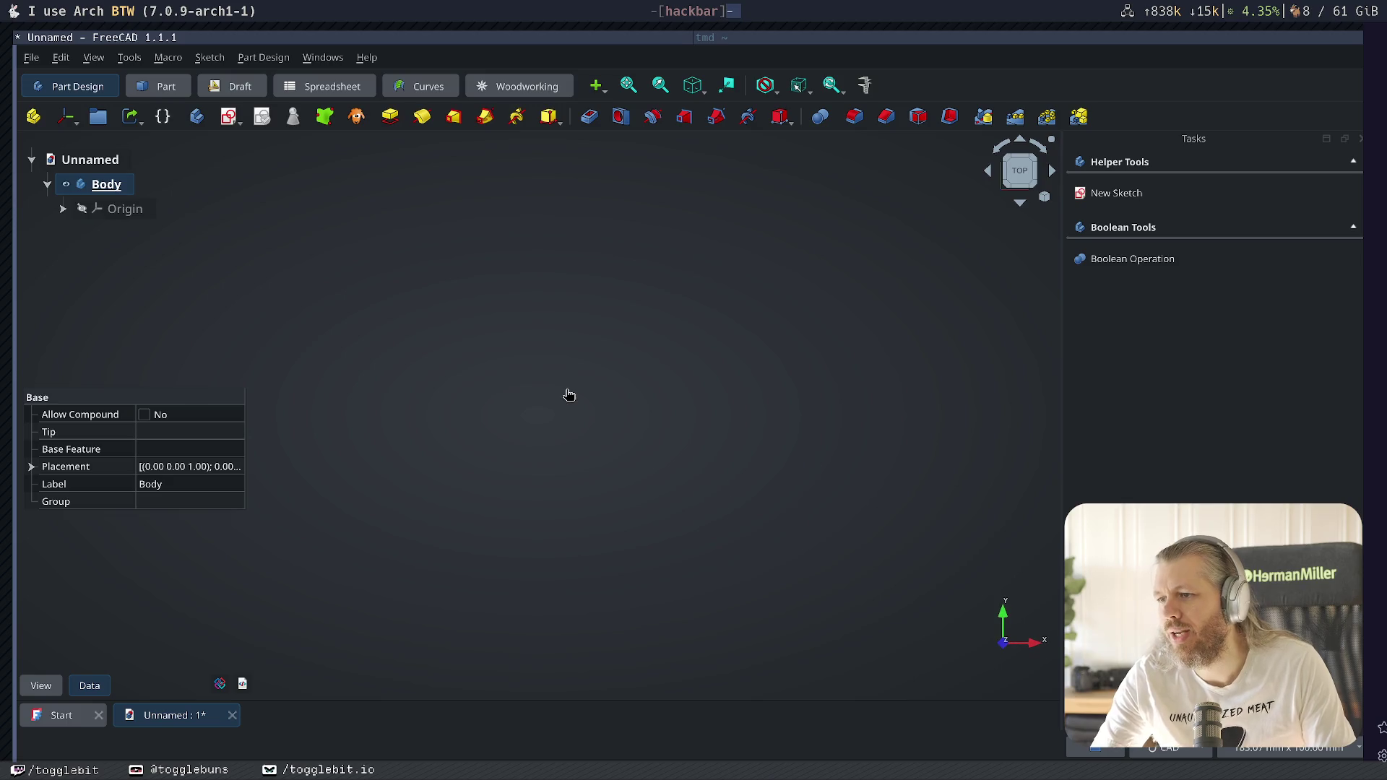
click(567, 397)
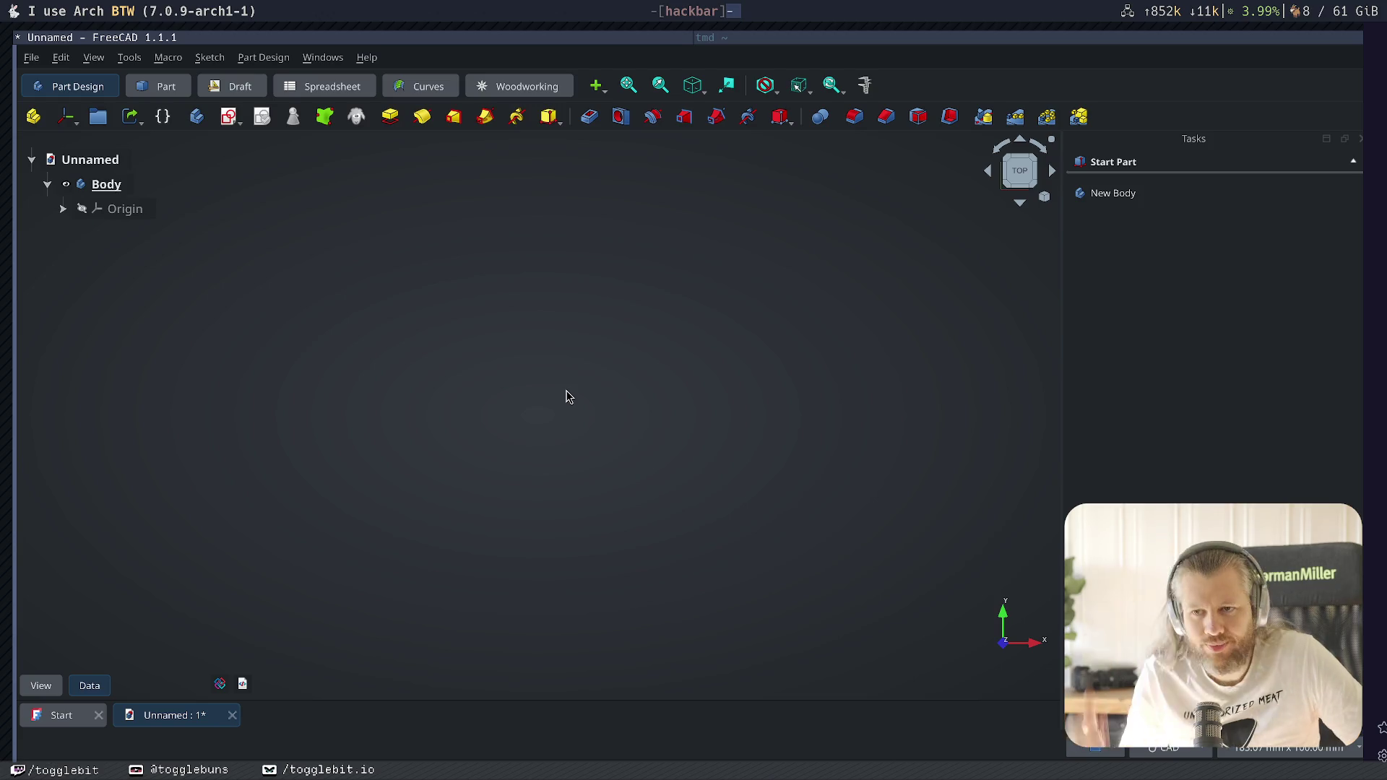
- Close the Unnamed document without saving and open PowerStripBracket from Recent Files
click(232, 715)
click(745, 432)
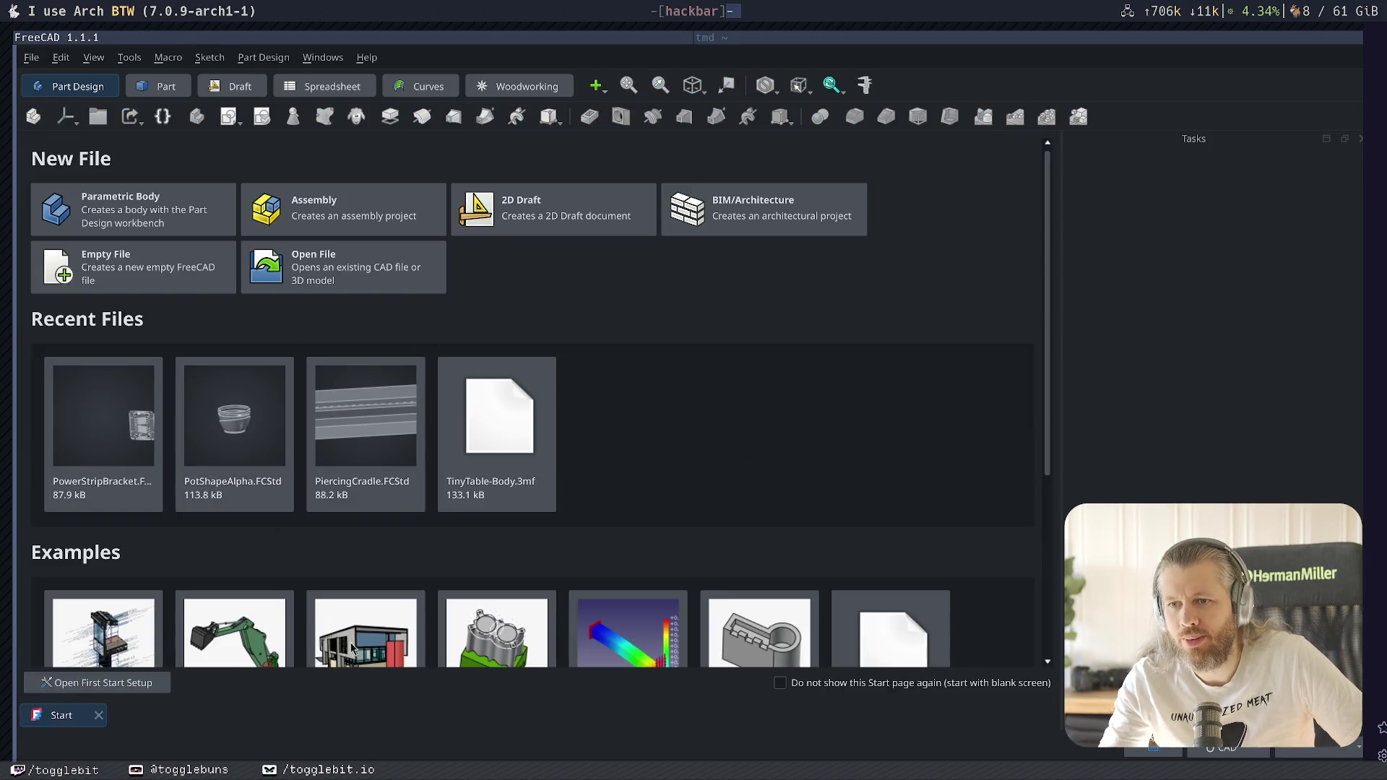
click(58, 462)
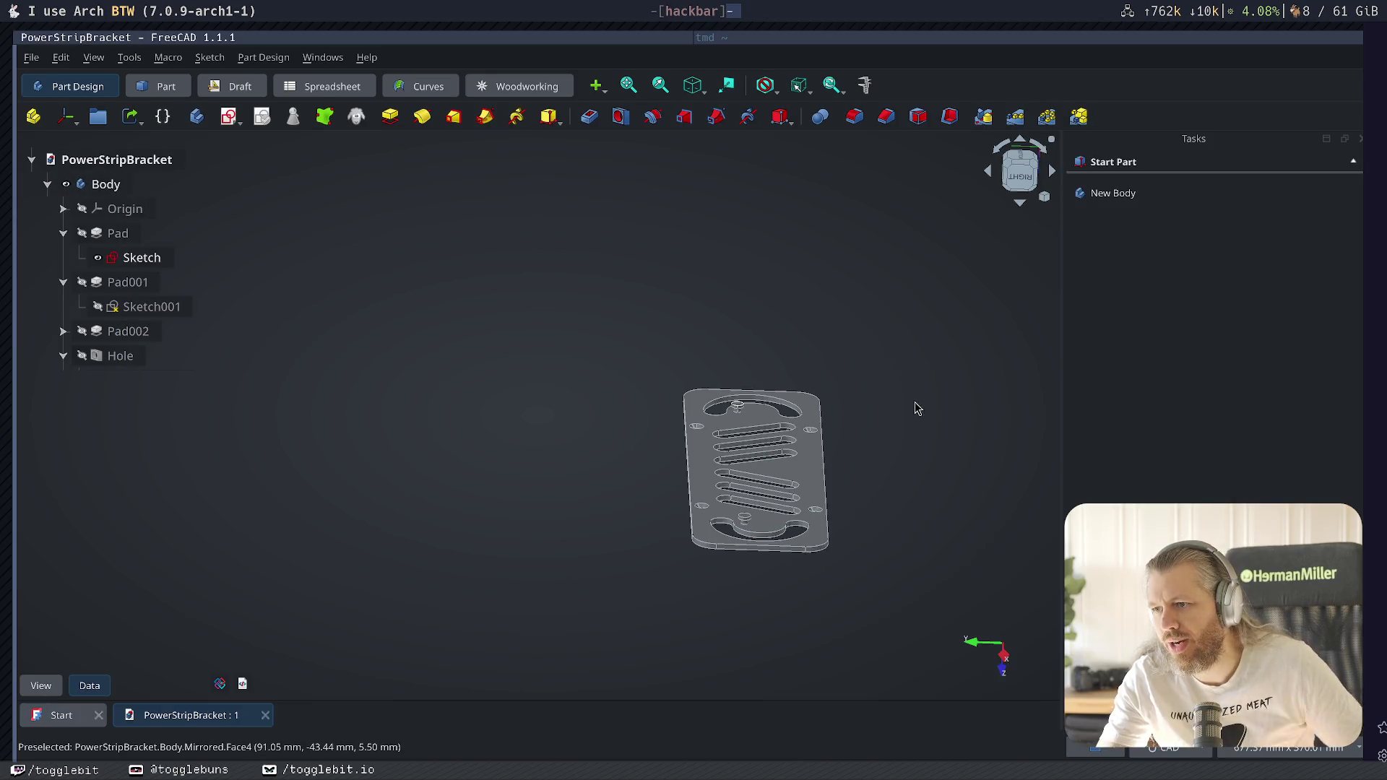
mouse_move(864, 517)
middle_down()
mouse_move(787, 437)
mouse_move(821, 542)
middle_up()
scroll(821, 542, up, 5)
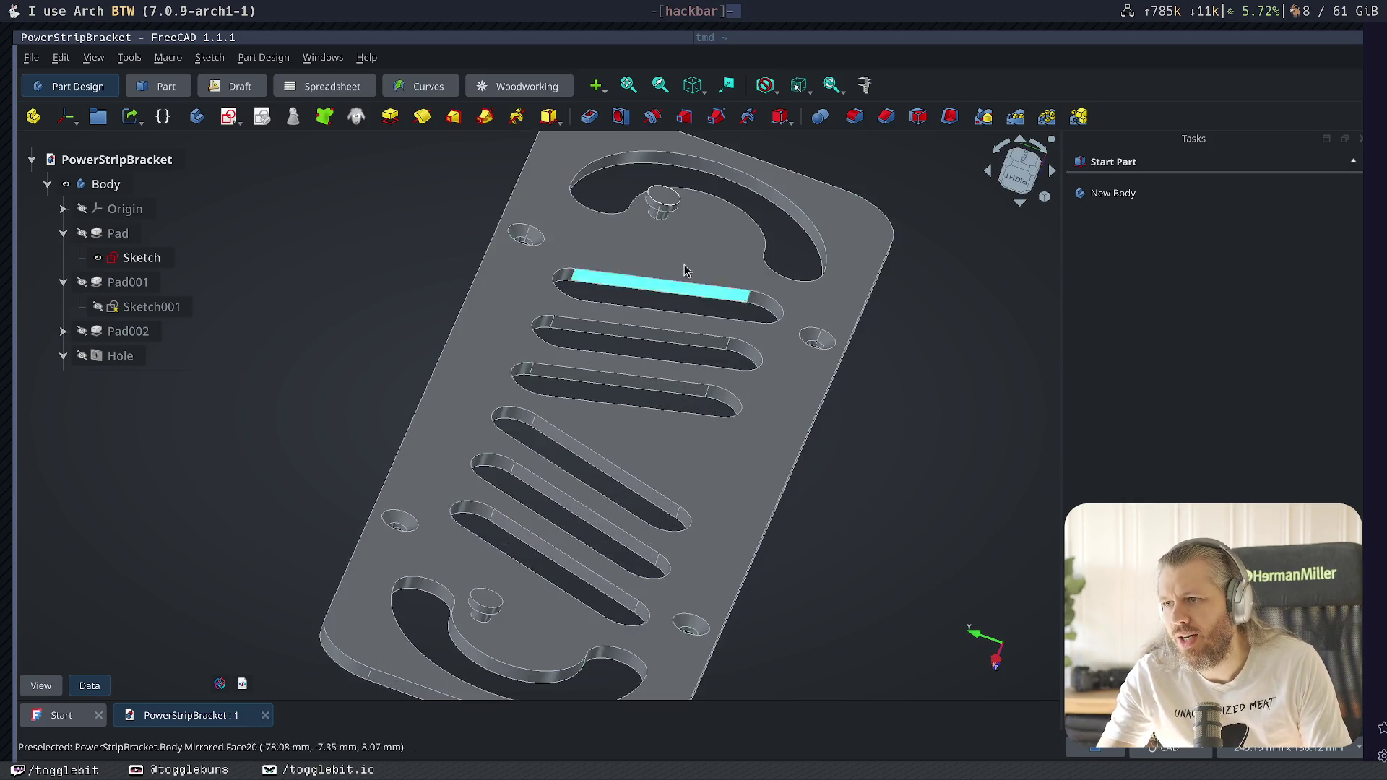
scroll(685, 271, down, 3)
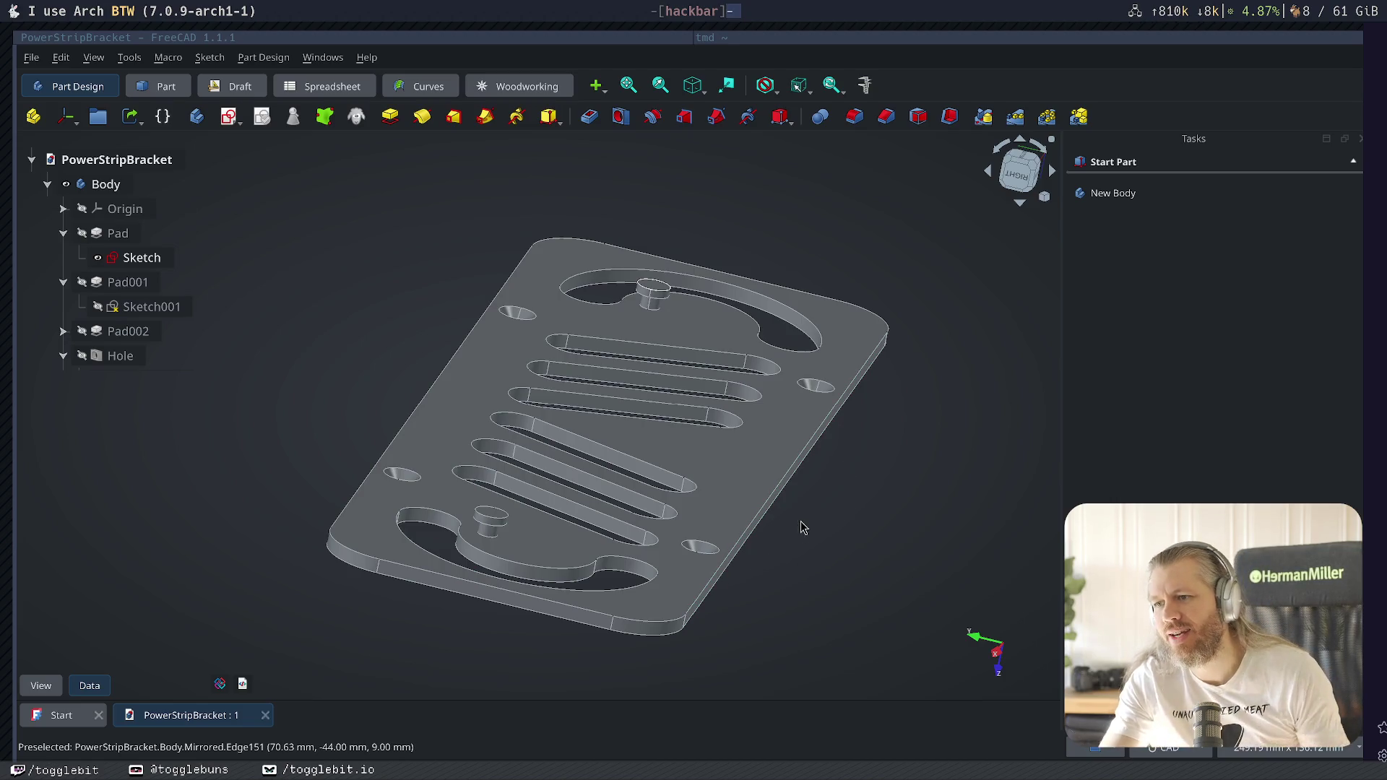
mouse_move(793, 496)
middle_down()
mouse_move(609, 557)
mouse_move(505, 514)
mouse_move(638, 313)
mouse_move(582, 627)
mouse_move(585, 591)
middle_up()
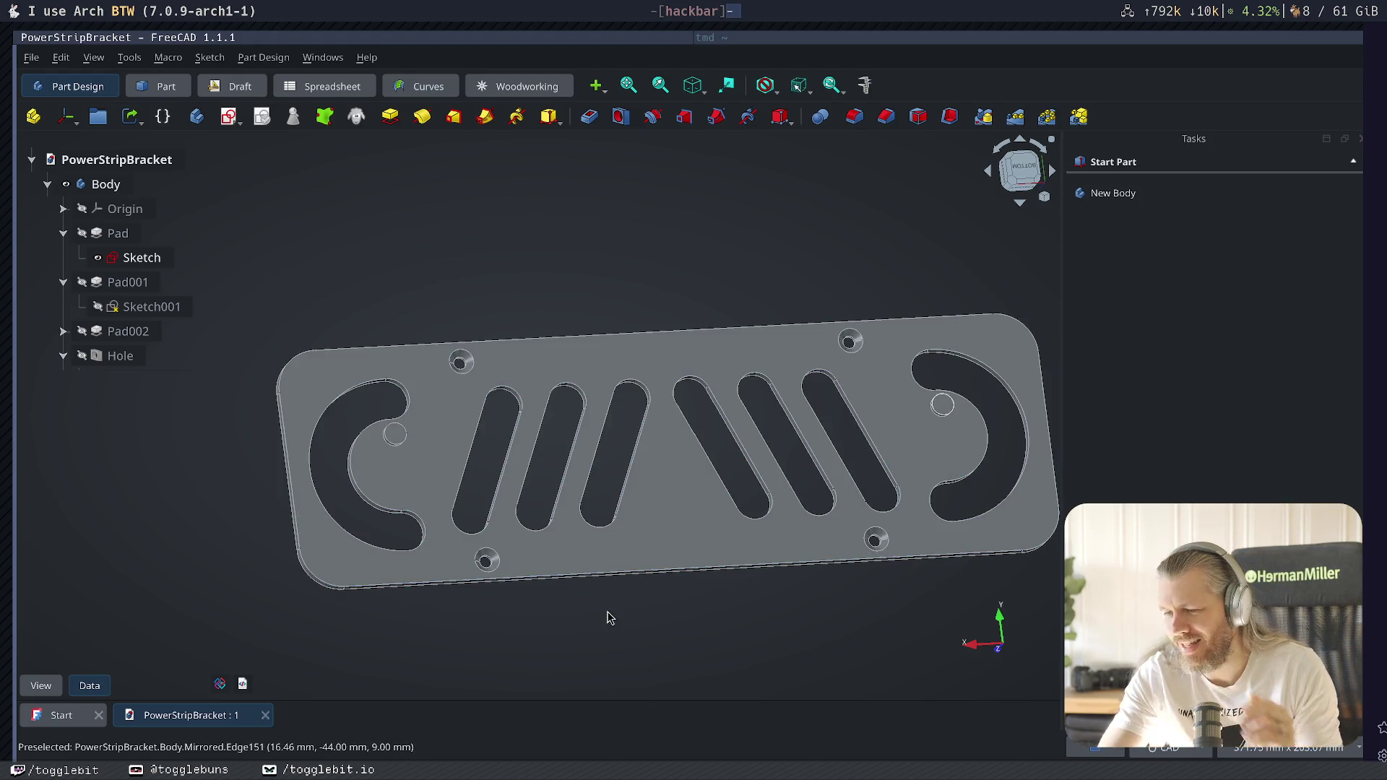
mouse_move(735, 572)
middle_down()
mouse_move(715, 607)
mouse_move(744, 592)
mouse_move(598, 623)
mouse_move(573, 647)
mouse_move(636, 489)
mouse_move(650, 554)
mouse_move(722, 459)
mouse_move(743, 573)
mouse_move(657, 635)
mouse_move(682, 372)
mouse_move(563, 307)
mouse_move(669, 511)
mouse_move(674, 630)
mouse_move(874, 520)
mouse_move(530, 409)
mouse_move(455, 564)
mouse_move(506, 570)
mouse_move(593, 532)
middle_up()
mouse_move(788, 535)
middle_down()
mouse_move(774, 635)
mouse_move(437, 479)
middle_up()
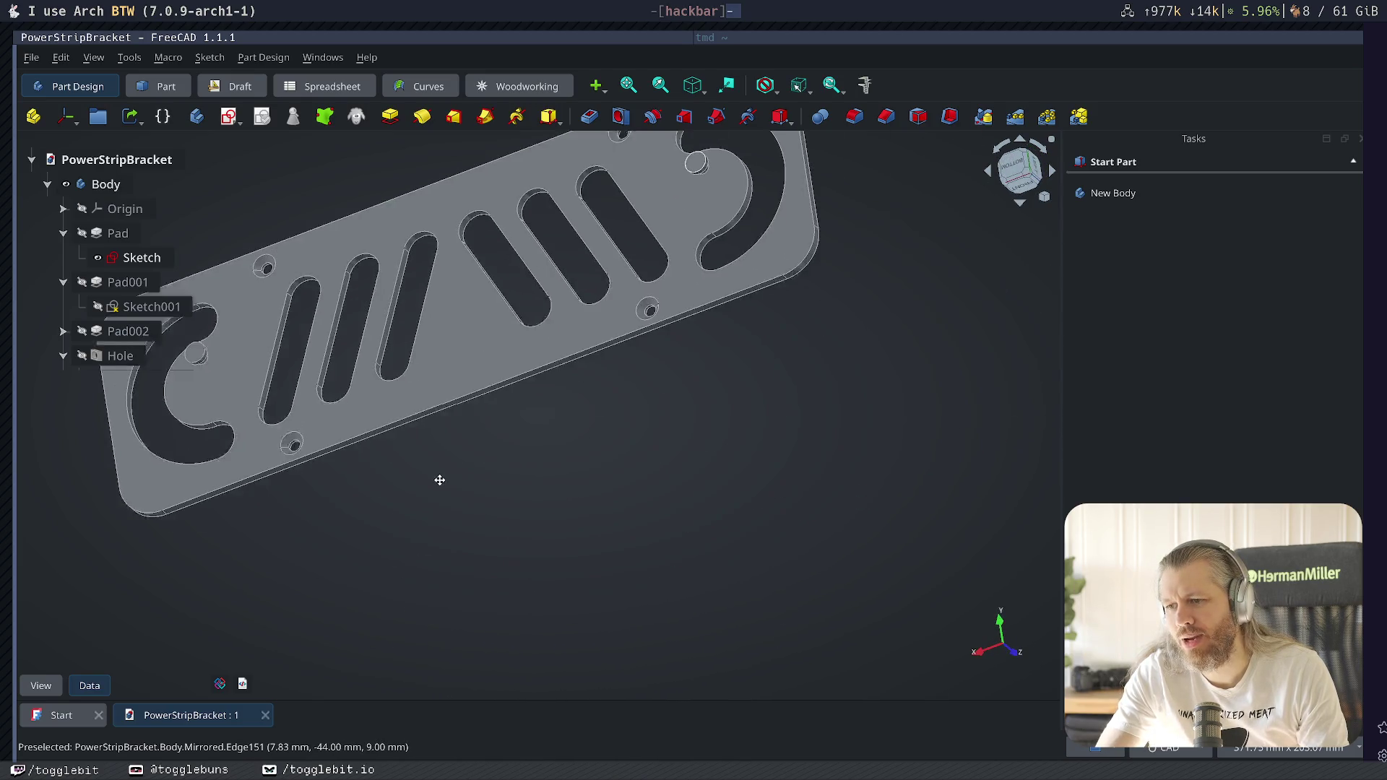
key(5)
middle_drag(666, 397, 969, 427)
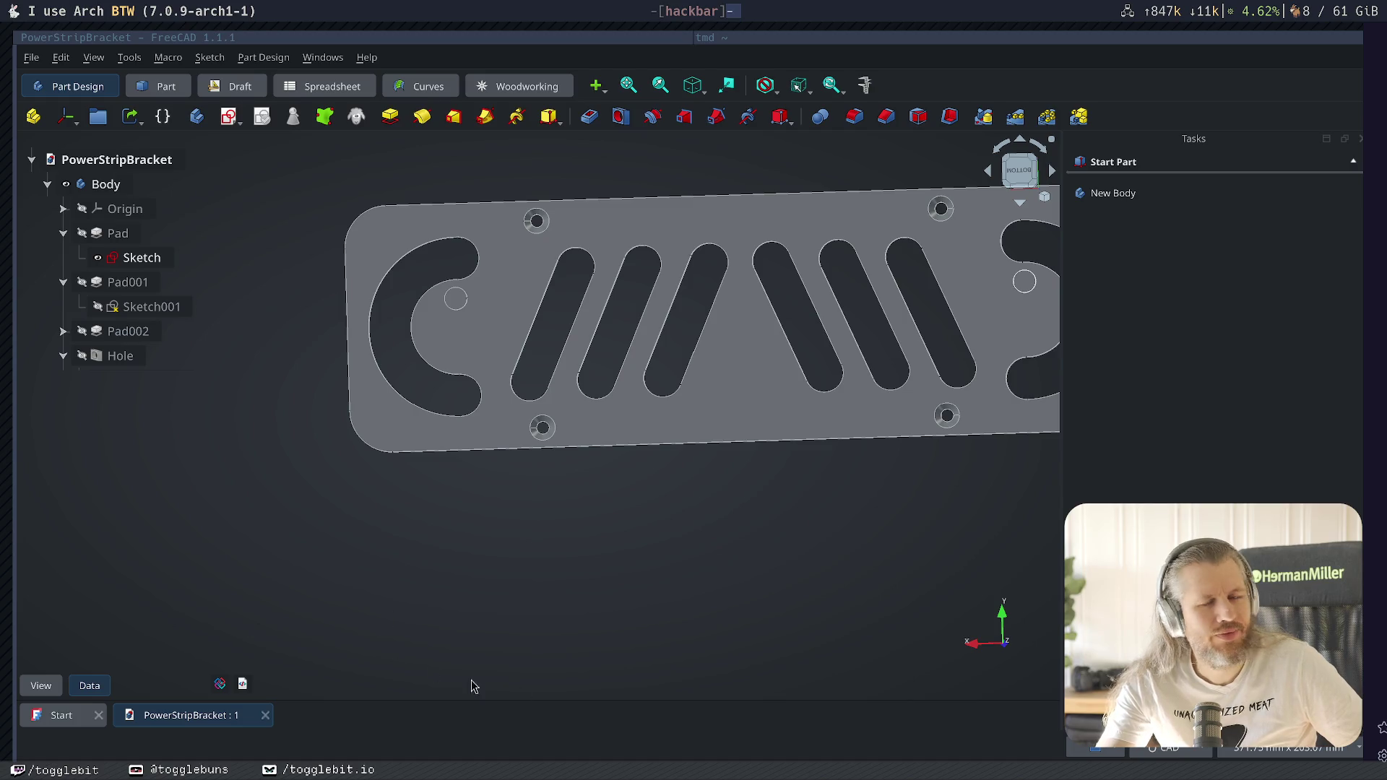
scroll(706, 514, down, 3)
mouse_move(706, 514)
middle_down()
mouse_move(607, 575)
mouse_move(696, 579)
middle_up()
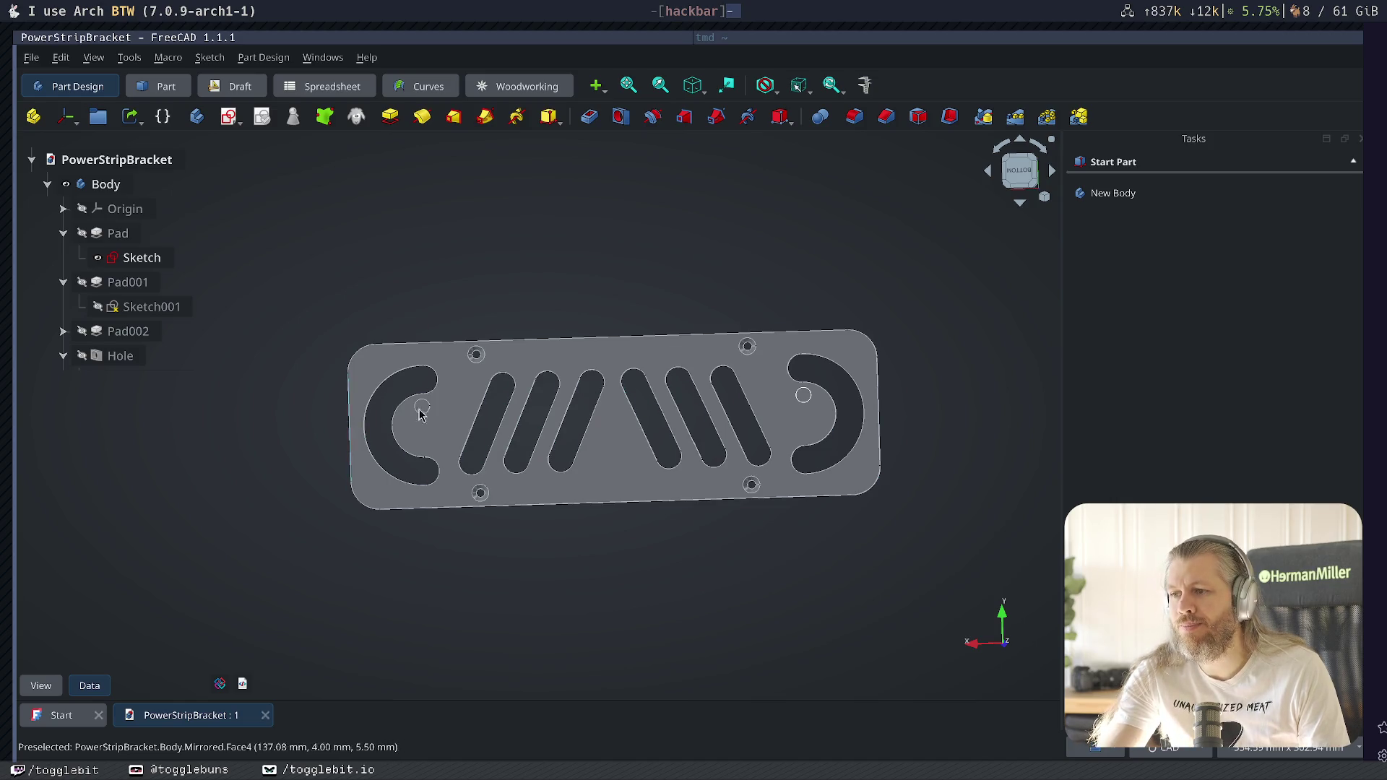
middle_drag(438, 349, 741, 636)
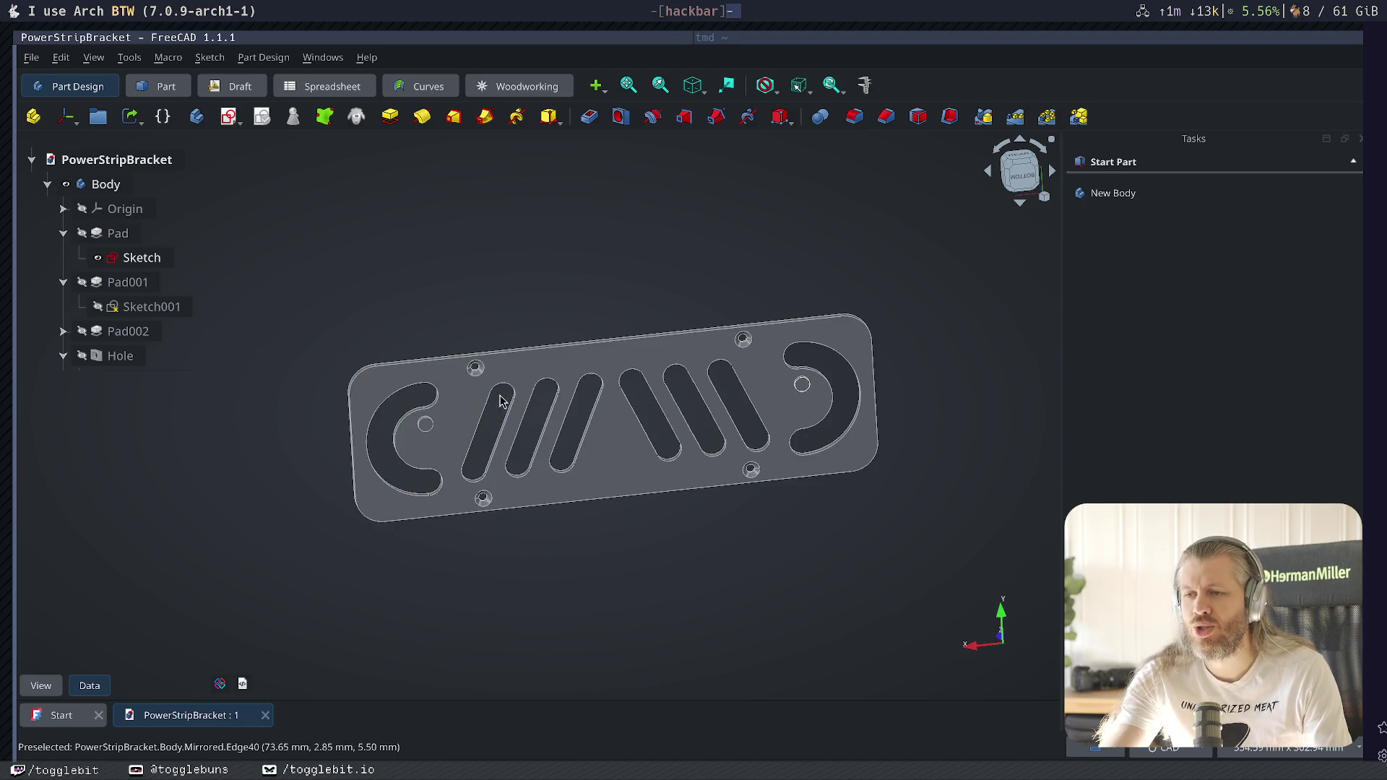
mouse_move(455, 351)
middle_down()
mouse_move(542, 397)
mouse_move(561, 643)
mouse_move(561, 544)
middle_up()
mouse_move(562, 640)
middle_down()
mouse_move(605, 500)
mouse_move(527, 223)
mouse_move(468, 400)
mouse_move(438, 419)
middle_up()
- Delete the Pad feature and its Sketch, accepting the broken references
click(435, 421)
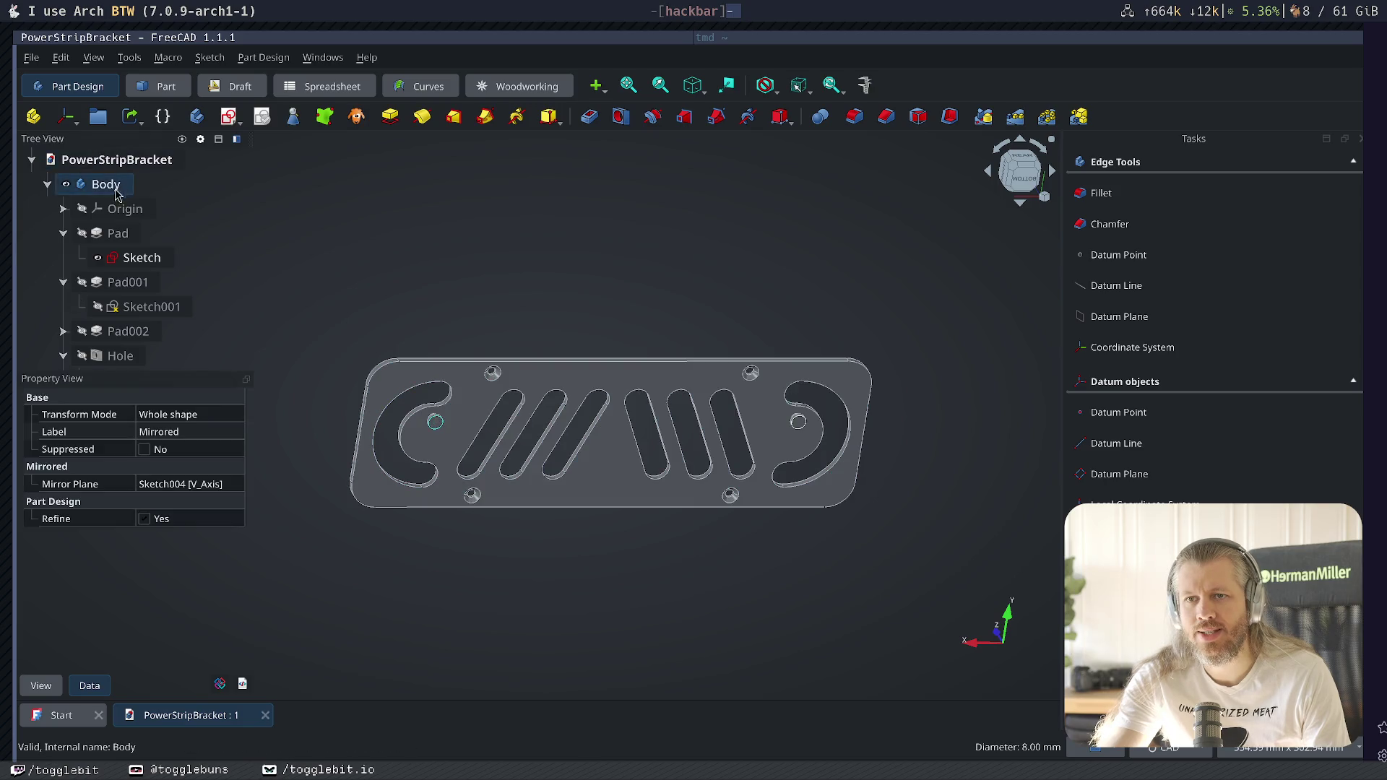
click(136, 258)
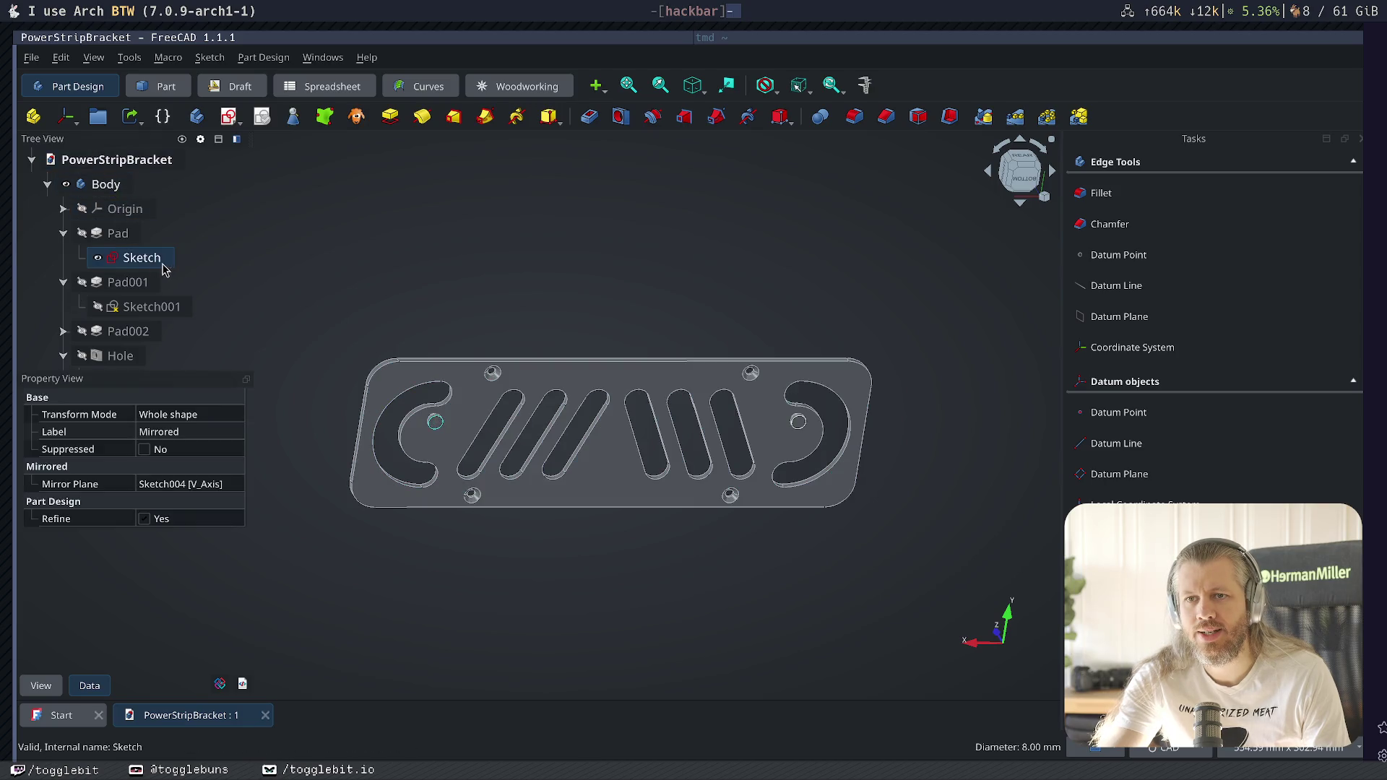
click(128, 234)
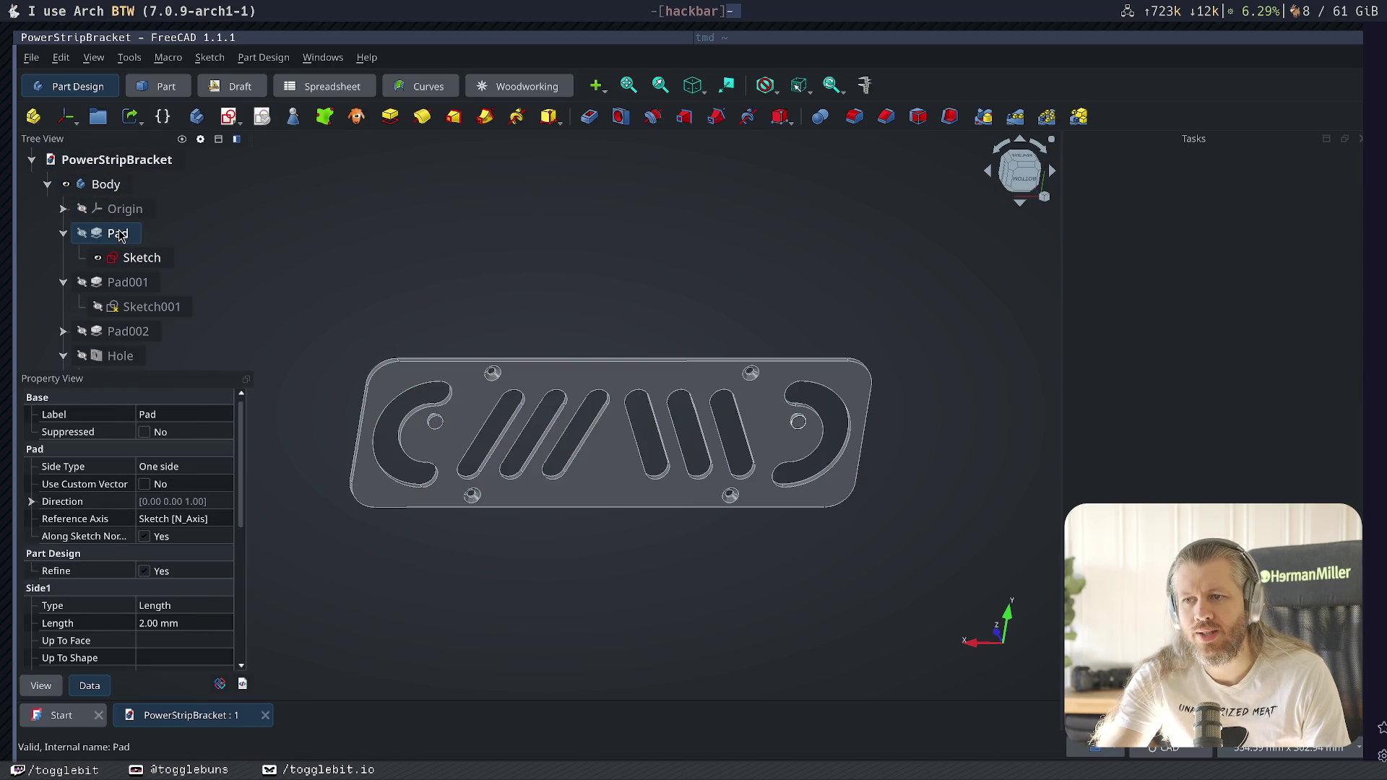
click(83, 234)
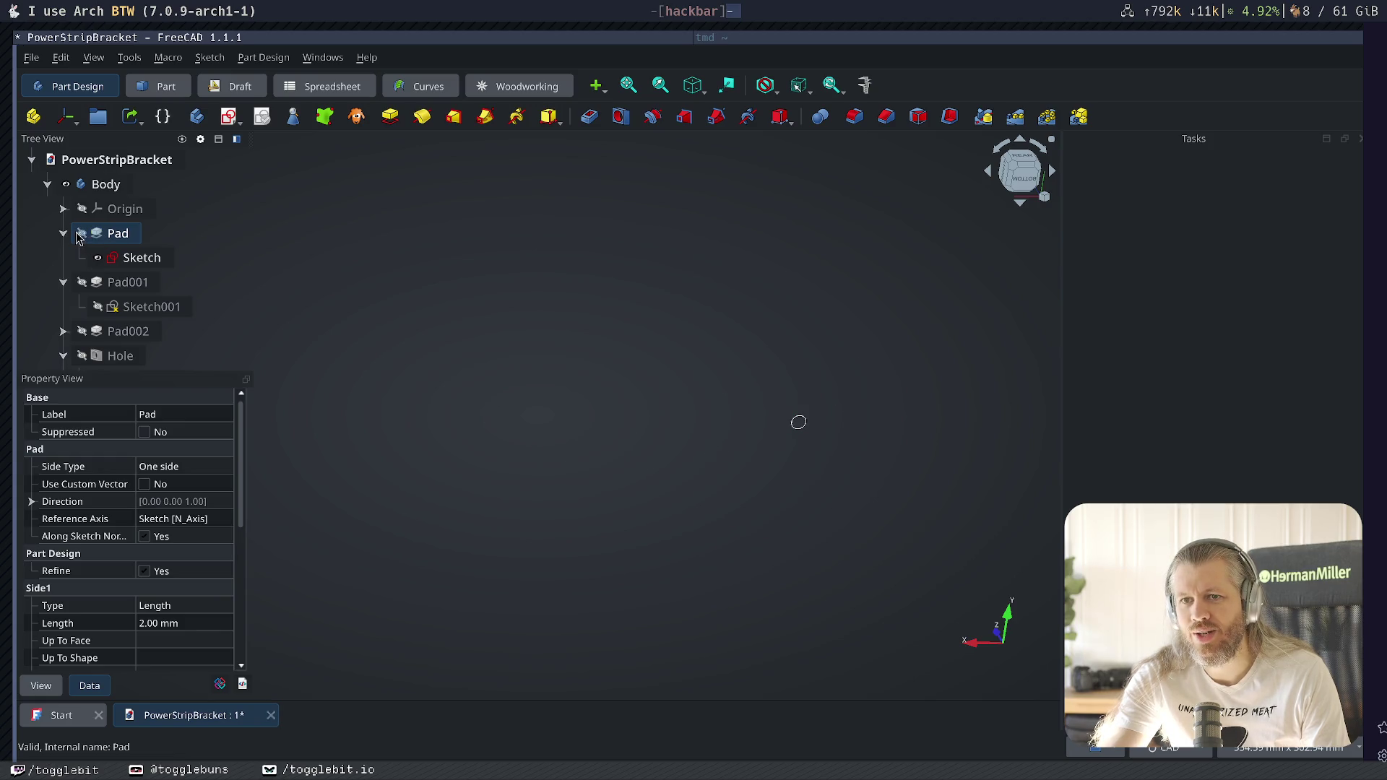
click(83, 234)
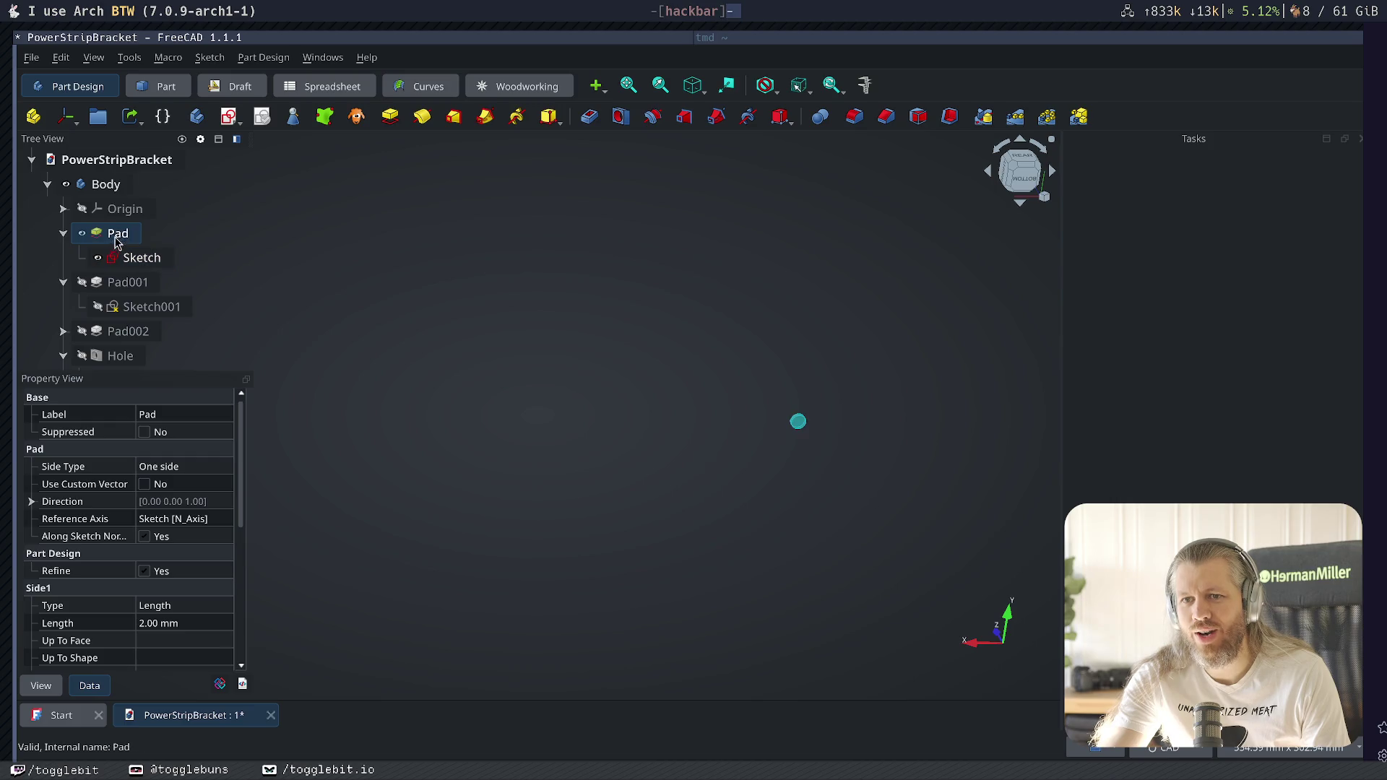
scroll(119, 217, down, 1)
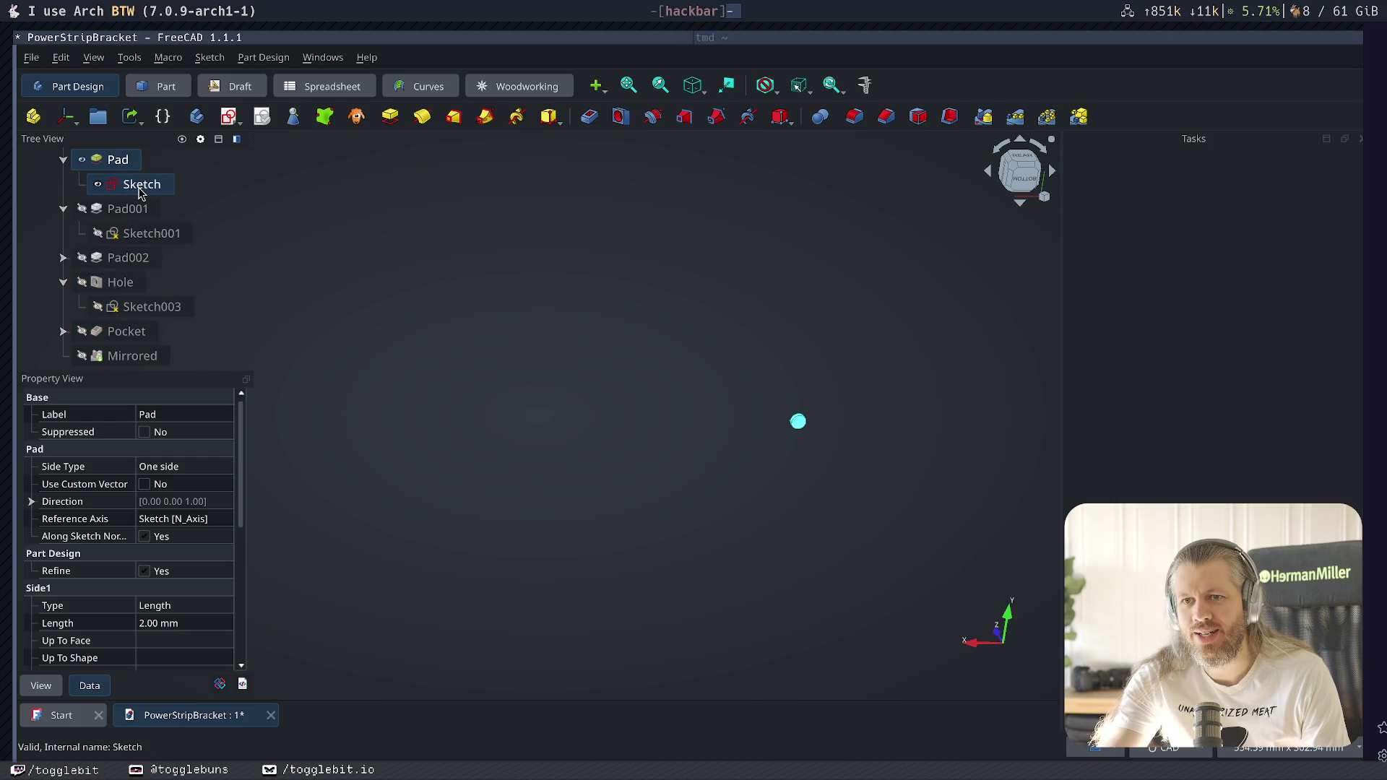
key(Delete)
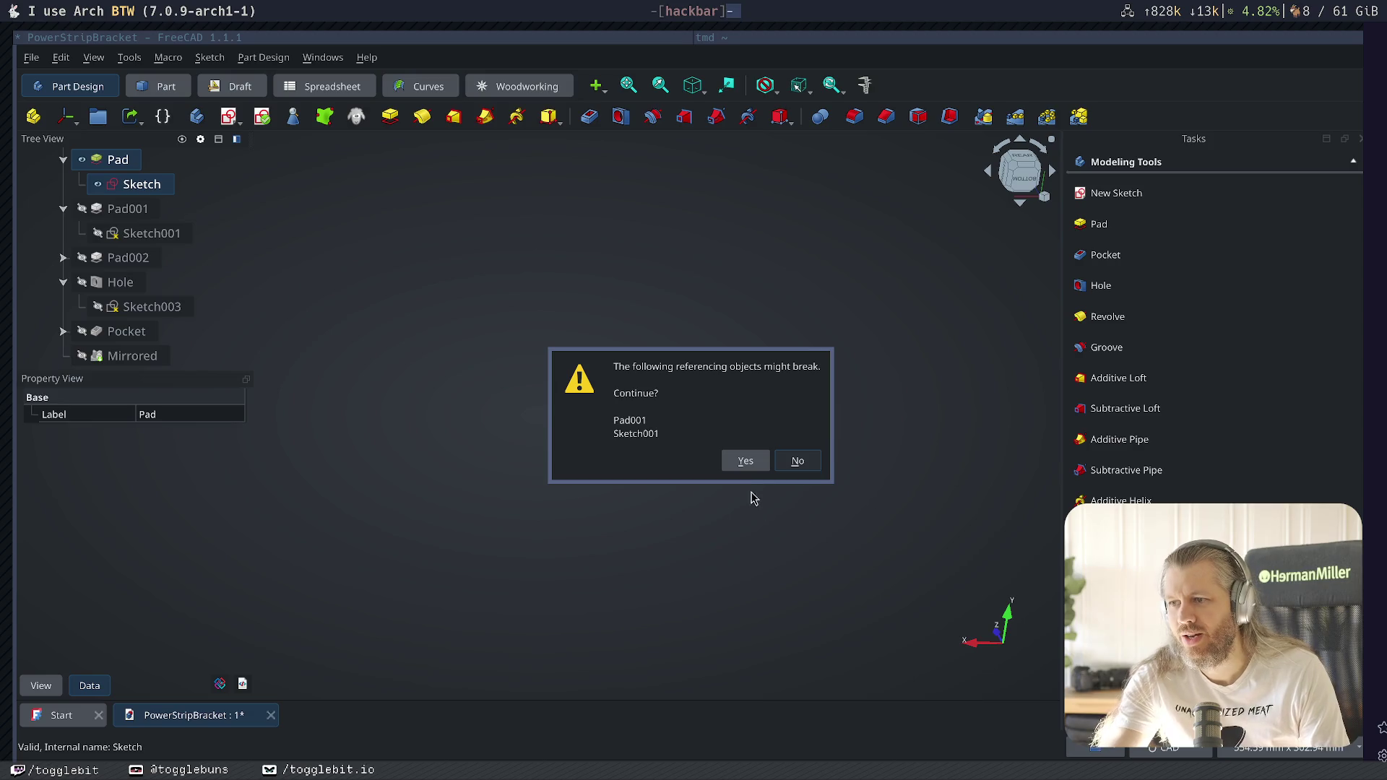
click(747, 460)
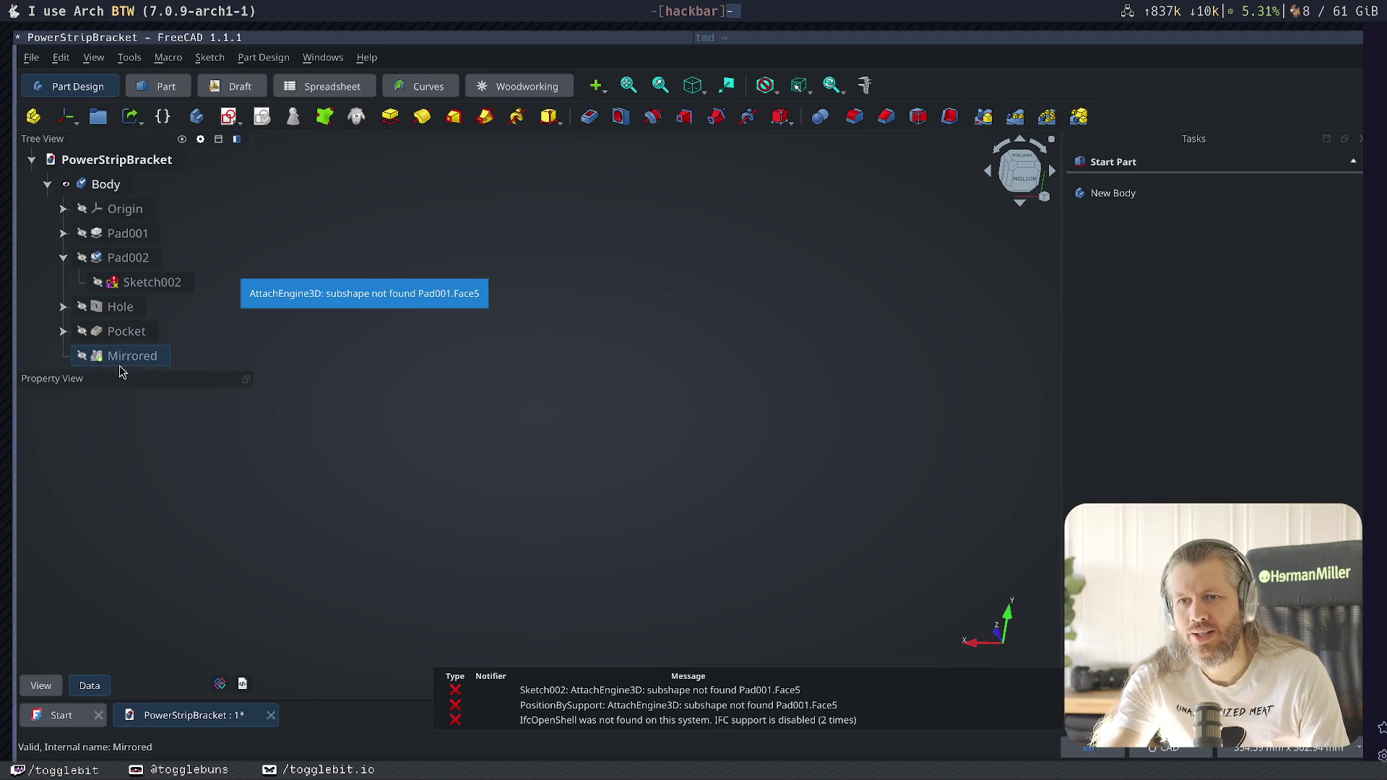
- Delete Pad001 and the leftover Sketch001 from the Body
click(80, 356)
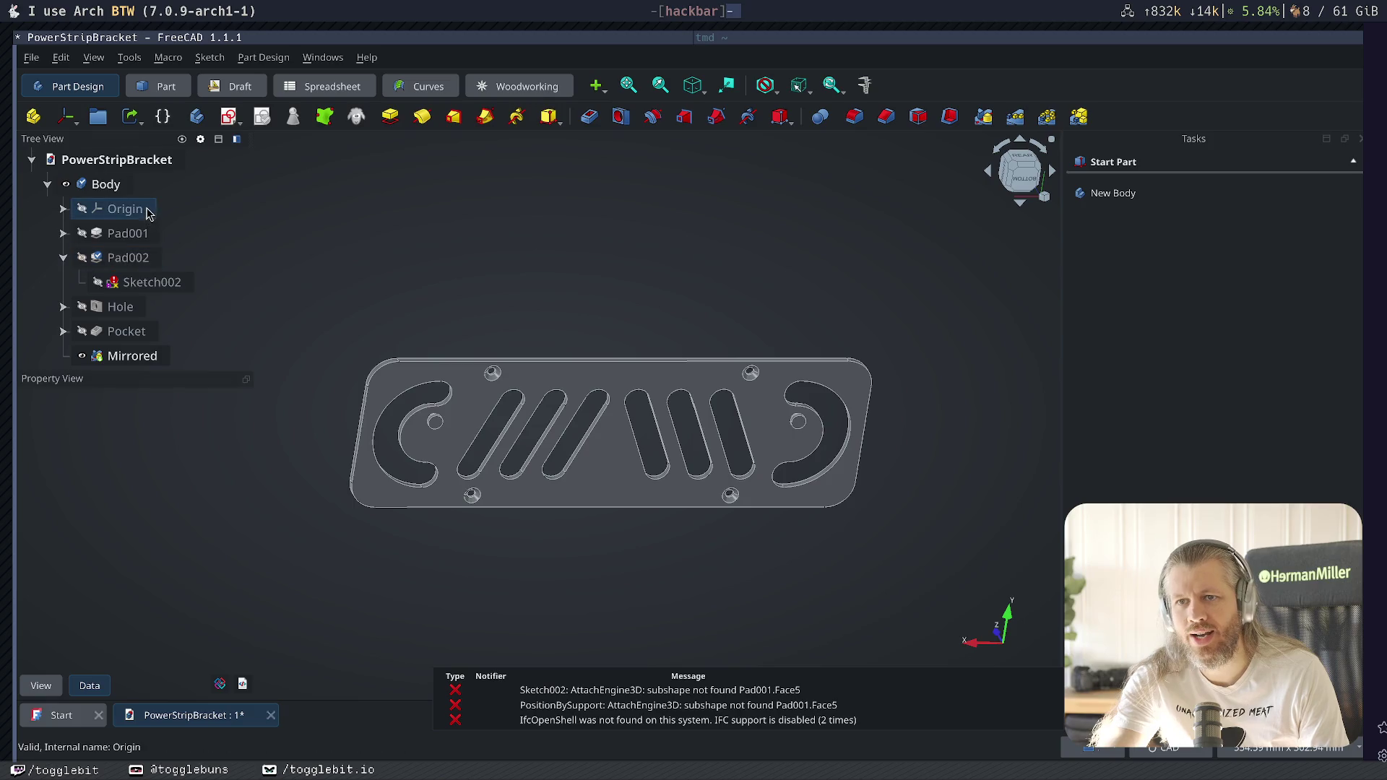
double_click(97, 235)
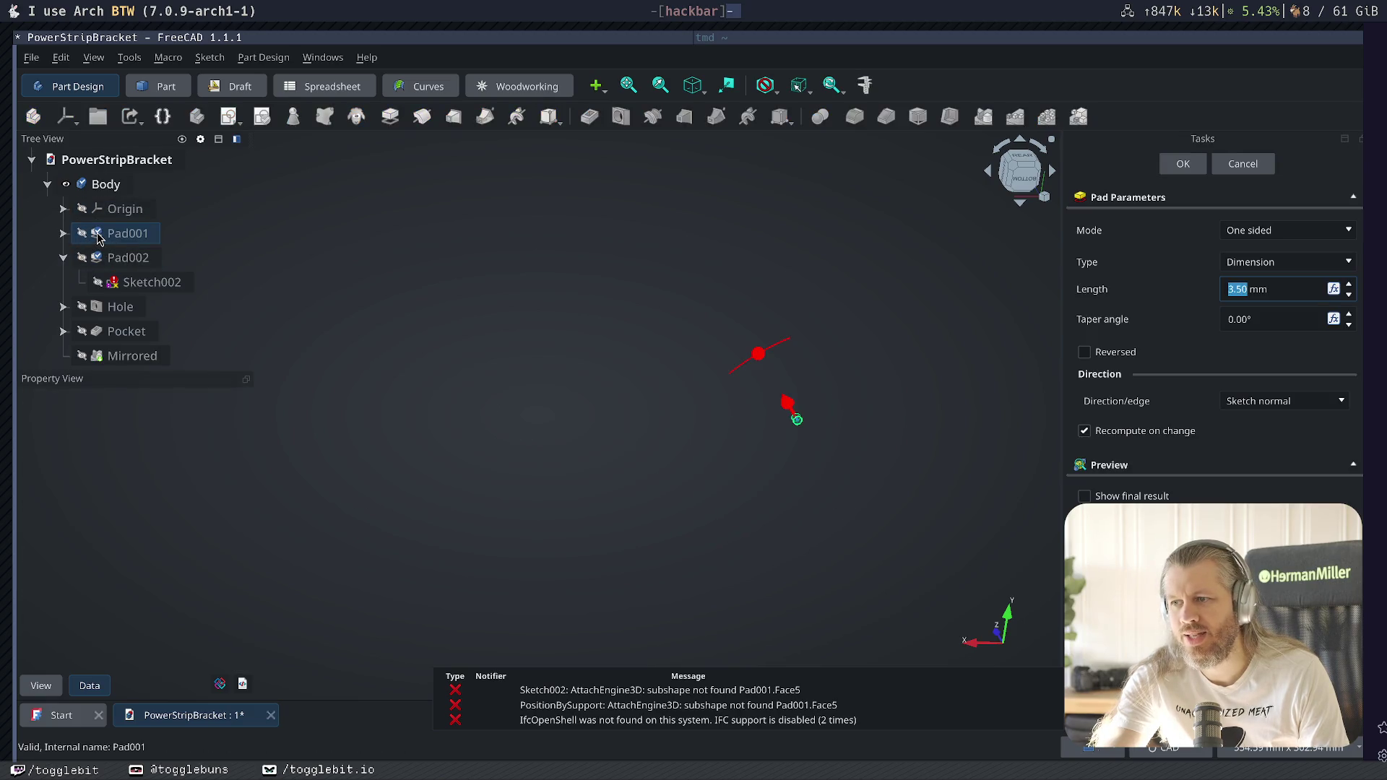
key(Escape)
key(Delete)
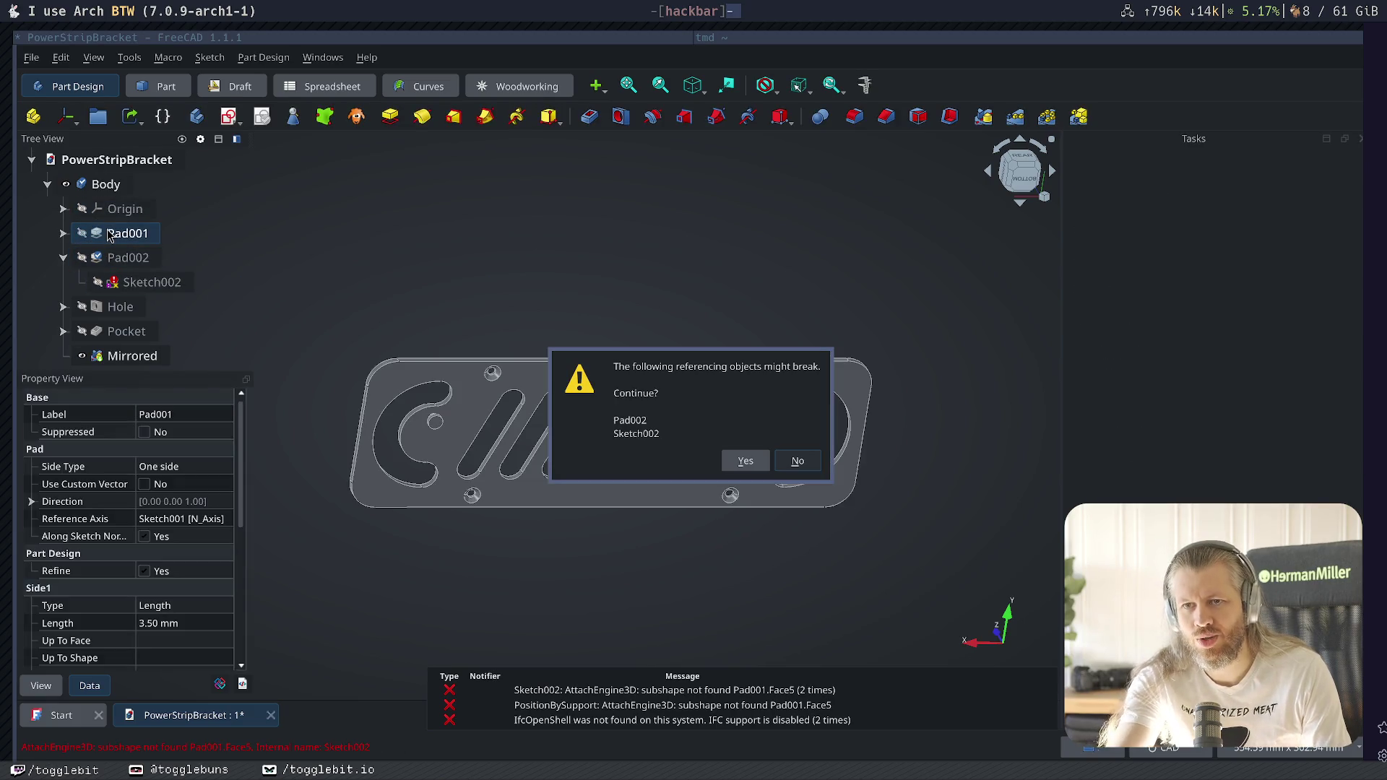
click(745, 460)
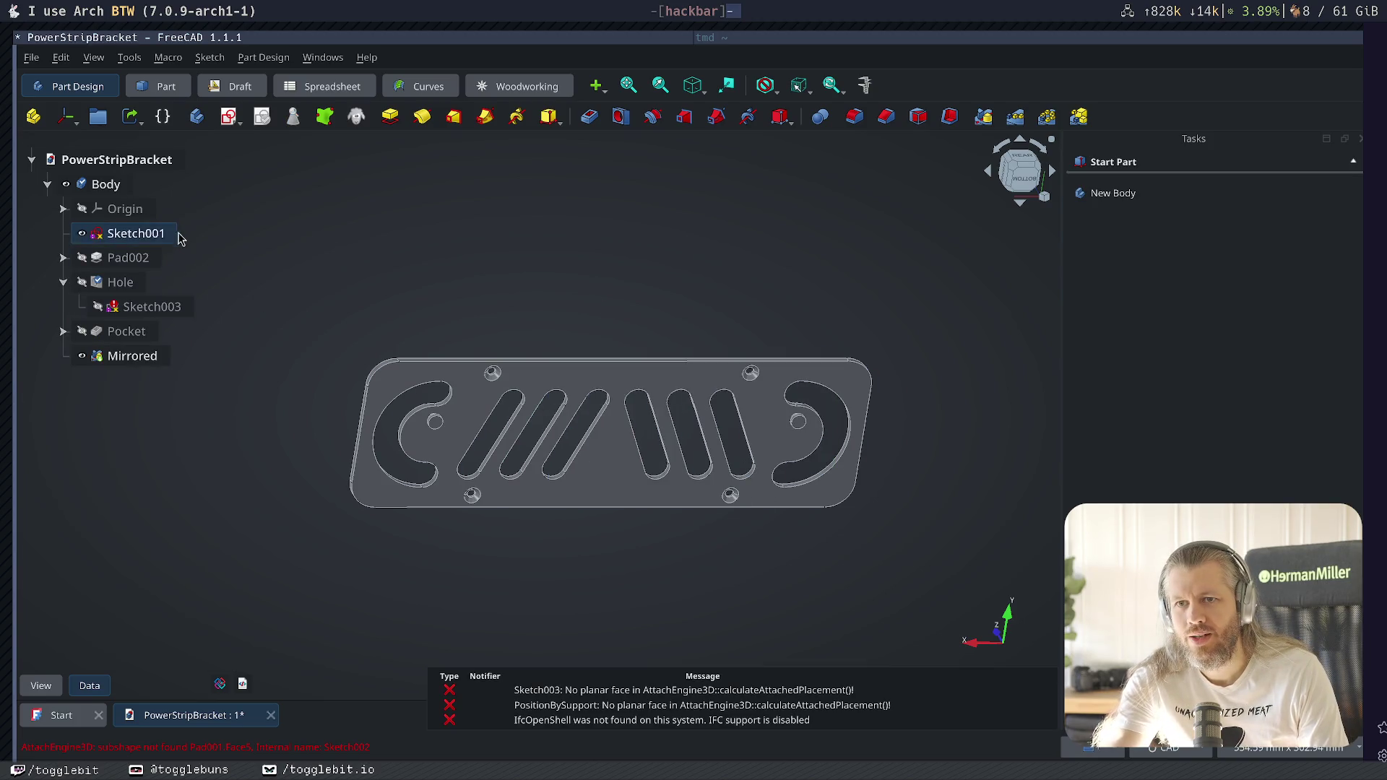
click(137, 235)
key(Delete)
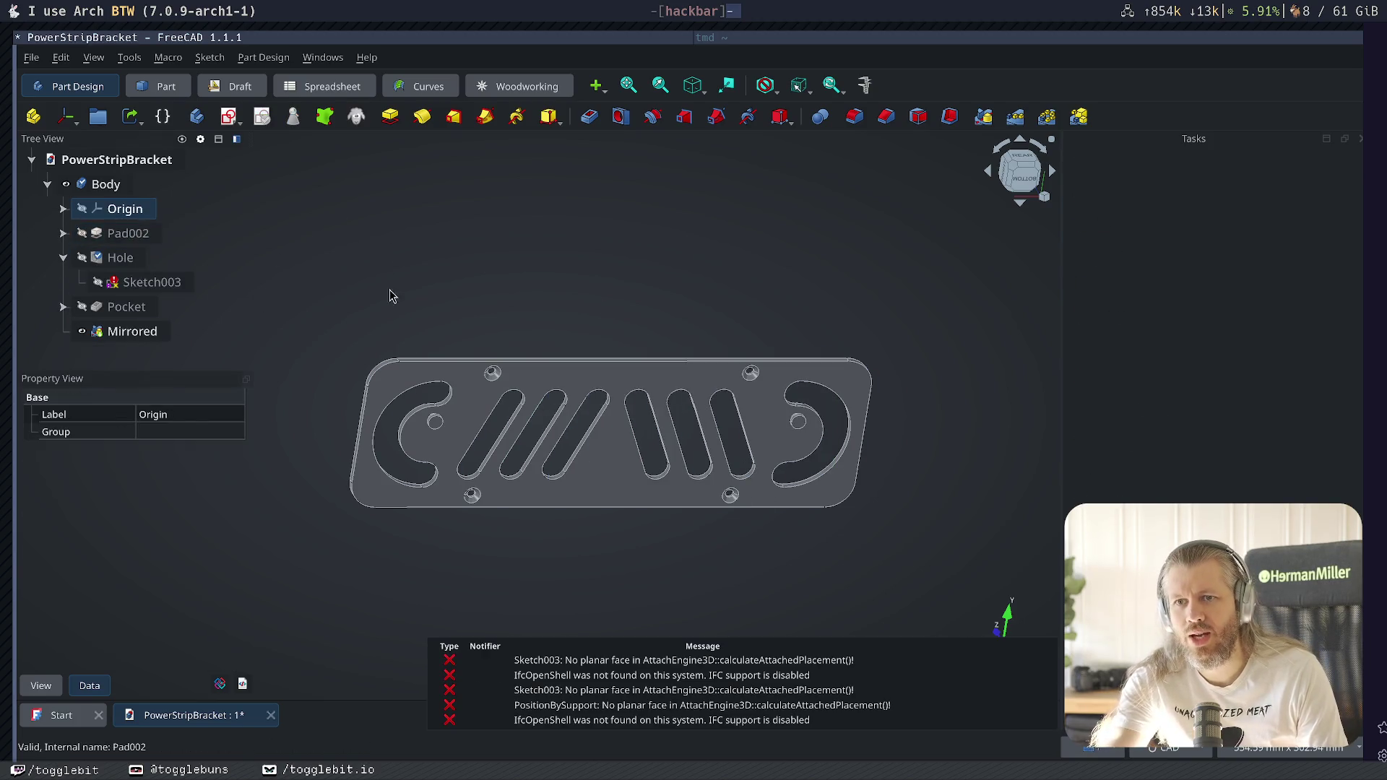
- Switch to the top view and open the remaining sketch for editing
mouse_move(390, 297)
middle_down()
mouse_move(555, 344)
mouse_move(547, 463)
middle_up()
key(2)
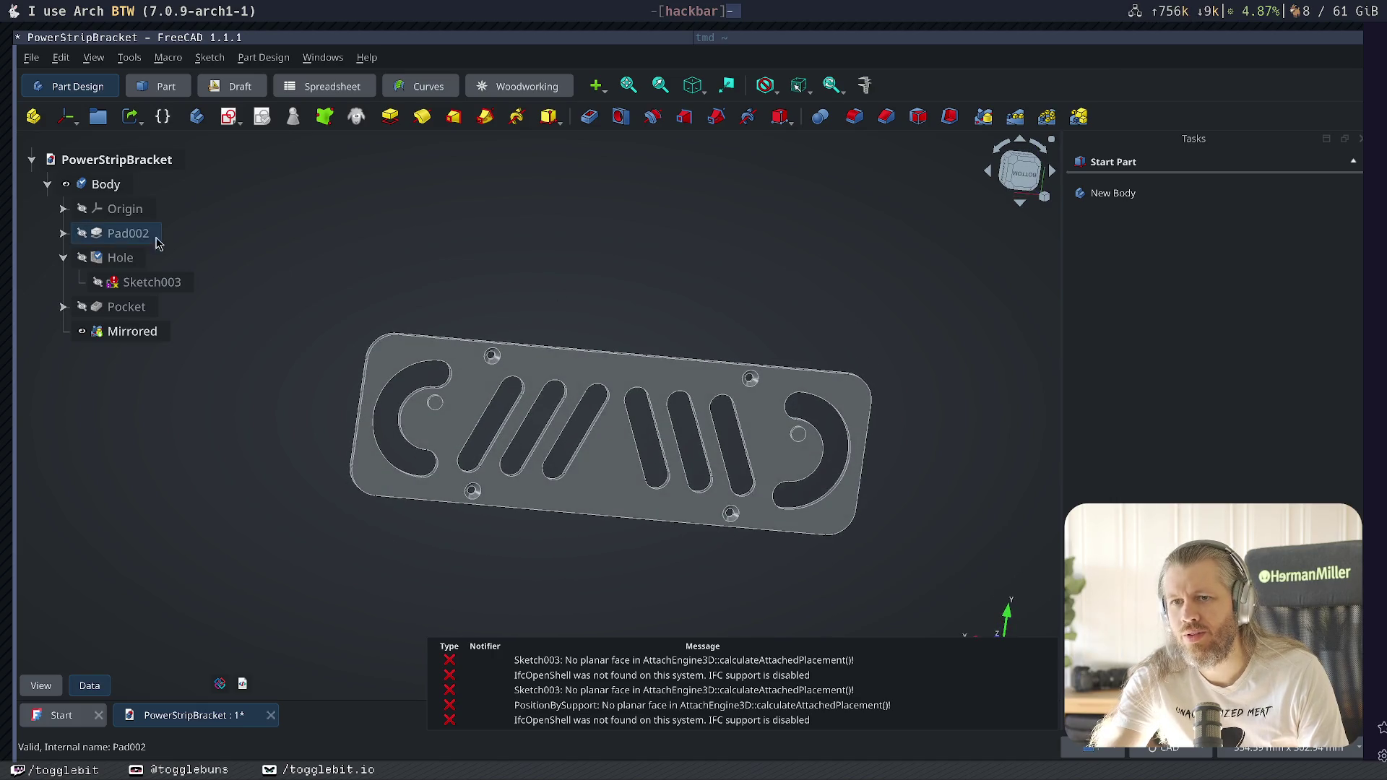
double_click(151, 282)
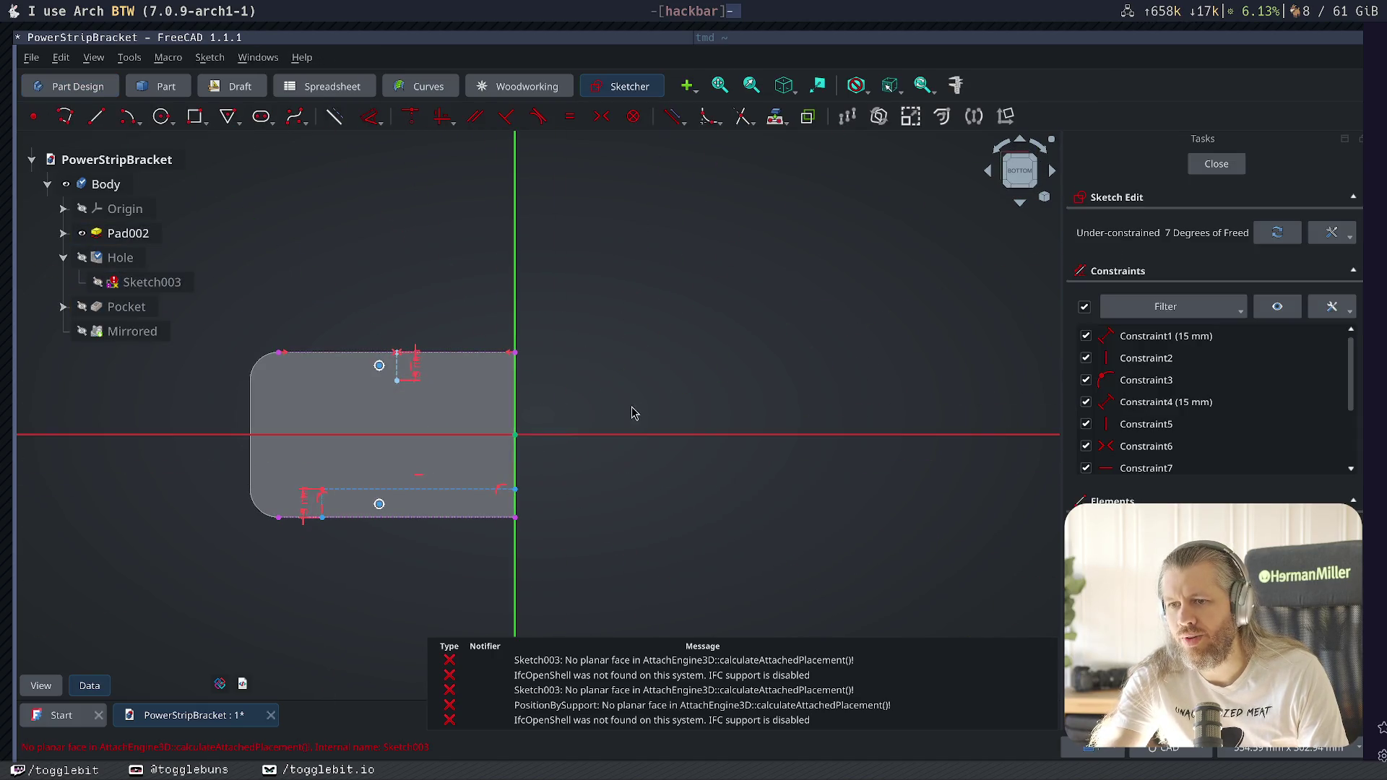
- Expand the Hole feature in the tree and select Sketch003 to show its properties
mouse_move(584, 367)
middle_down()
mouse_move(514, 576)
mouse_move(582, 424)
mouse_move(659, 456)
mouse_move(653, 554)
mouse_move(626, 459)
middle_up()
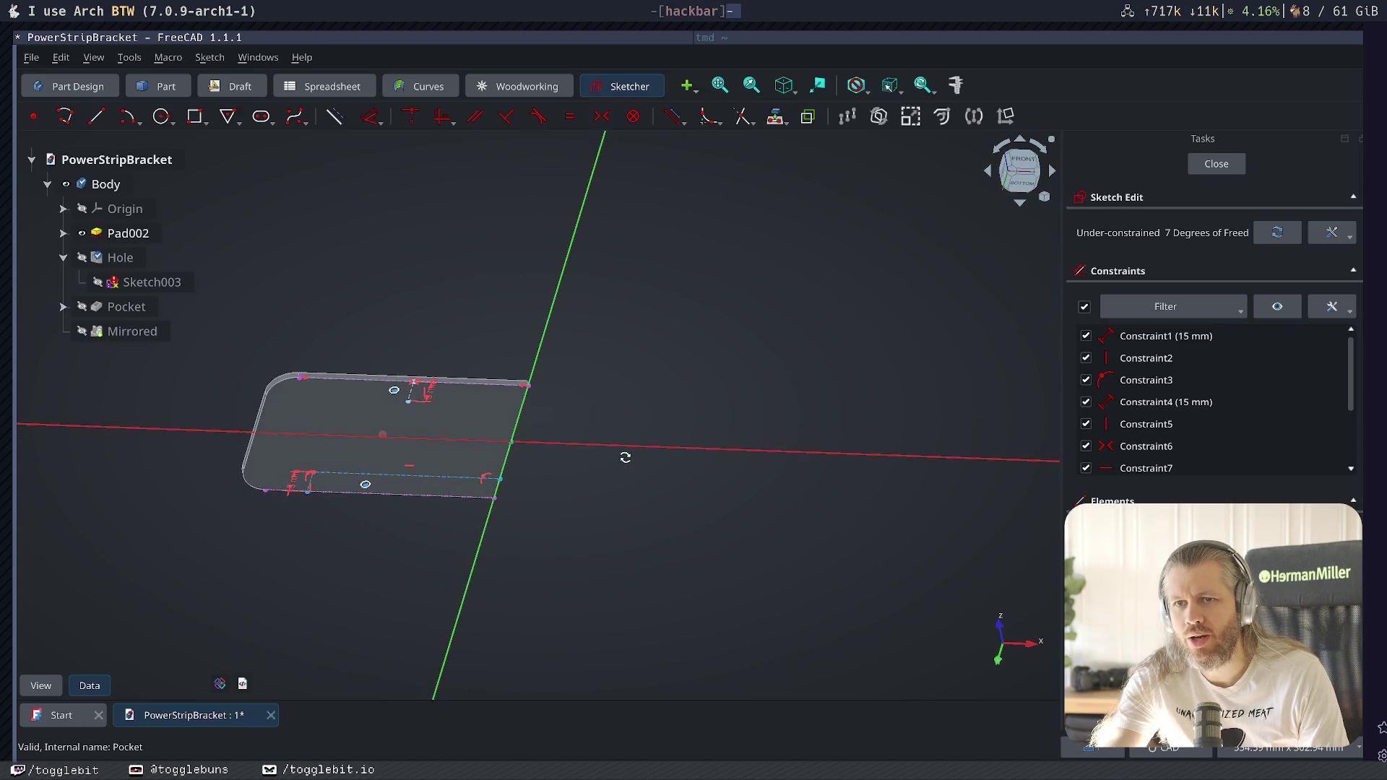
click(63, 257)
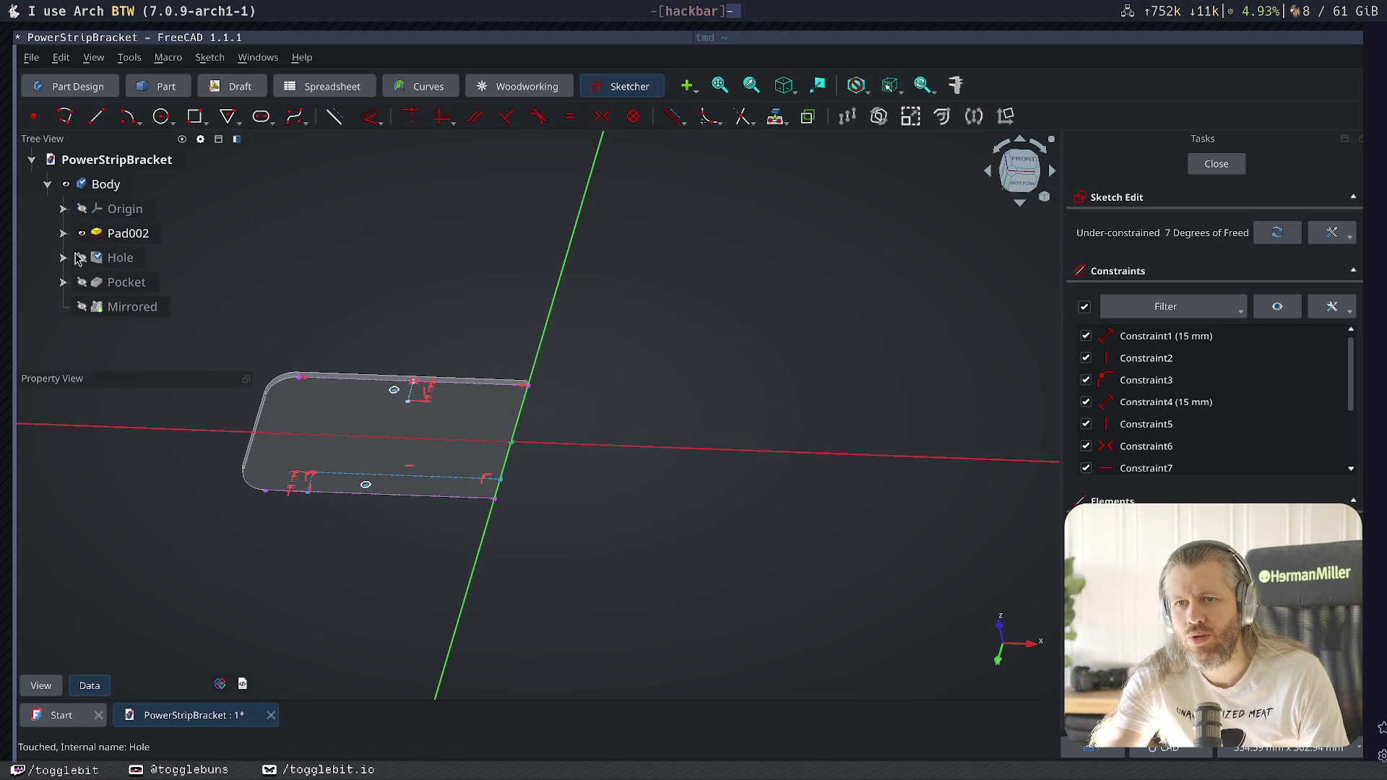
click(123, 233)
click(474, 297)
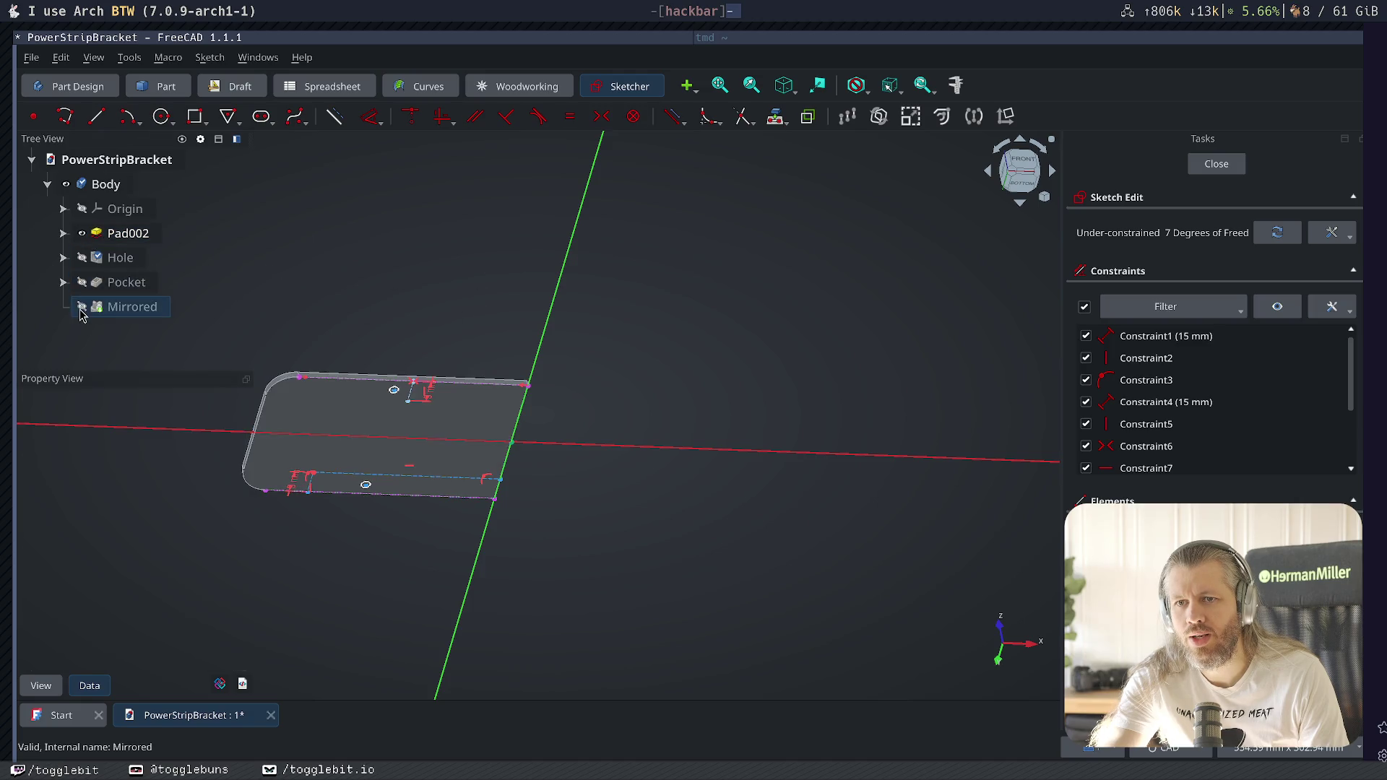
click(63, 233)
click(63, 232)
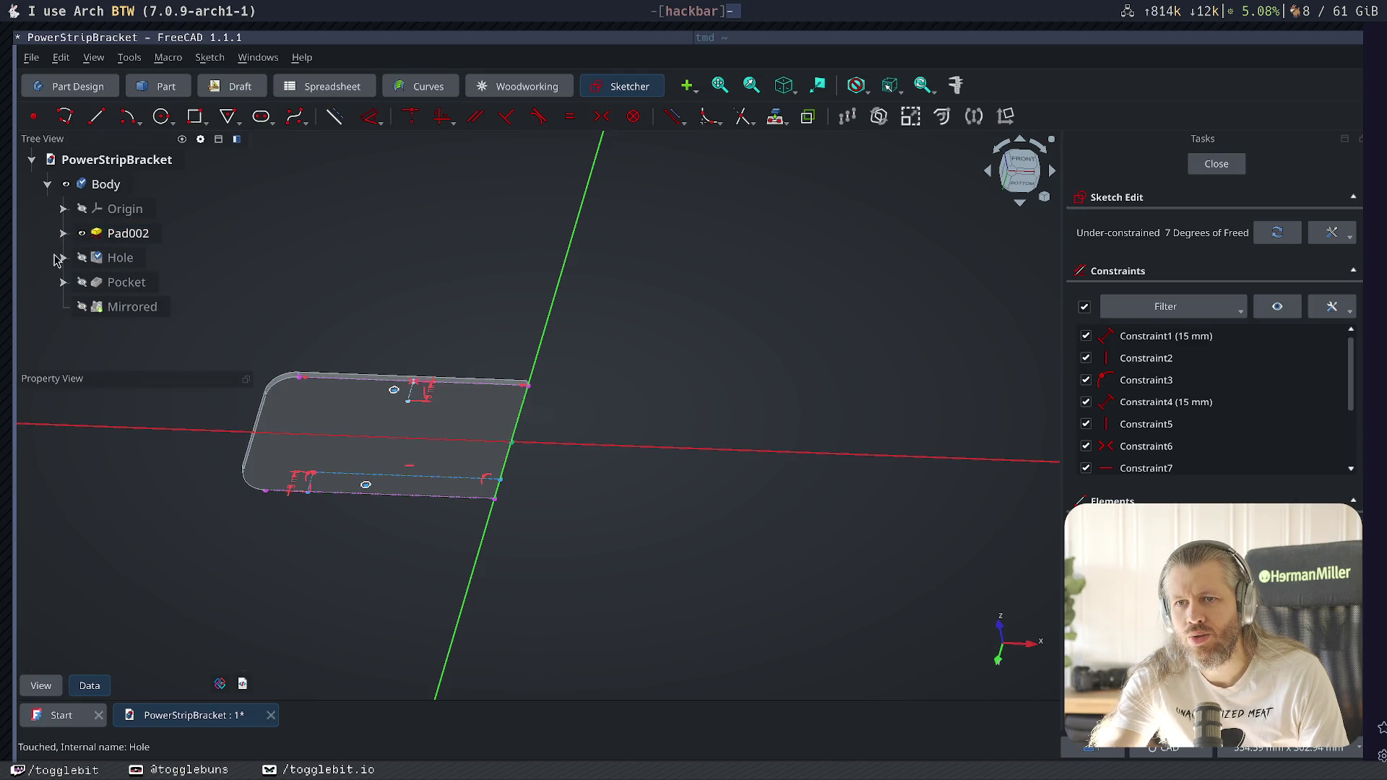
click(63, 259)
click(152, 288)
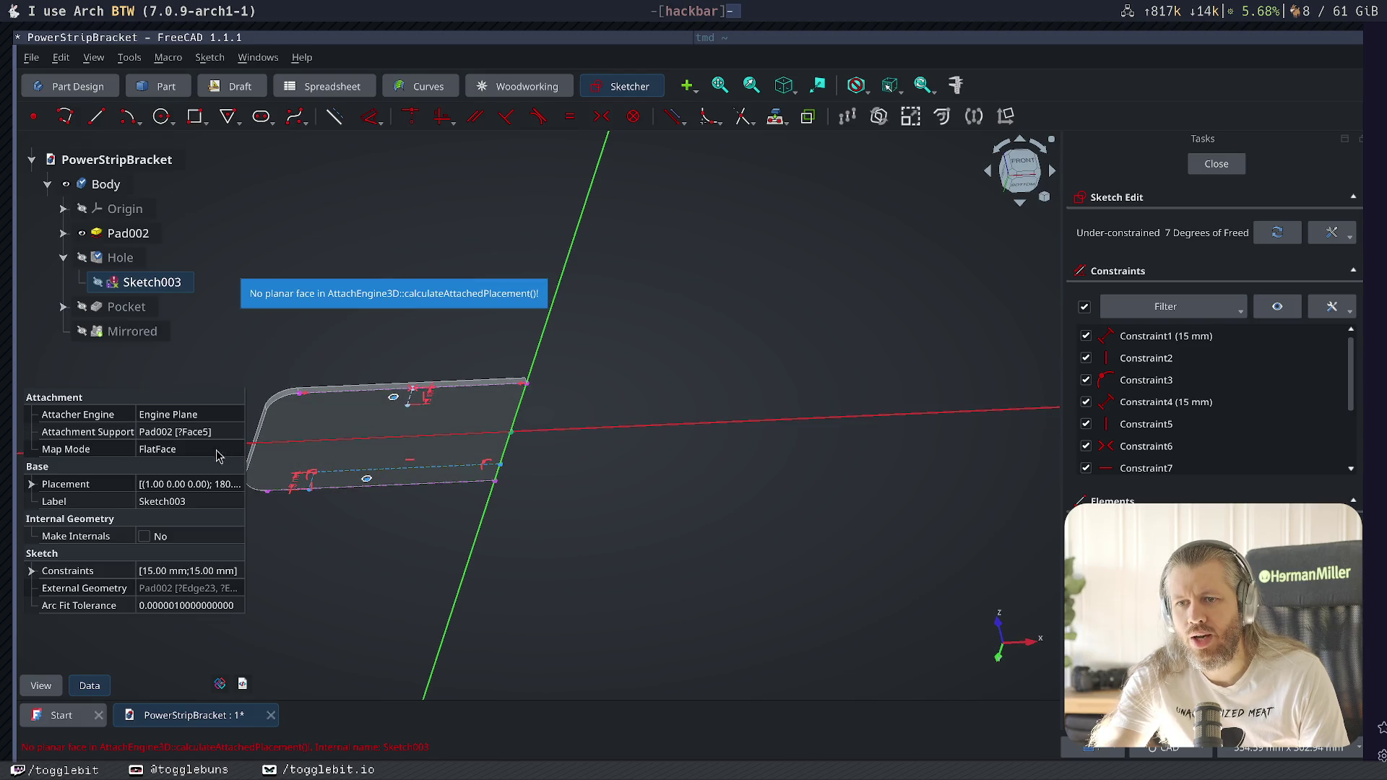
- Open the '...' picker for Sketch003's Attachment Support property
click(188, 434)
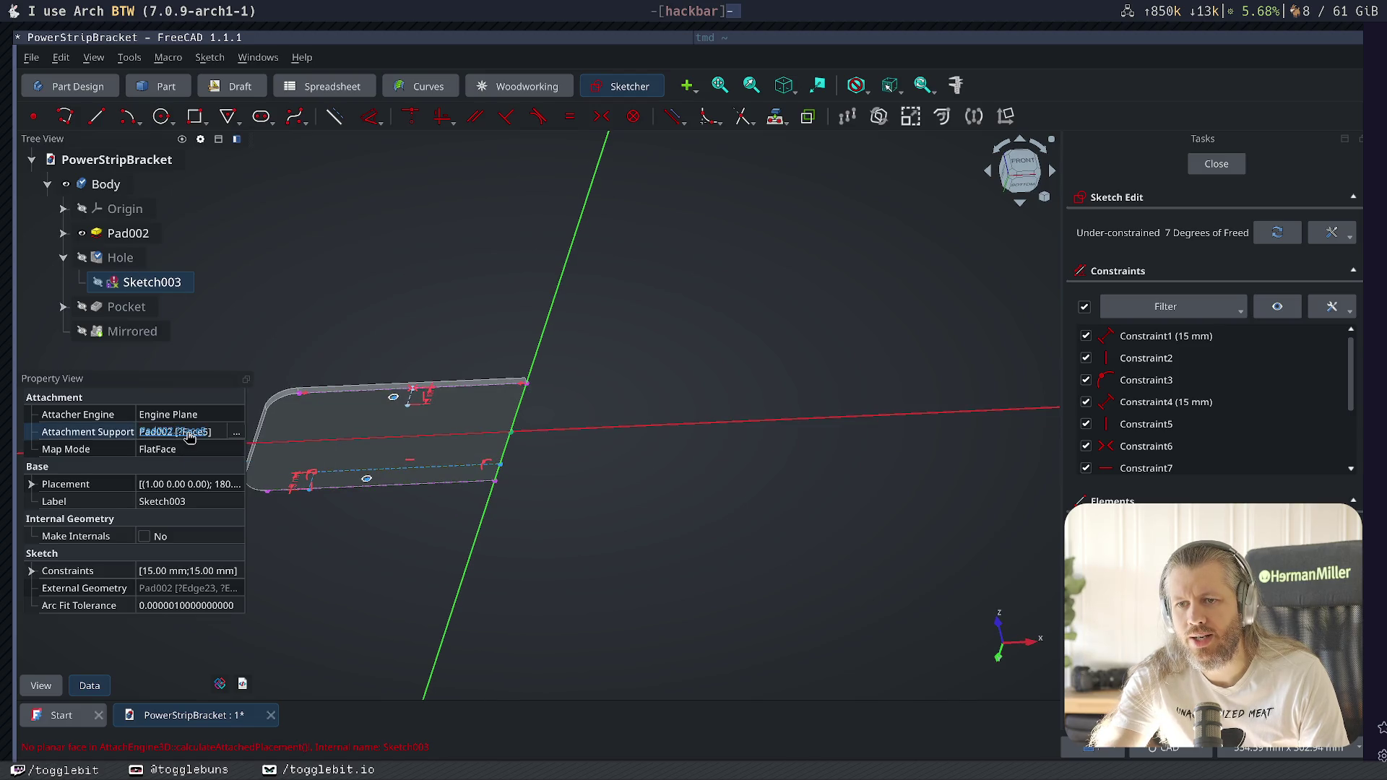
click(382, 284)
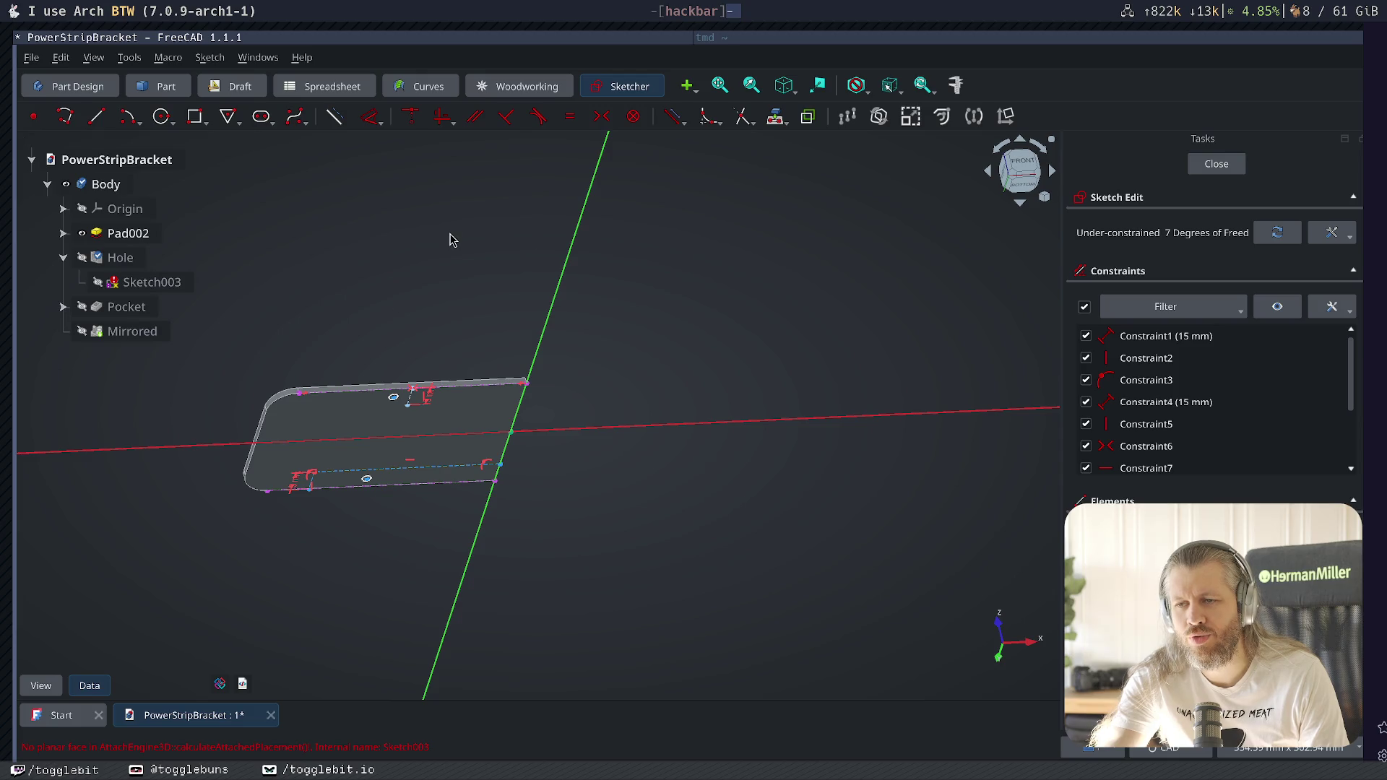
click(137, 282)
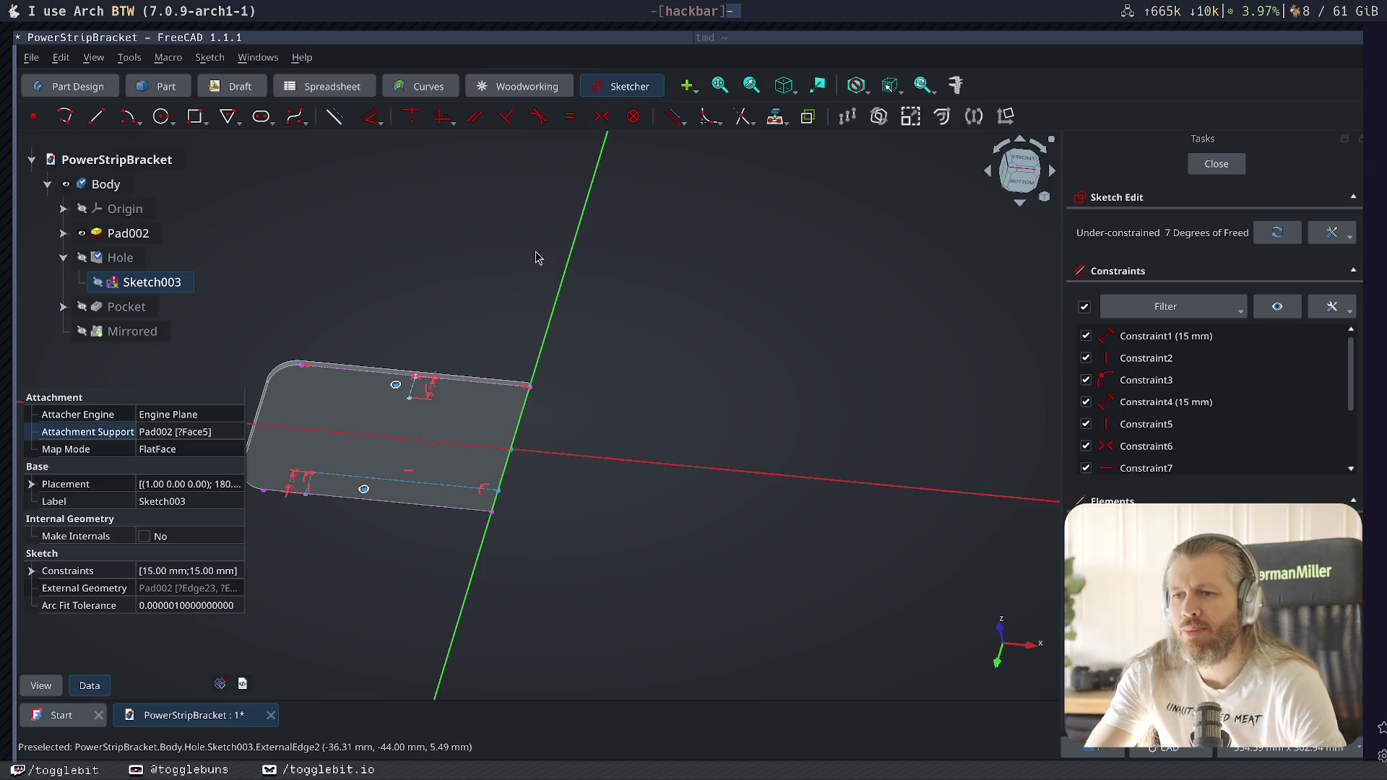
mouse_move(682, 332)
middle_down()
mouse_move(826, 260)
mouse_move(805, 201)
mouse_move(830, 226)
middle_up()
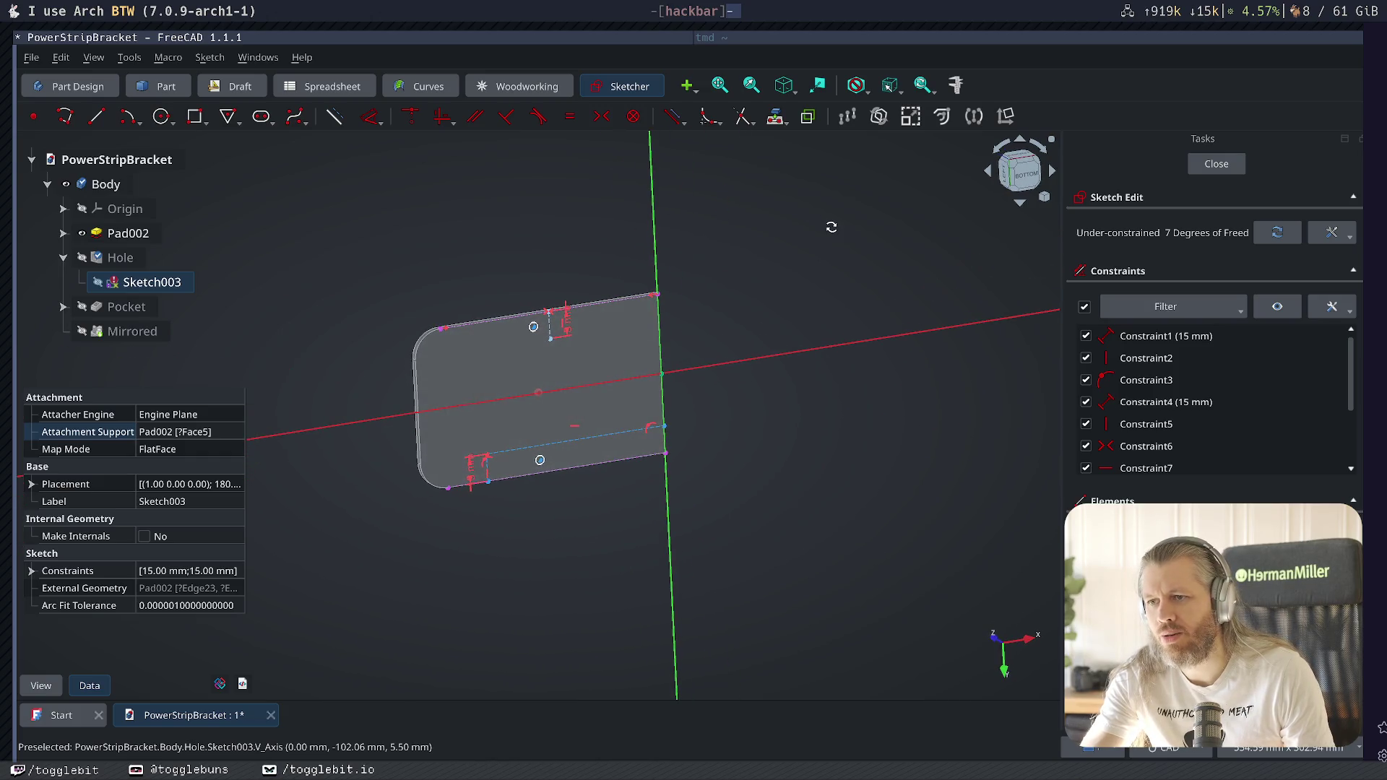
click(200, 434)
click(235, 433)
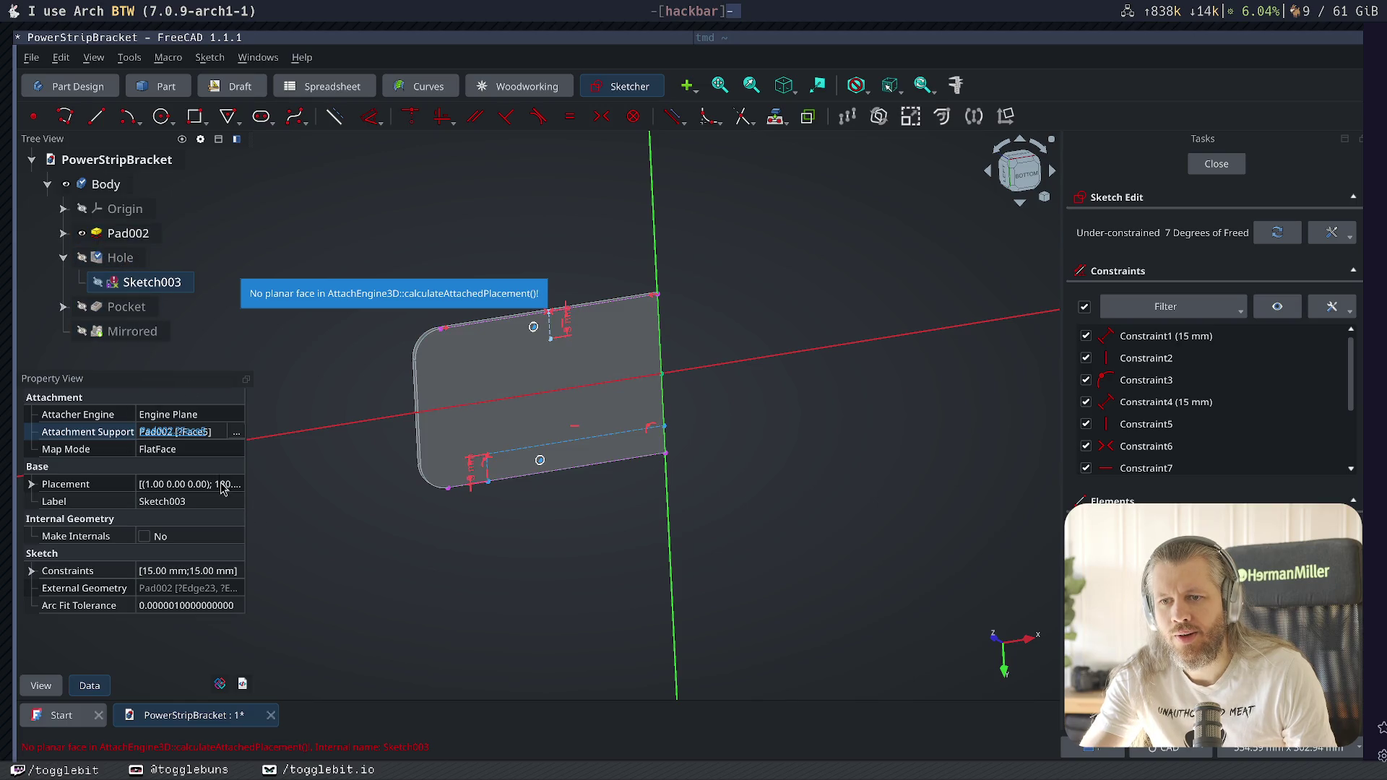
click(237, 432)
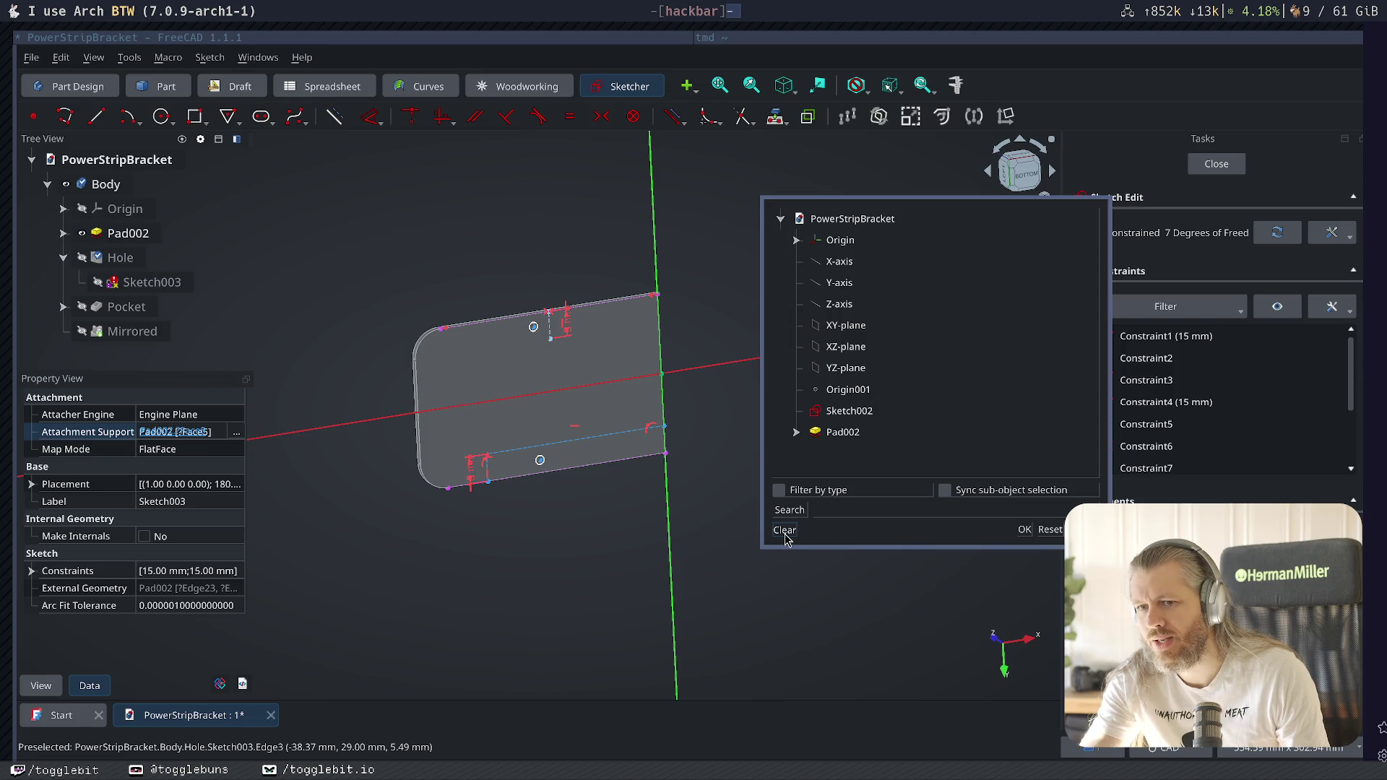
- Try setting Sketch003's attachment support to Pad002, then dismiss the picker
click(1029, 538)
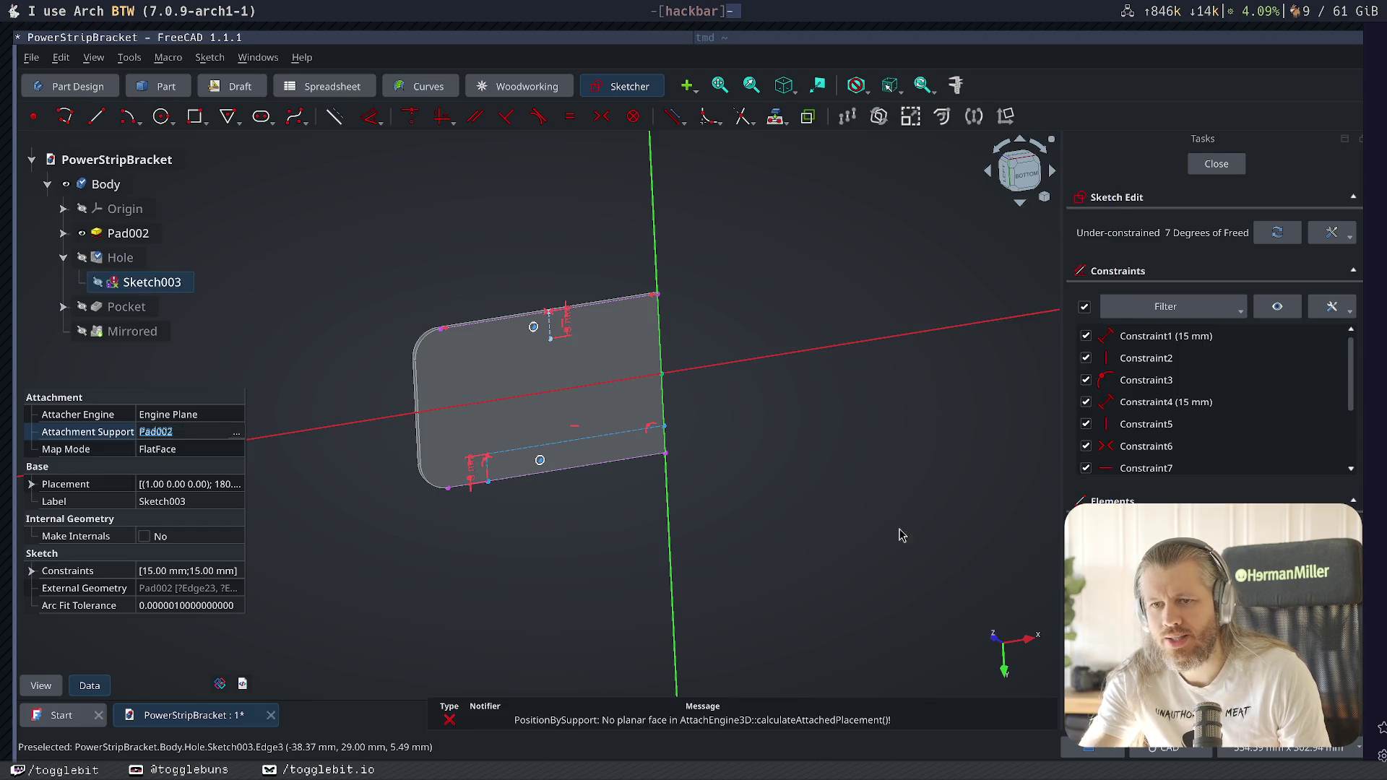
click(233, 433)
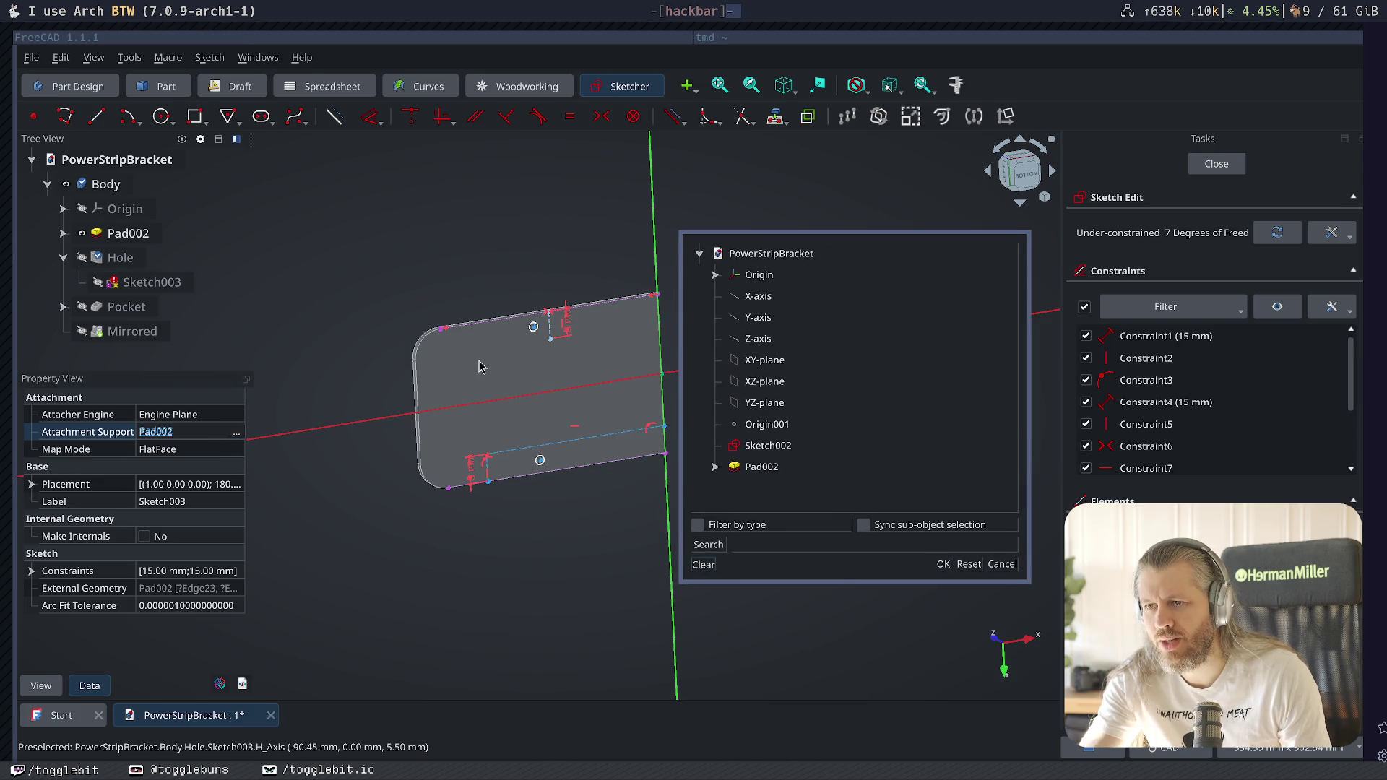
middle_drag(457, 388, 507, 374)
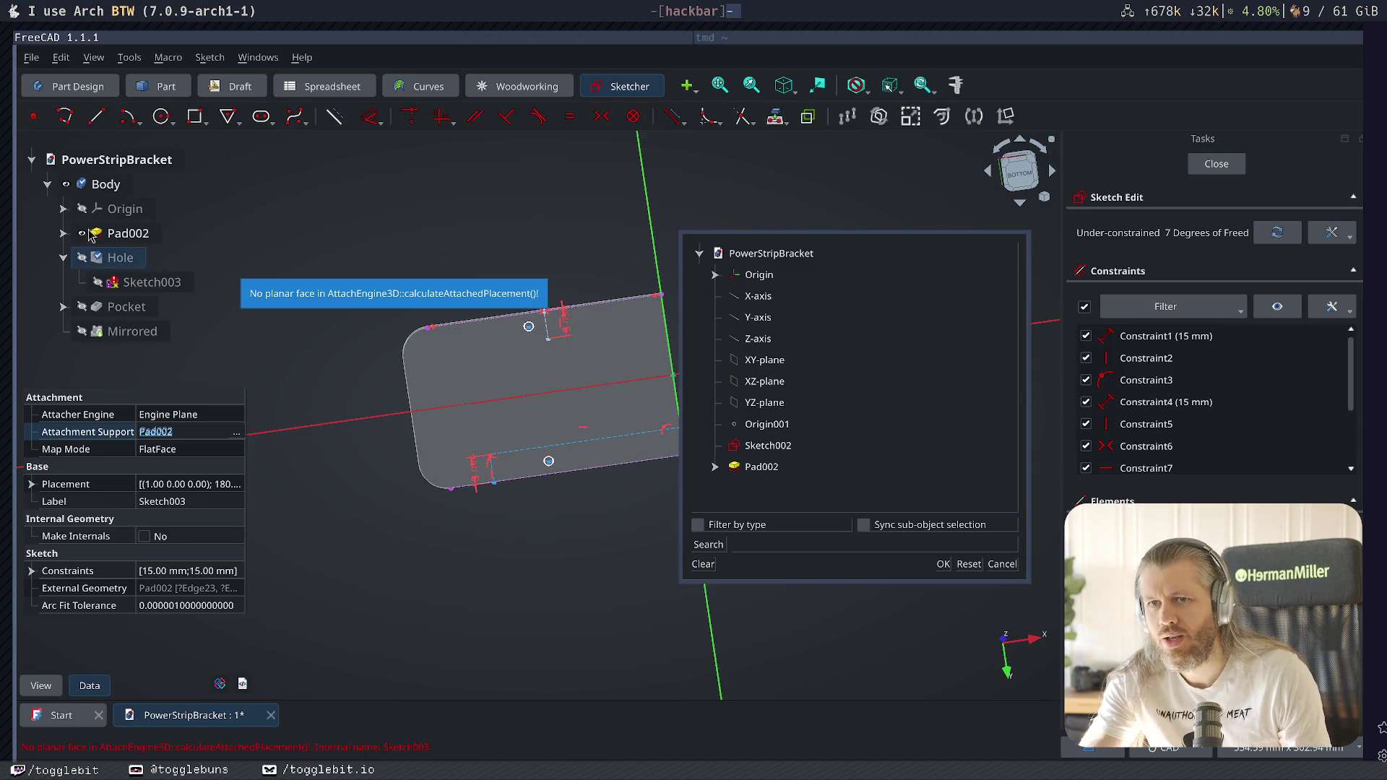
click(122, 233)
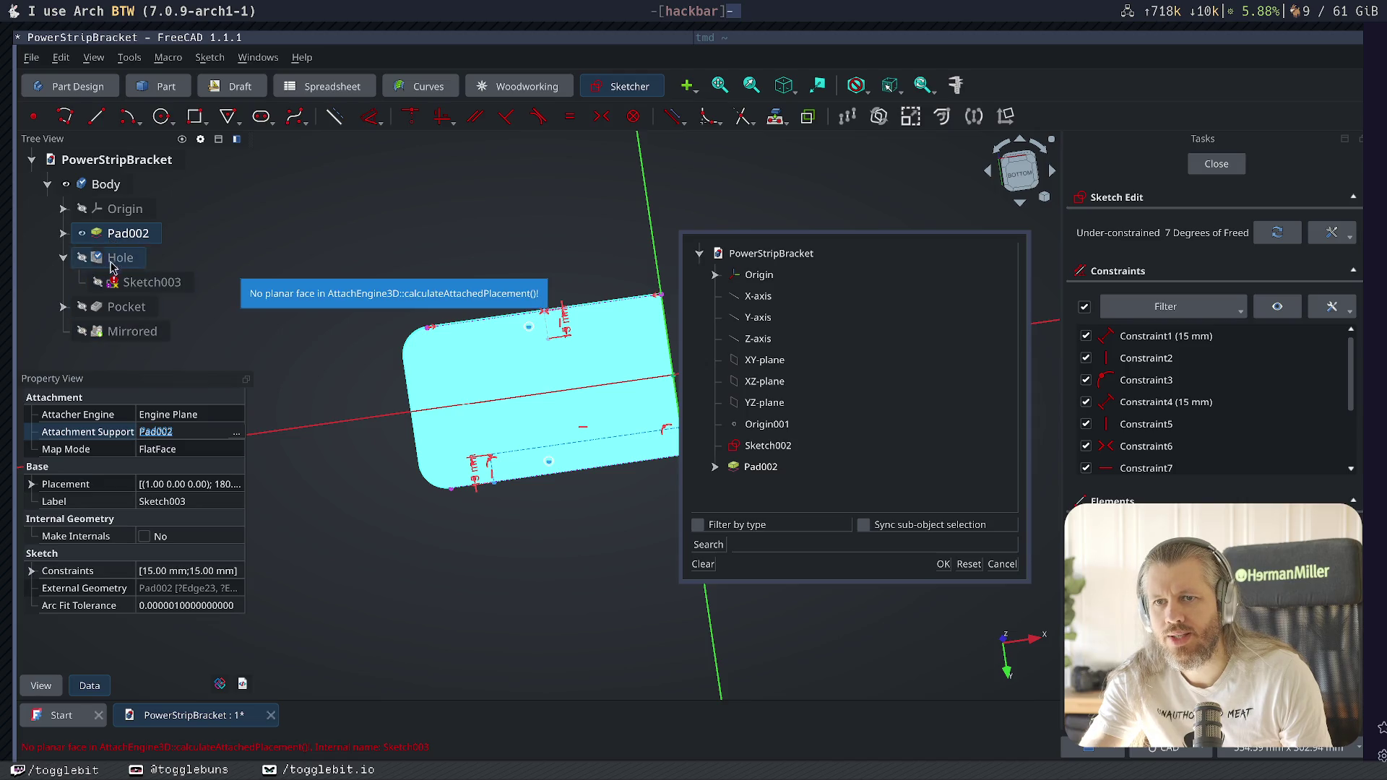
click(473, 372)
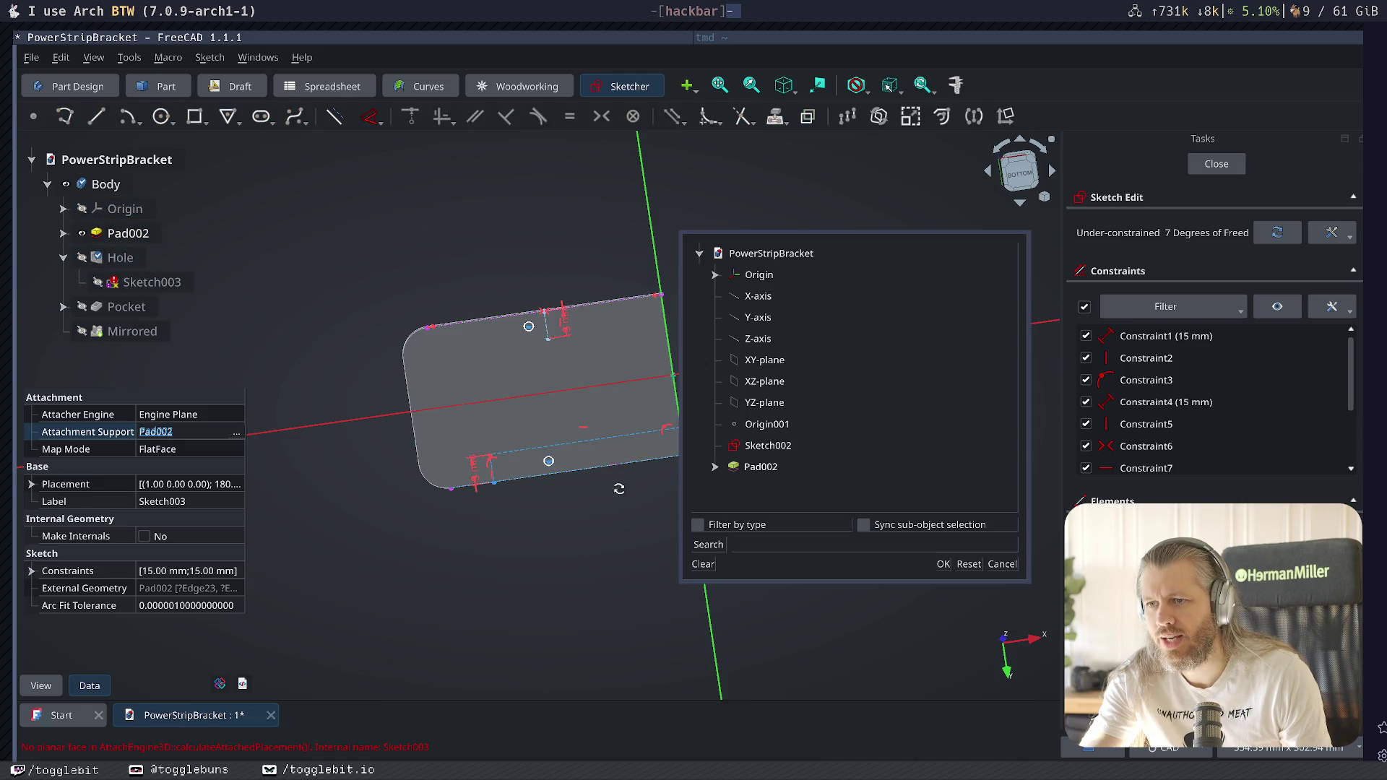
click(471, 371)
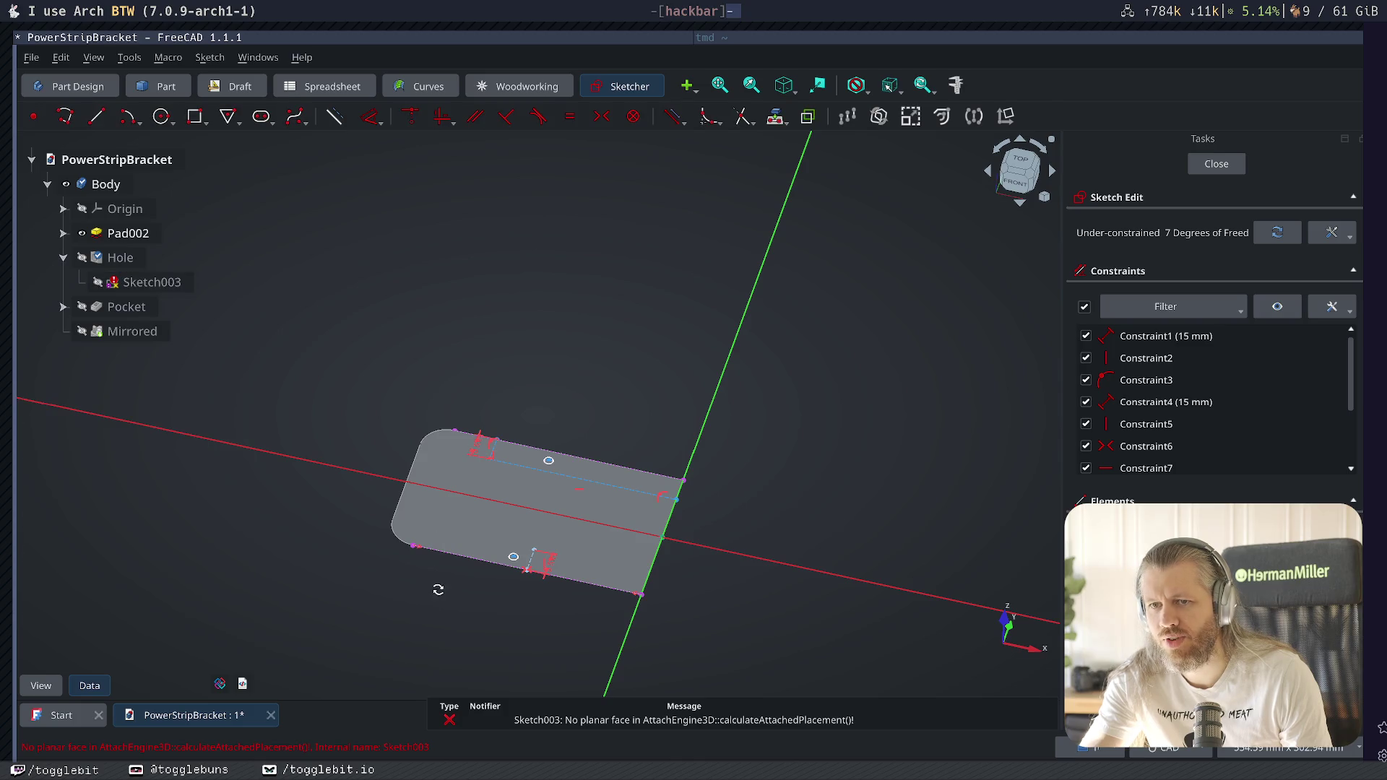
middle_drag(438, 590, 458, 448)
- Clear Sketch003's attachment support, then open and close the sketch
click(132, 292)
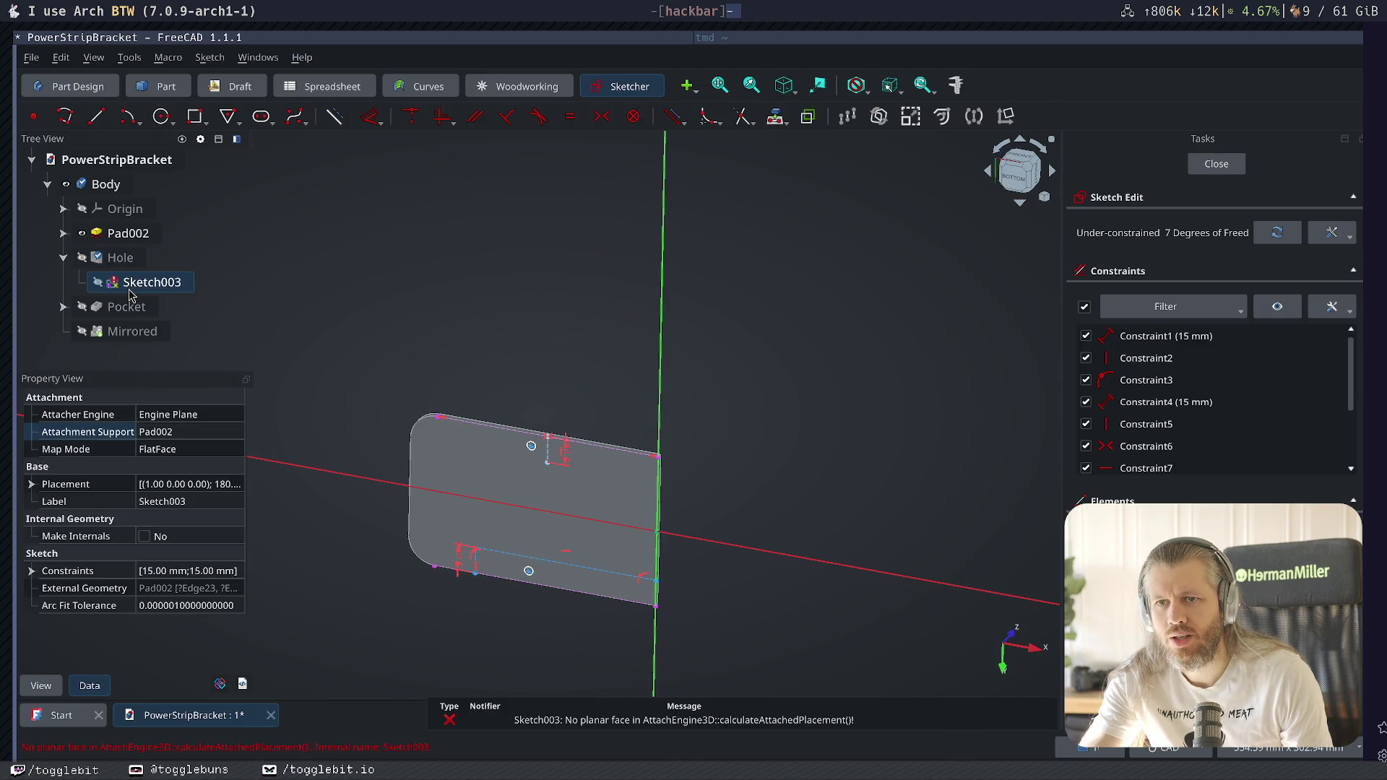
click(232, 435)
click(235, 433)
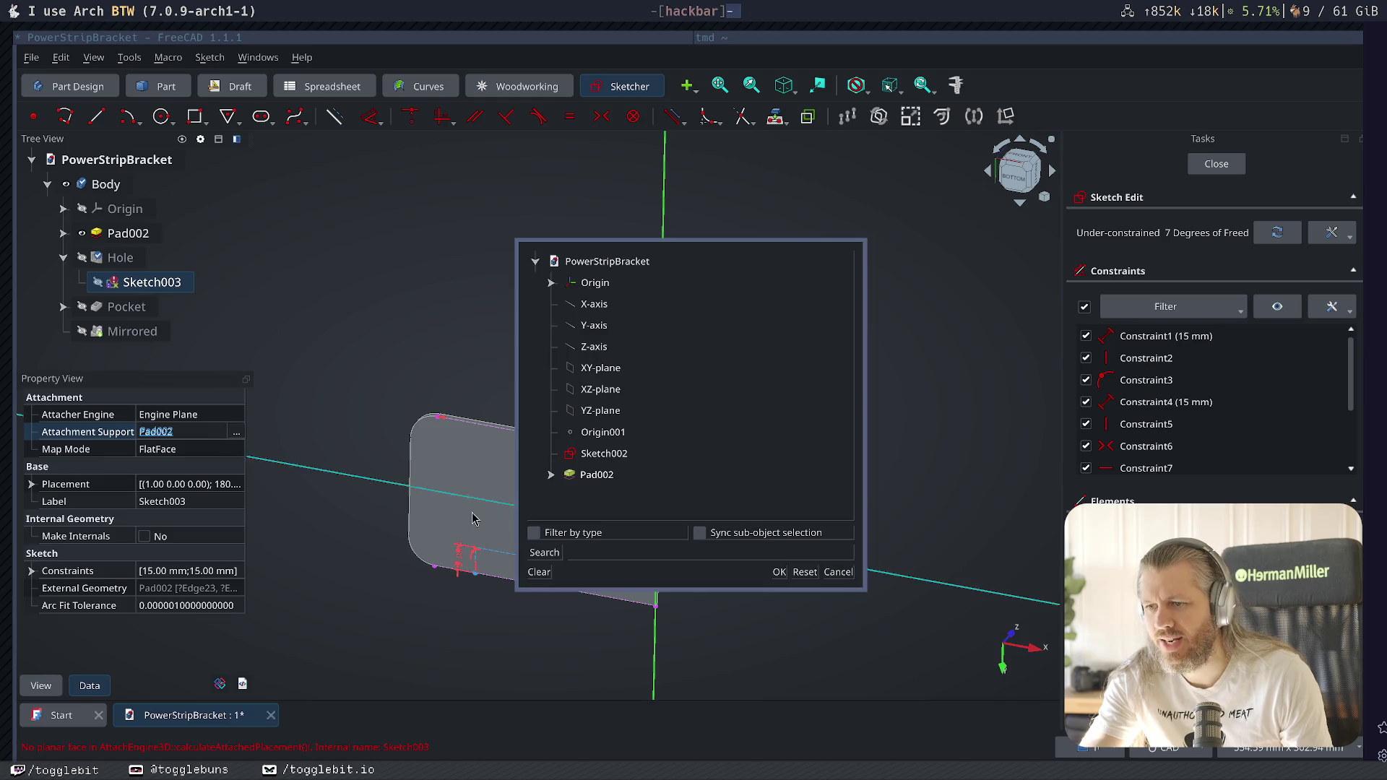
click(542, 573)
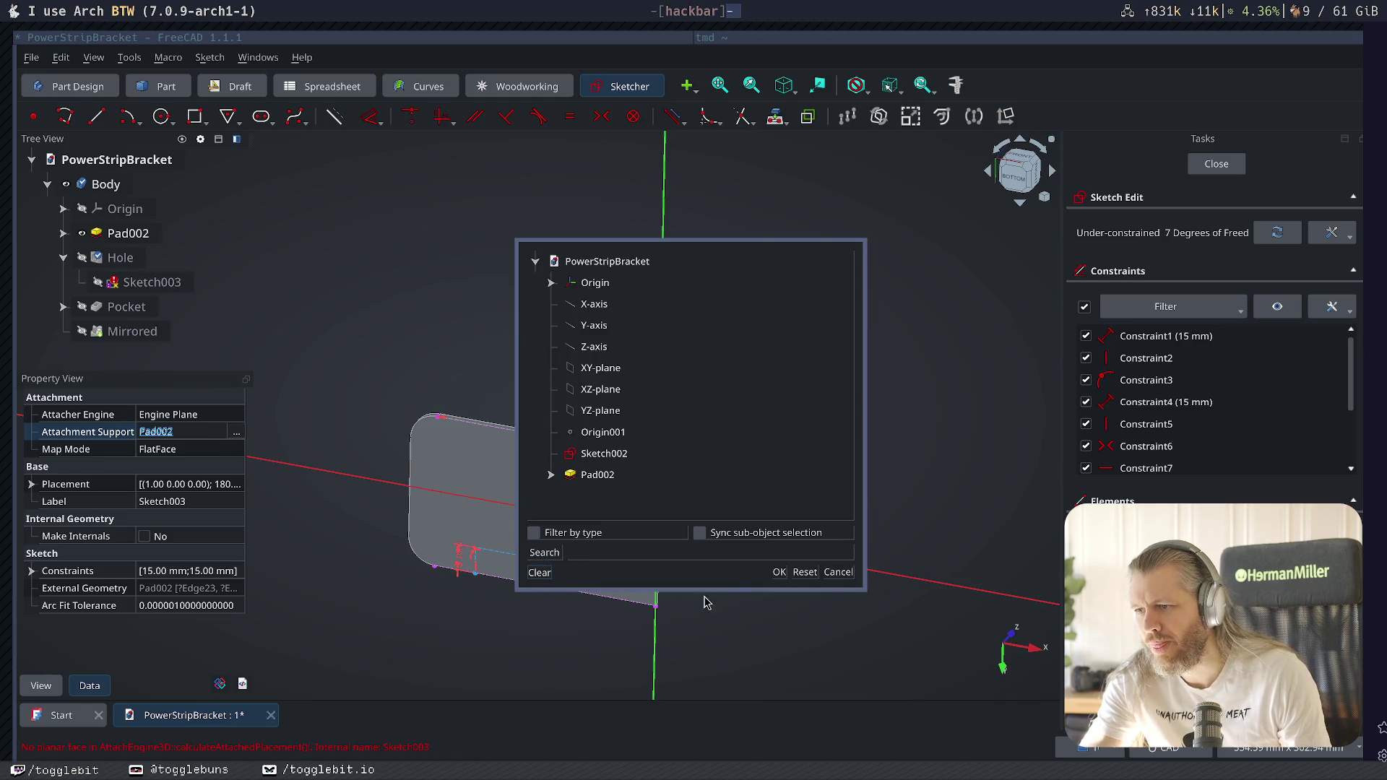
click(781, 574)
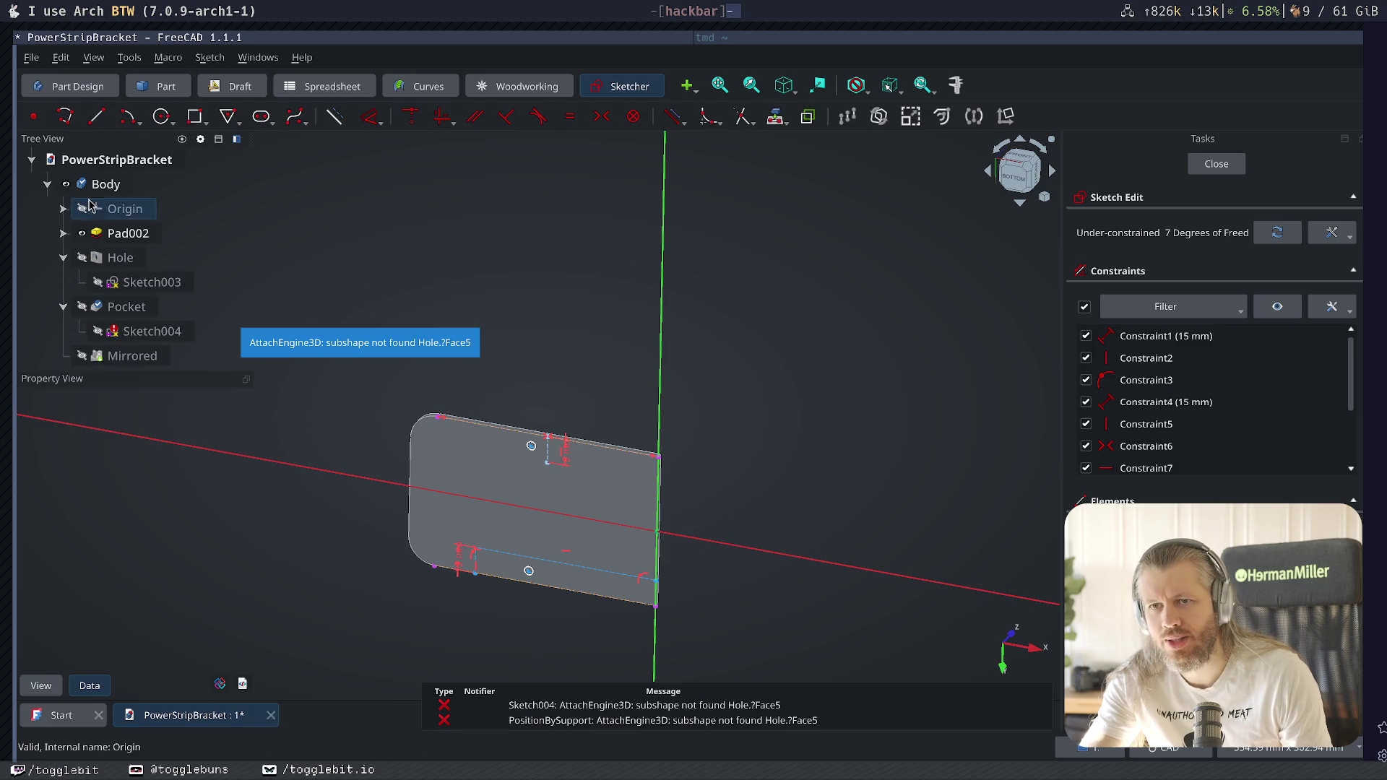
click(123, 235)
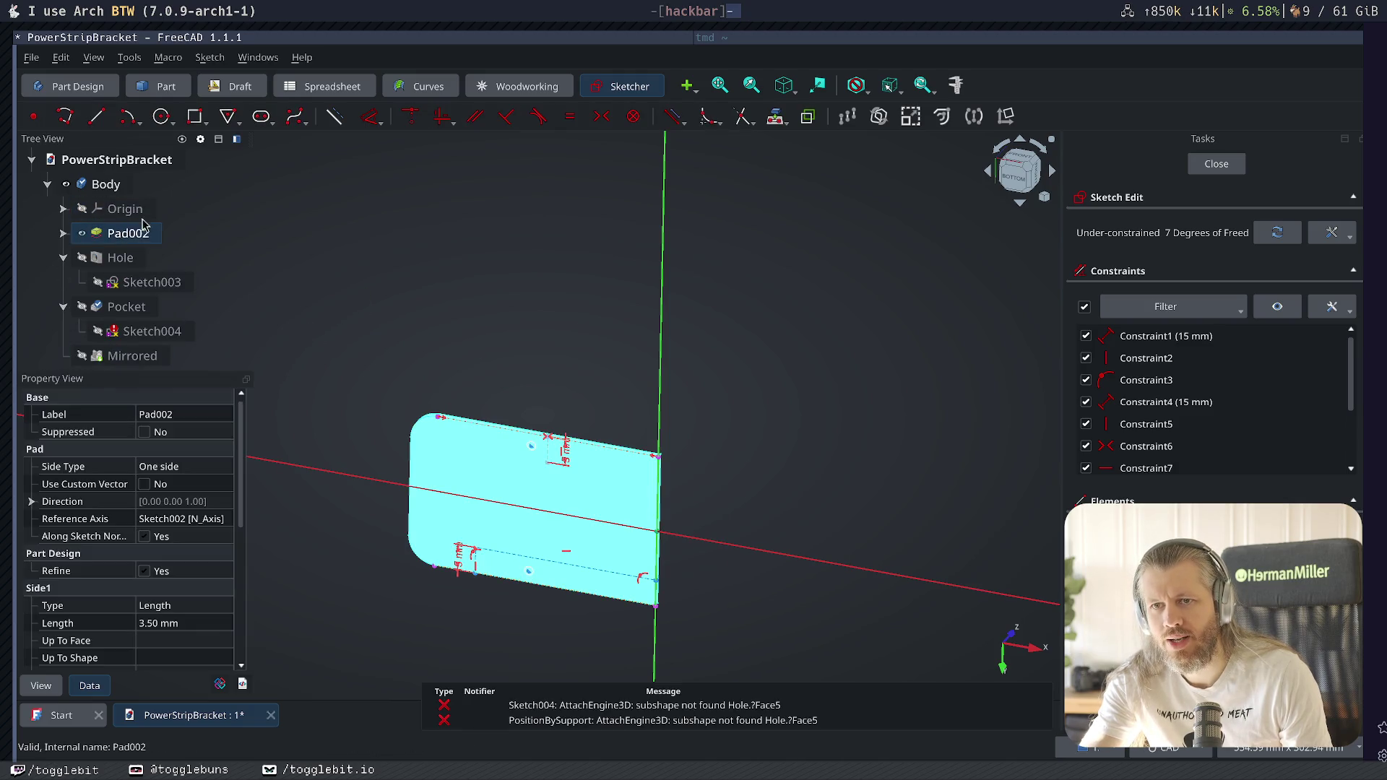
double_click(153, 282)
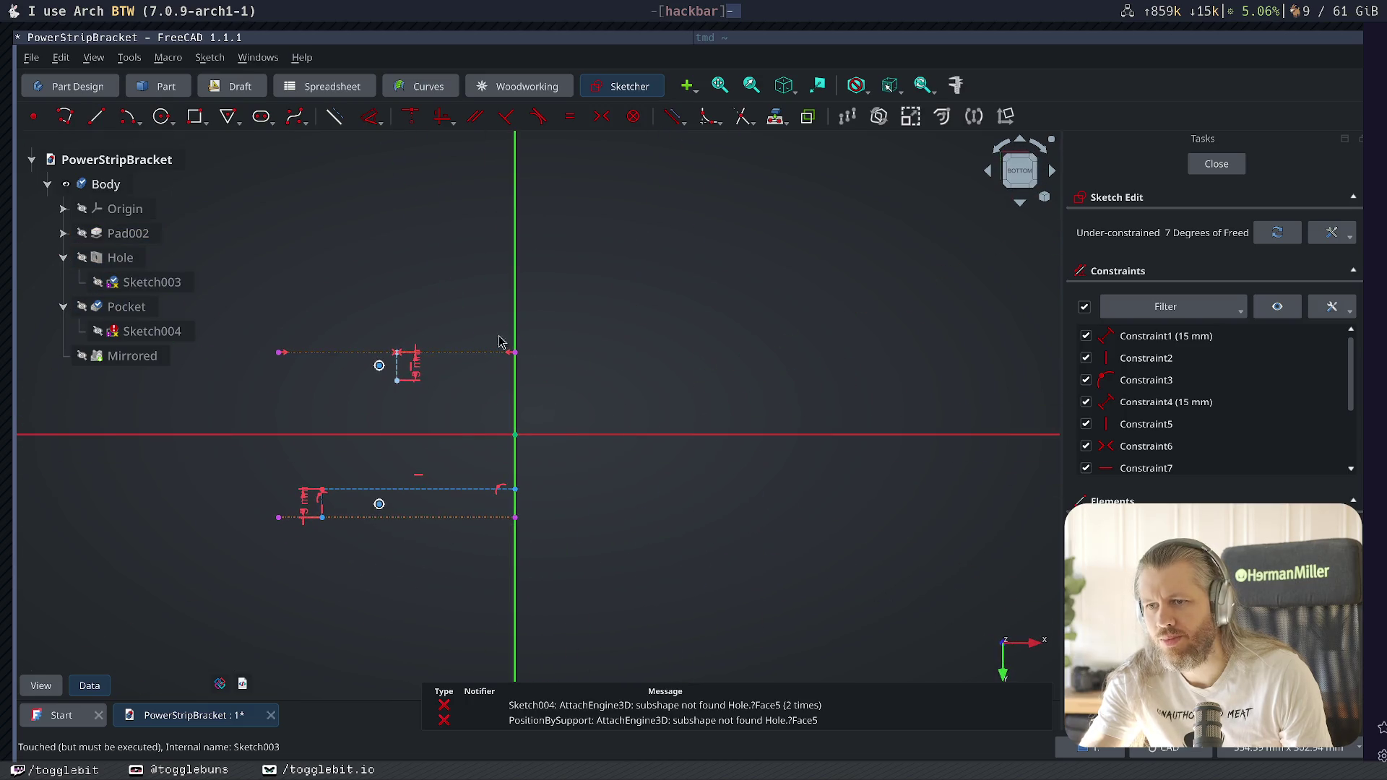
click(1216, 163)
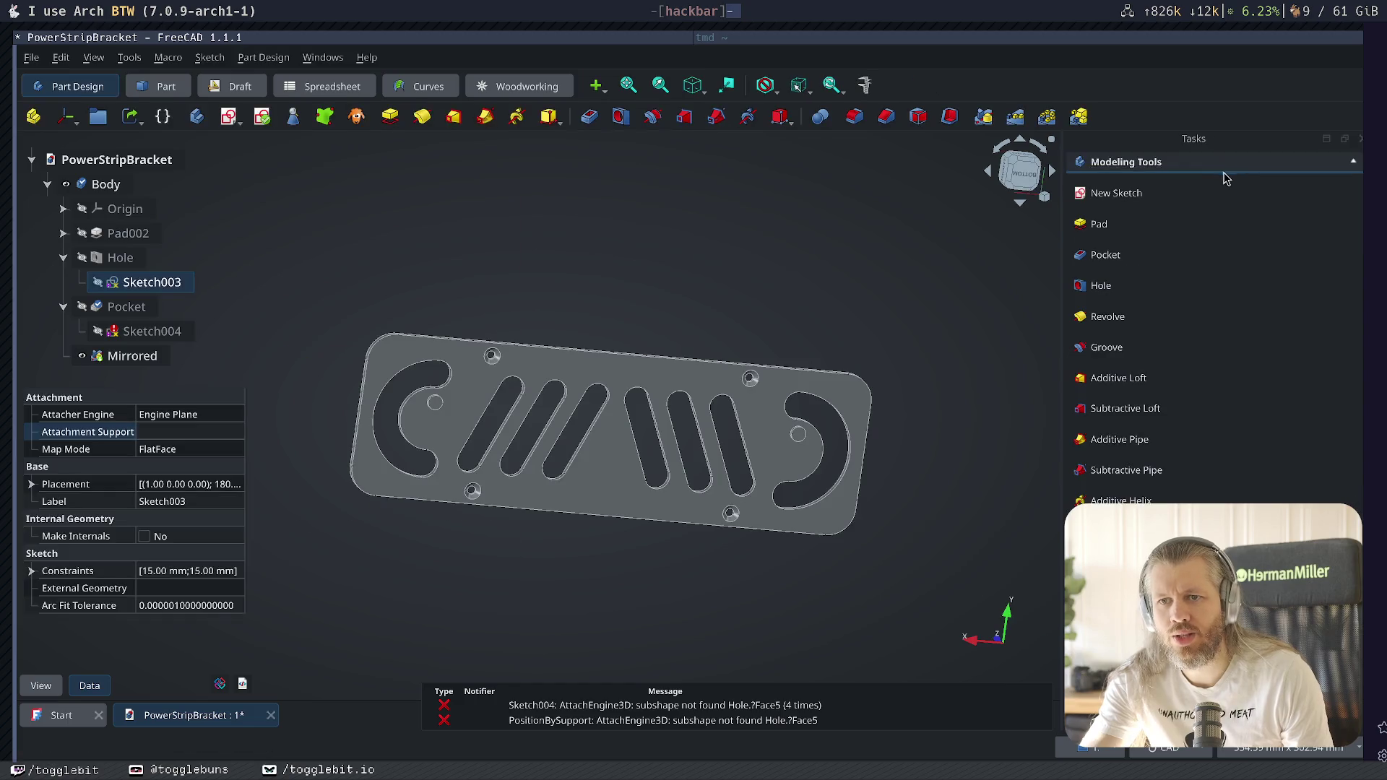
- Clear Sketch004's attachment support and let the bracket recompute
click(120, 258)
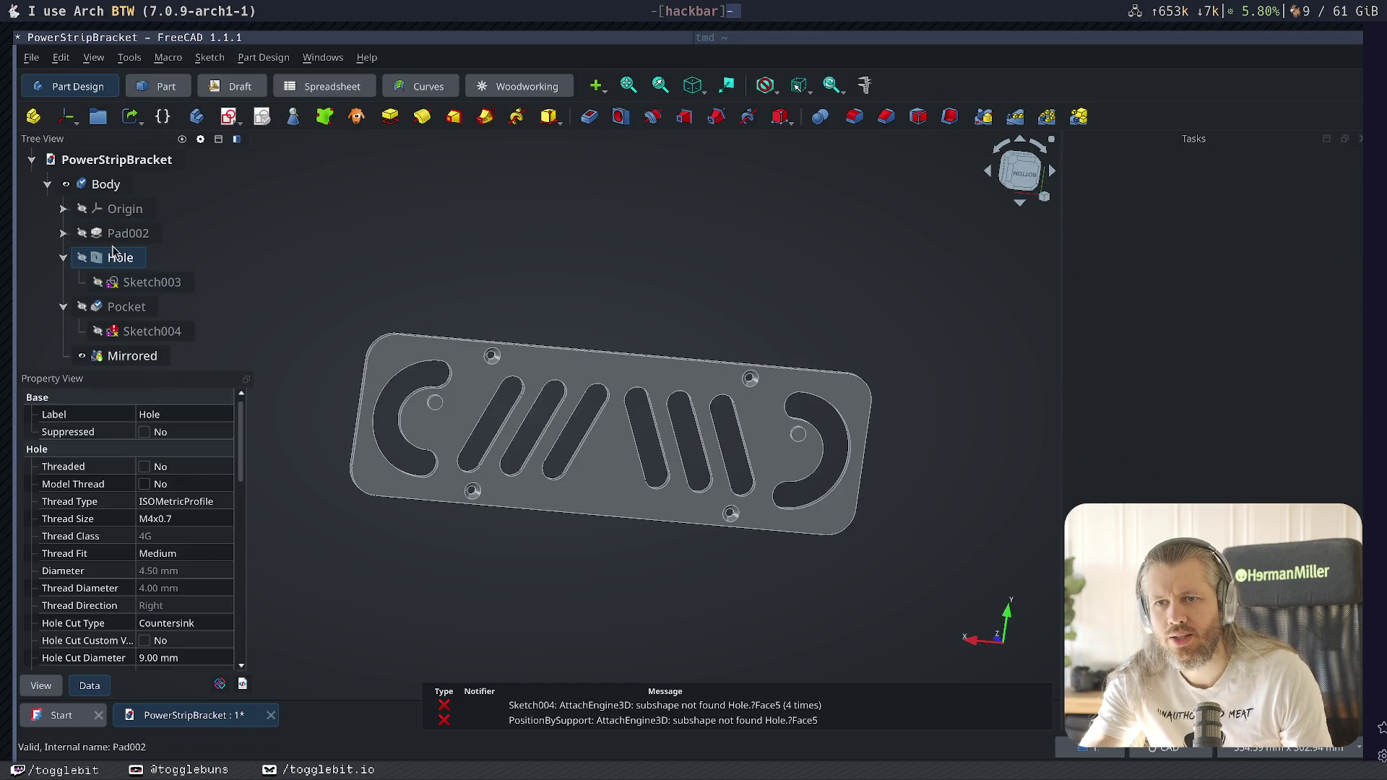
click(137, 334)
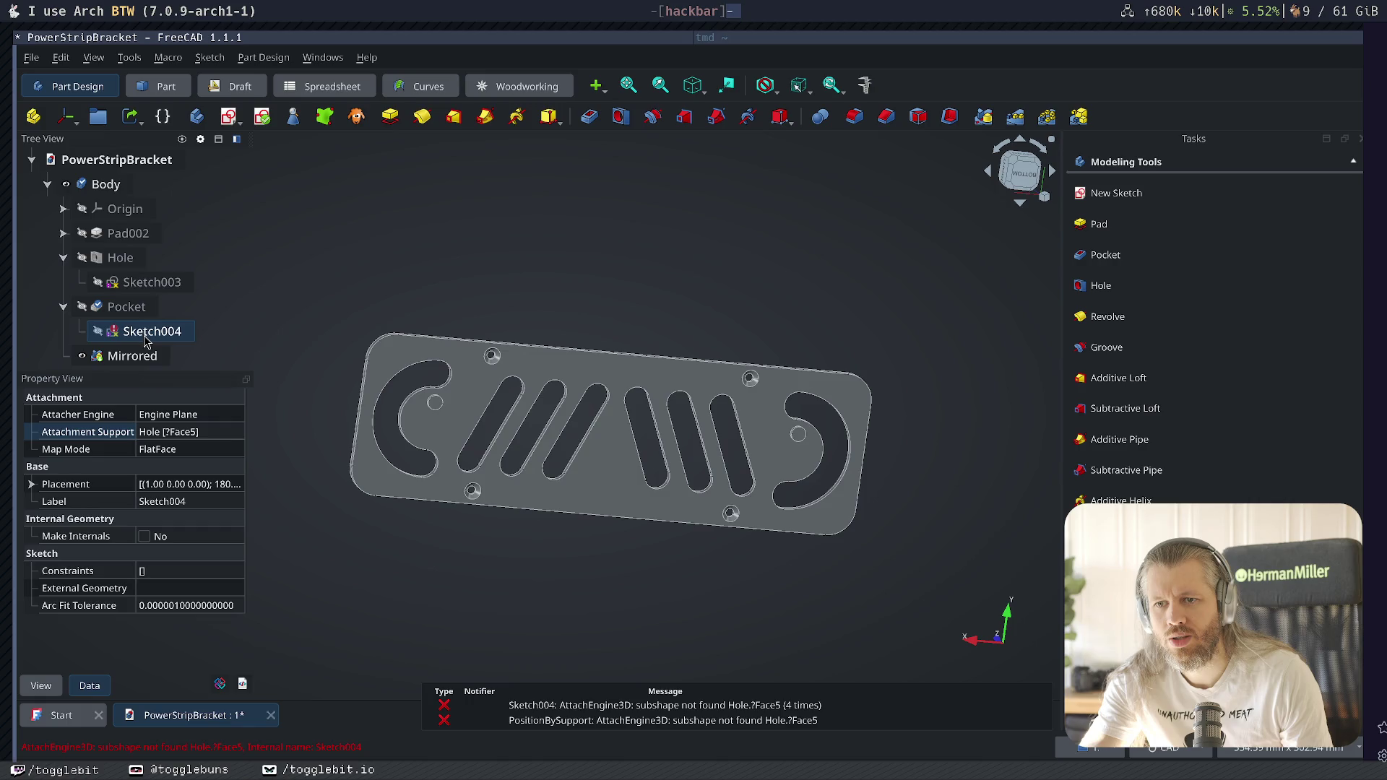
click(226, 433)
click(237, 432)
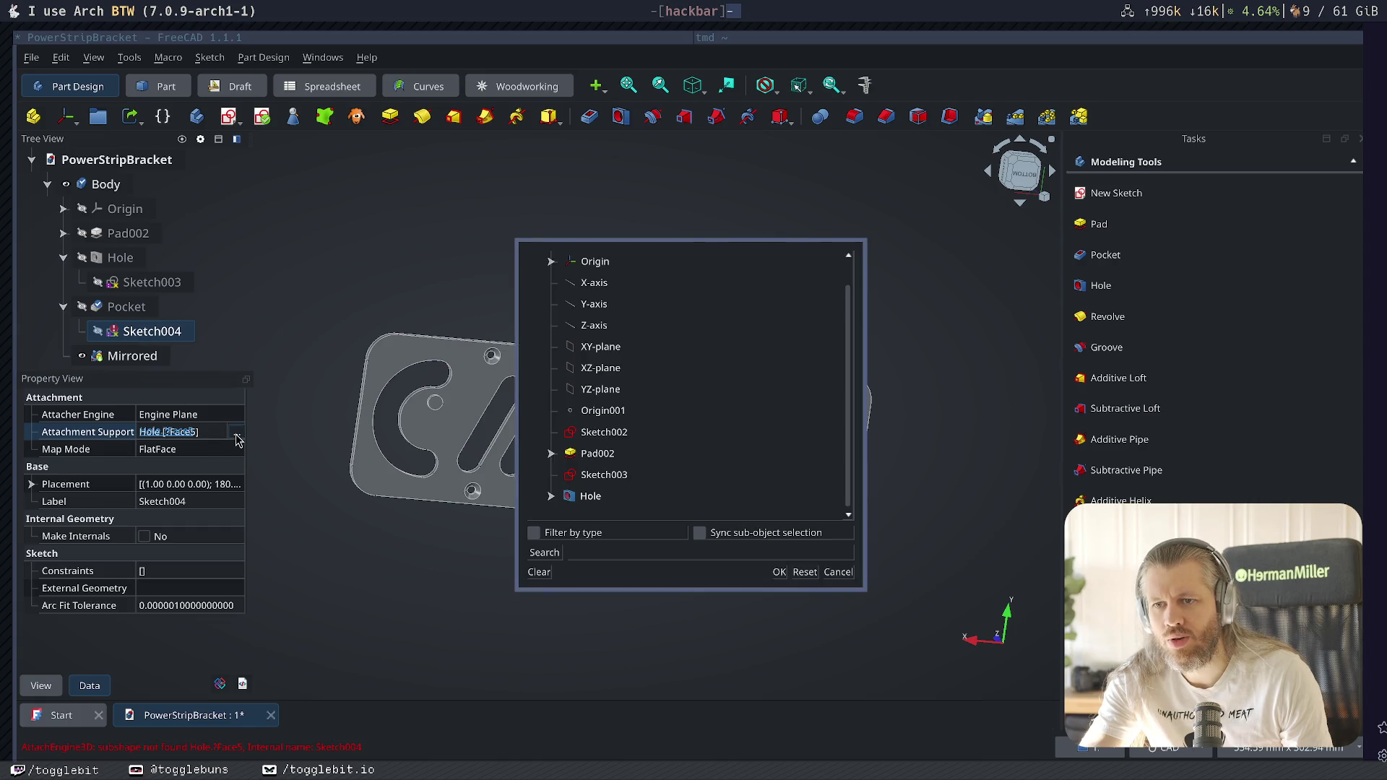
click(549, 575)
click(779, 571)
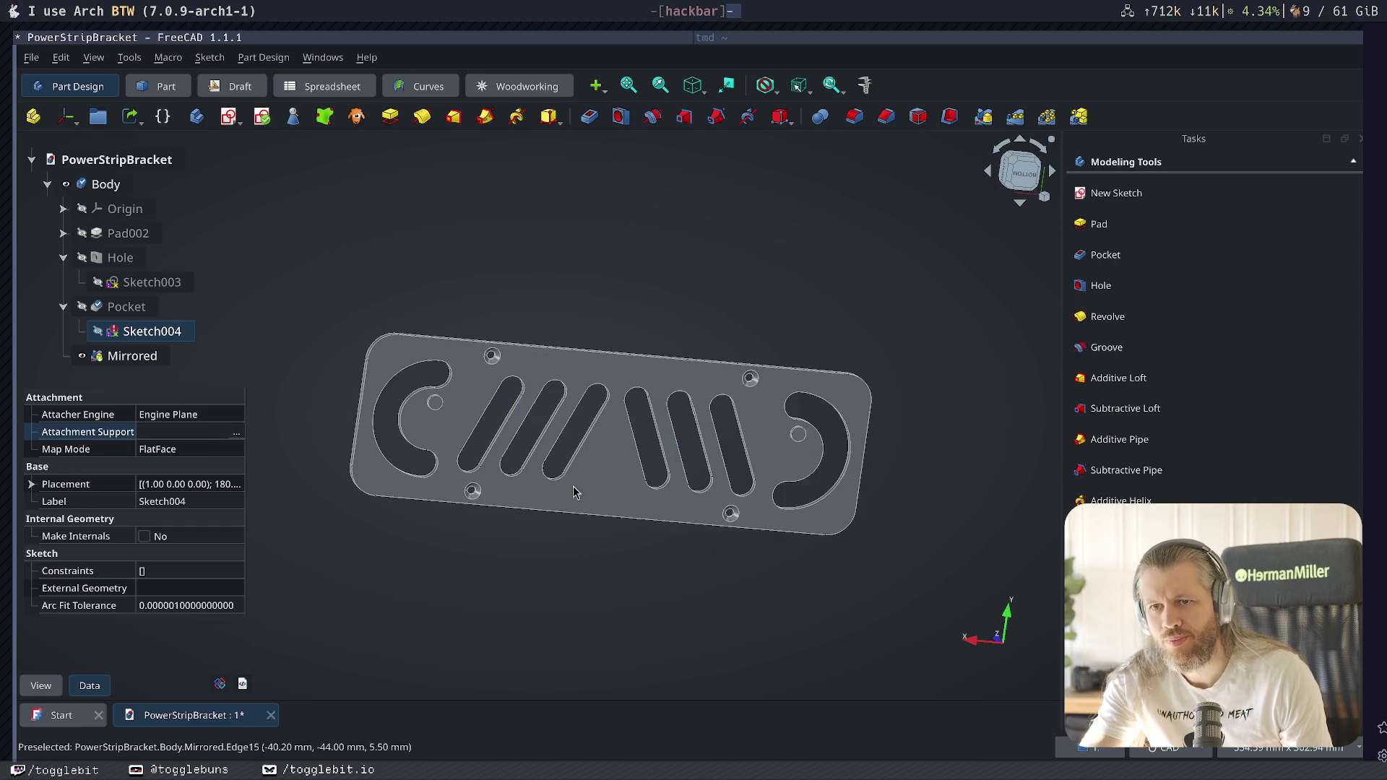
mouse_move(142, 341)
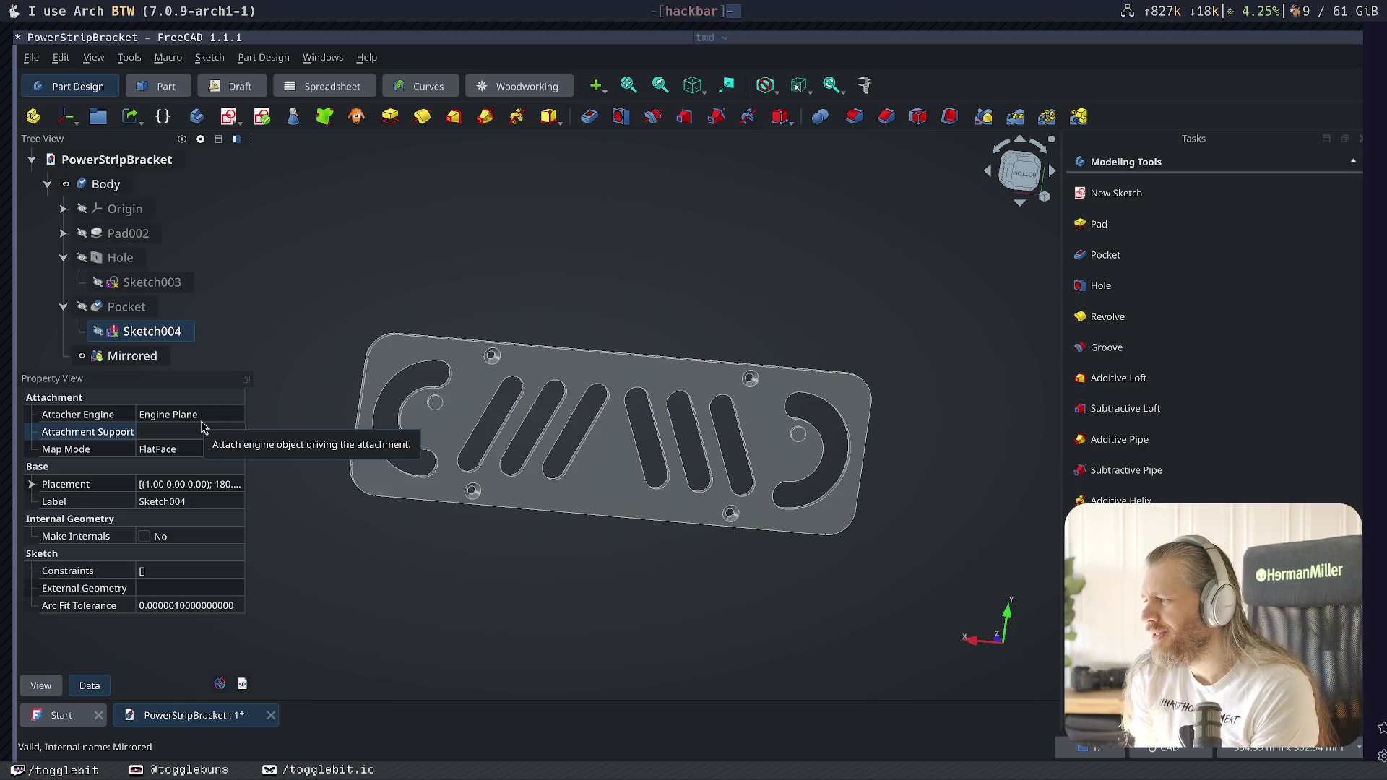
click(202, 427)
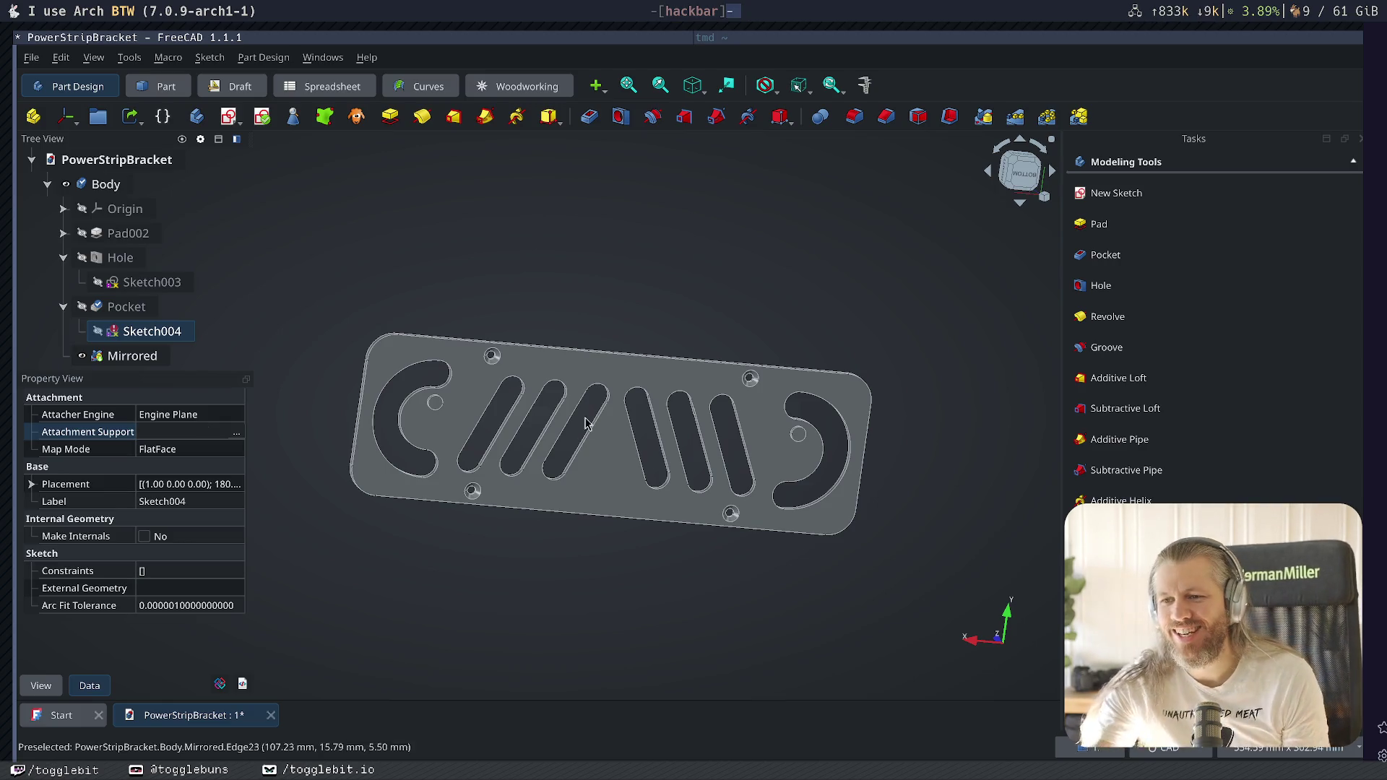
click(730, 266)
mouse_move(730, 266)
middle_down()
mouse_move(626, 387)
mouse_move(693, 248)
middle_up()
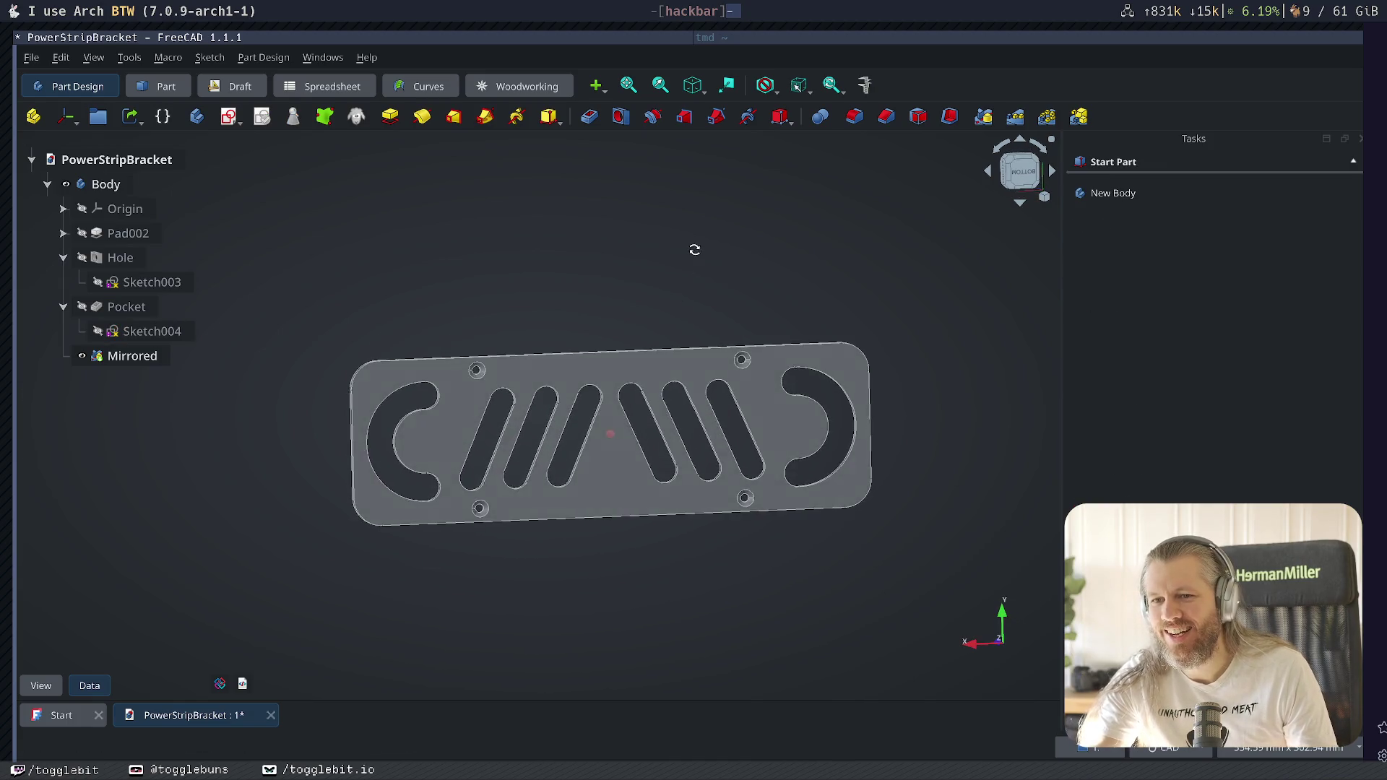
- Reattach Sketch003 to Pad002's Face2 with the Attachment Support picker
click(131, 282)
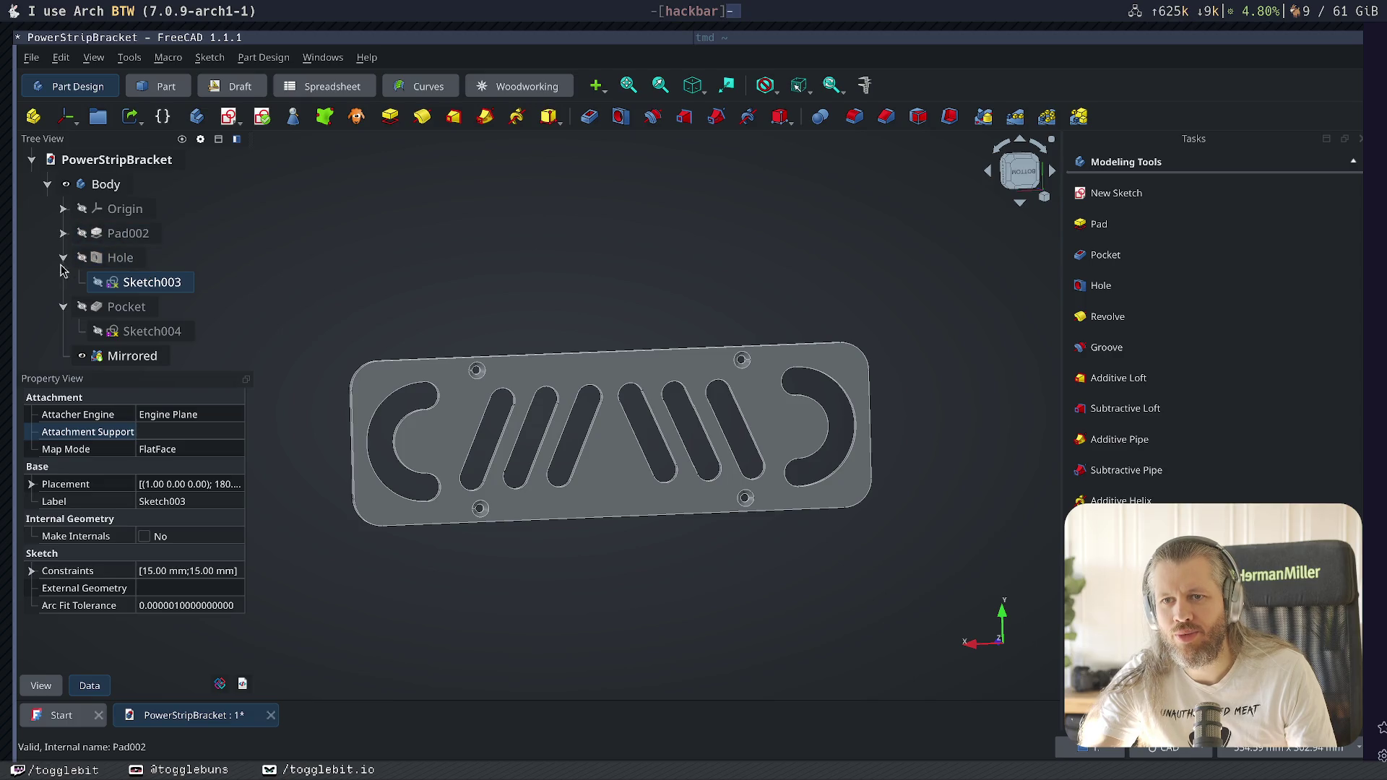
click(81, 235)
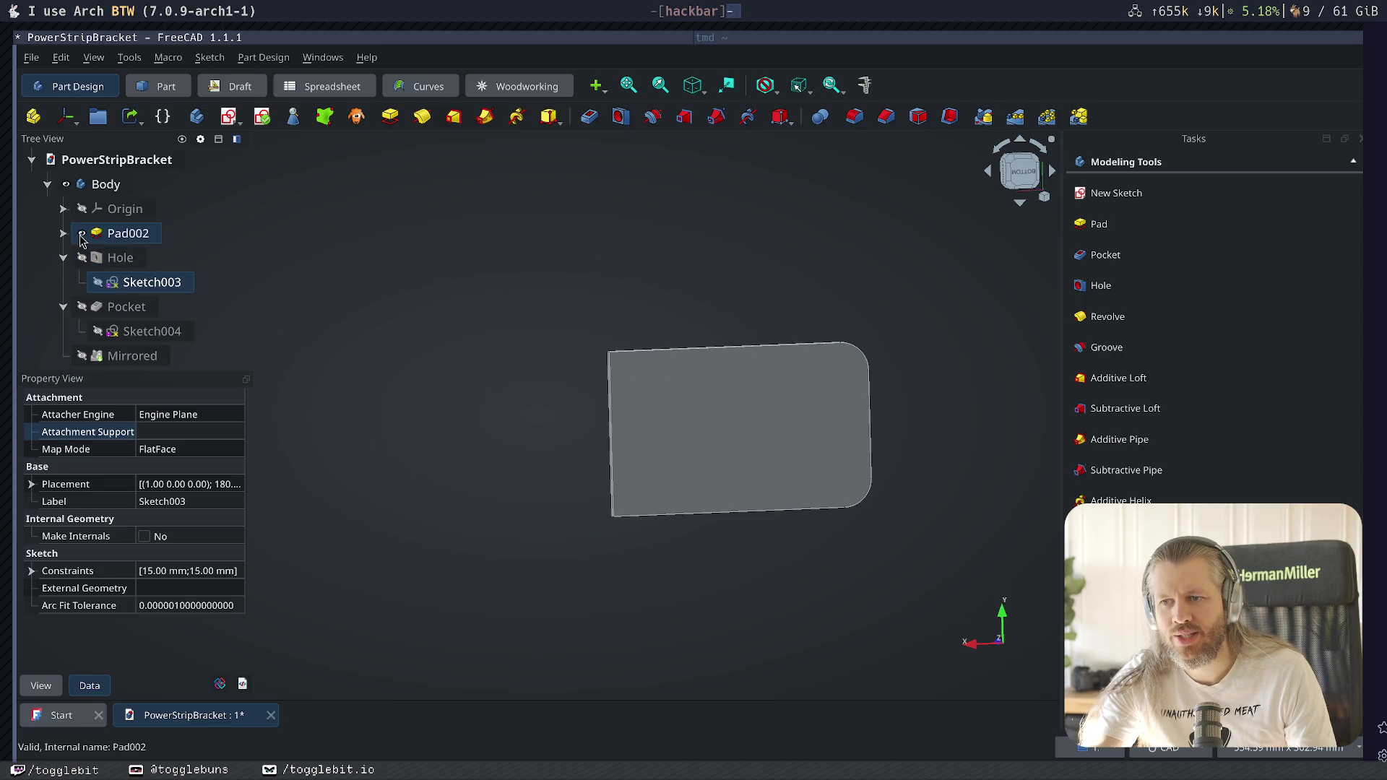
mouse_move(641, 300)
middle_down()
mouse_move(586, 604)
mouse_move(616, 340)
mouse_move(636, 339)
middle_up()
double_click(108, 283)
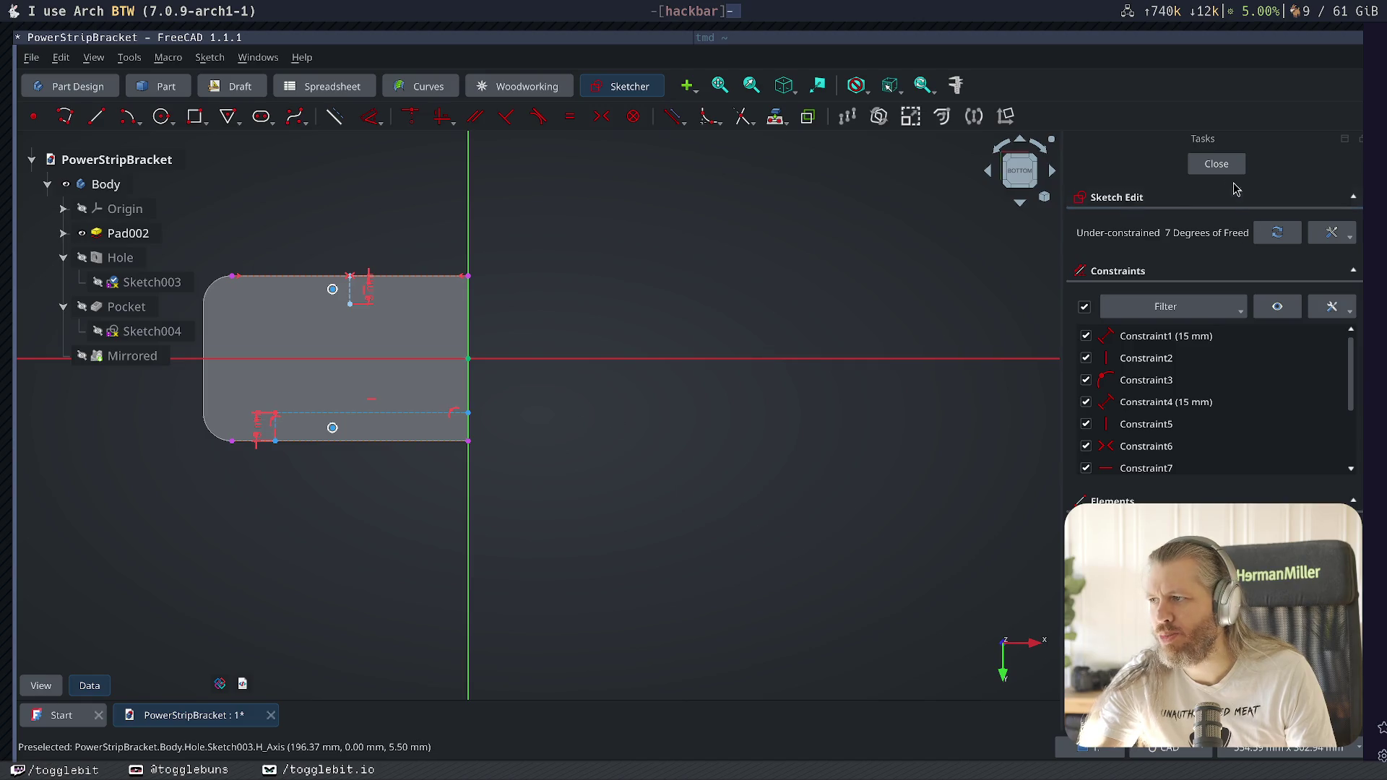
click(1216, 165)
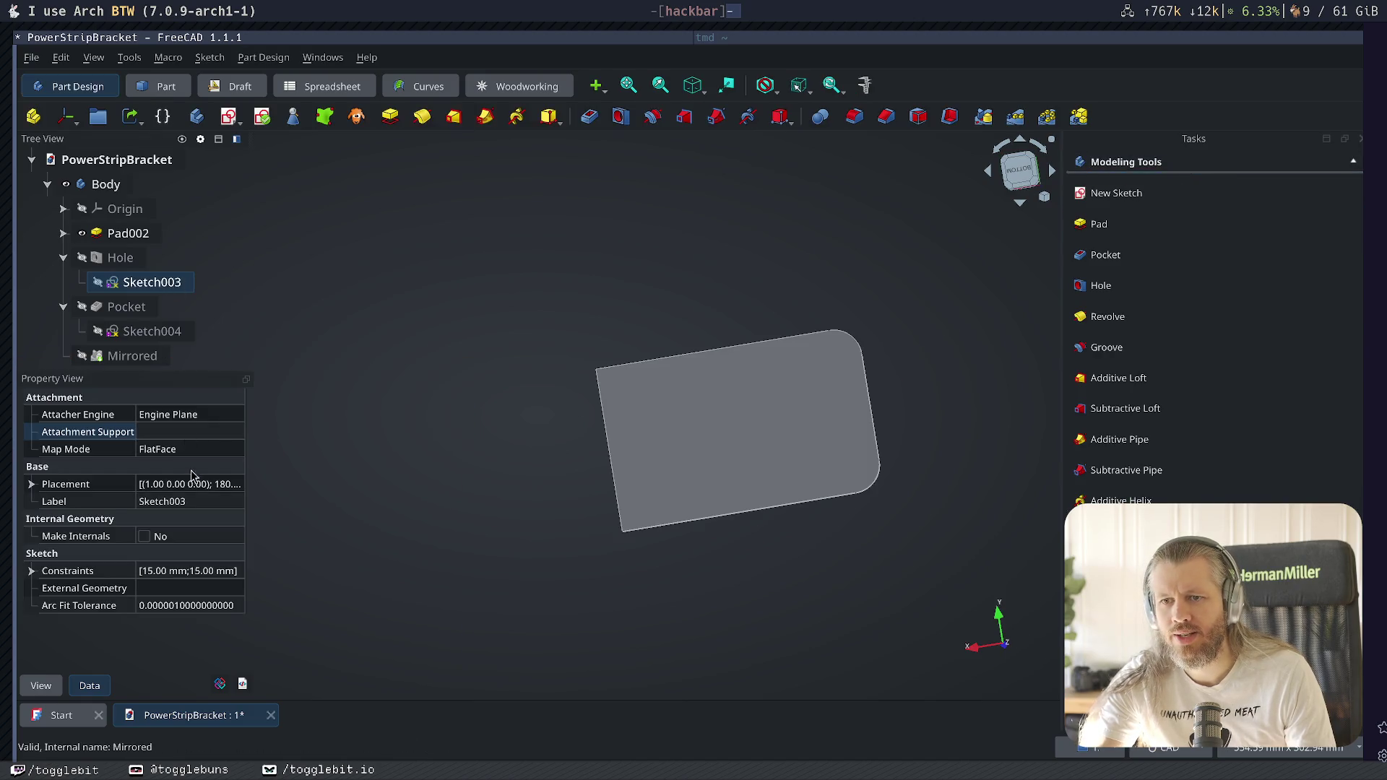
click(214, 433)
click(237, 432)
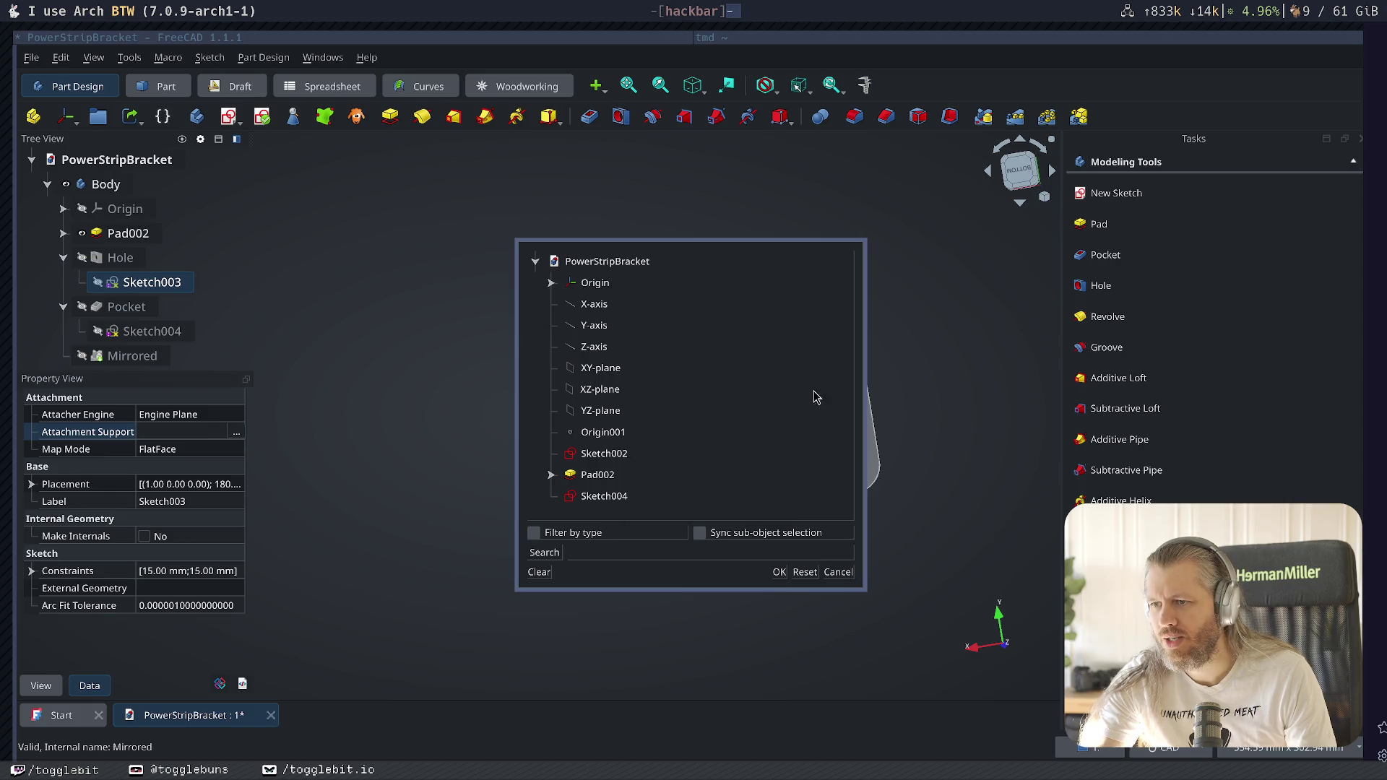
click(769, 450)
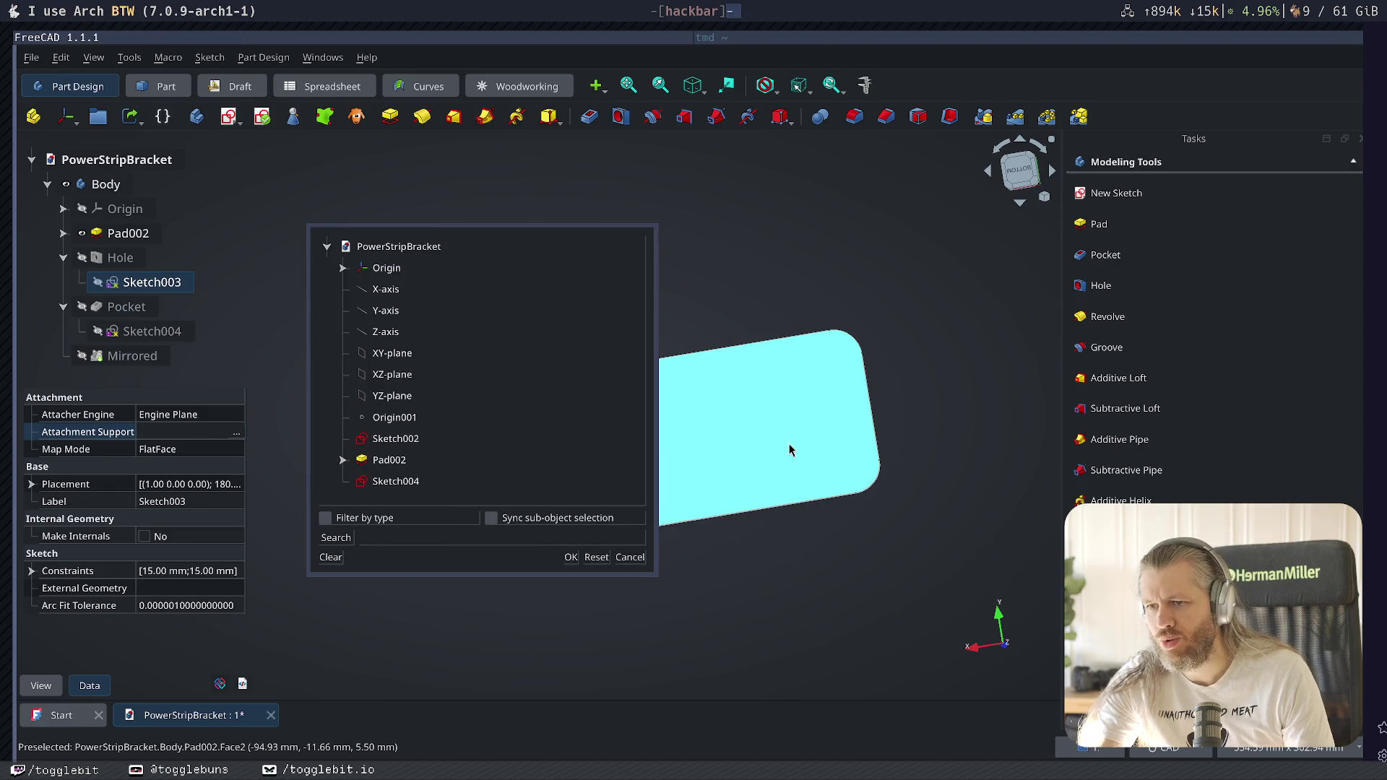
click(570, 558)
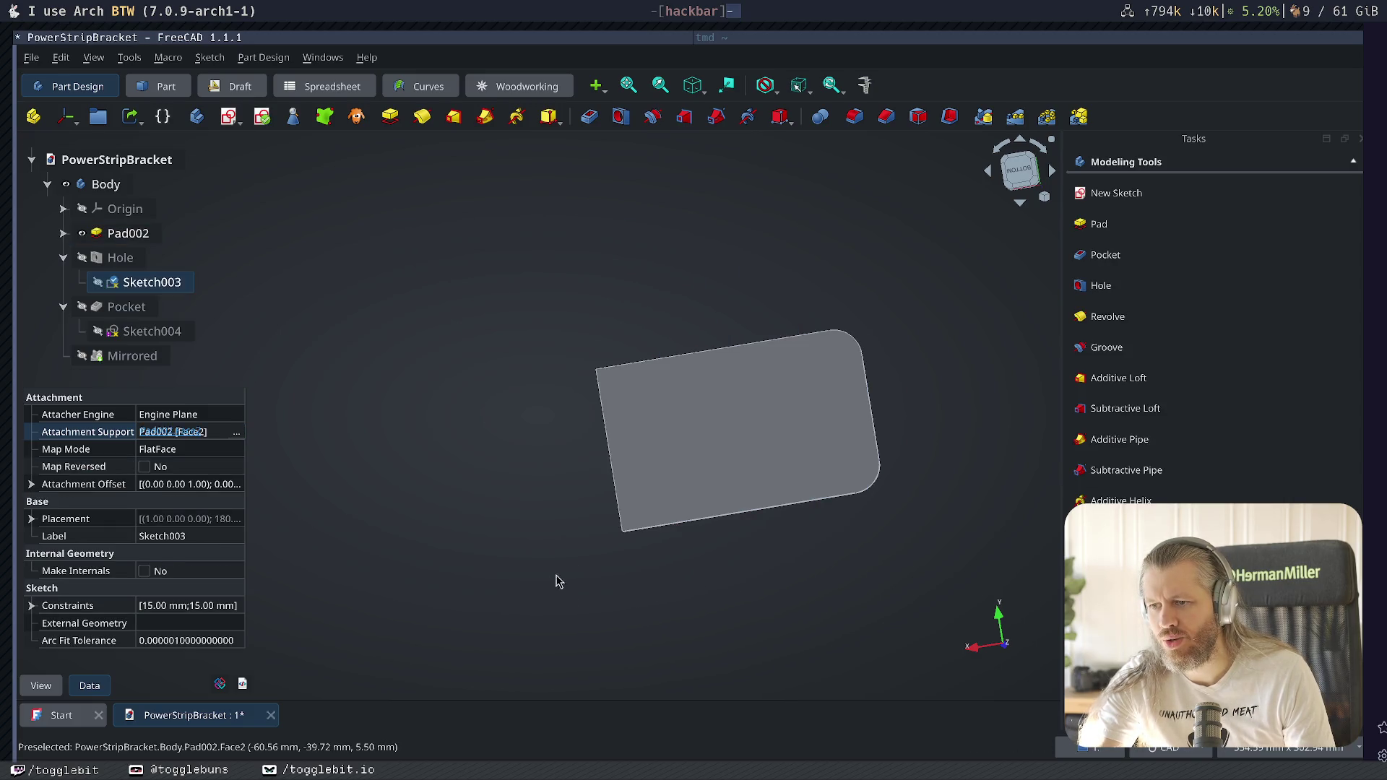
- Reattach Sketch004 to the Hole feature's Face4
click(76, 262)
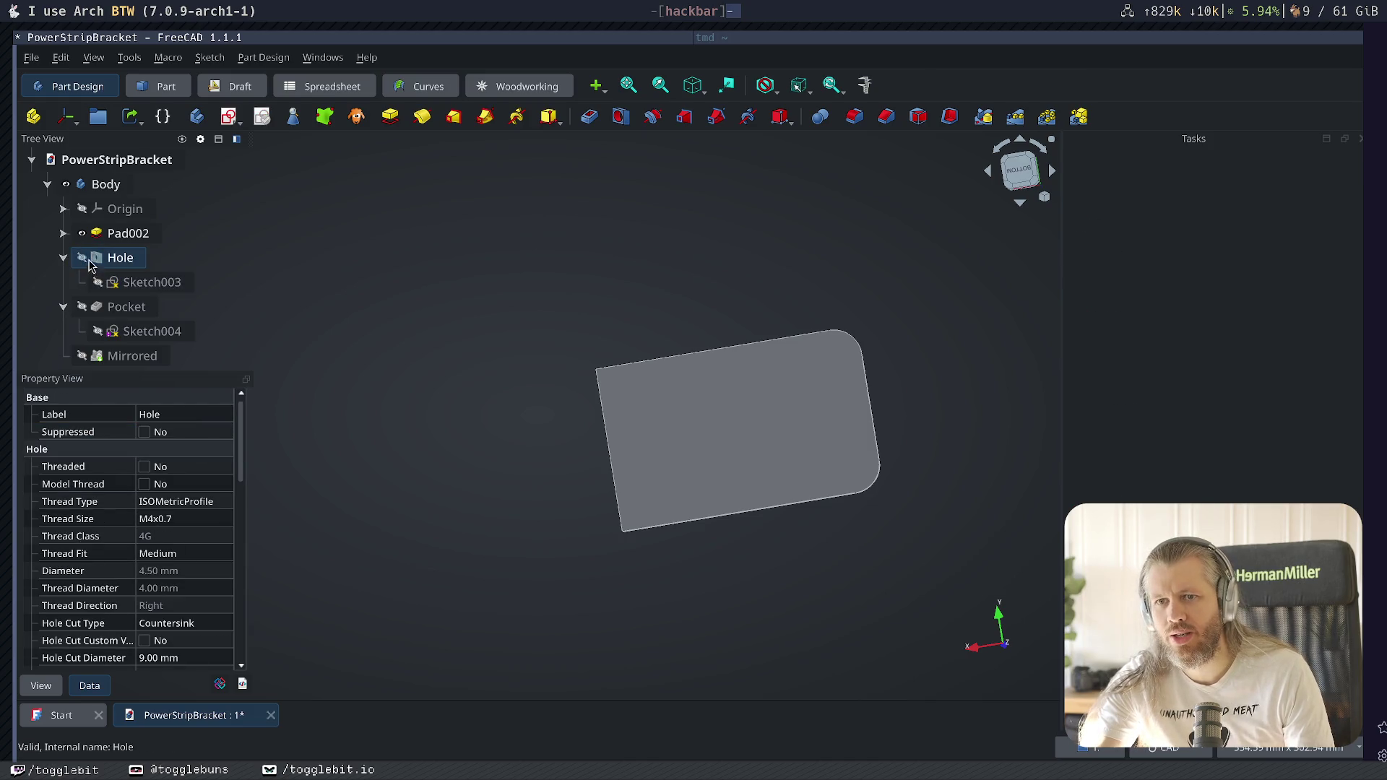
click(82, 258)
click(607, 354)
mouse_move(607, 355)
mouse_down()
mouse_move(632, 342)
mouse_move(526, 613)
mouse_move(710, 271)
mouse_move(306, 303)
mouse_up()
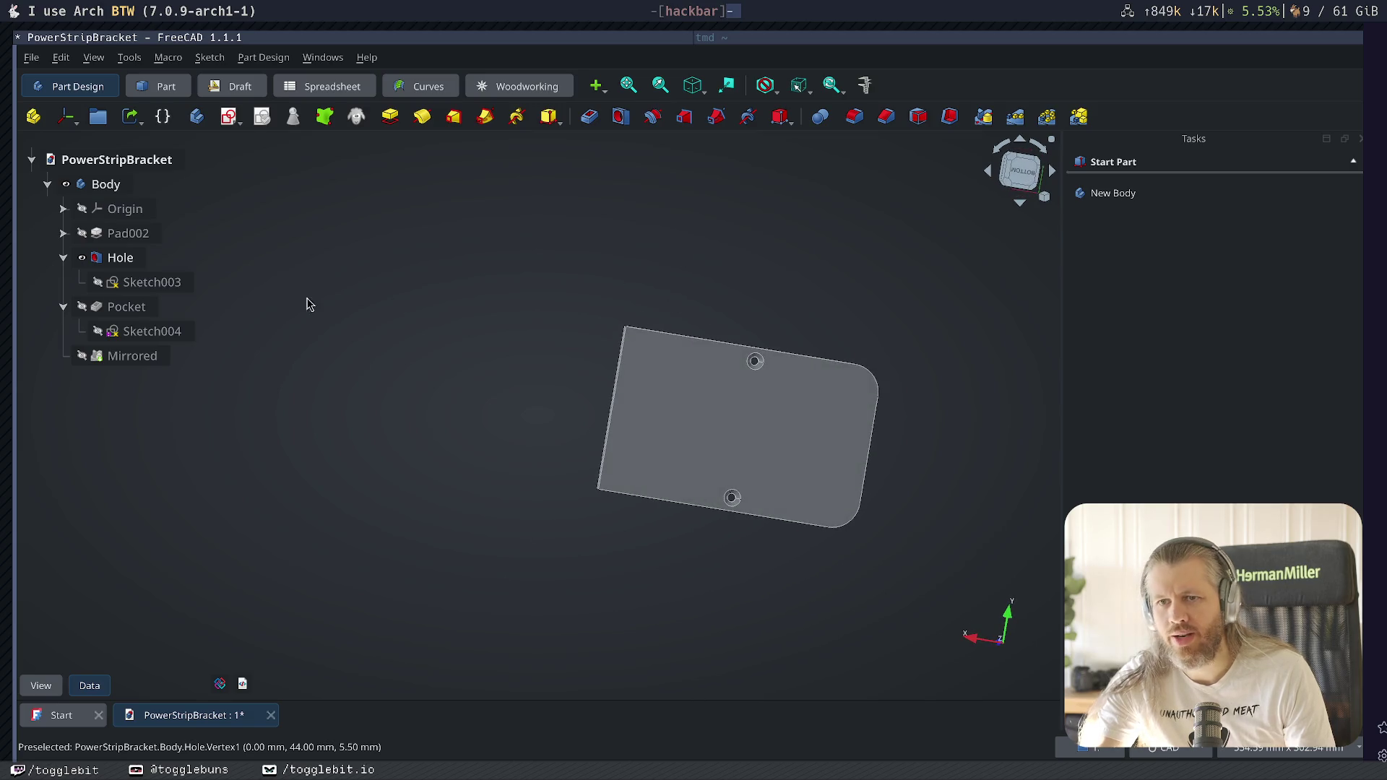
click(129, 307)
click(139, 334)
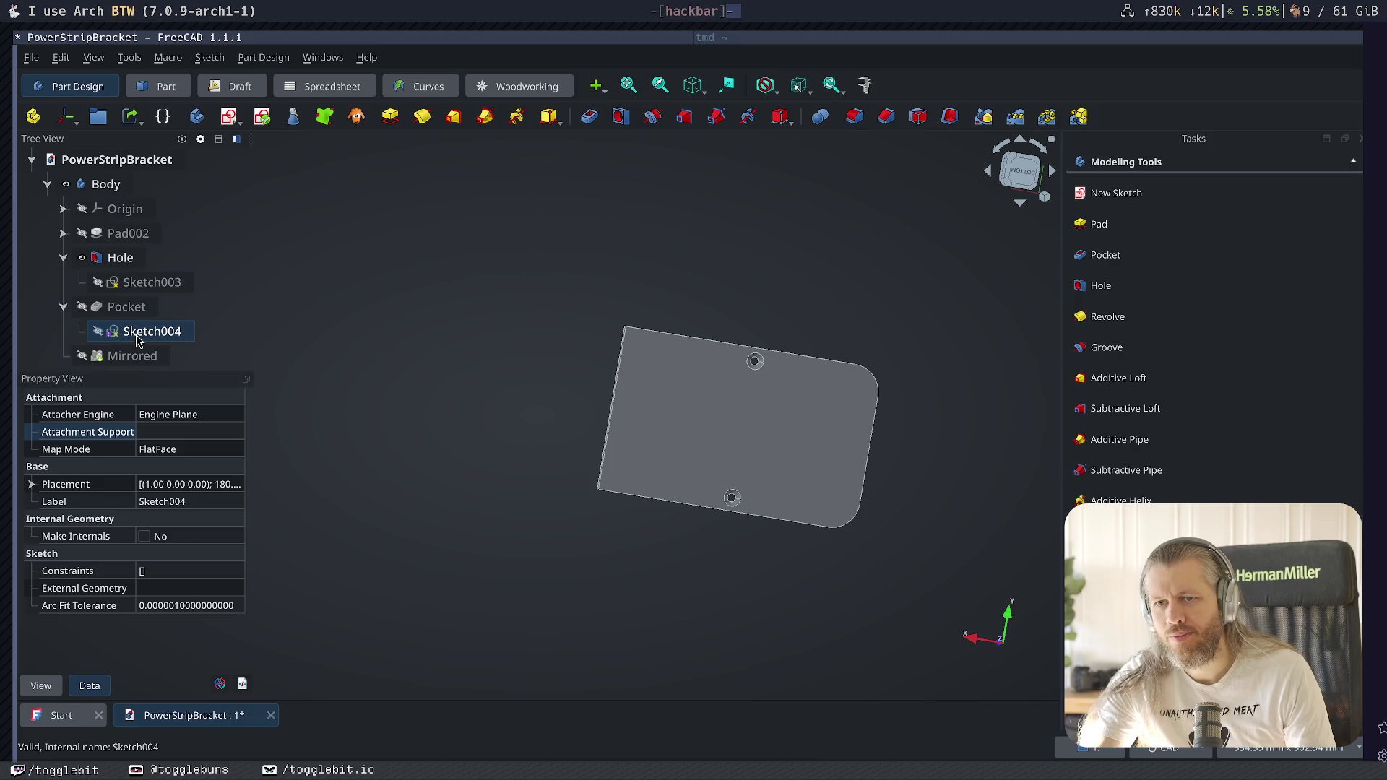
click(236, 432)
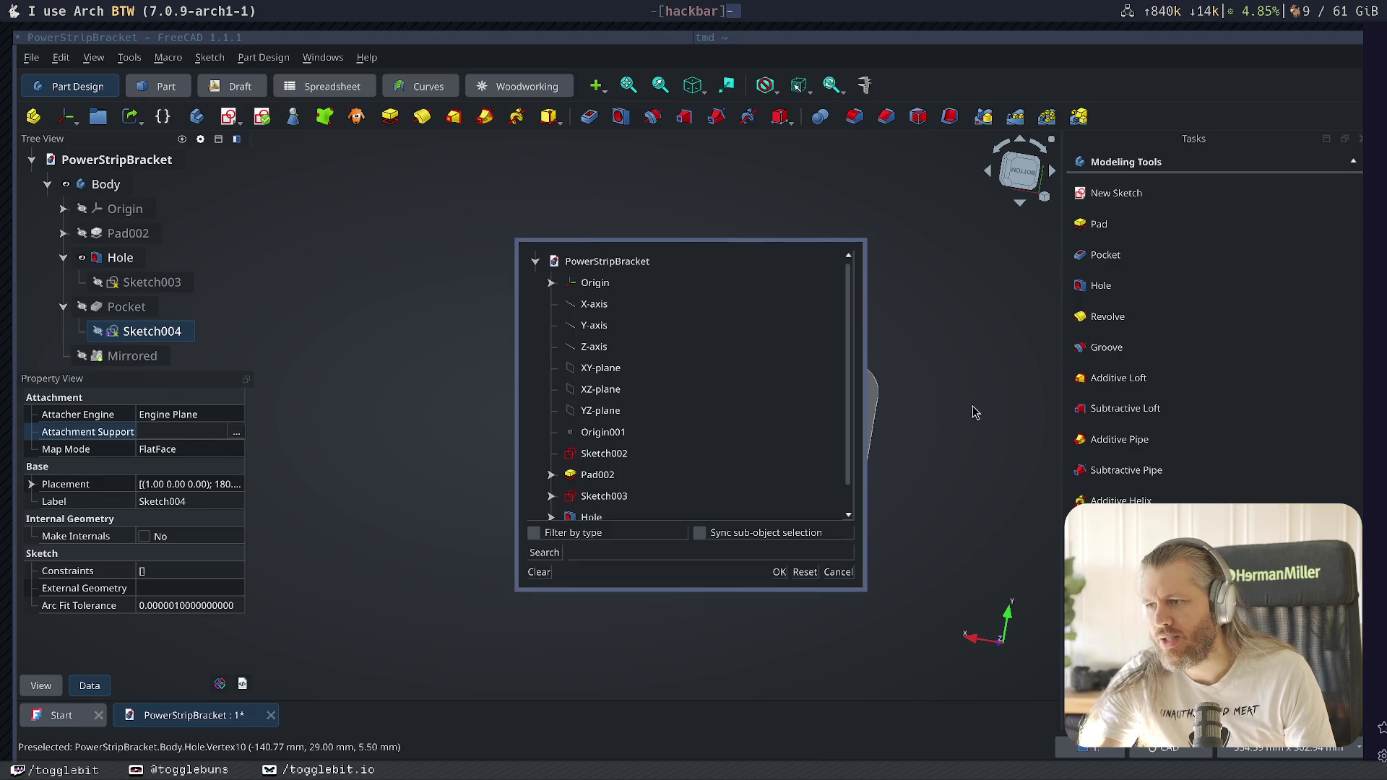
click(856, 417)
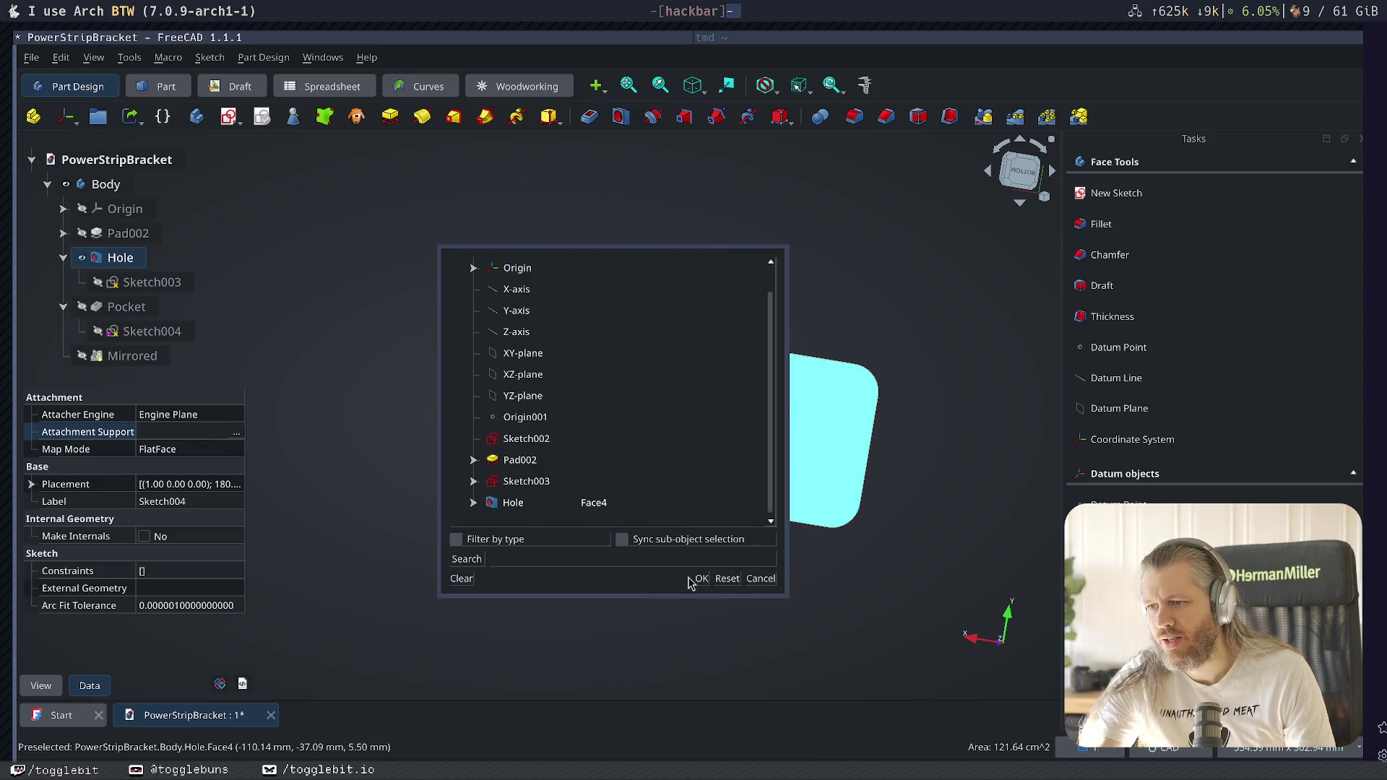
click(703, 582)
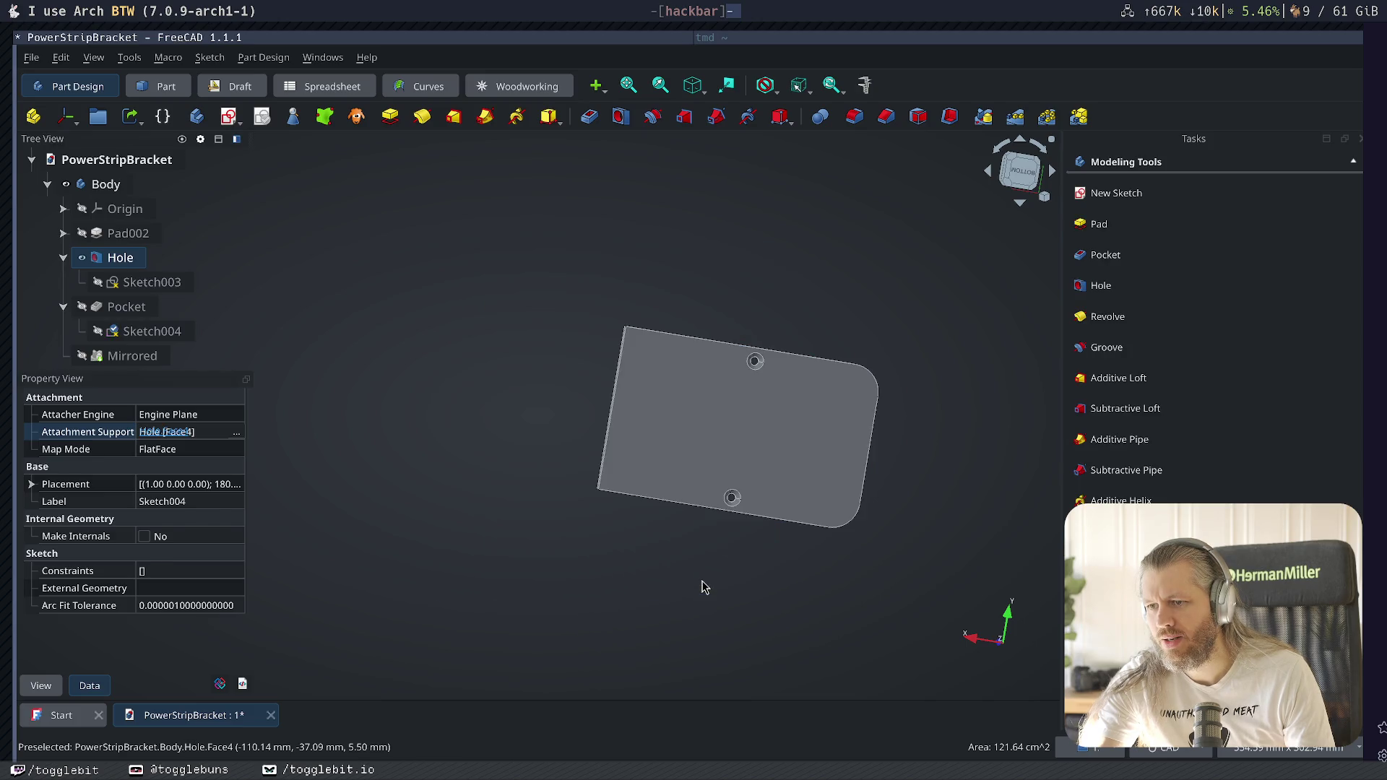
- Show the Pocket and Mirrored results and save the document
click(119, 307)
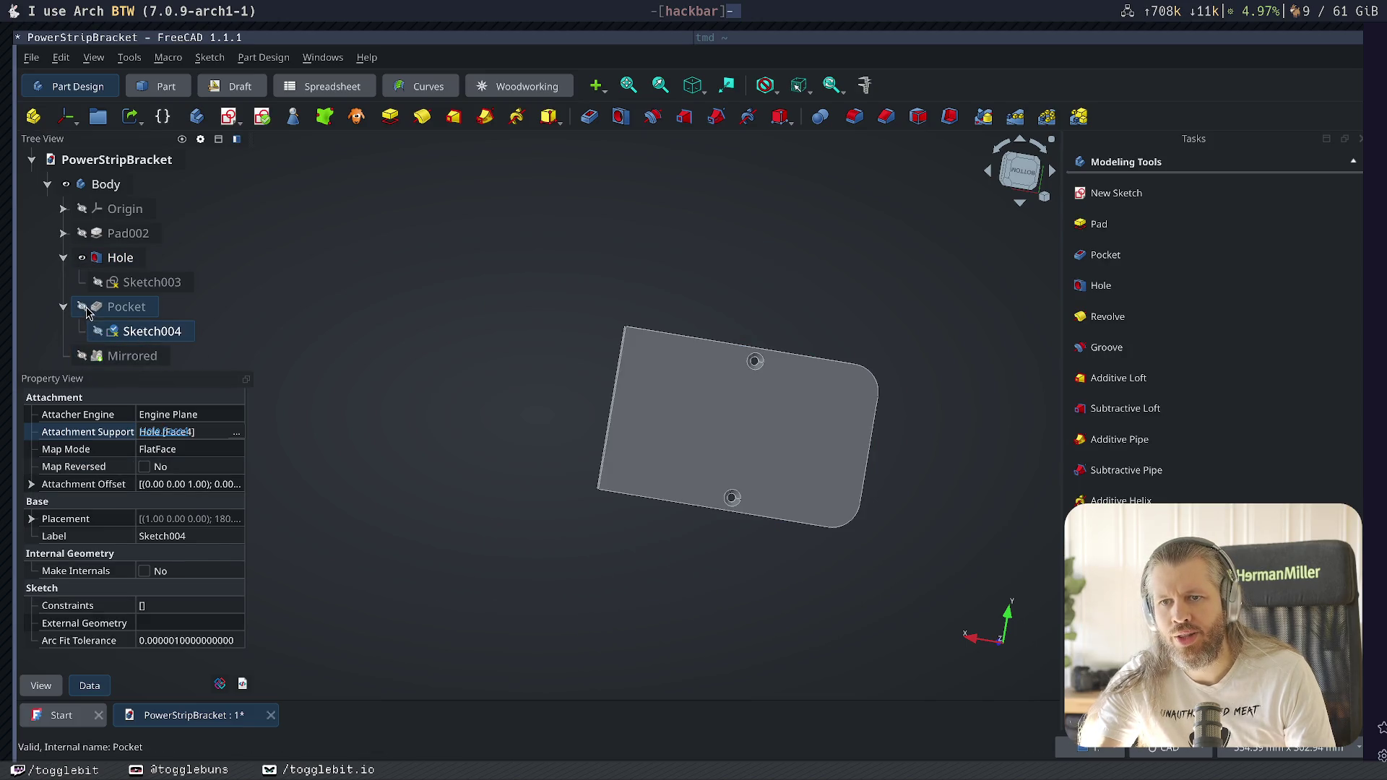
key(space)
click(532, 416)
click(81, 360)
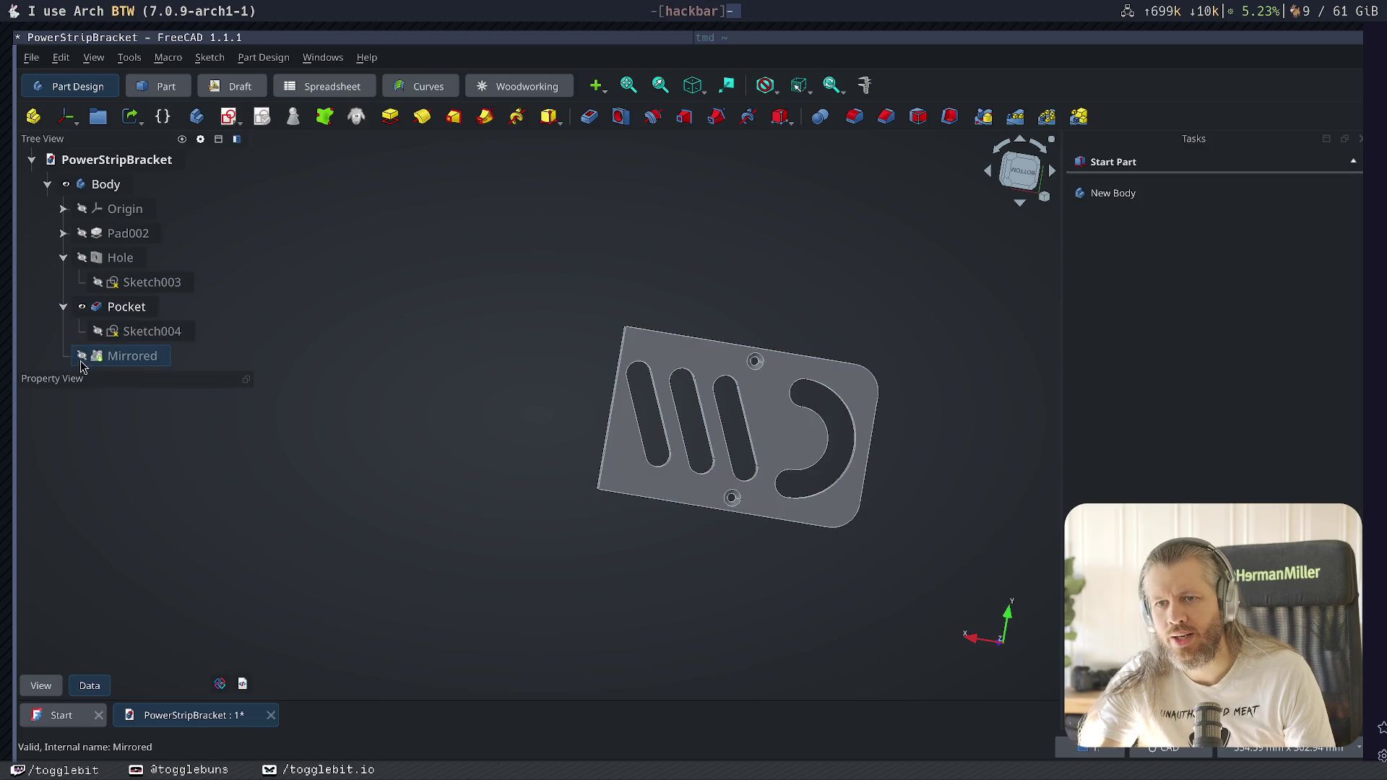
key(space)
click(279, 331)
click(85, 353)
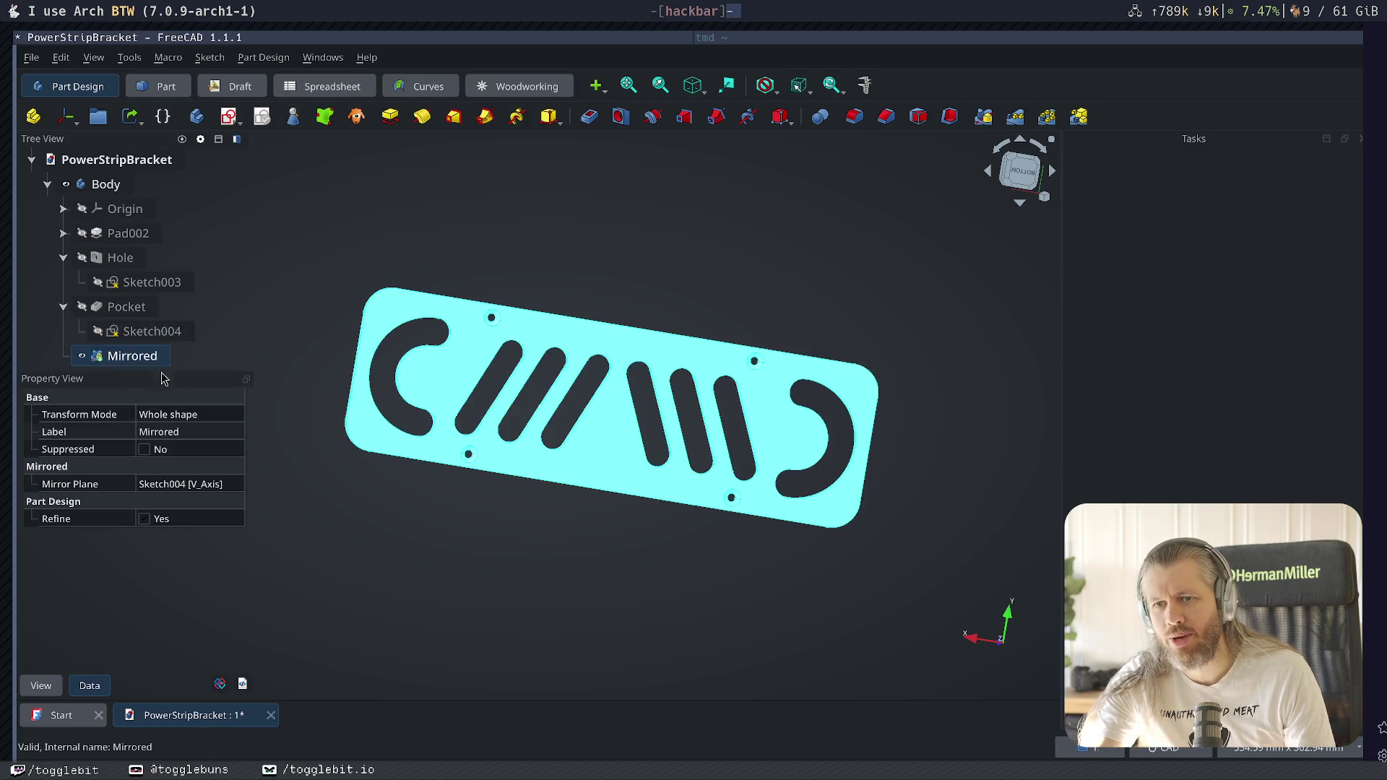
click(367, 488)
key(ctrl+s)
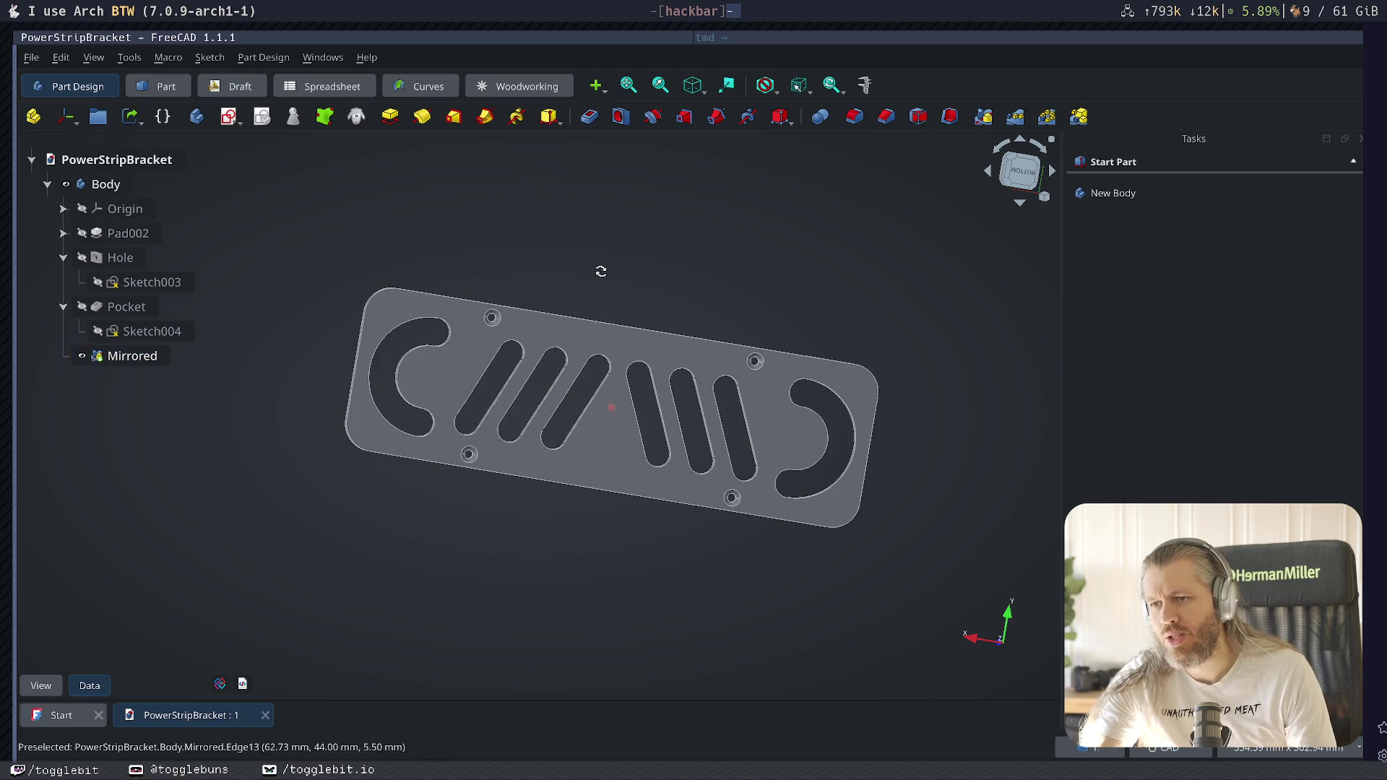
- Orbit the repaired plate from the top view to several tilted angles to inspect it
key(2)
mouse_move(573, 486)
middle_down()
mouse_move(561, 598)
mouse_move(610, 211)
mouse_move(514, 622)
mouse_move(583, 285)
middle_up()
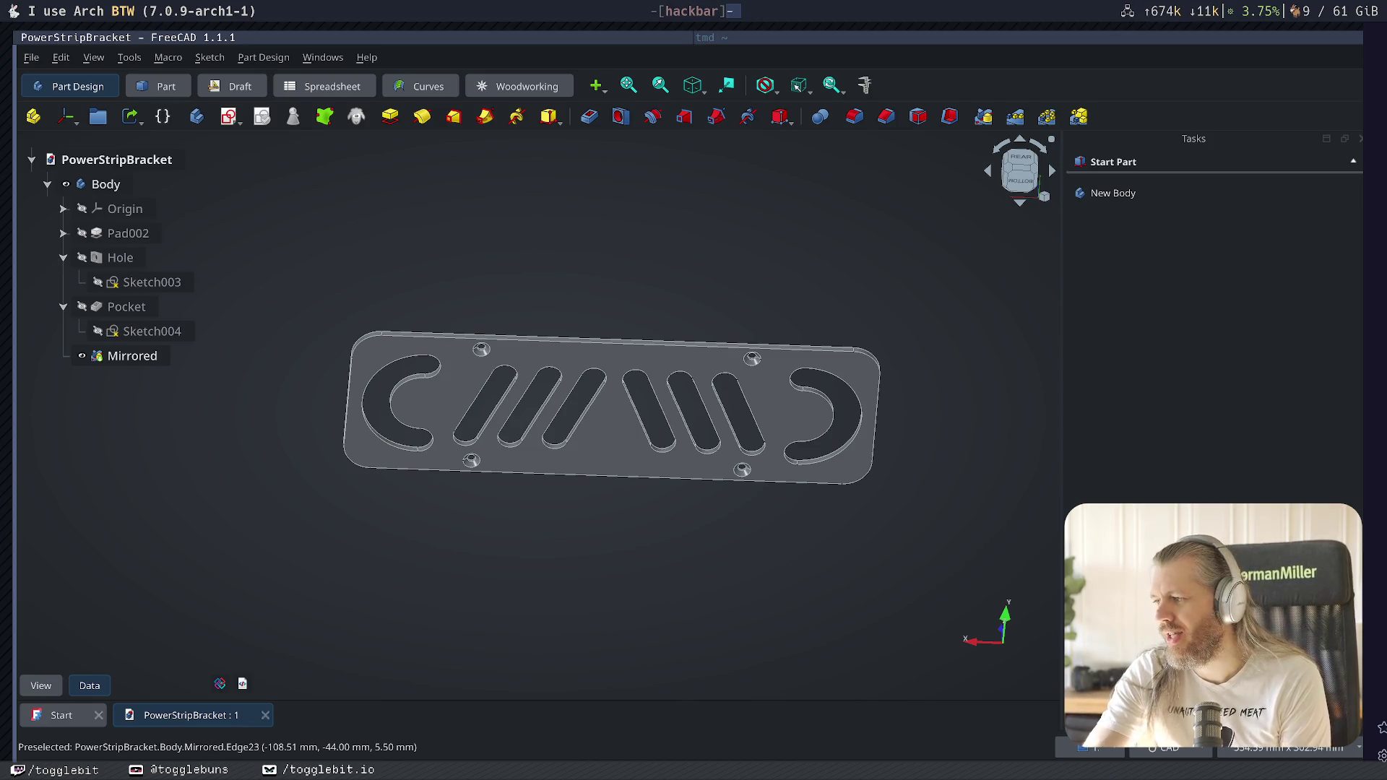
mouse_move(645, 567)
middle_down()
mouse_move(588, 471)
mouse_move(625, 573)
mouse_move(636, 506)
mouse_move(666, 474)
middle_up()
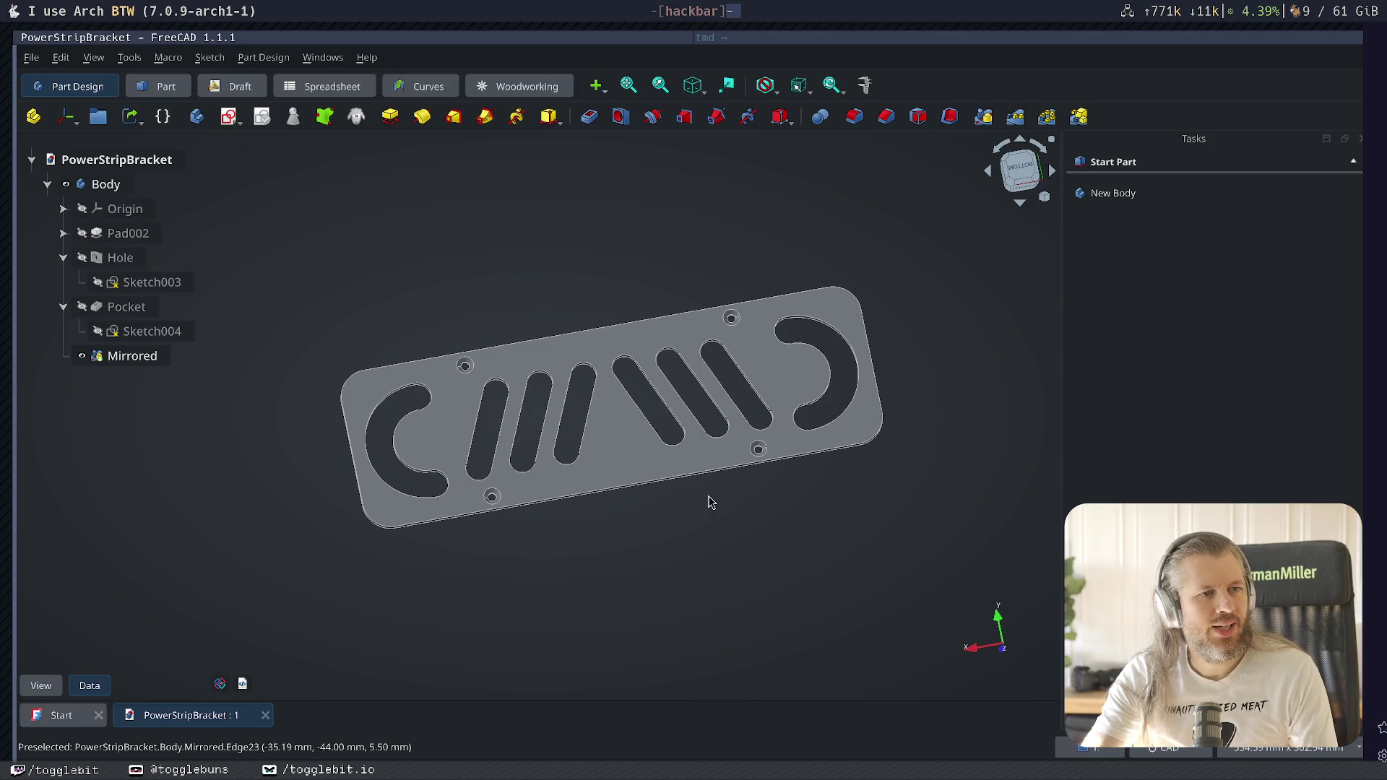
mouse_move(691, 501)
middle_down()
mouse_move(620, 634)
mouse_move(629, 660)
mouse_move(641, 396)
mouse_move(644, 502)
middle_up()
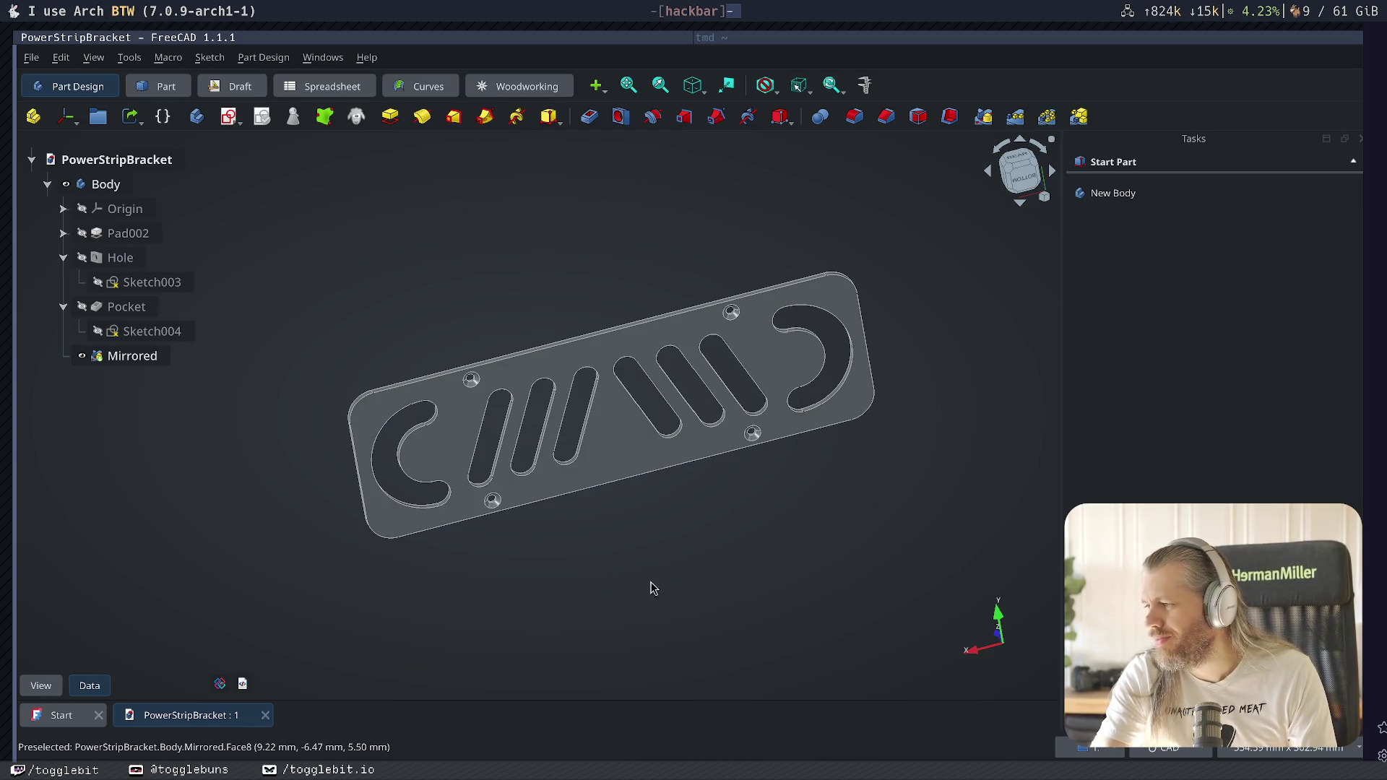
mouse_move(570, 241)
middle_down()
mouse_move(568, 260)
mouse_move(565, 211)
middle_up()
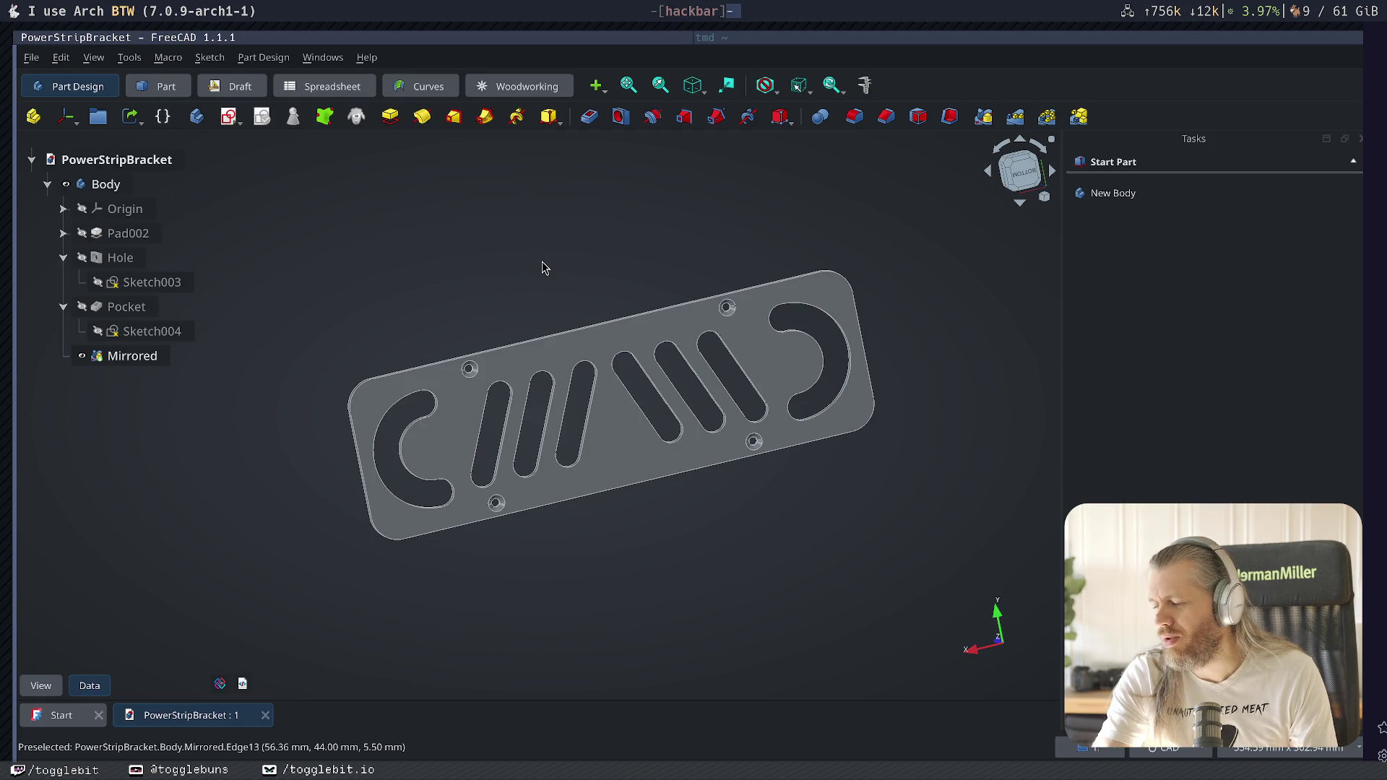
mouse_move(545, 279)
middle_down()
mouse_move(567, 532)
mouse_move(615, 390)
middle_up()
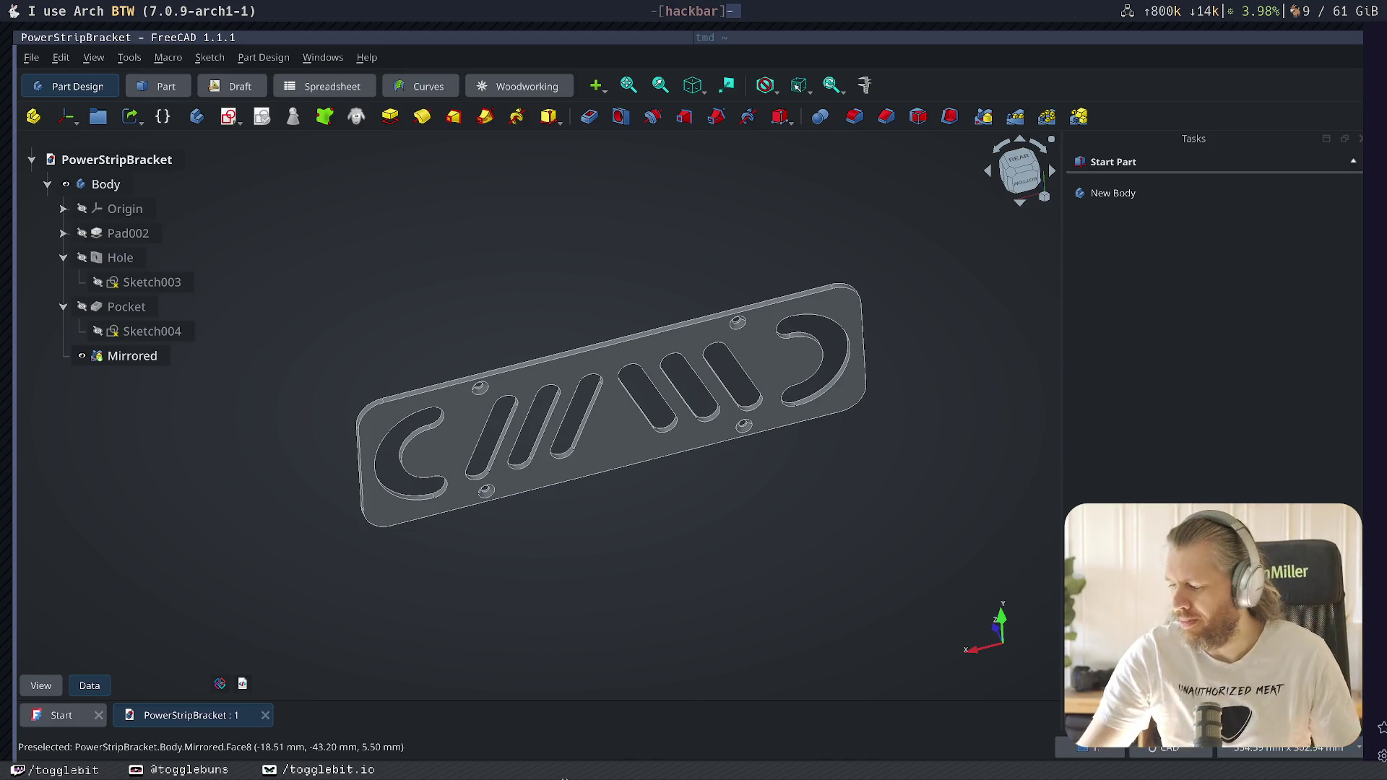
click(113, 193)
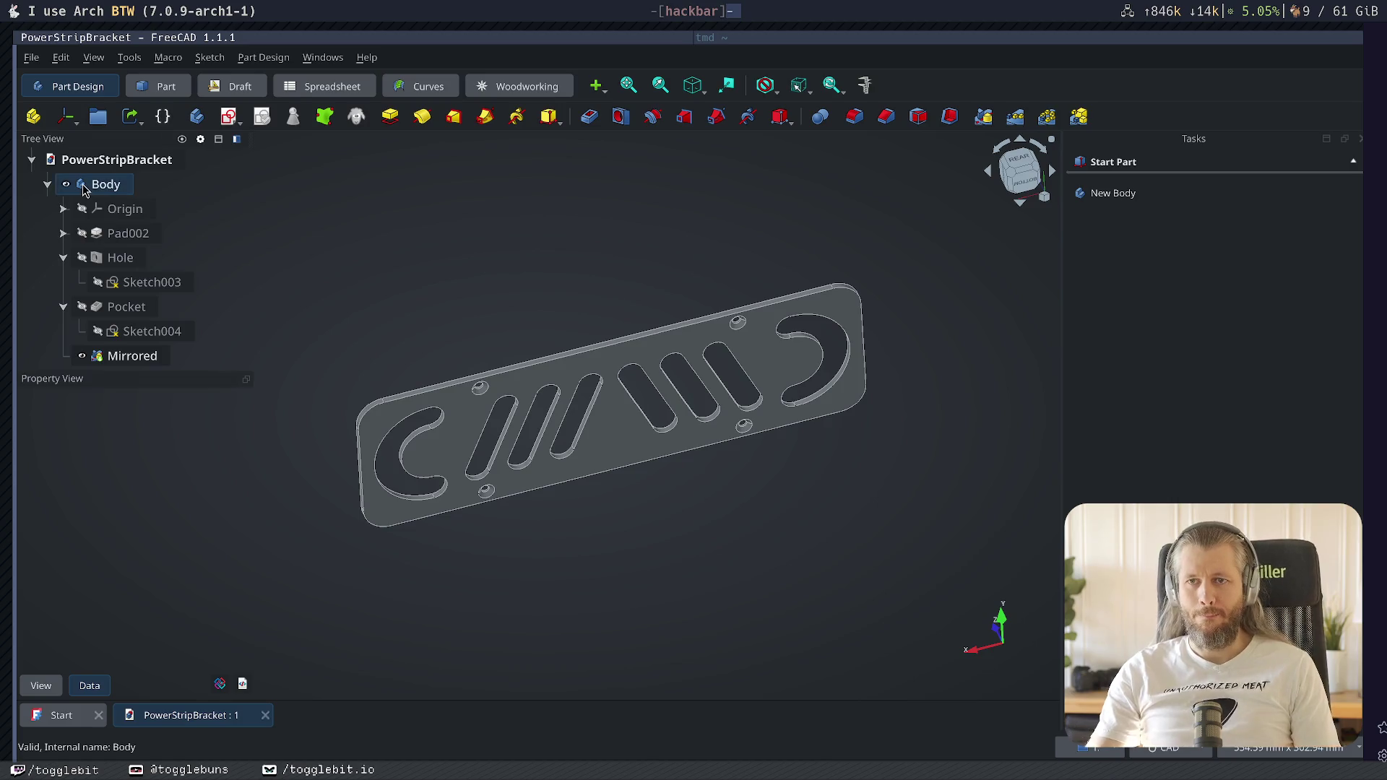
- Rename the existing Body to 'Base' and collapse its feature list
text(Base)
key(Return)
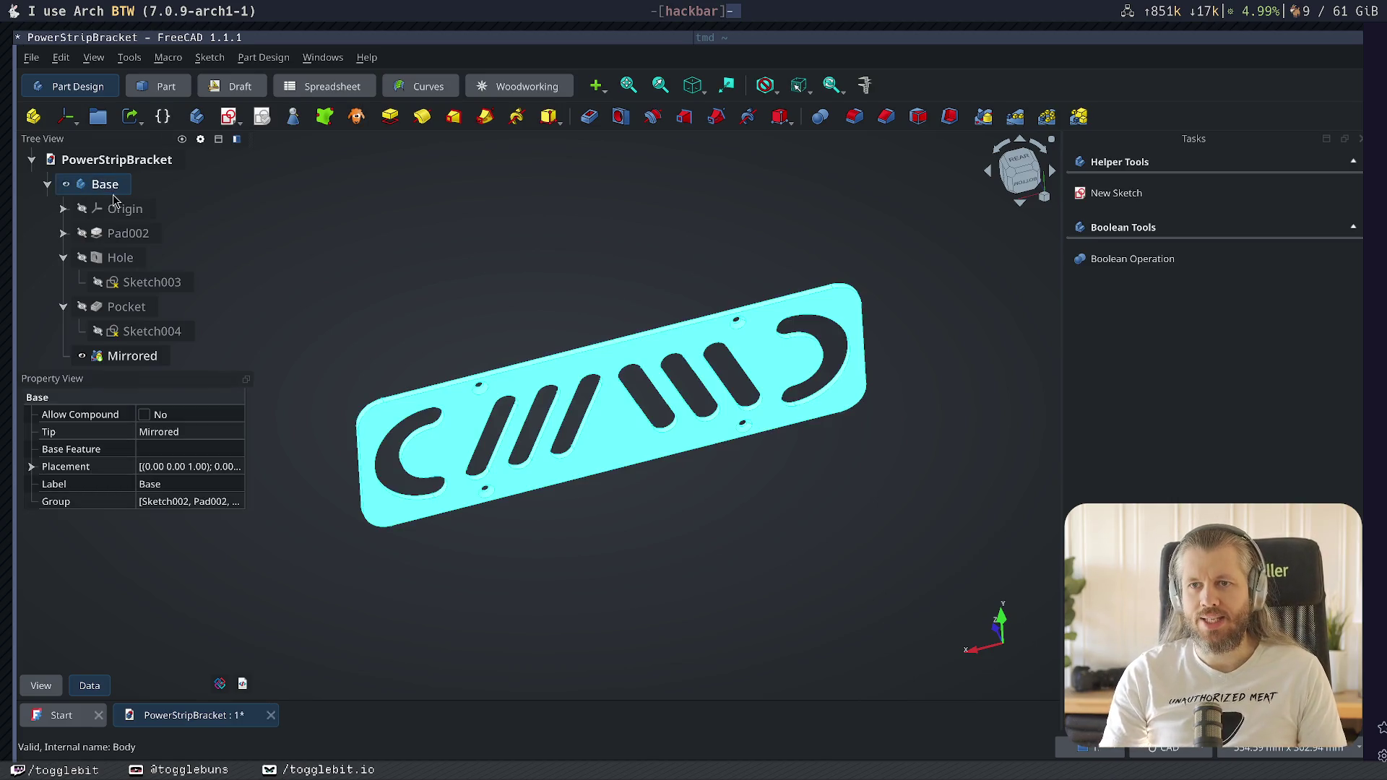
click(38, 190)
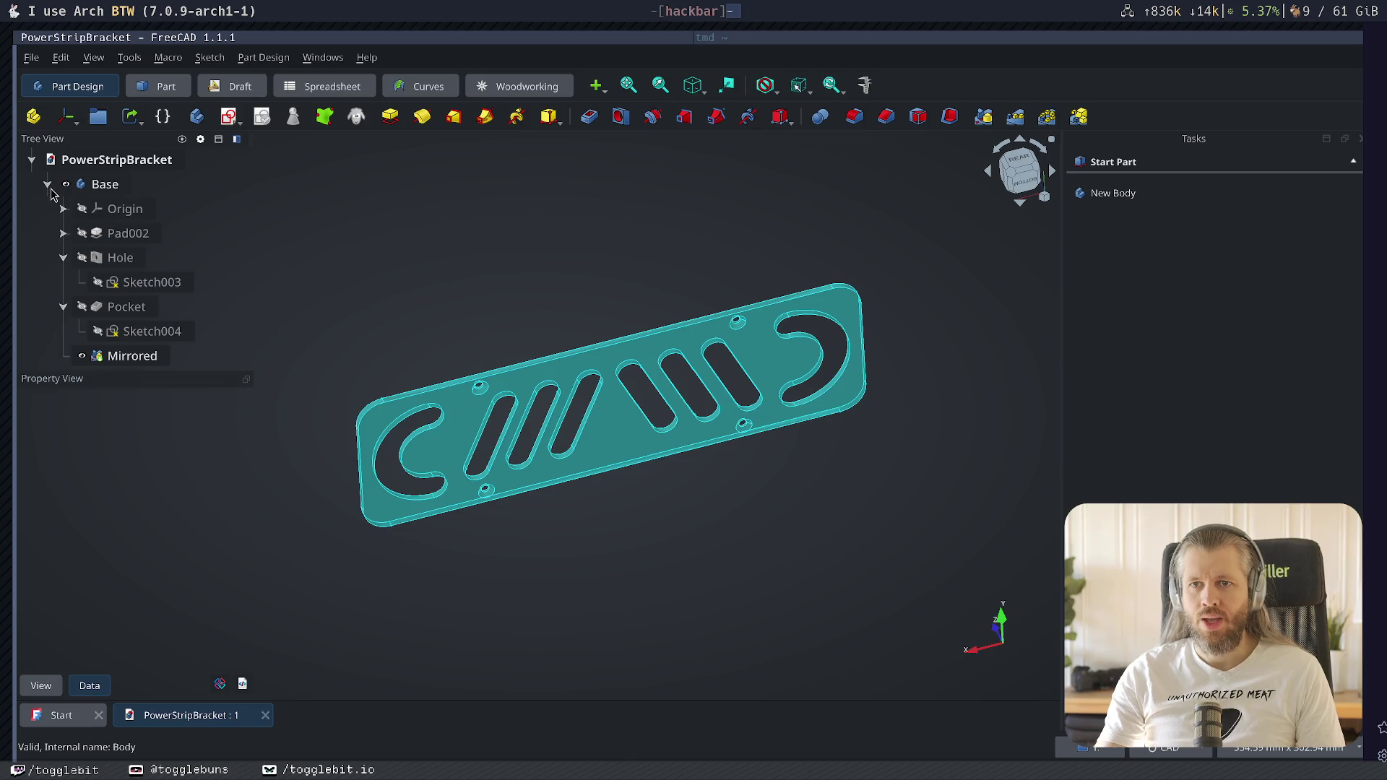
click(47, 184)
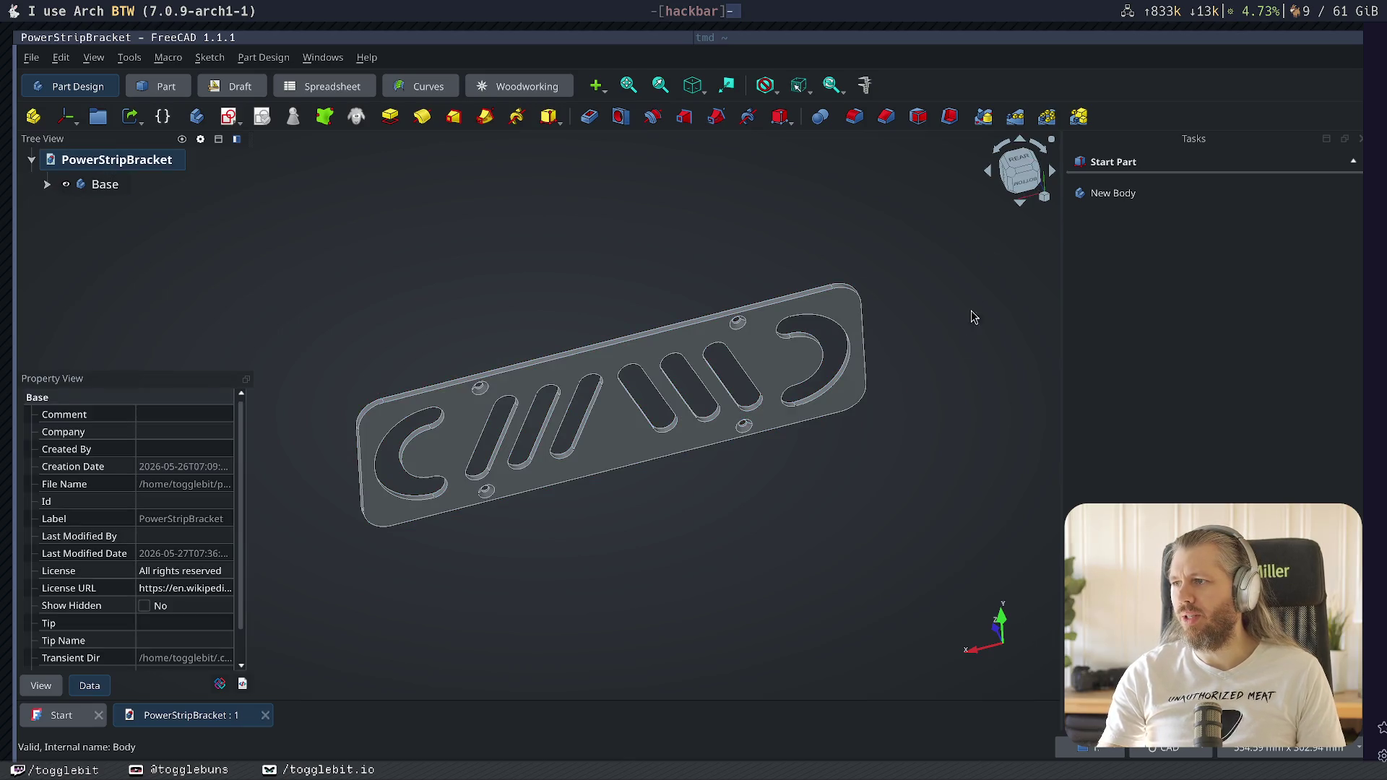
- Create a new Body and start a sketch on the XY plane
click(1113, 193)
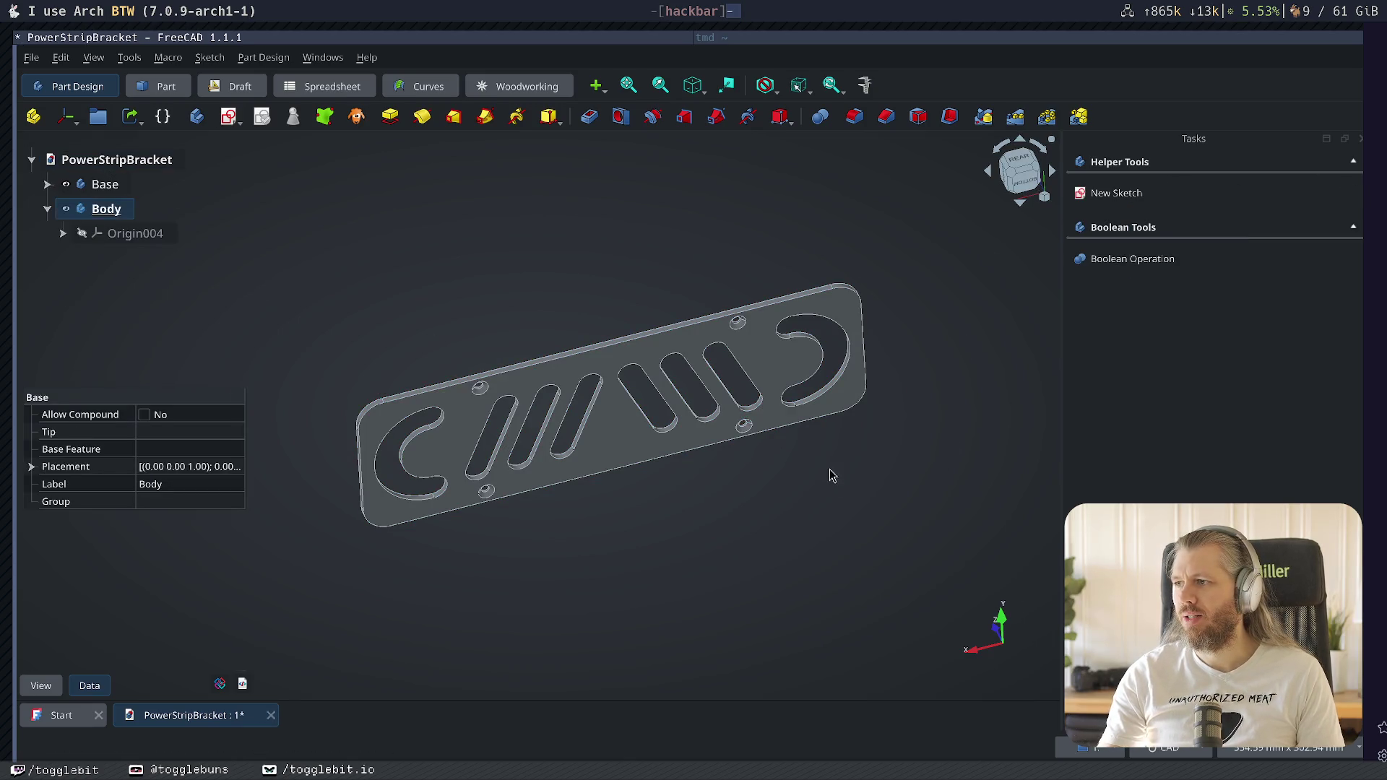
click(1116, 191)
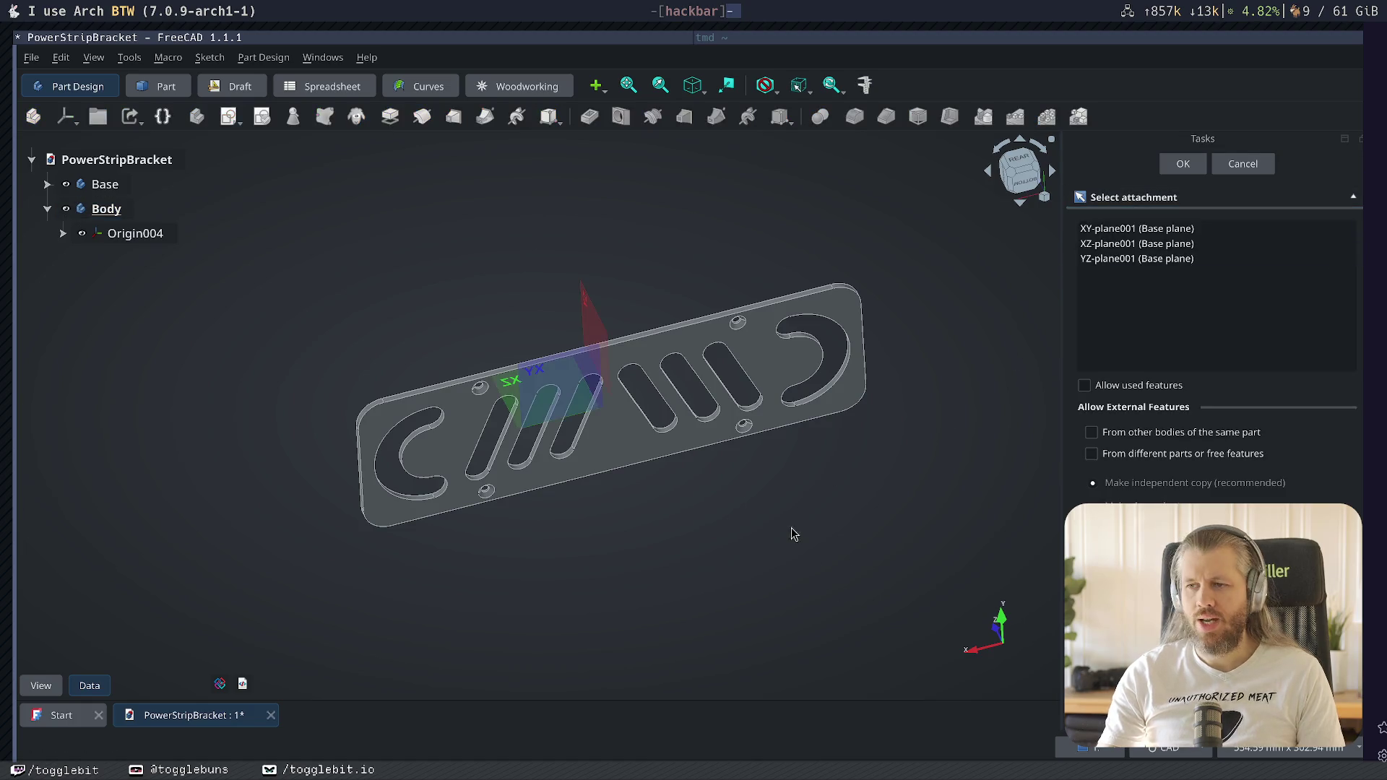
key(2)
click(572, 217)
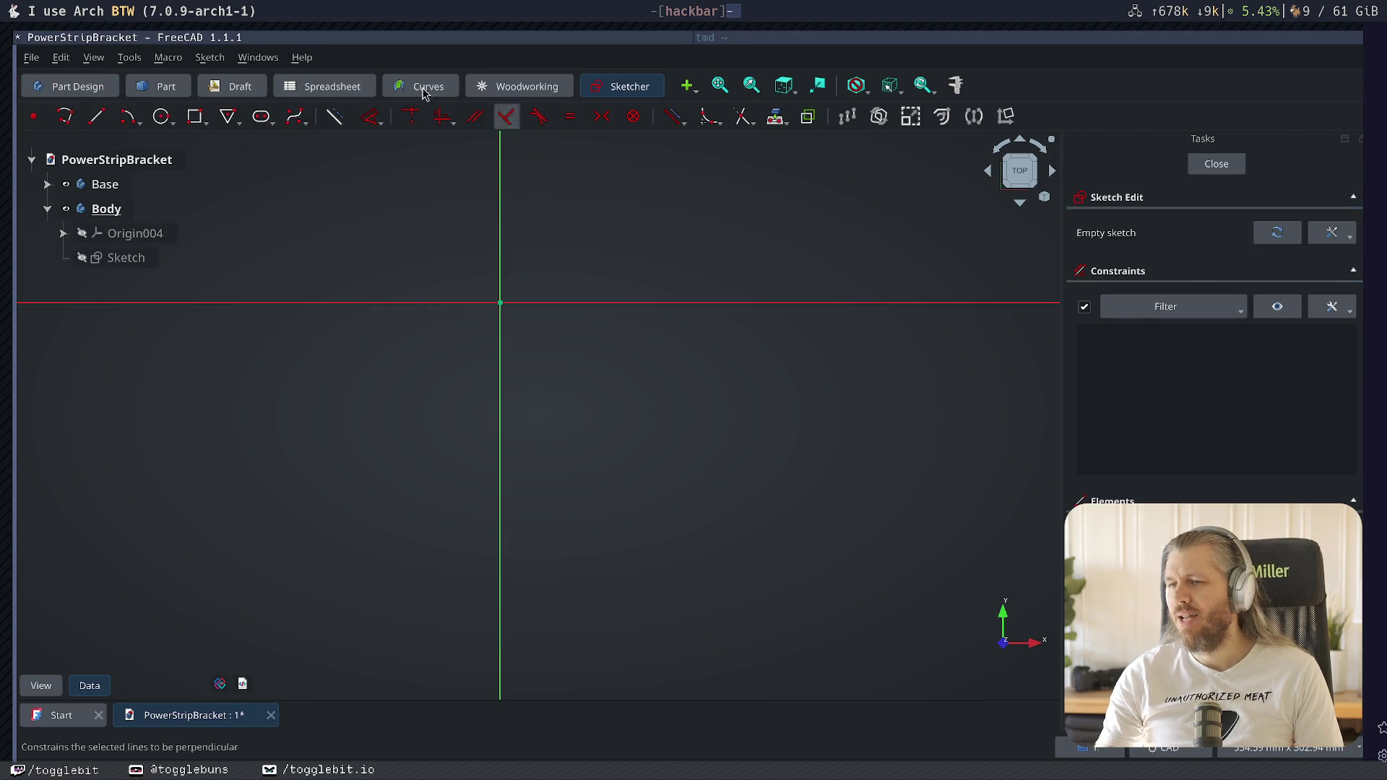
- Draw a 58 × 300 mm centred rectangle at the origin and close the sketch
click(205, 121)
click(231, 163)
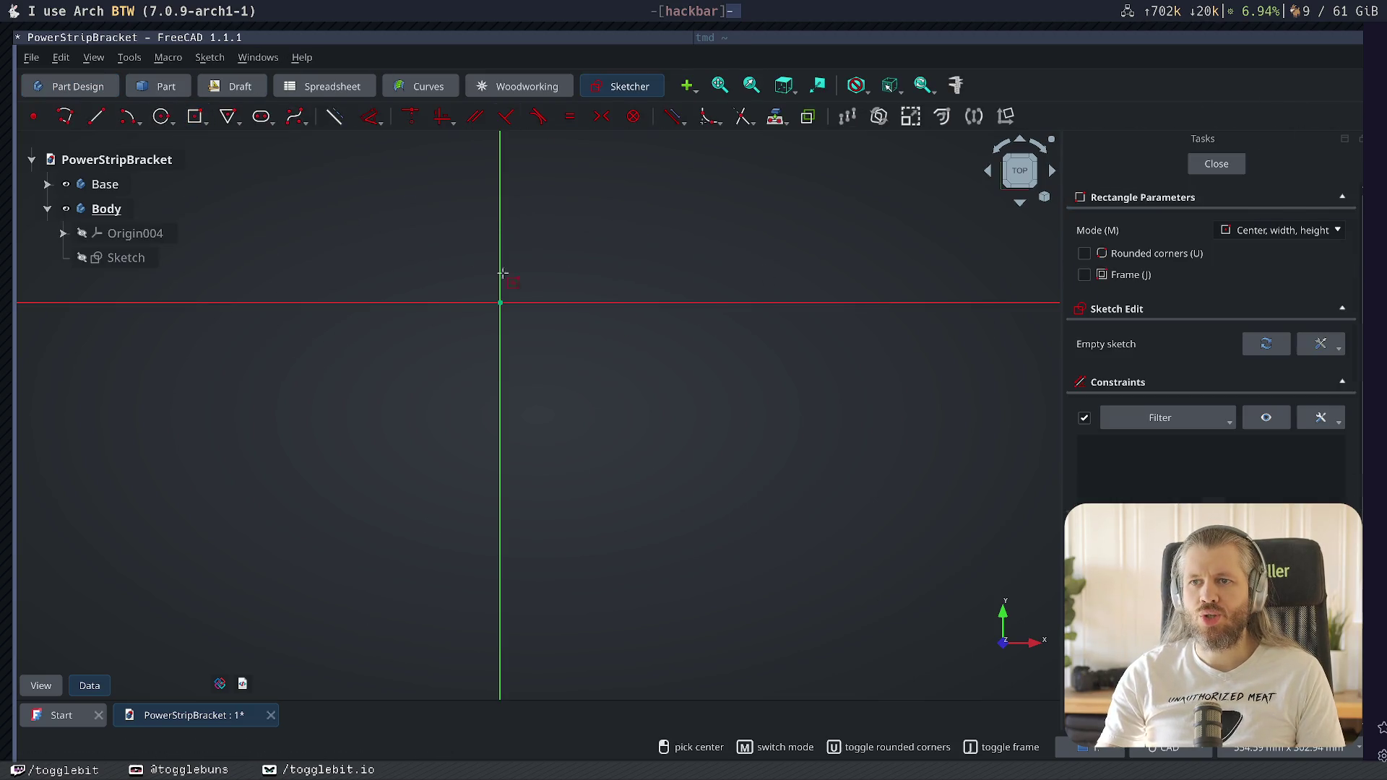
click(500, 300)
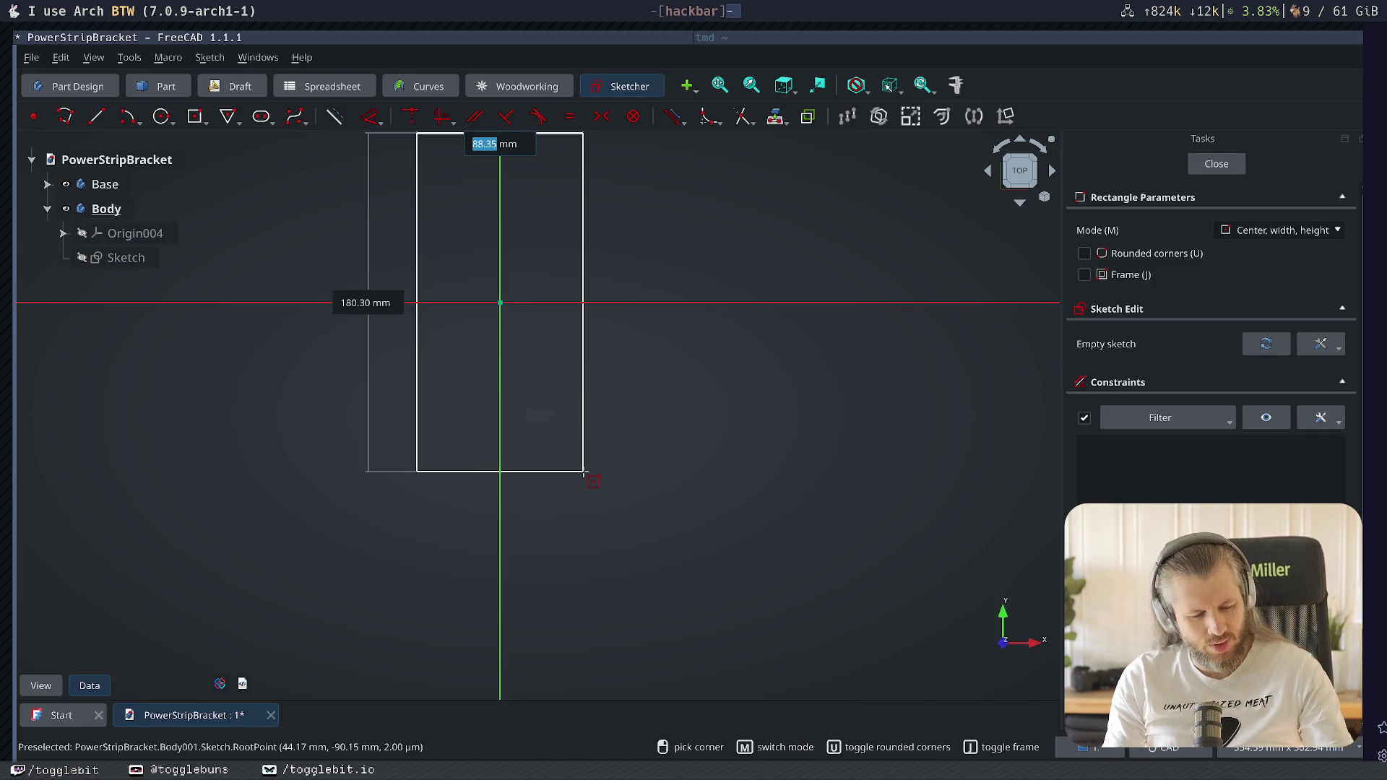
text(58)
key(Tab)
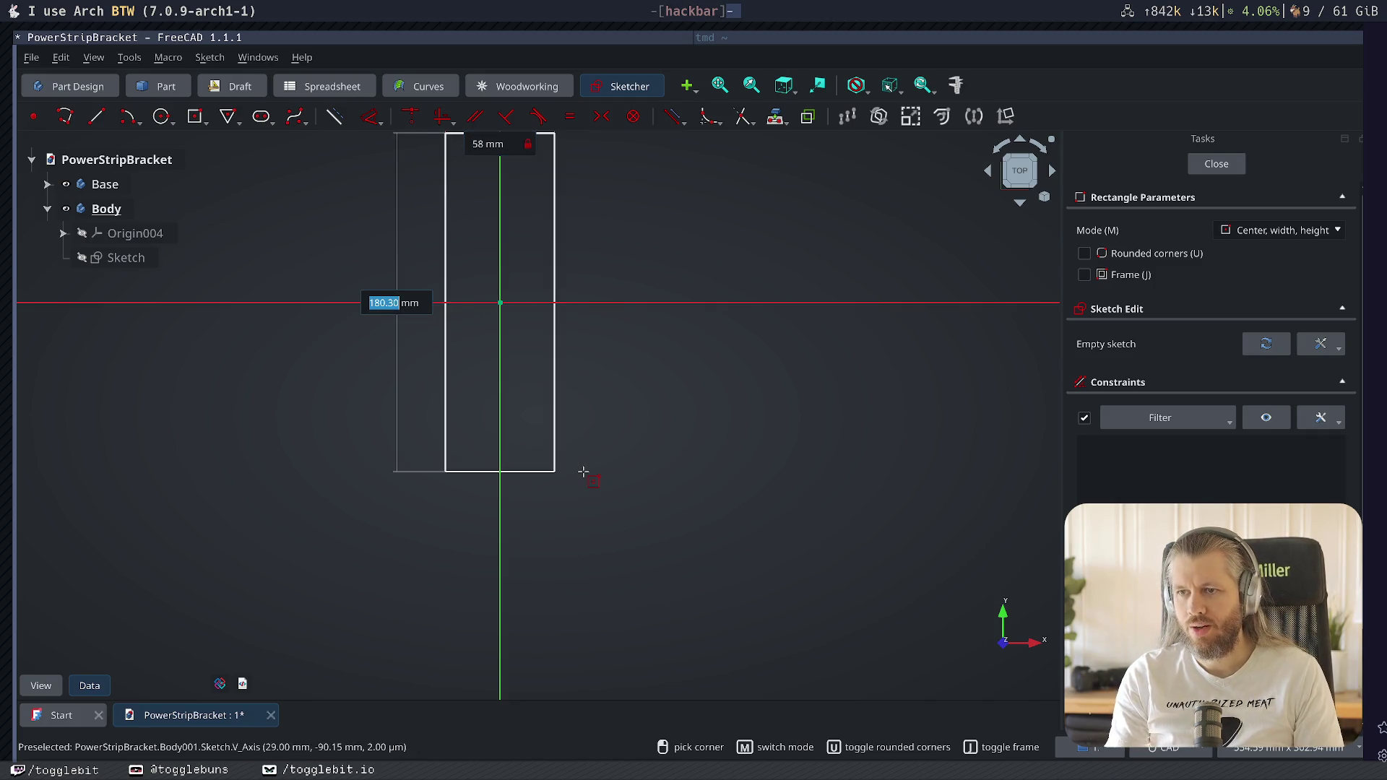
text(300)
key(Return)
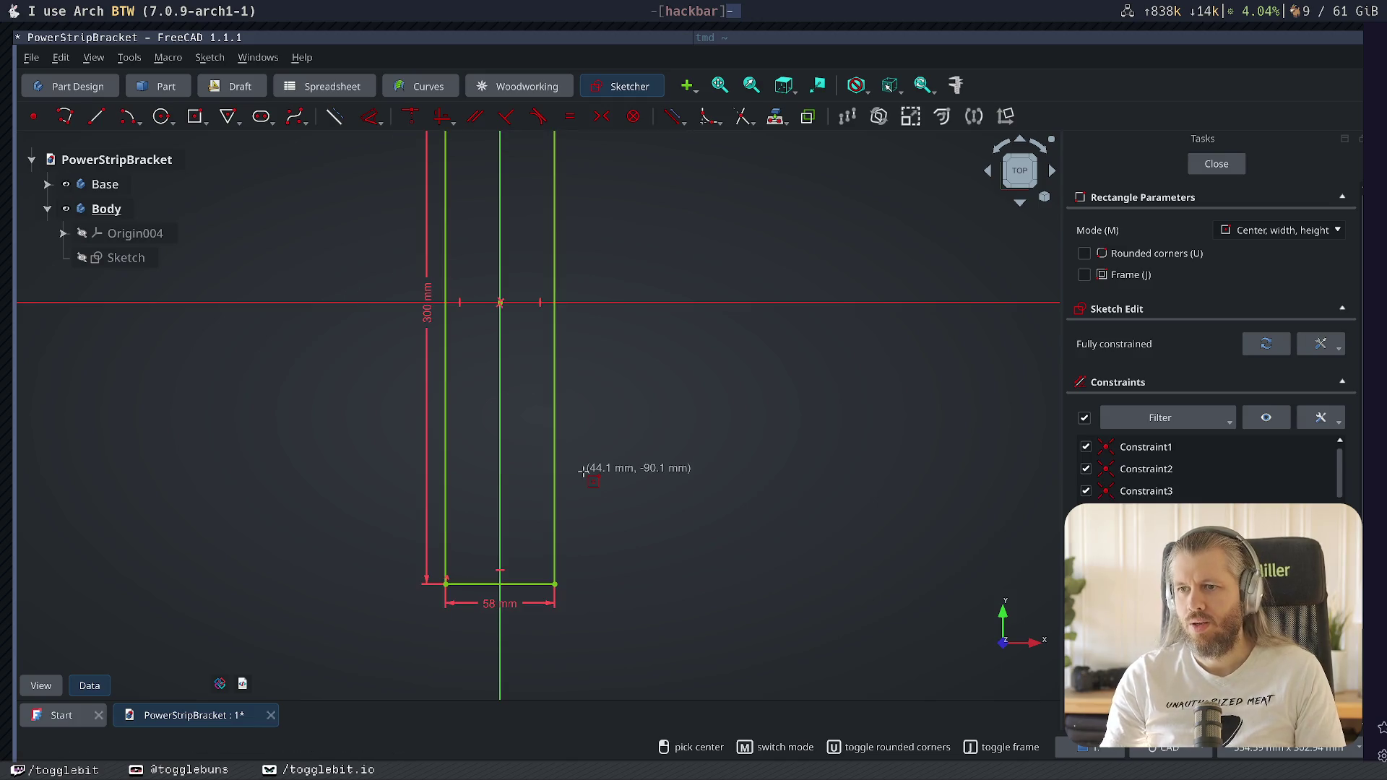
click(1217, 164)
click(1163, 236)
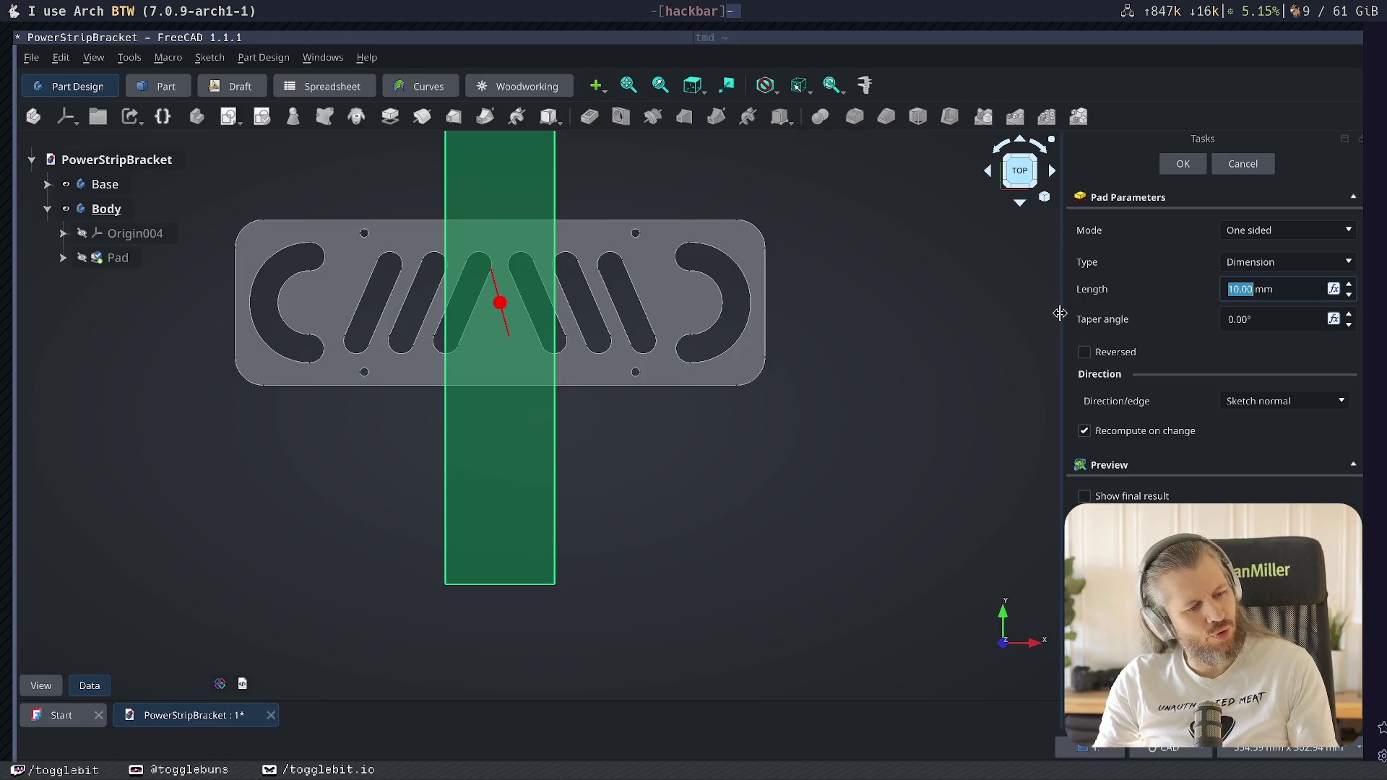
- Pad the rectangle sketch 3 mm to form the crossing bar
text(3)
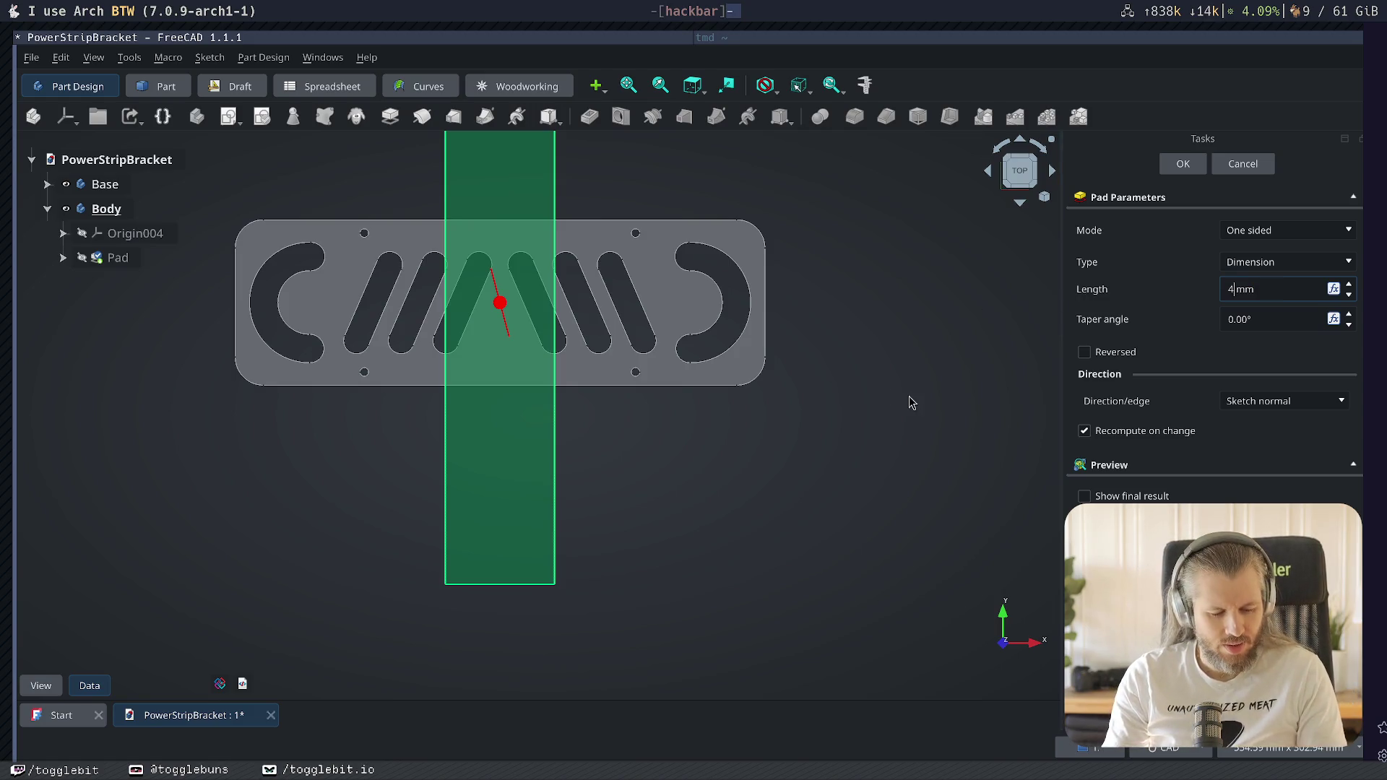
key(Return)
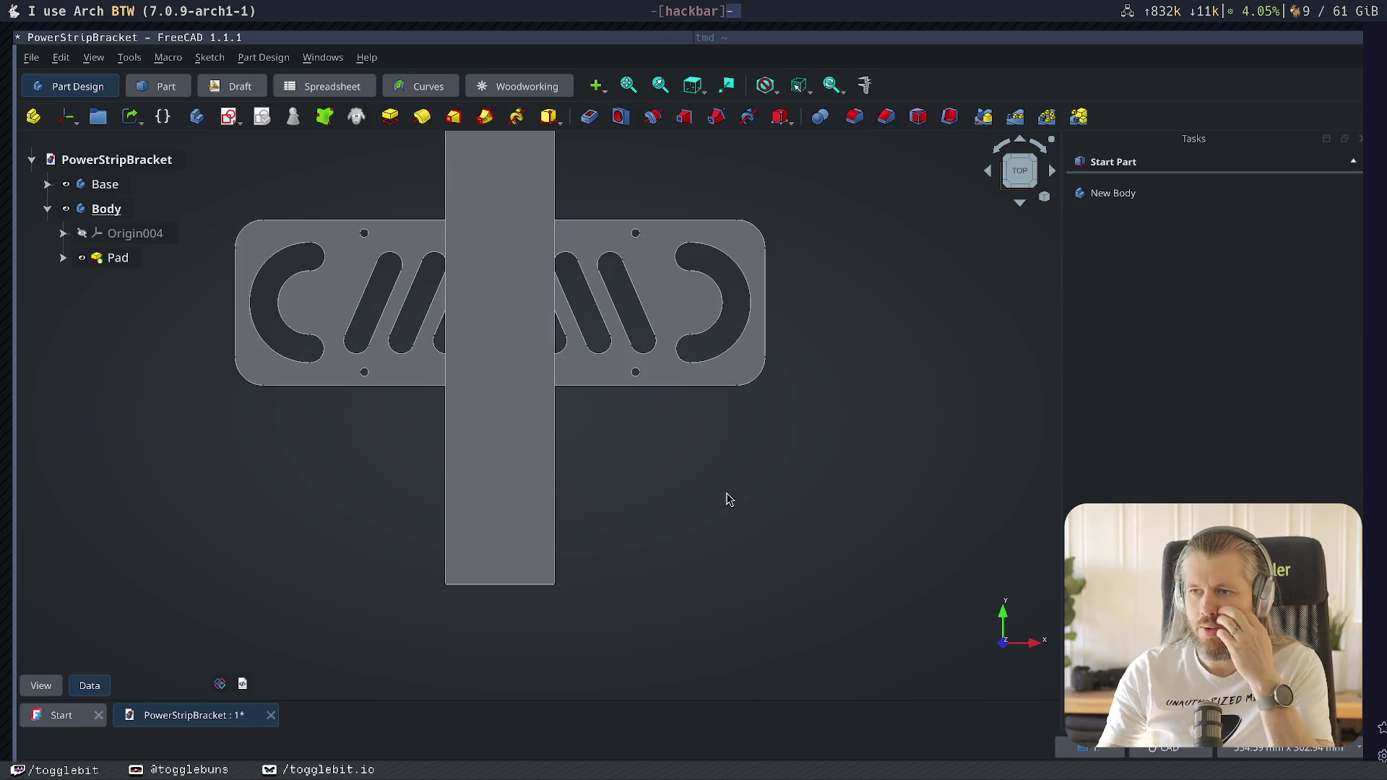
mouse_move(721, 477)
middle_down()
mouse_move(592, 449)
mouse_move(633, 307)
mouse_move(792, 448)
mouse_move(654, 532)
mouse_move(539, 403)
mouse_move(658, 488)
mouse_move(666, 520)
mouse_move(694, 486)
middle_up()
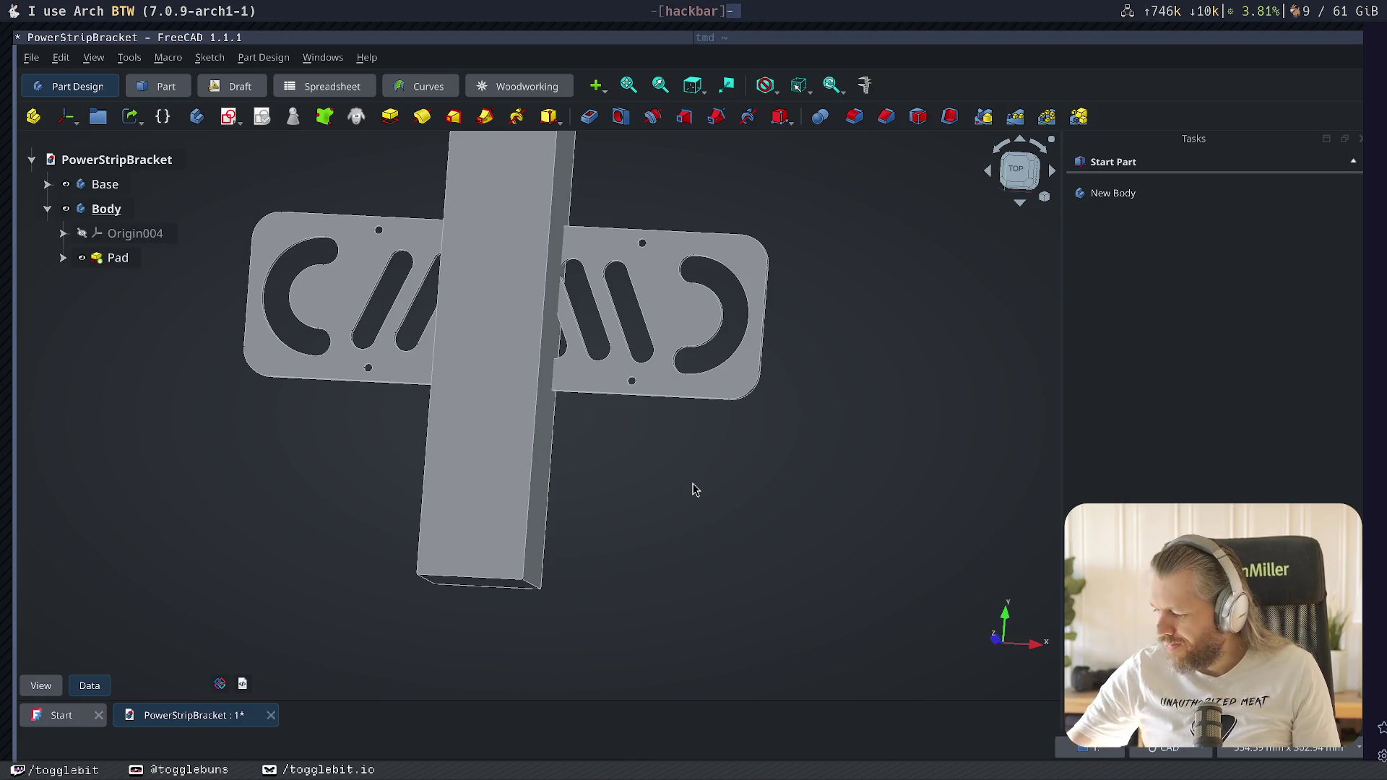
scroll(912, 425, down, 2)
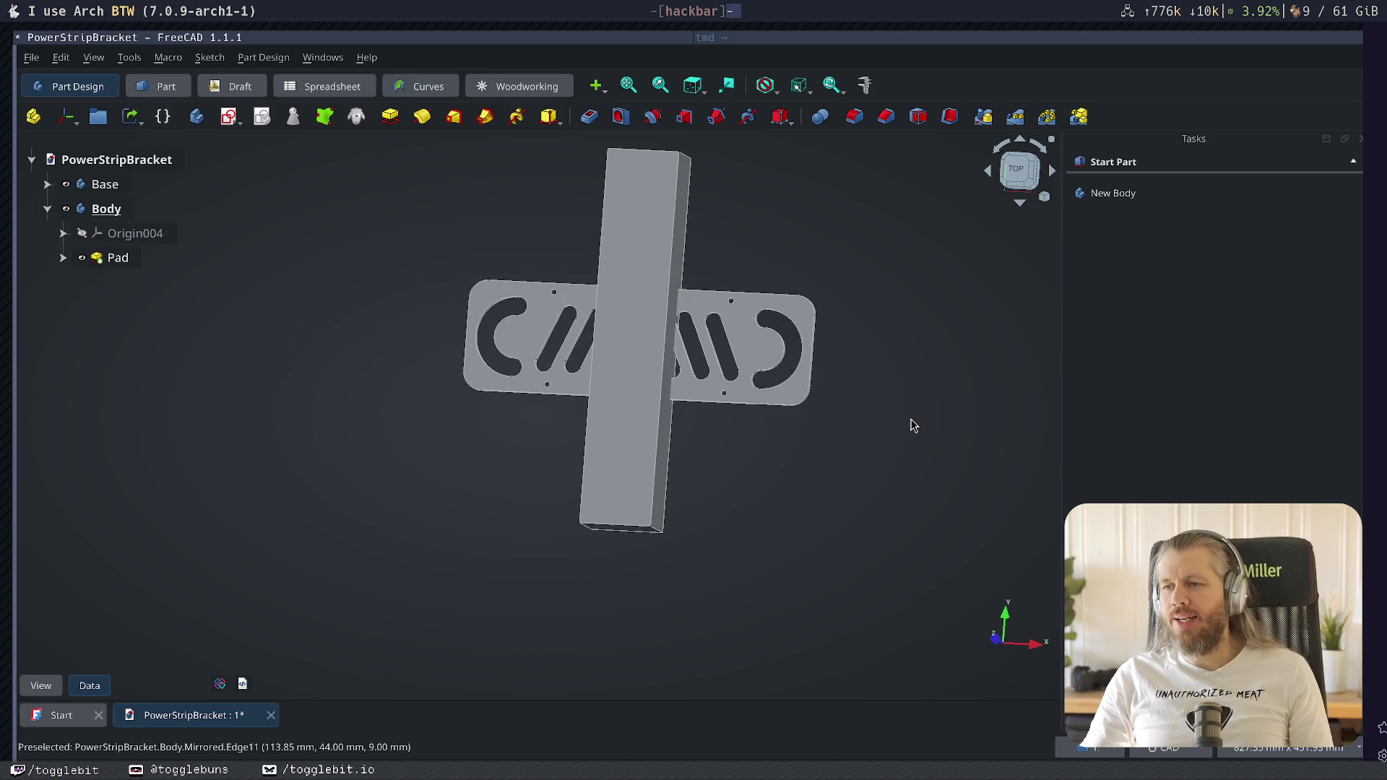
- Select the crossing bar's four long edges for filleting
mouse_move(945, 356)
middle_down()
mouse_move(929, 405)
mouse_move(843, 459)
mouse_move(985, 310)
mouse_move(862, 209)
mouse_move(883, 322)
middle_up()
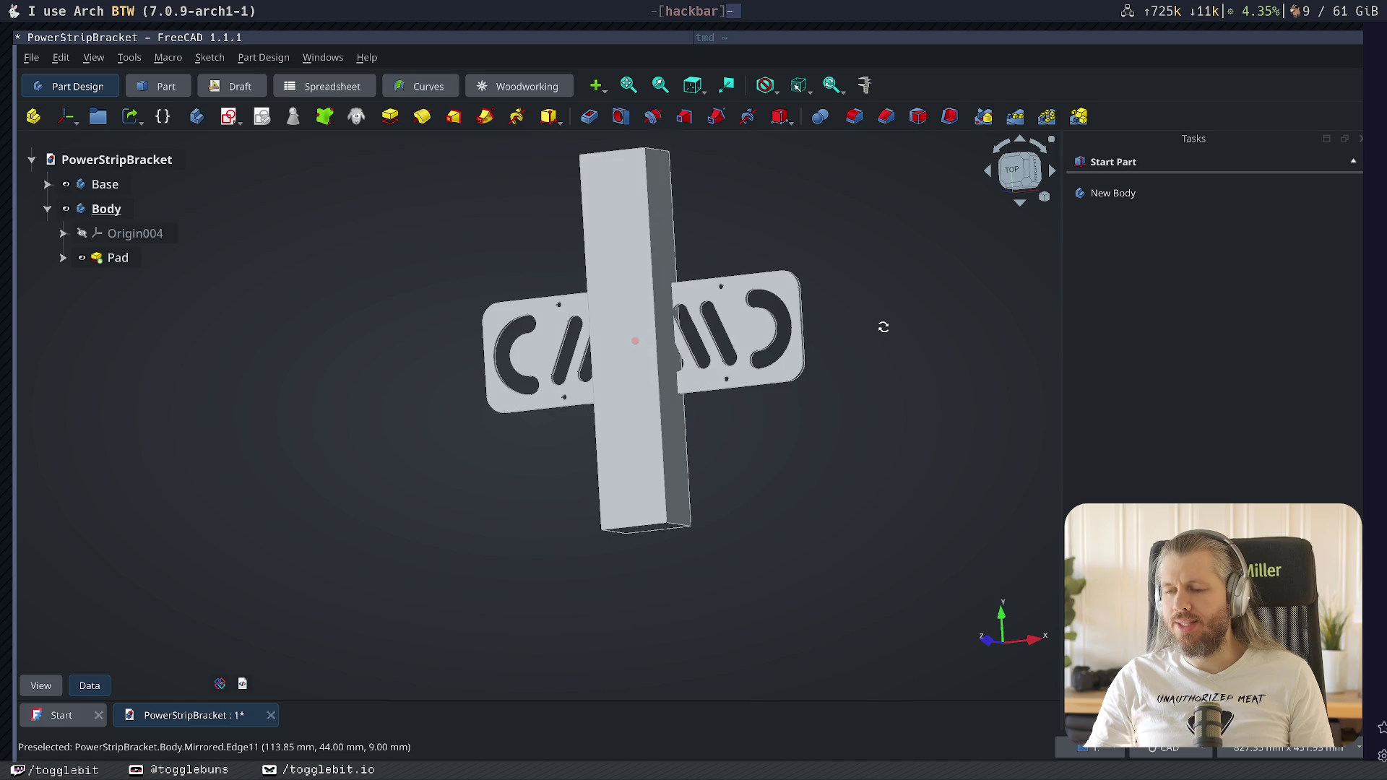
click(679, 529)
click(1104, 193)
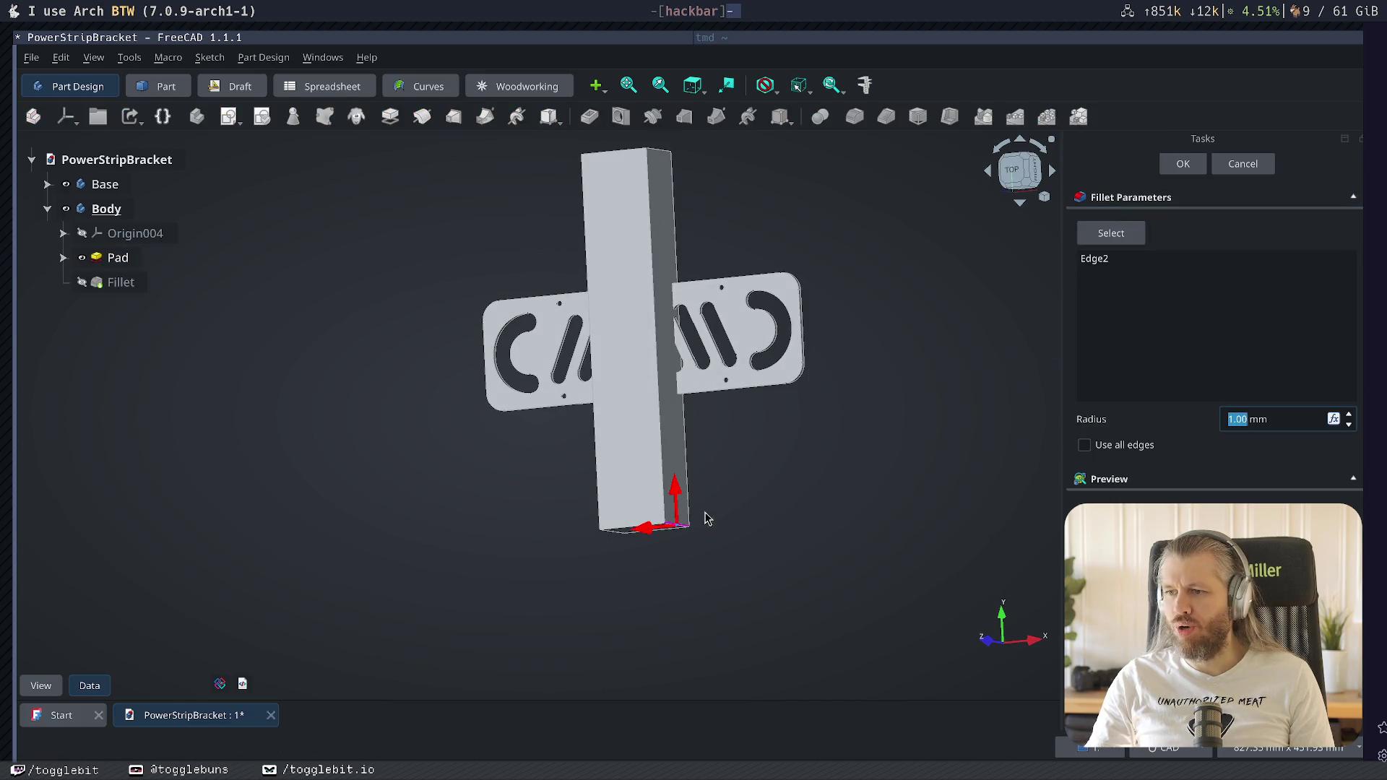
key(Escape)
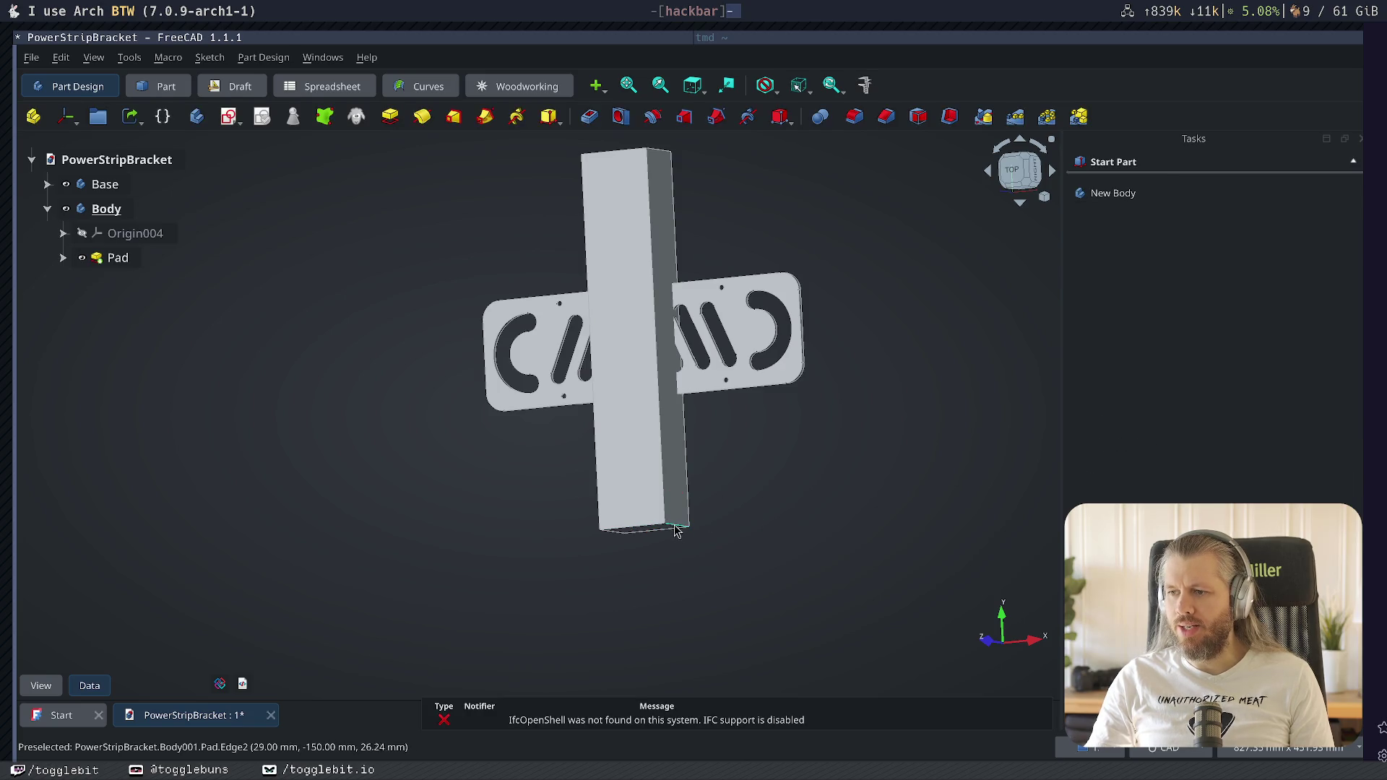
click(676, 528)
mouse_move(763, 535)
middle_down()
mouse_move(787, 480)
mouse_move(864, 390)
middle_up()
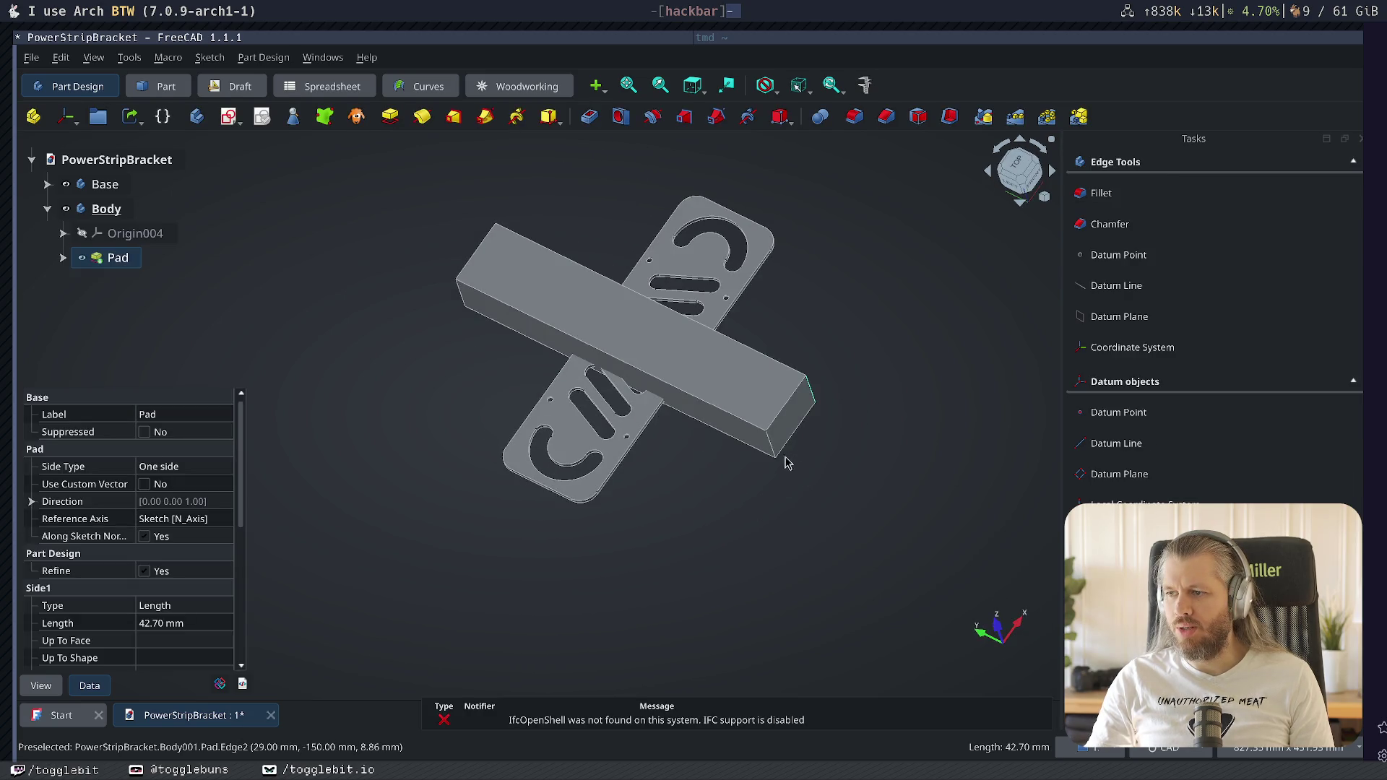
mouse_move(495, 470)
middle_down()
mouse_move(858, 458)
mouse_move(604, 452)
middle_up()
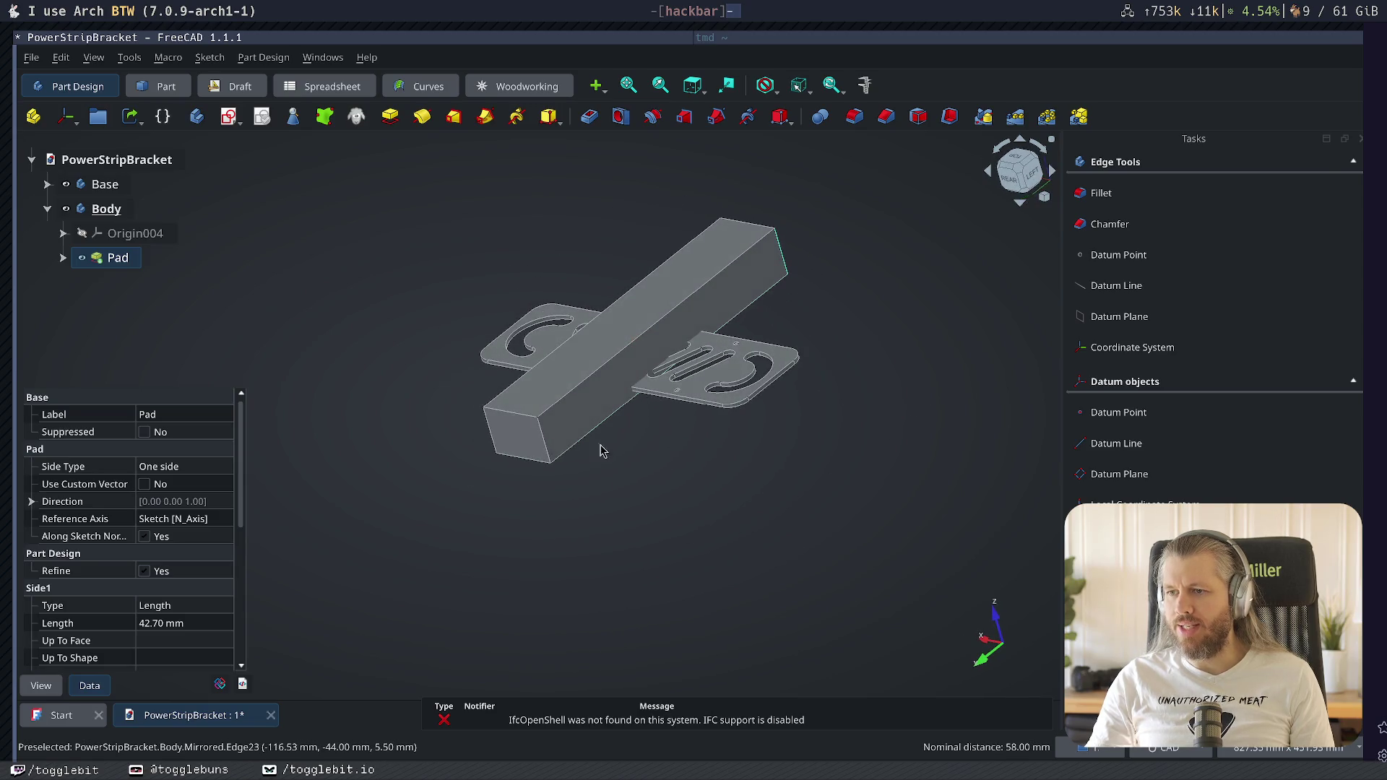
middle_drag(617, 532, 752, 363)
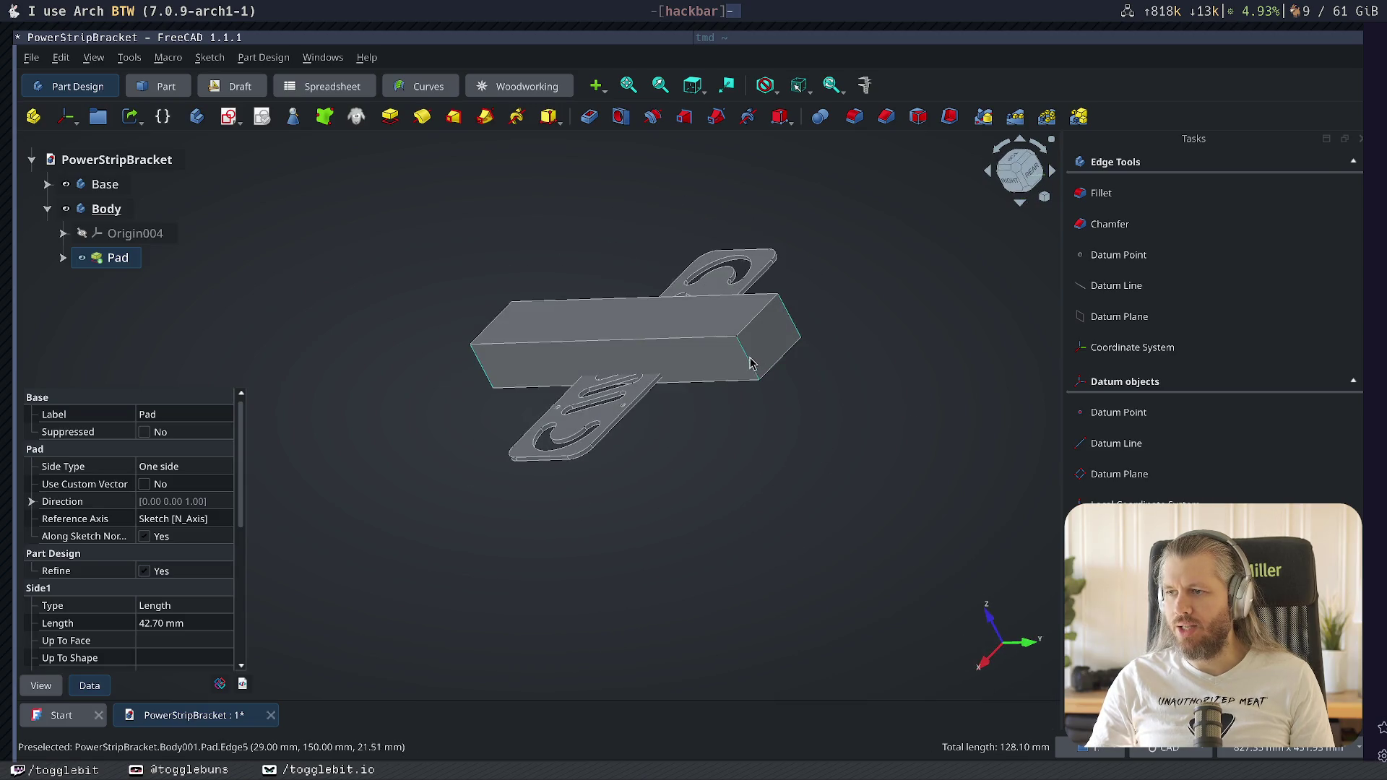
- Fillet the selected edges with a 21 mm radius and view the result from the top
click(1102, 195)
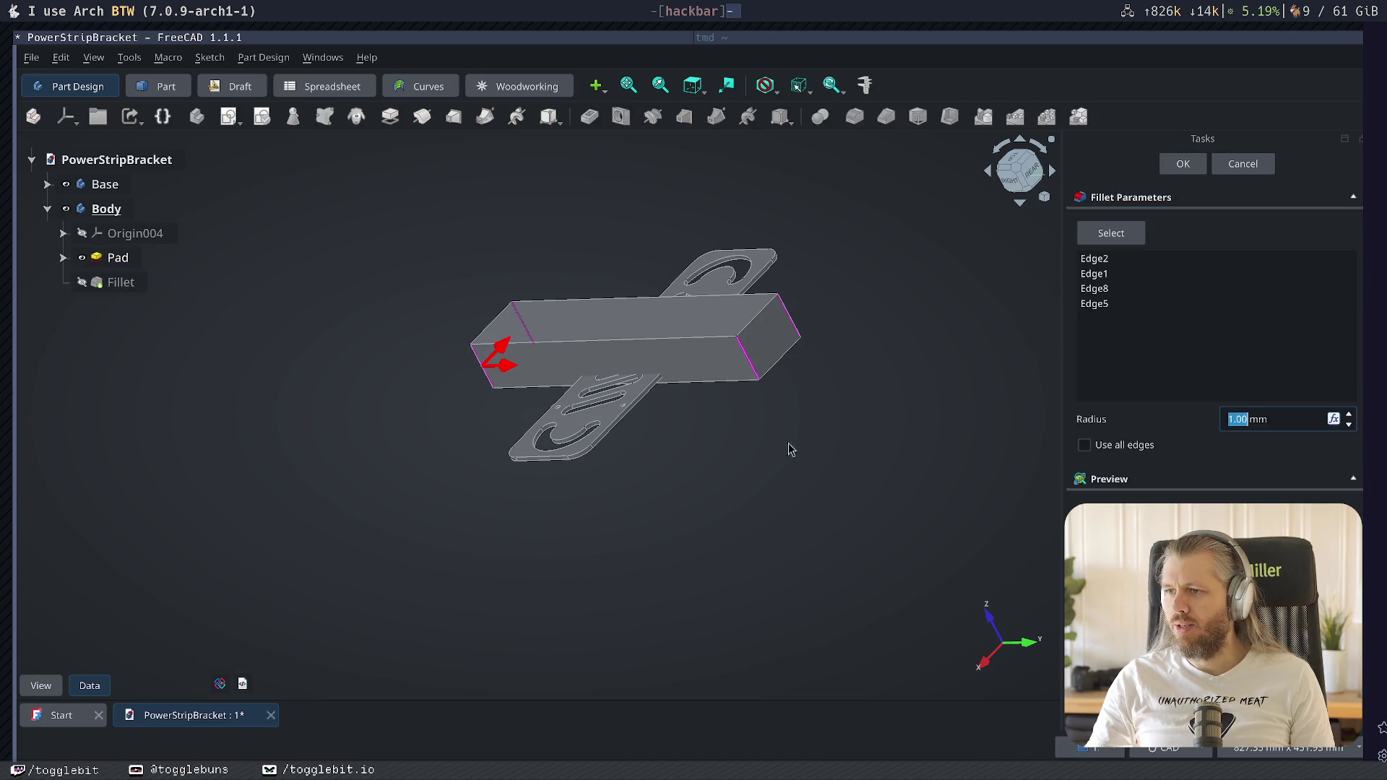
drag(504, 365, 531, 369)
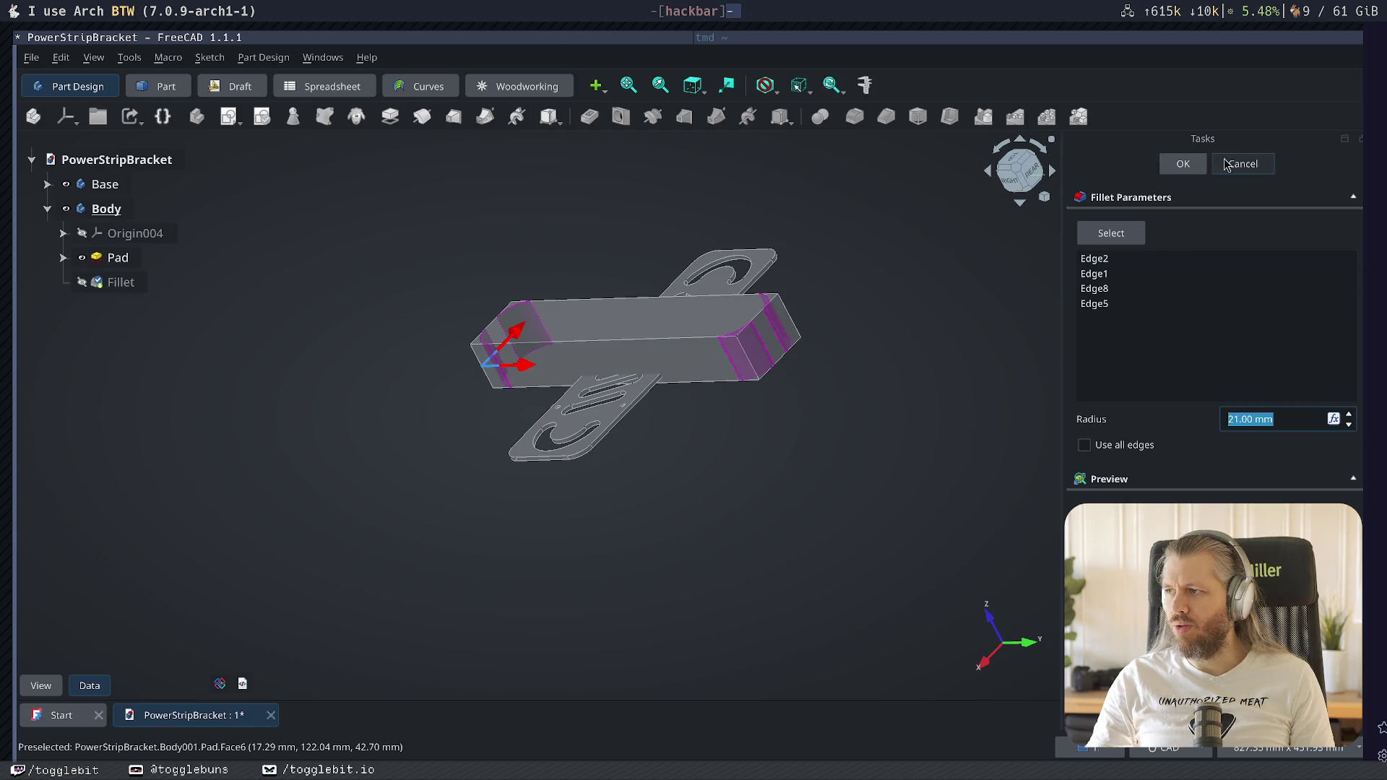
click(1183, 163)
mouse_move(858, 383)
middle_down()
mouse_move(771, 536)
mouse_move(774, 573)
mouse_move(796, 502)
mouse_move(788, 557)
middle_up()
key(2)
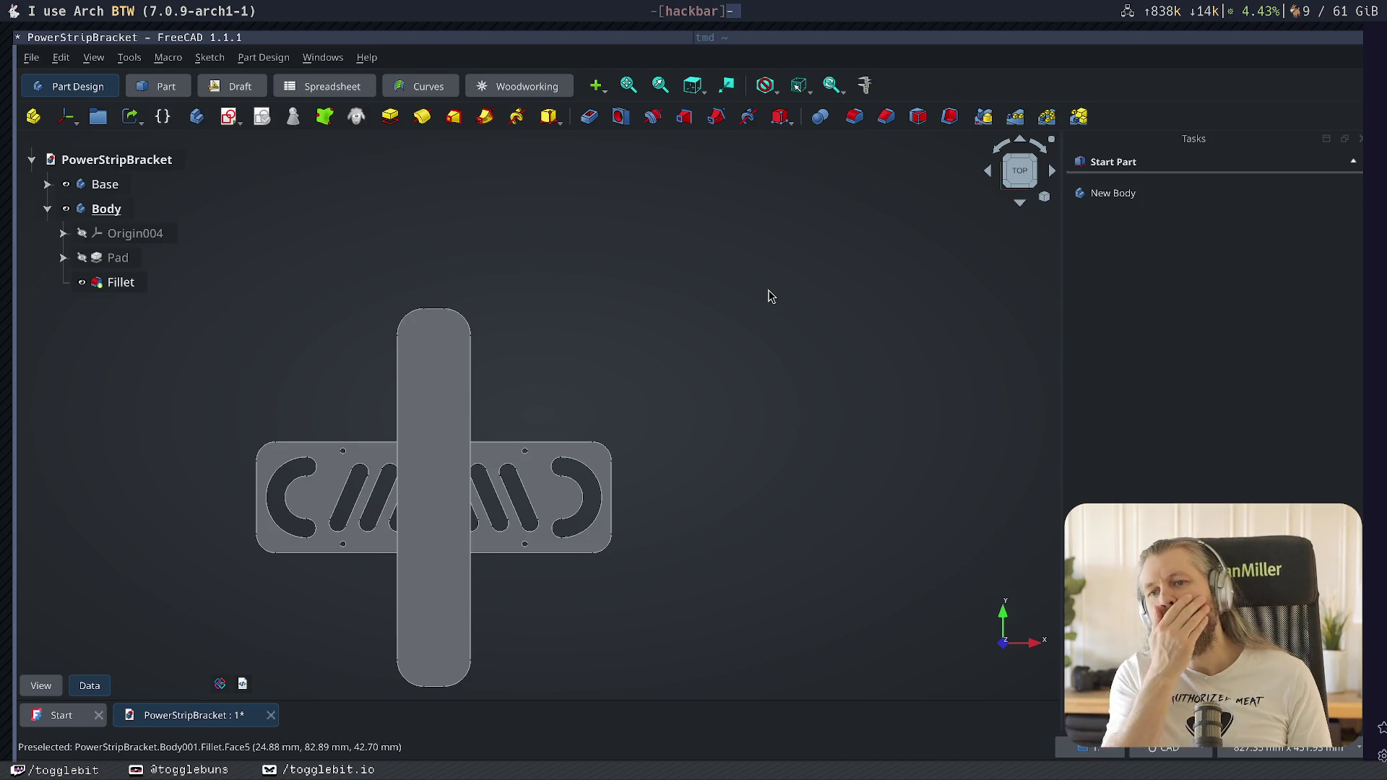
right_click(106, 209)
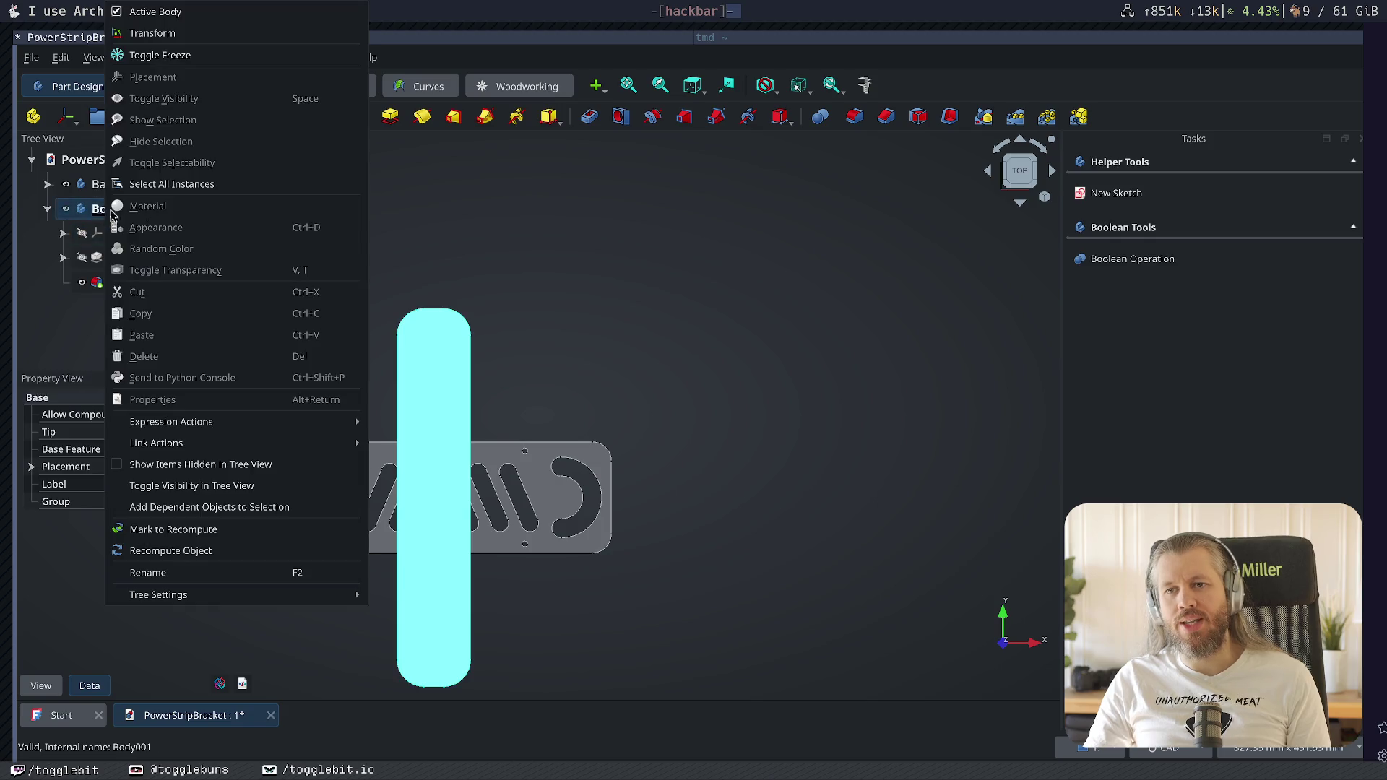
- Rotate the rounded-bar Body 90° about its vertical axis to run along the plate
click(302, 42)
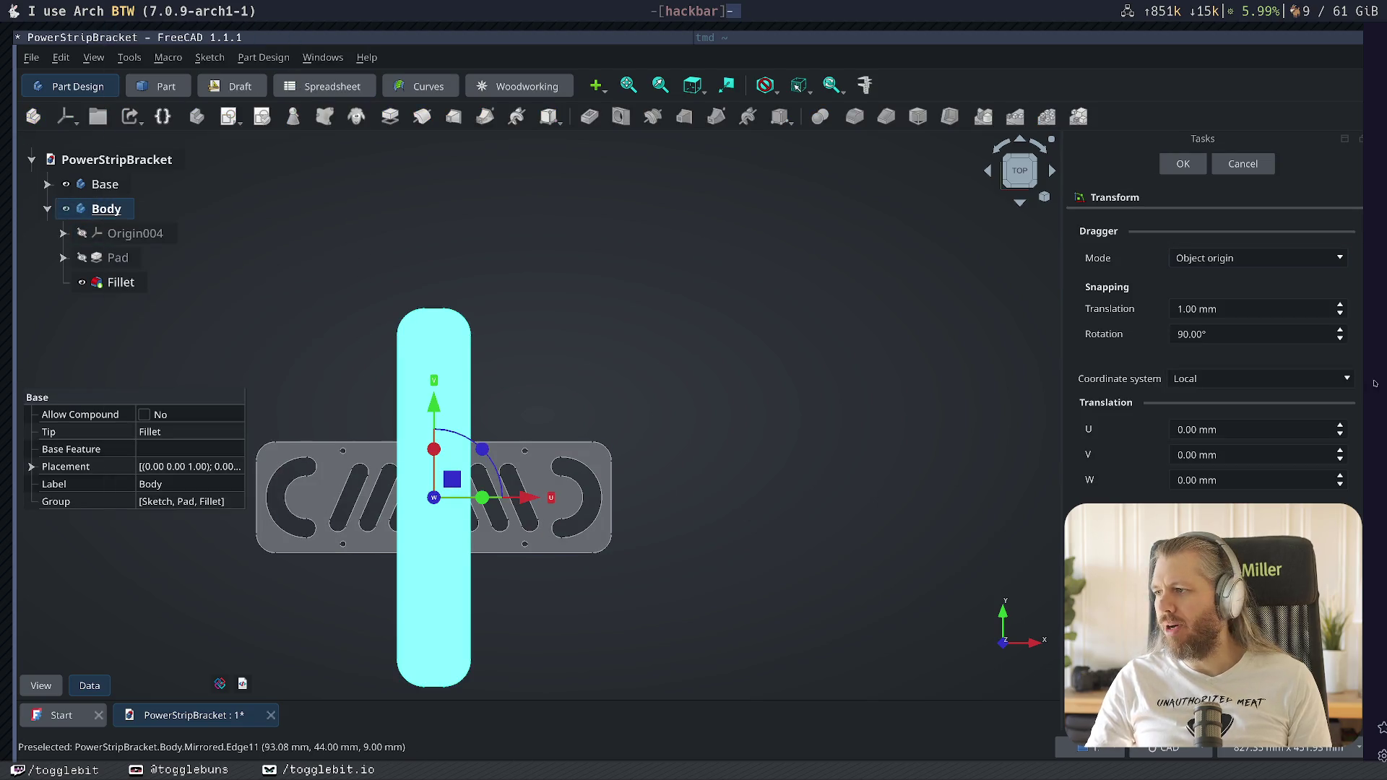
drag(482, 450, 386, 450)
click(1242, 164)
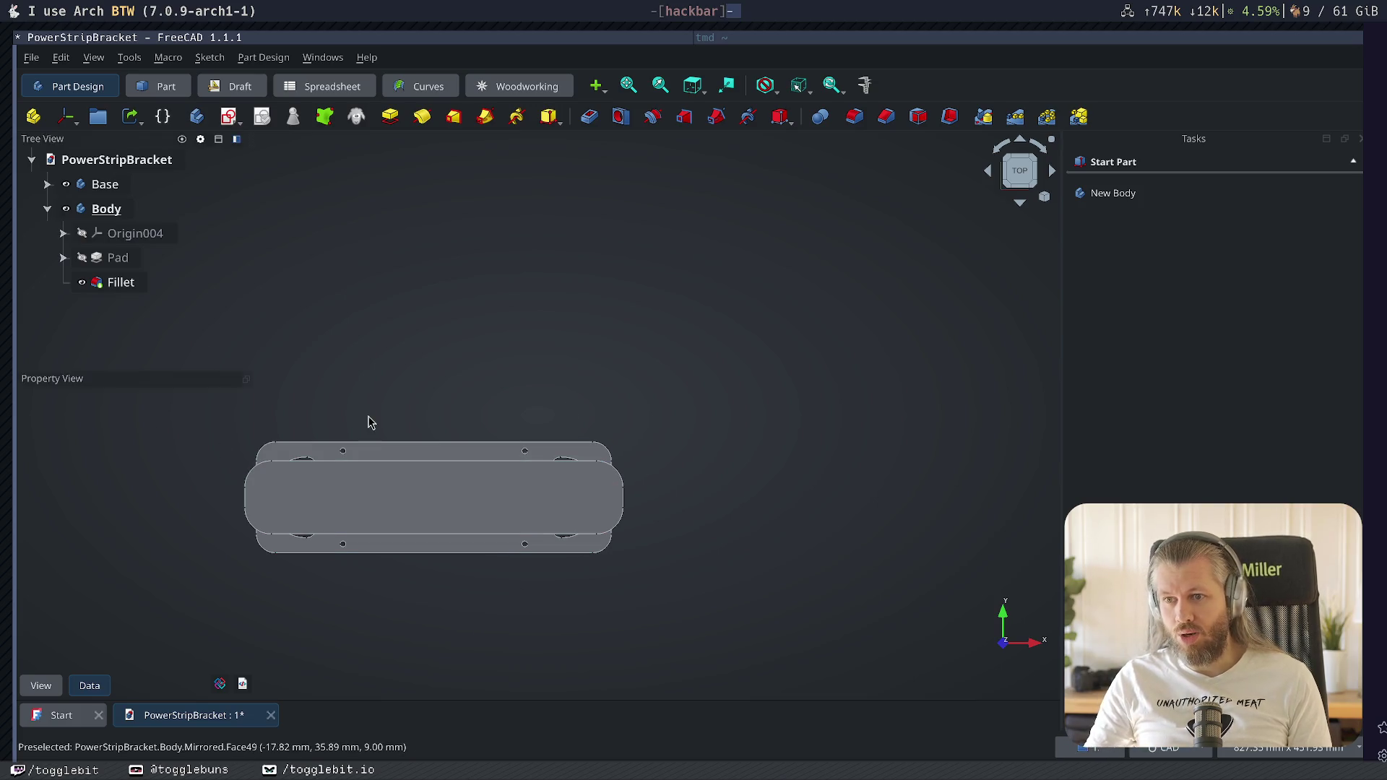
- Raise the Body 9 mm so the rounded bar sits on the Base plate
mouse_move(418, 450)
middle_down()
mouse_move(431, 588)
mouse_move(483, 657)
mouse_move(533, 680)
mouse_move(542, 672)
mouse_move(337, 372)
mouse_move(422, 258)
mouse_move(368, 397)
mouse_move(433, 585)
mouse_move(505, 614)
mouse_move(487, 598)
mouse_move(561, 548)
mouse_move(556, 506)
middle_up()
scroll(553, 442, up, 5)
key(2)
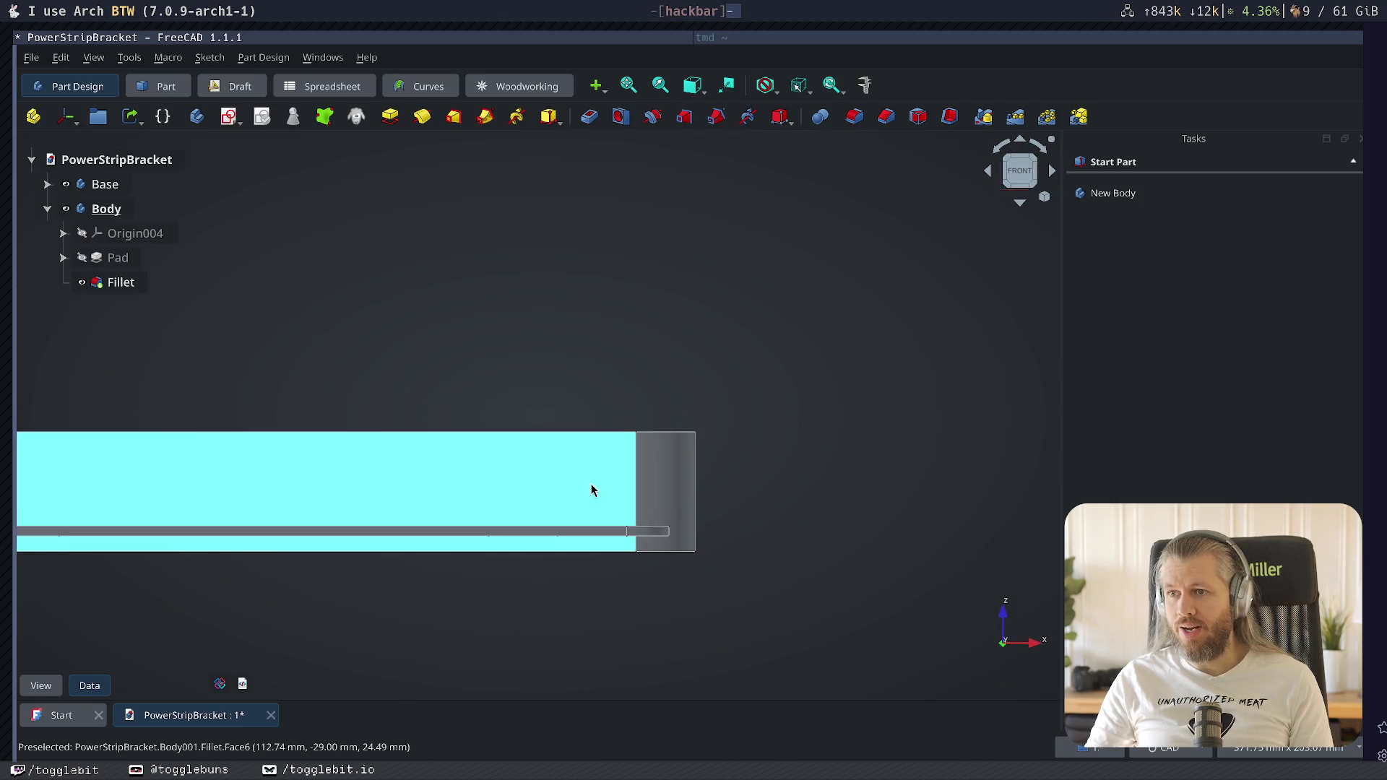
key(3)
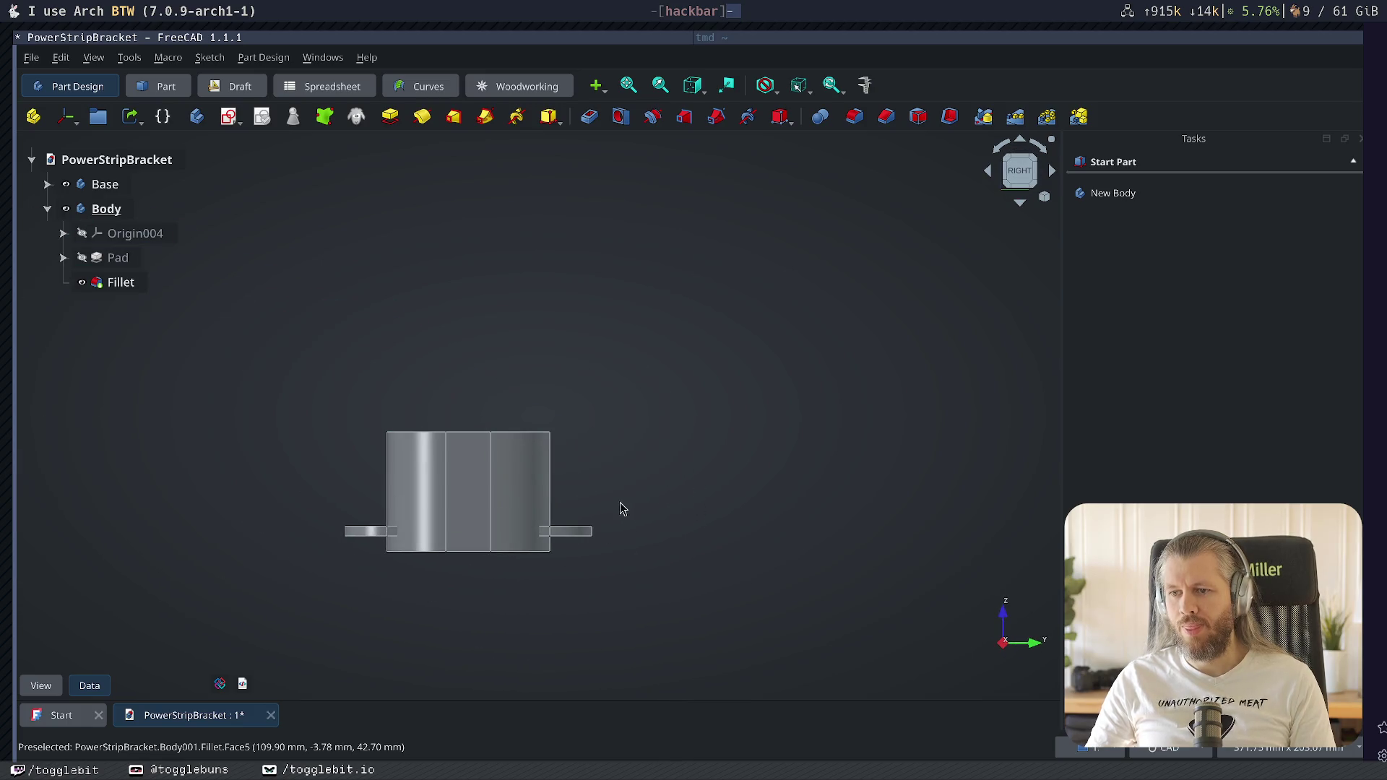
right_click(105, 209)
click(238, 35)
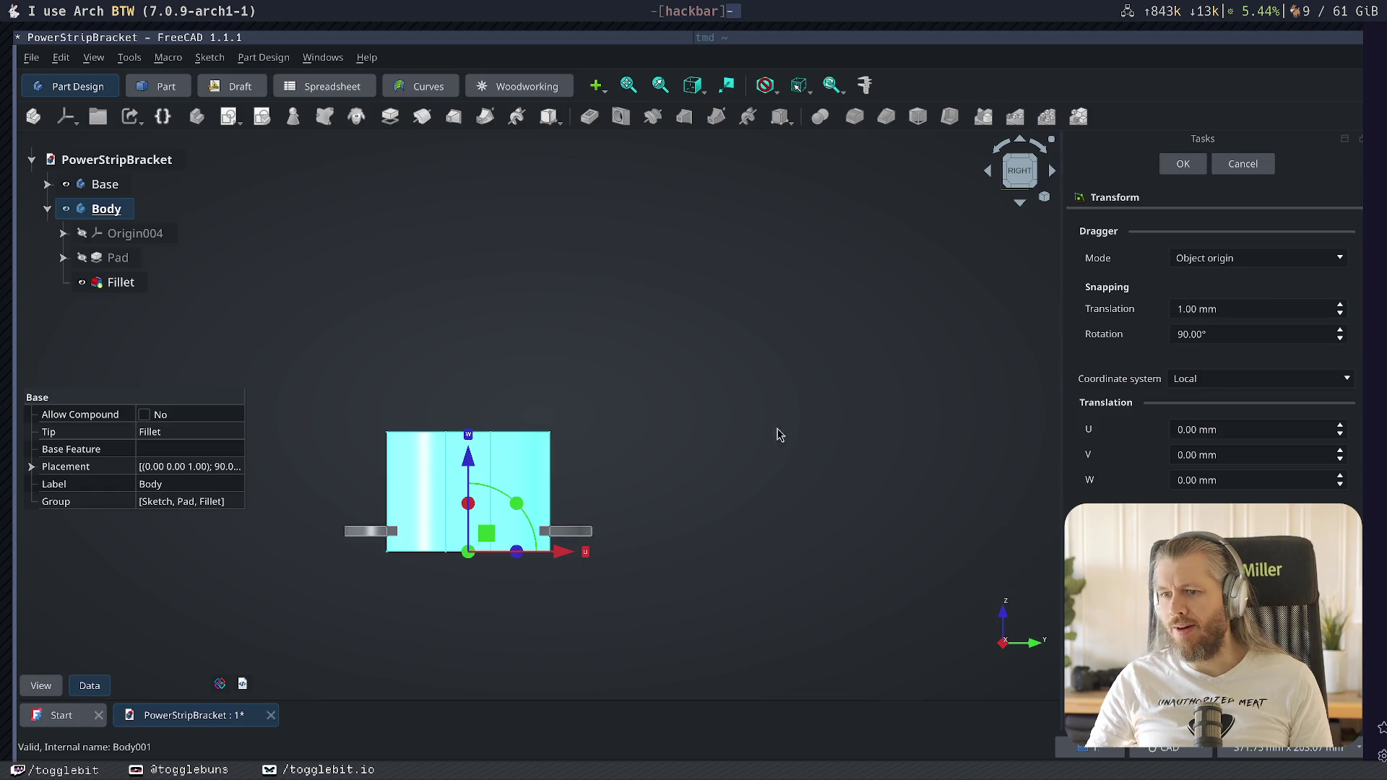
drag(466, 466, 484, 441)
scroll(484, 419, up, 5)
middle_drag(484, 419, 621, 614)
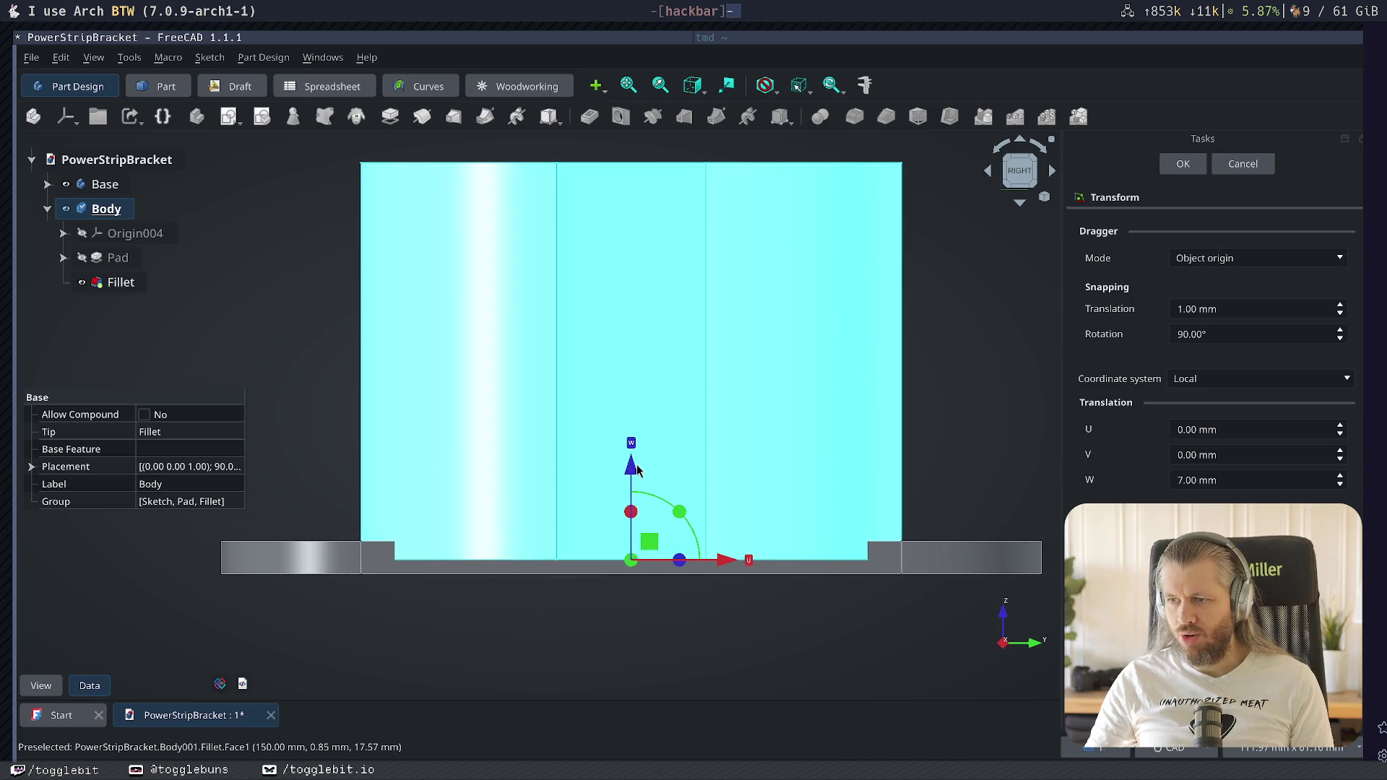
drag(638, 470, 634, 452)
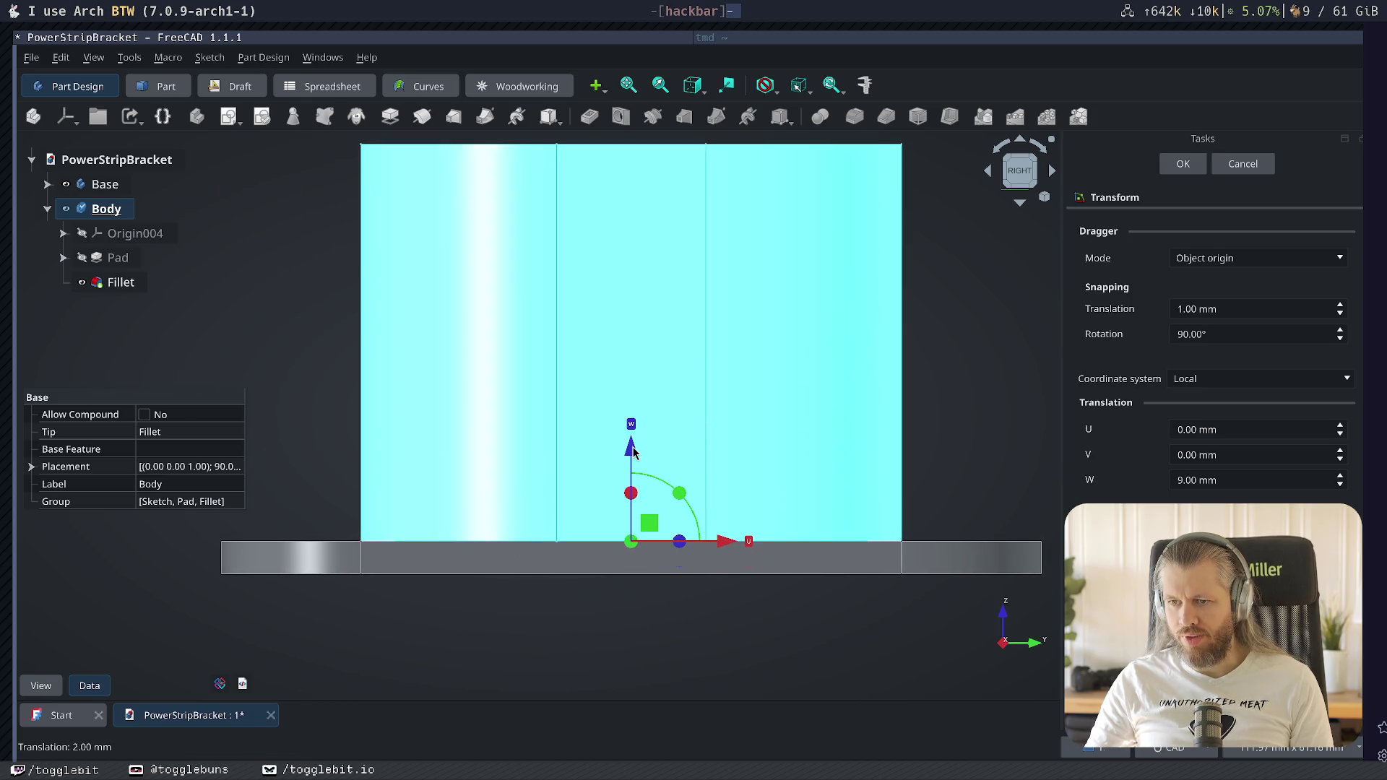
click(1183, 163)
- Save the document and inspect the bracket from isometric, top and underside angles
middle_drag(759, 450, 758, 497)
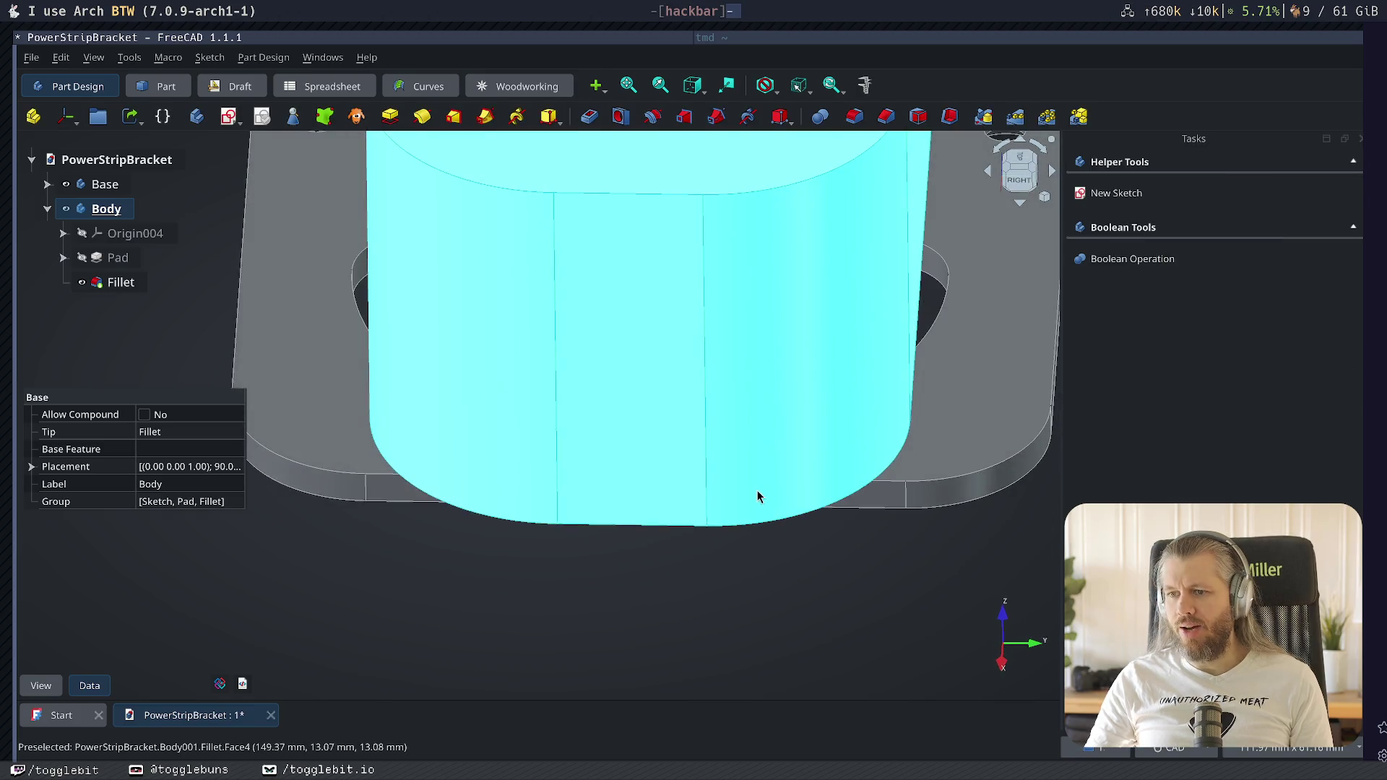
scroll(847, 459, down, 5)
key(ctrl+s)
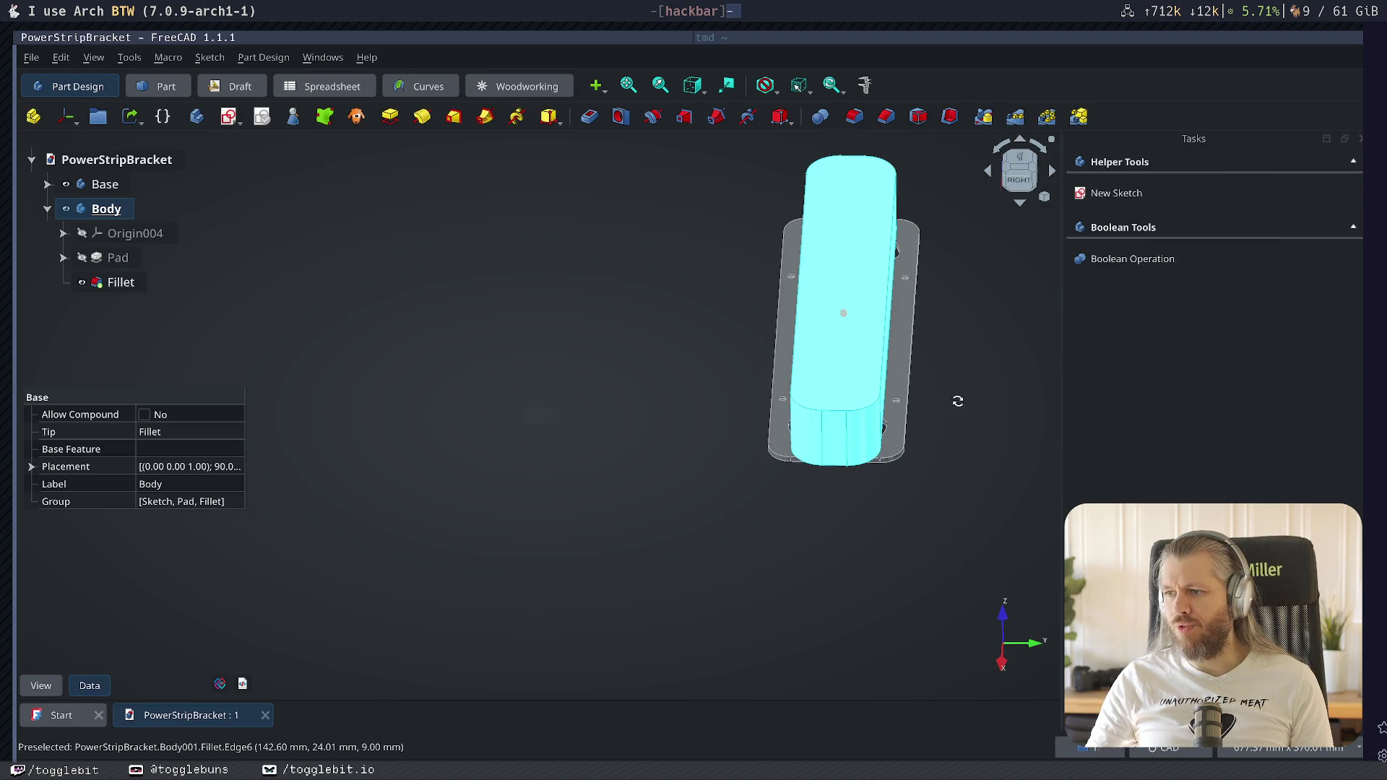
key(0)
mouse_move(969, 362)
middle_down()
mouse_move(944, 470)
mouse_move(639, 349)
middle_up()
mouse_move(694, 260)
middle_down()
mouse_move(843, 310)
mouse_move(854, 470)
mouse_move(896, 459)
middle_up()
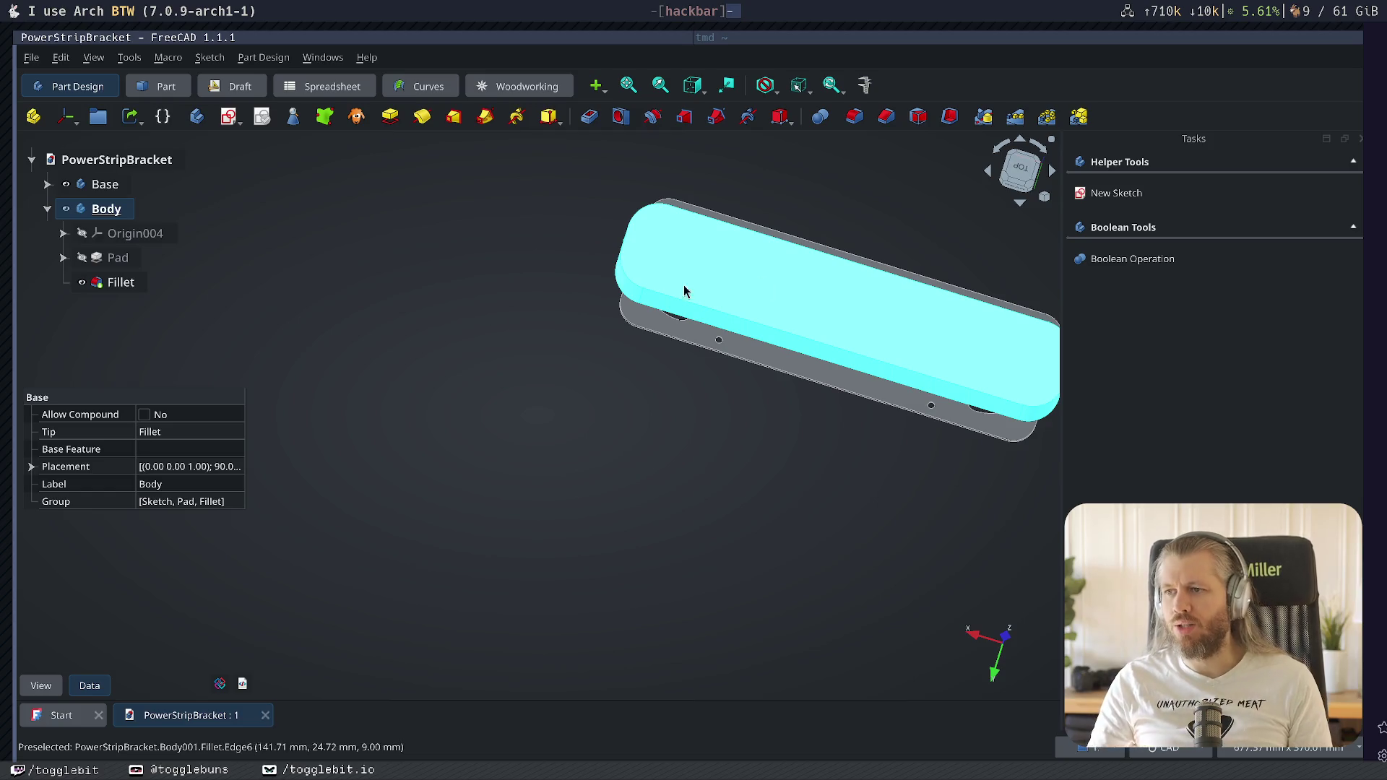
- Make Base the active body and drop the Body into it as a Binder
click(101, 186)
double_click(110, 192)
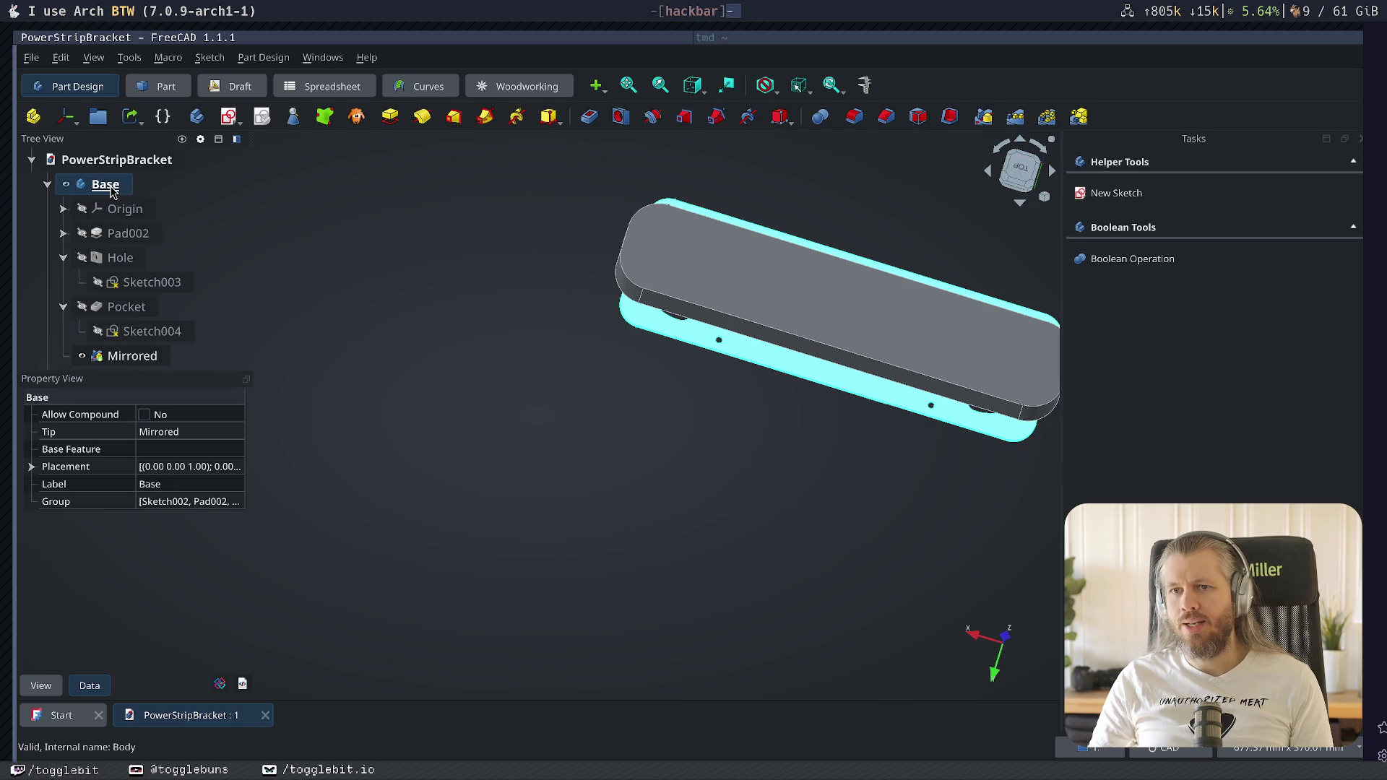
click(795, 259)
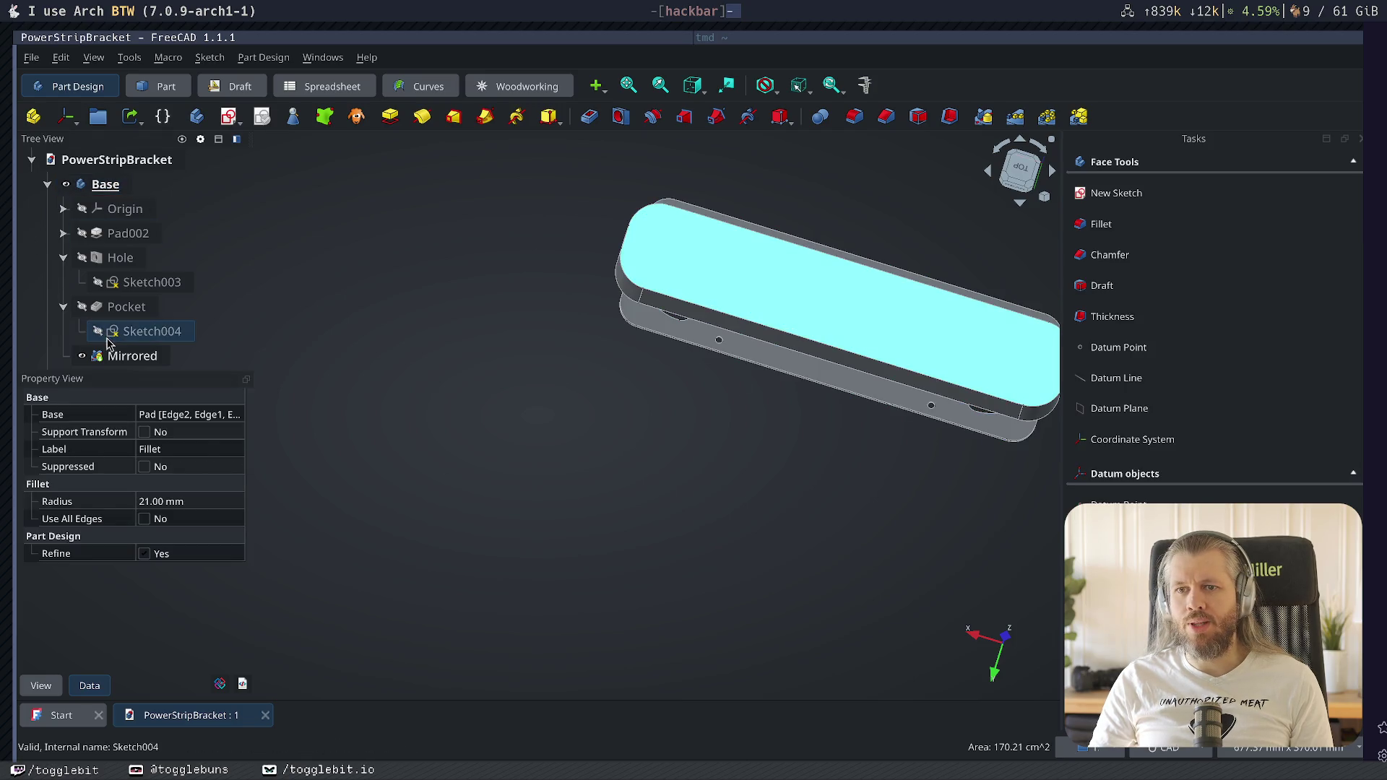
click(47, 184)
click(105, 209)
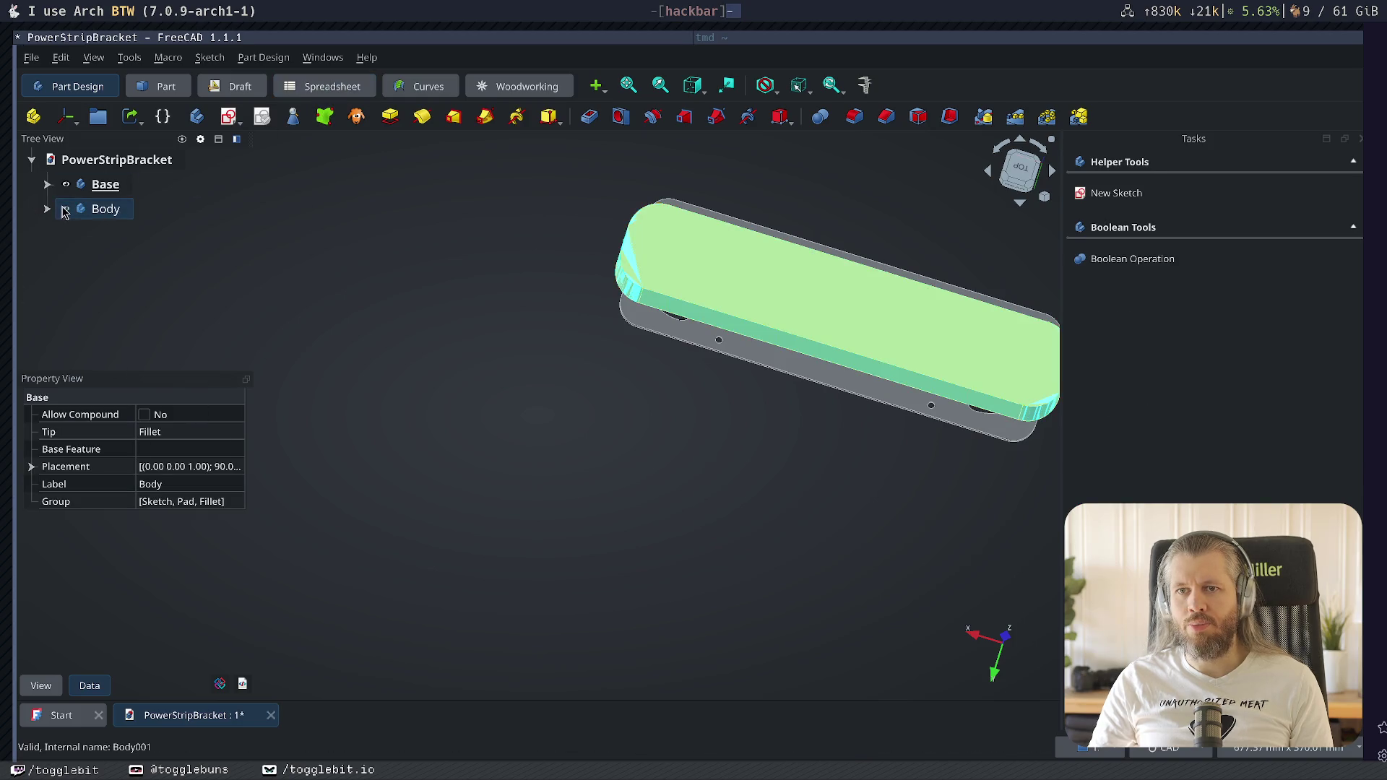
mouse_move(101, 210)
mouse_down()
mouse_move(70, 211)
mouse_move(105, 184)
mouse_up()
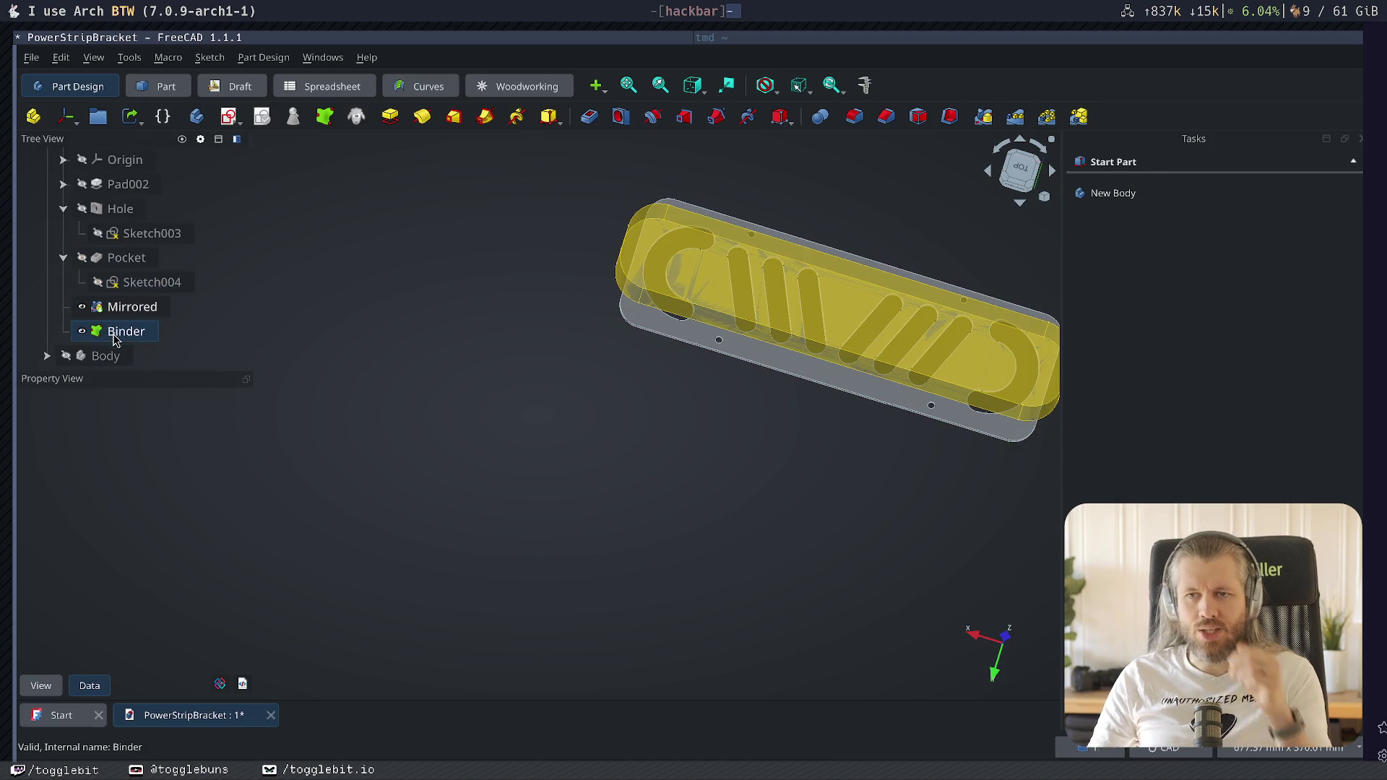
click(124, 331)
click(678, 482)
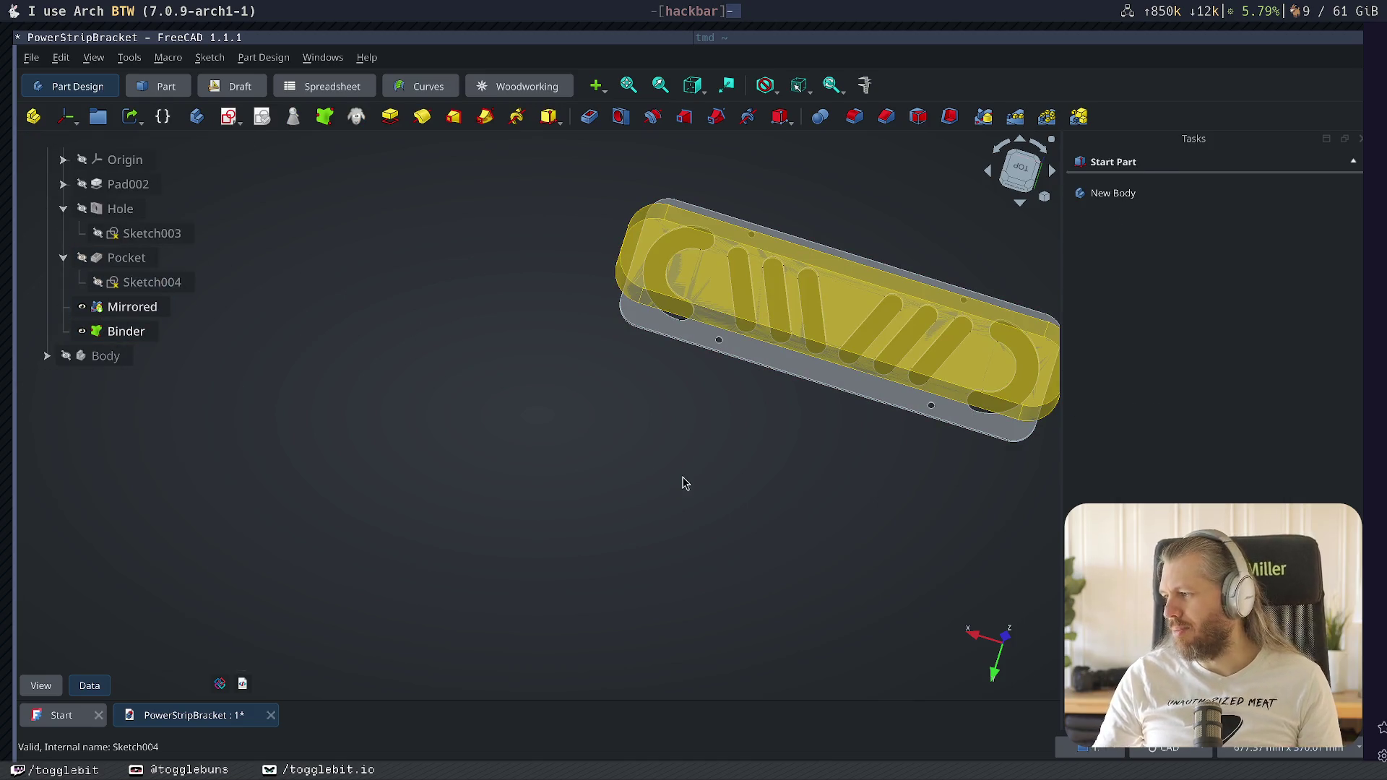
mouse_move(686, 484)
middle_down()
mouse_move(713, 427)
mouse_move(687, 514)
middle_up()
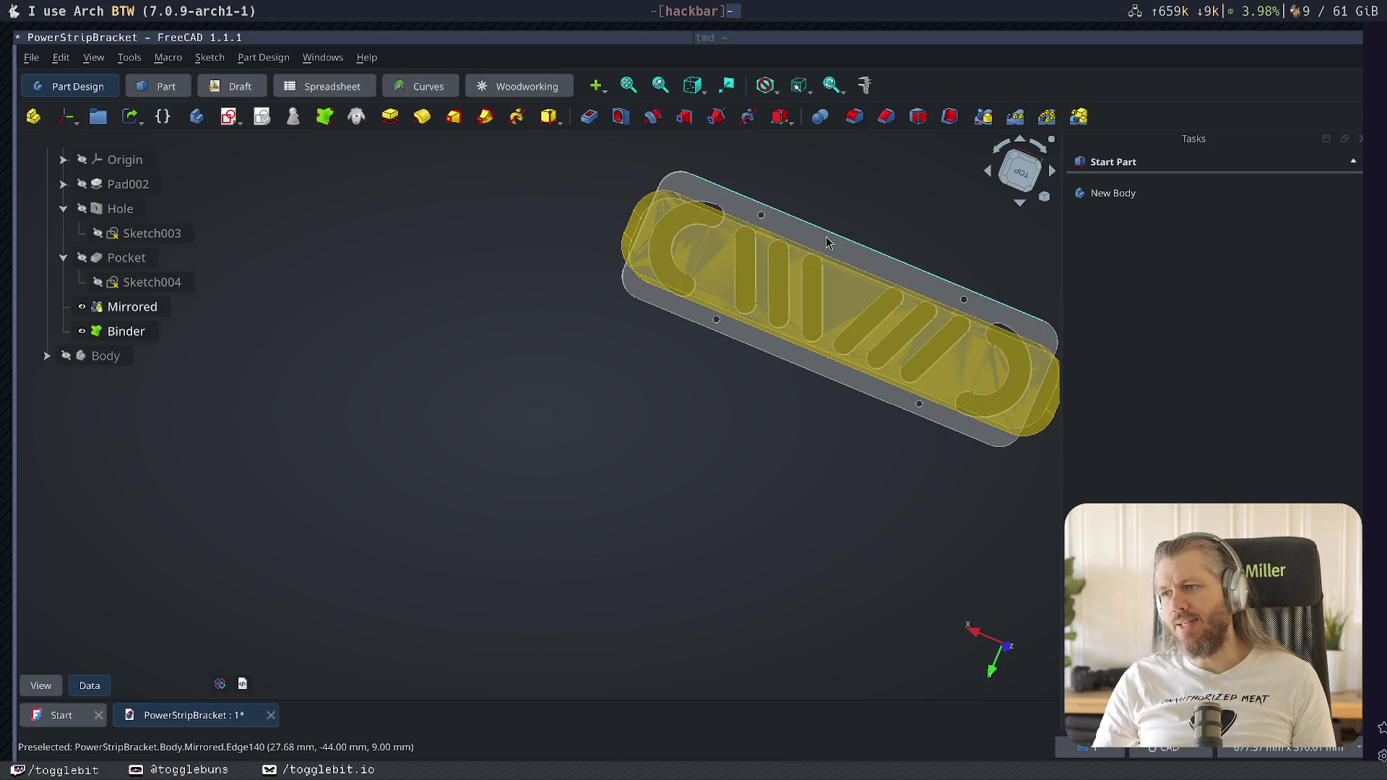
- Delete the Mirrored feature from Base and save the bracket
click(116, 305)
key(Delete)
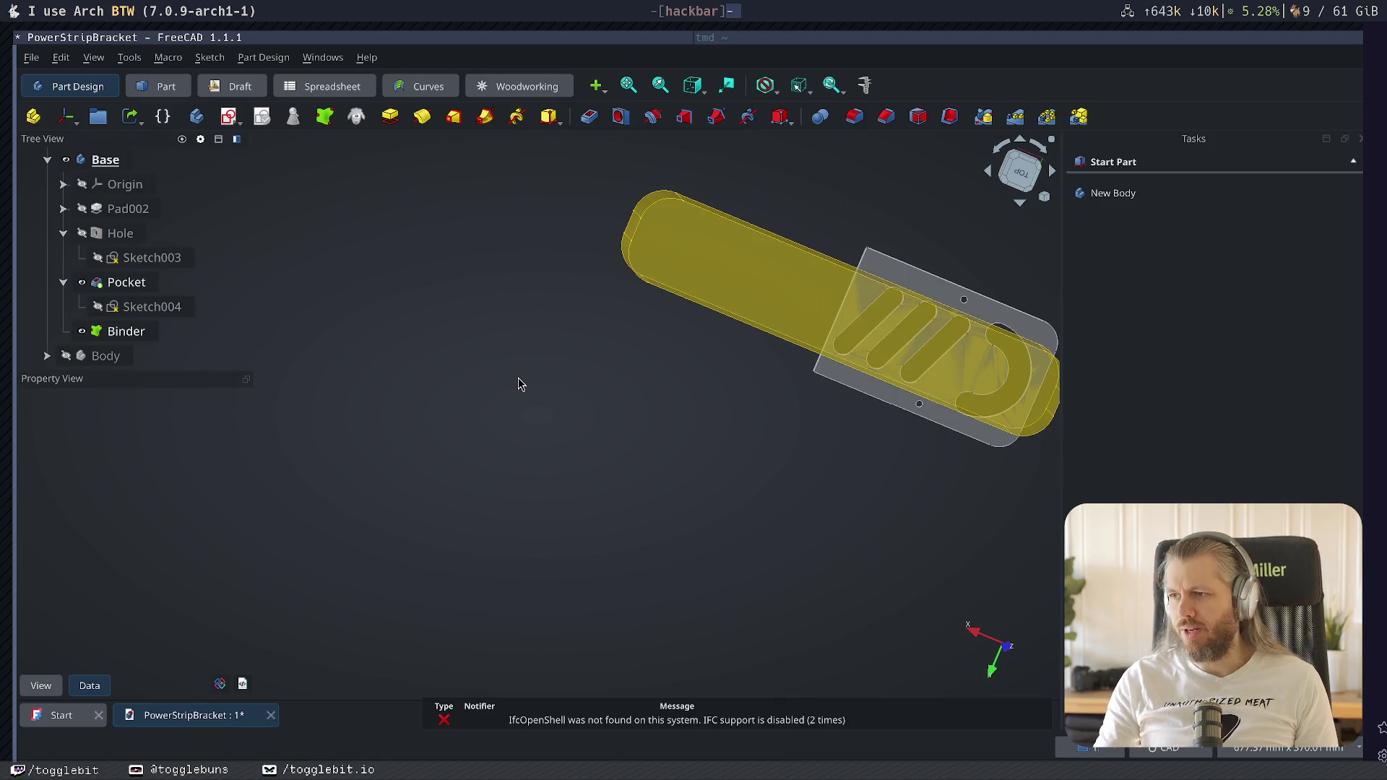
key(2)
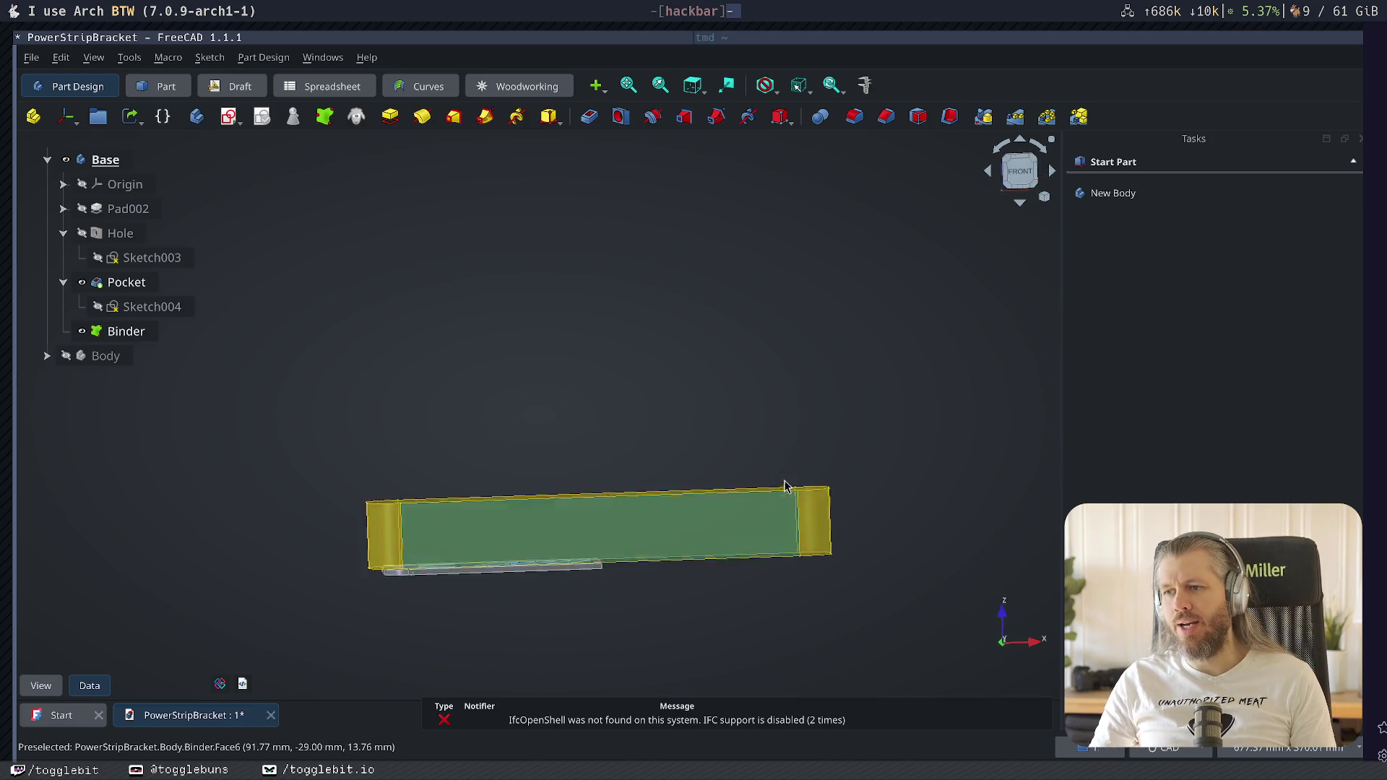
key(ctrl+s)
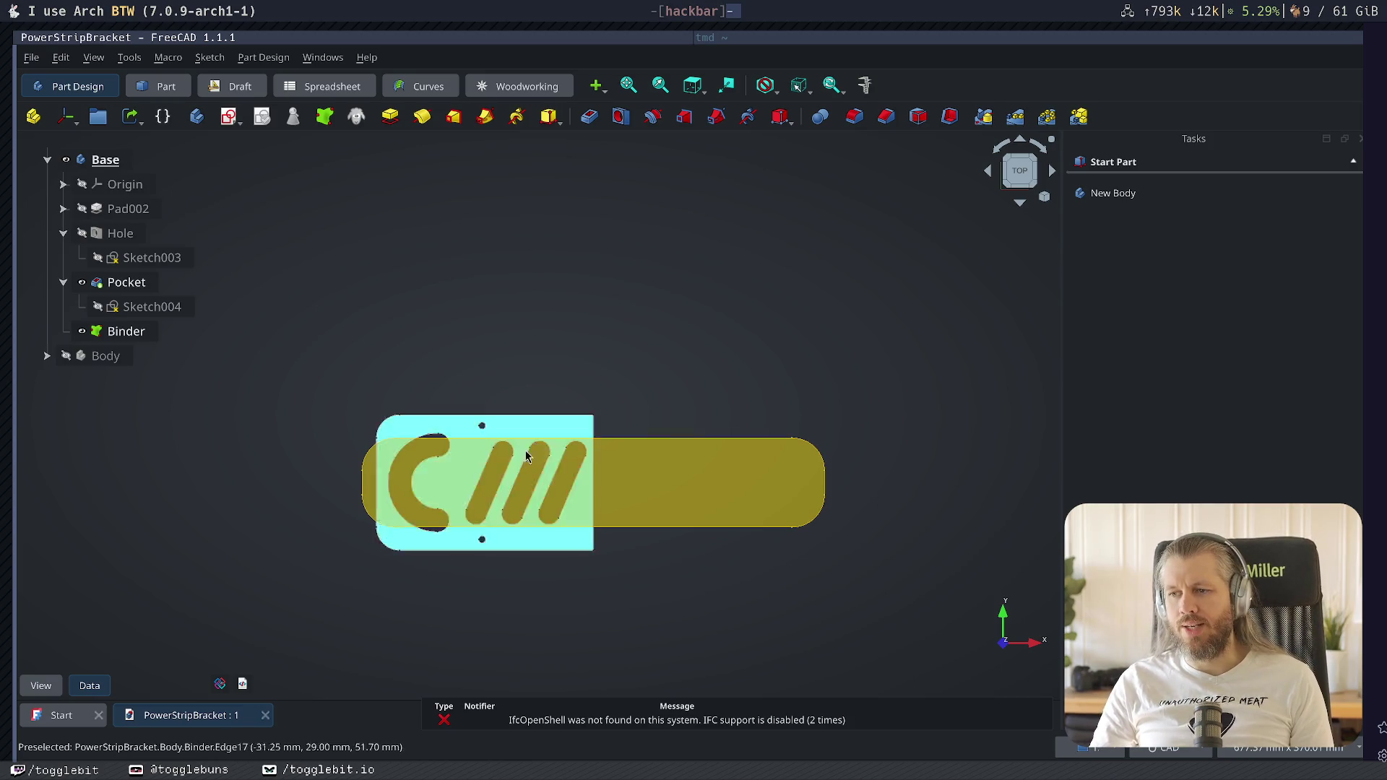
- Open the plate's Sketch003 for editing
scroll(451, 453, up, 3)
scroll(477, 415, up, 4)
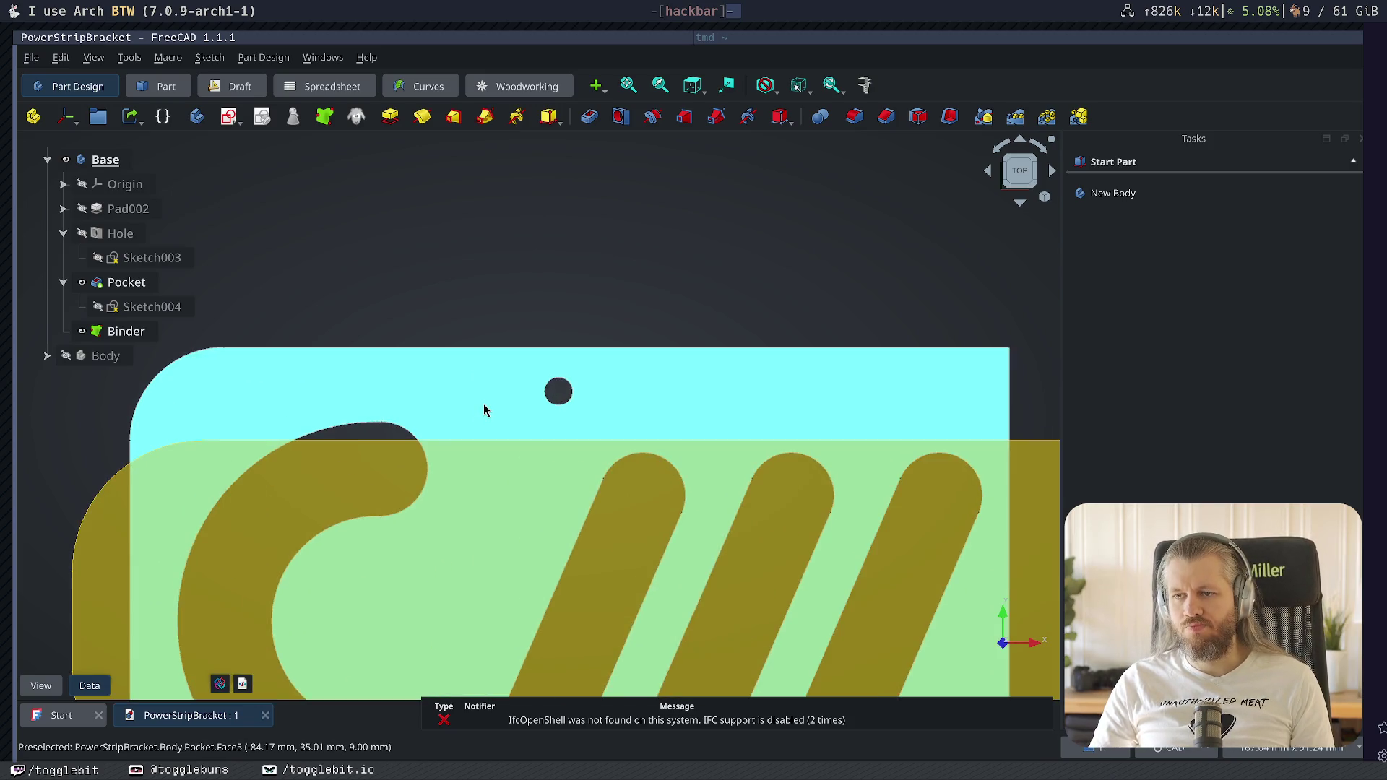
scroll(482, 409, down, 6)
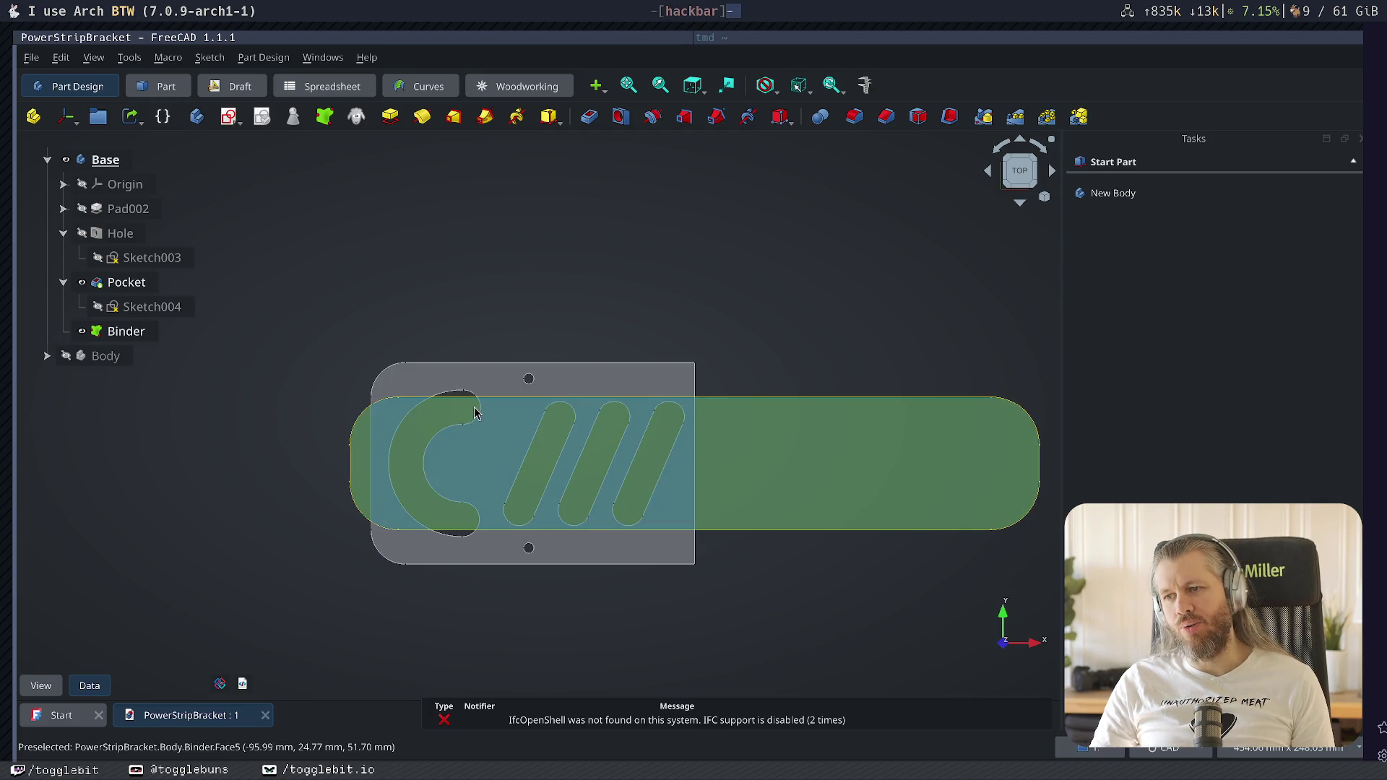
click(428, 410)
double_click(136, 267)
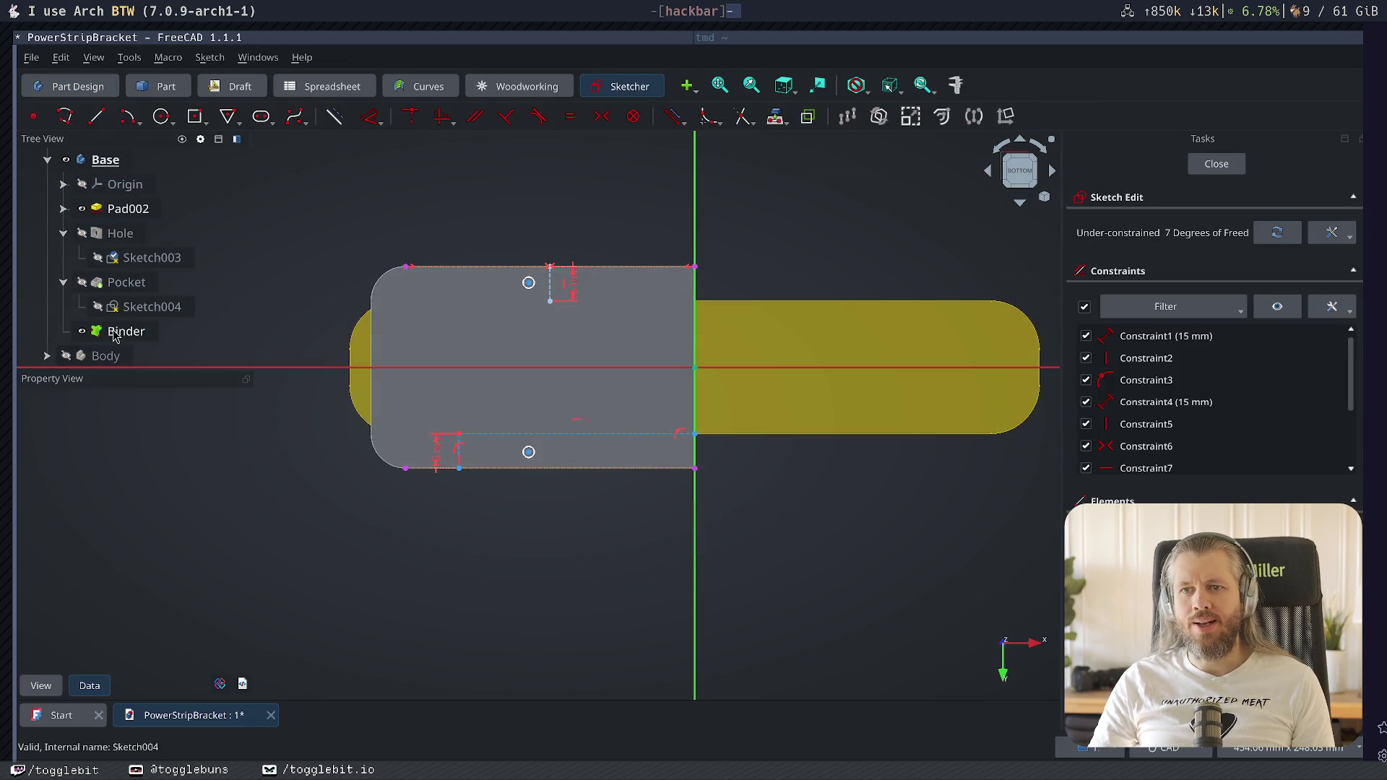
- Delete the C-shaped cutout from Sketch004
double_click(137, 307)
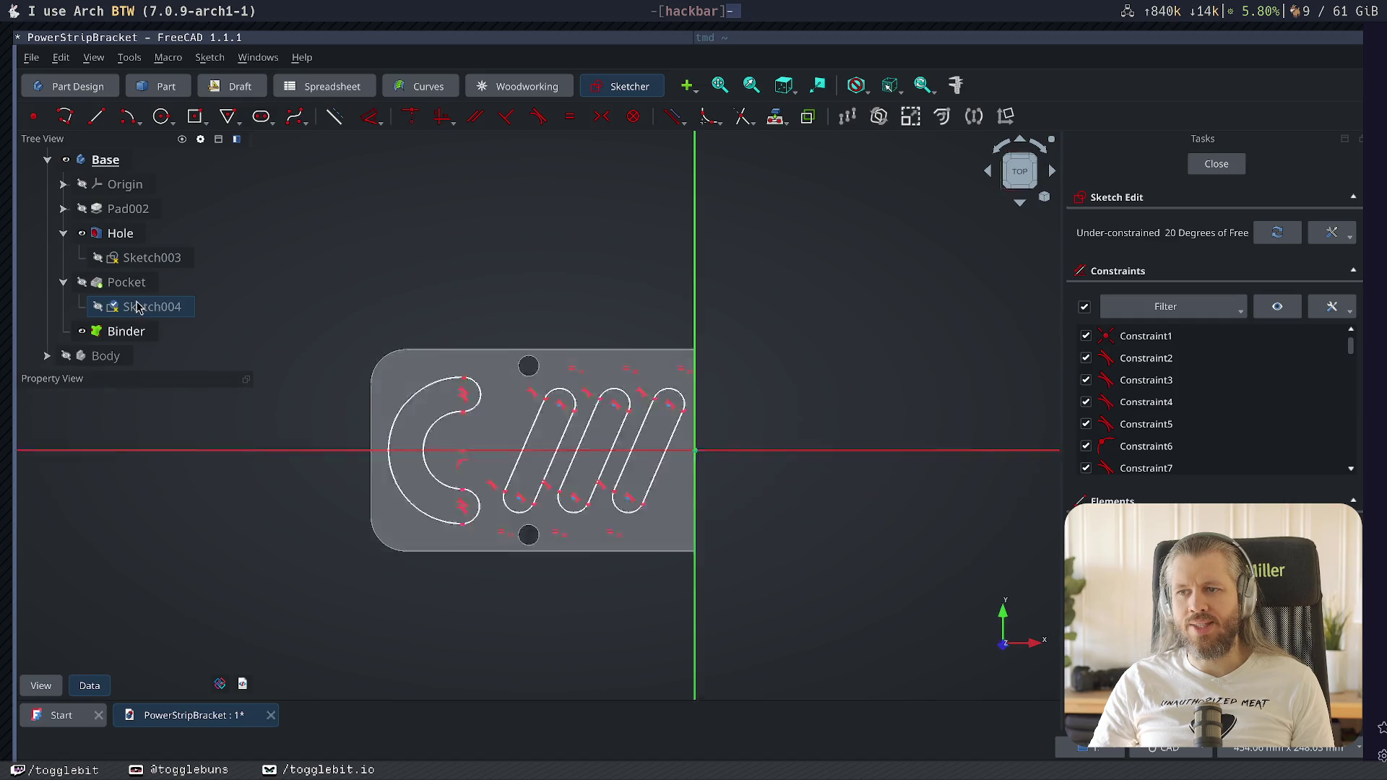
mouse_move(335, 241)
mouse_down()
mouse_move(472, 435)
mouse_move(494, 499)
mouse_up()
key(Delete)
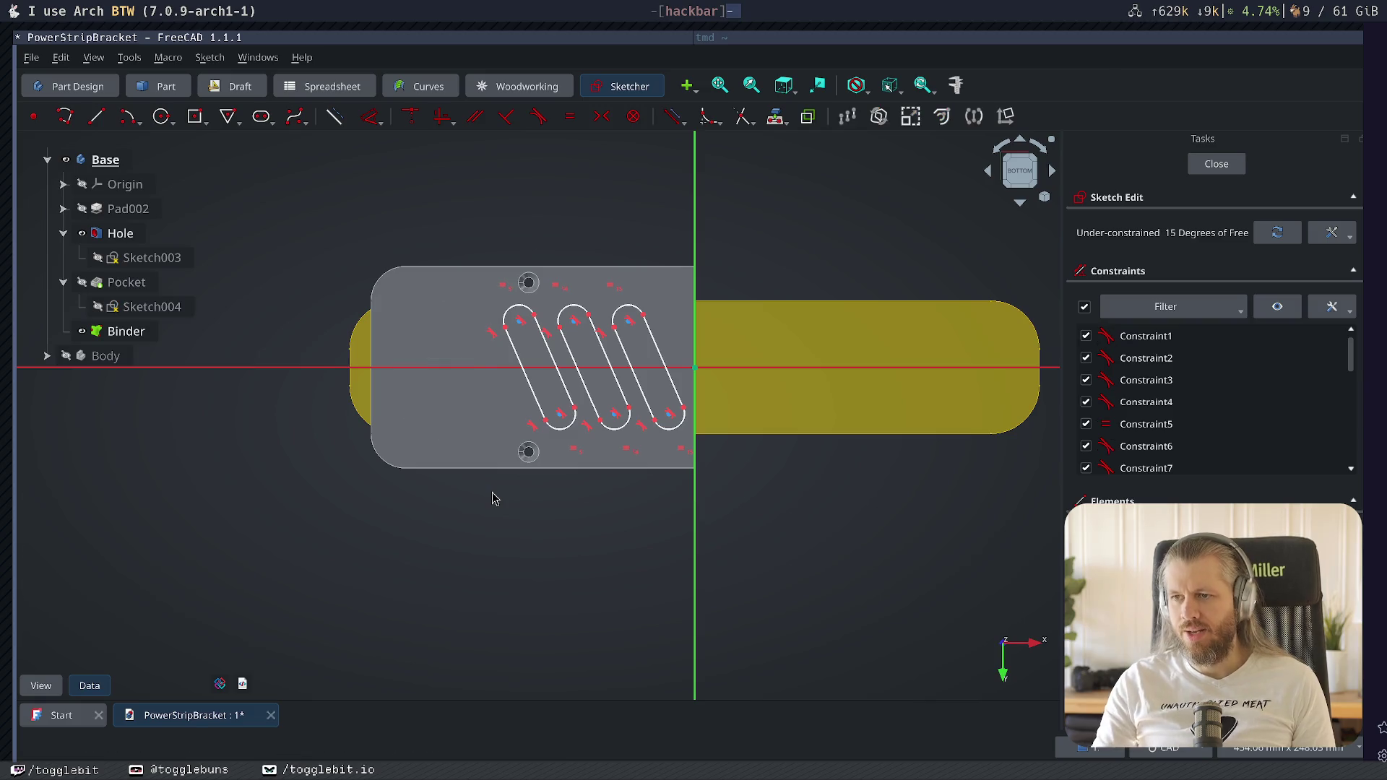
- Translate the three slanted slots into 2 copies at -180° and close the sketch
mouse_move(465, 293)
mouse_down()
mouse_move(712, 458)
mouse_move(542, 444)
mouse_up()
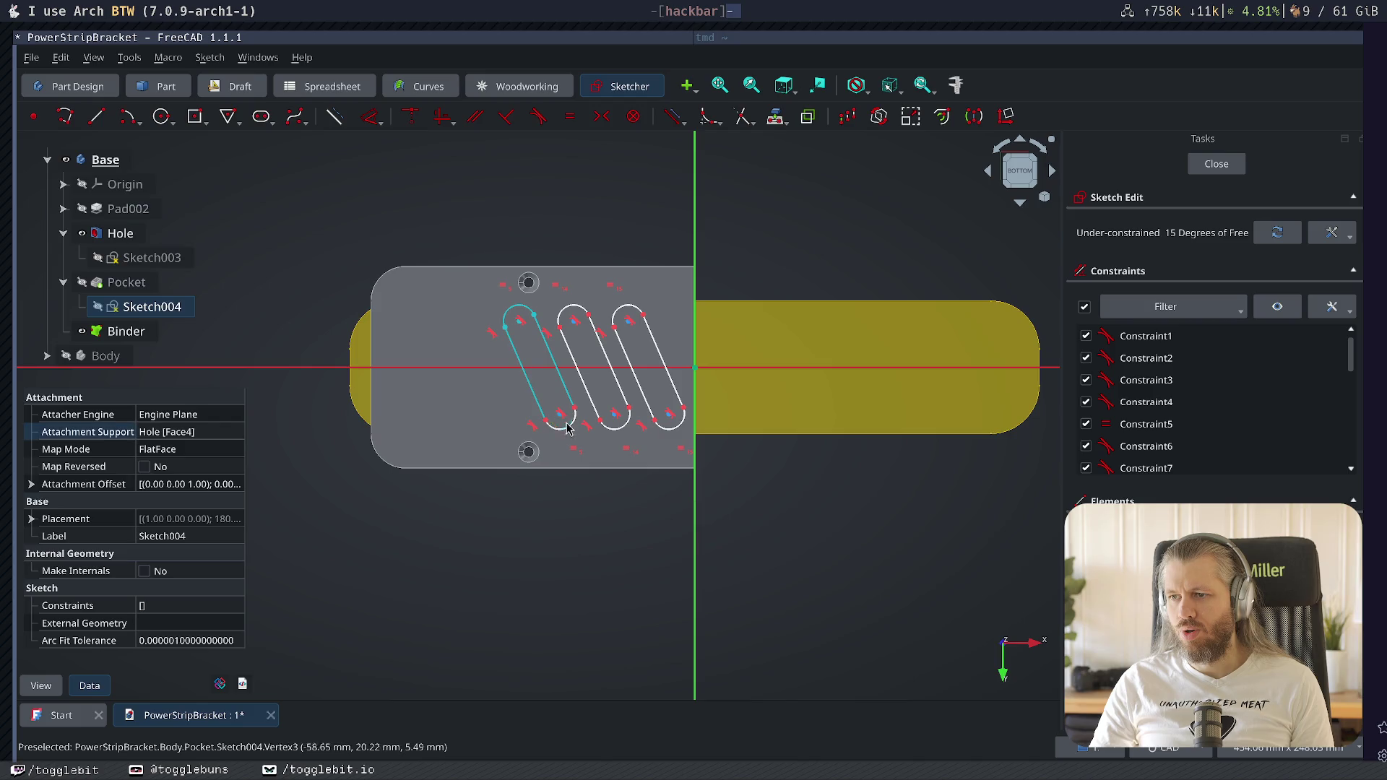
key(w)
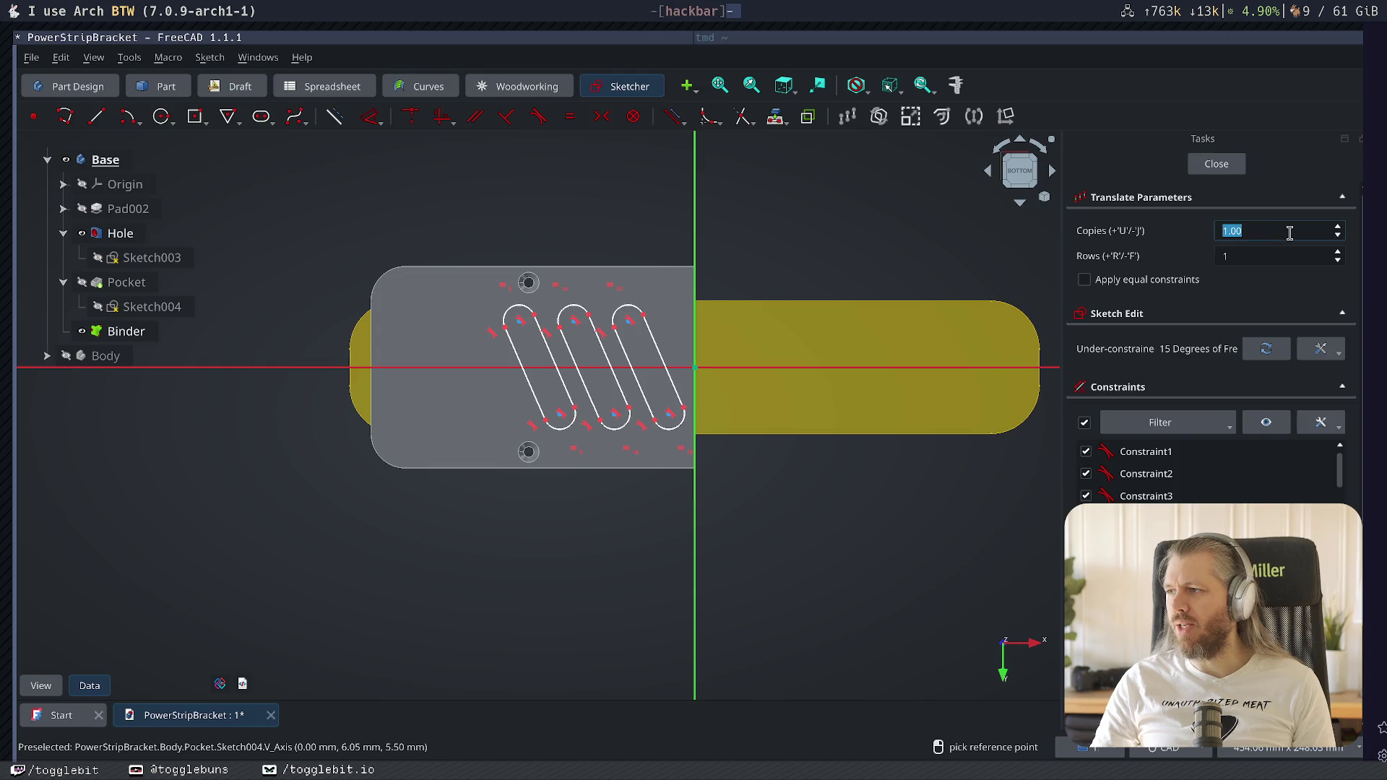
click(526, 380)
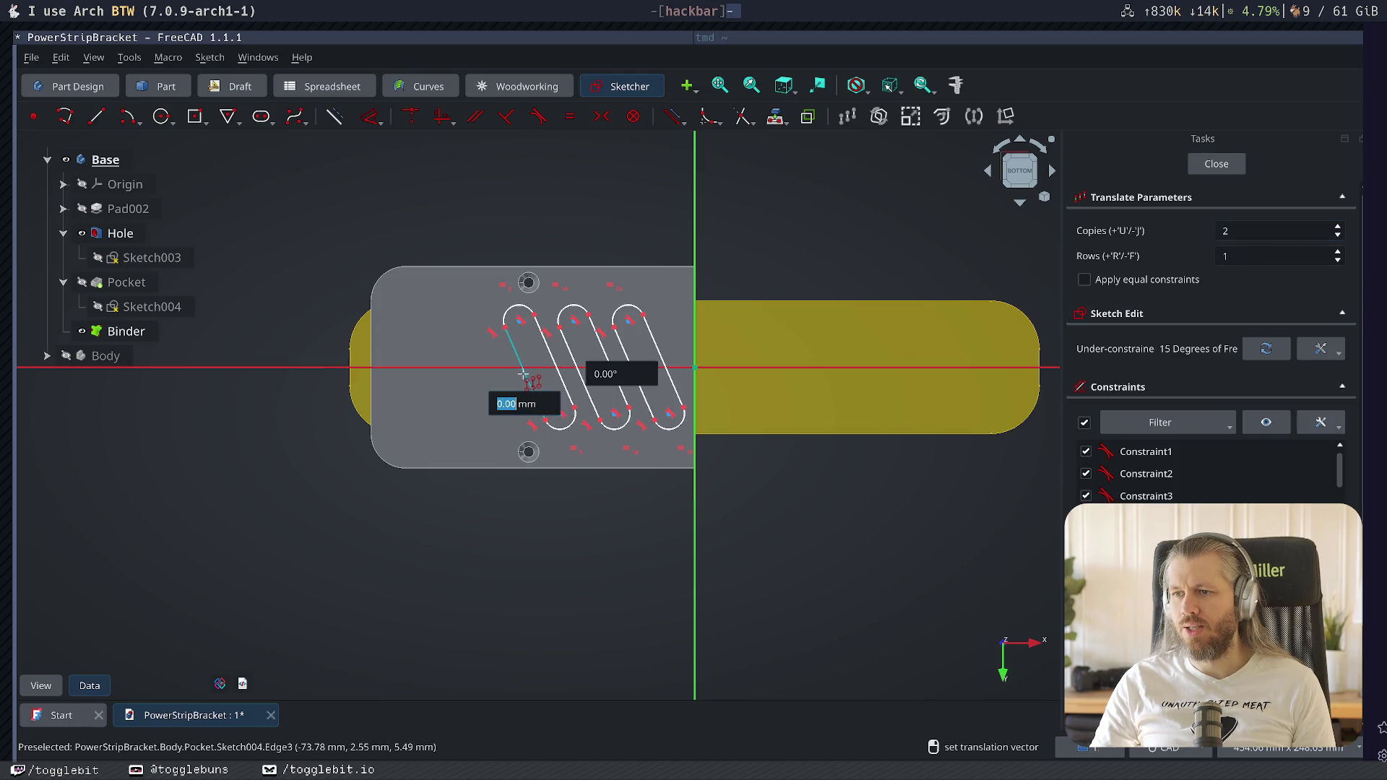
key(Tab)
text(-180)
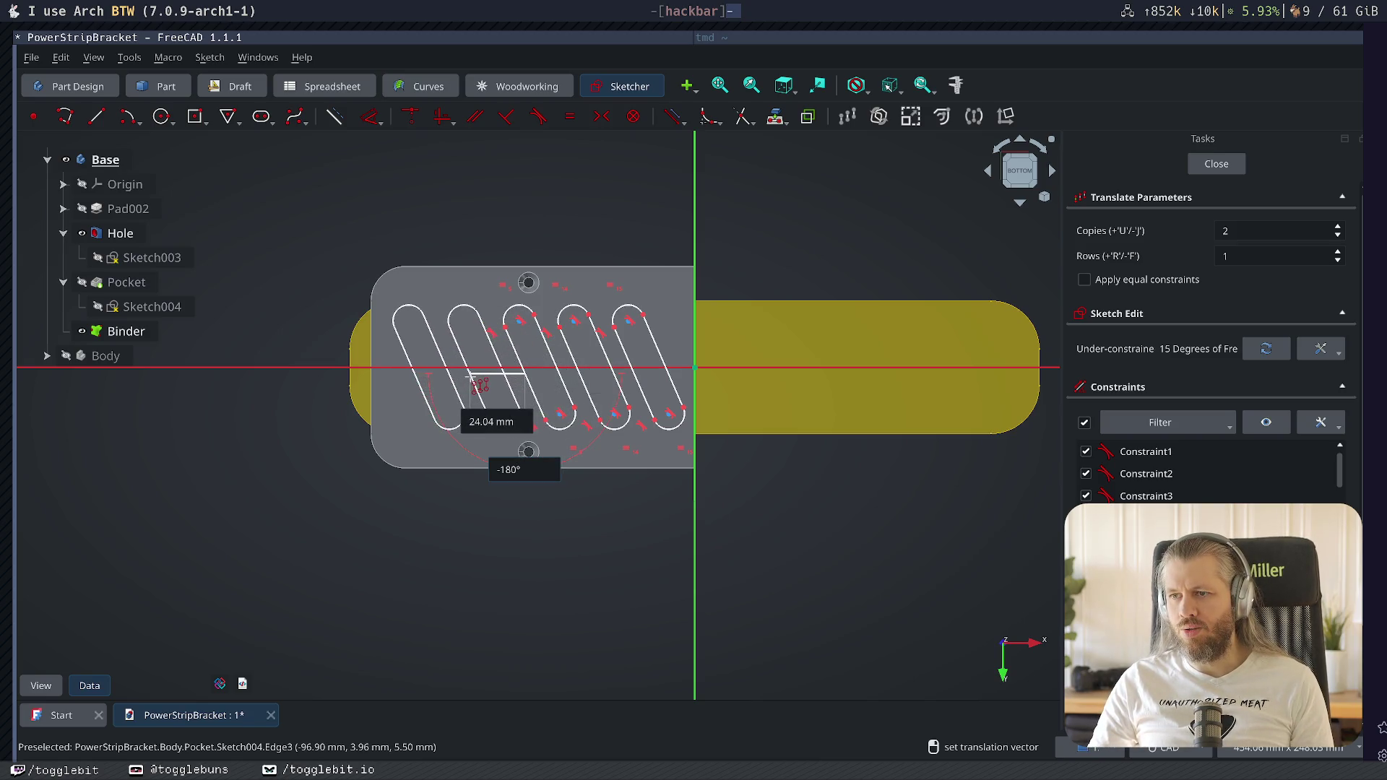
click(472, 378)
click(1217, 163)
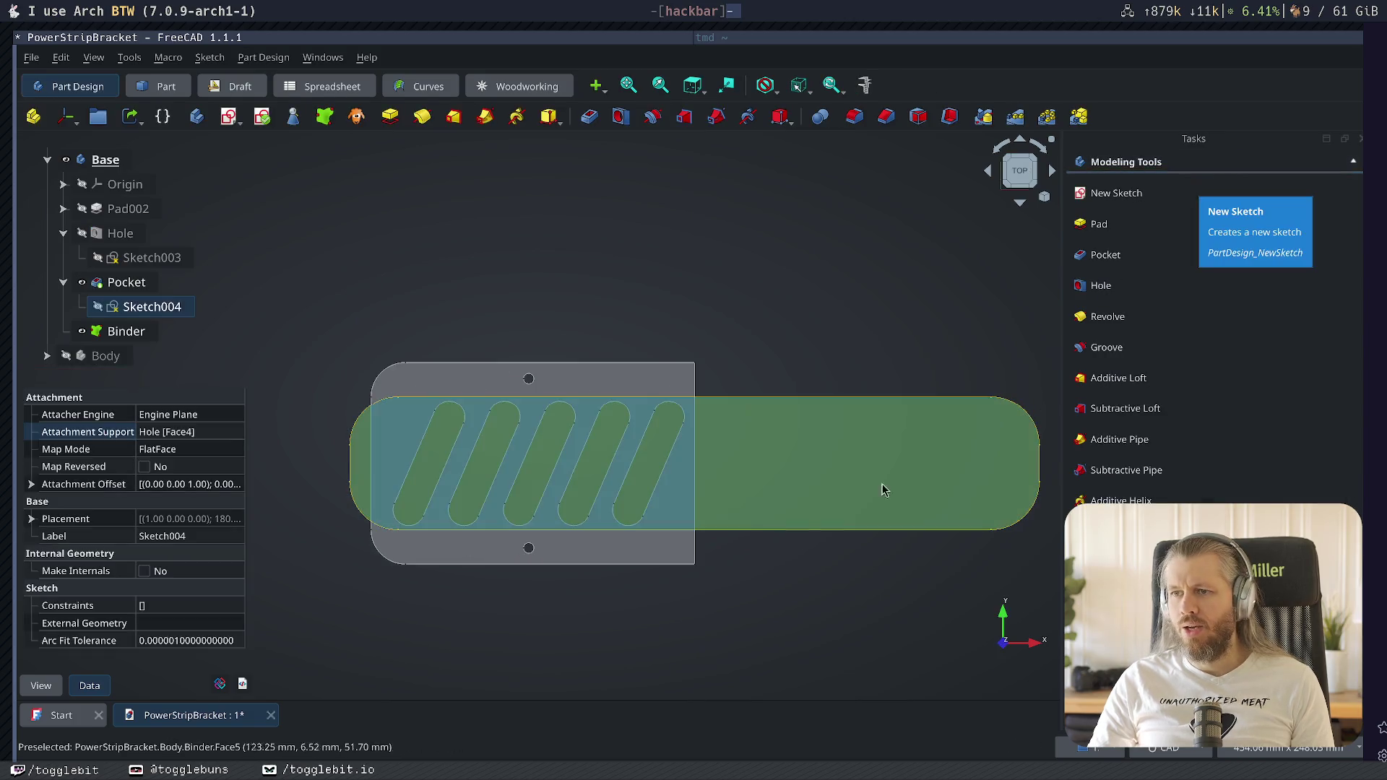
- Create Sketch005 on the grey plate face and save the bracket
click(412, 387)
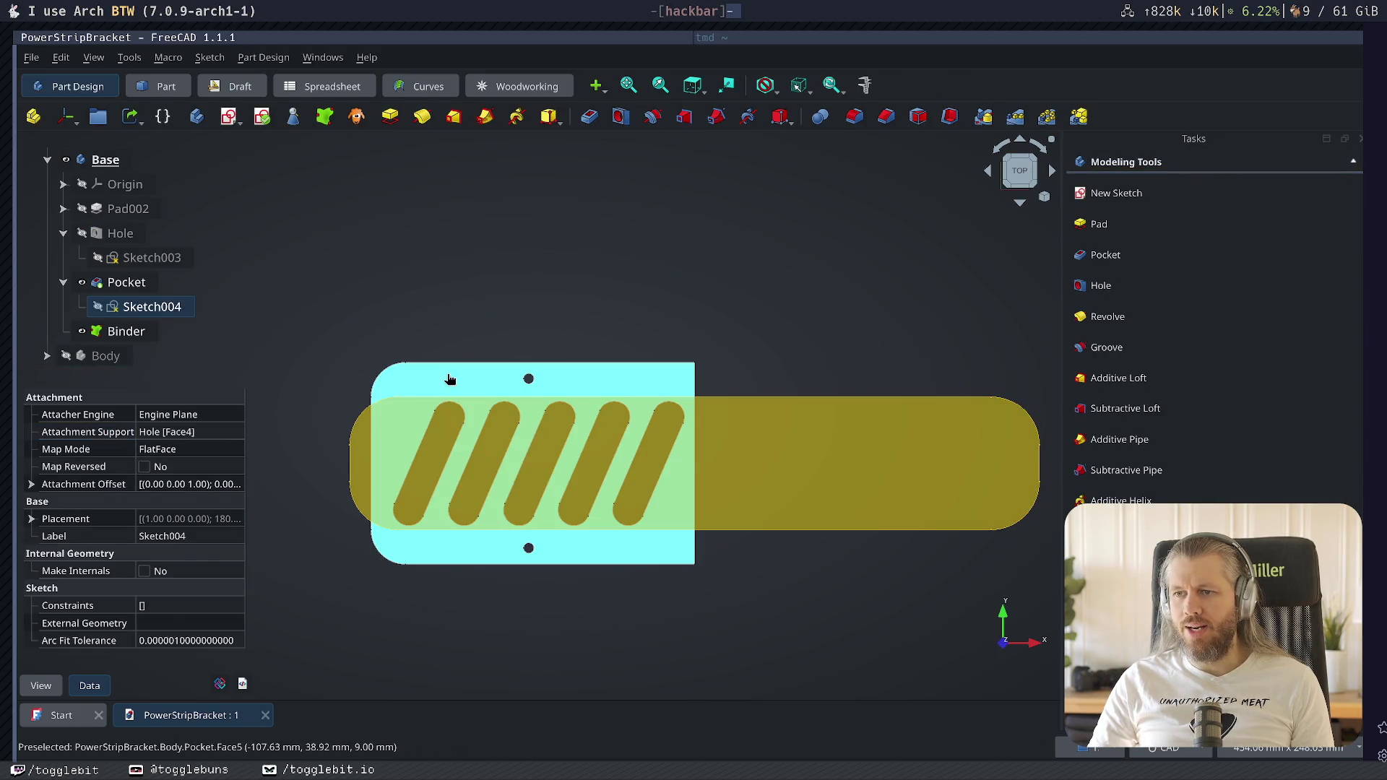
click(1118, 194)
scroll(482, 454, up, 4)
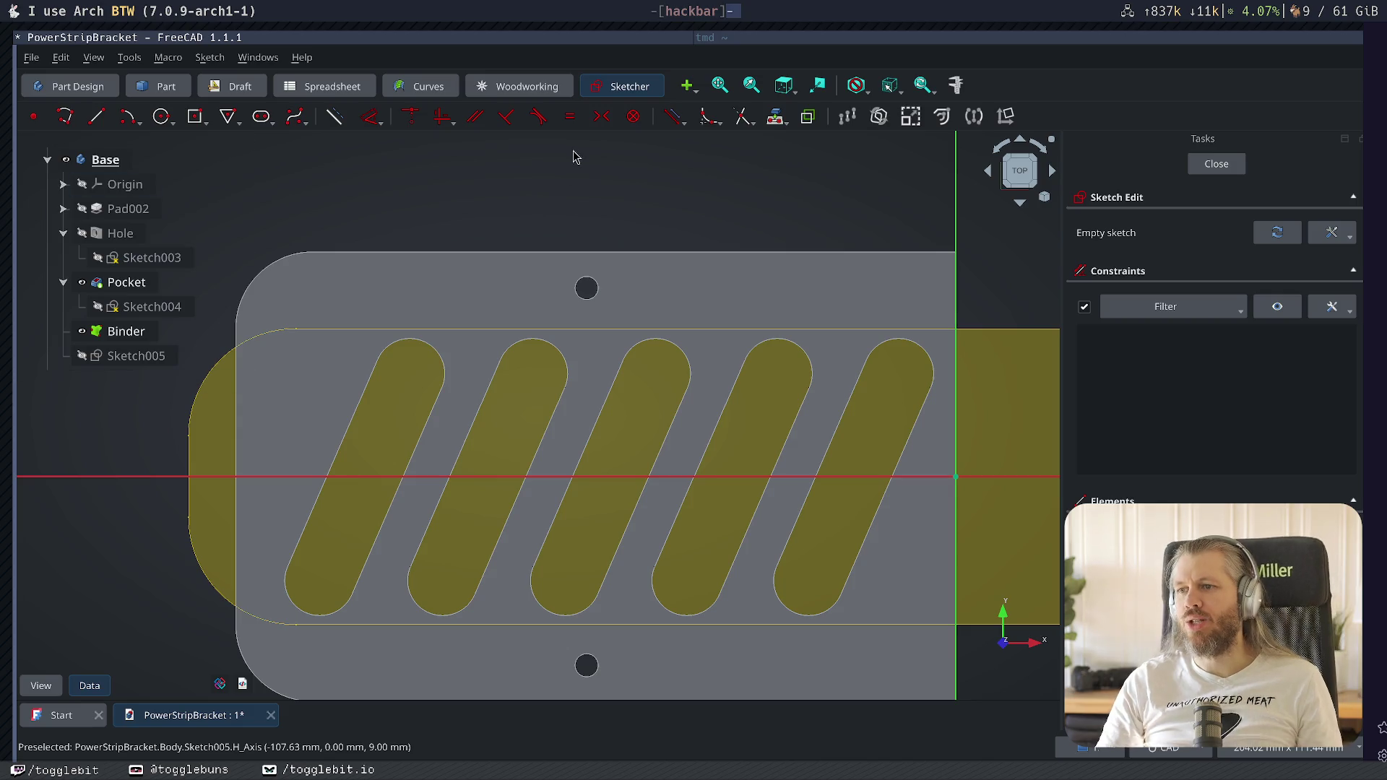
key(ctrl+s)
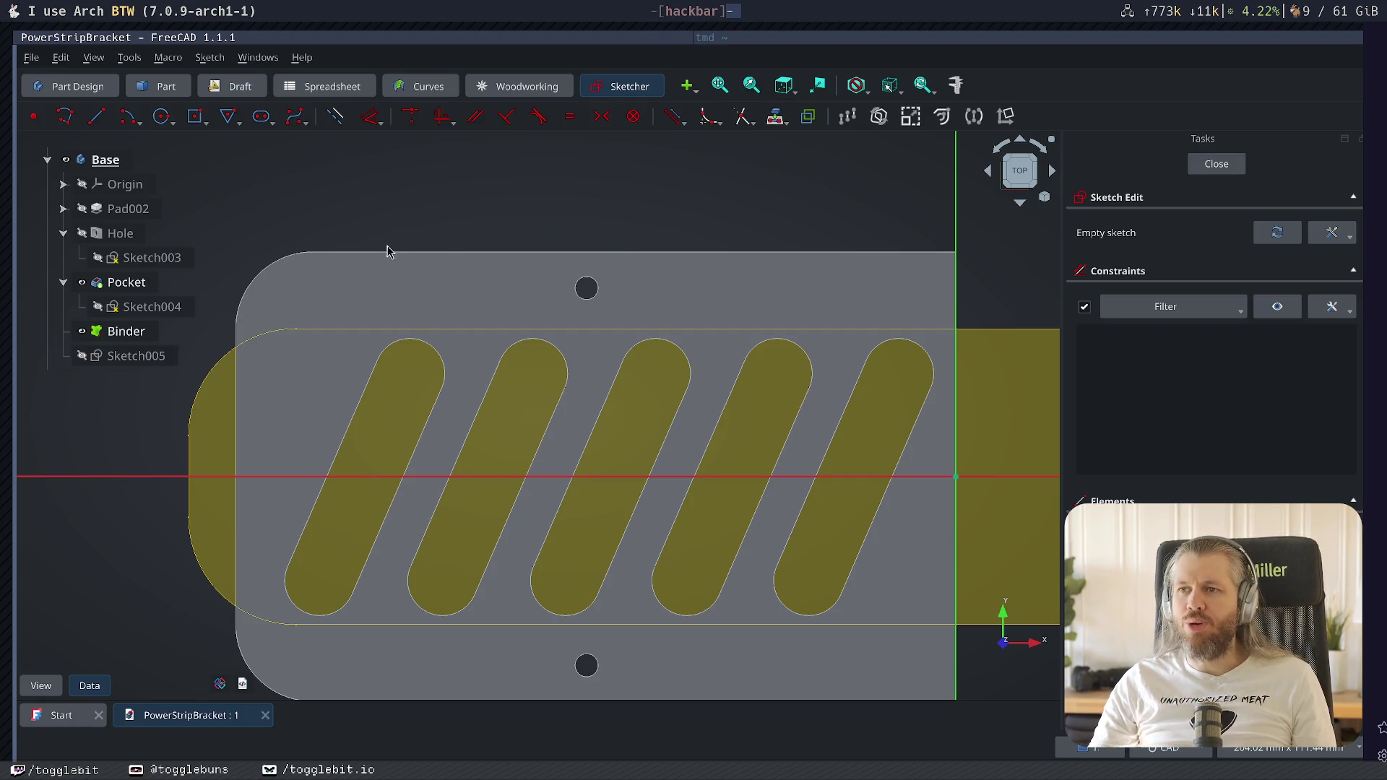
- Add the Binder's top and bottom long edges as external reference geometry
key(g)
key(x)
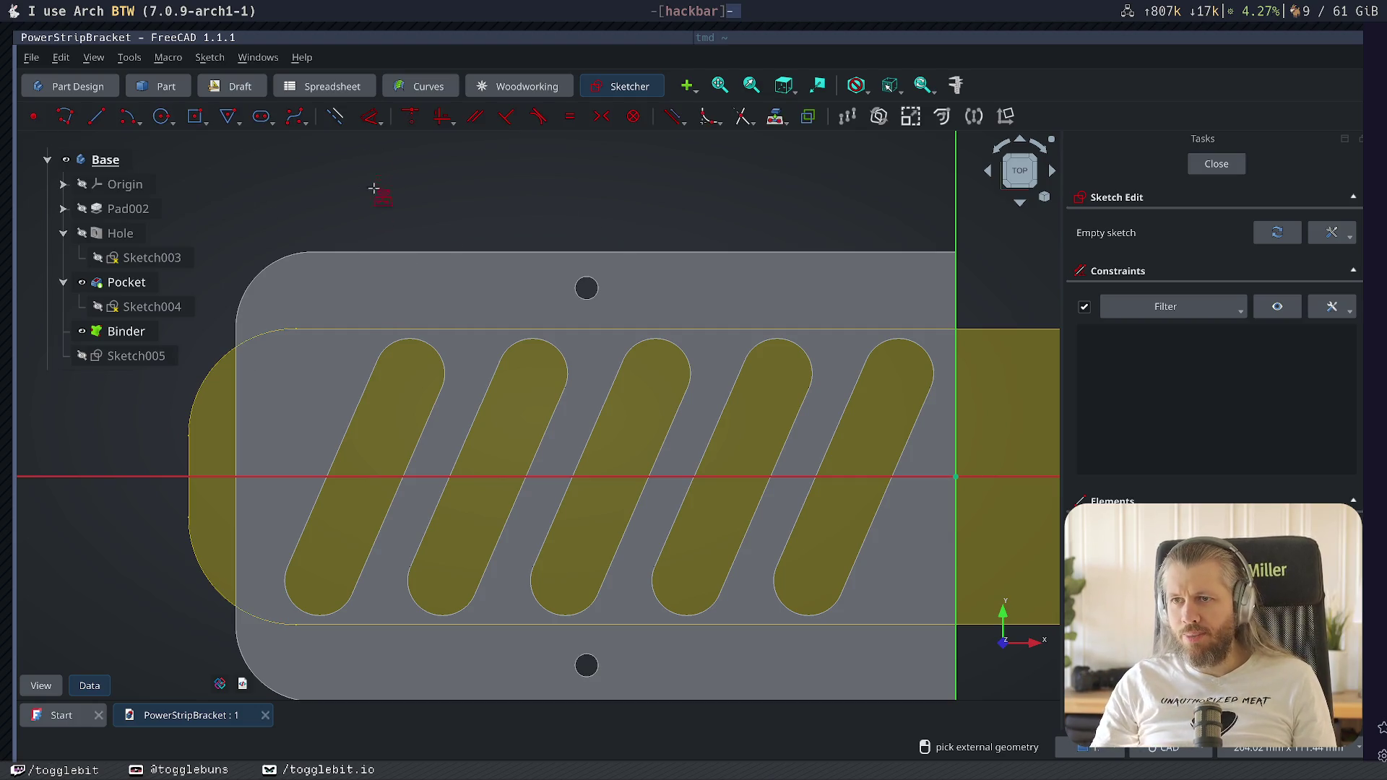
click(380, 331)
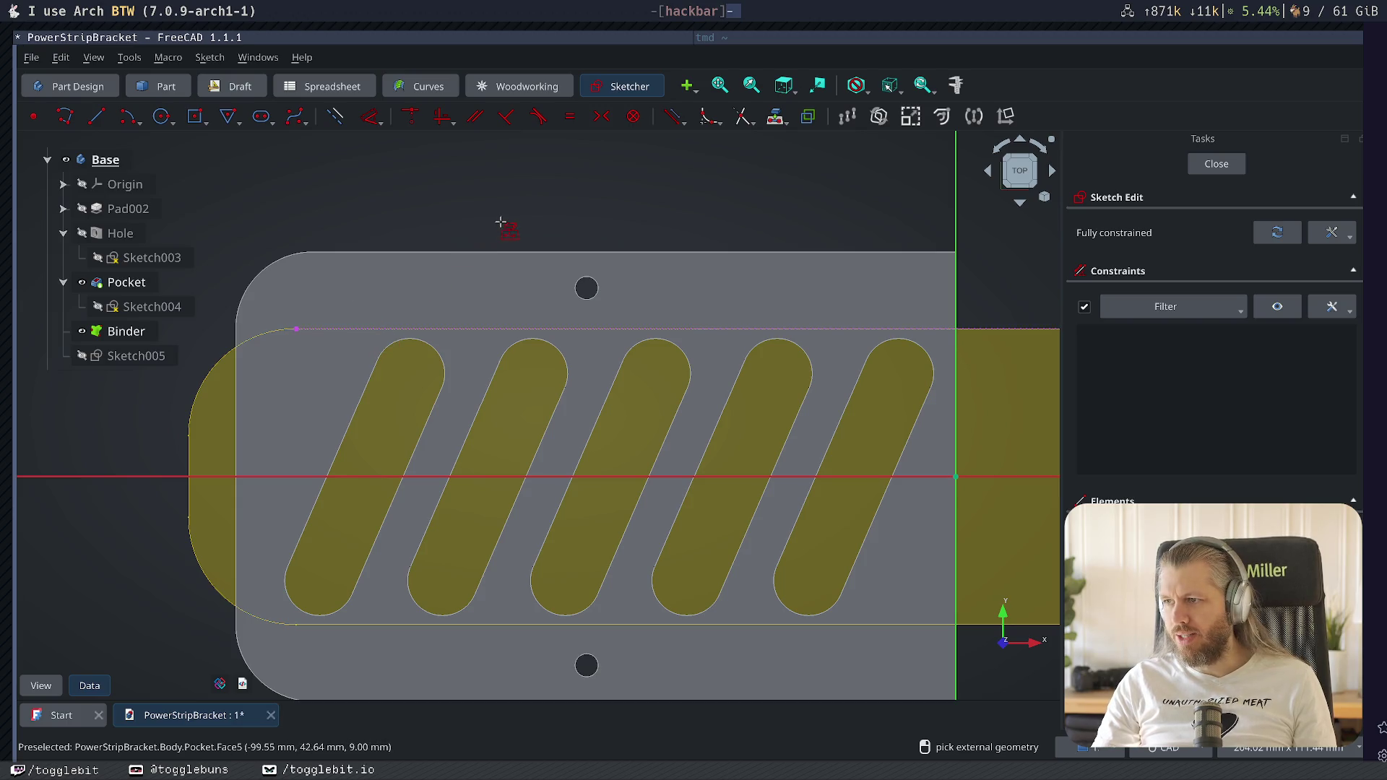
click(408, 630)
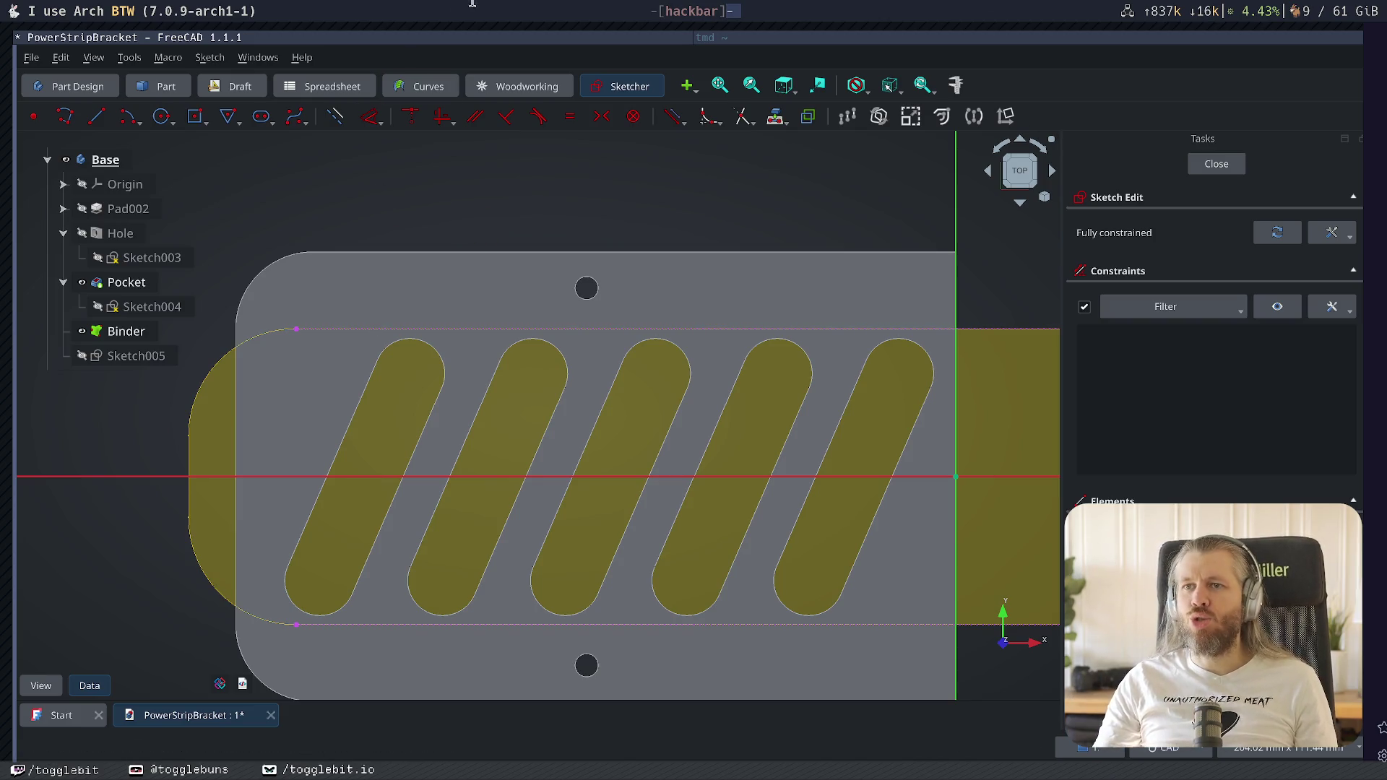
- Launch the Firefox web browser from the application launcher
key(super+d)
text(f)
key(Escape)
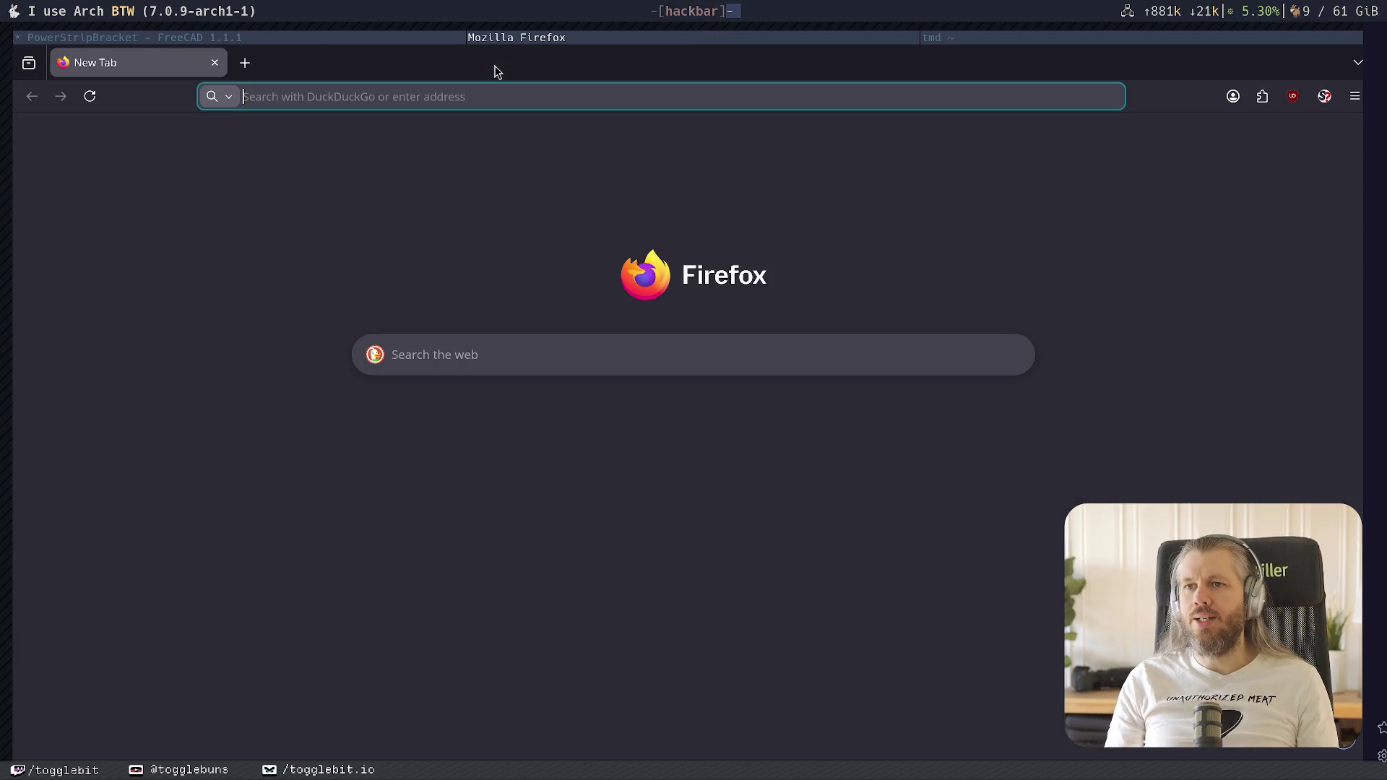
- Search the web for 'tool holder 3d print at an angle'
text(t)
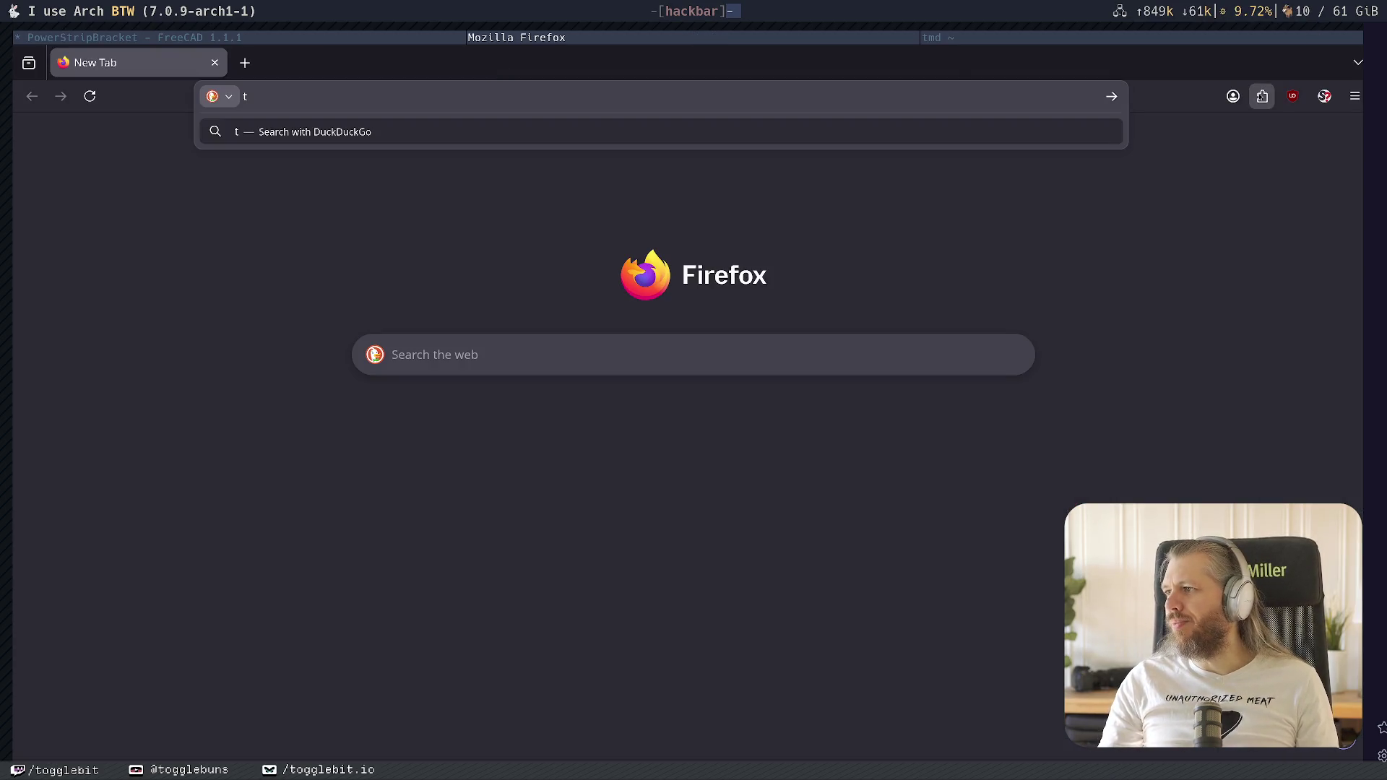
click(1263, 96)
click(579, 63)
key(ctrl+l)
text(to)
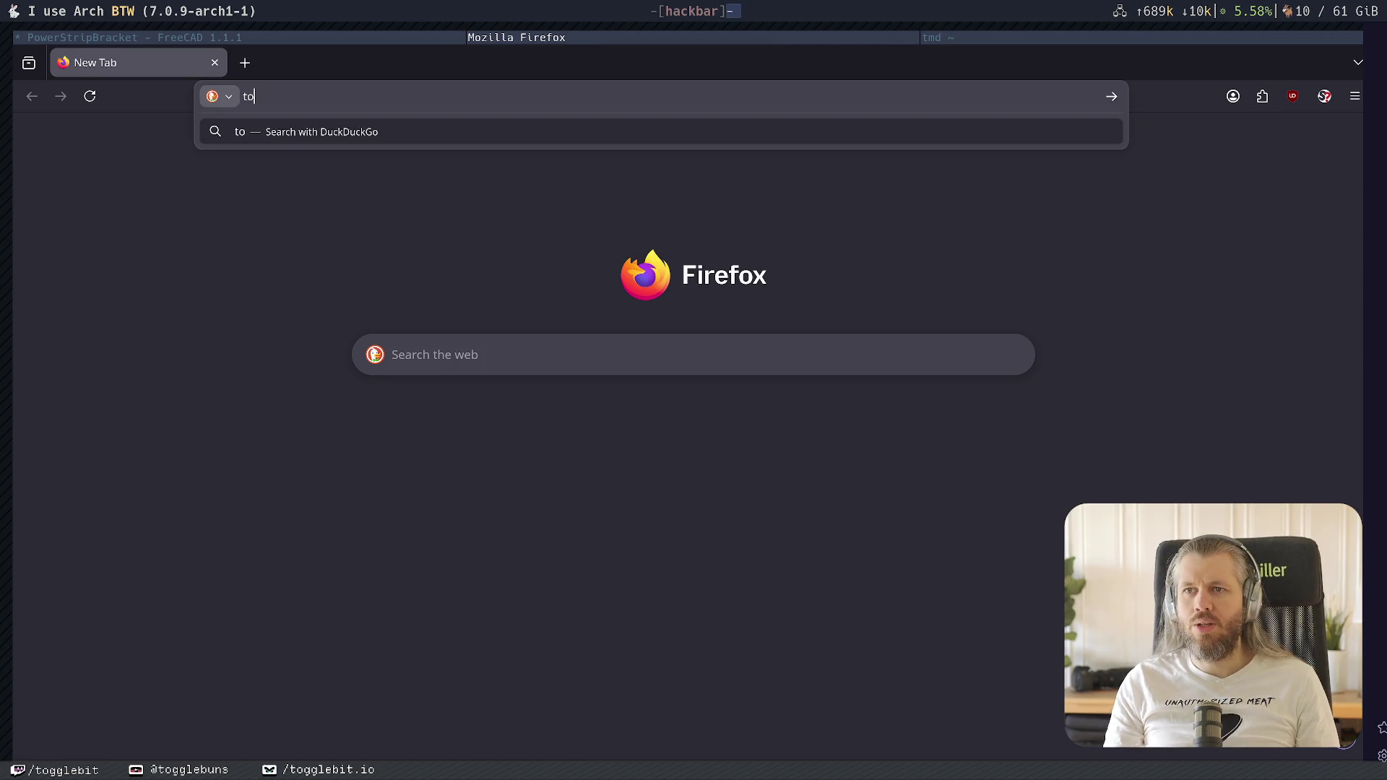
text(ol holder 3)
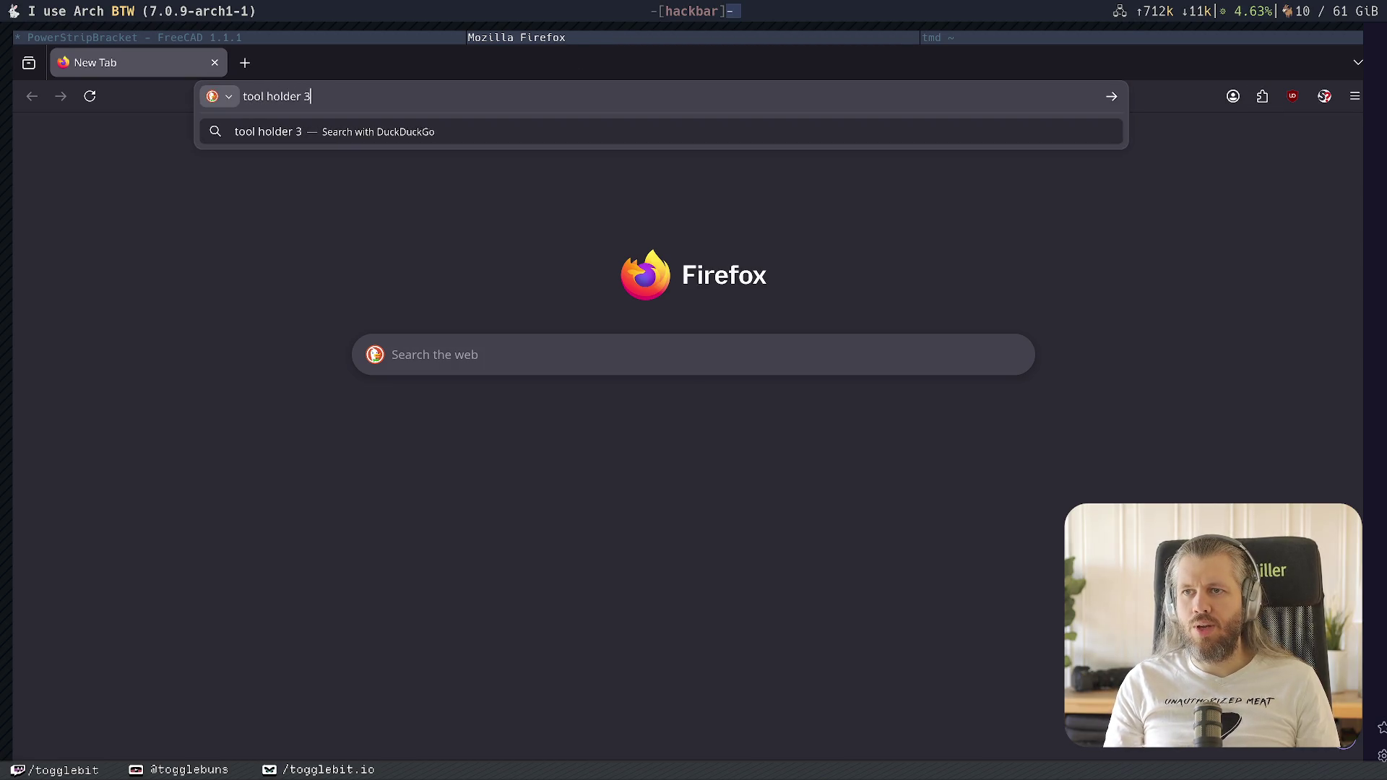
text(d print at an )
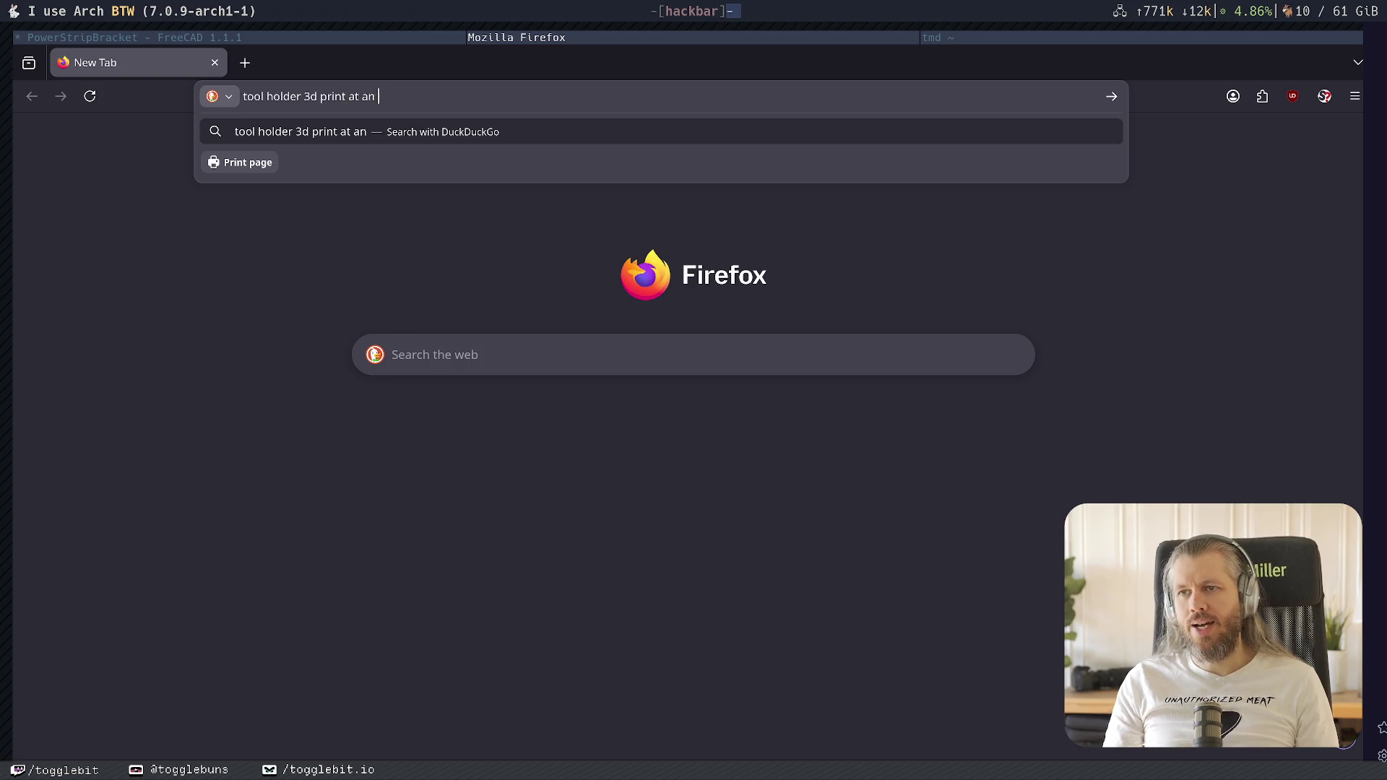
text(angle)
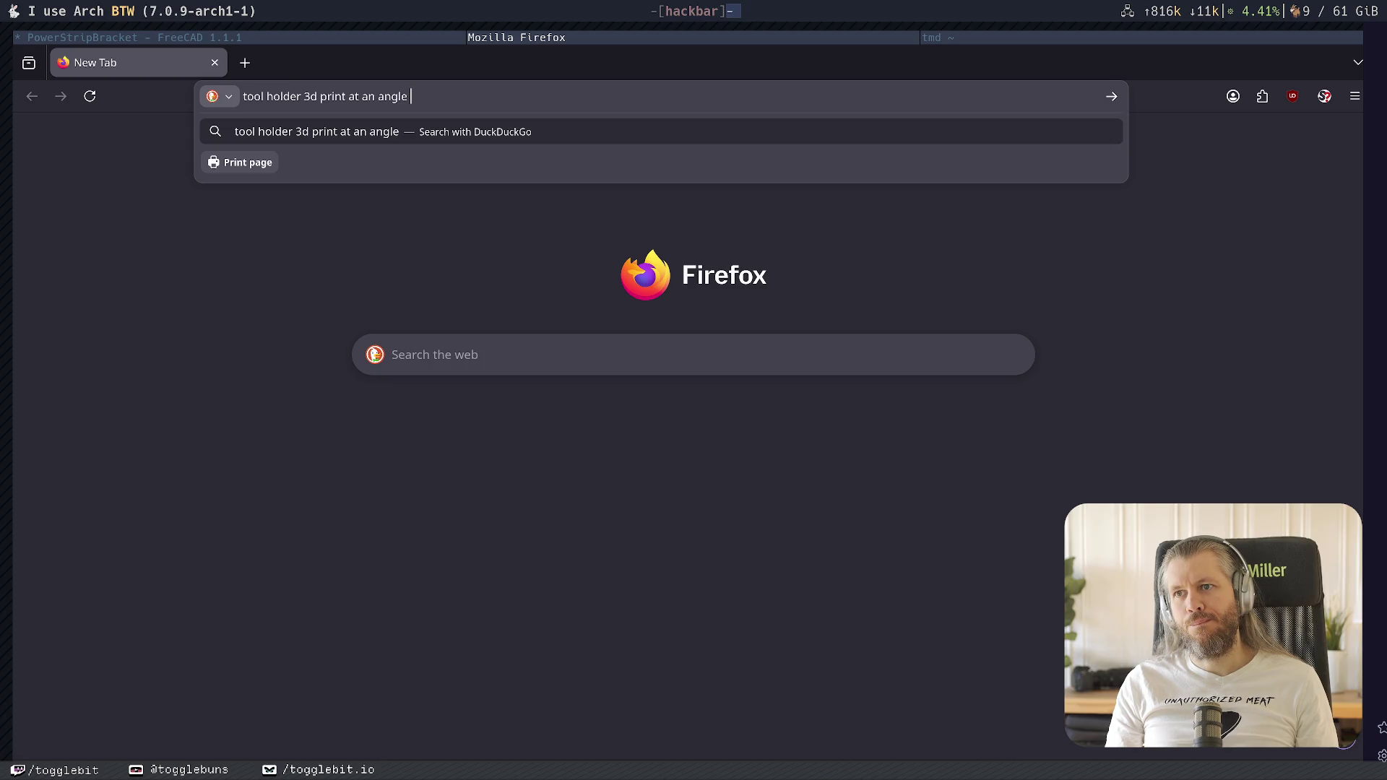
key(Return)
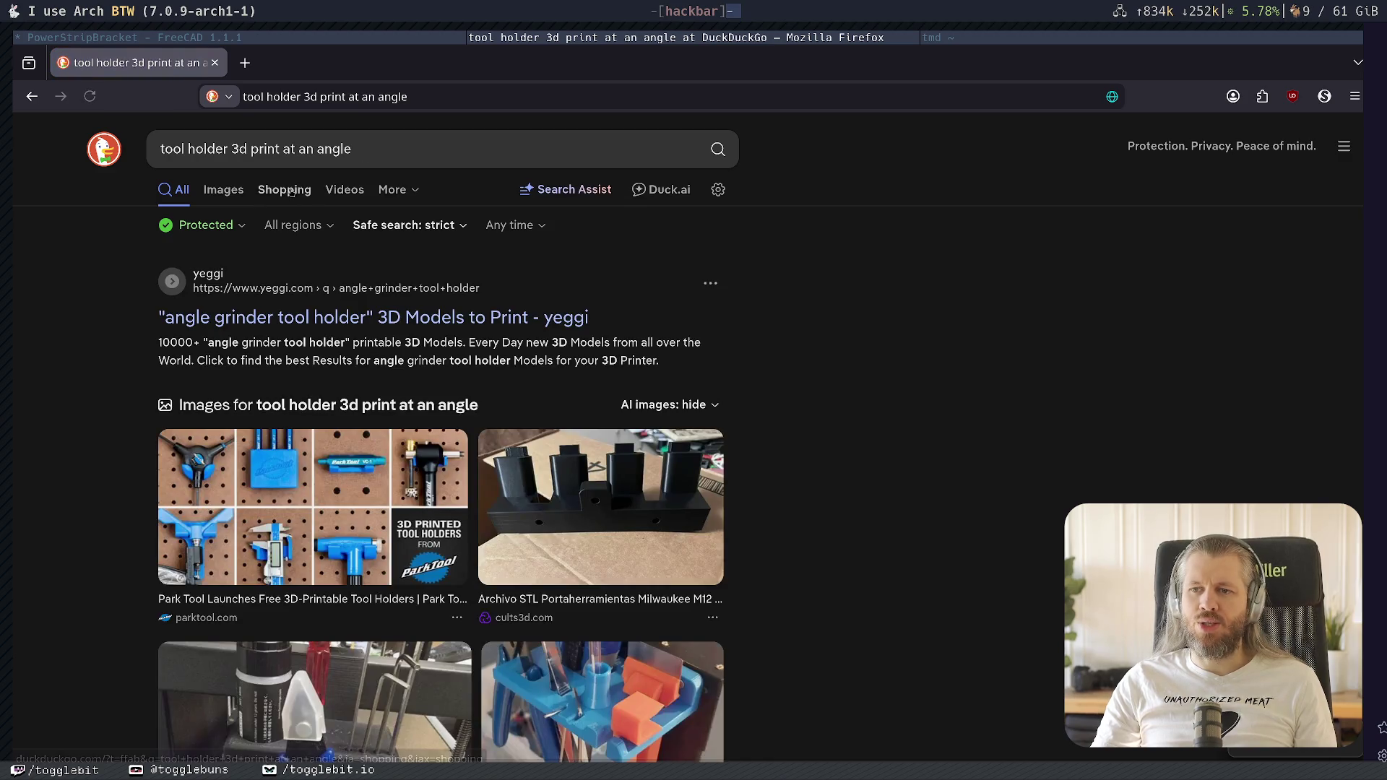
- Refine the DuckDuckGo query by appending 'custom support' and search again
scroll(464, 300, down, 3)
scroll(464, 299, up, 3)
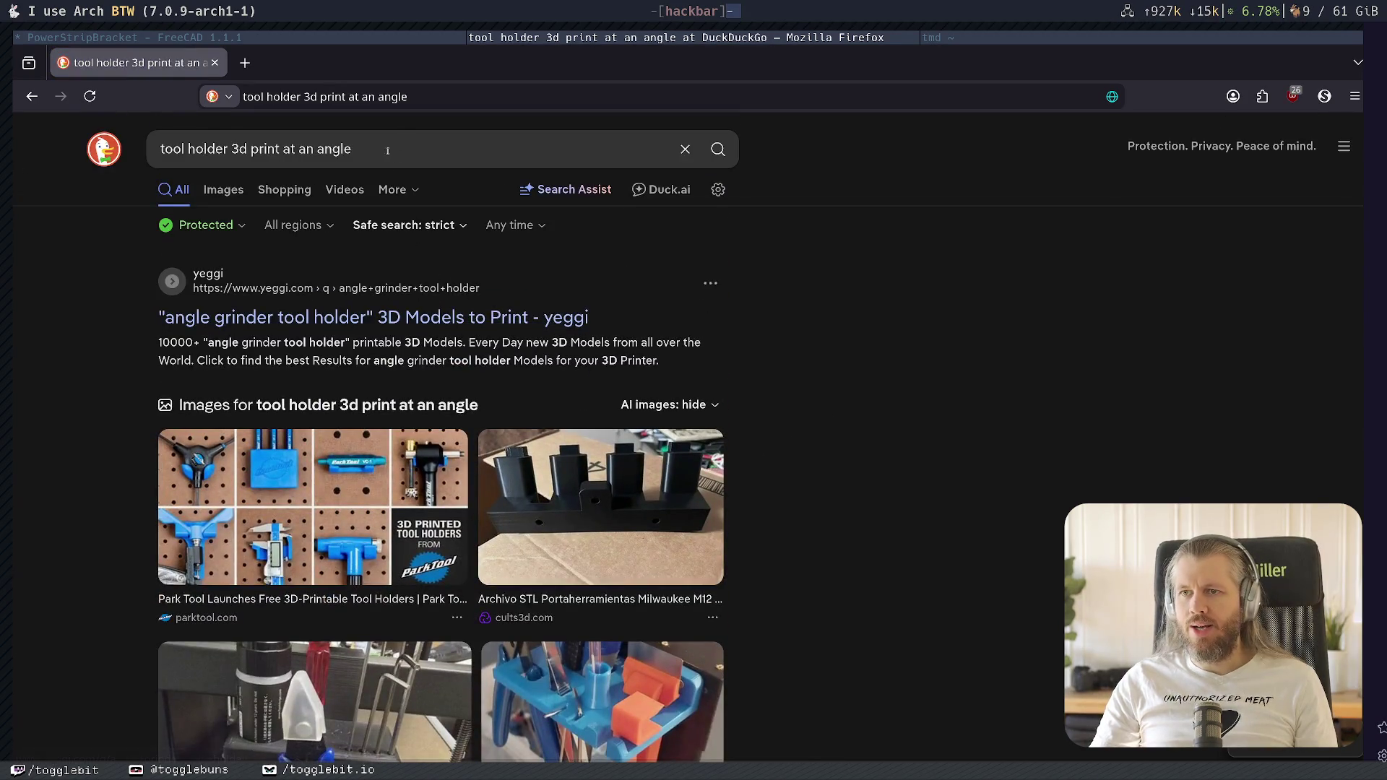
click(214, 149)
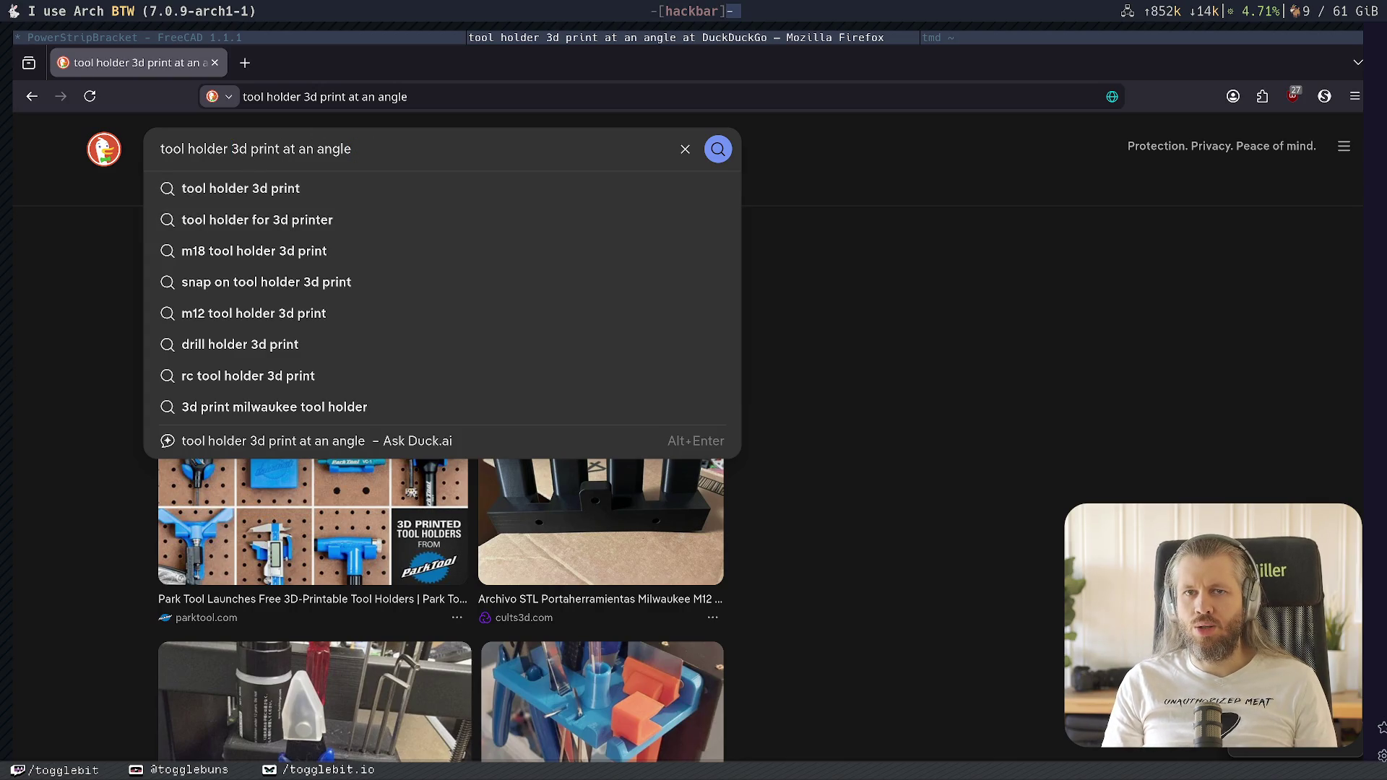
text(custom support)
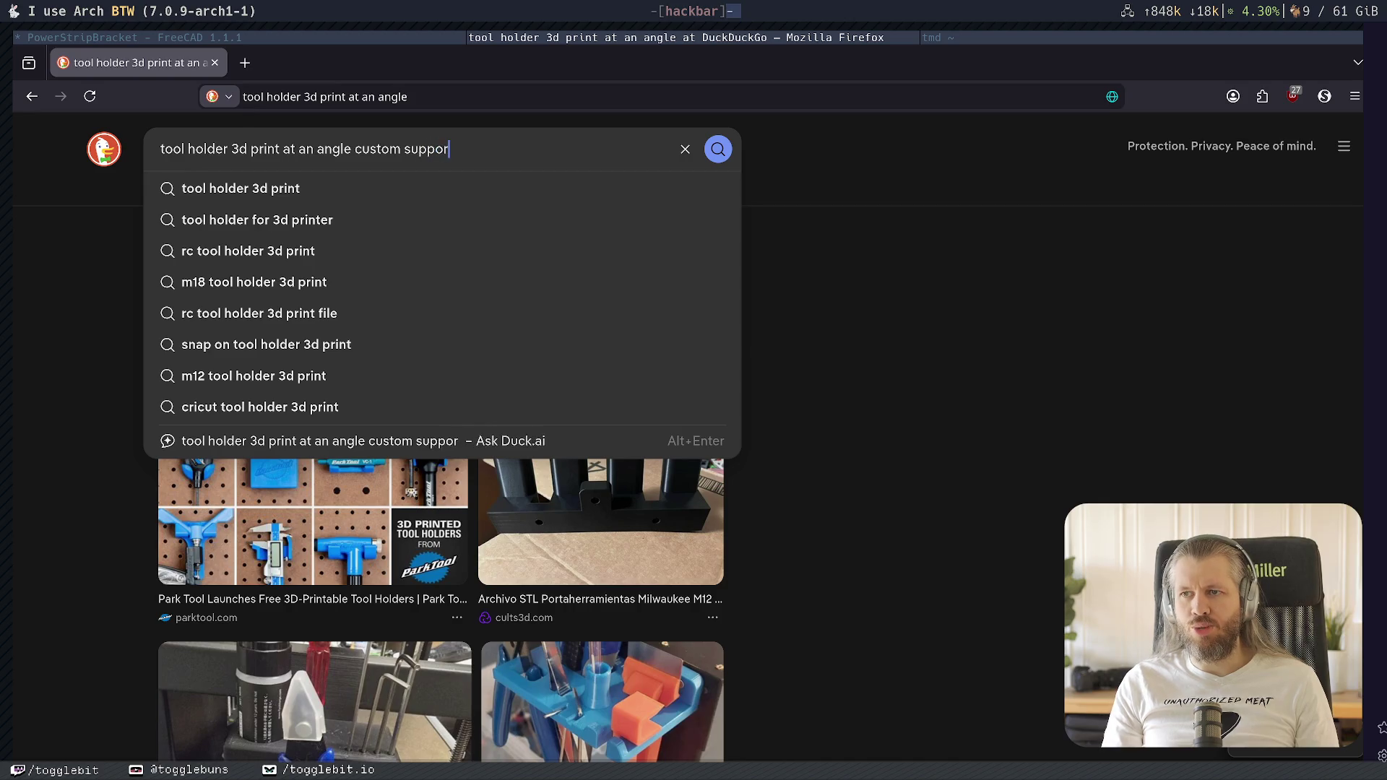
key(Return)
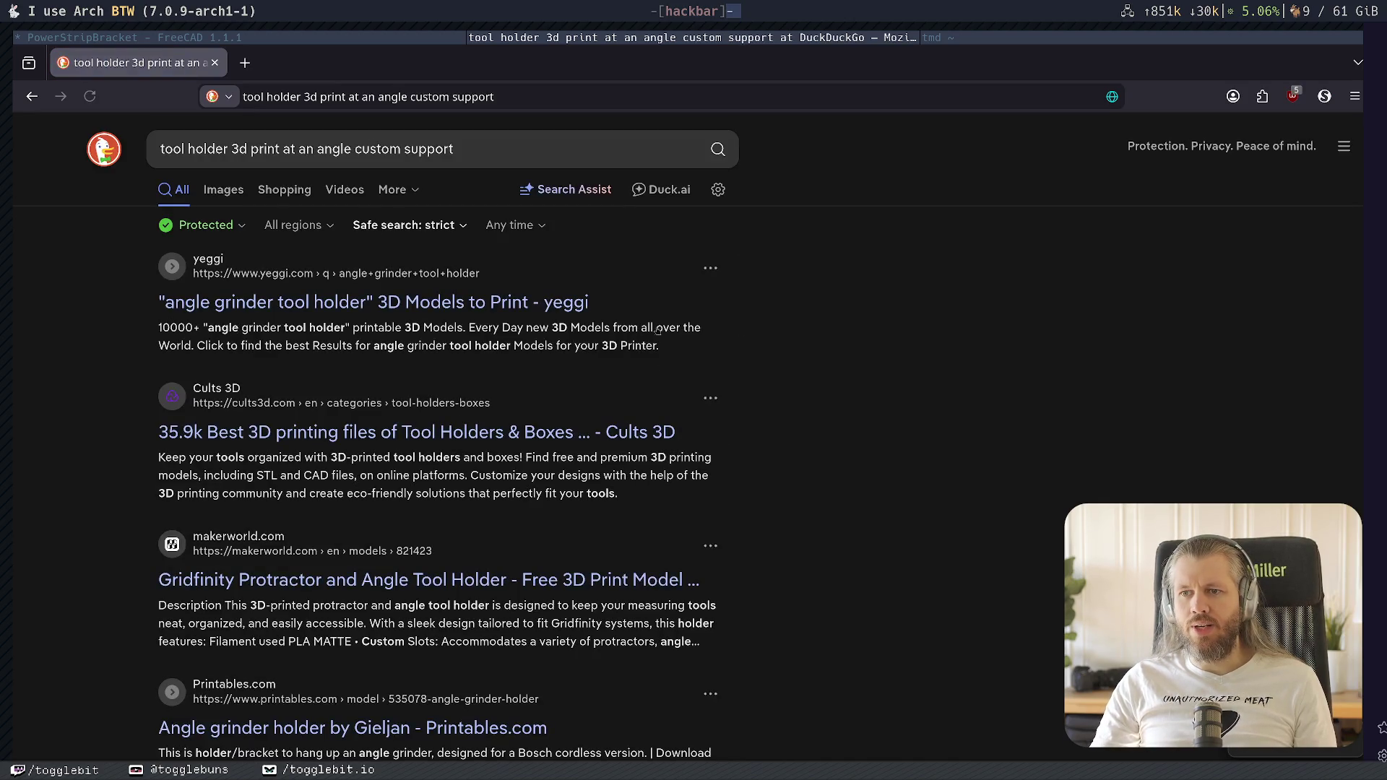
- Play the 'Without a Trace' video from the Videos results from 0:00, full screen
click(345, 189)
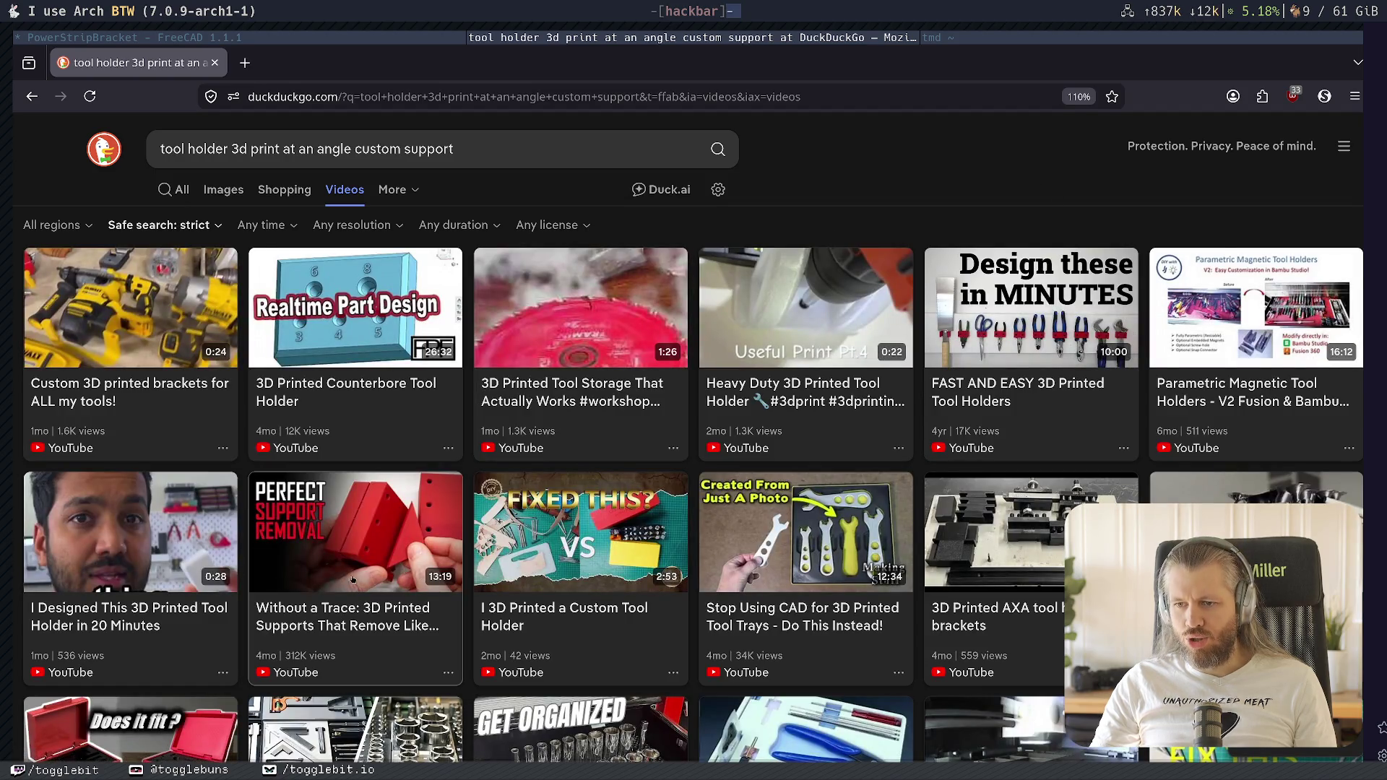
click(390, 555)
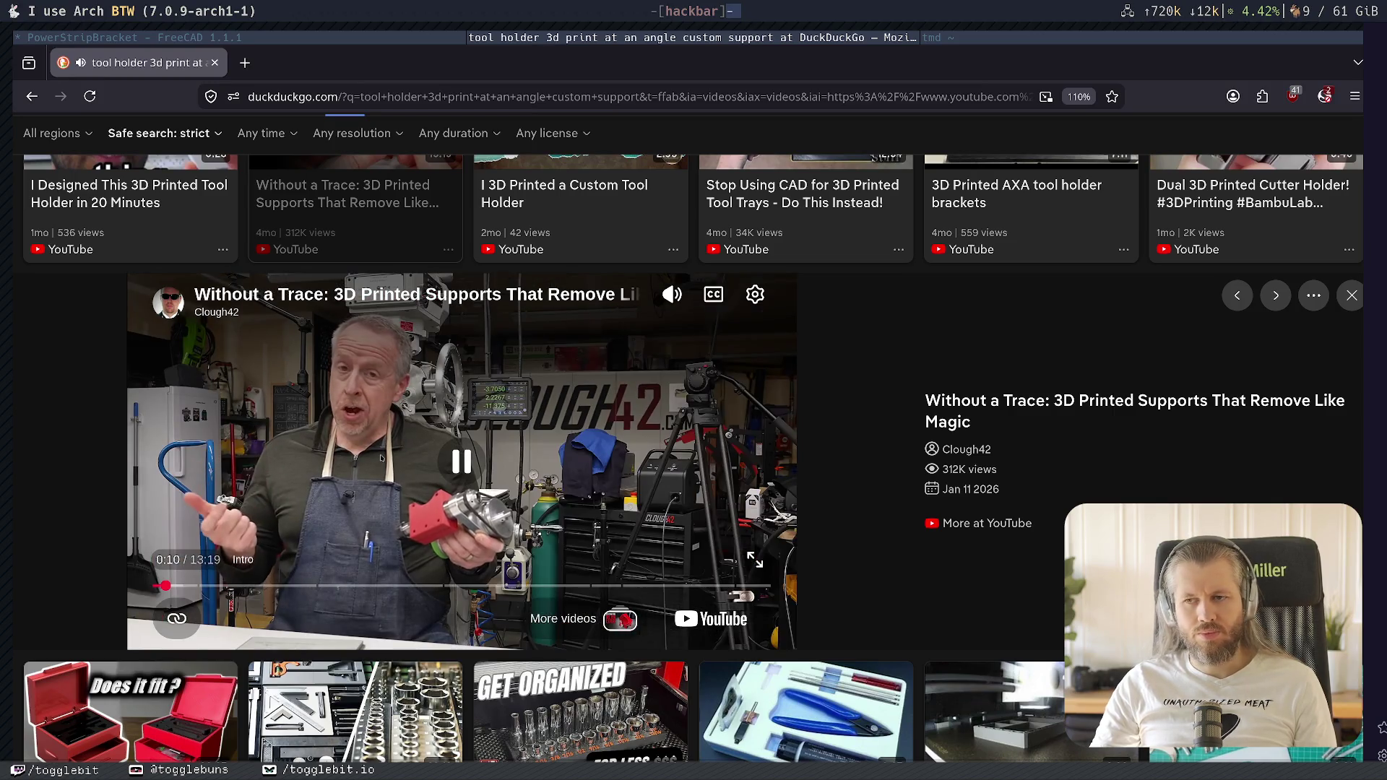
click(508, 485)
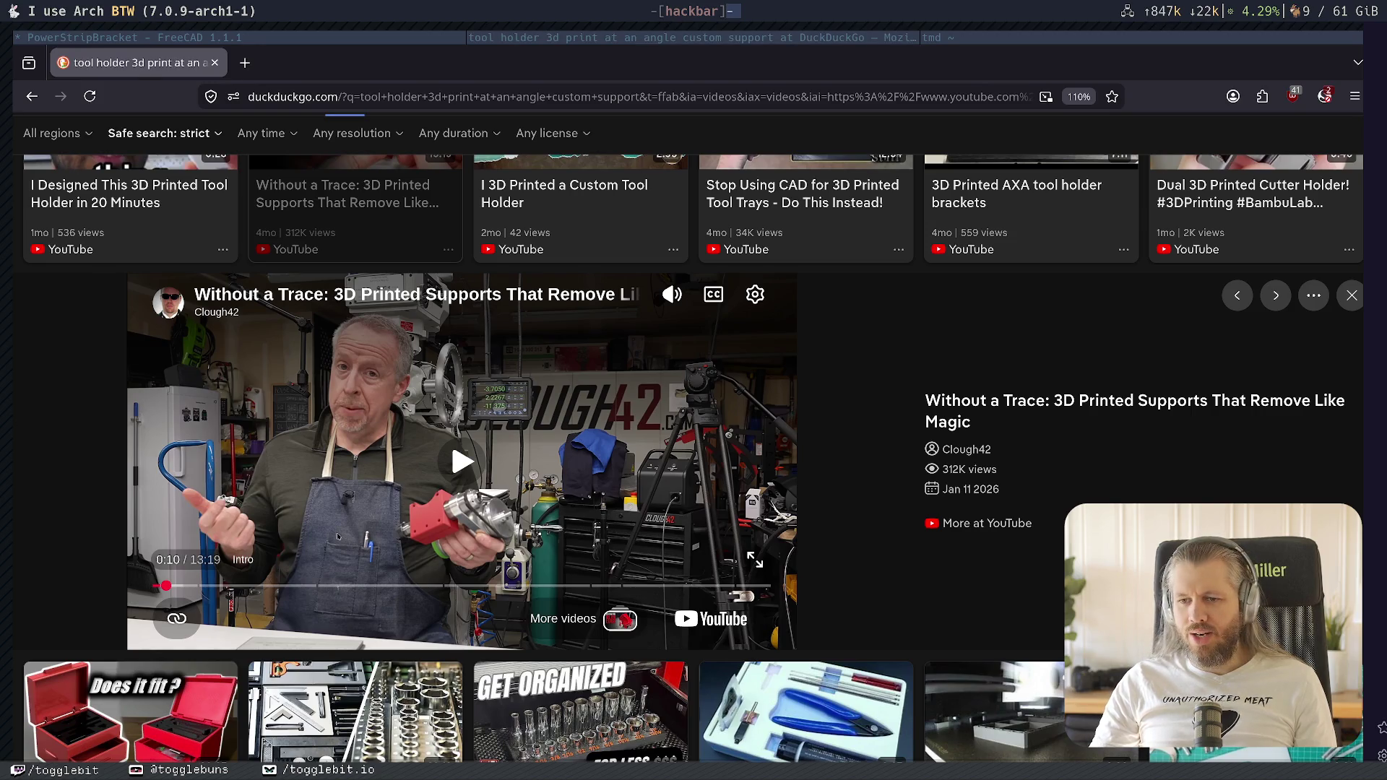
click(155, 587)
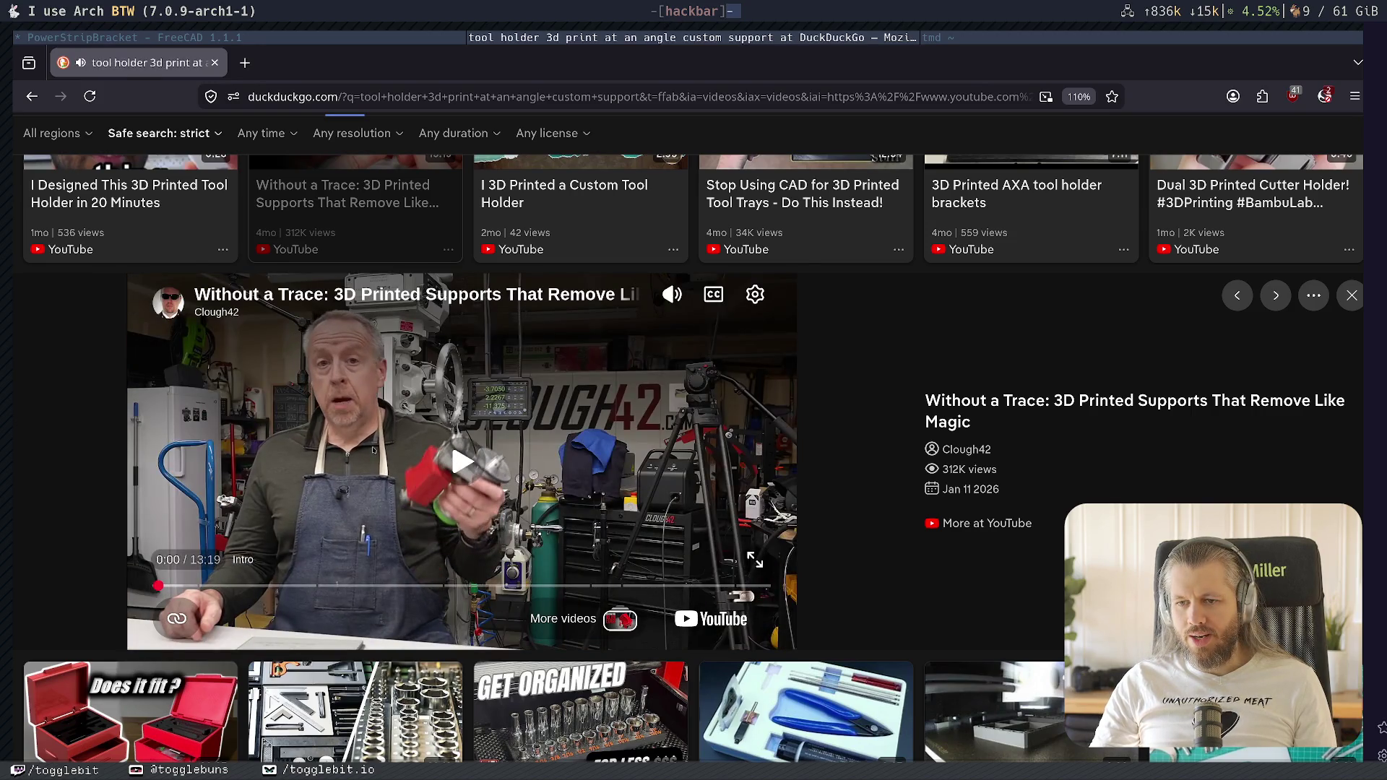
click(373, 450)
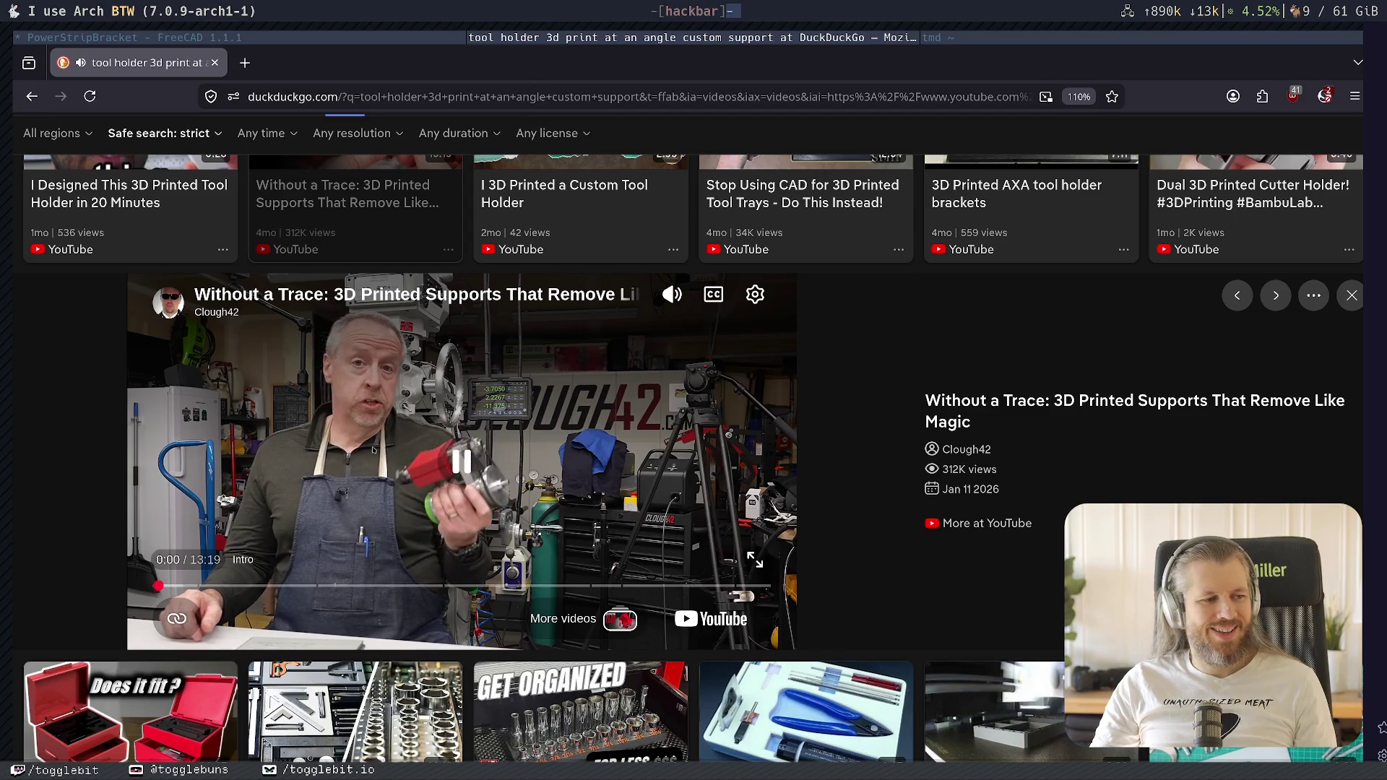
click(756, 560)
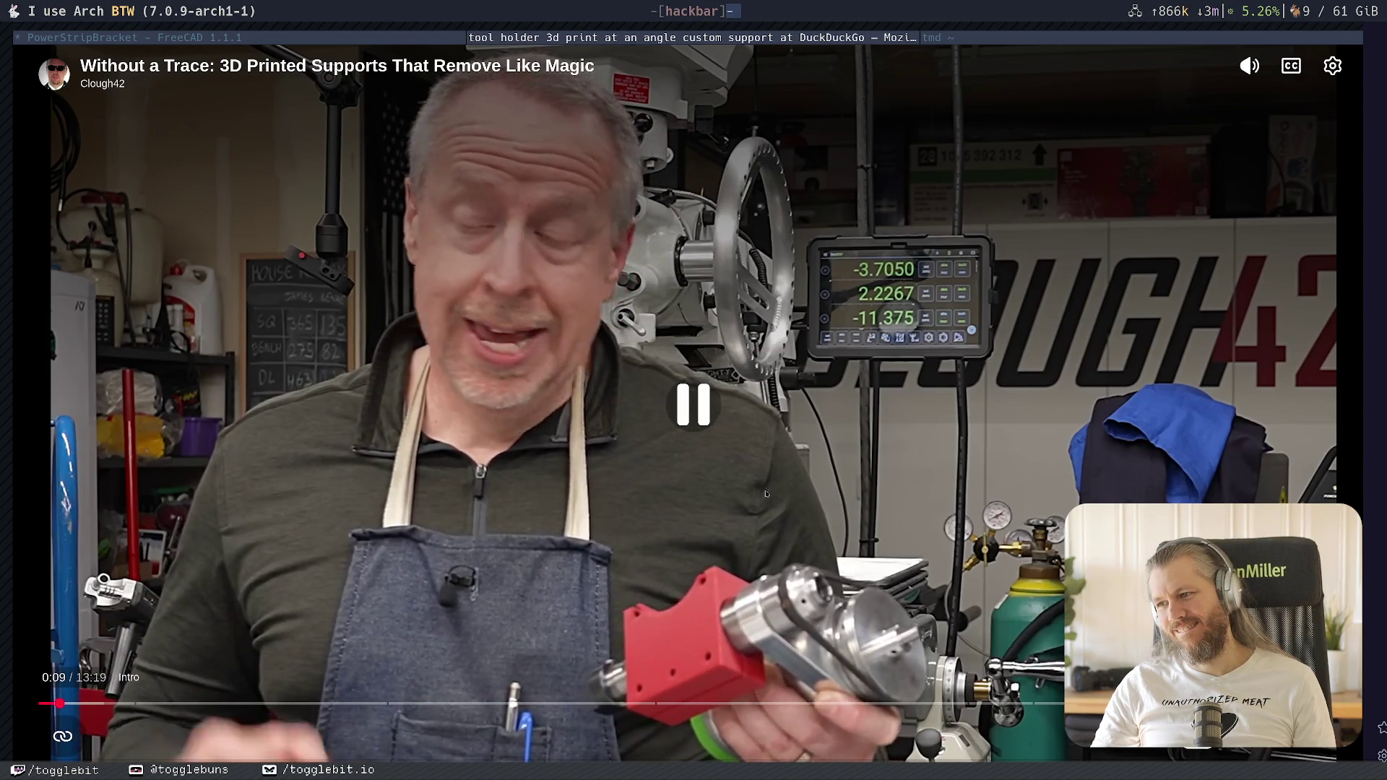
- Skip the video forward and pause at 1:20 on the holder's triangular support
click(801, 431)
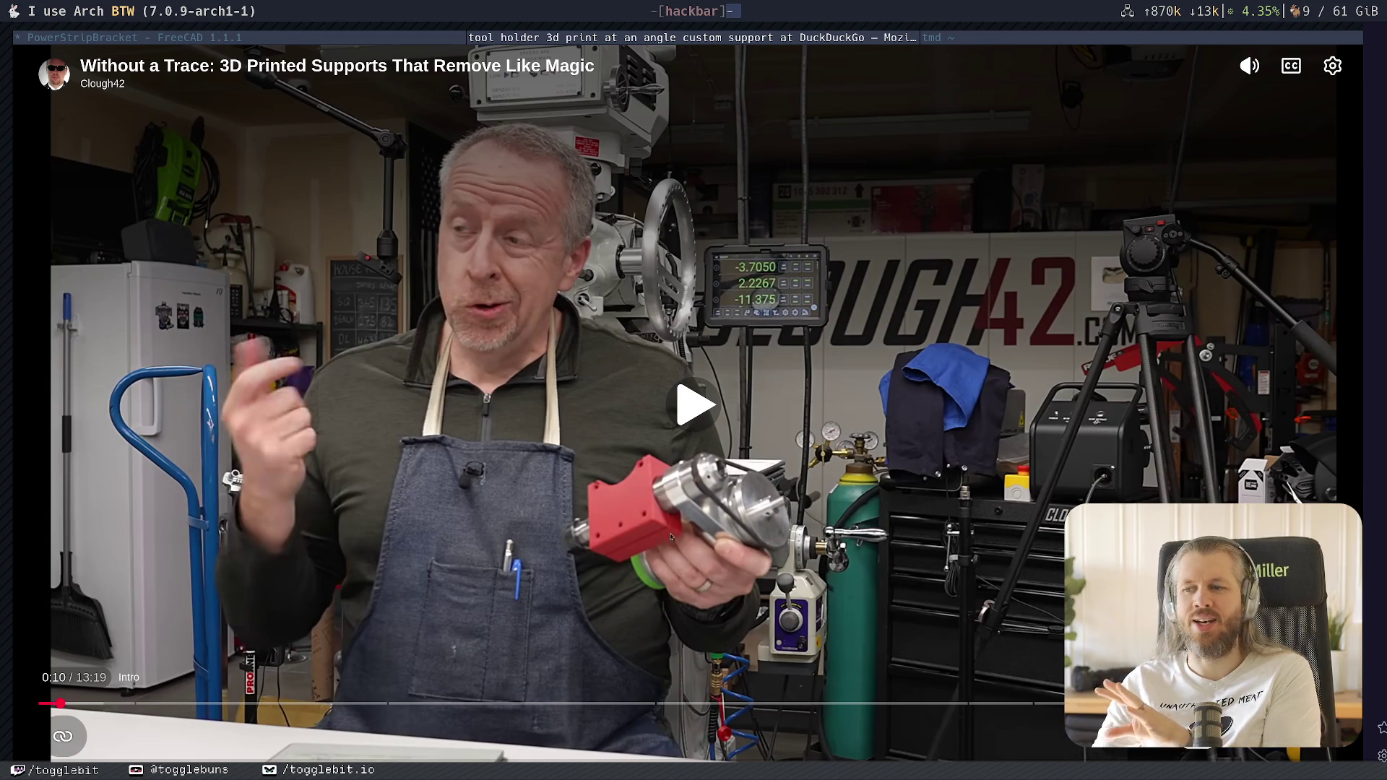
click(709, 420)
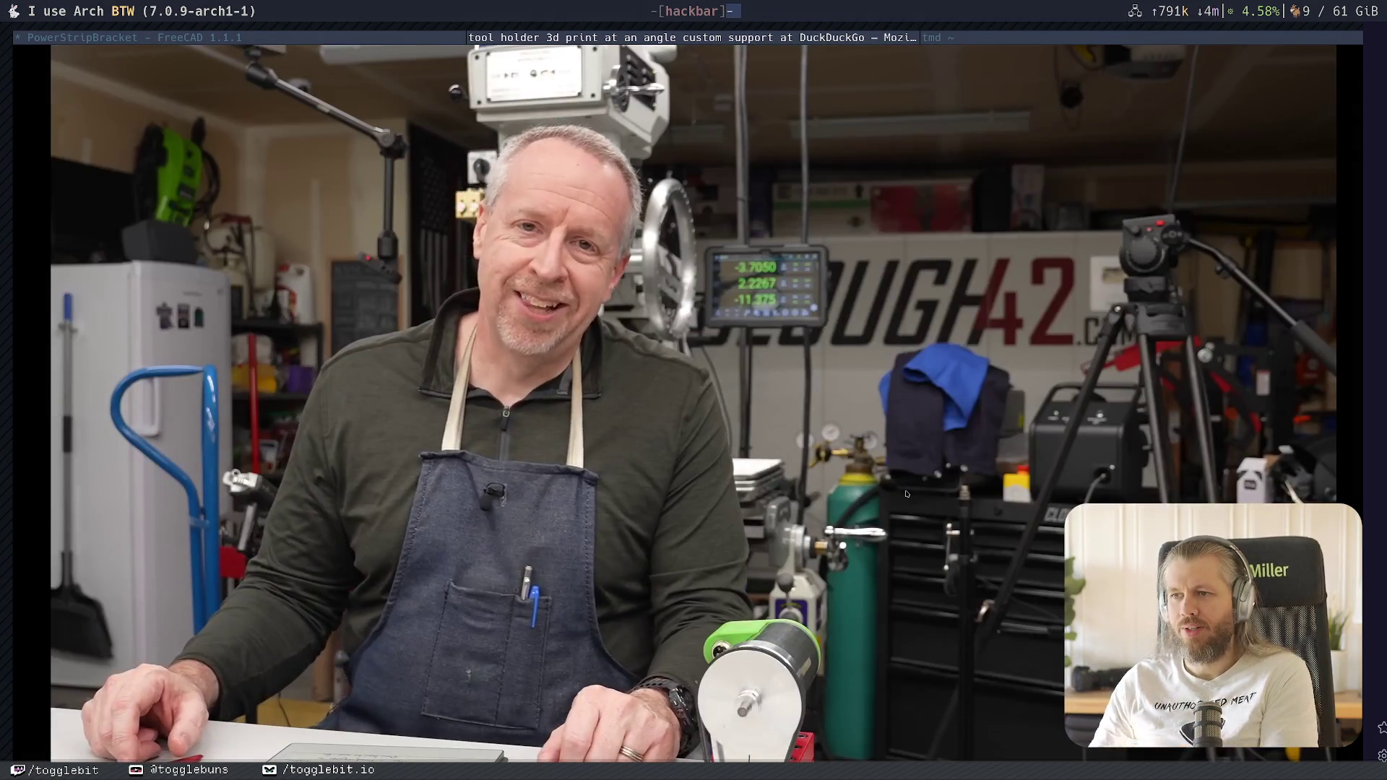
key(l)
key(l)
key(l)
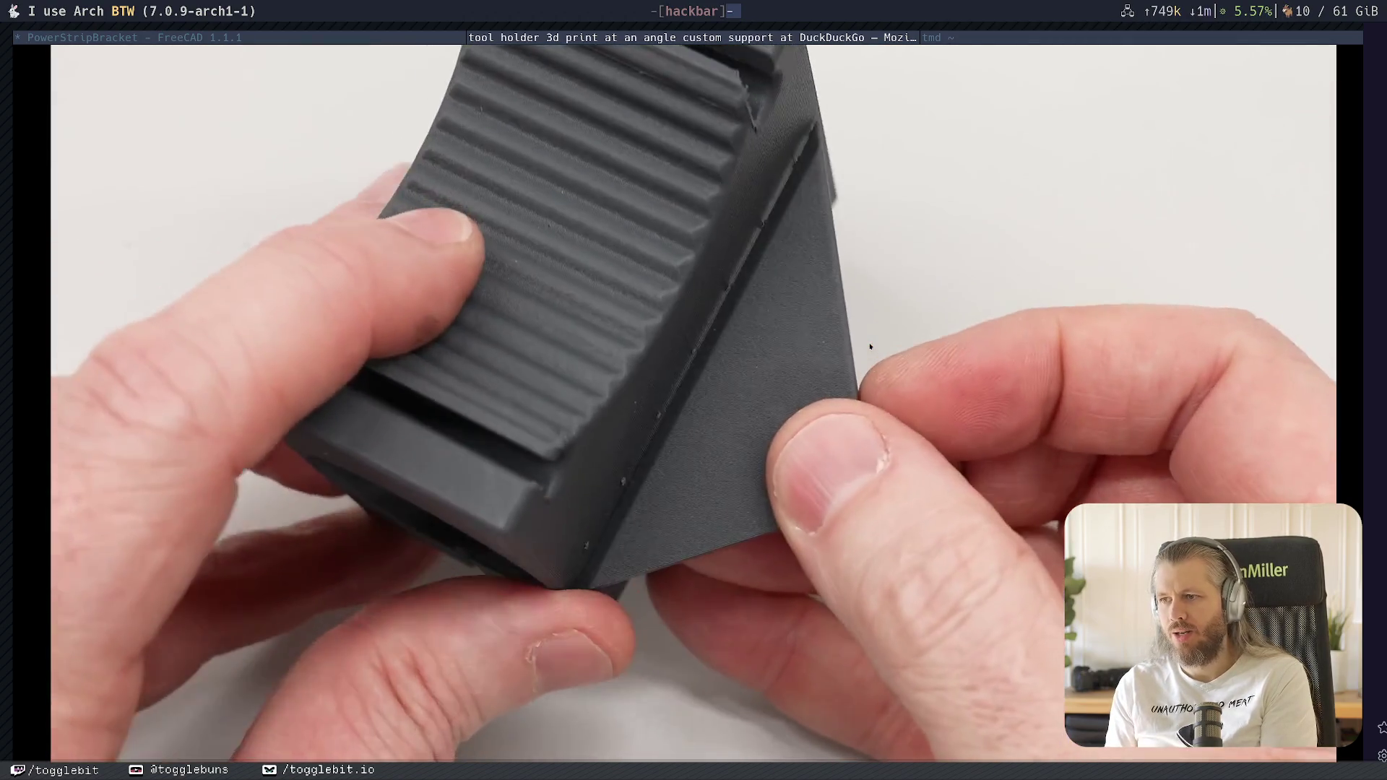
key(k)
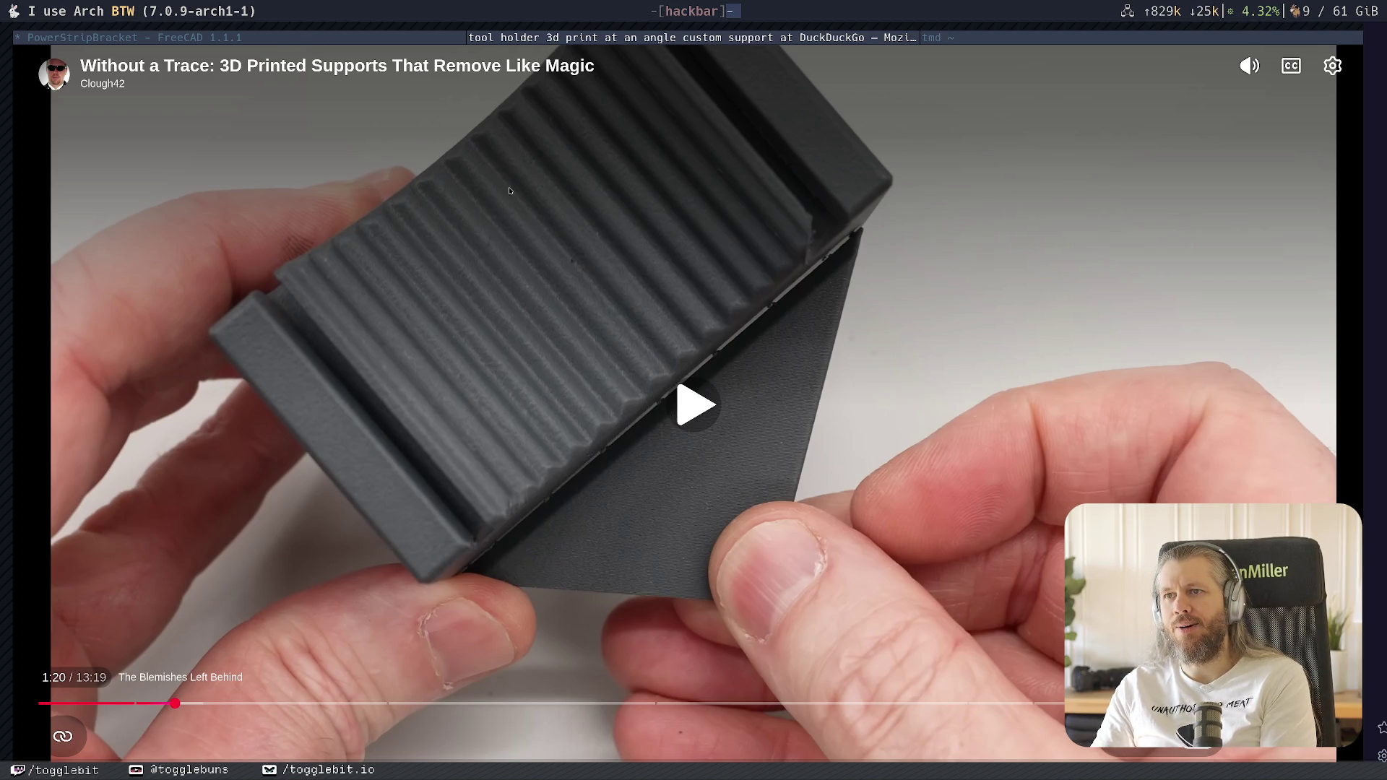
- Pause the video at 1:24 and 1:36 to study the support marks
click(487, 384)
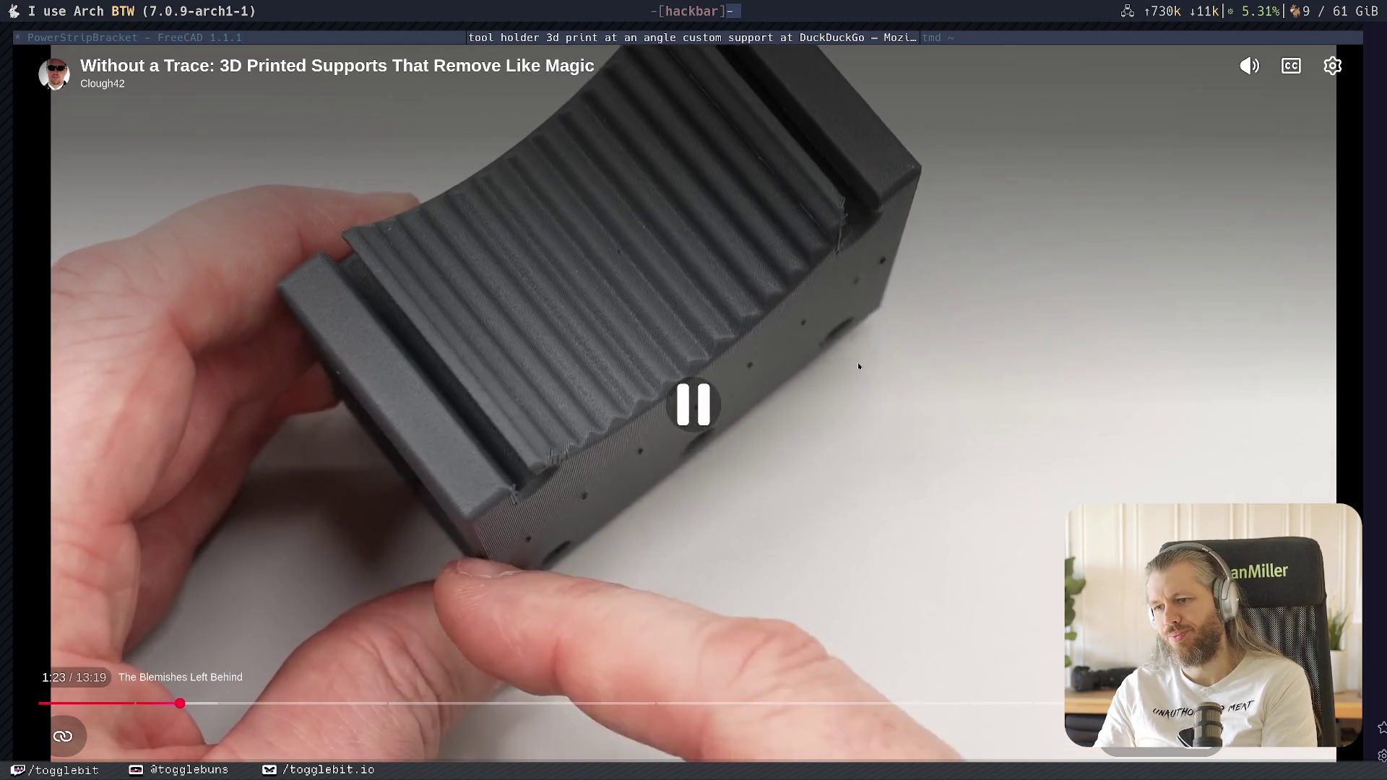
click(504, 589)
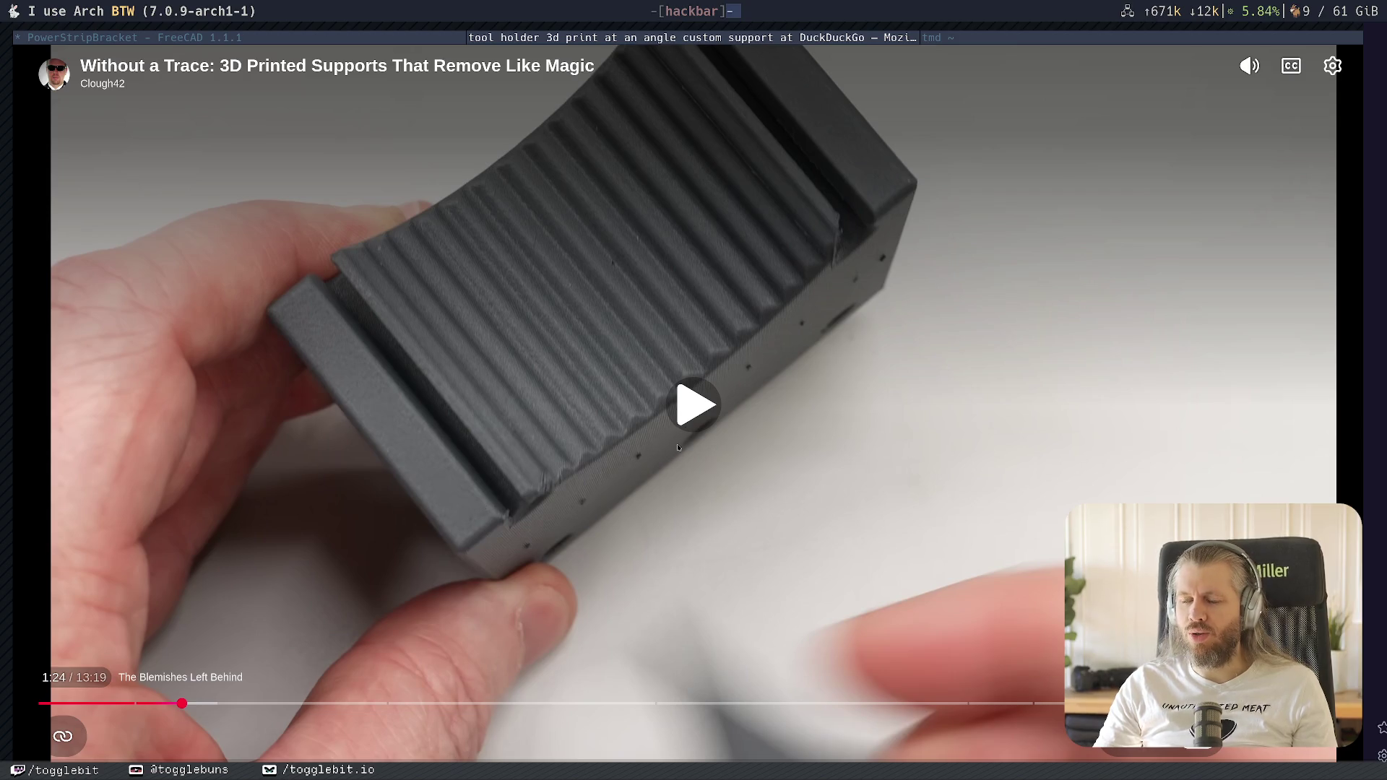
click(769, 517)
click(784, 480)
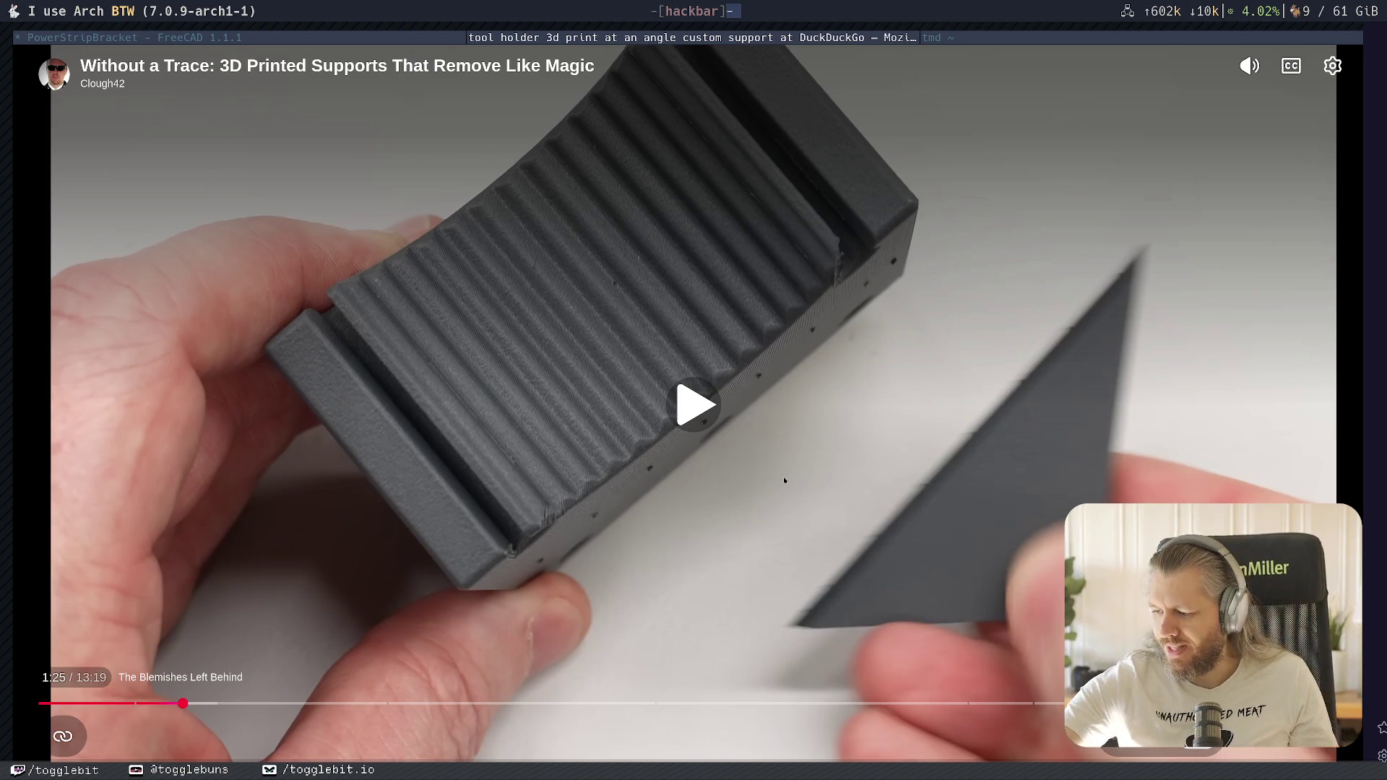
click(785, 480)
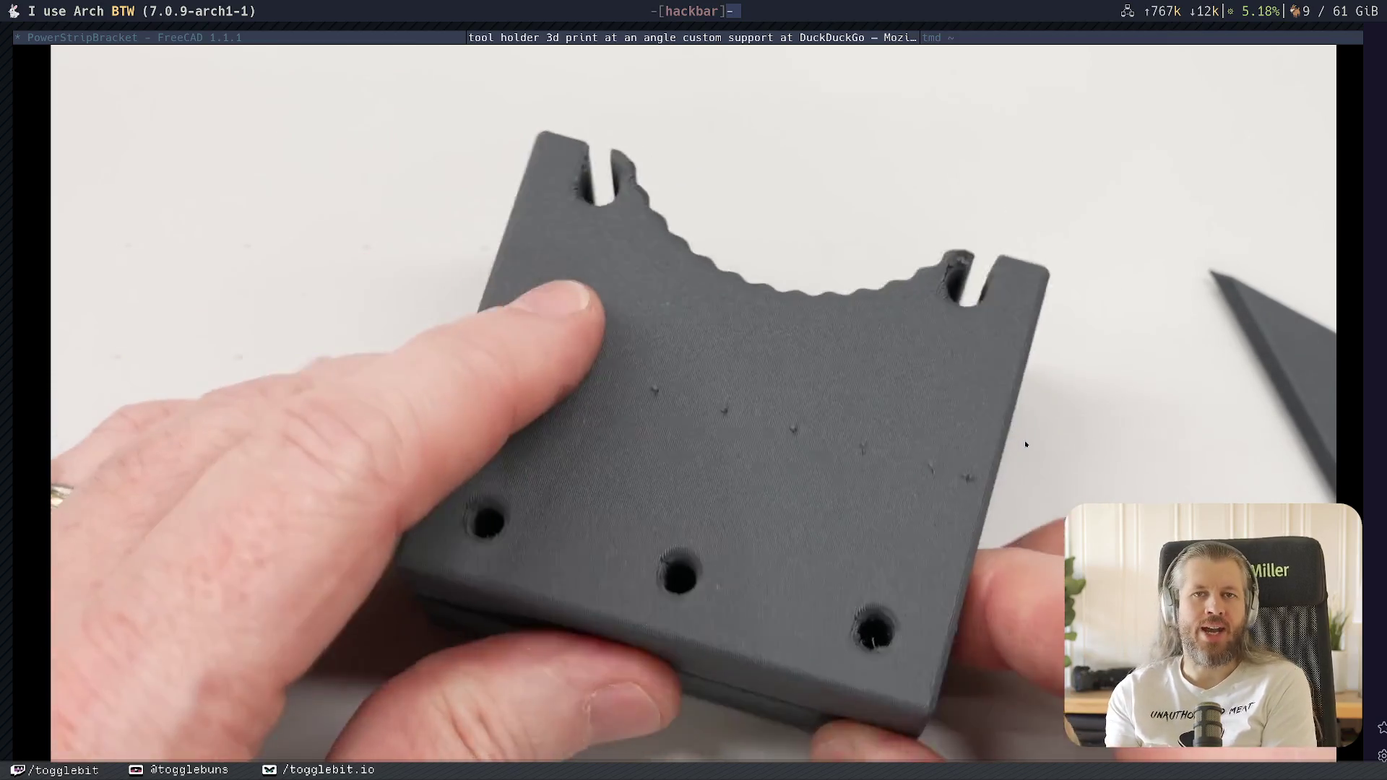
mouse_move(1076, 410)
click(876, 278)
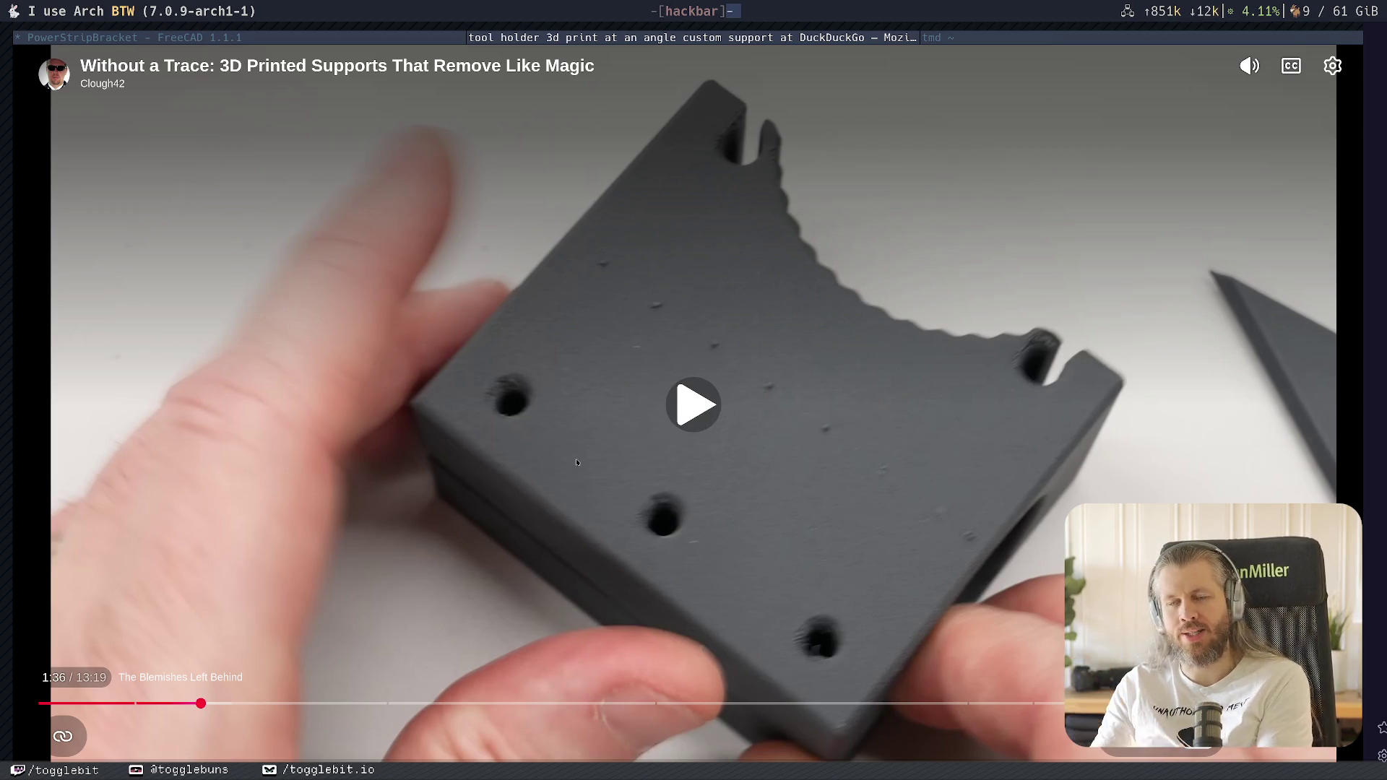
click(895, 301)
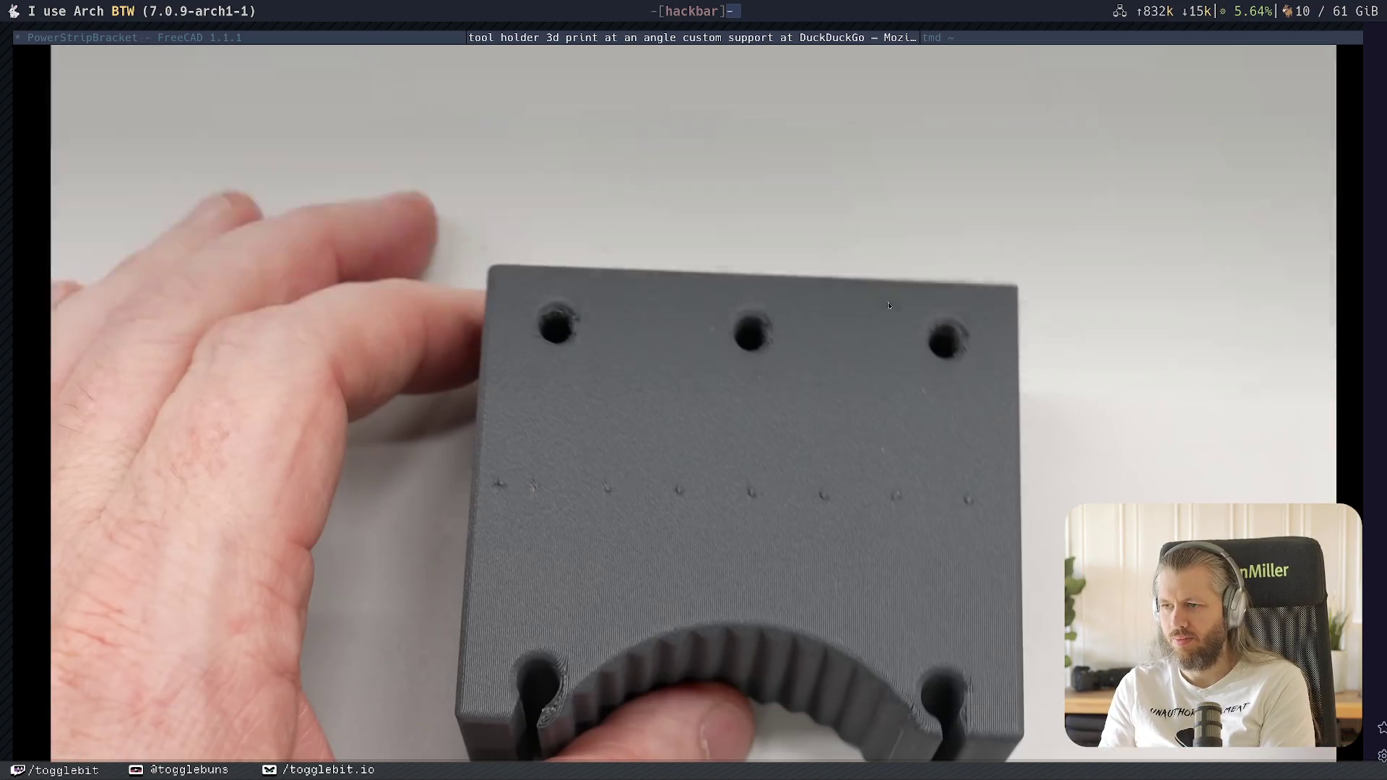
- Skip ahead three 10-second jumps, then back 10 seconds
key(l)
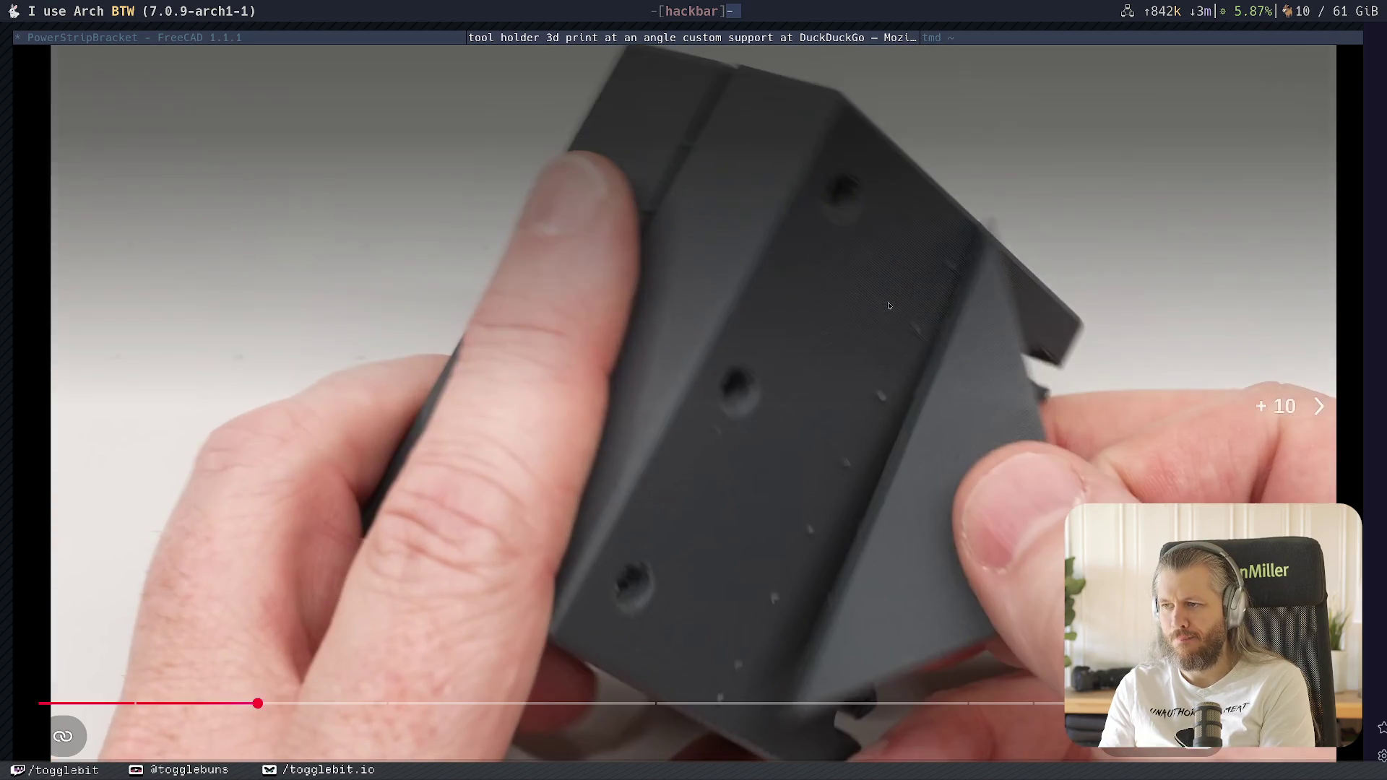
key(l)
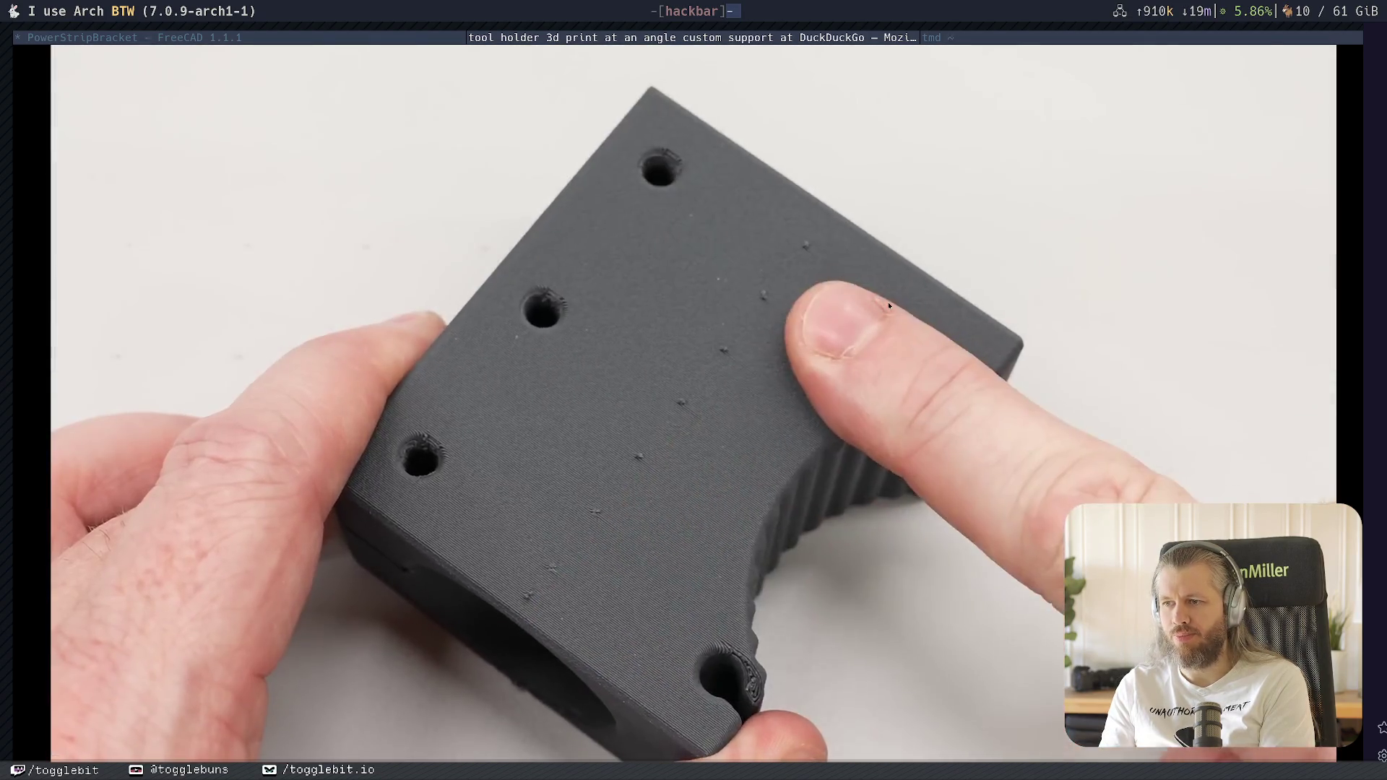
key(l)
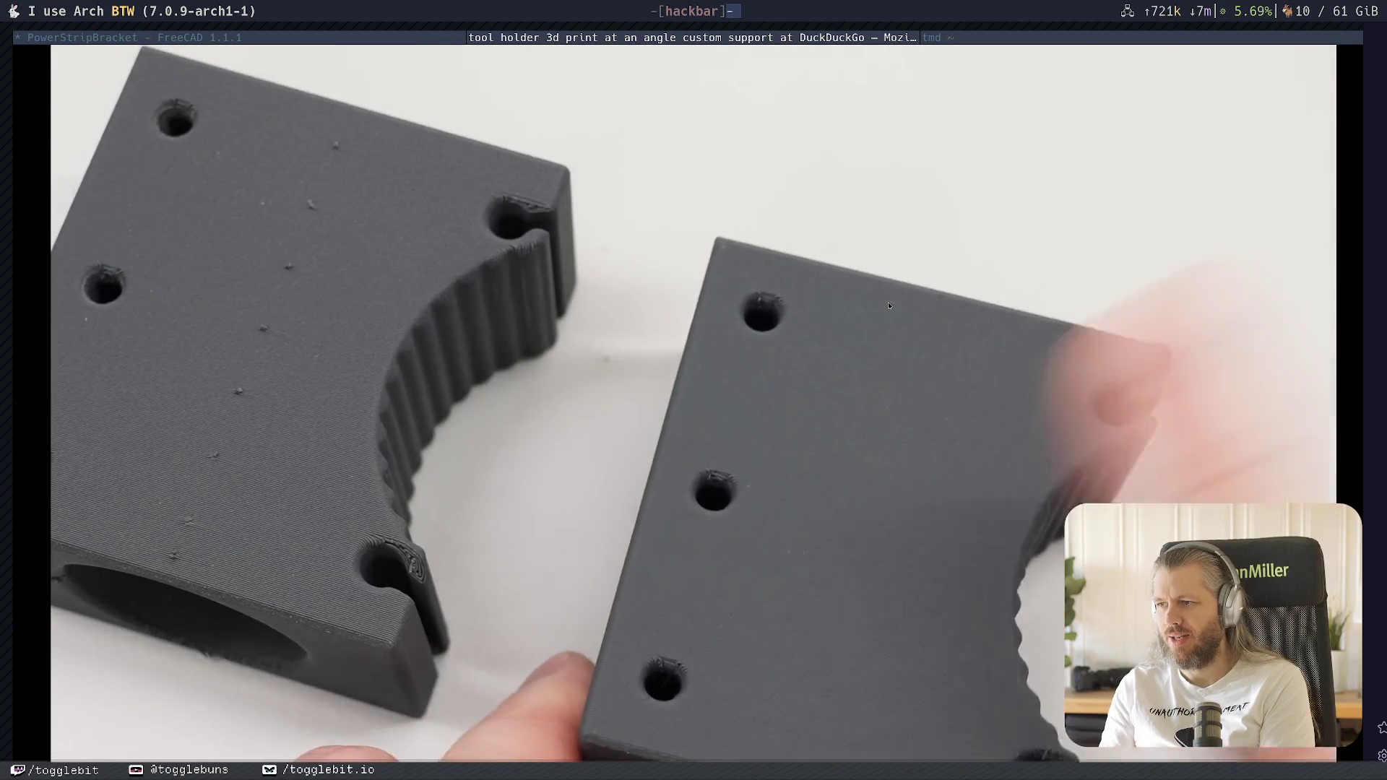
key(j)
key(j)
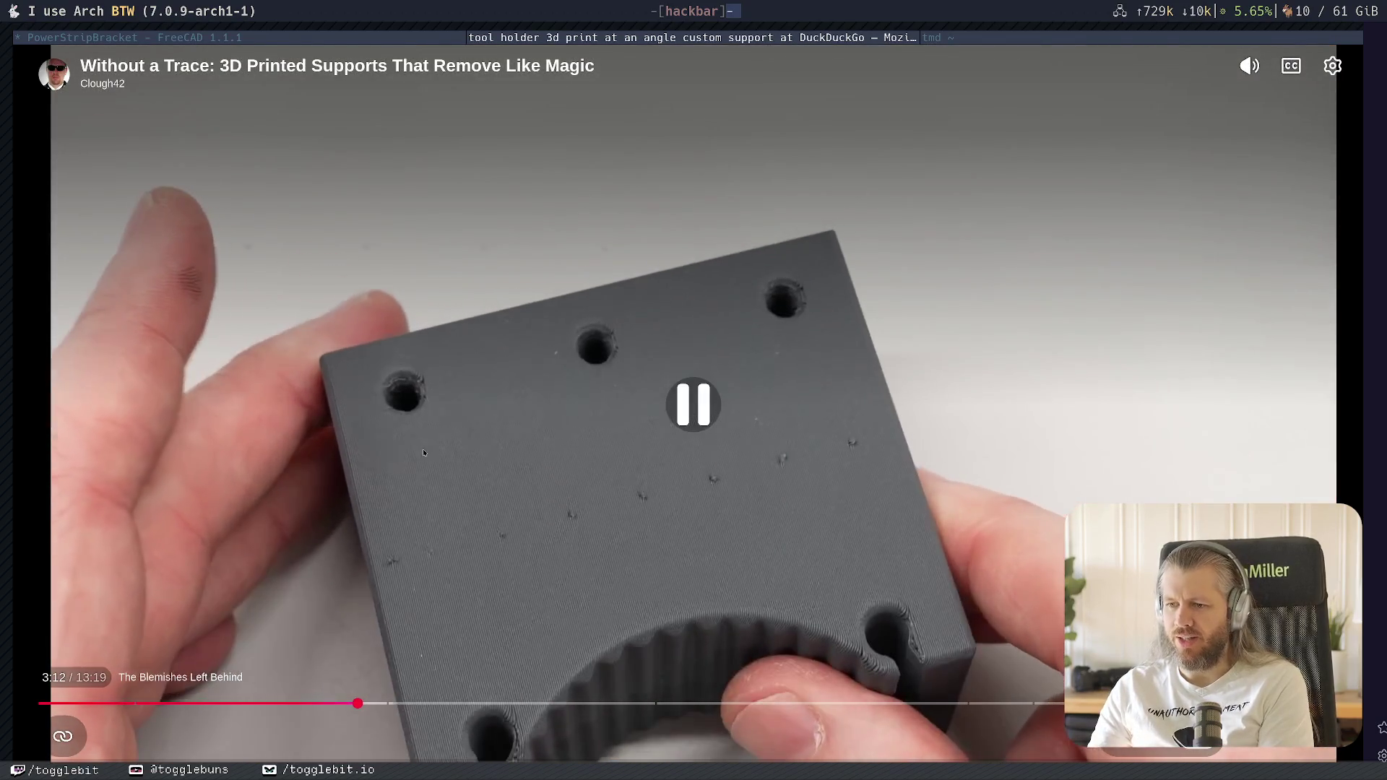
- Pause the video at 3:12, resume, and scrub forward on the progress bar
click(423, 681)
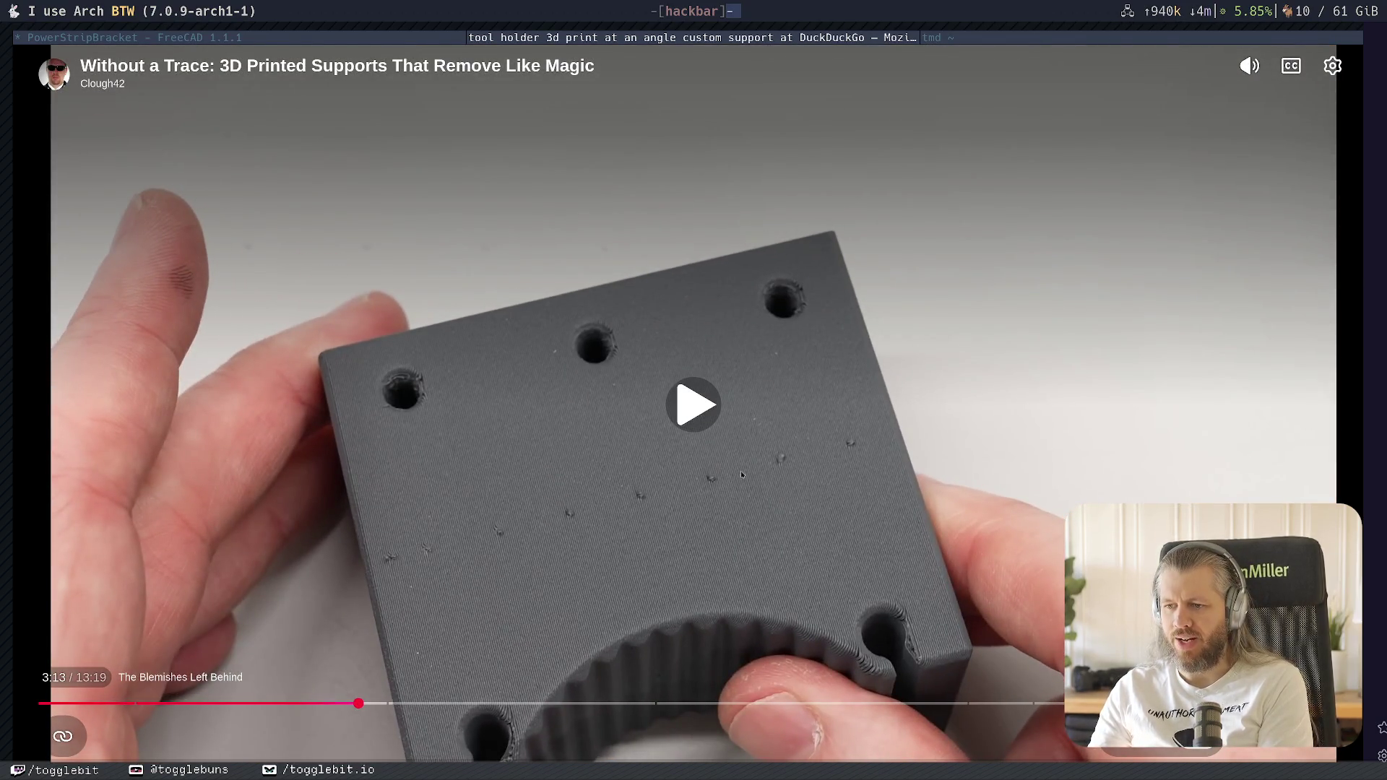
click(742, 475)
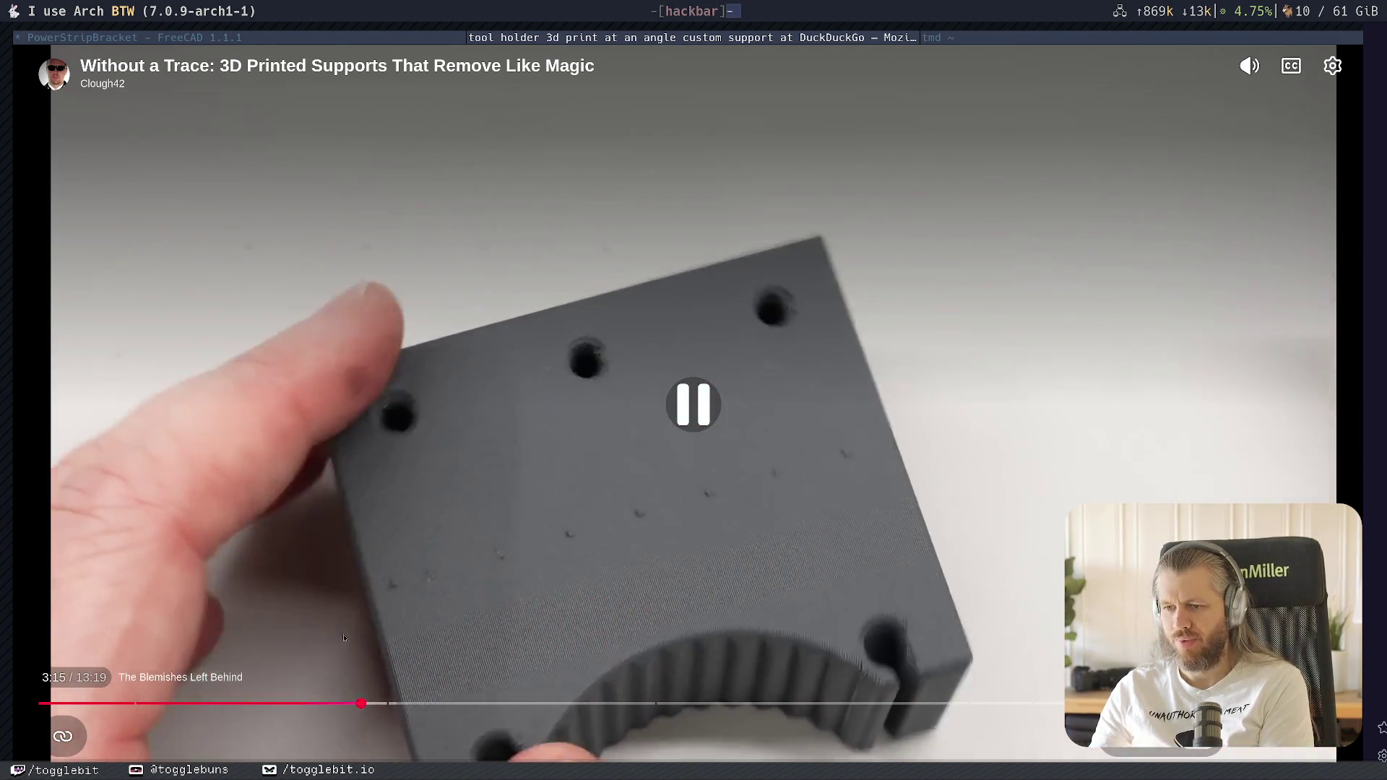
drag(365, 703, 395, 704)
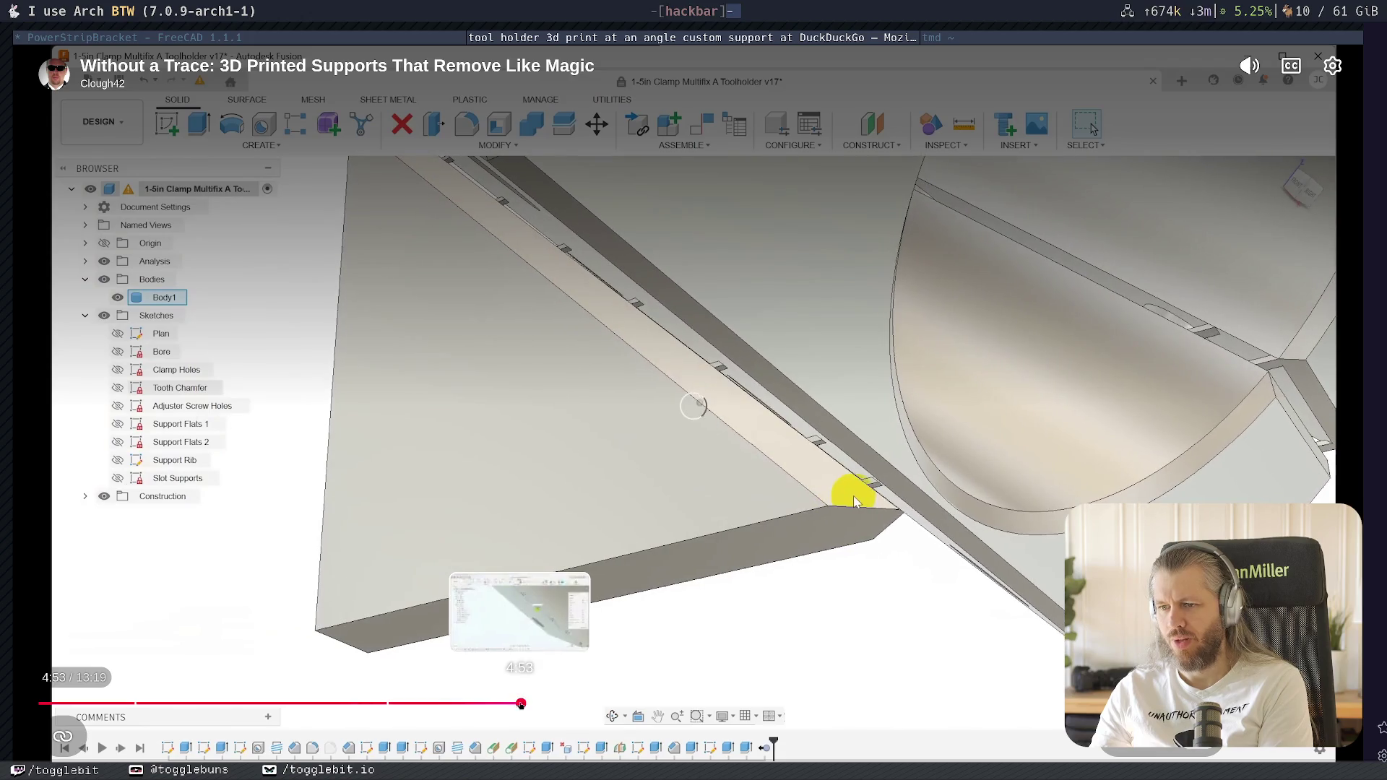
- Jump to 4:53, 6:27 and 7:00, then pause and resume on the slicer preview
click(520, 704)
drag(557, 706, 674, 703)
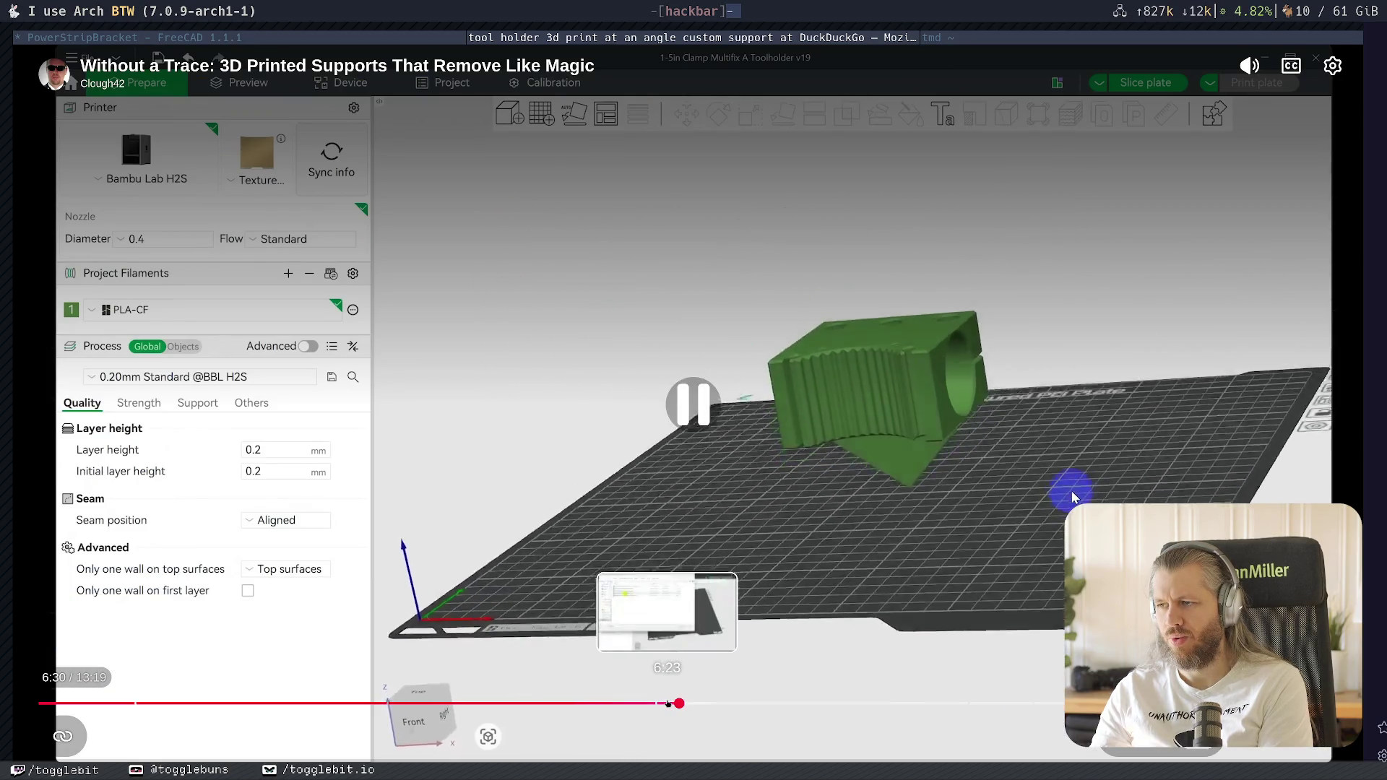
drag(687, 703, 727, 703)
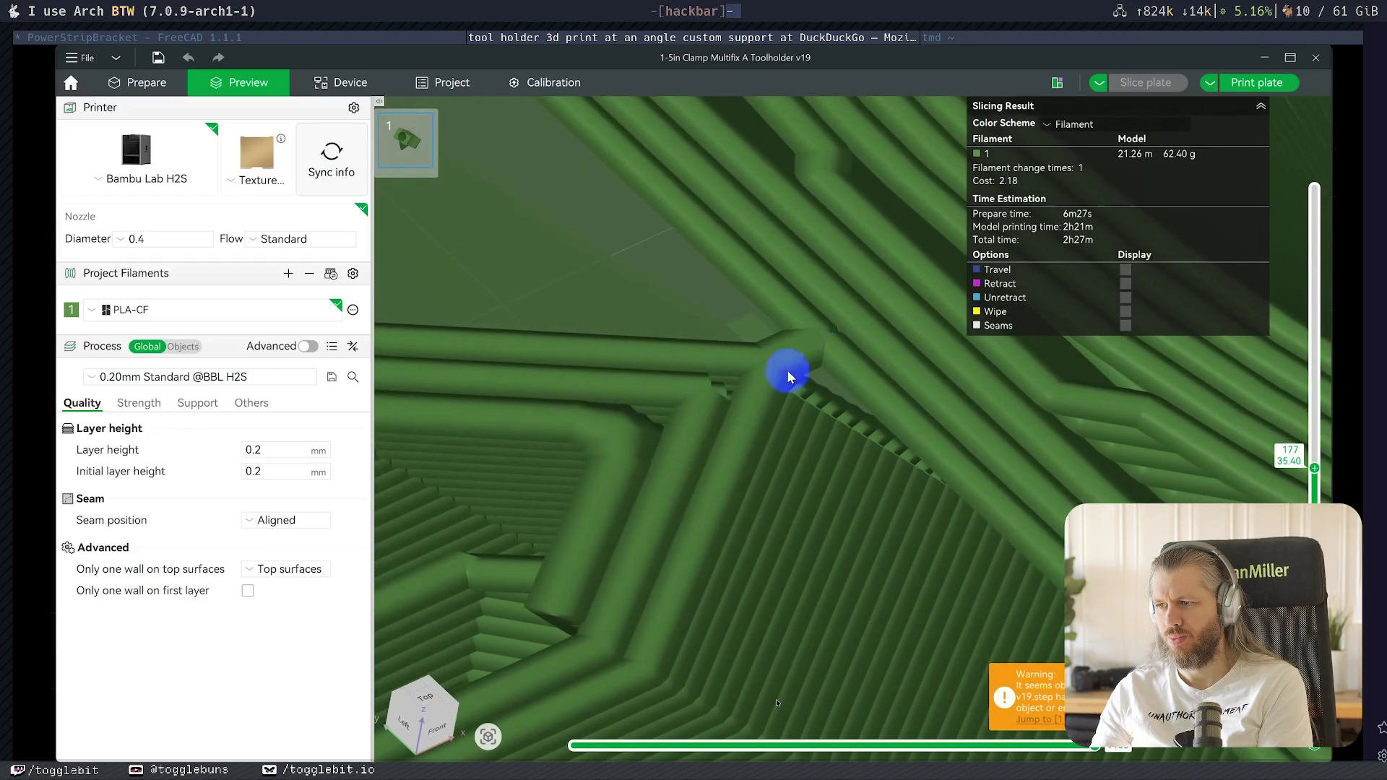
mouse_move(777, 703)
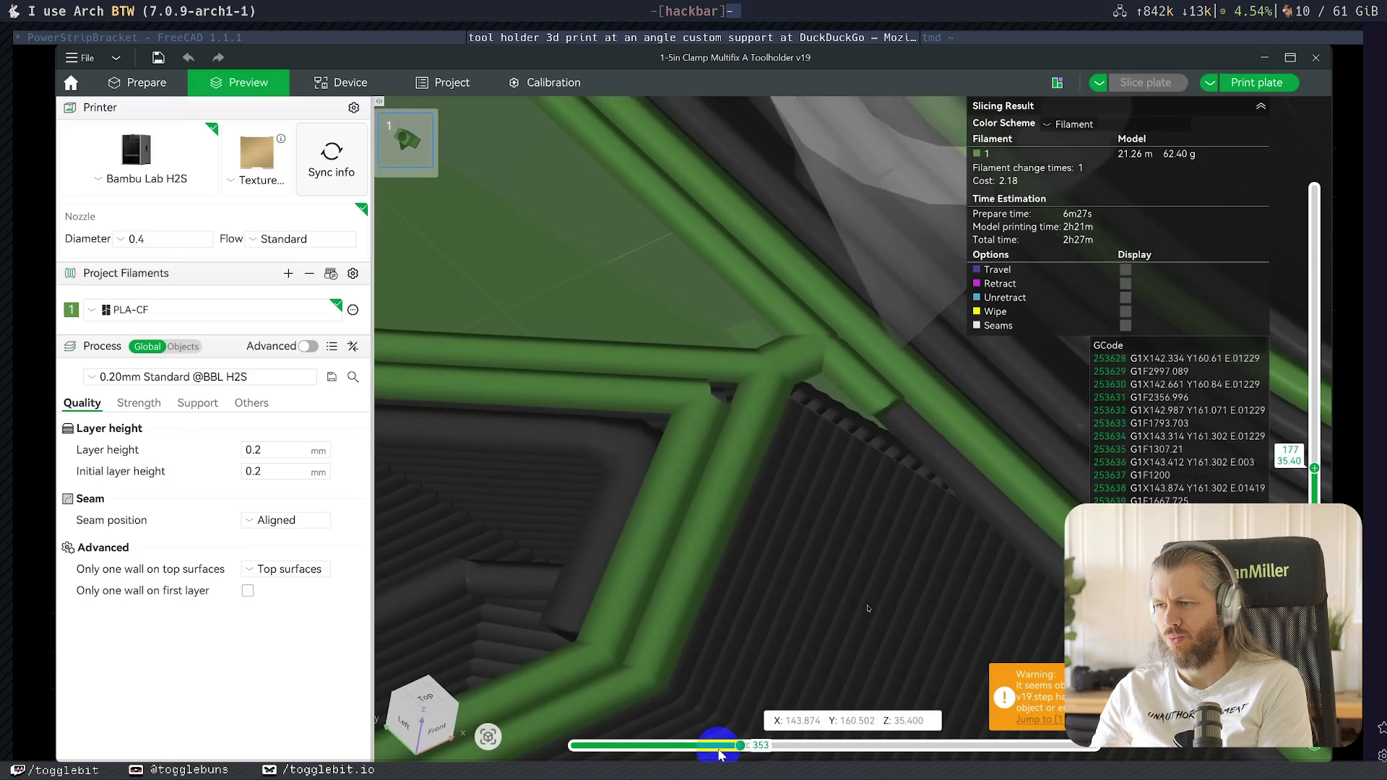
key(space)
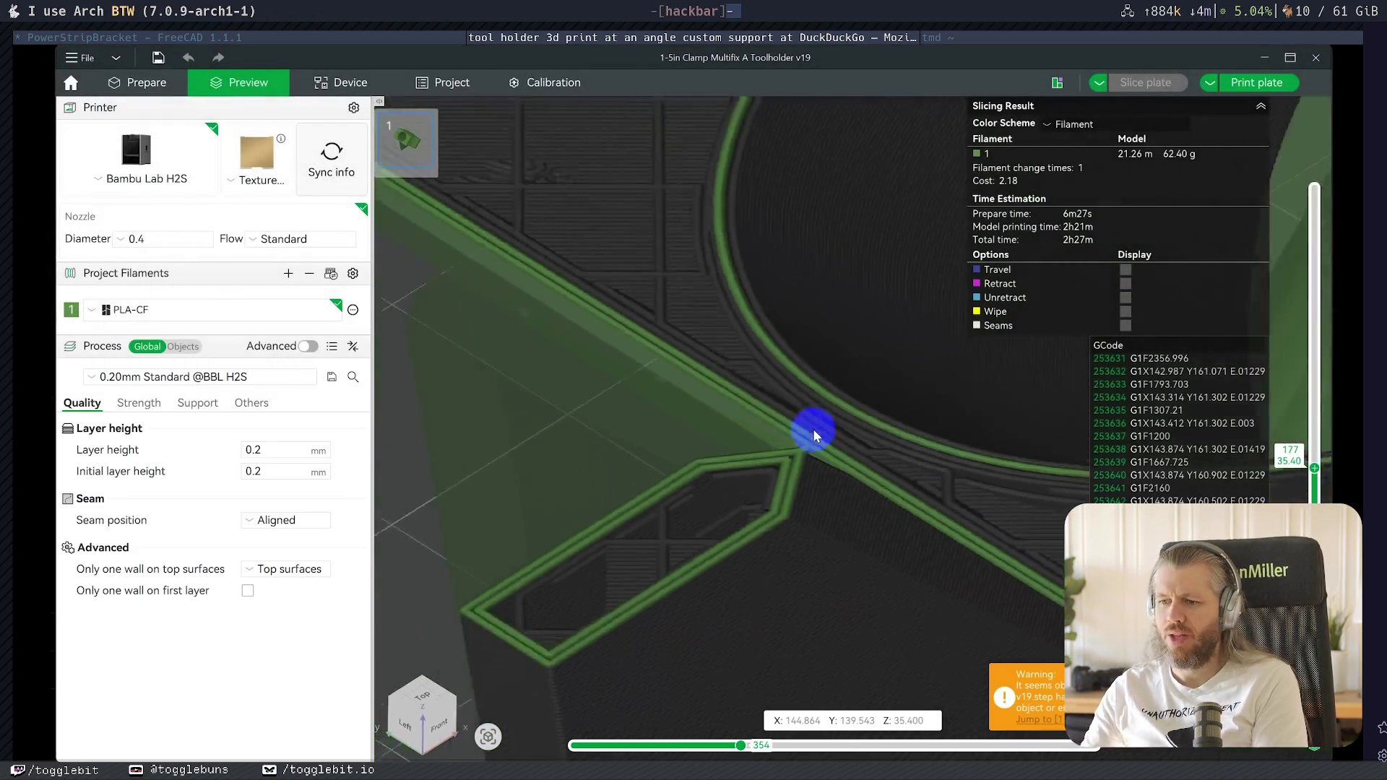
click(864, 540)
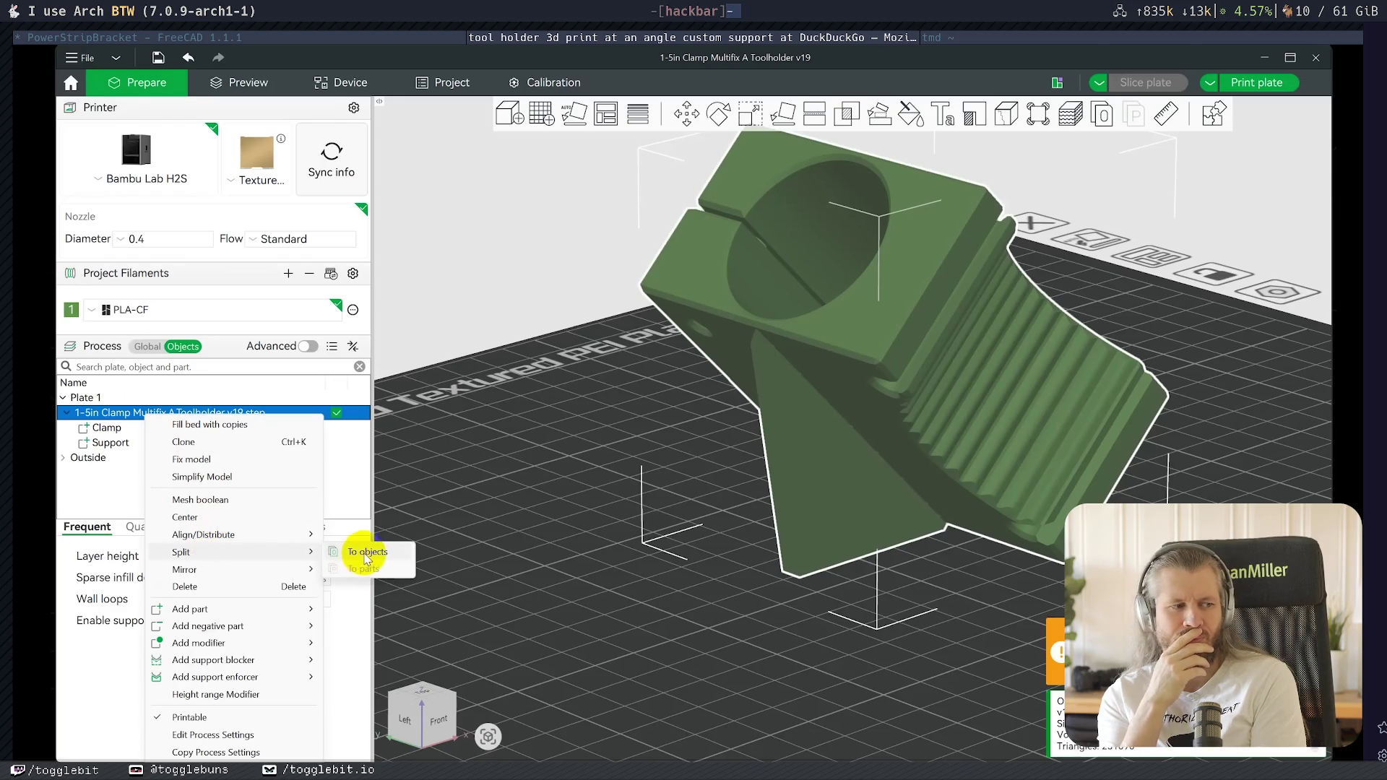
- Adjust the YouTube support-removal tutorial player and scroll the page
click(366, 553)
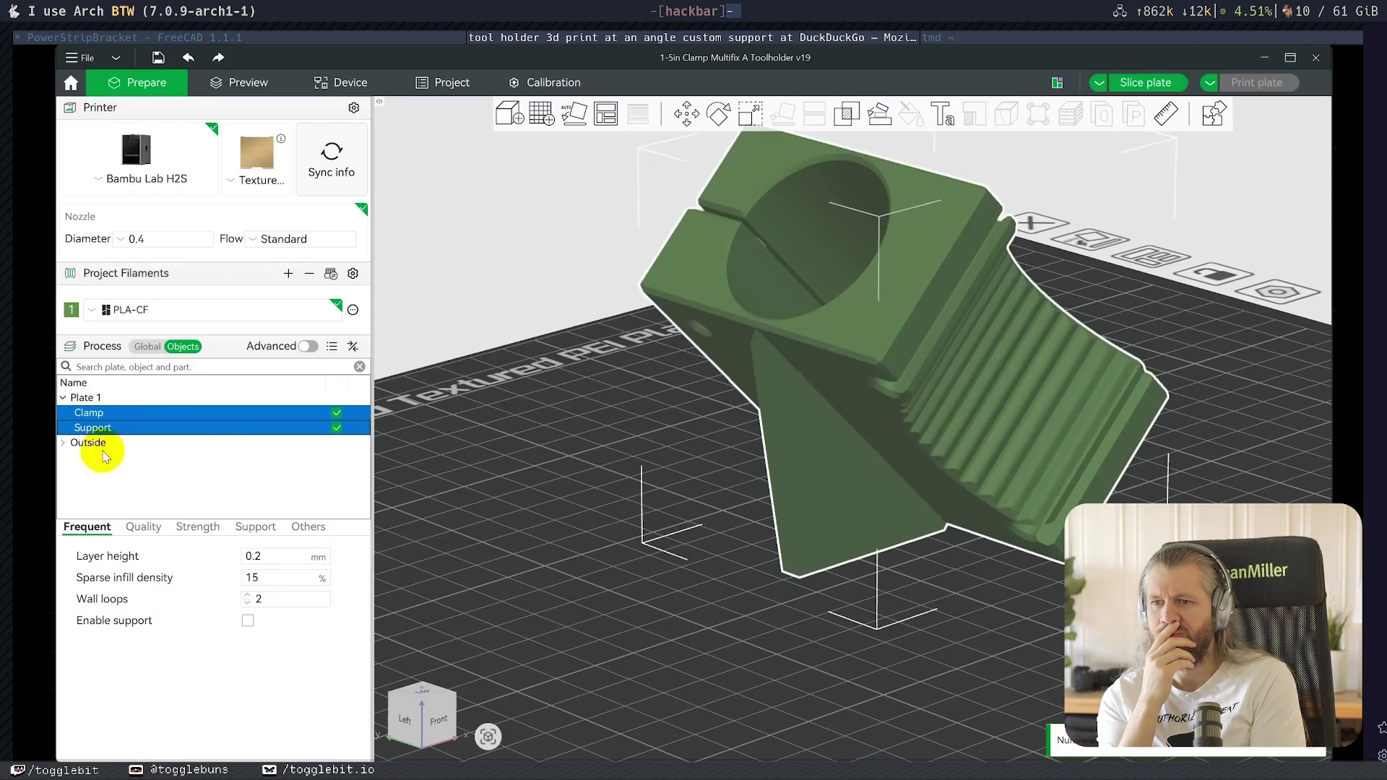
mouse_move(533, 518)
mouse_down()
mouse_move(600, 549)
mouse_move(1055, 578)
mouse_move(795, 444)
mouse_move(537, 483)
mouse_up()
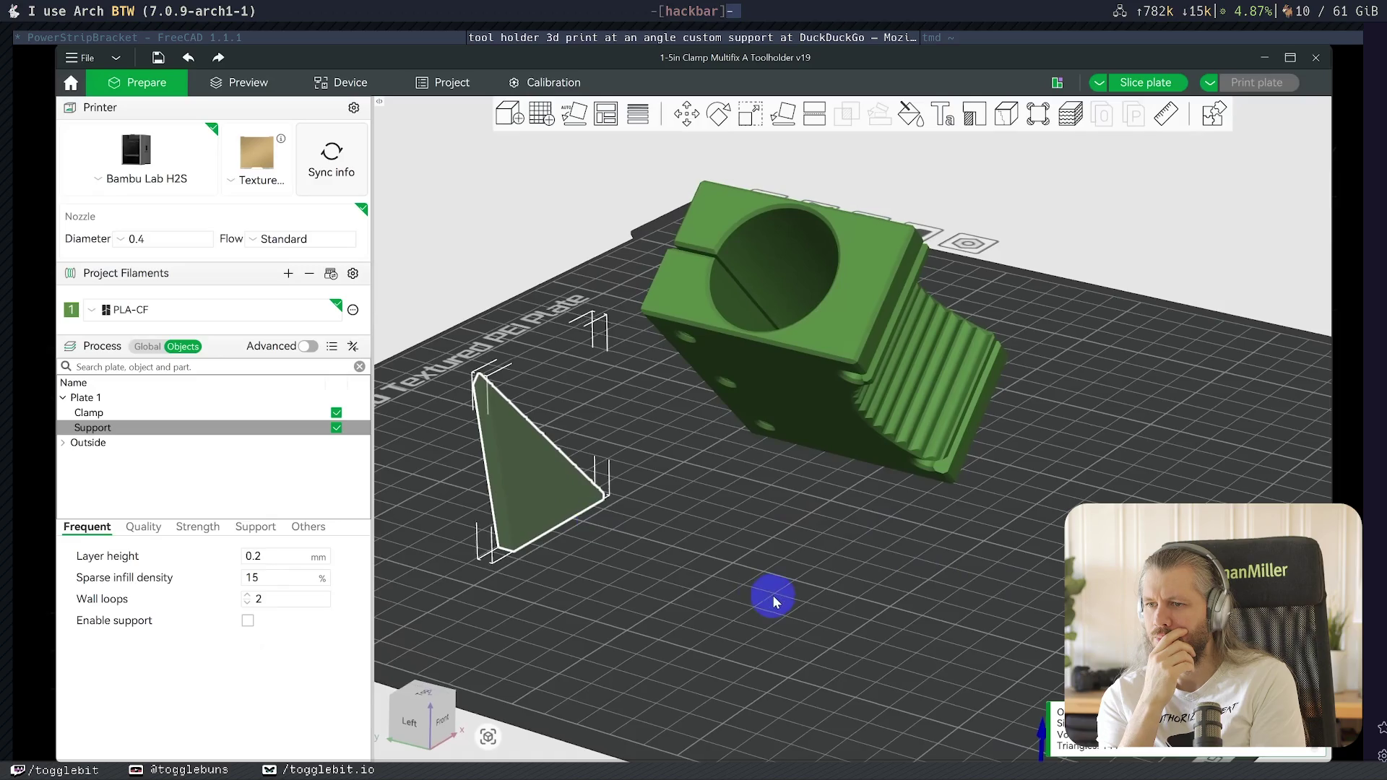
mouse_move(773, 599)
mouse_down()
mouse_move(756, 465)
mouse_move(756, 524)
mouse_up()
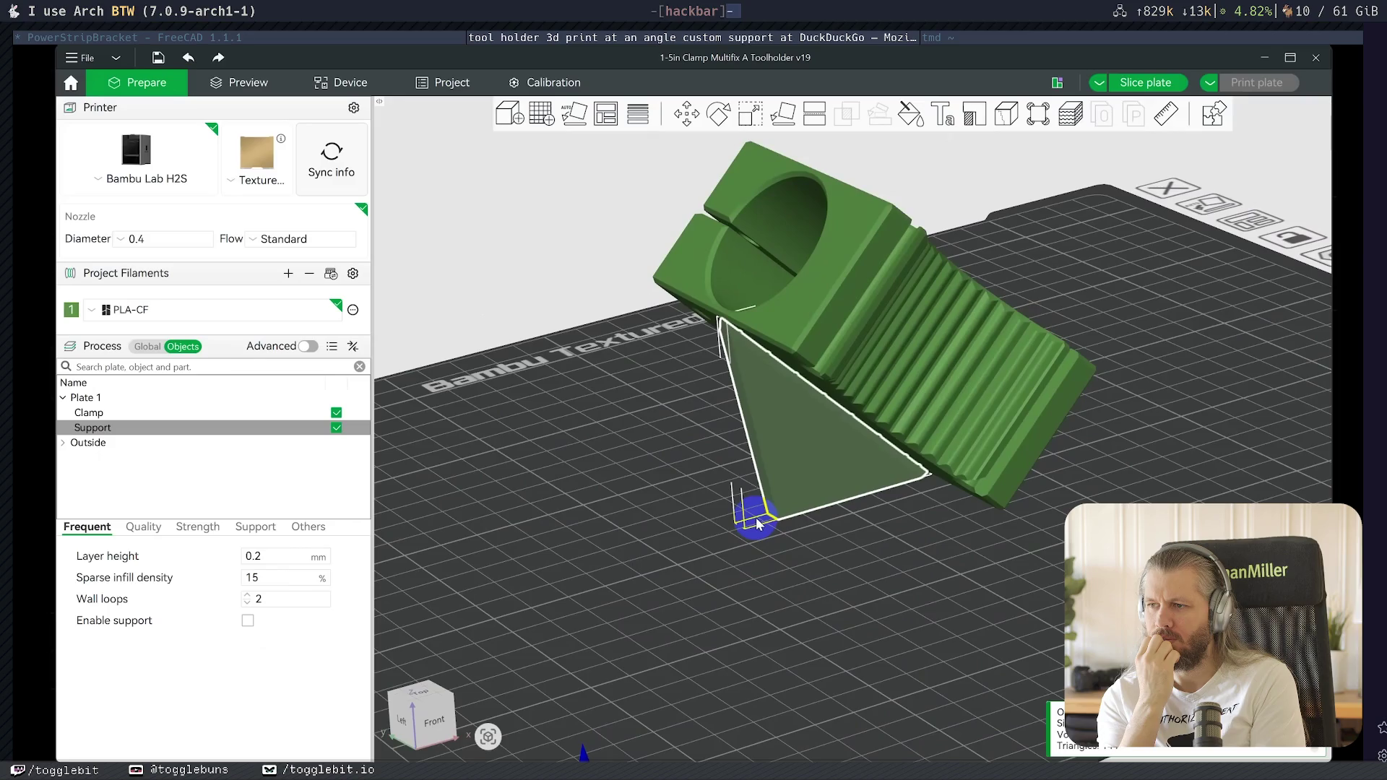
mouse_move(974, 648)
mouse_down()
mouse_move(879, 456)
mouse_move(663, 443)
mouse_up()
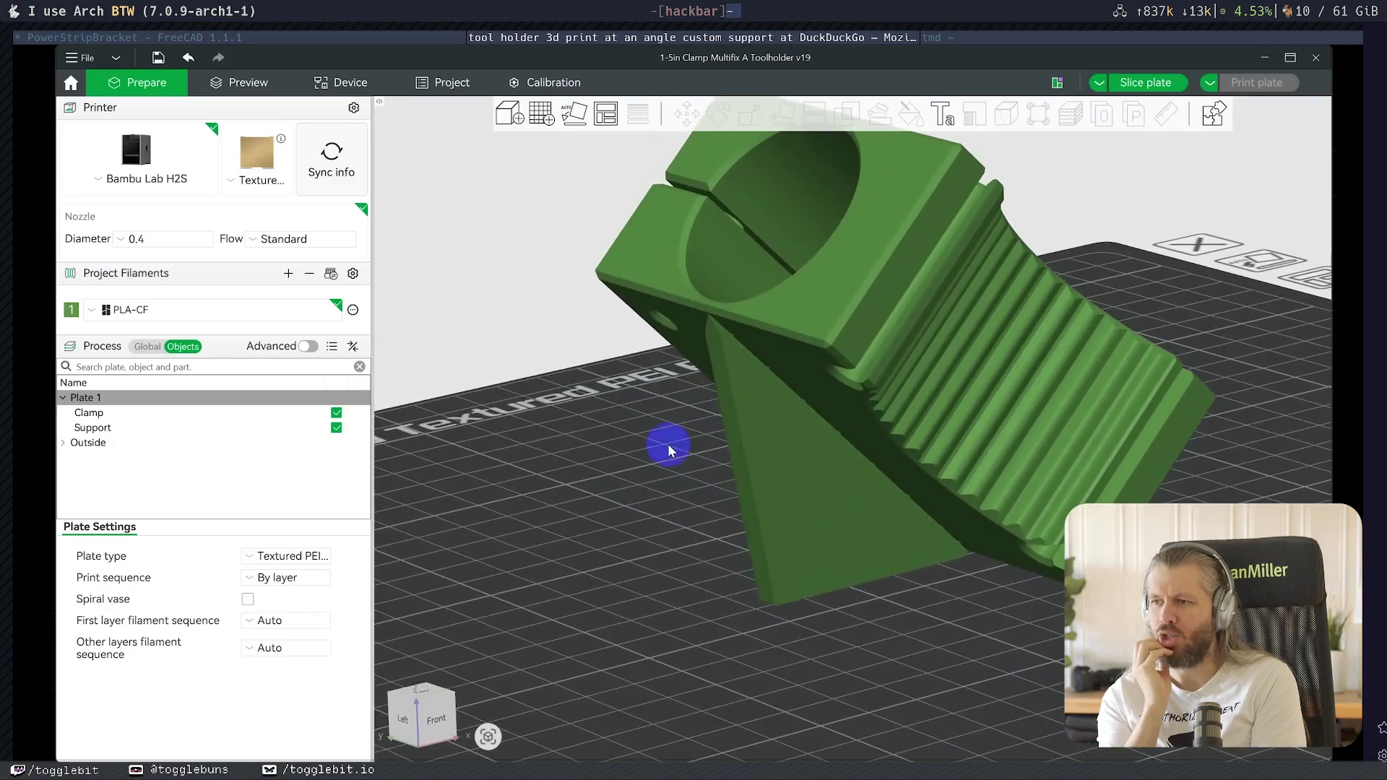
click(1144, 85)
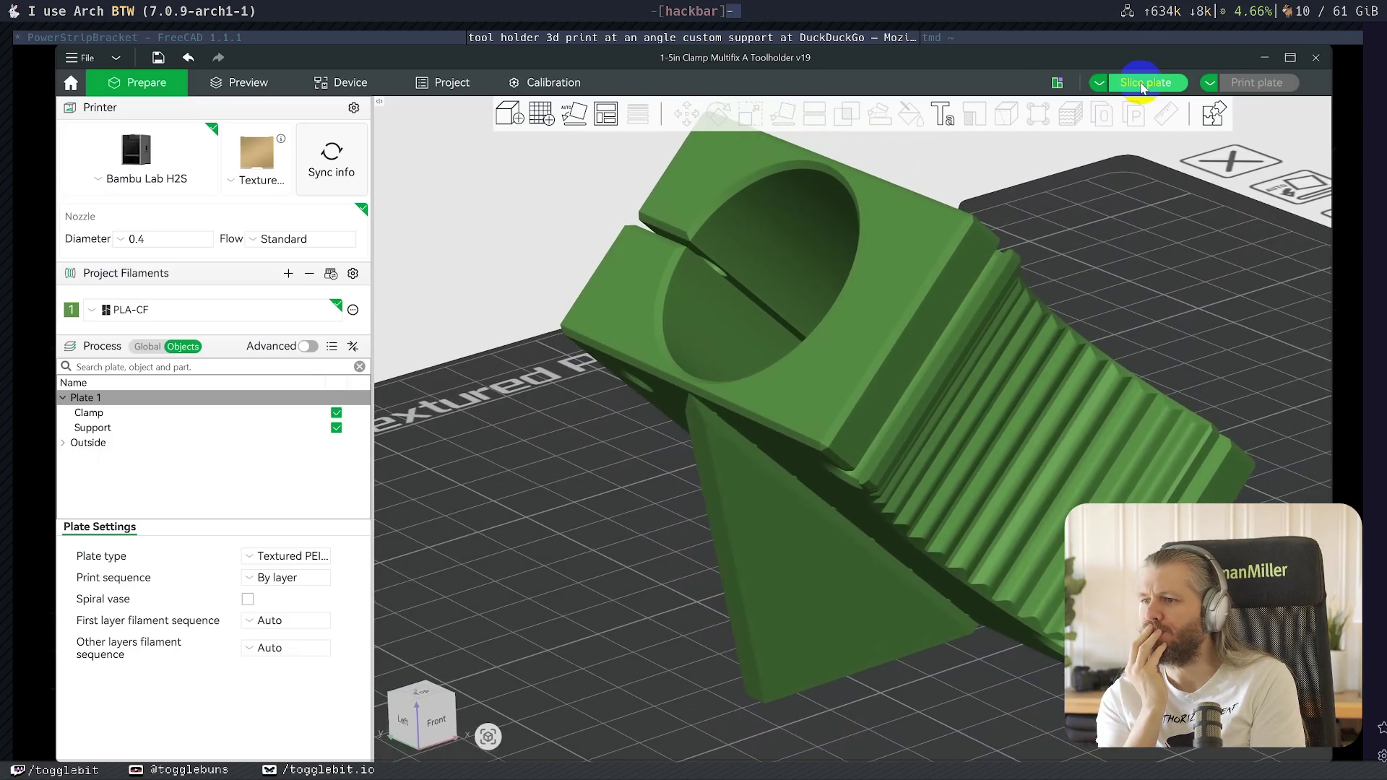
click(1144, 85)
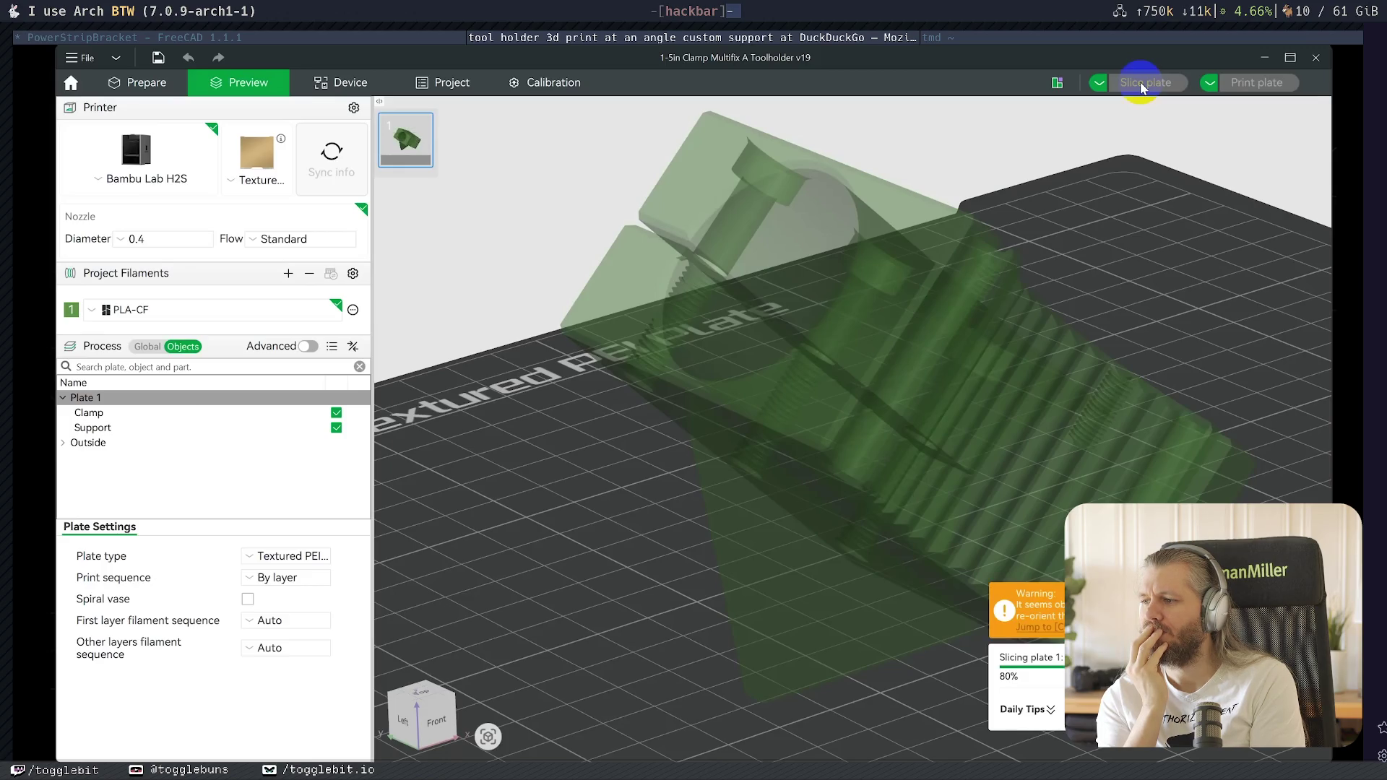
scroll(828, 479, up, 10)
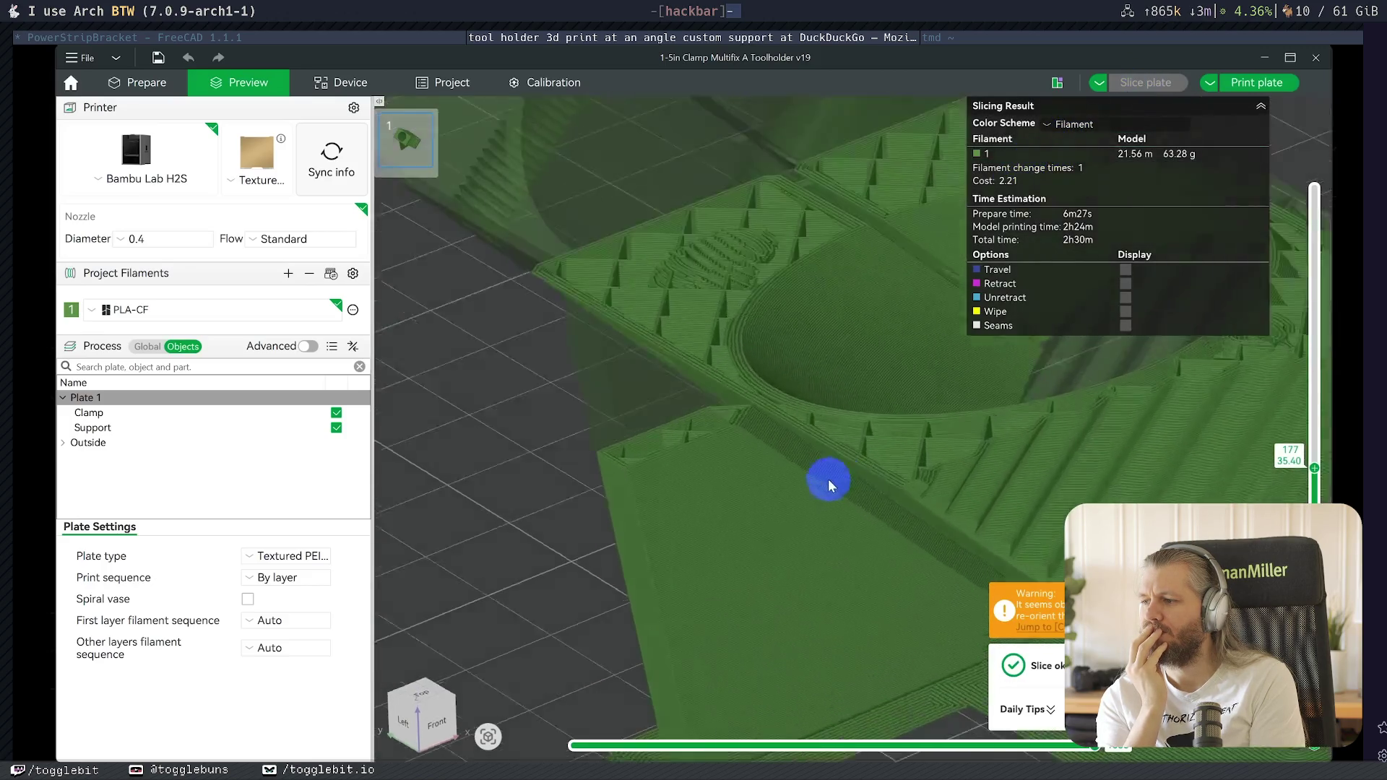
scroll(783, 444, up, 5)
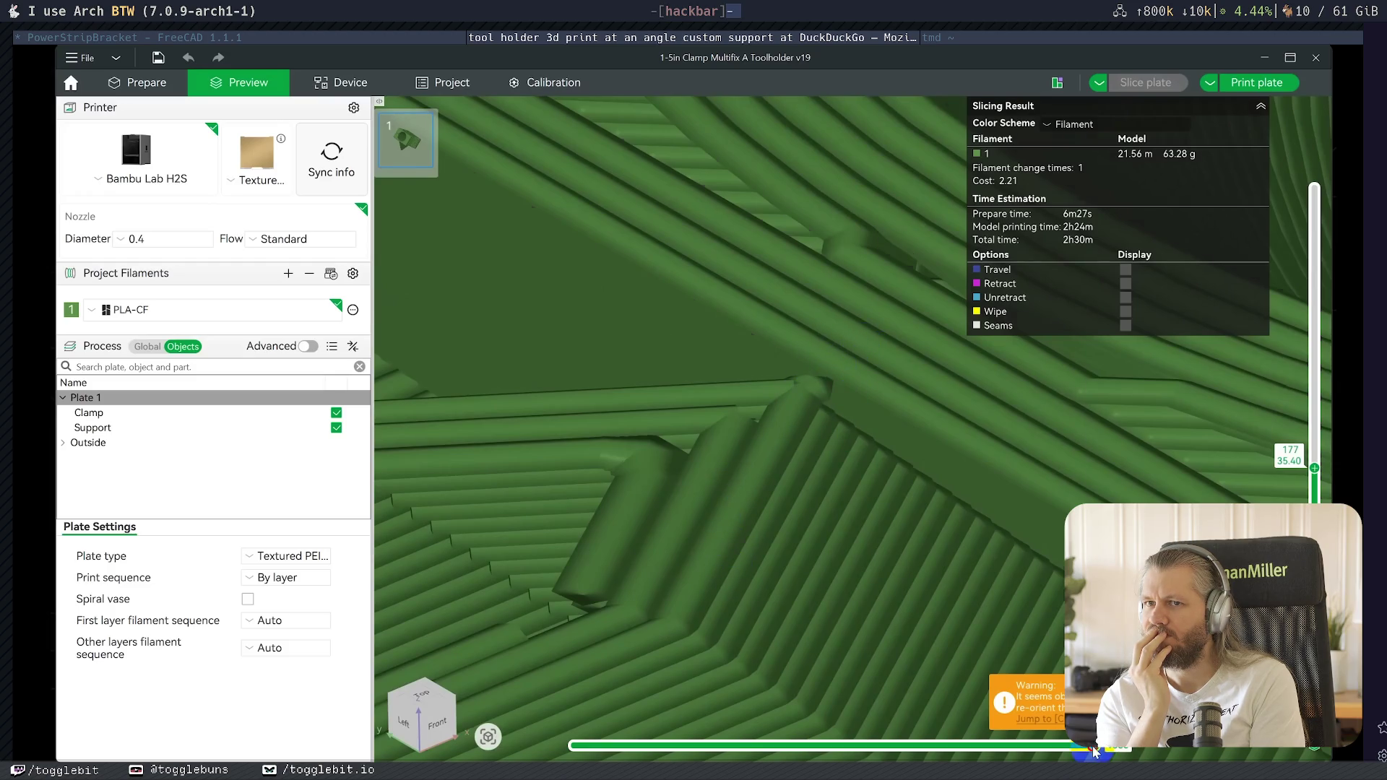
drag(1095, 752, 1082, 753)
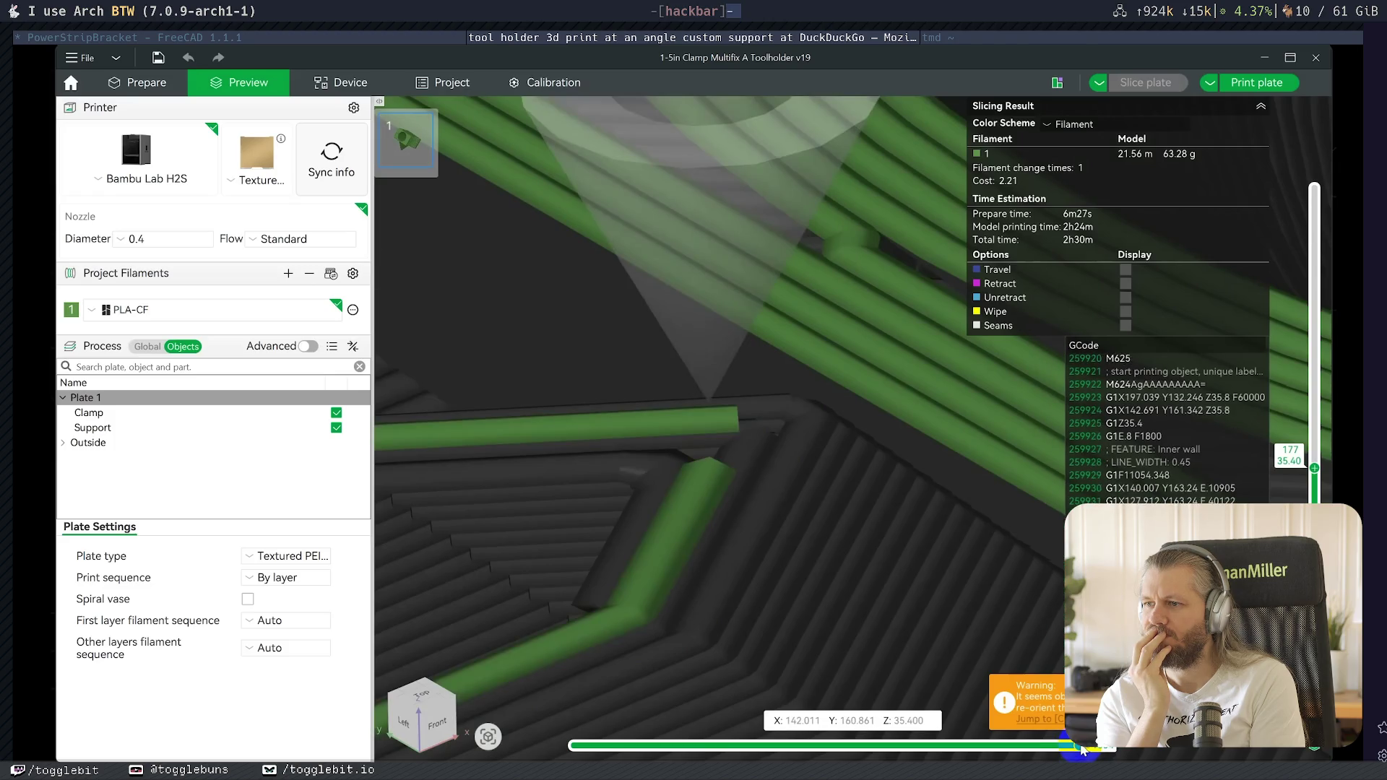
scroll(1081, 751, down, 5)
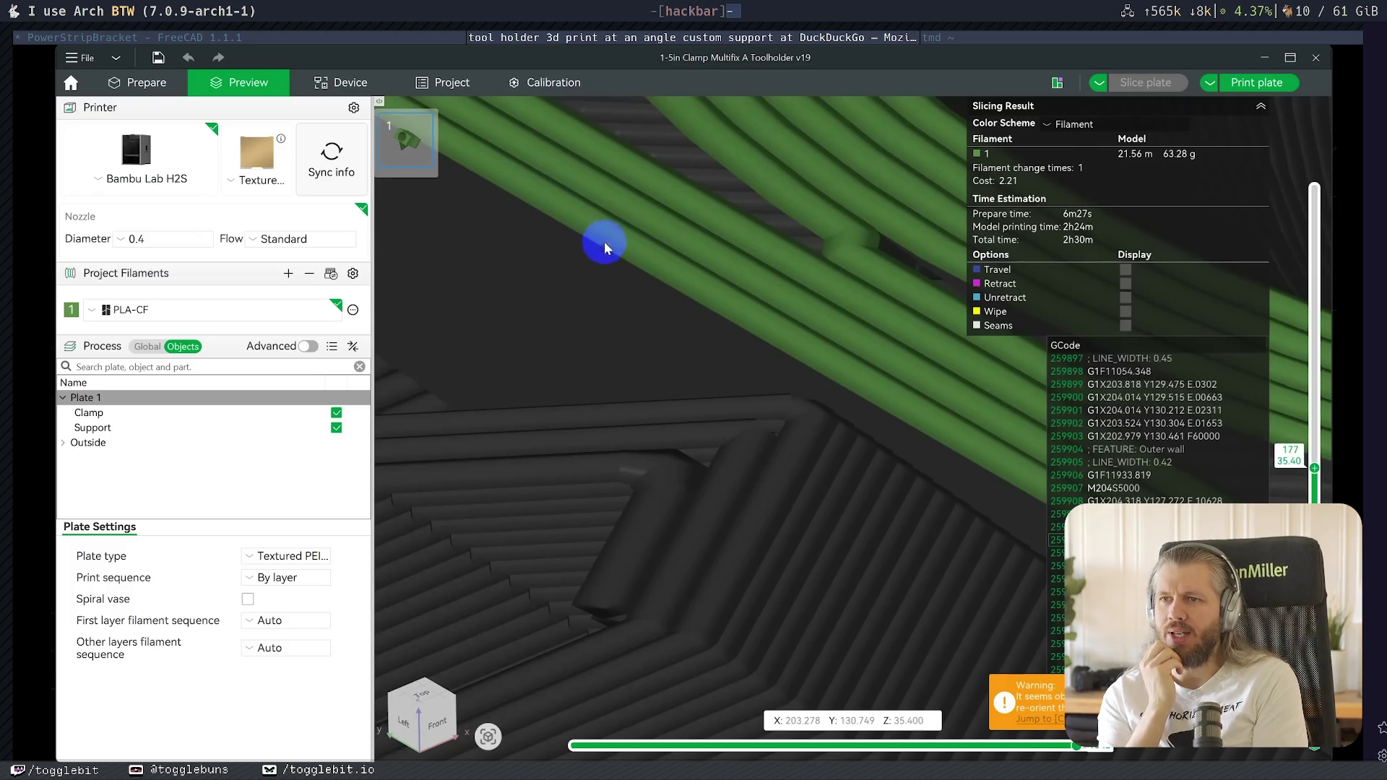
- Skip the tutorial ahead, pause it, exit fullscreen and return to FreeCAD
key(Right)
key(Right)
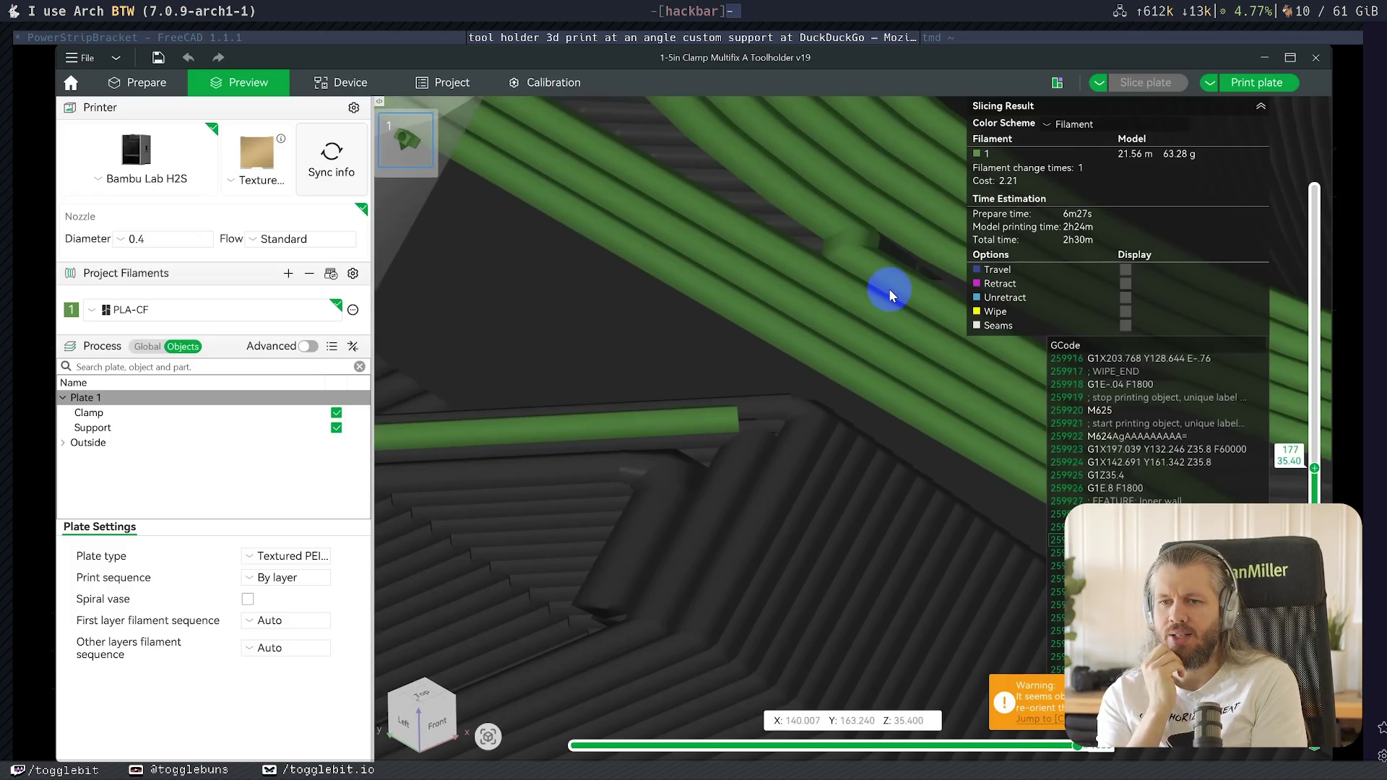
key(Right)
key(Right)
key(Right)
key(Right)
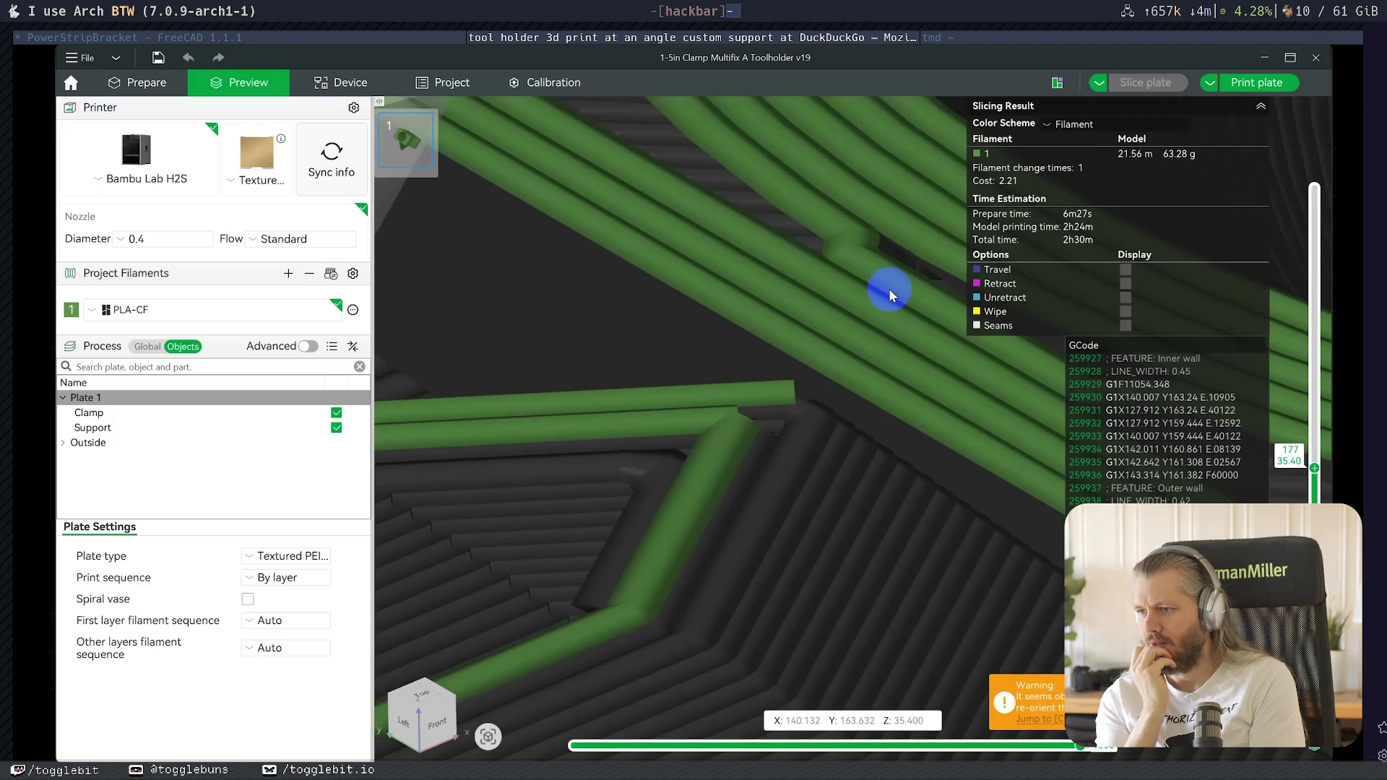
key(Right)
key(Right)
key(Right)
key(Right)
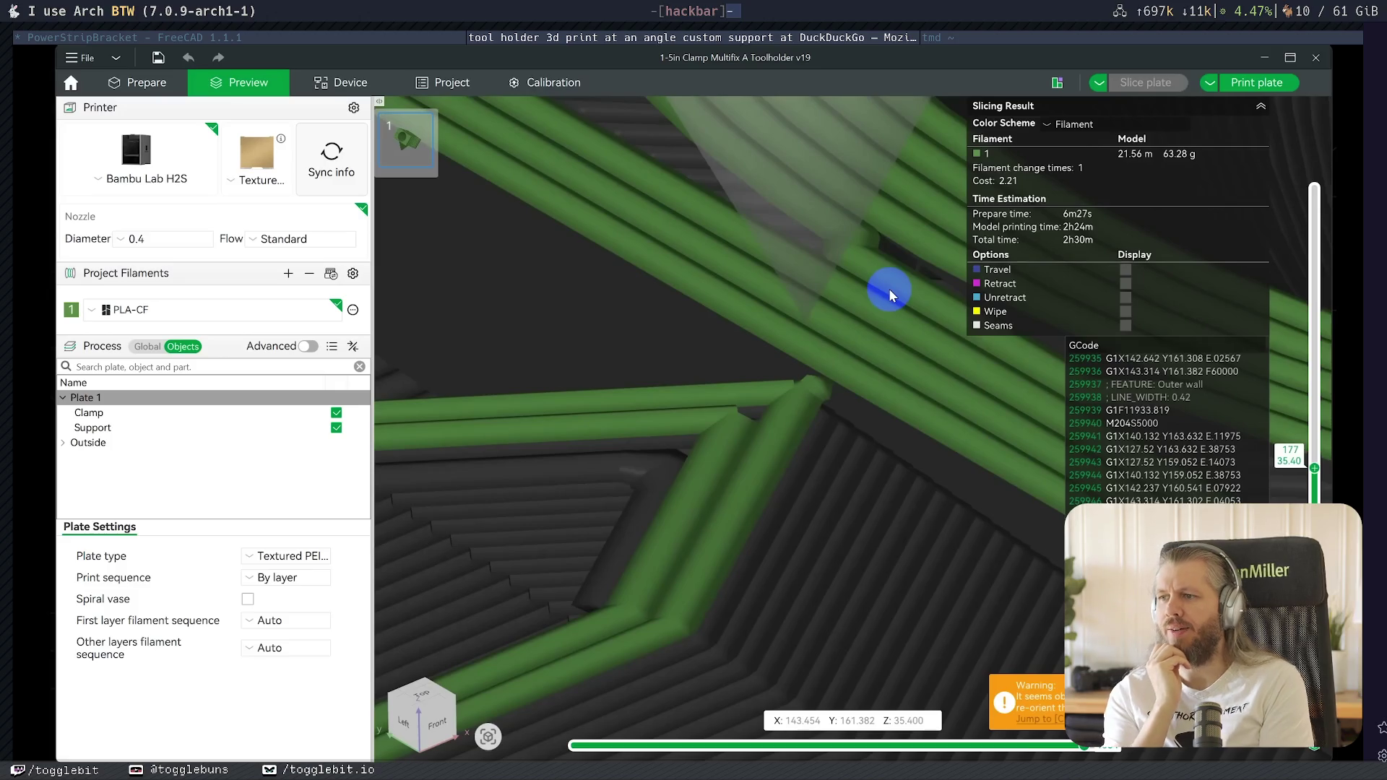
key(Right)
key(Right)
key(Right)
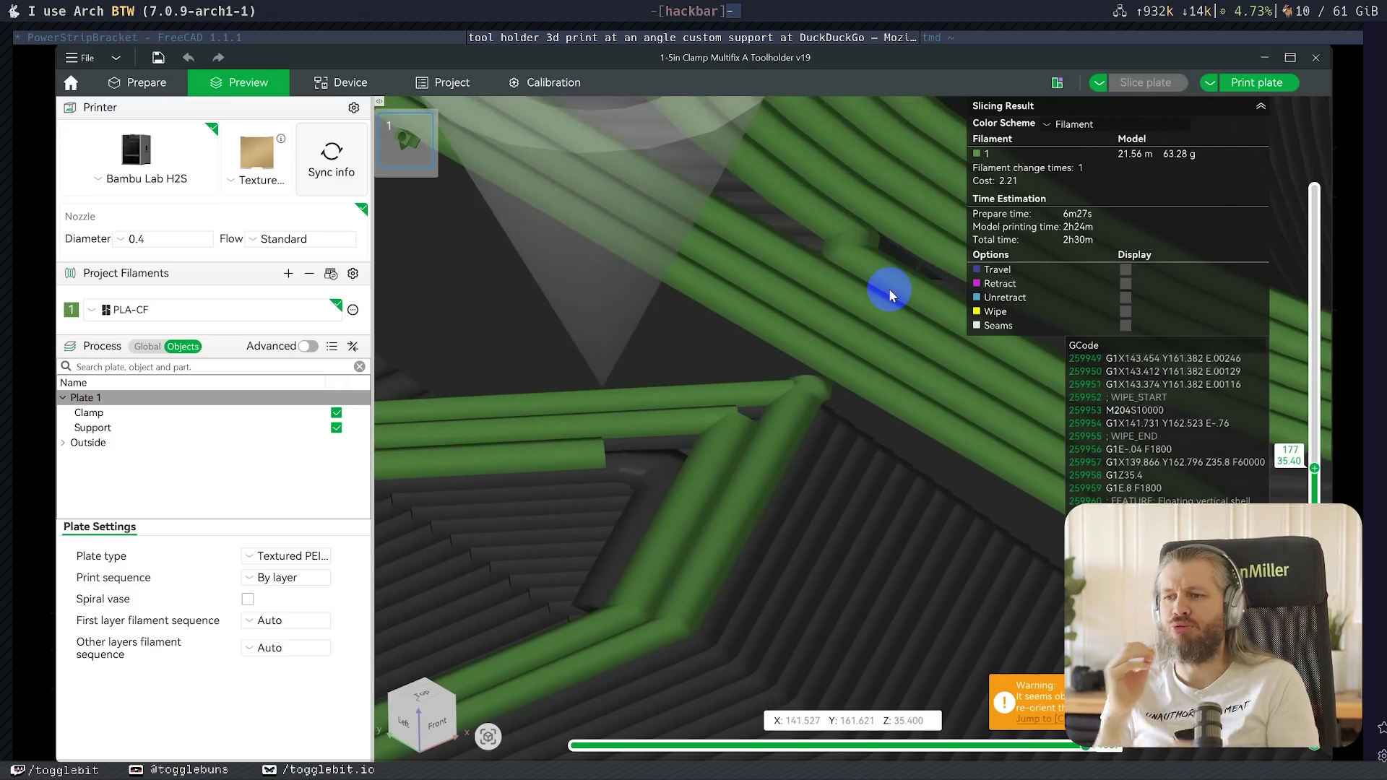
mouse_move(890, 293)
mouse_down()
mouse_move(1120, 211)
mouse_move(795, 474)
mouse_move(775, 418)
mouse_move(836, 383)
mouse_move(806, 265)
mouse_move(796, 344)
mouse_move(829, 424)
mouse_move(803, 360)
mouse_move(809, 335)
mouse_up()
key(space)
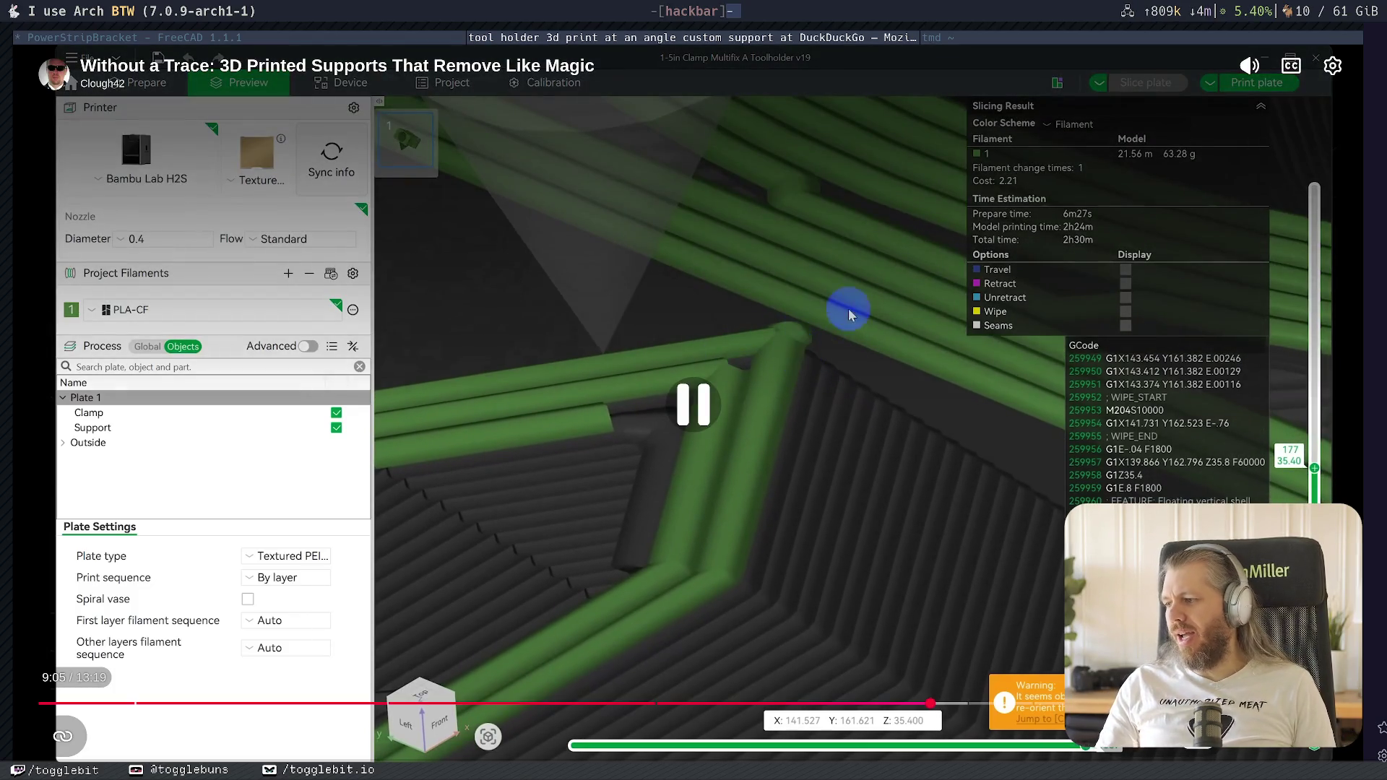
key(Escape)
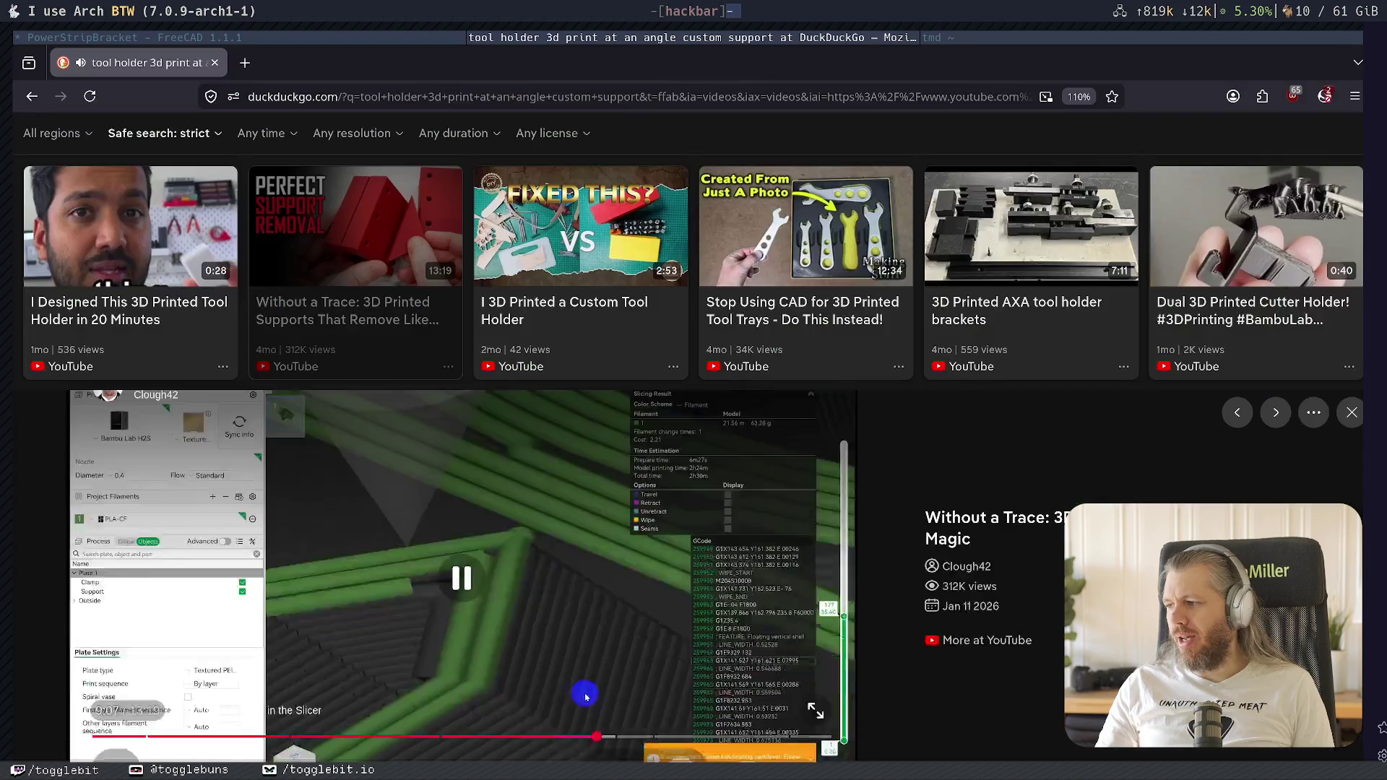
key(ctrl+q)
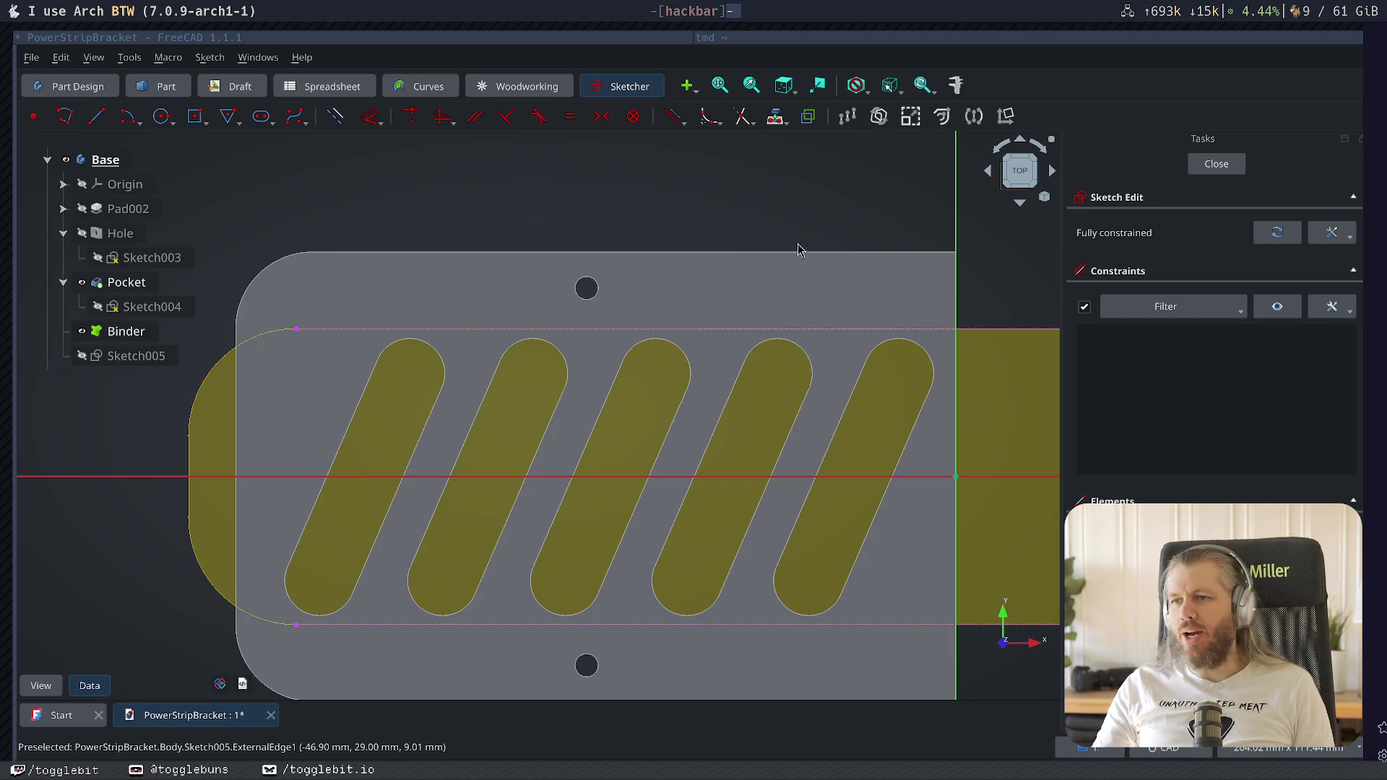
- Switch the Rectangle tool to corner-to-corner mode, then cancel drawing
click(736, 175)
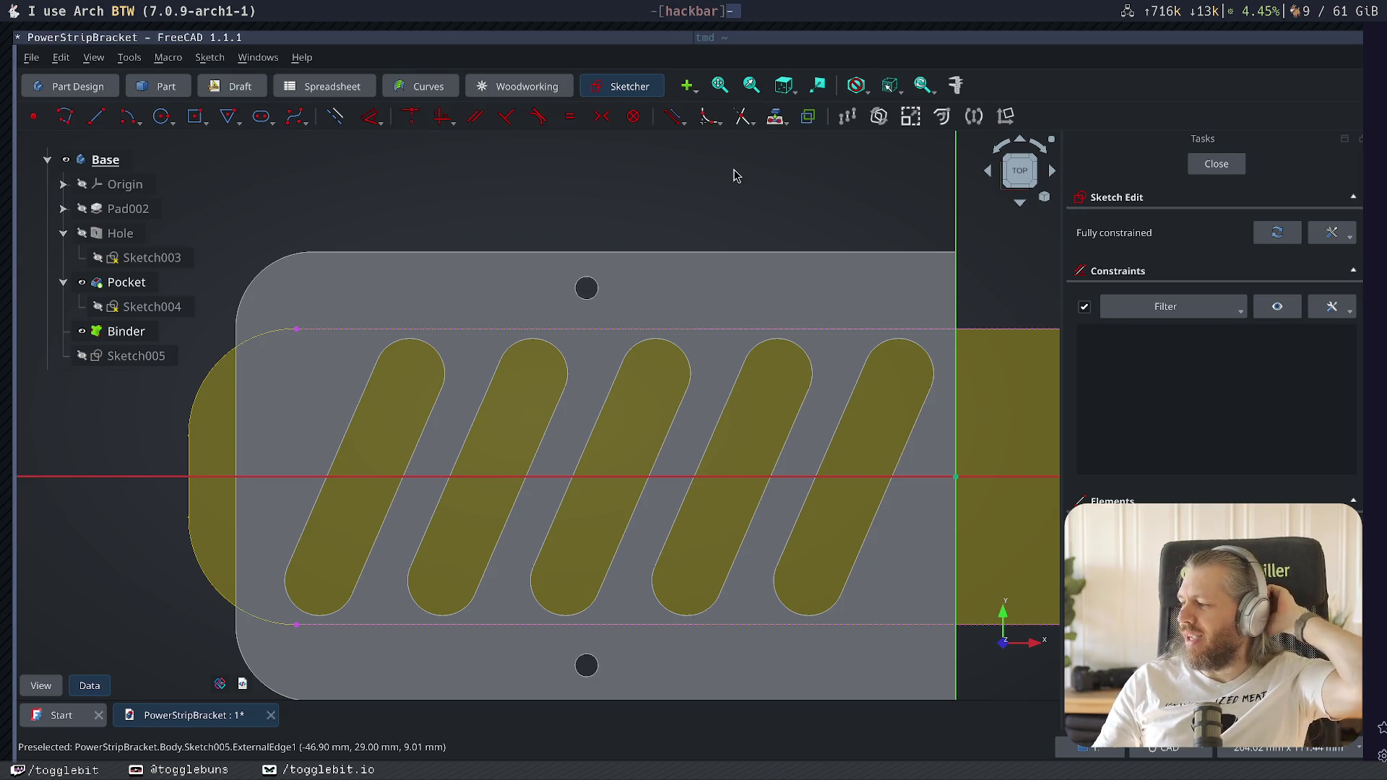
click(207, 122)
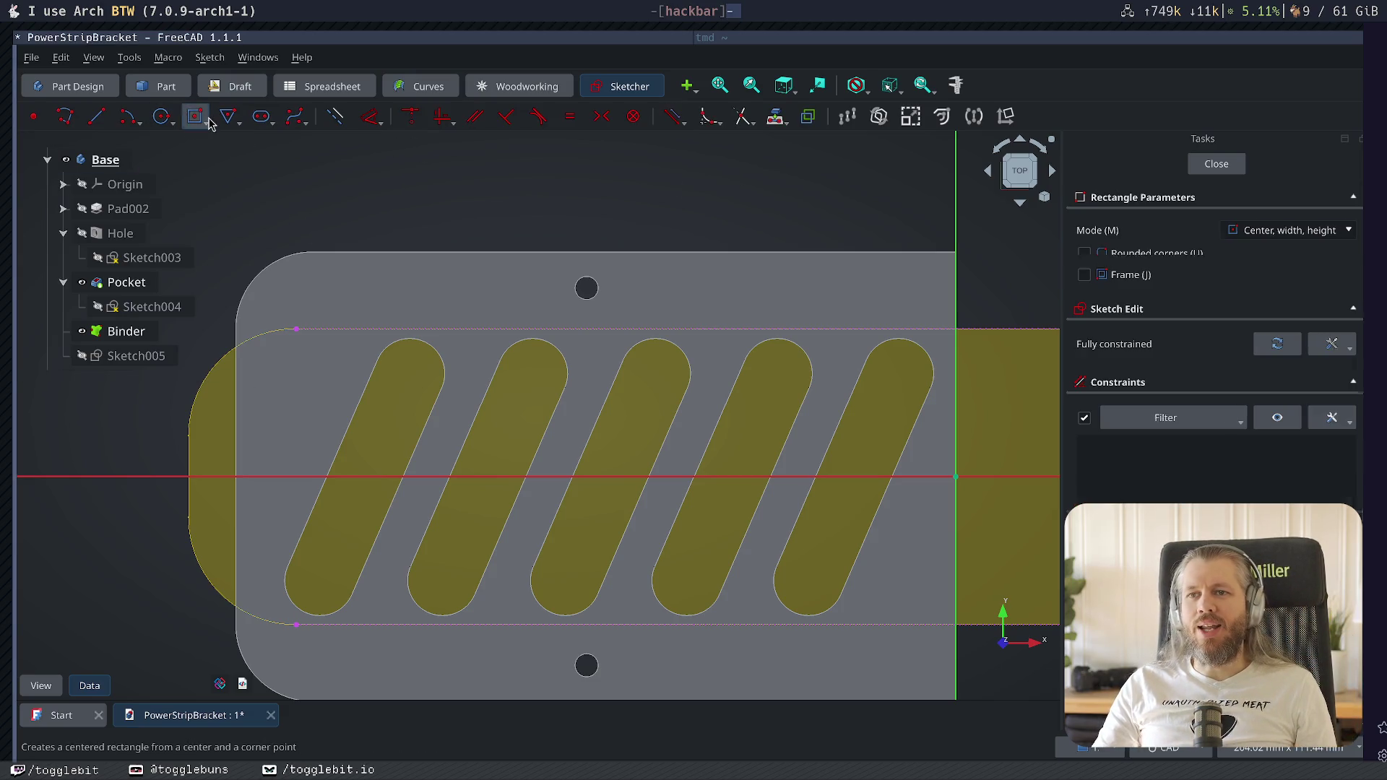
click(207, 123)
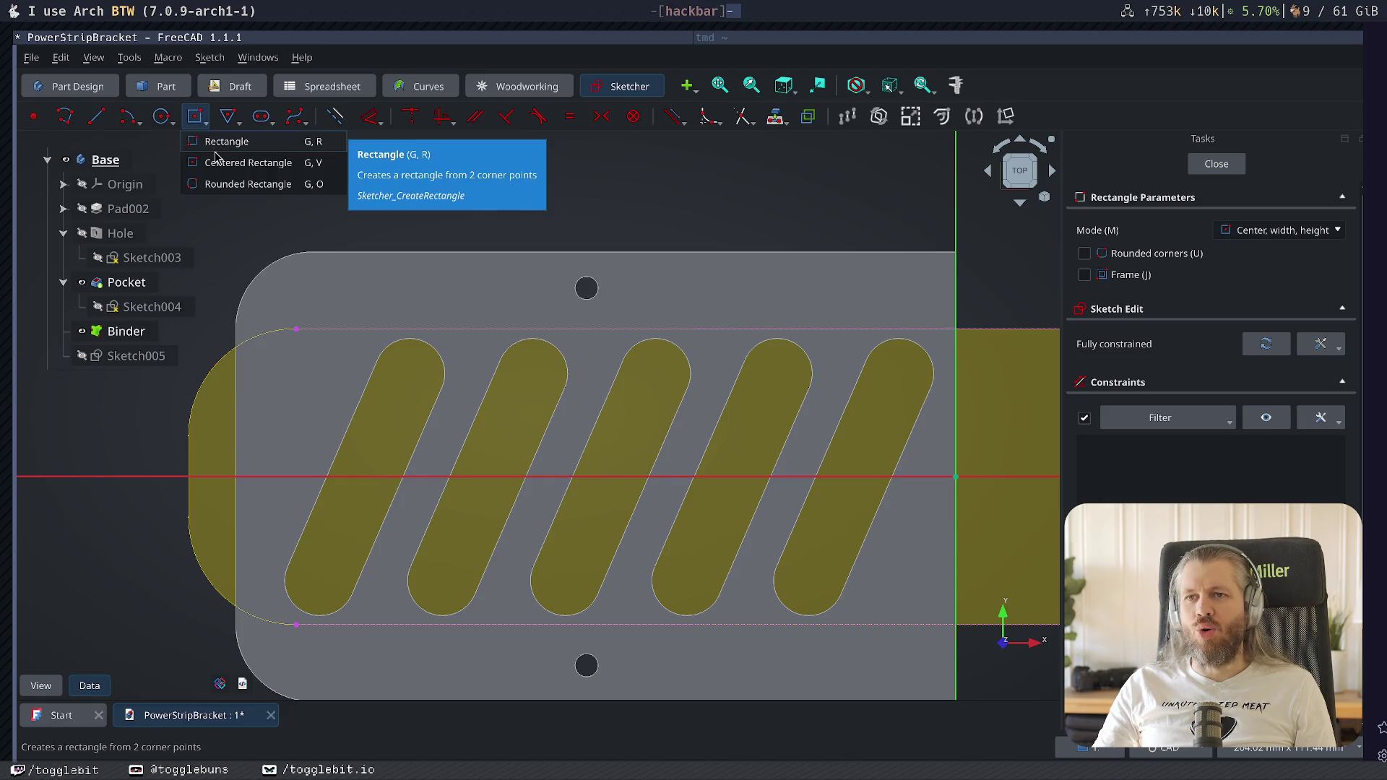
click(214, 150)
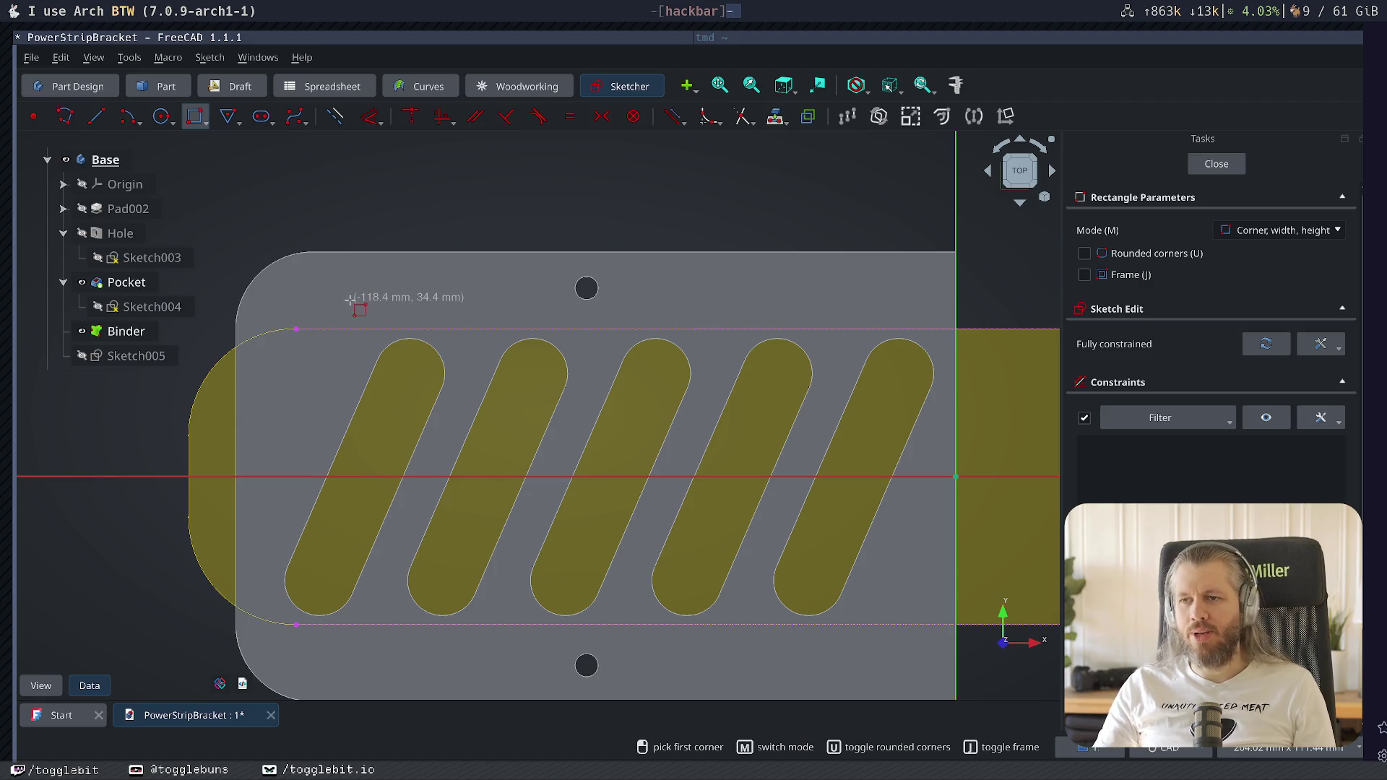
key(Escape)
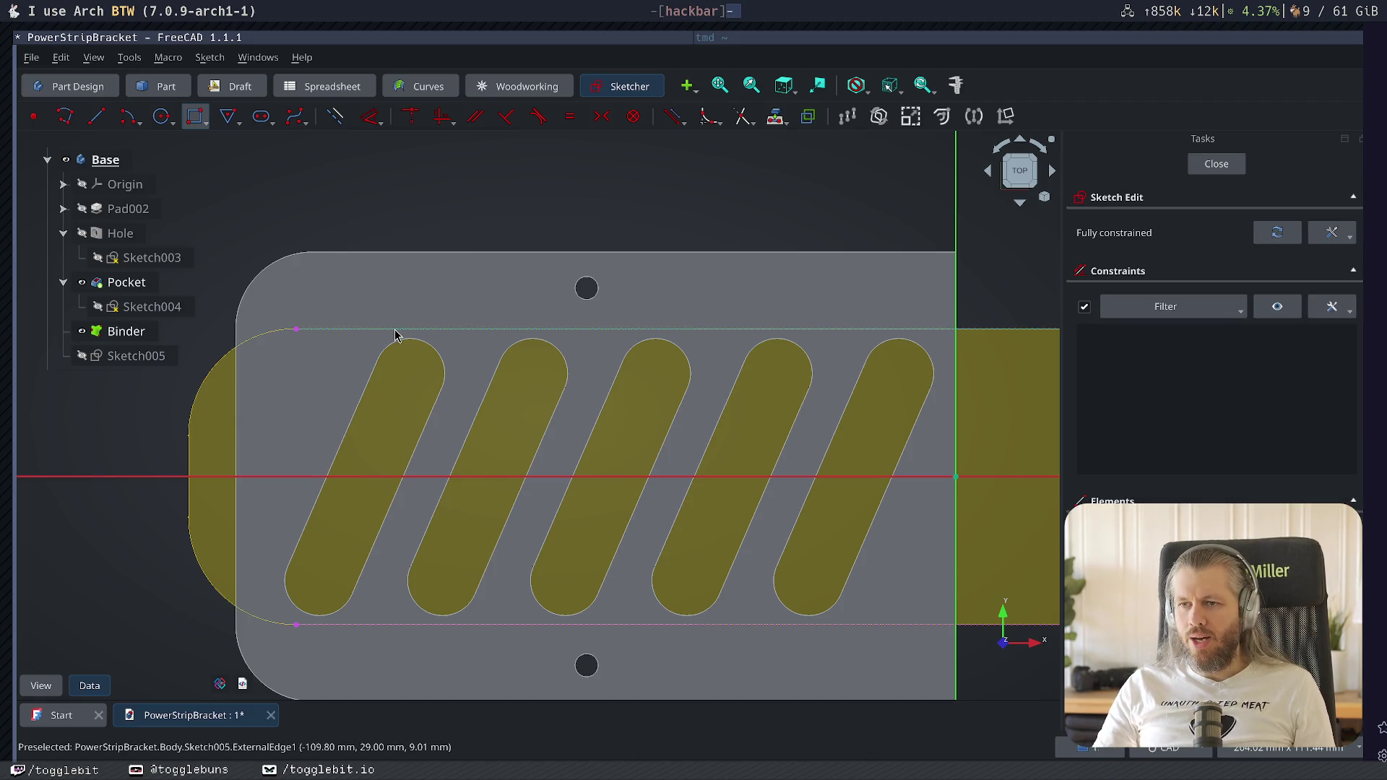
- Copy the binder's top edge 1 mm straight up at 90° with Translate
click(399, 330)
key(w)
key(t)
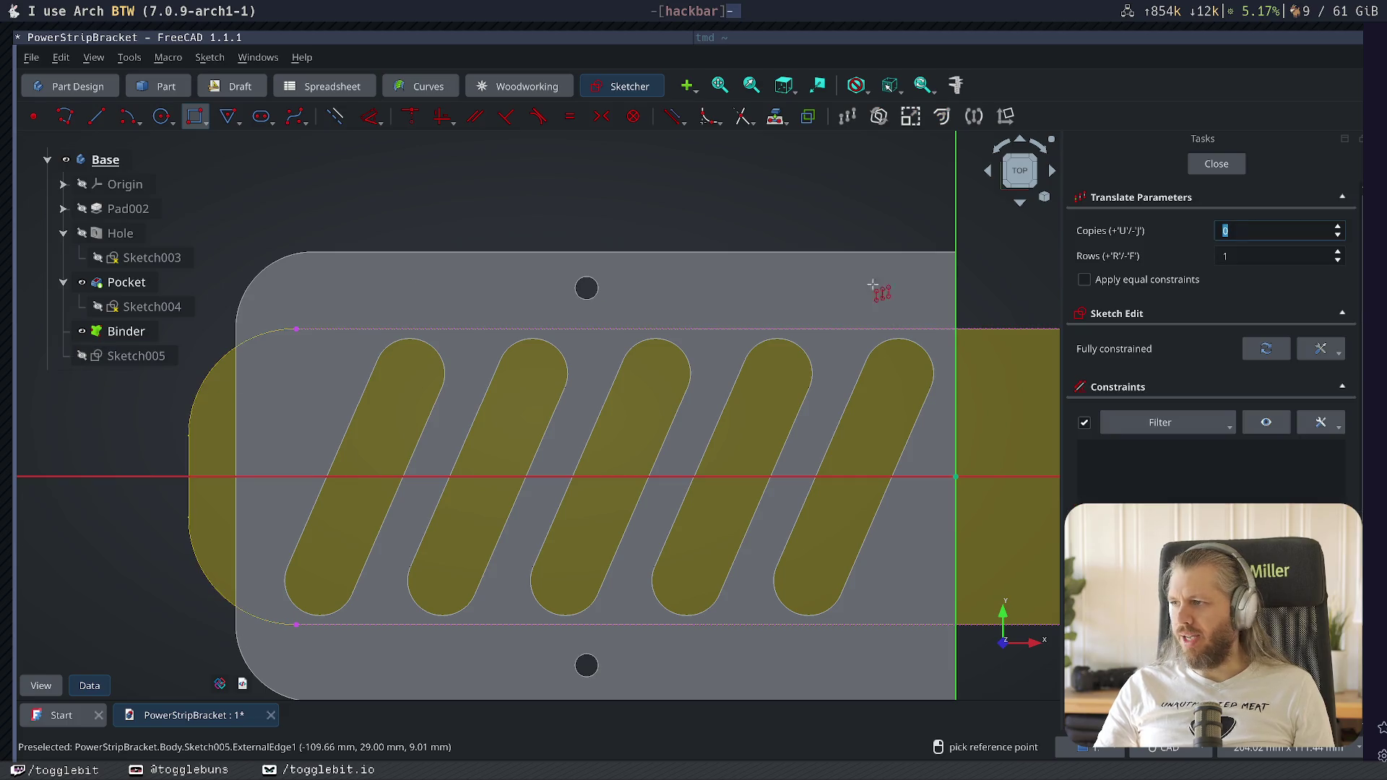
click(427, 330)
key(Tab)
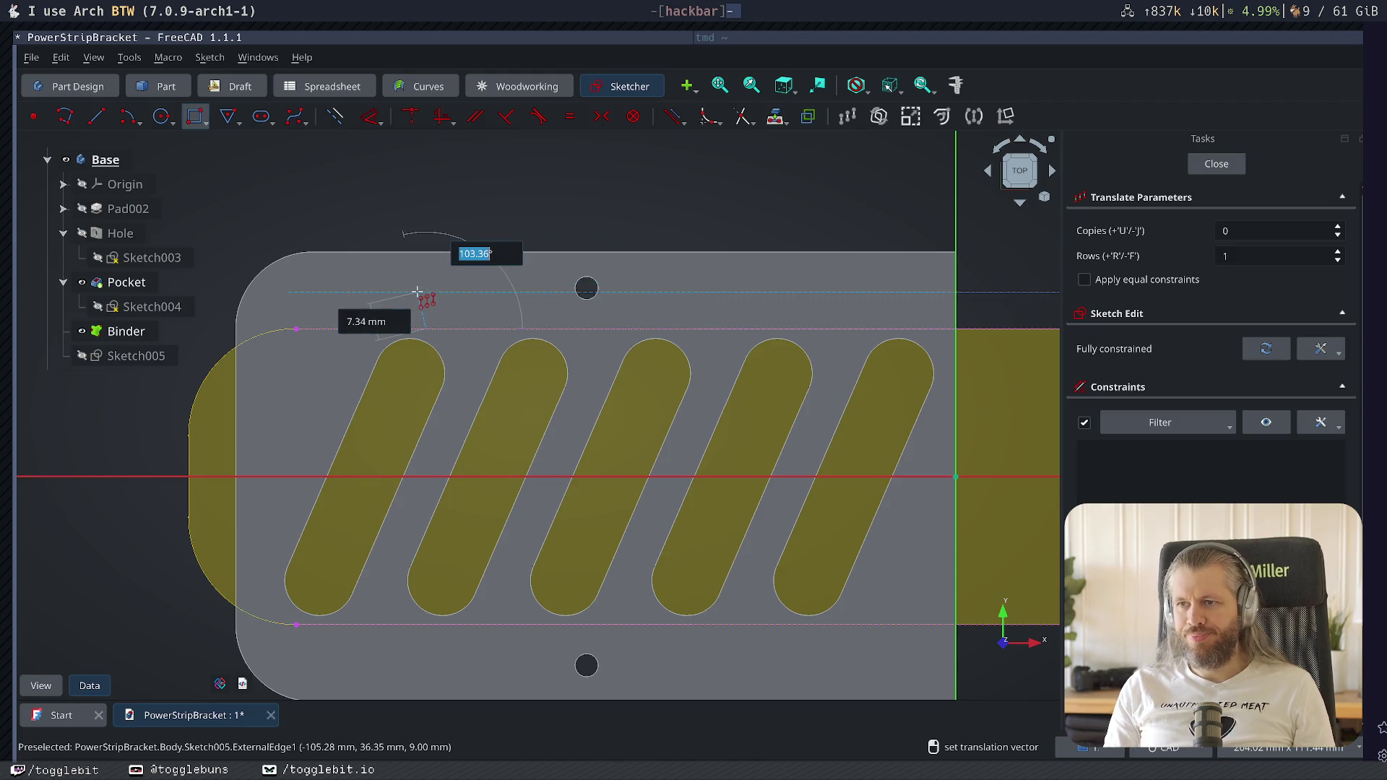
text(90)
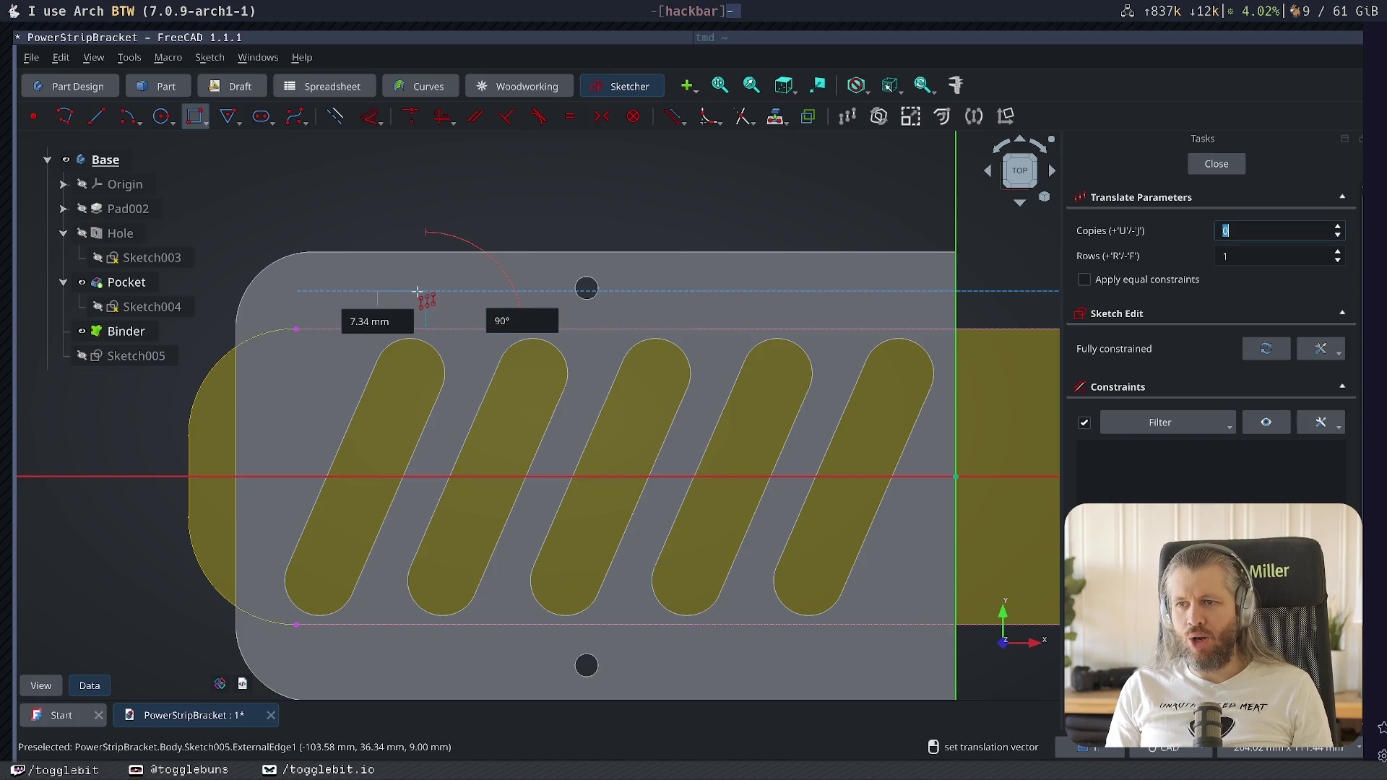
key(Tab)
key(Tab)
key(Tab)
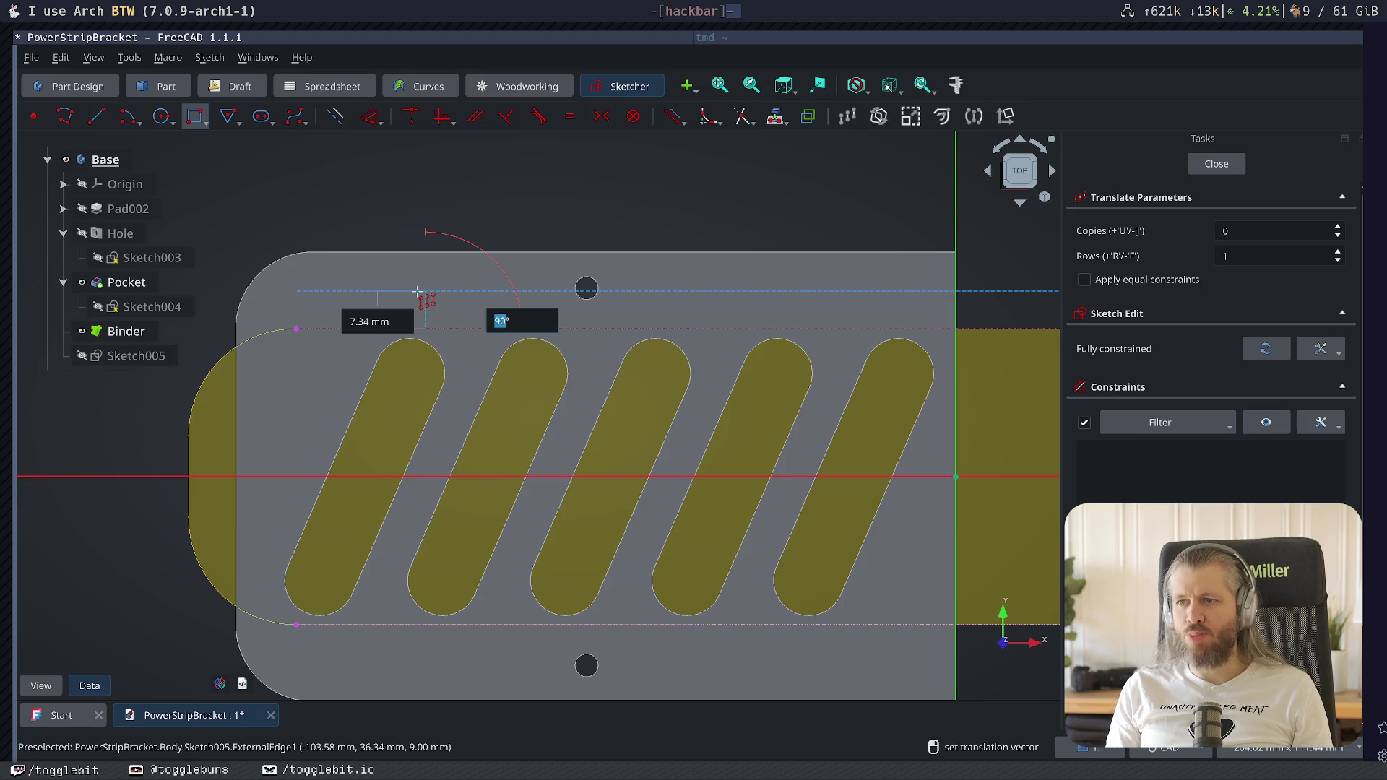
key(Tab)
key(Tab)
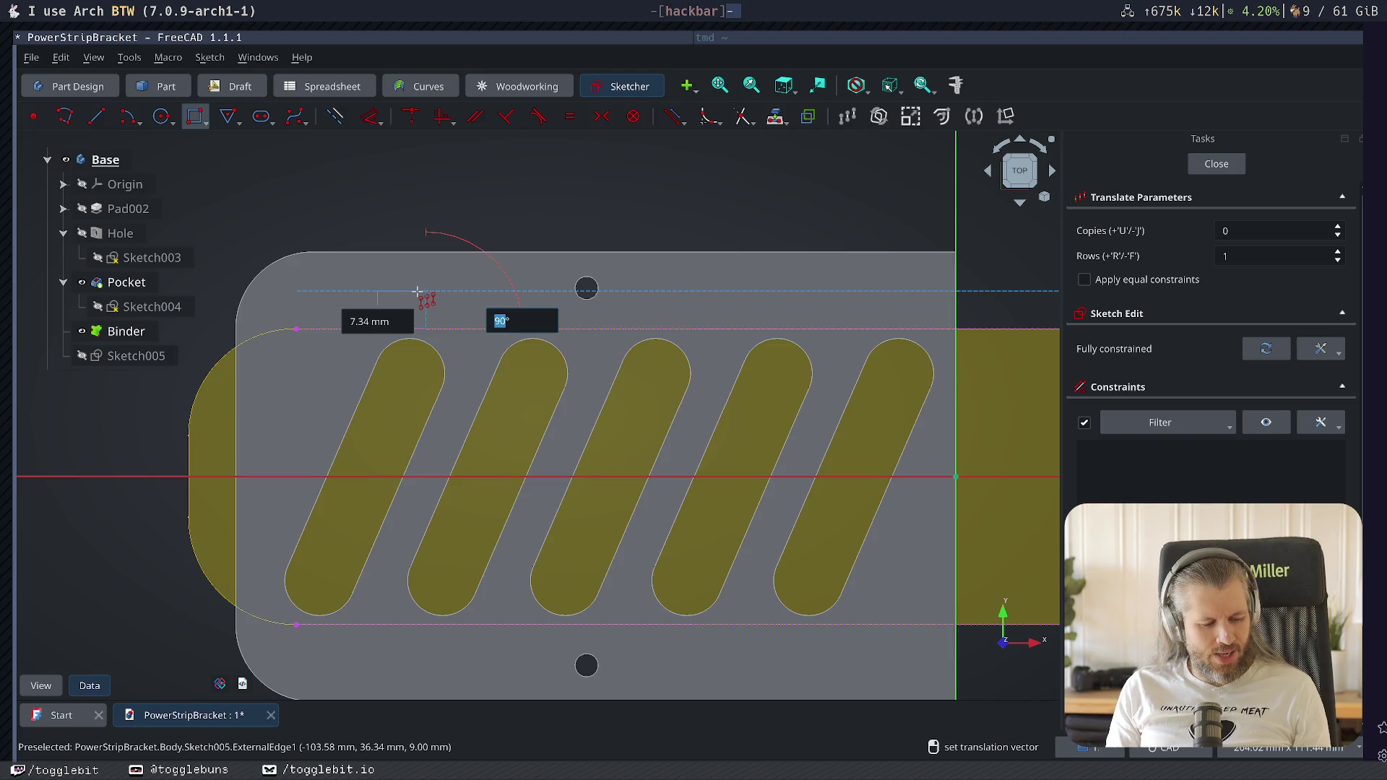
key(ctrl+Tab)
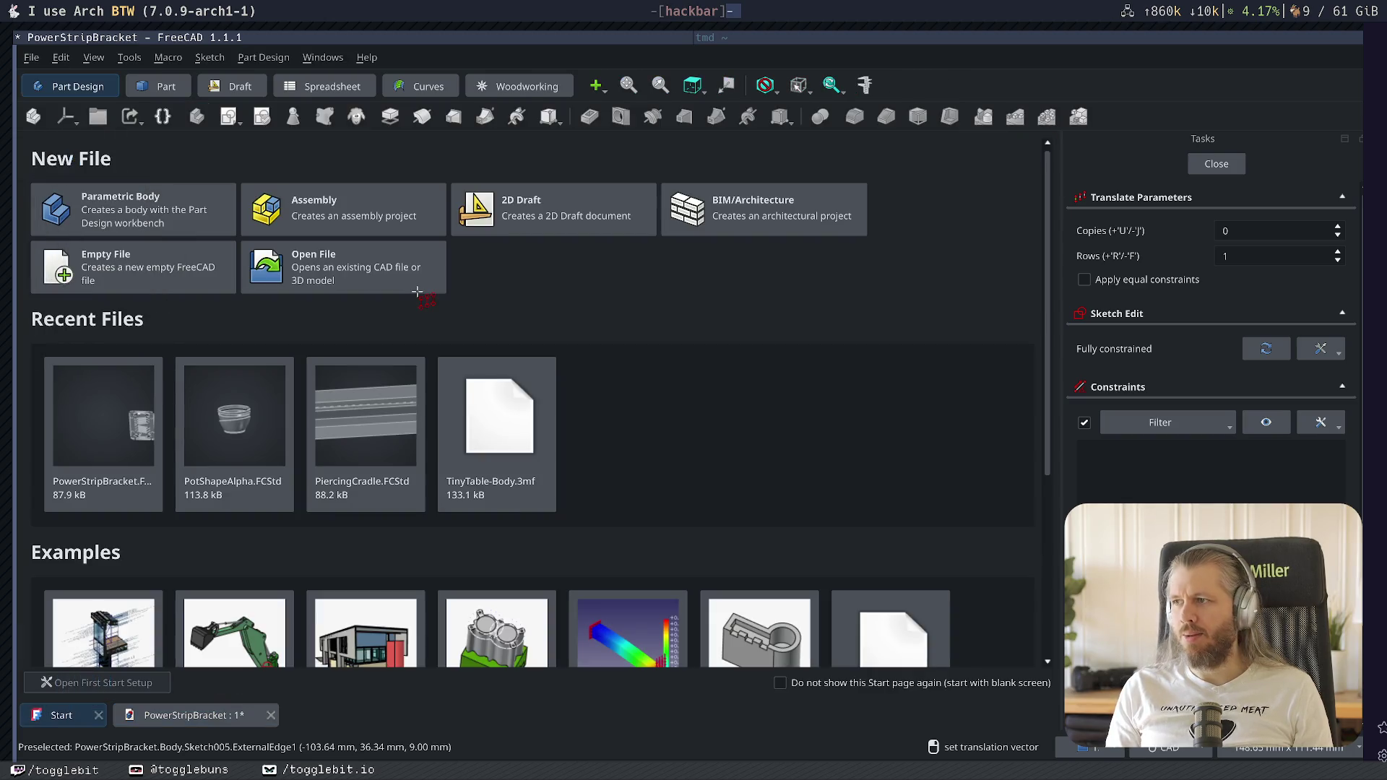
click(192, 723)
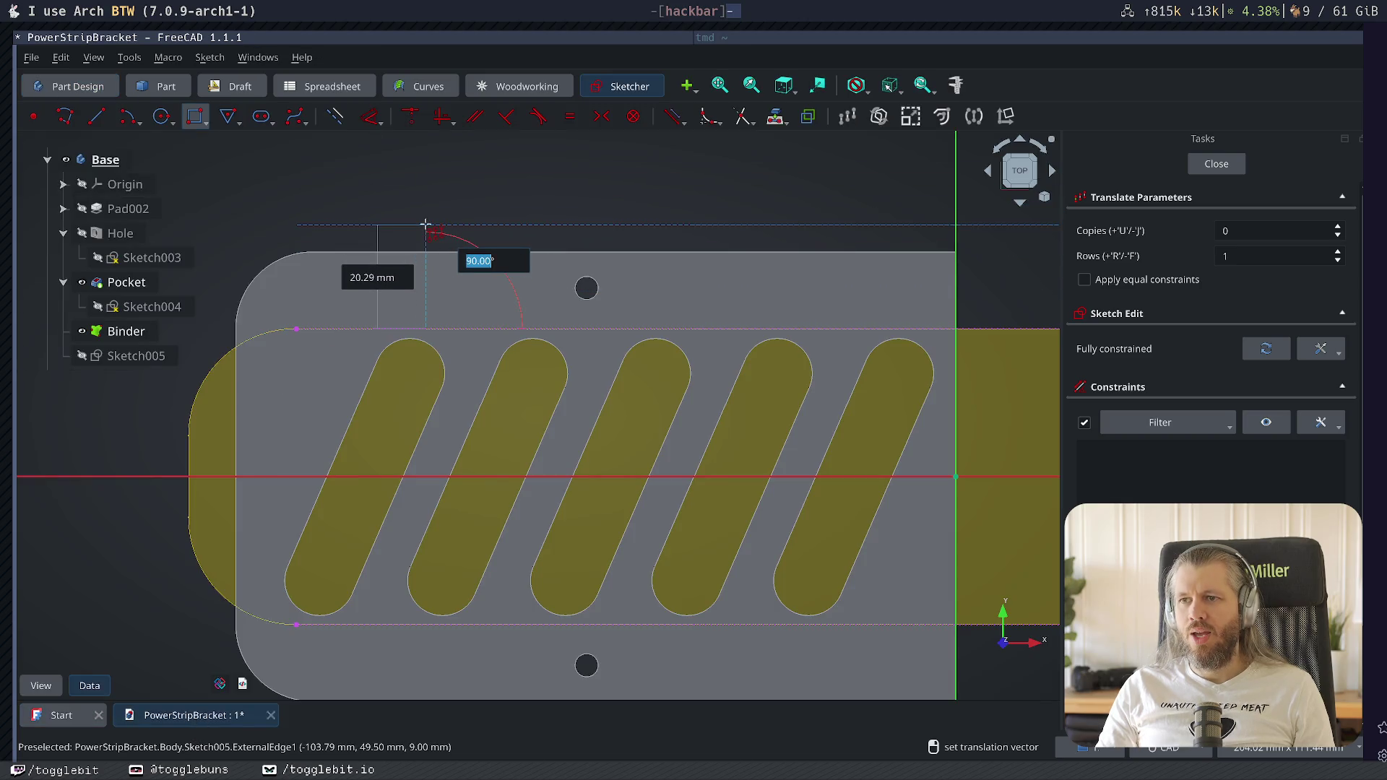
key(Tab)
text(1)
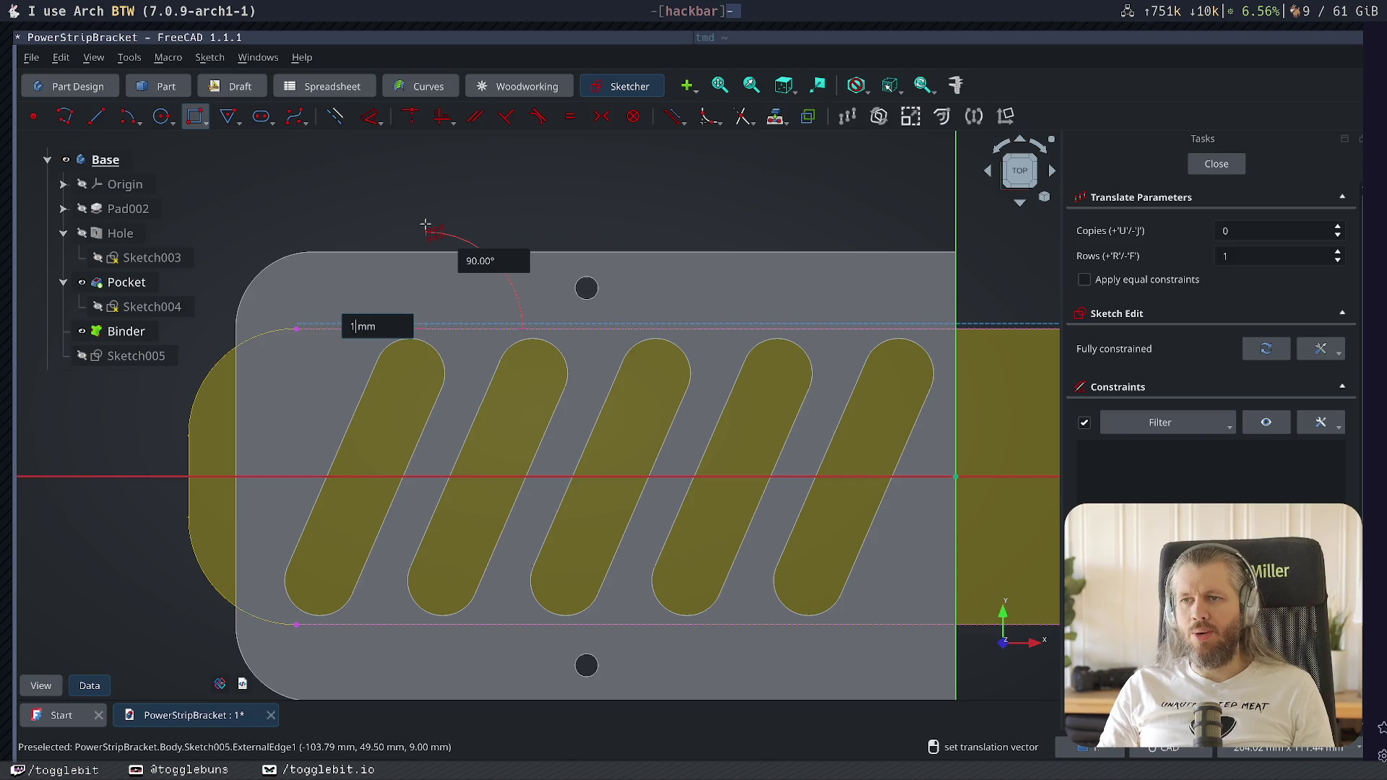
key(Tab)
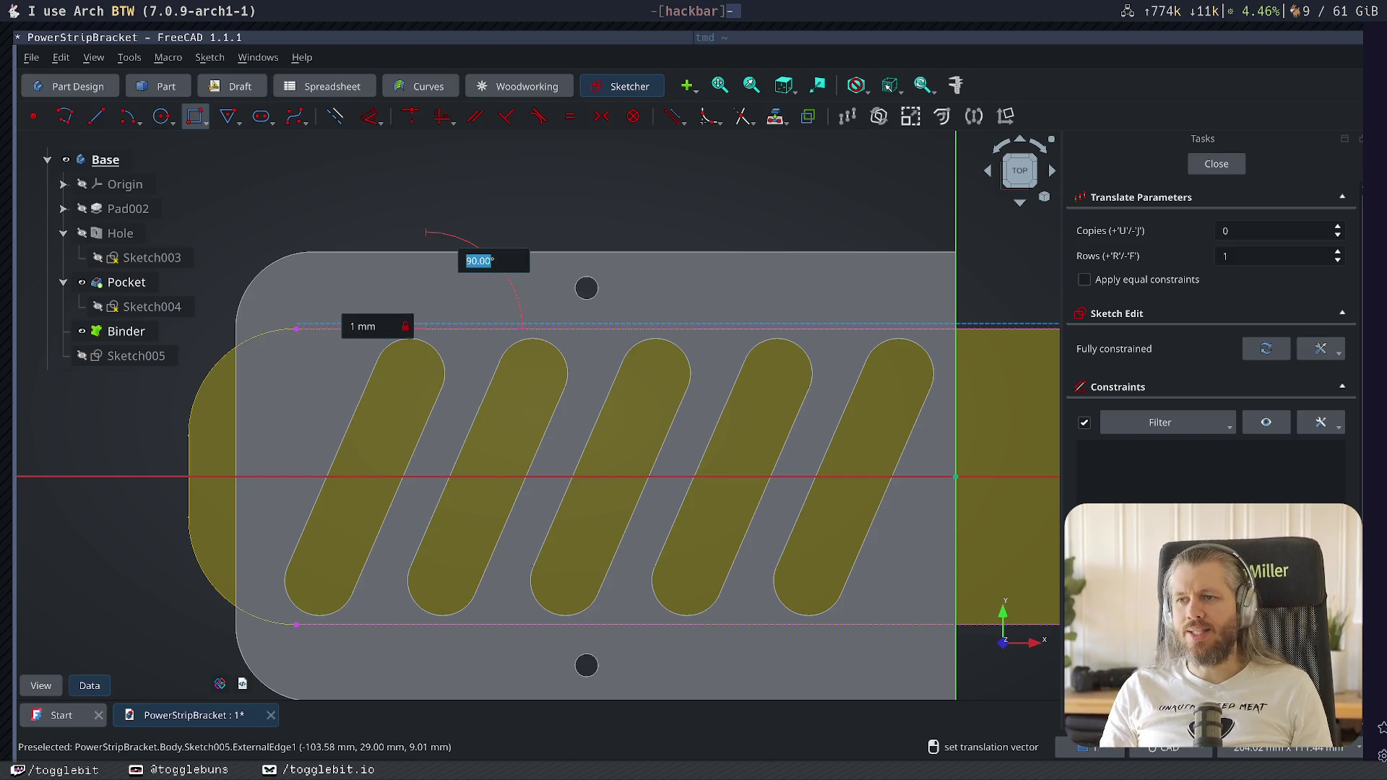
key(Return)
middle_drag(397, 631, 443, 518)
- Copy the binder's bottom edge straight down at -90° and start a corner rectangle
key(w)
key(t)
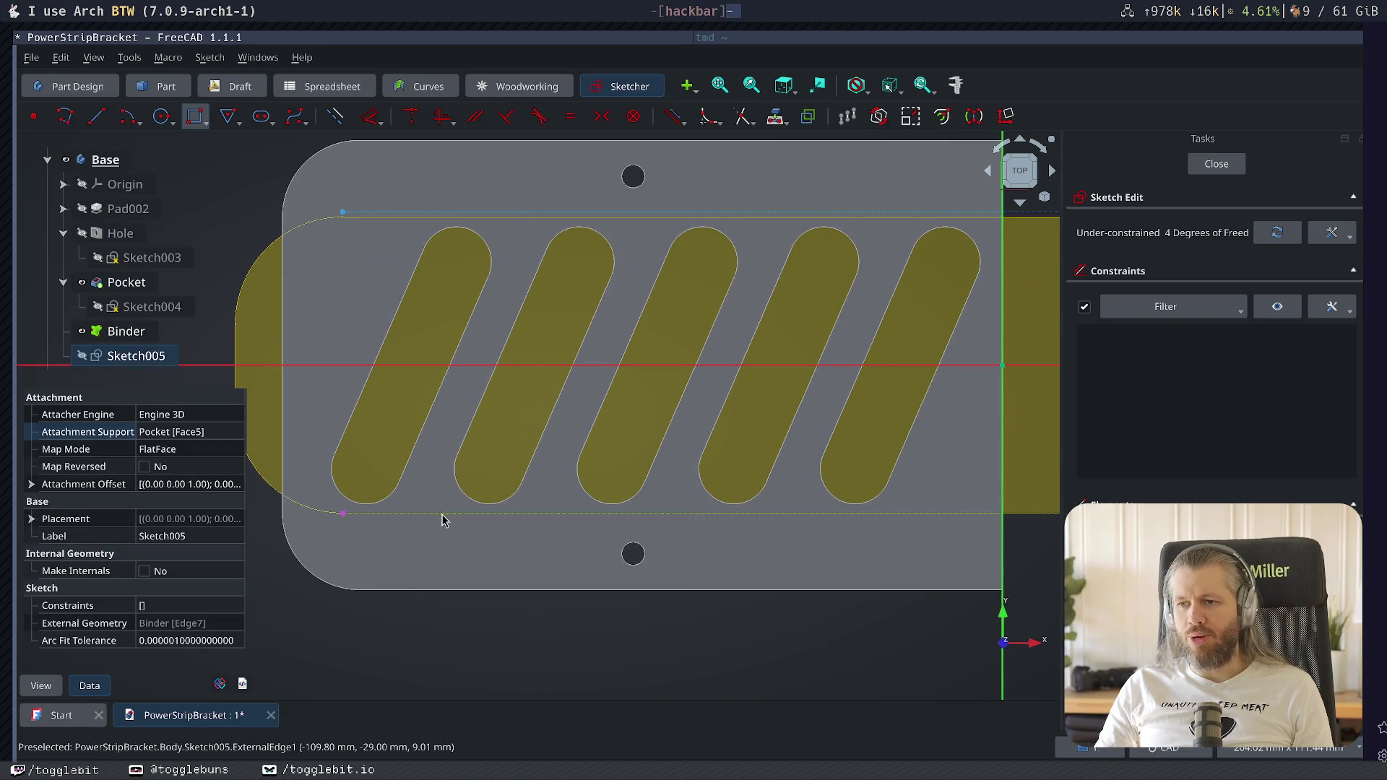
click(451, 519)
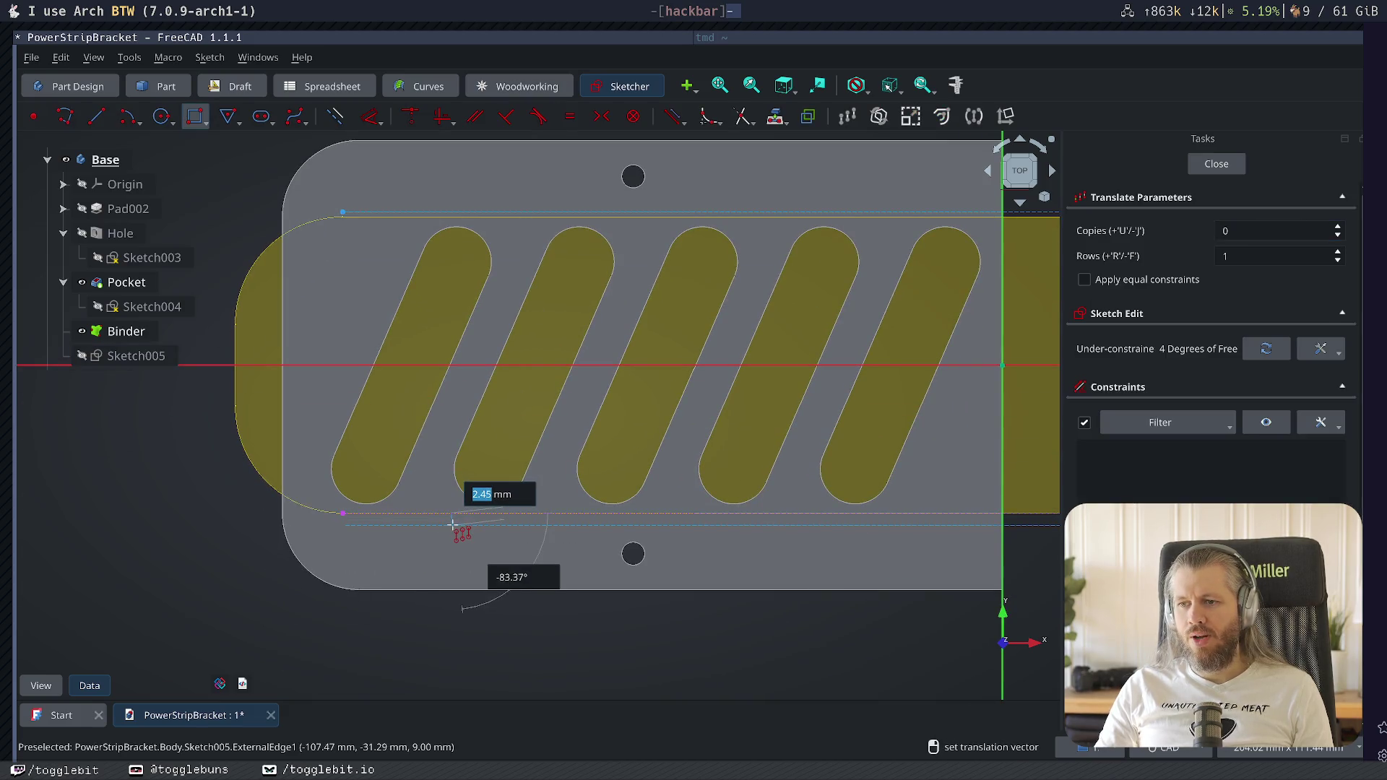
text(-90)
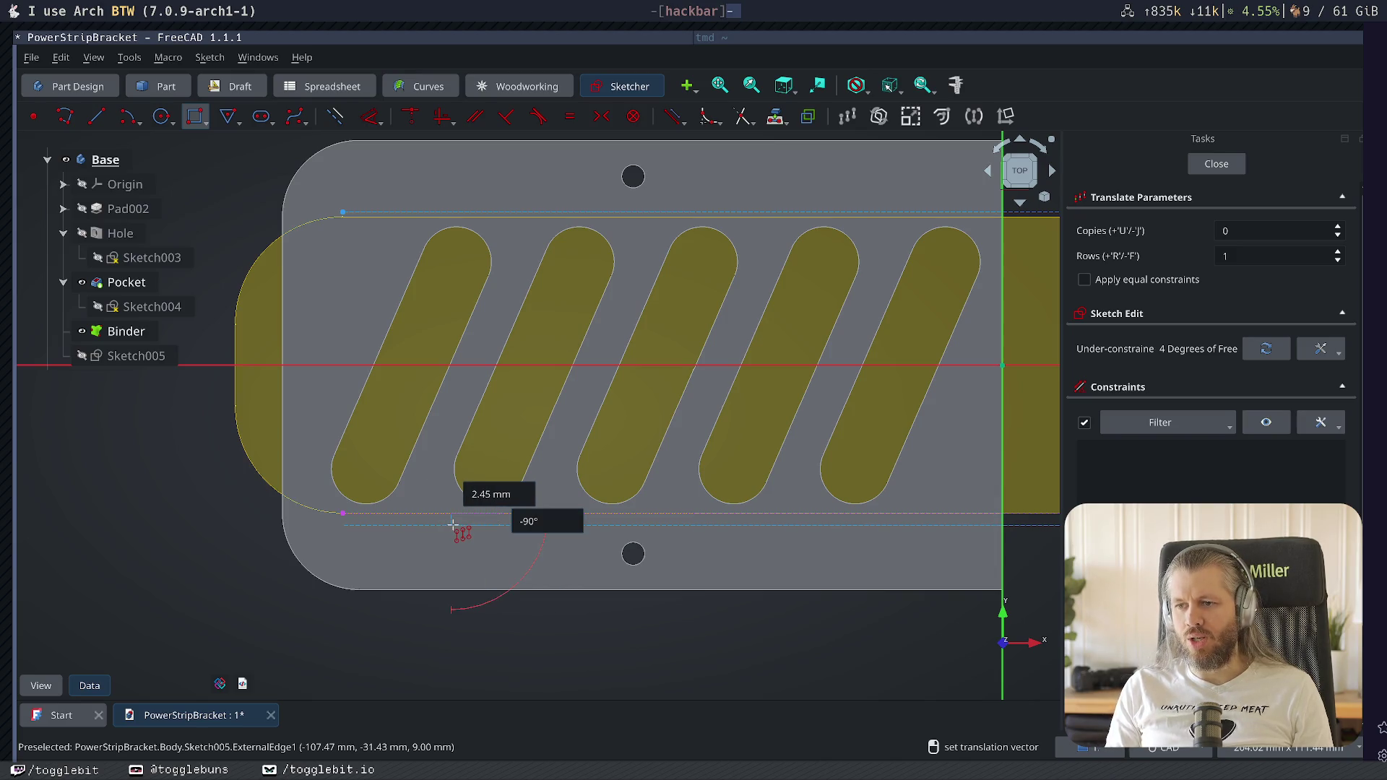
key(Return)
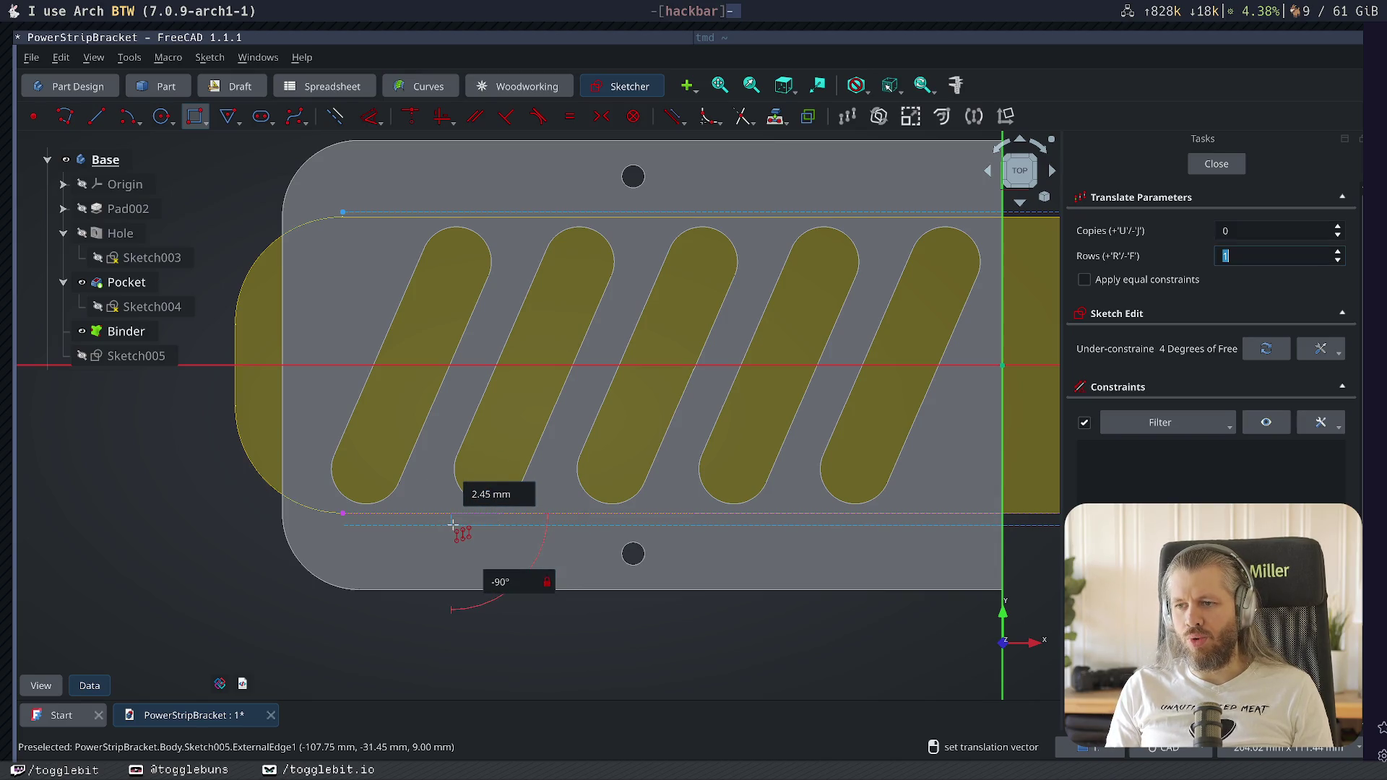
text(1)
key(Return)
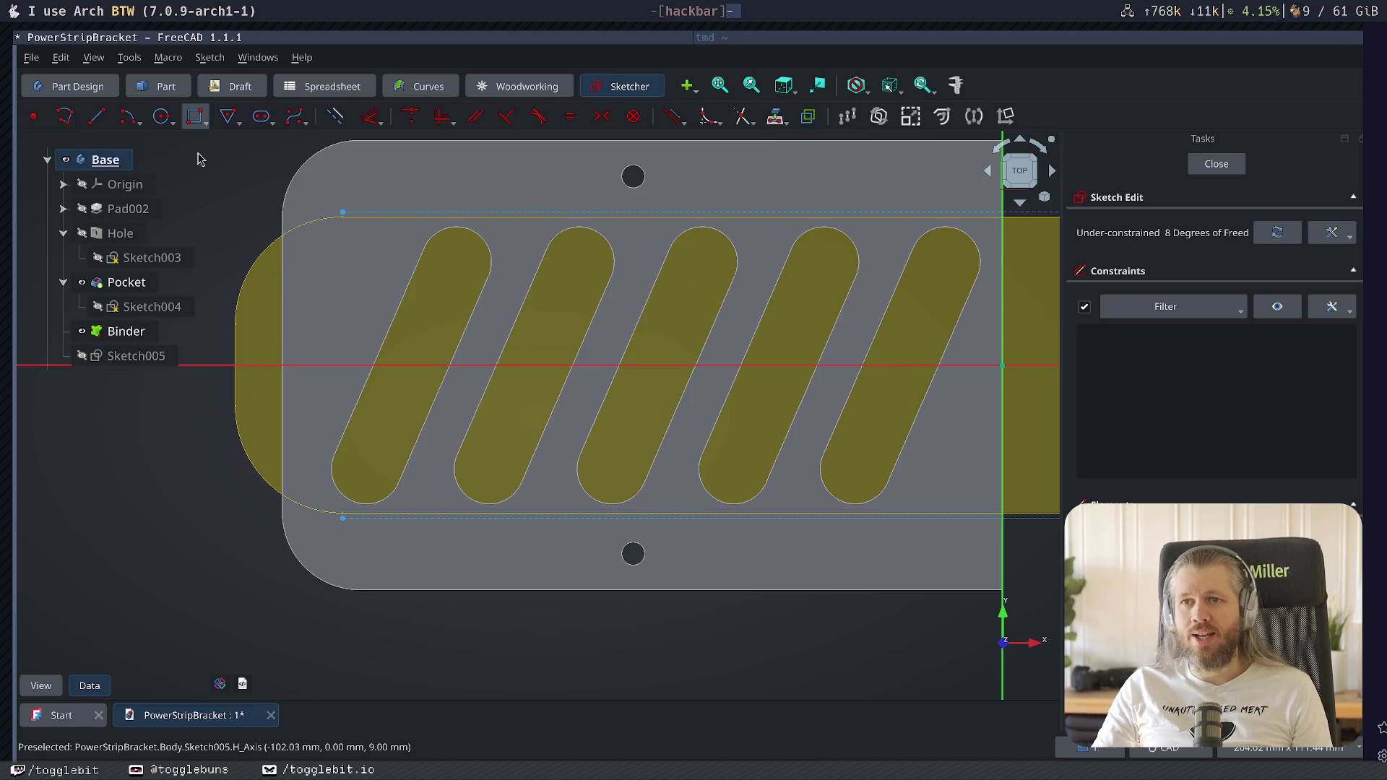
click(195, 117)
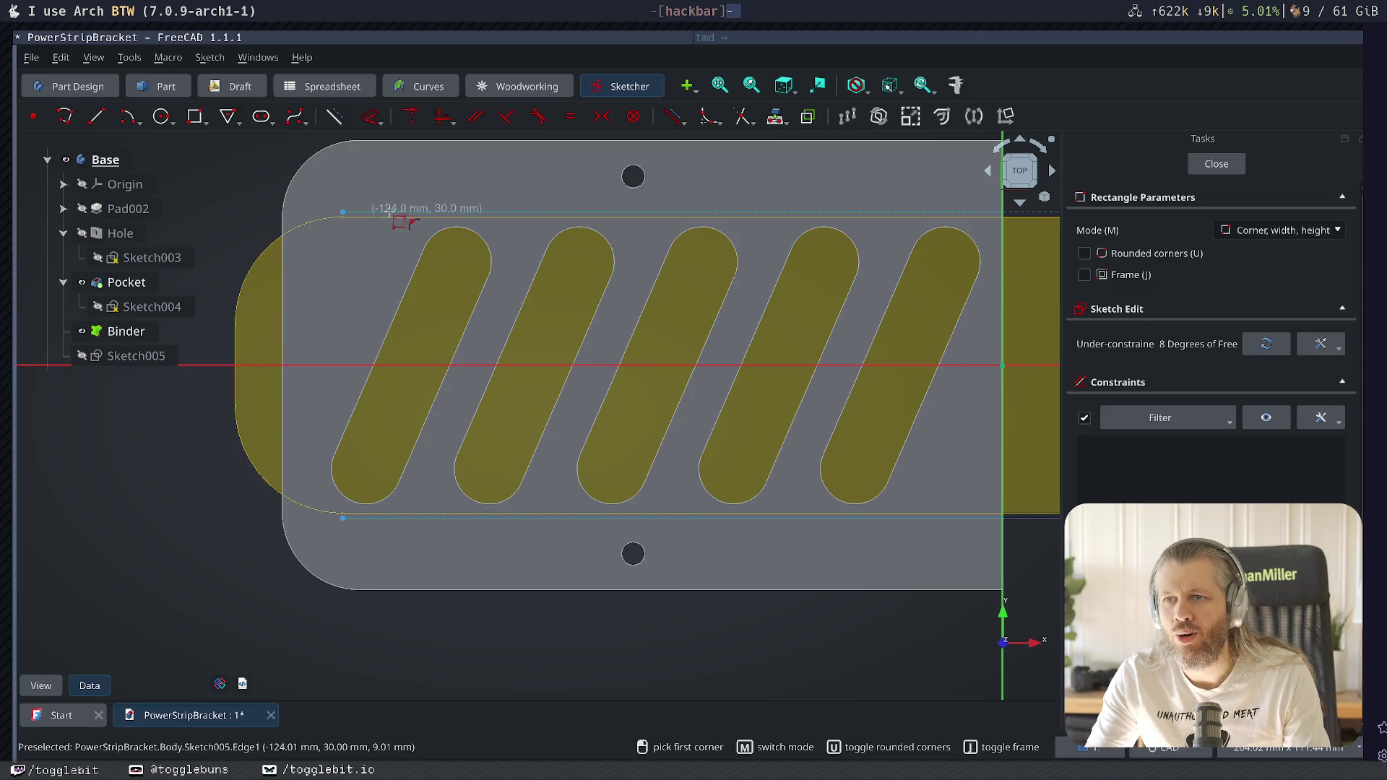
- Draw a 20 × 4 mm rectangle from the top edge's end vertex
click(449, 211)
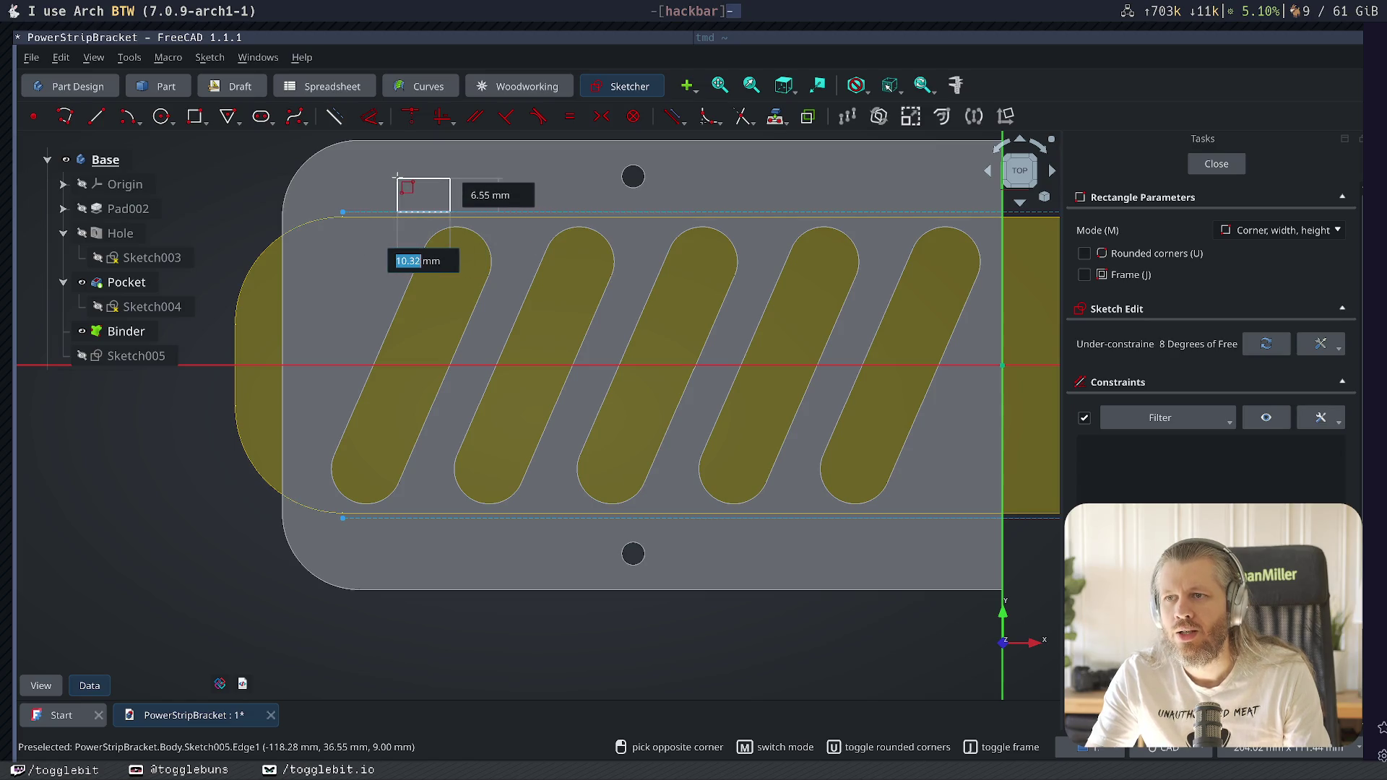
key(Tab)
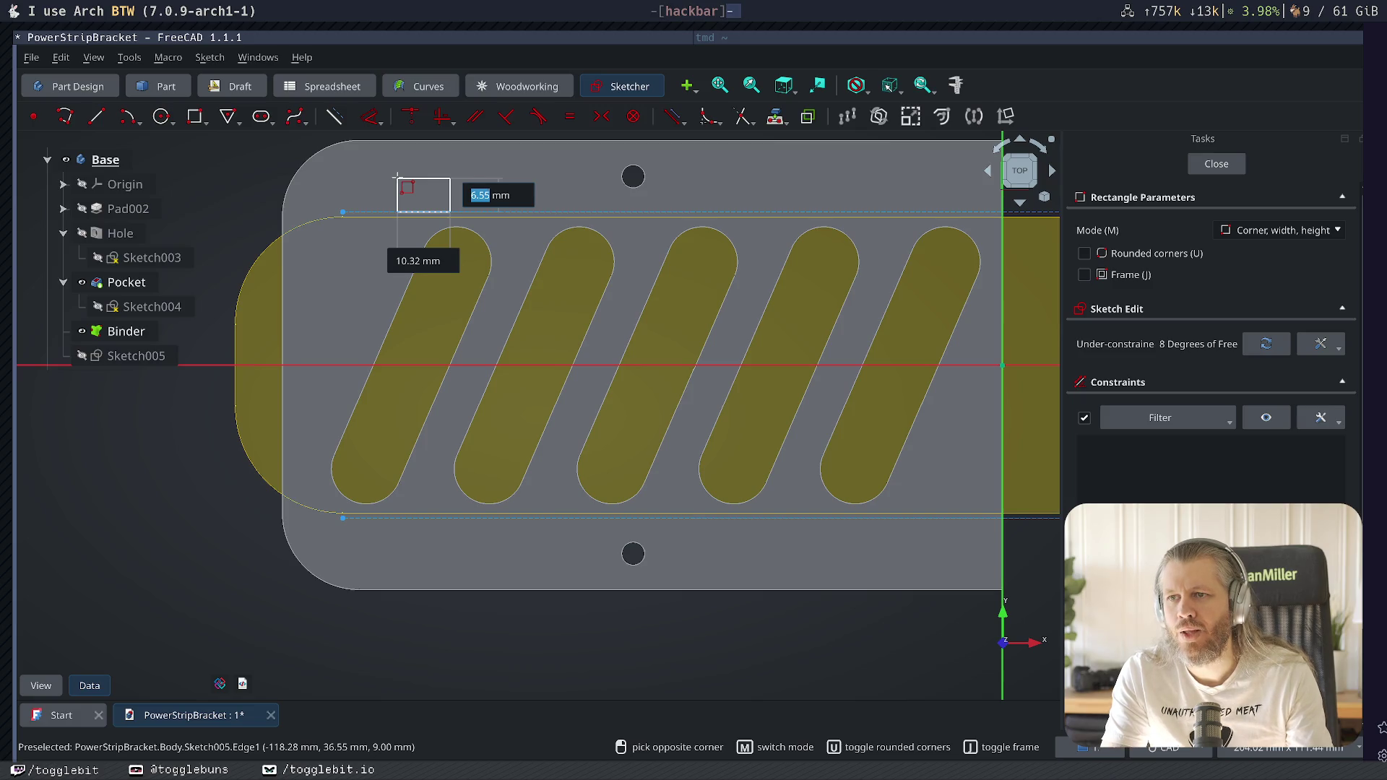
text(4)
key(Tab)
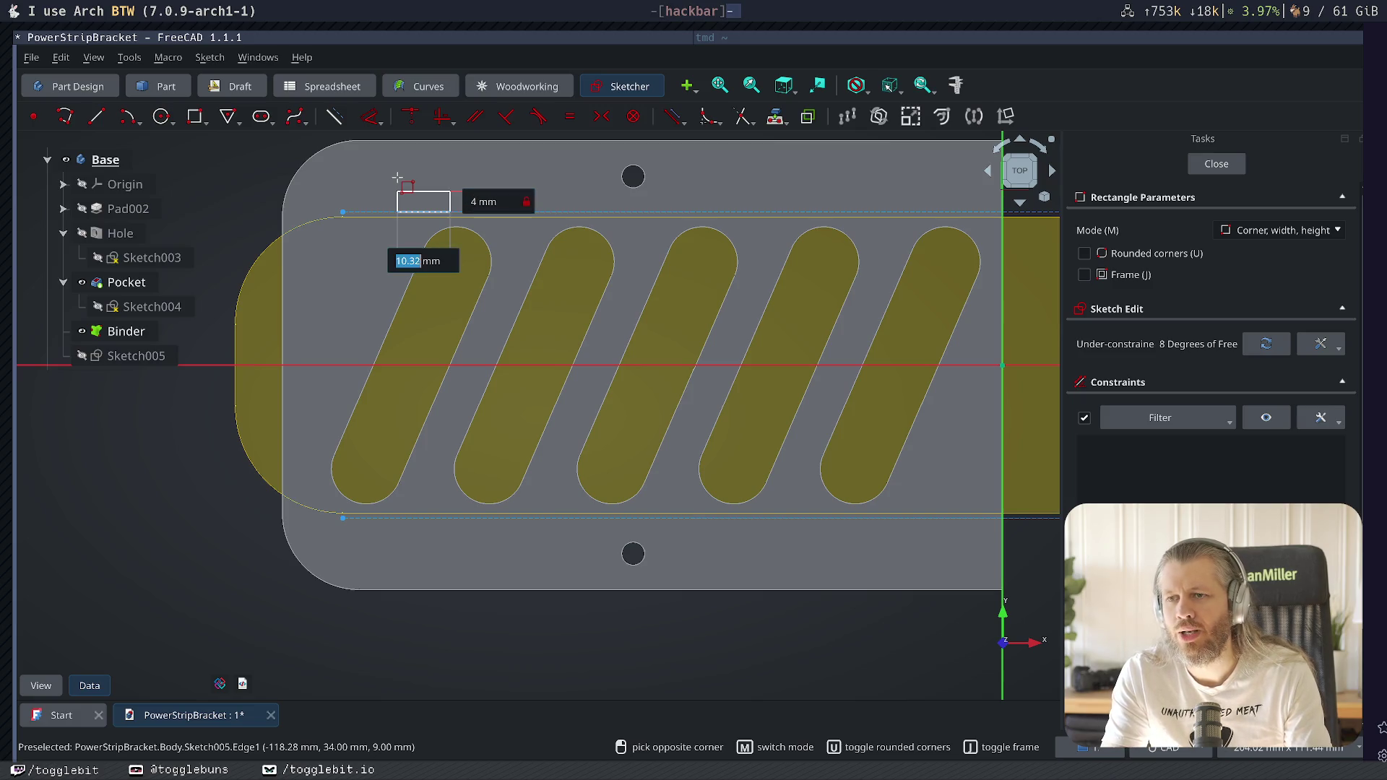
text(20)
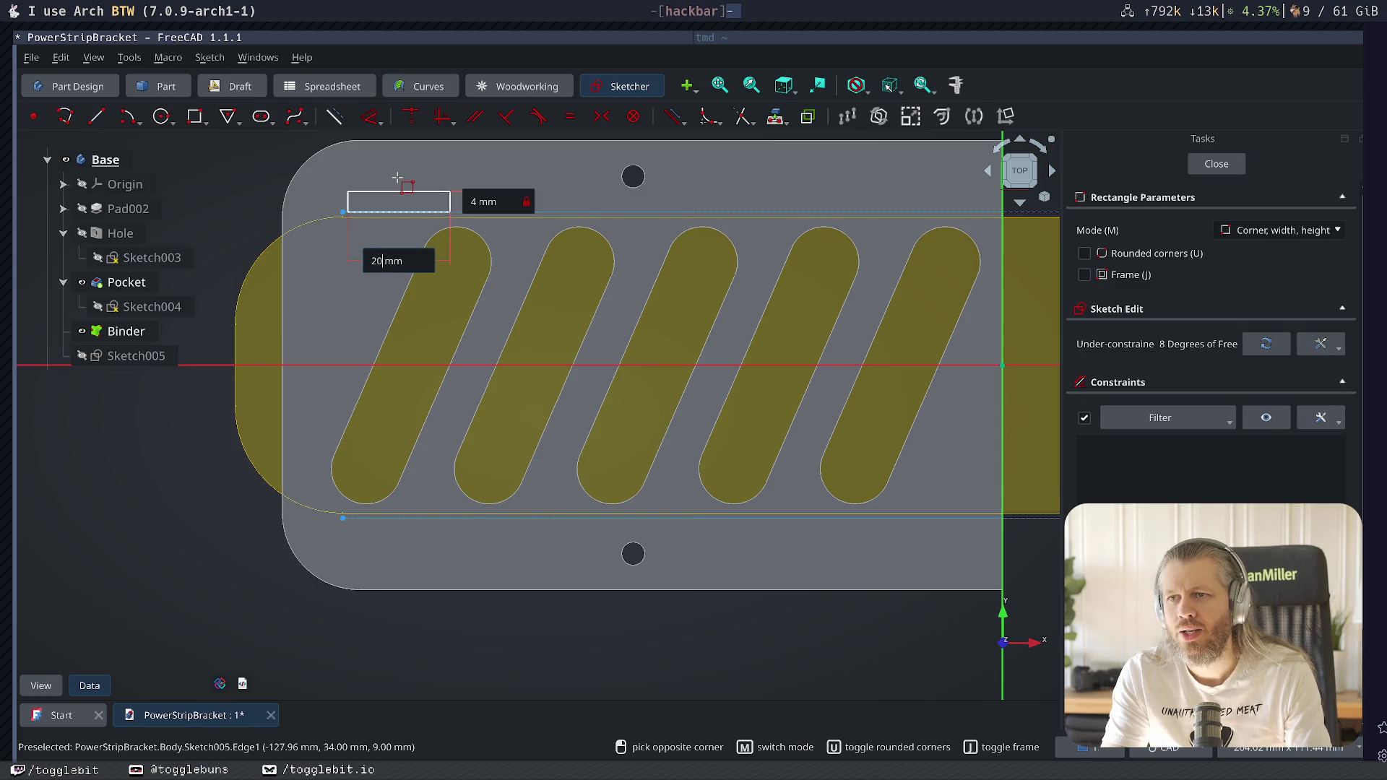
key(Escape)
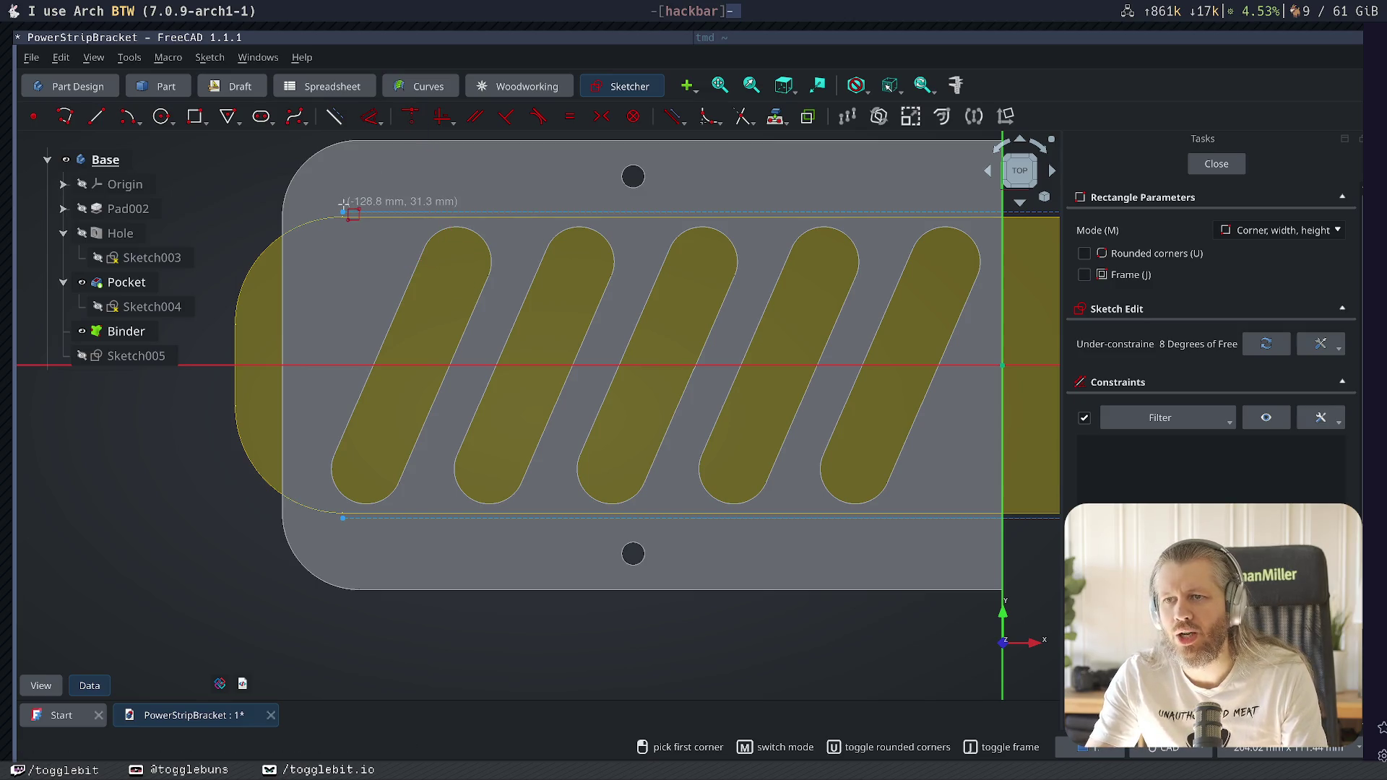
click(343, 210)
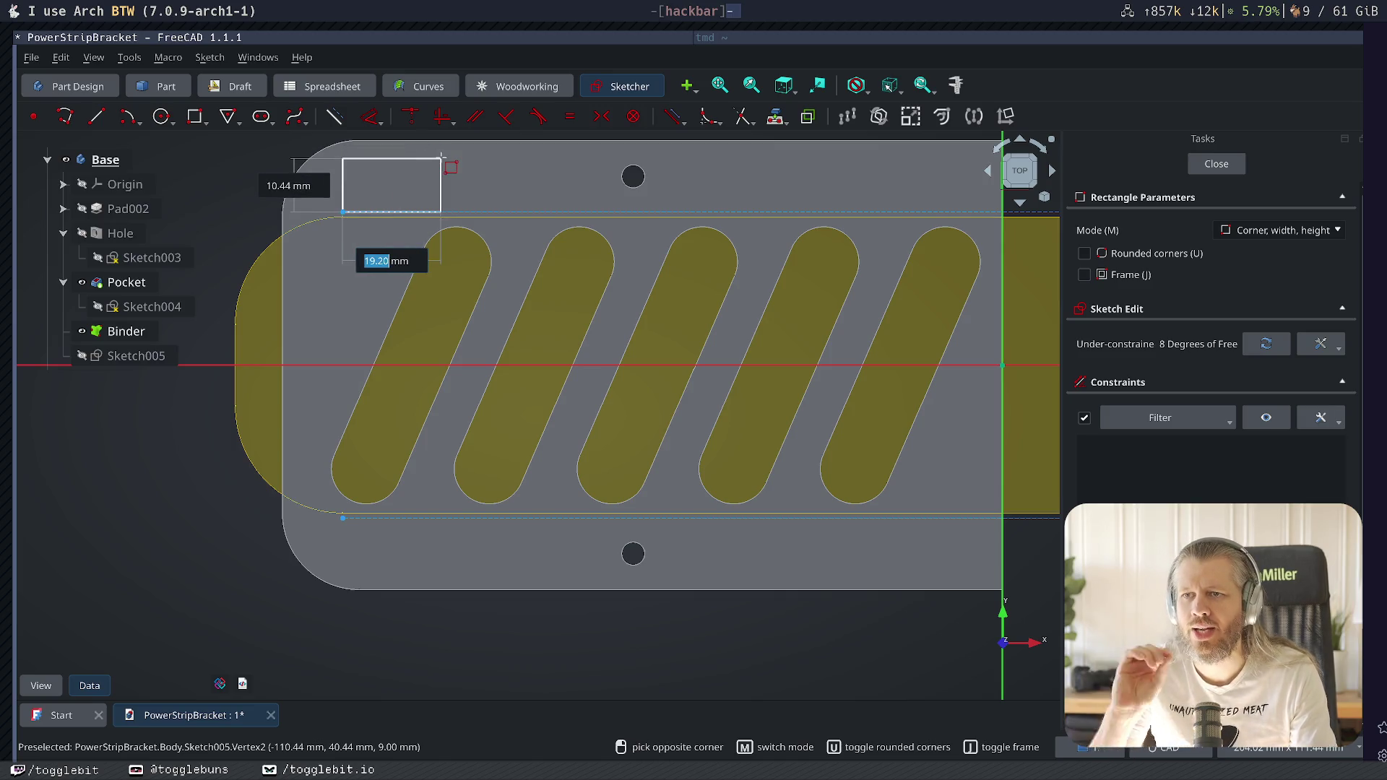
text(2)
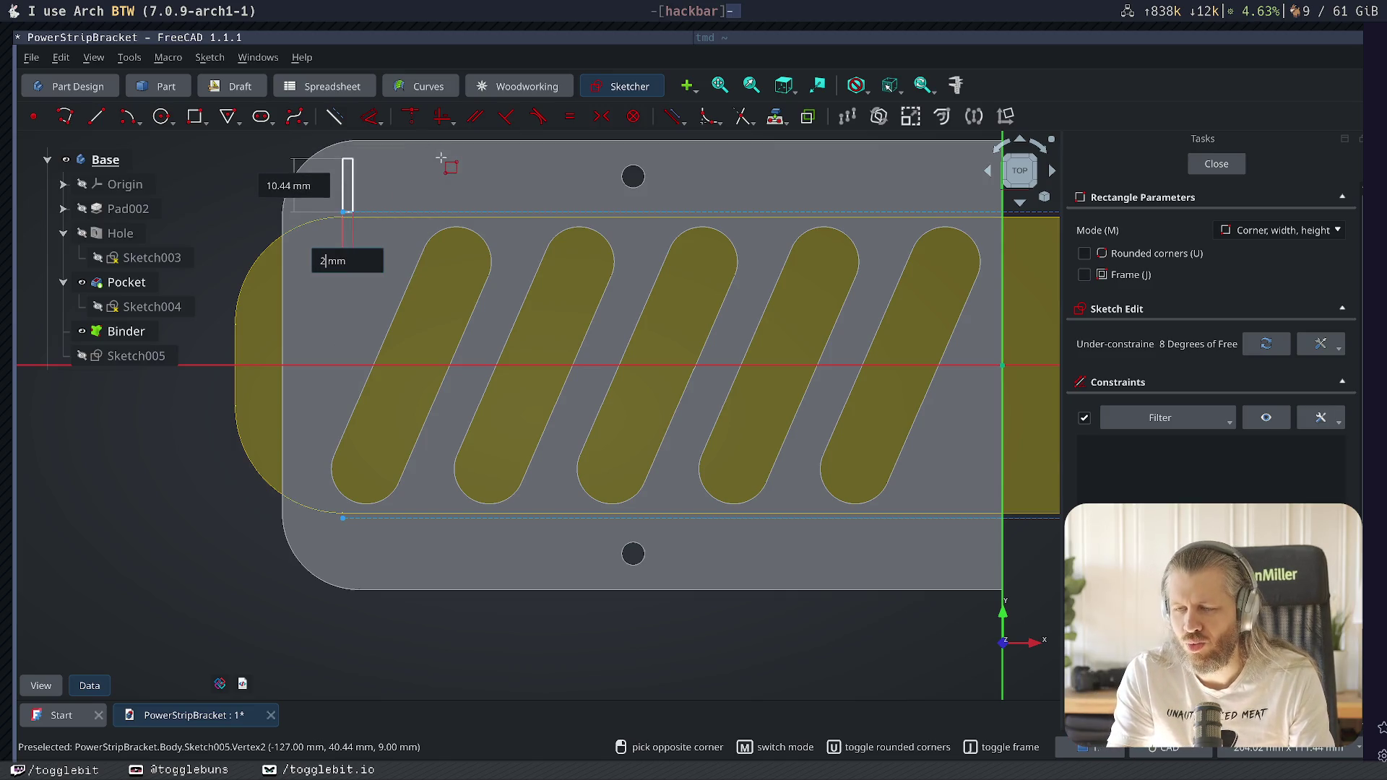
text(4)
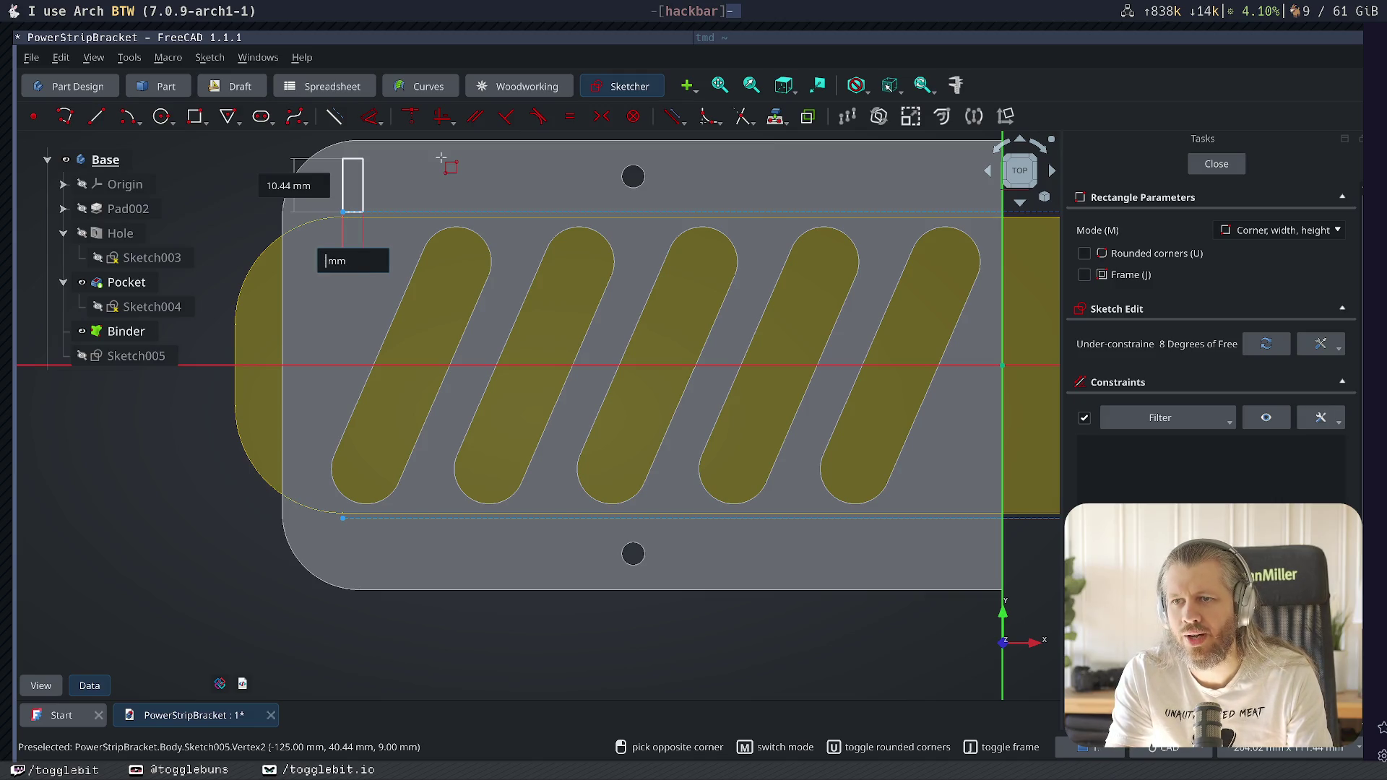
text(20)
key(Tab)
text(4)
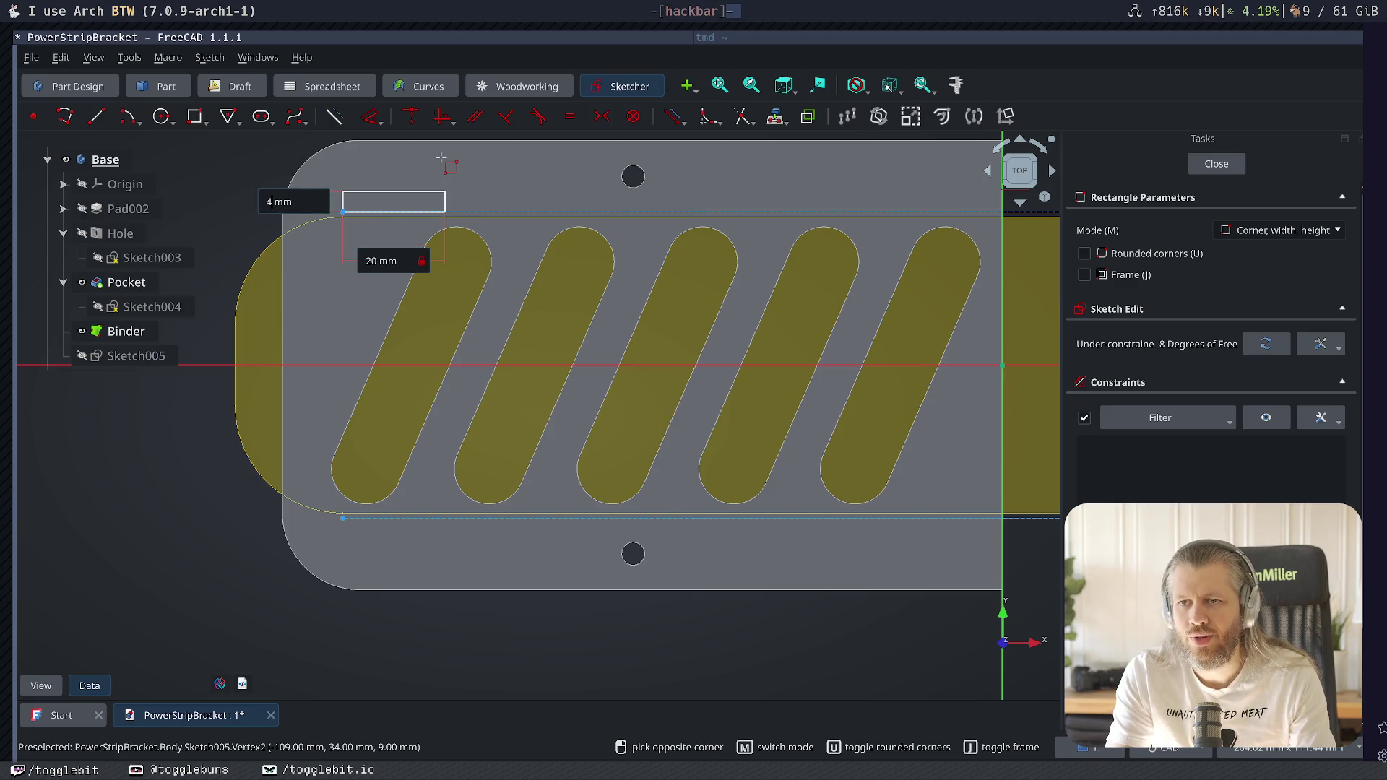
key(Return)
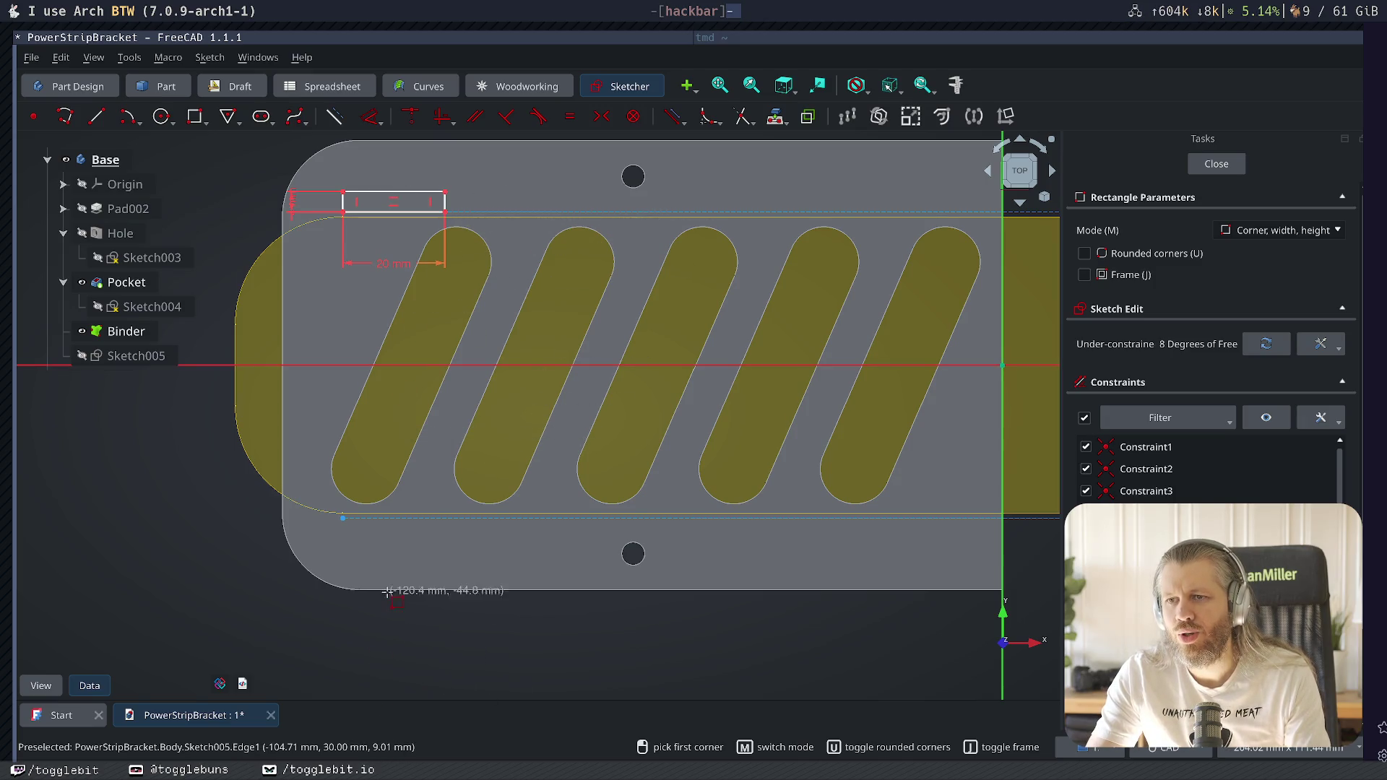
- Draw a matching 20 × 4 mm rectangle at the bottom edge and close the sketch
click(343, 518)
text(20)
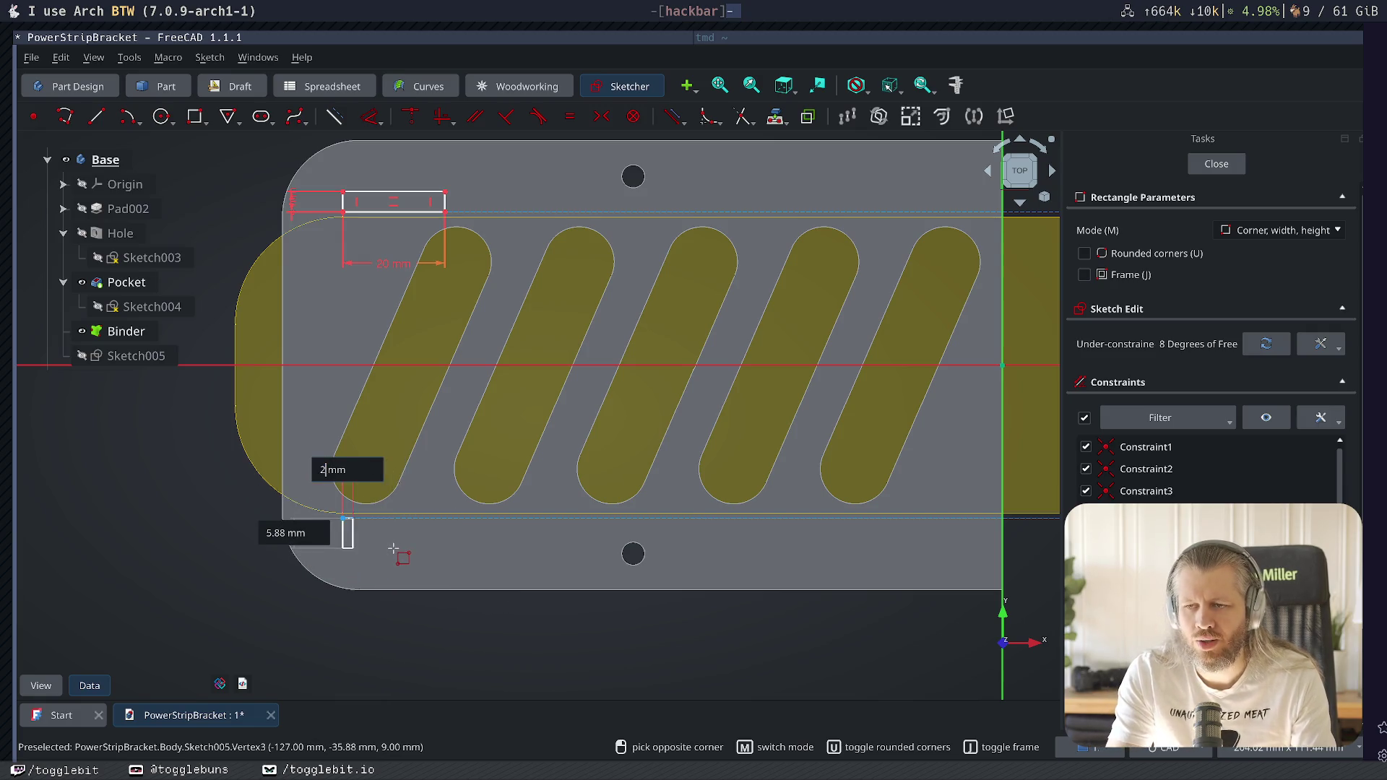
key(Tab)
text(4)
key(Return)
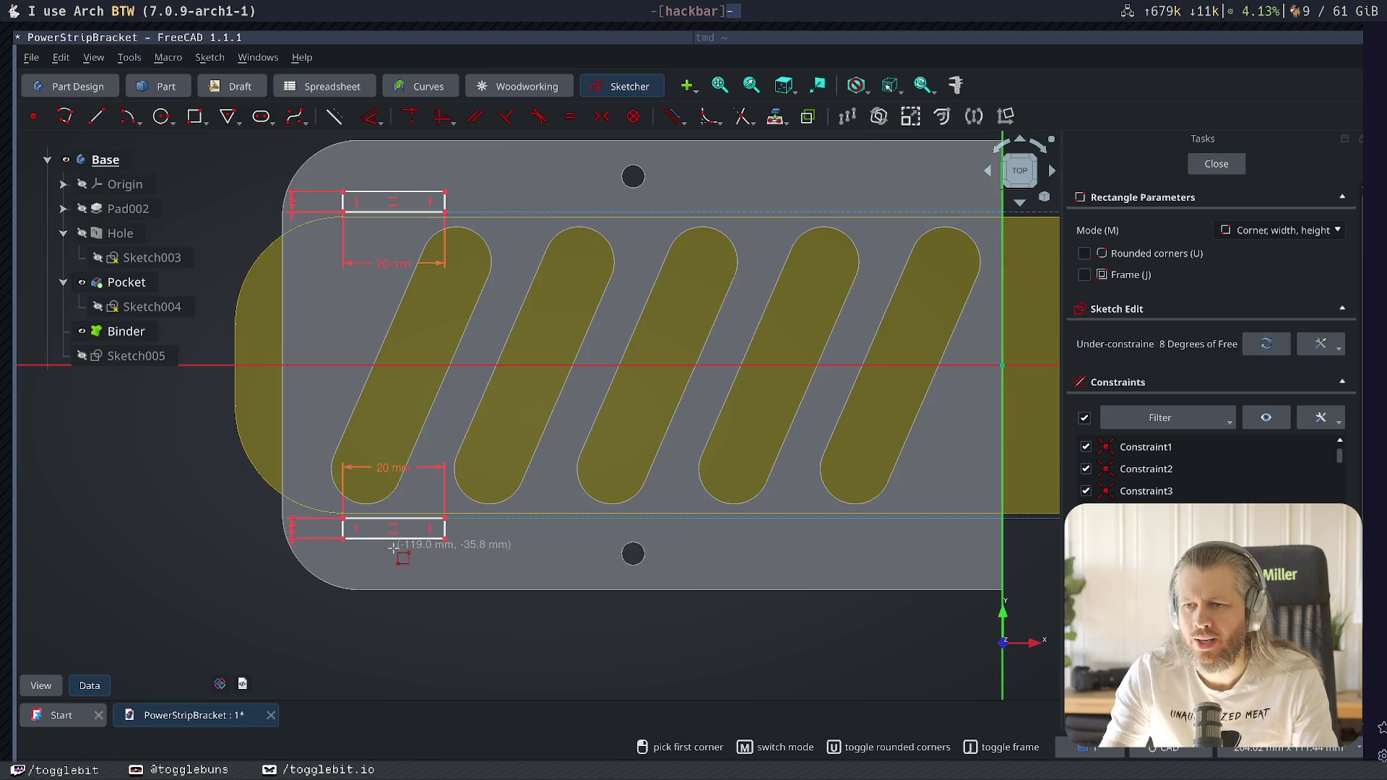
click(1217, 165)
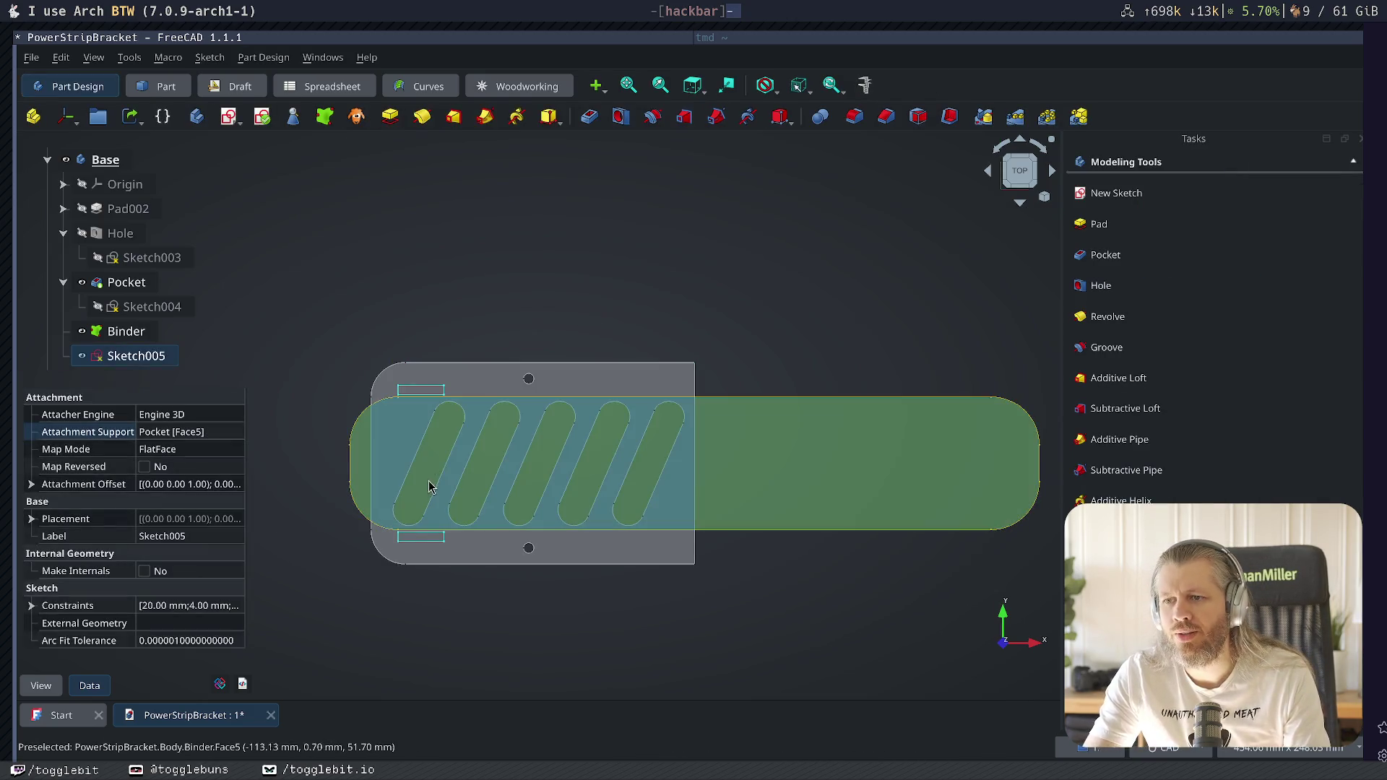
- Save, then pad Sketch005's two rectangles into upright tabs about 48 mm tall
mouse_move(421, 520)
middle_down()
mouse_move(476, 438)
mouse_move(480, 359)
mouse_move(390, 564)
middle_up()
key(ctrl+s)
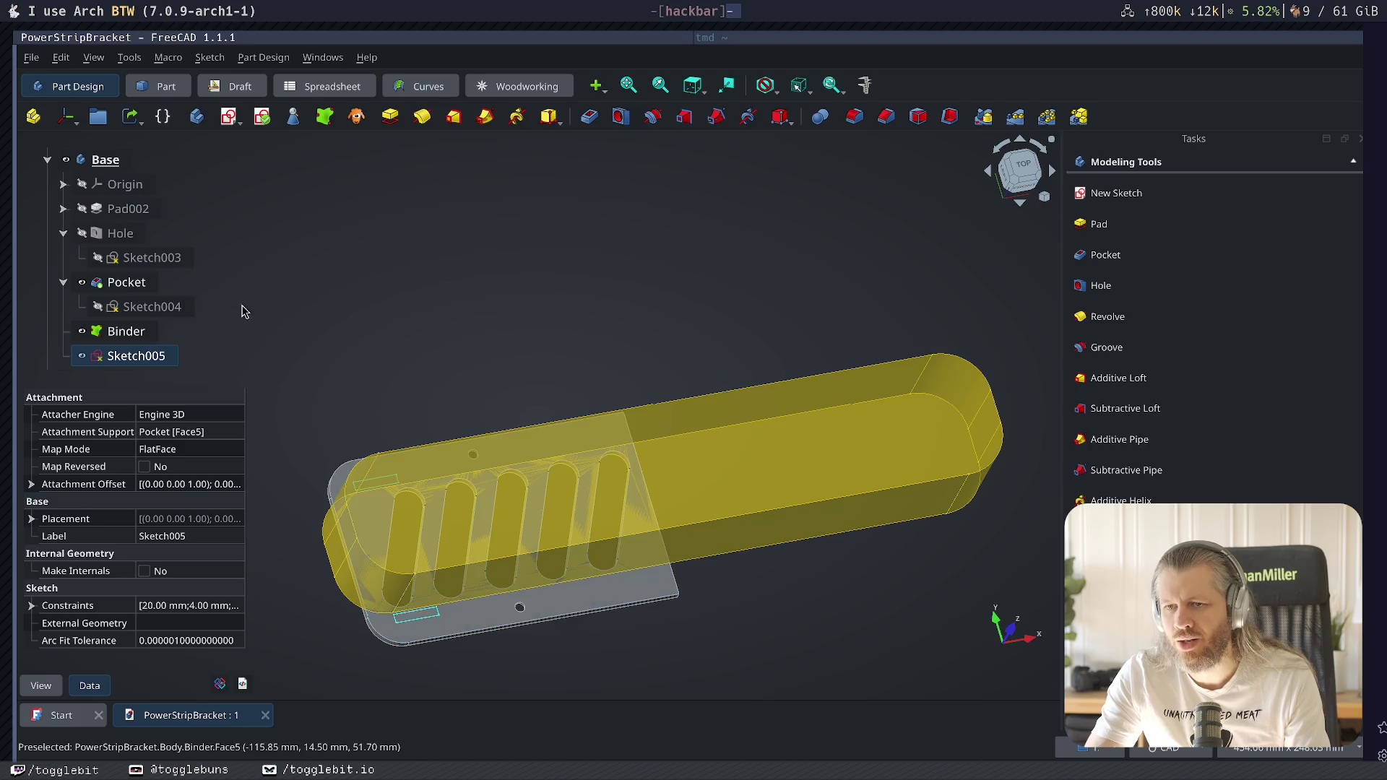
click(1095, 224)
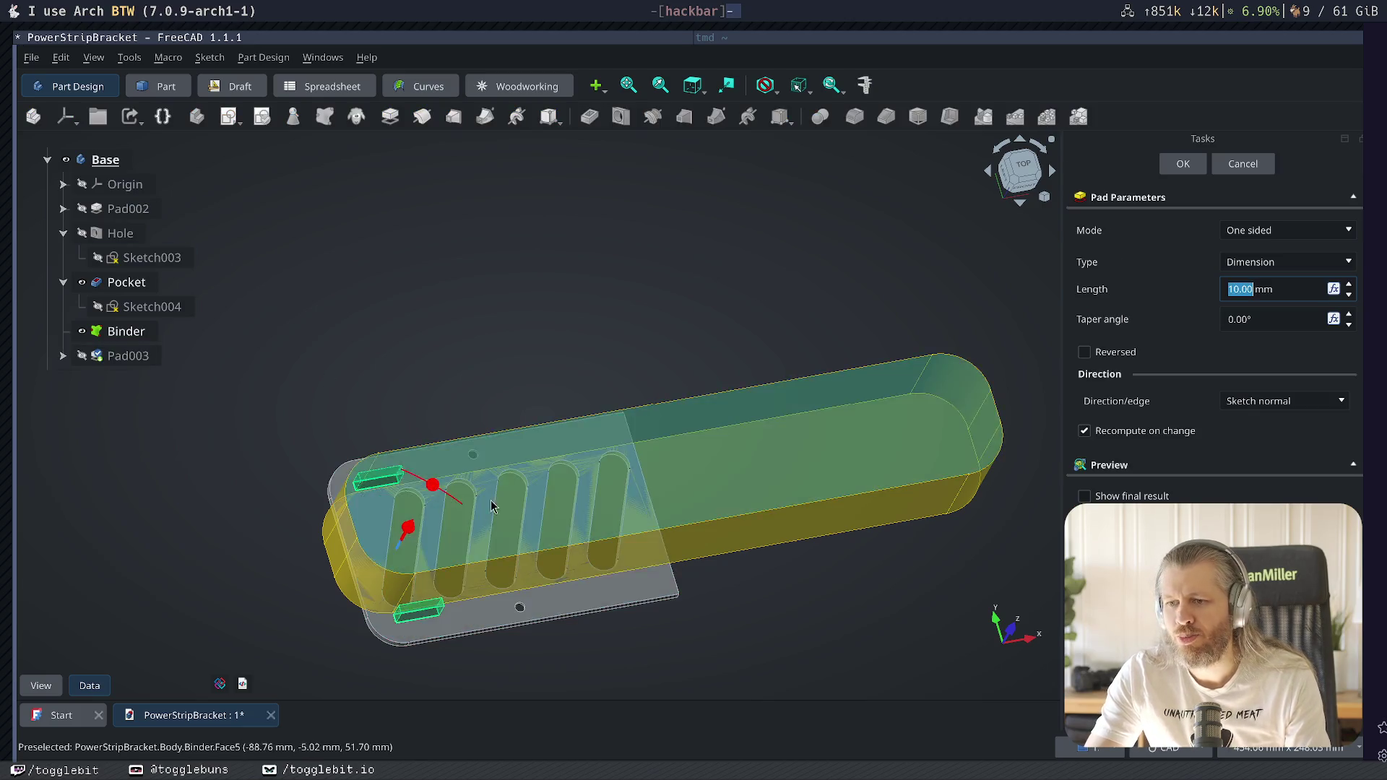
middle_drag(498, 217, 497, 453)
scroll(496, 453, up, 3)
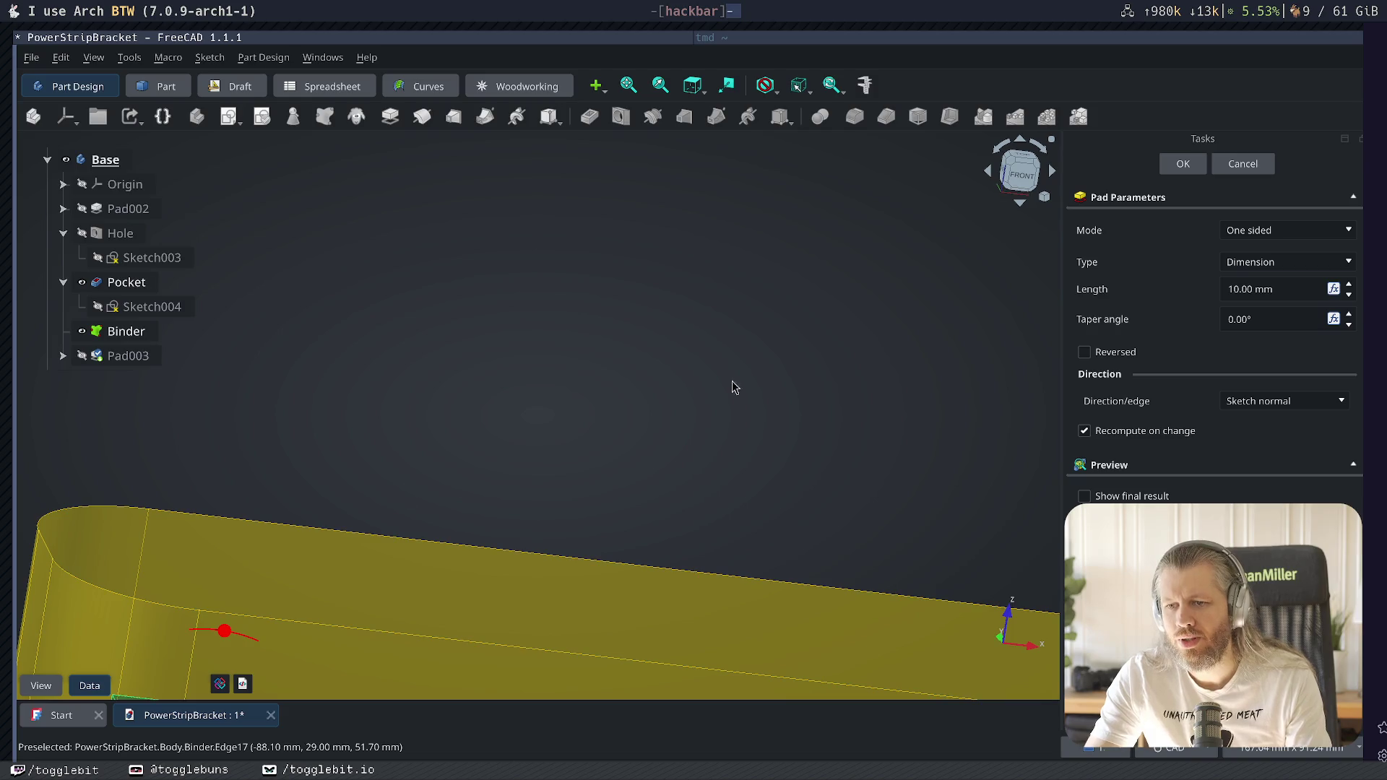
key(1)
drag(466, 543, 522, 343)
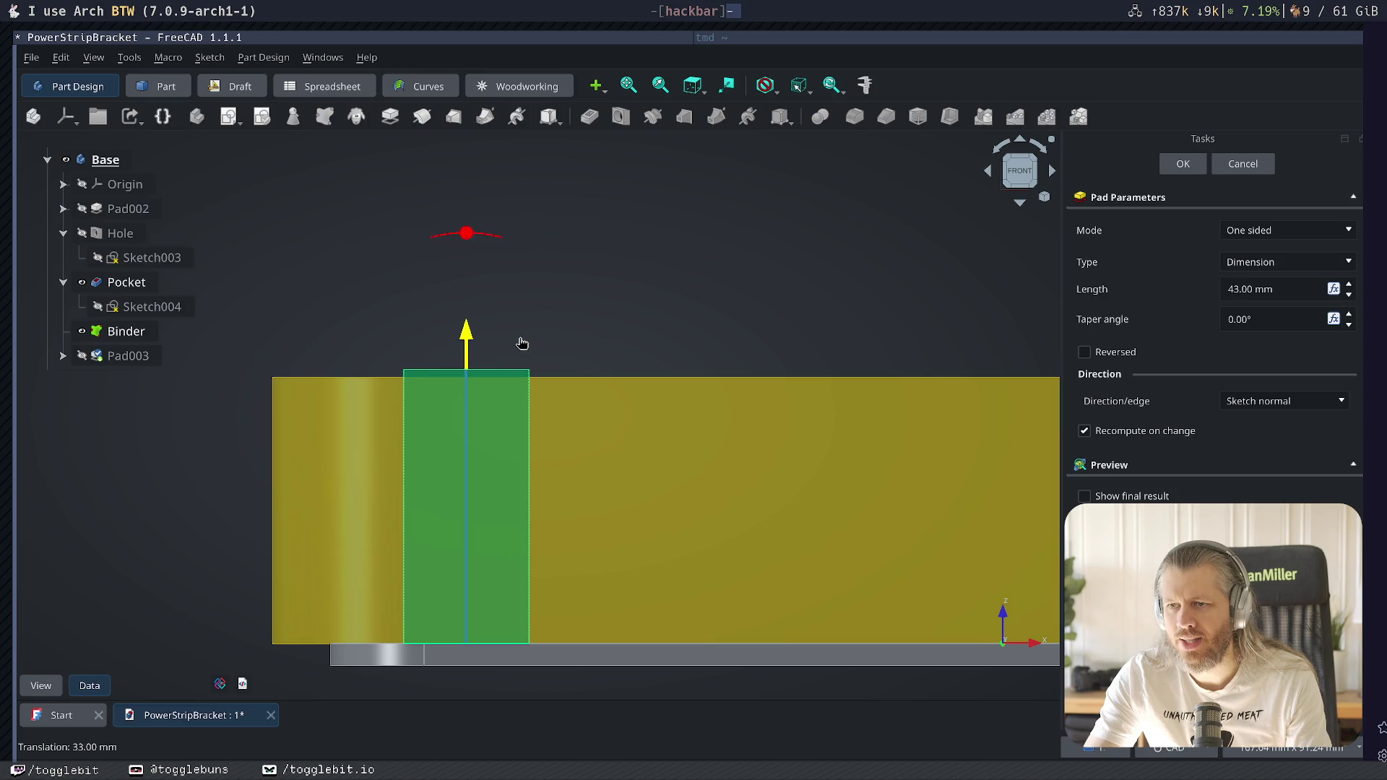
mouse_move(520, 347)
middle_down()
mouse_move(492, 377)
mouse_move(602, 340)
mouse_move(576, 369)
mouse_move(596, 357)
middle_up()
drag(567, 273, 579, 247)
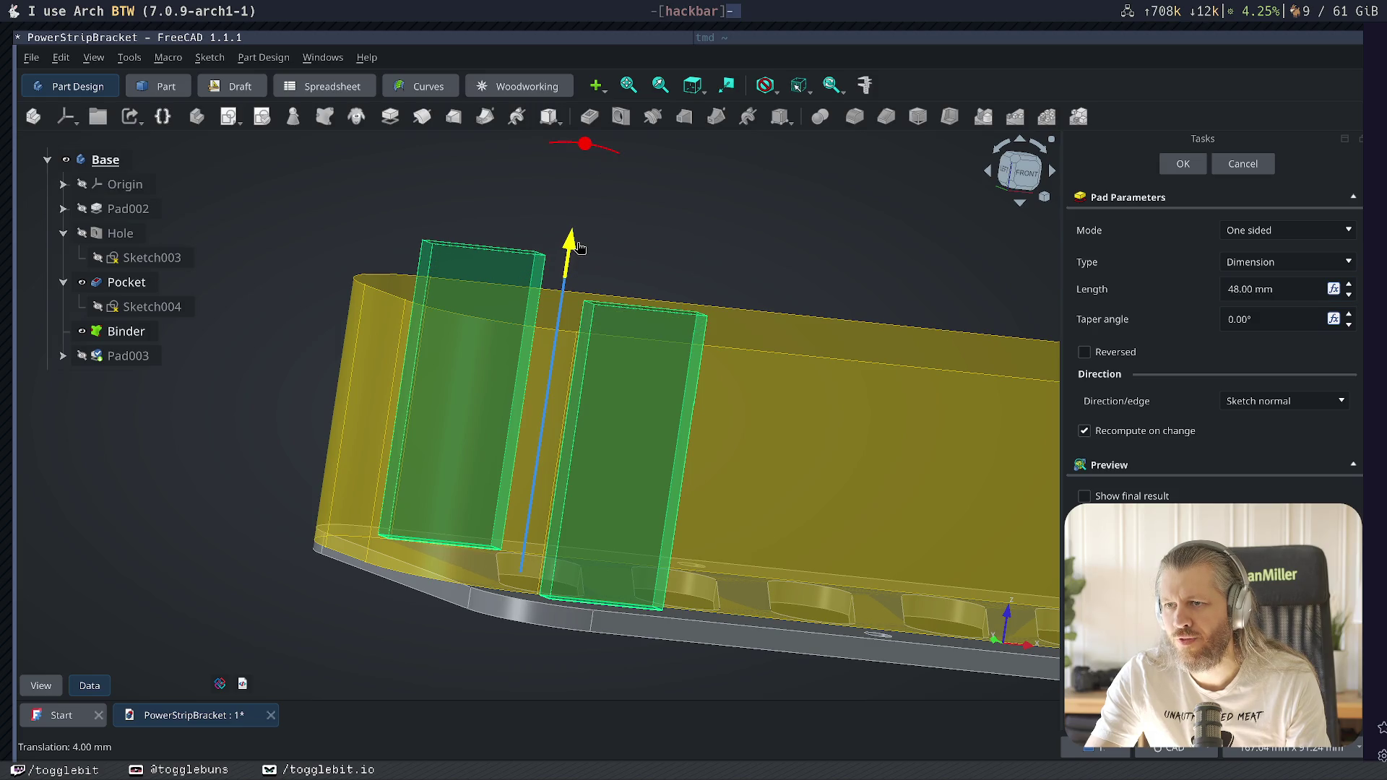
click(1185, 166)
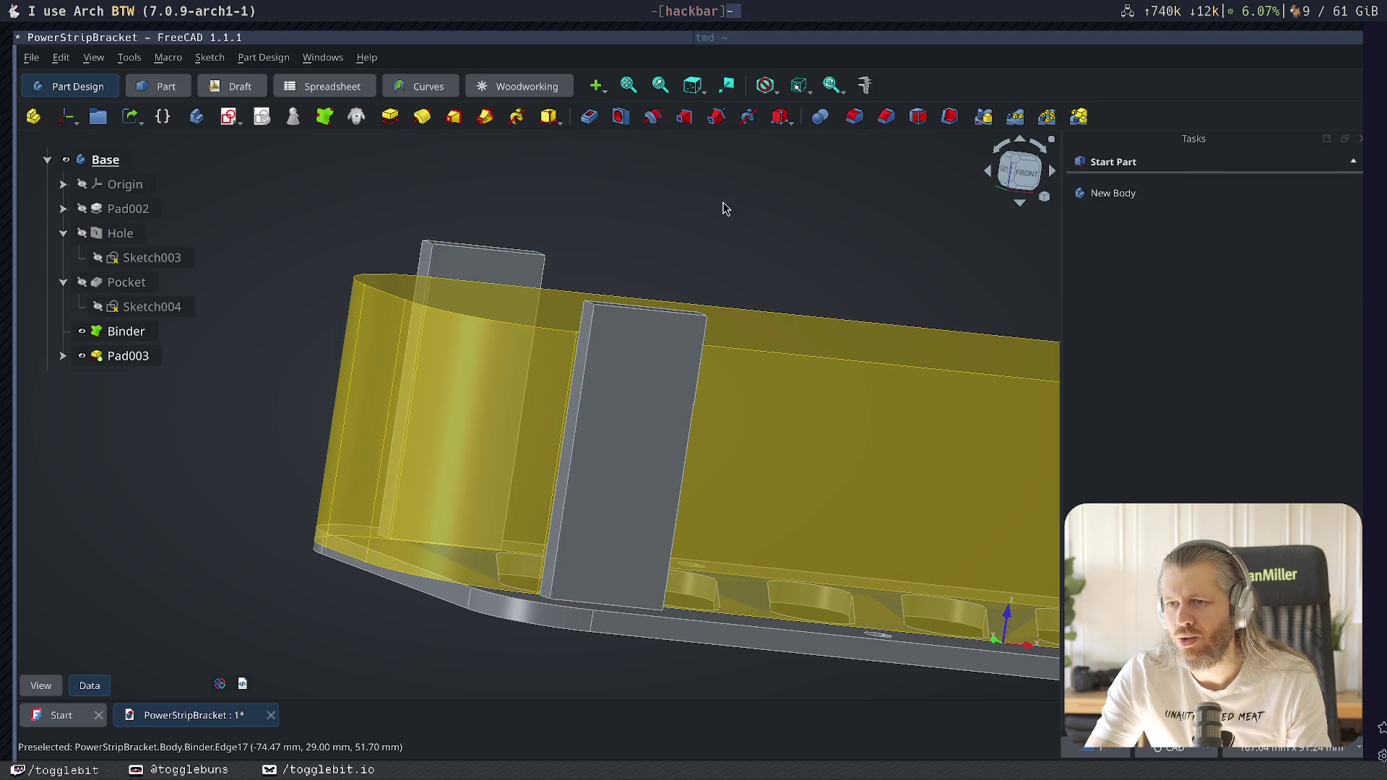
- Start a sketch on the tab's outer face, referencing its top and side edges
mouse_move(725, 209)
middle_down()
mouse_move(759, 301)
mouse_move(774, 257)
mouse_move(530, 251)
middle_up()
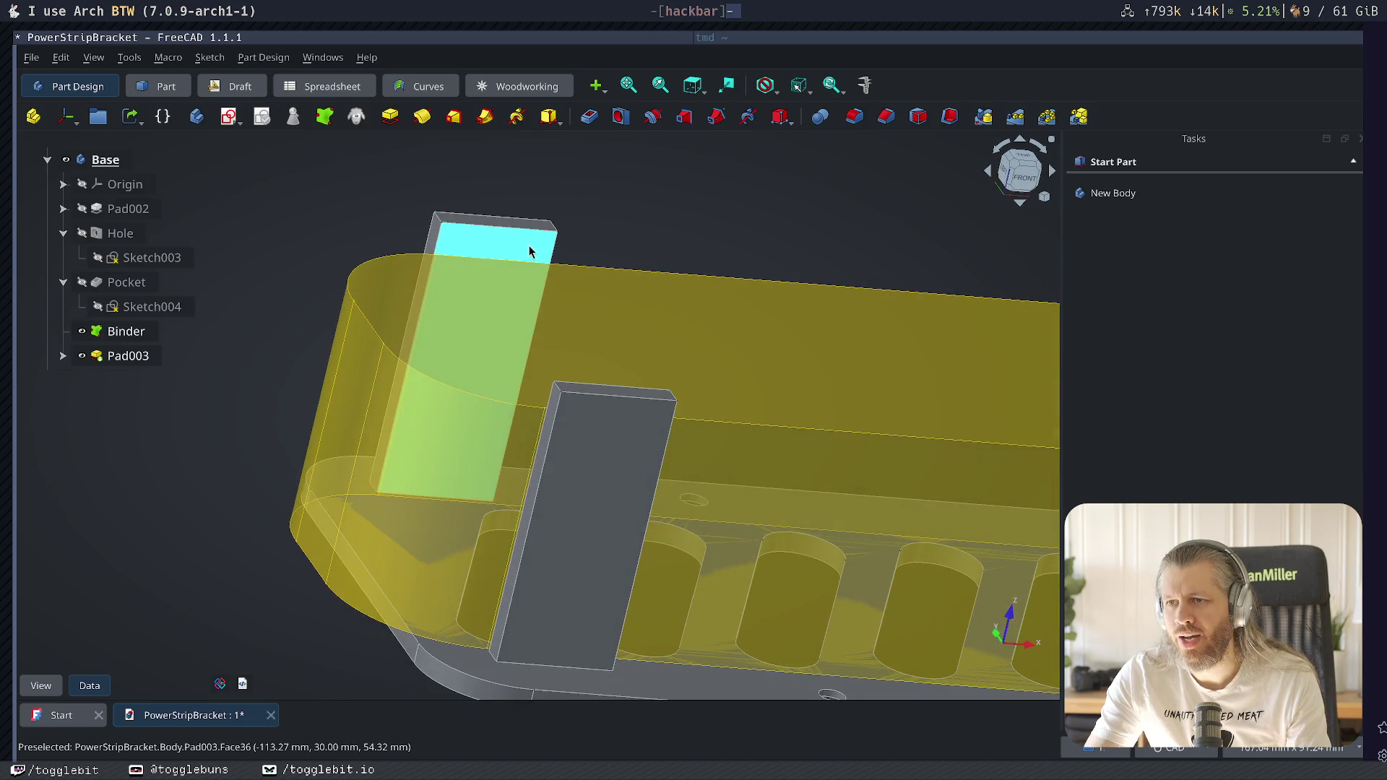
click(529, 251)
click(1105, 191)
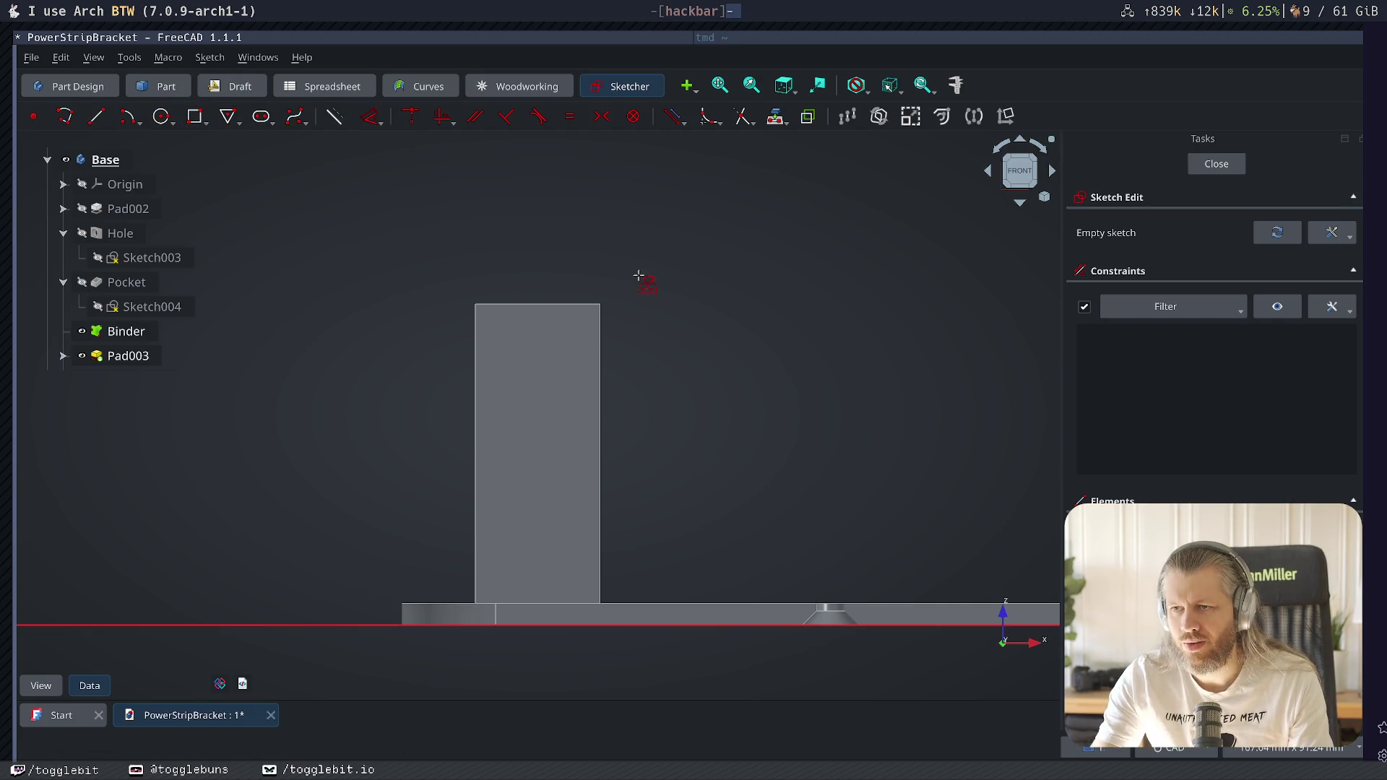
key(g)
key(x)
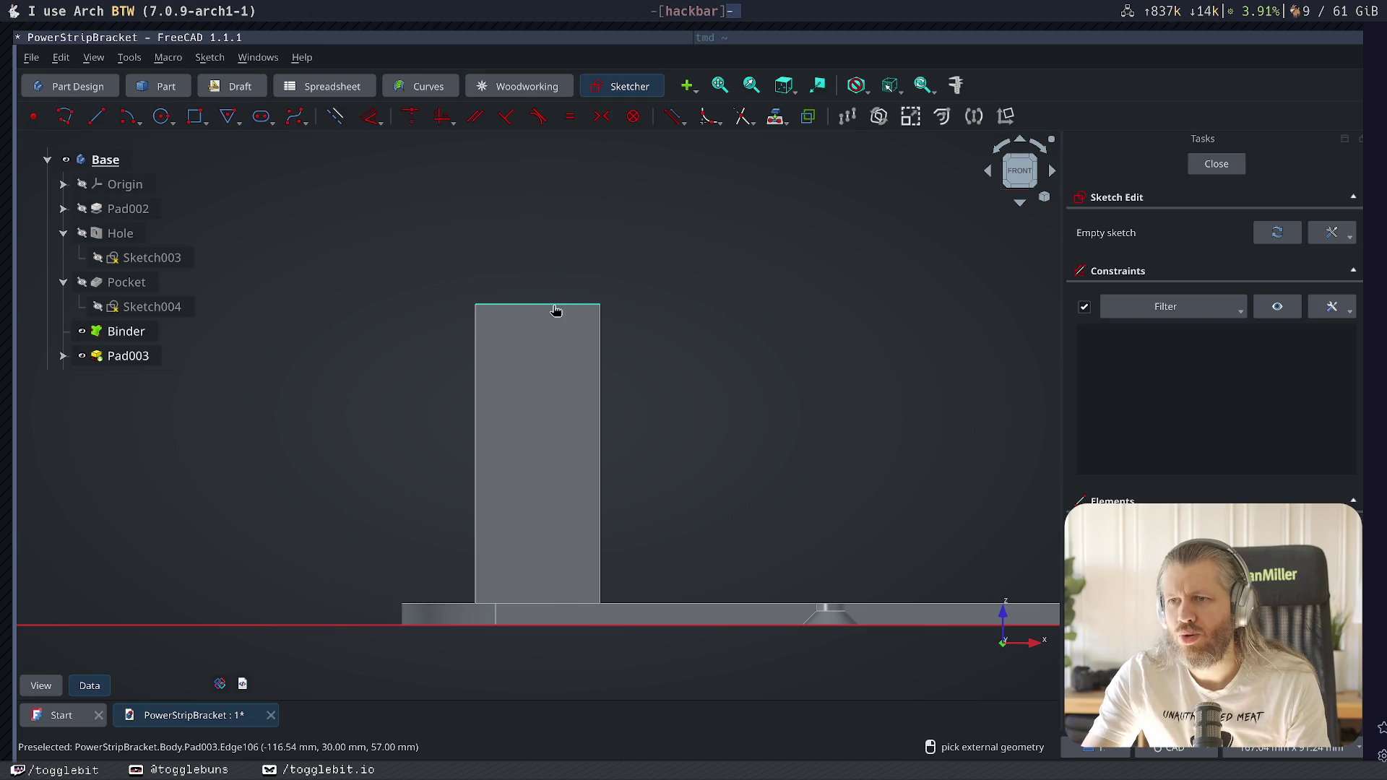
click(556, 311)
click(477, 325)
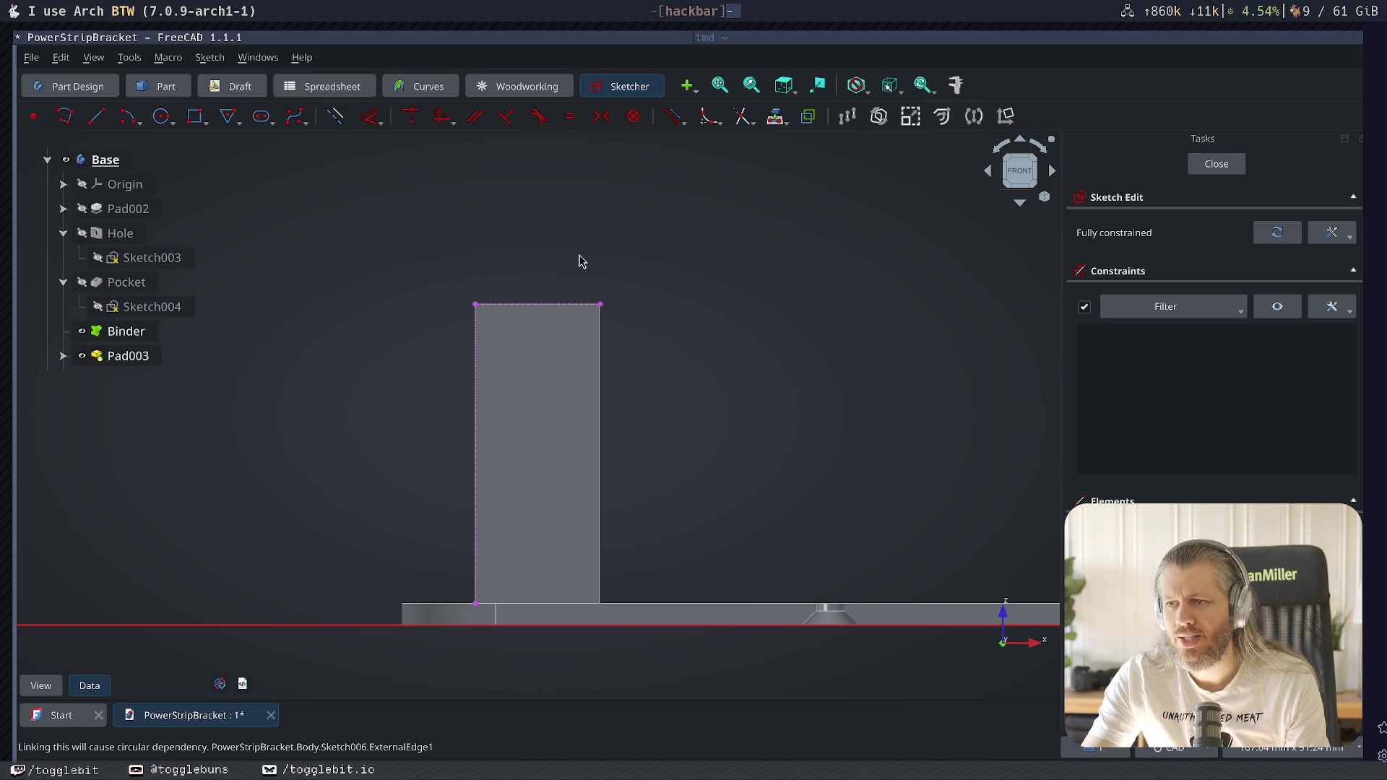
right_click(504, 244)
click(537, 228)
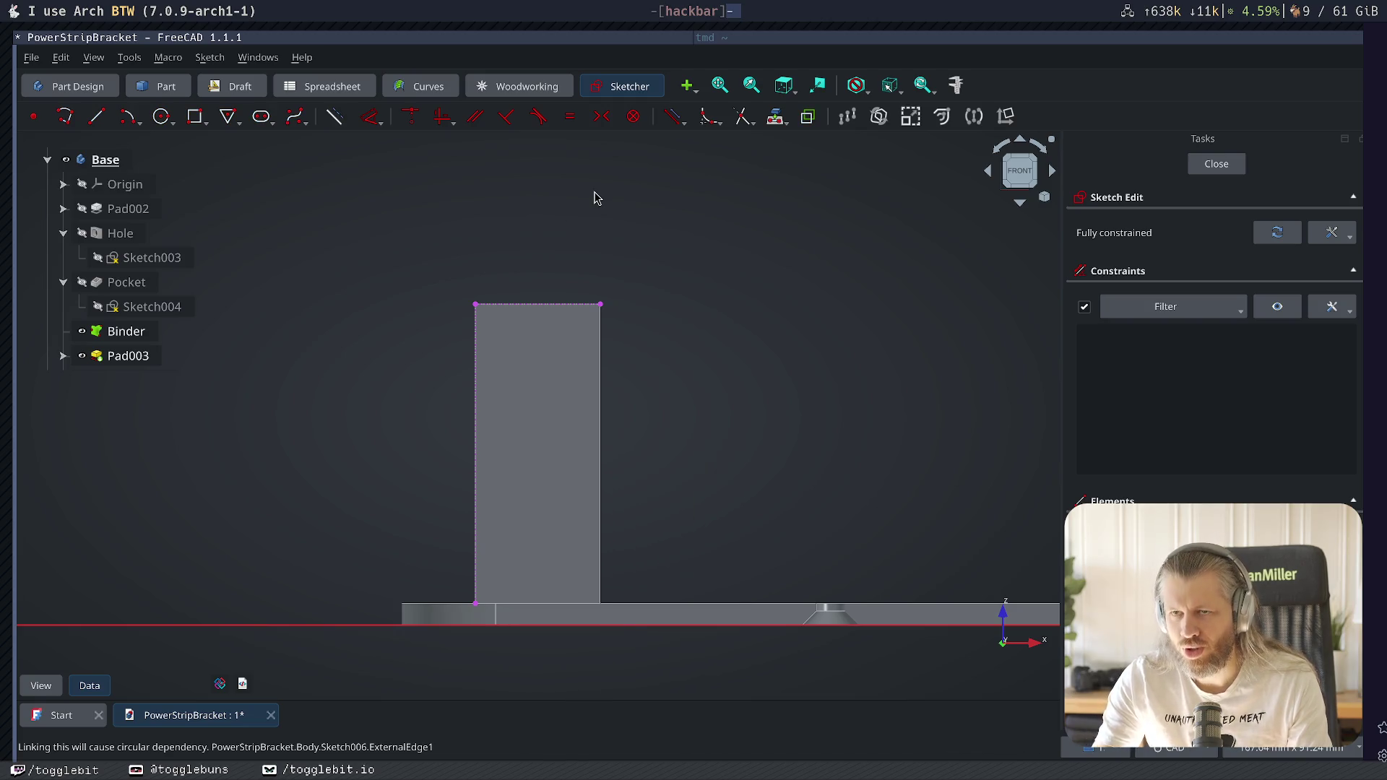
- Draw a 20 × 4 mm strip along the tab's top edge and close the sketch
click(194, 116)
click(601, 305)
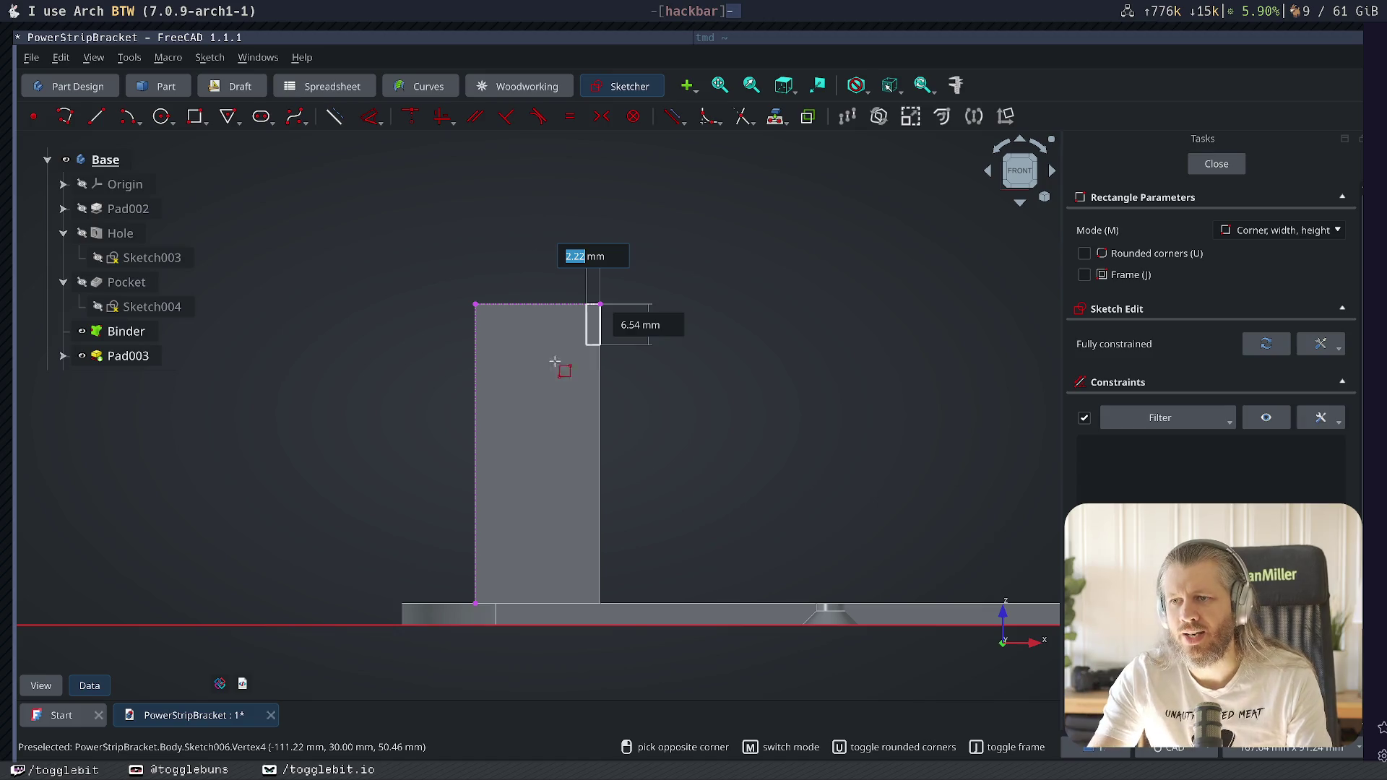
key(Tab)
text(4)
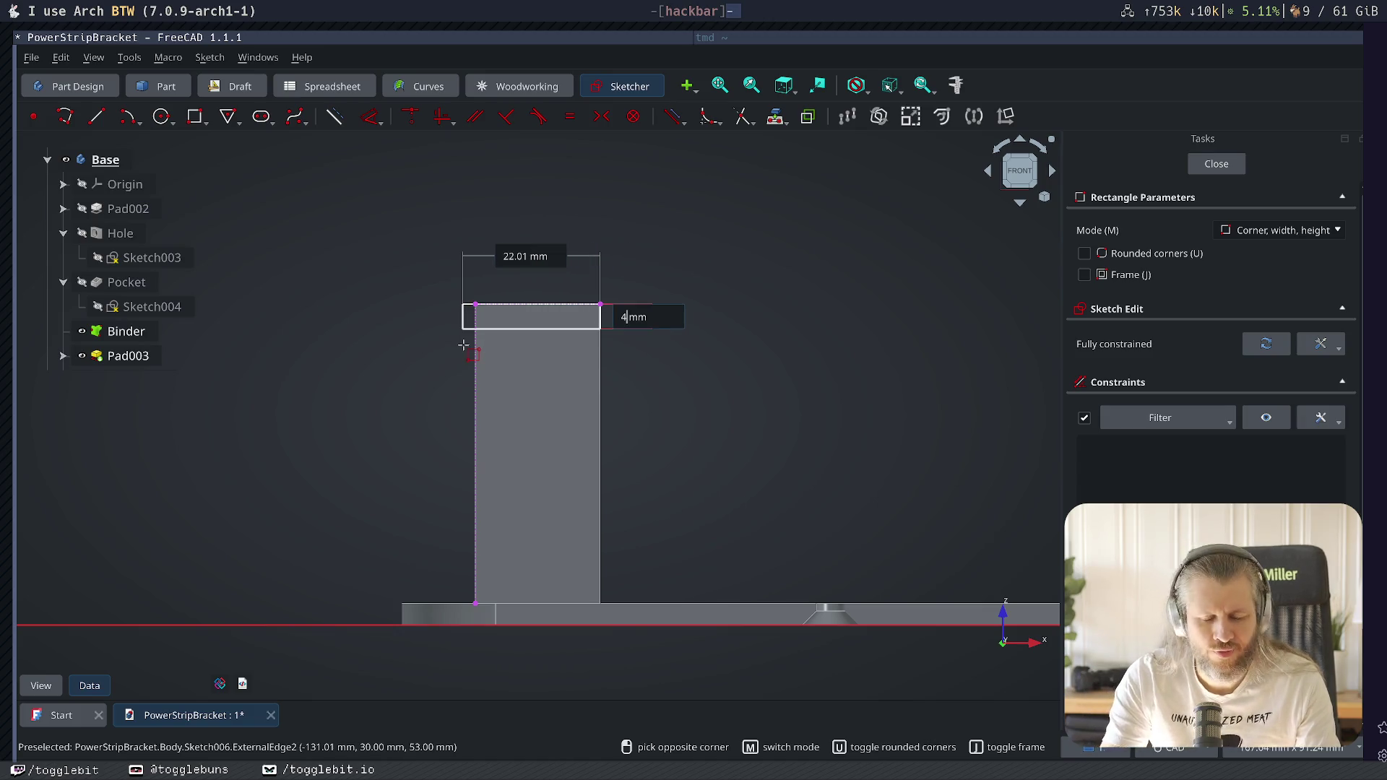
click(471, 306)
key(ctrl+z)
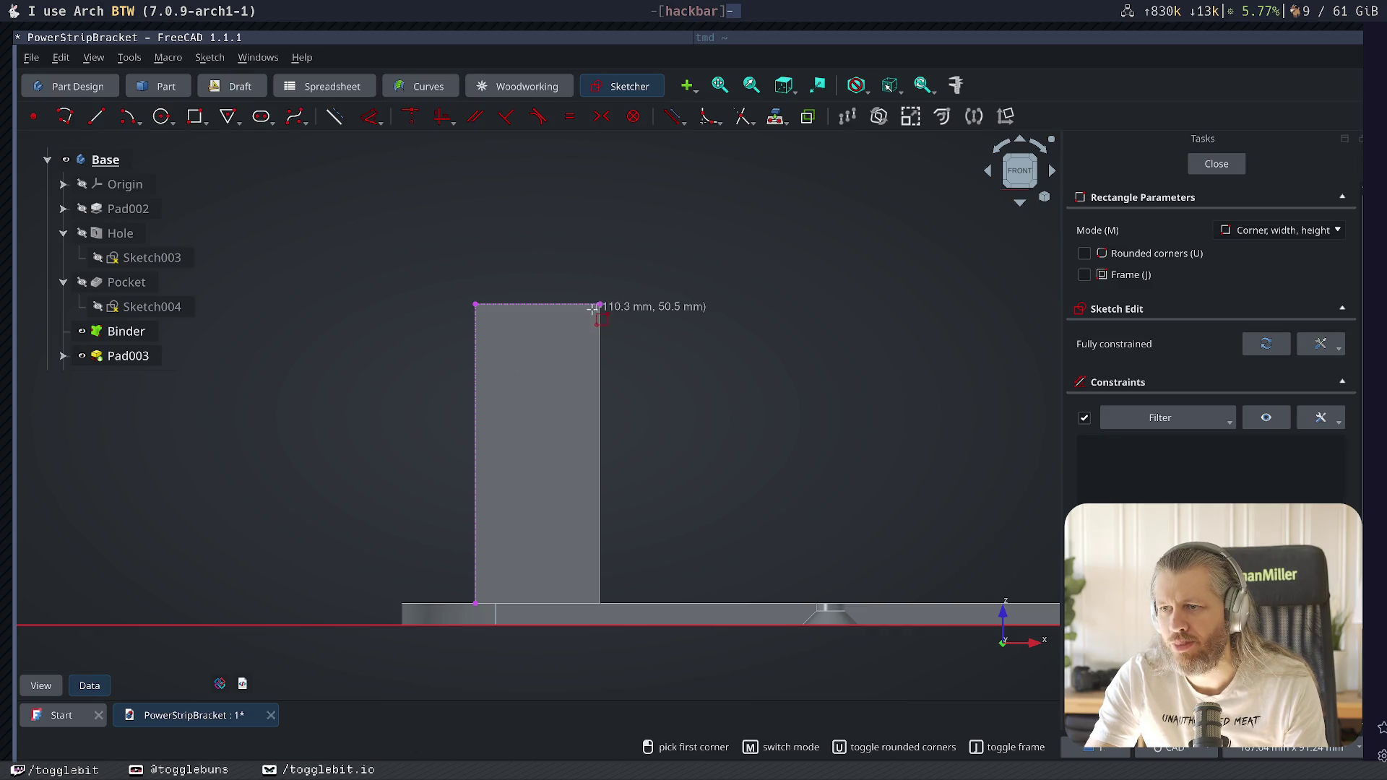
click(600, 305)
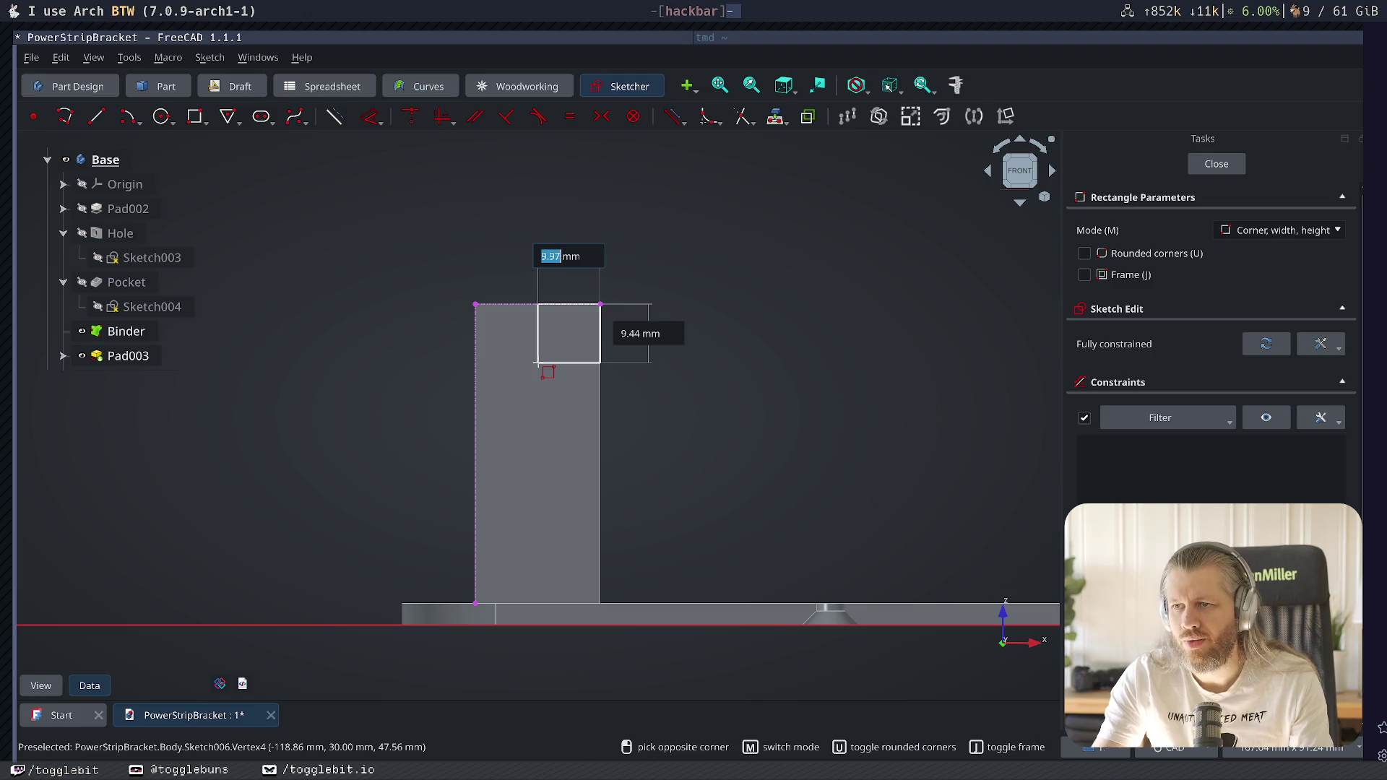
key(Tab)
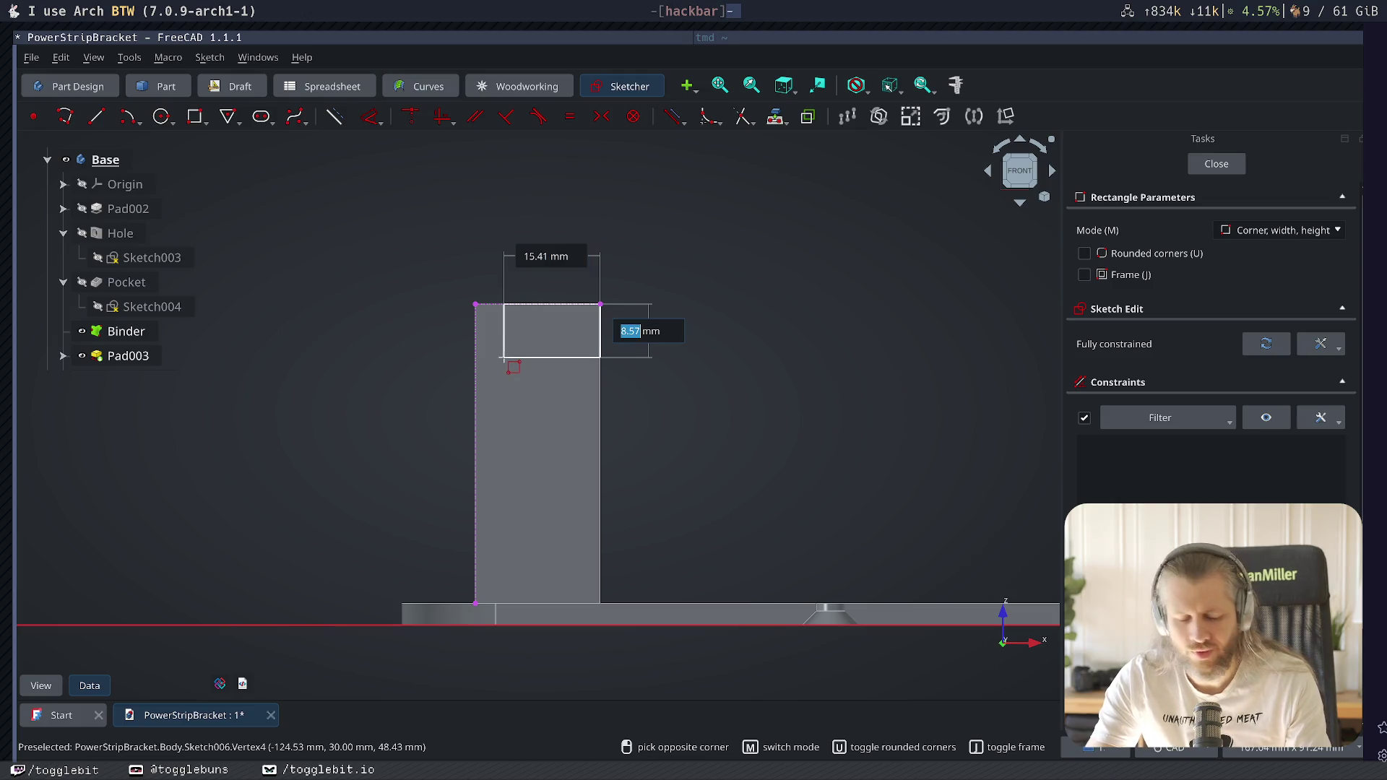
text(4)
click(476, 305)
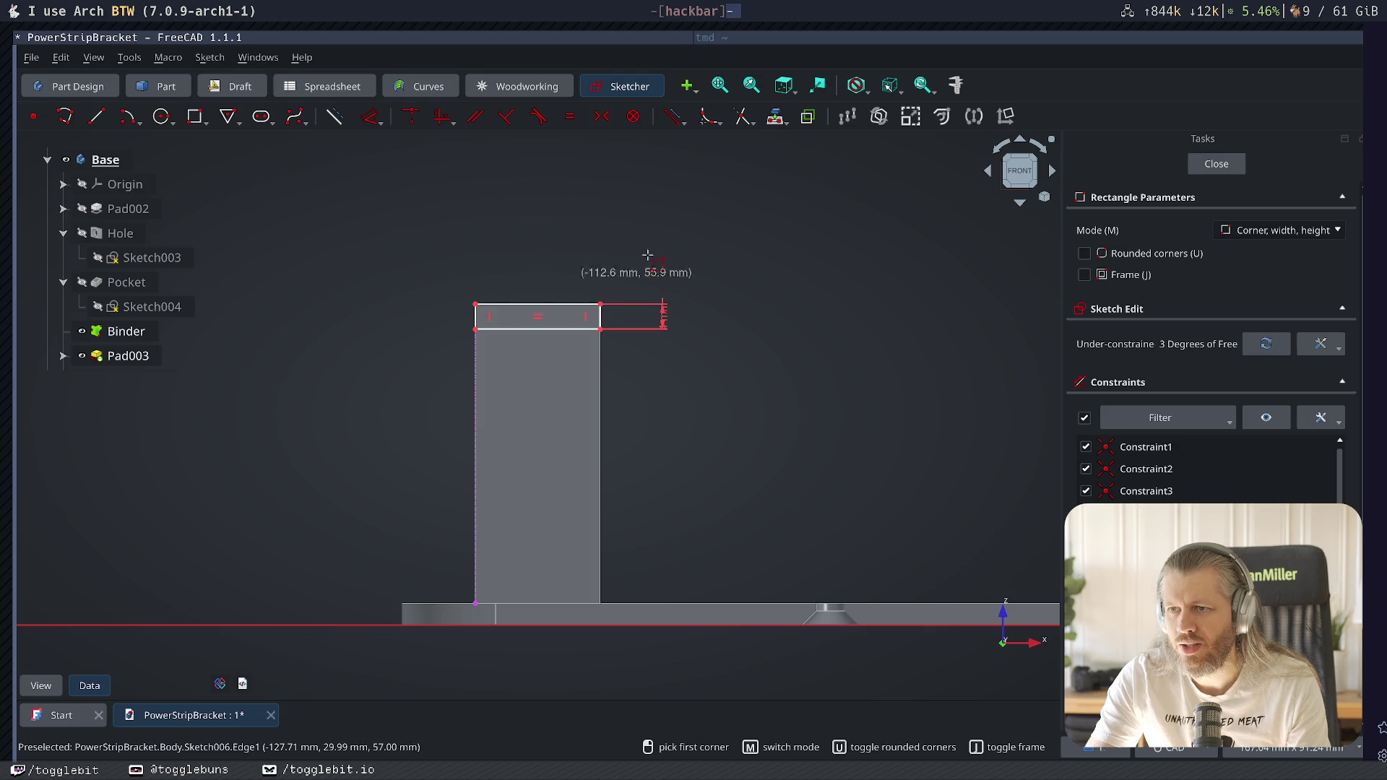
click(1240, 161)
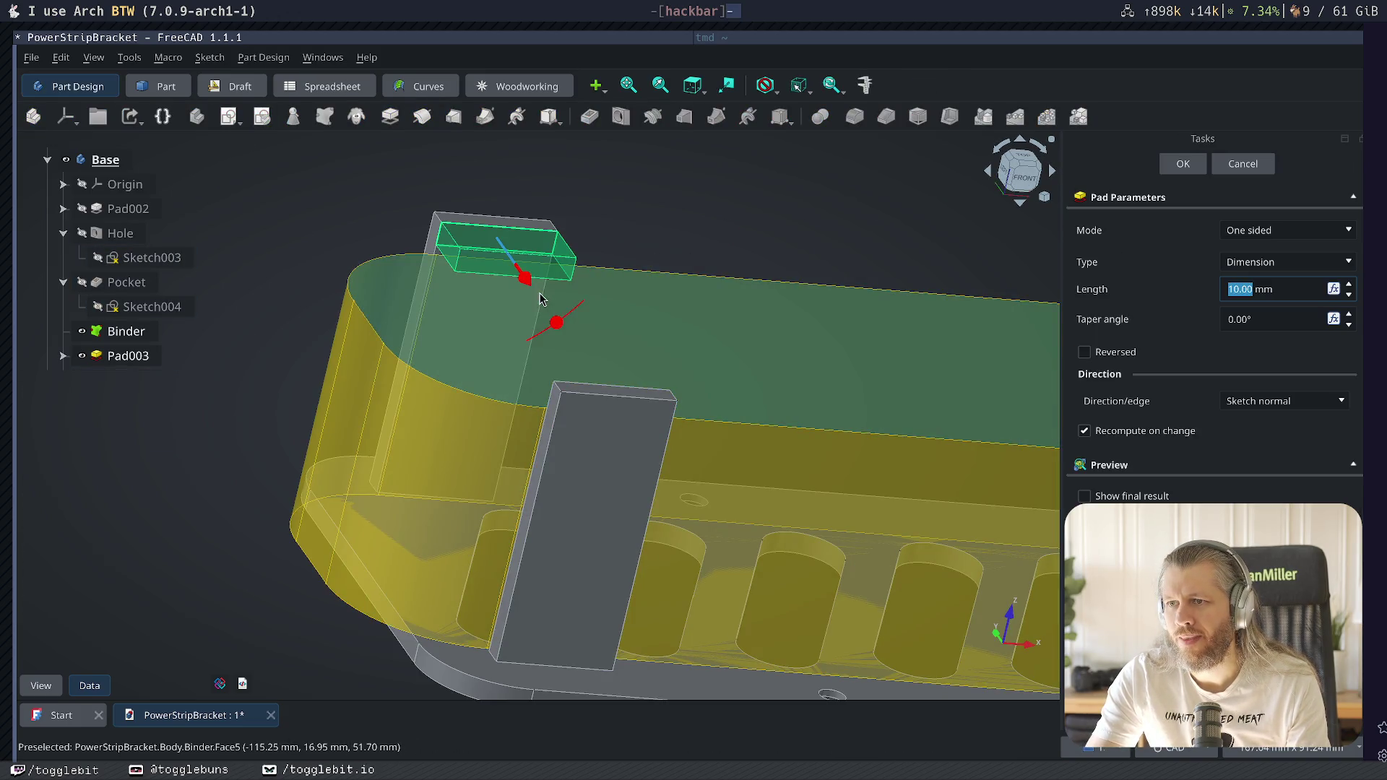
- Pad Sketch006's strip 60 mm into a lip over the post, then save
drag(526, 280, 622, 401)
mouse_move(622, 401)
middle_down()
mouse_move(766, 473)
mouse_move(759, 396)
middle_up()
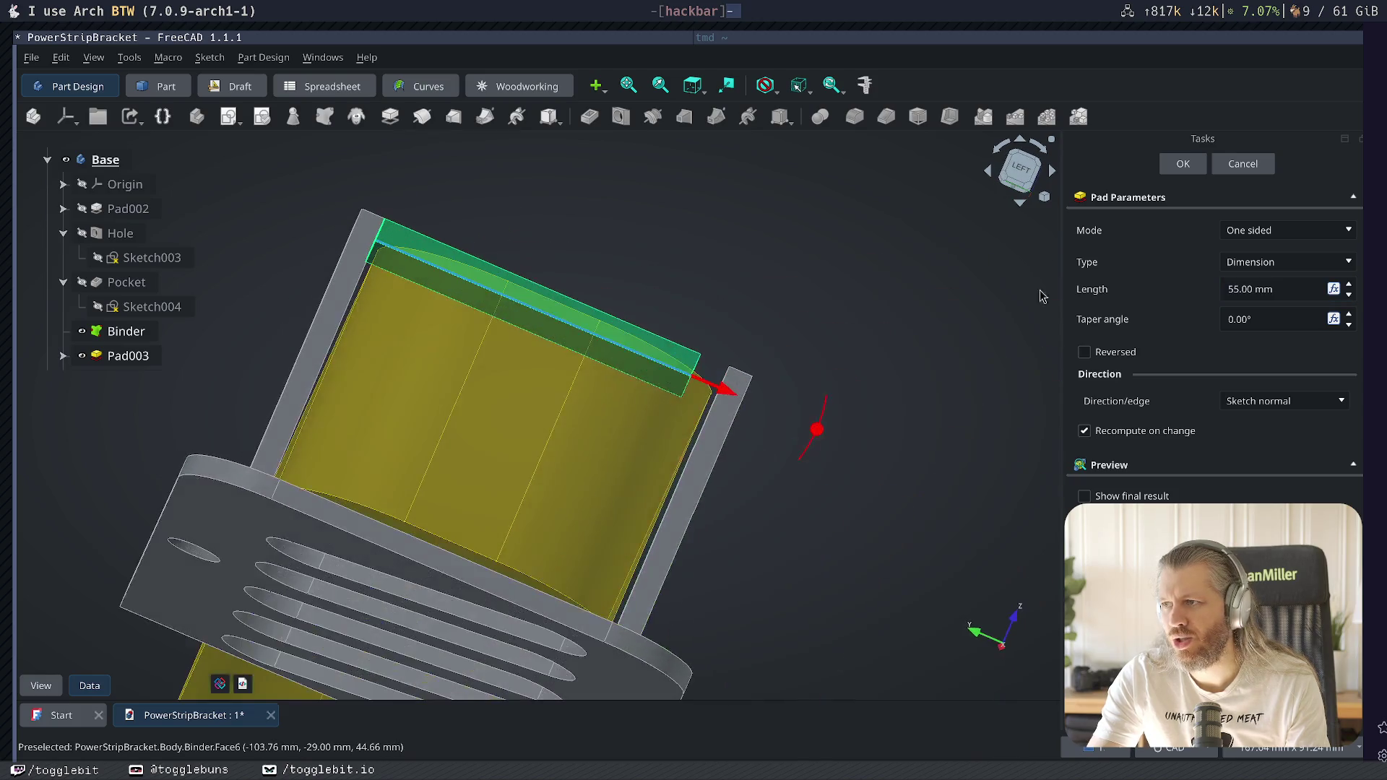
key(6)
drag(698, 361, 739, 360)
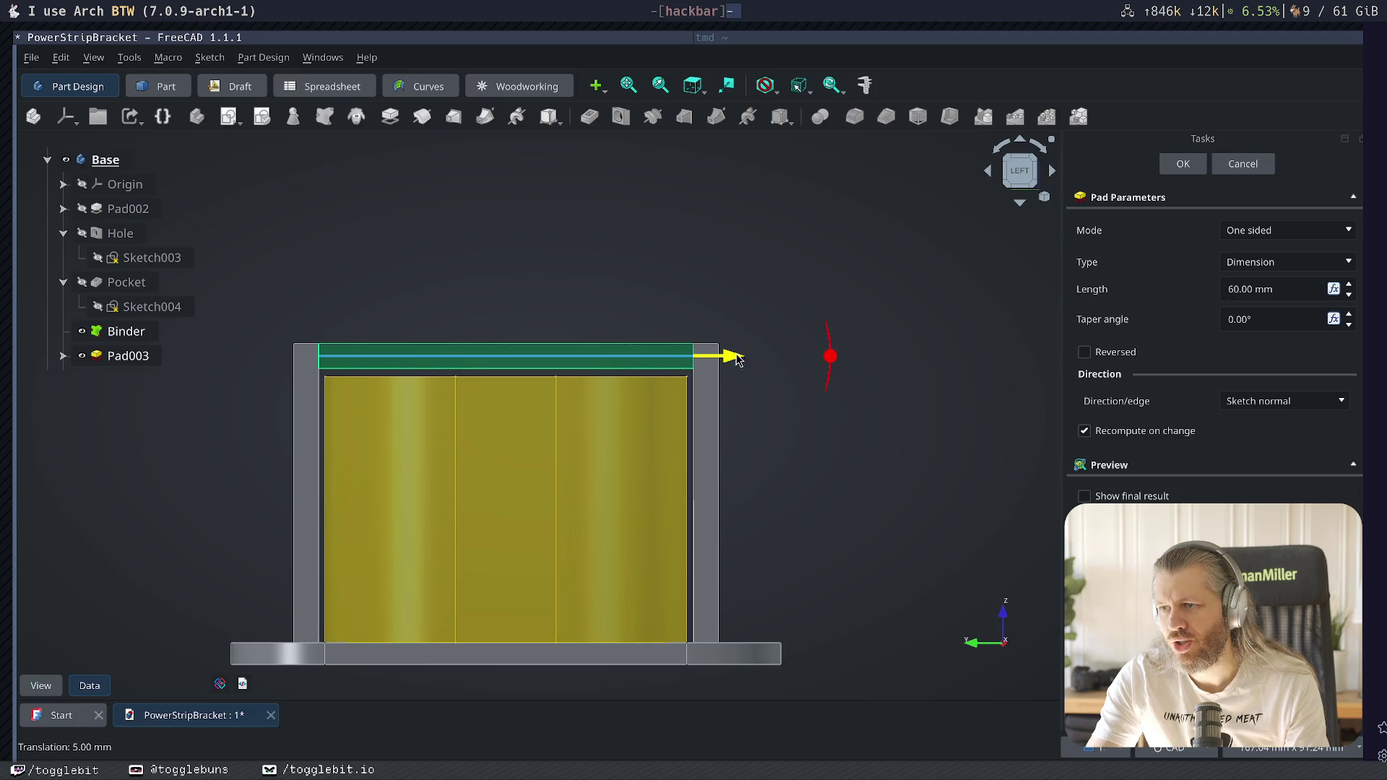
click(1183, 163)
middle_drag(831, 404, 750, 443)
scroll(758, 385, down, 5)
mouse_move(759, 385)
middle_down()
mouse_move(780, 434)
mouse_move(505, 542)
middle_up()
key(ctrl+s)
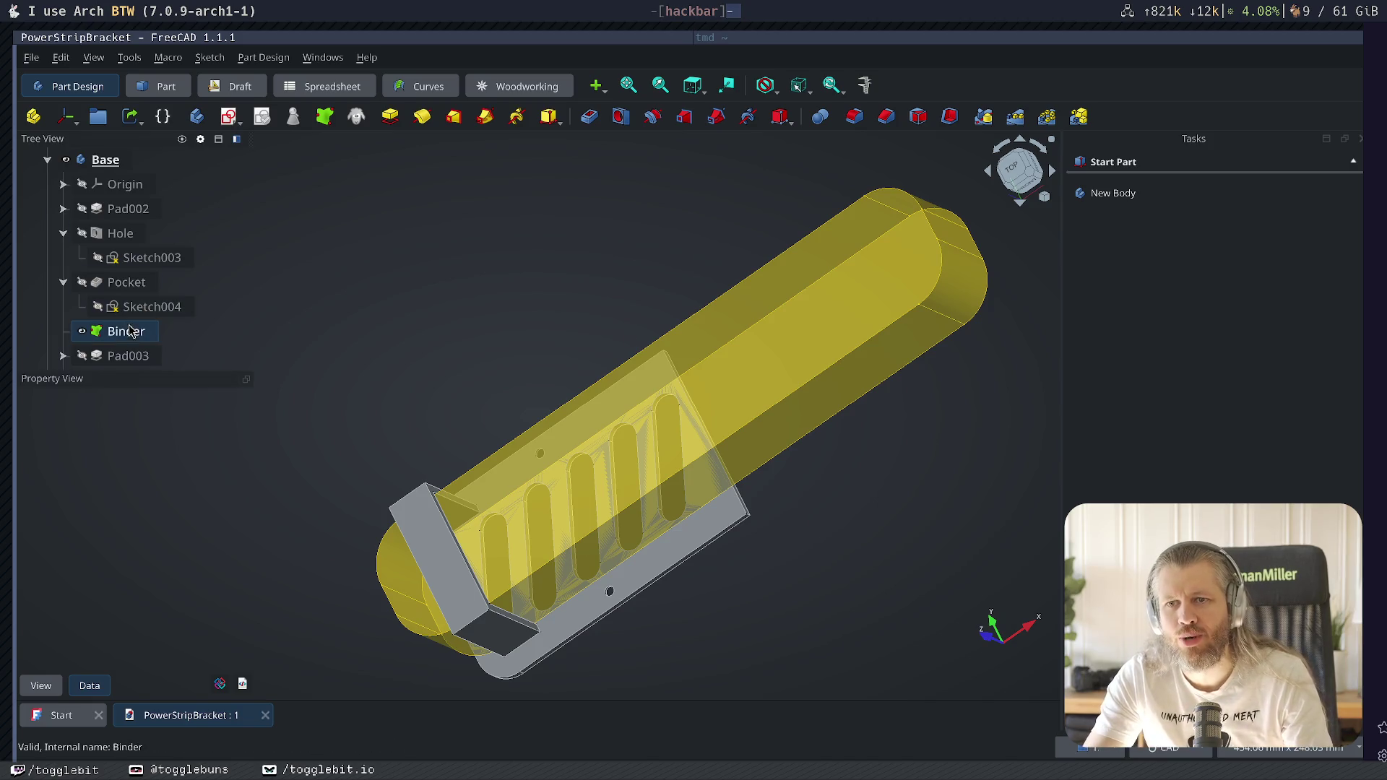
- Hide the Binder and review Pad004, leaving it at 60 mm
click(81, 331)
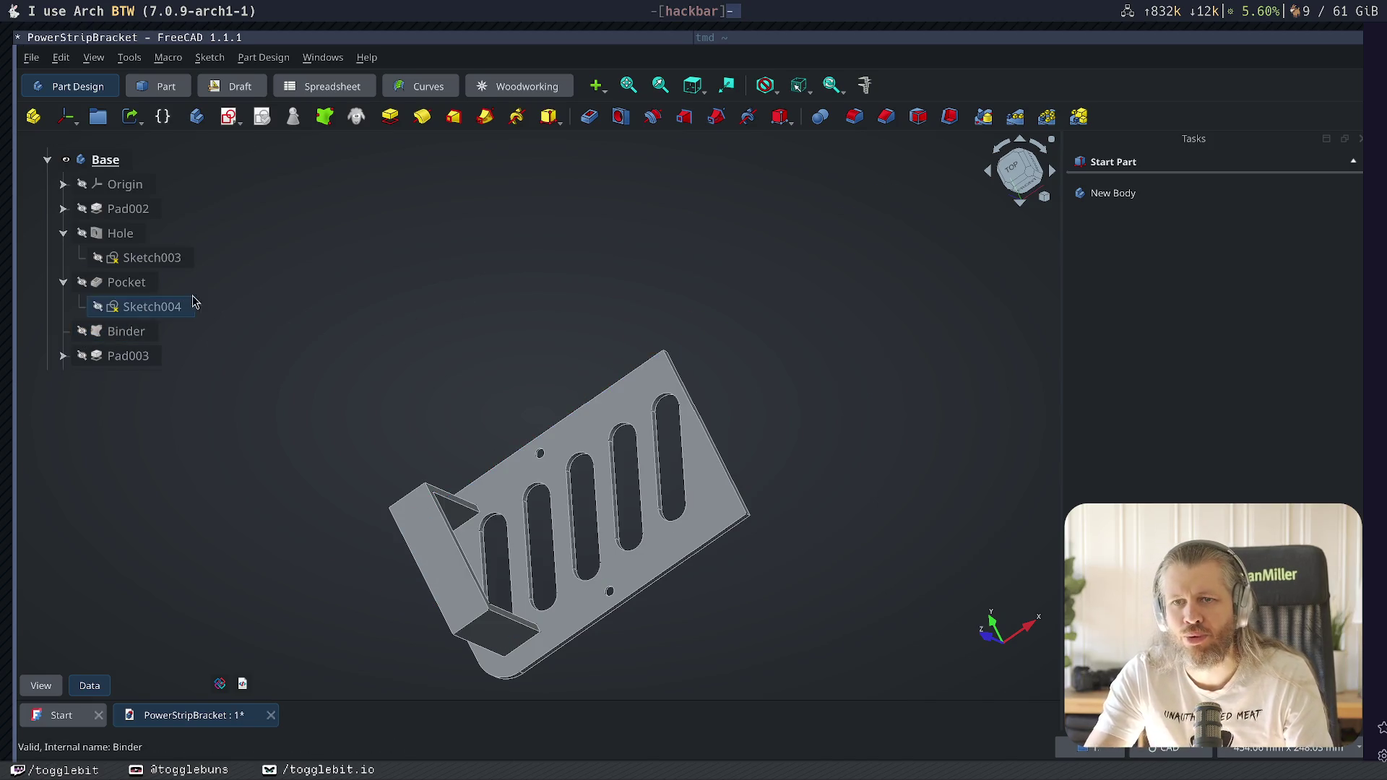
click(123, 106)
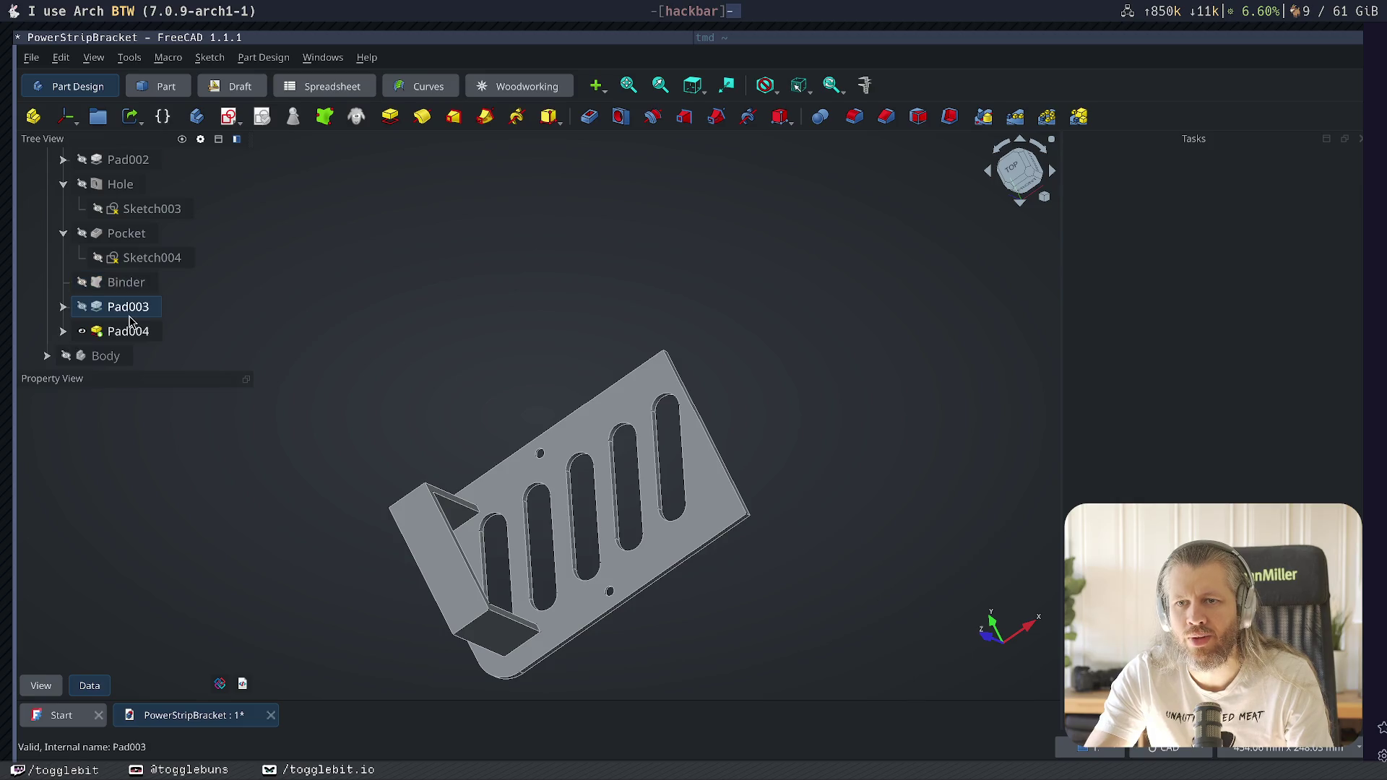
click(134, 339)
click(442, 229)
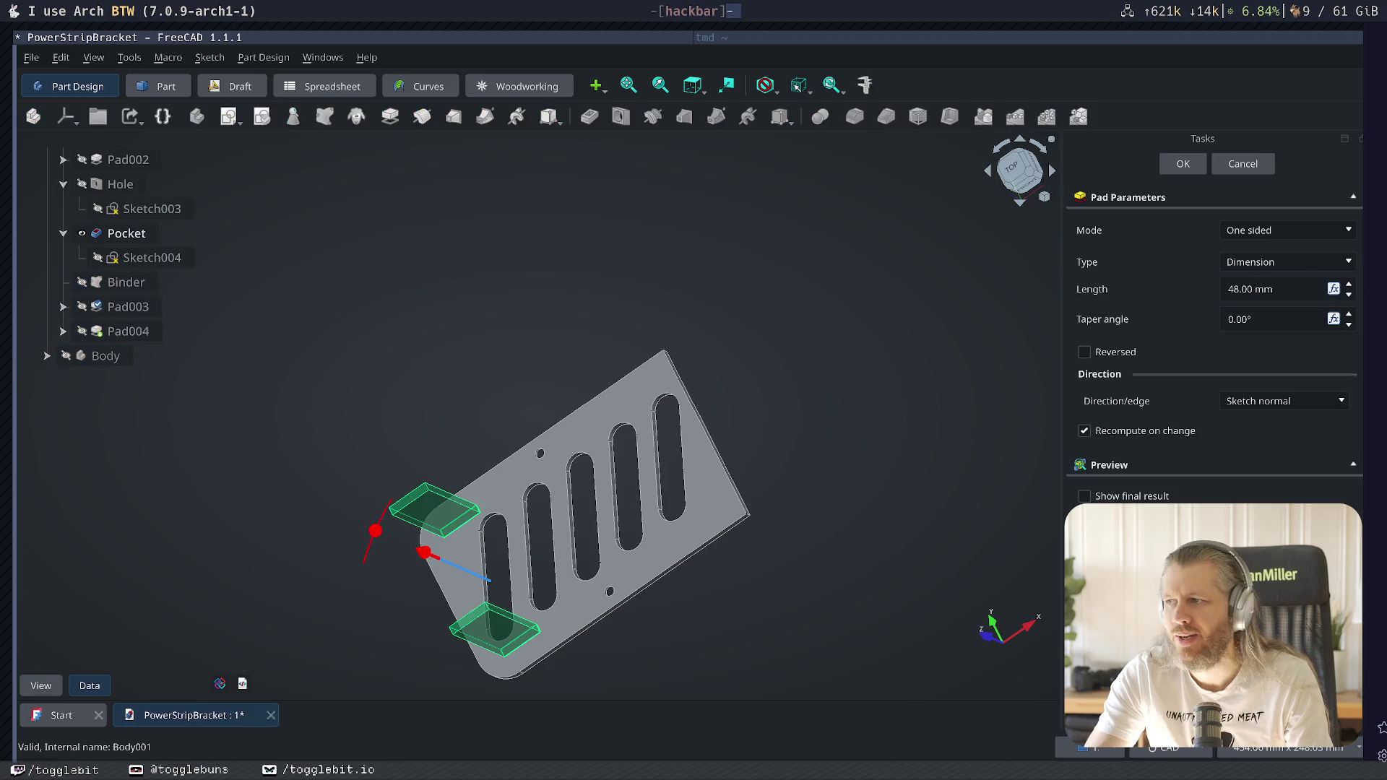
click(1243, 163)
- Mirror the whole body using Transform body to place a tab at the other end
click(127, 331)
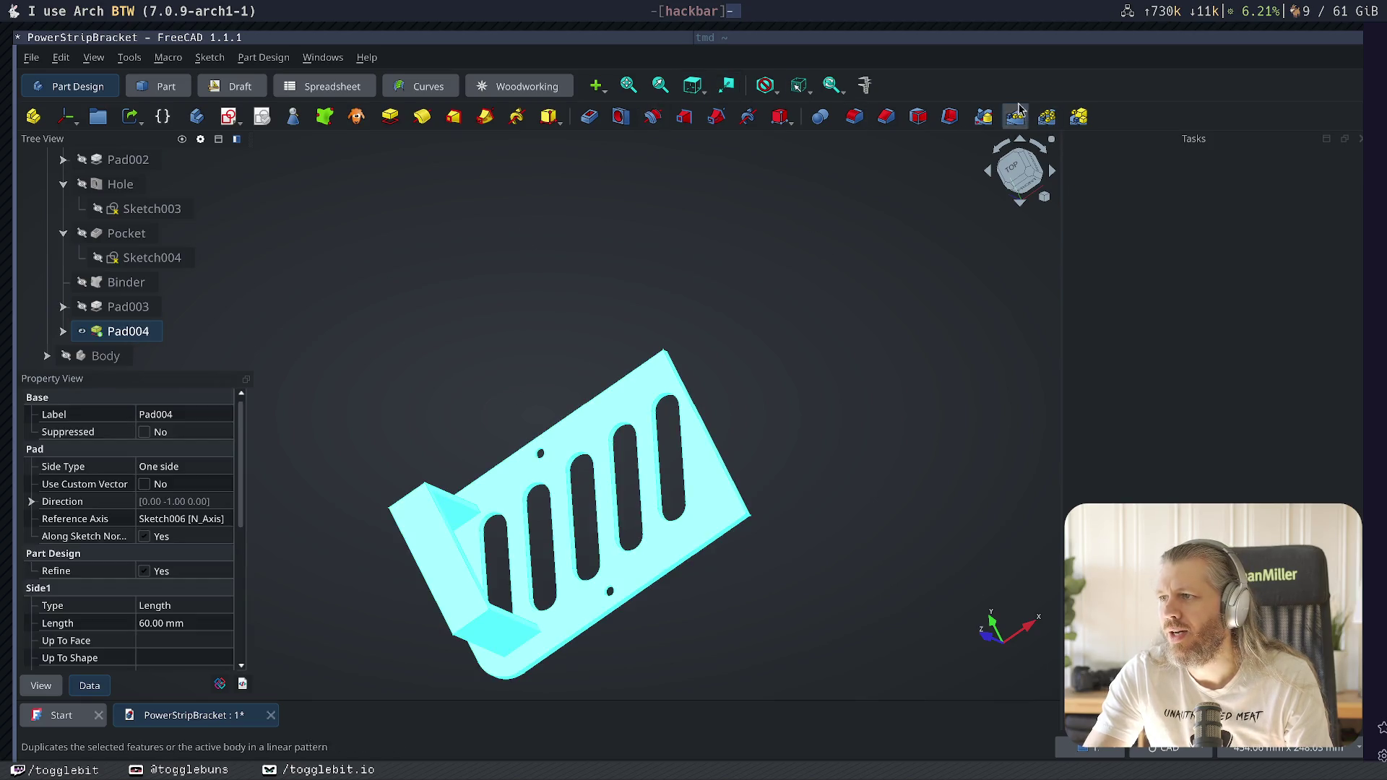
click(985, 116)
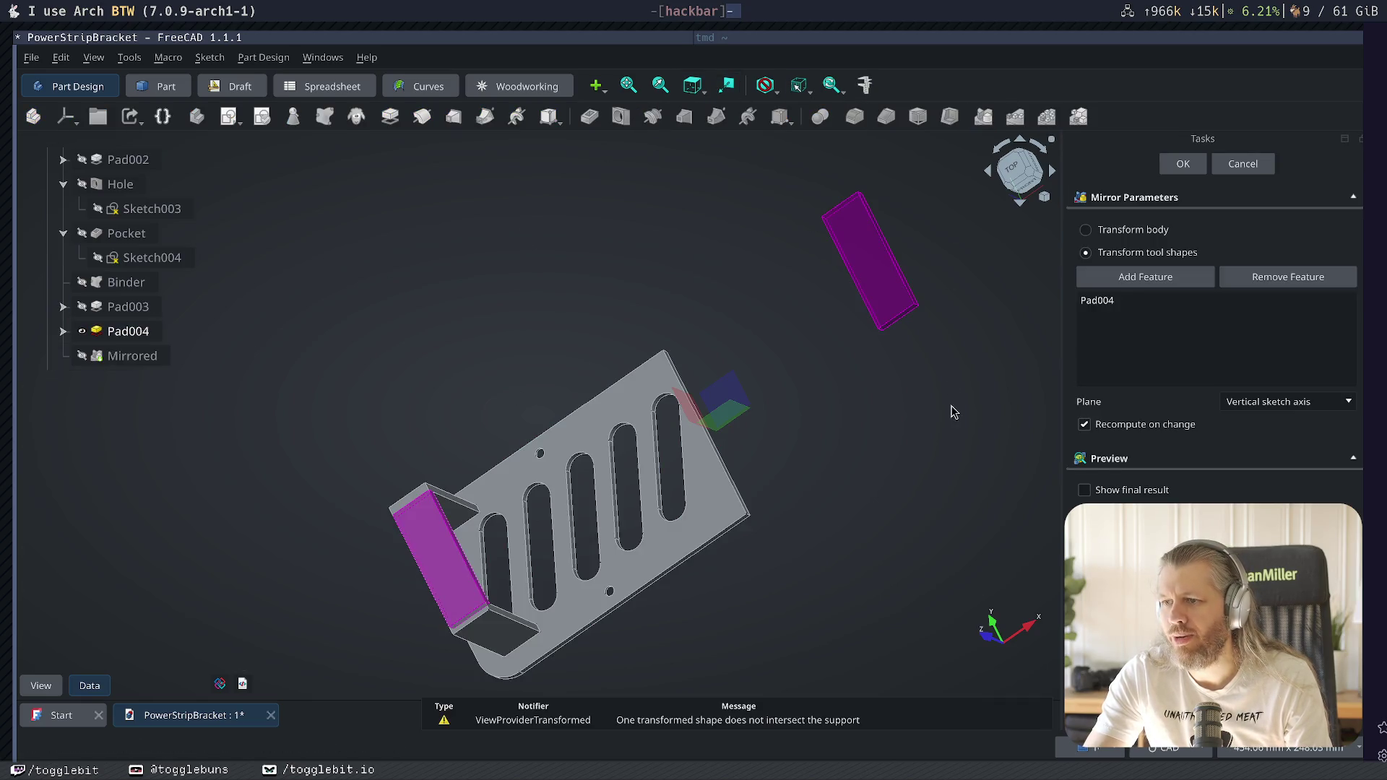
click(1154, 230)
click(1183, 164)
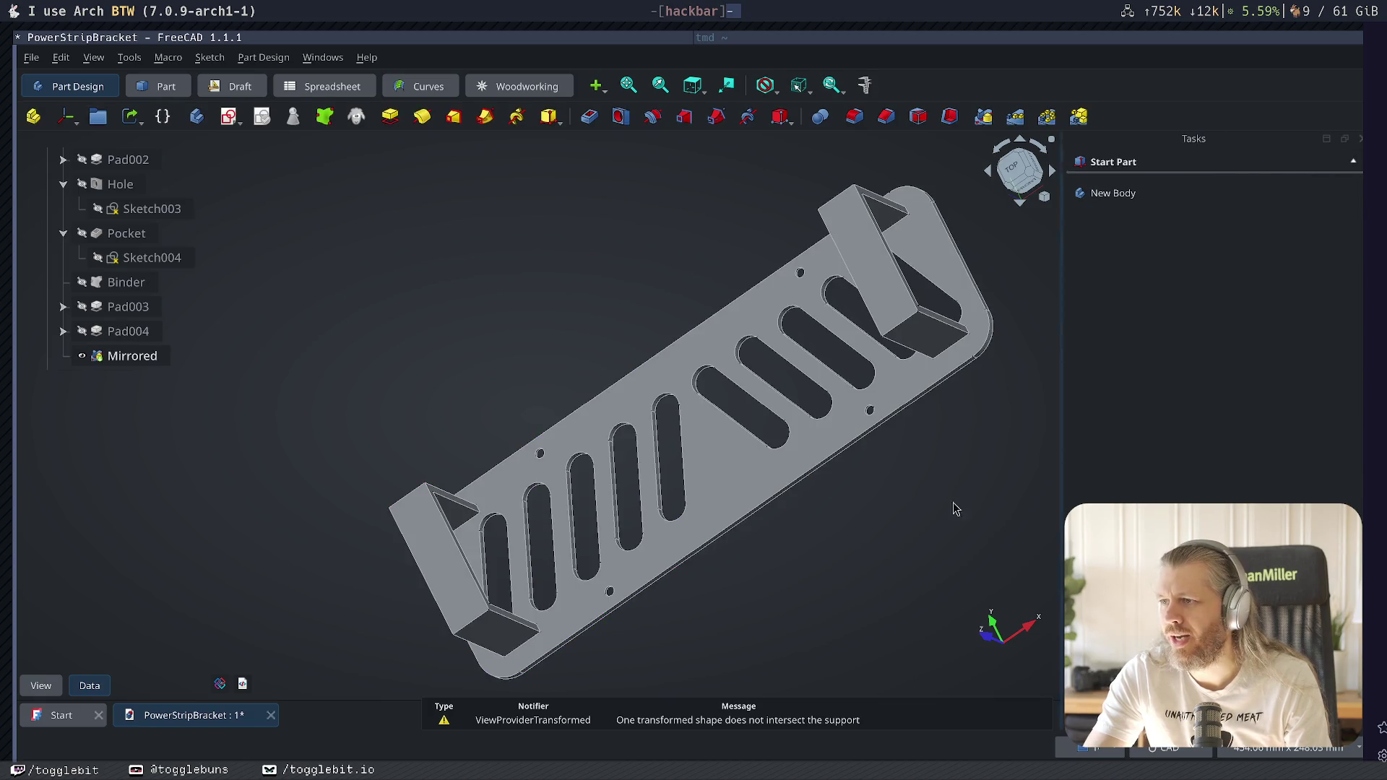
mouse_move(951, 505)
middle_down()
mouse_move(1007, 452)
mouse_move(685, 434)
mouse_move(664, 179)
mouse_move(712, 119)
mouse_move(982, 304)
mouse_move(950, 332)
mouse_move(837, 309)
mouse_move(802, 368)
middle_up()
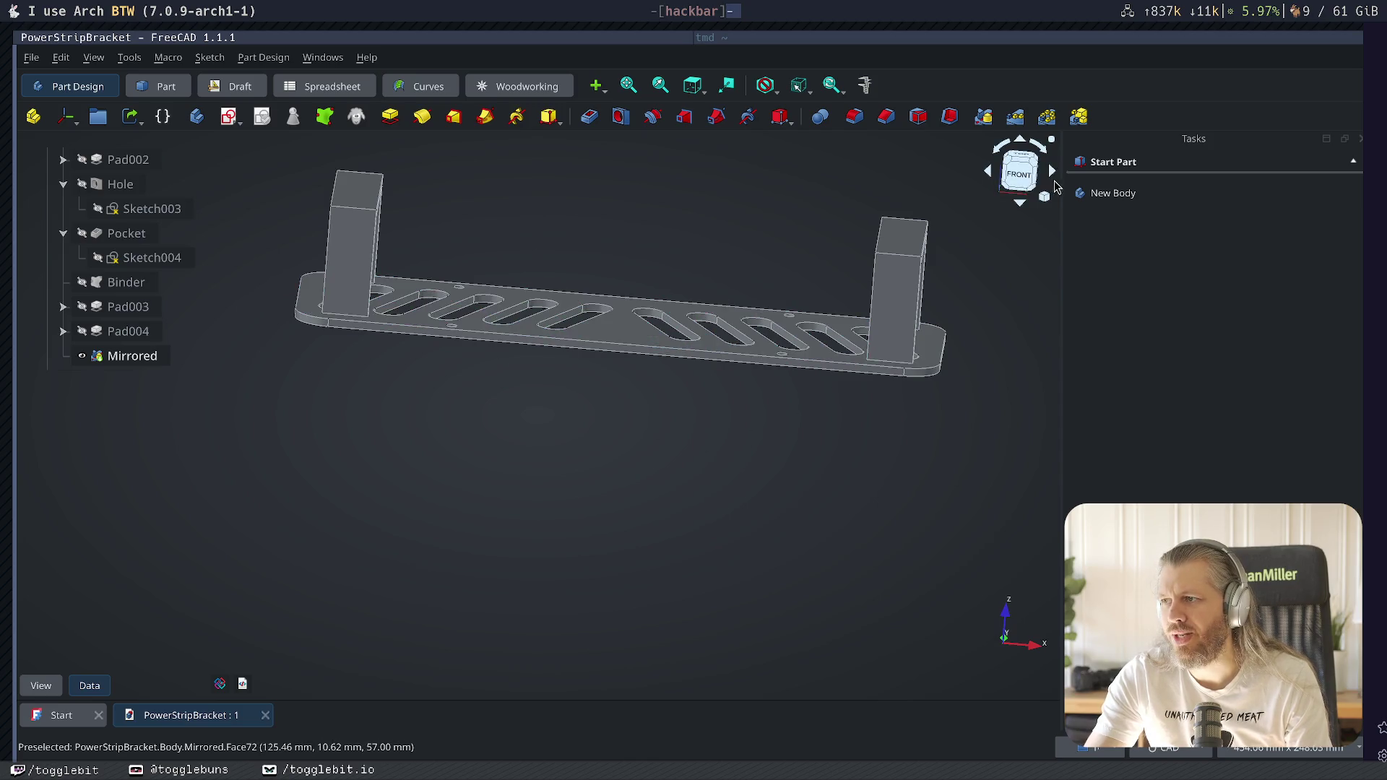
- View the bracket from the front to check both tall tabs
click(1019, 173)
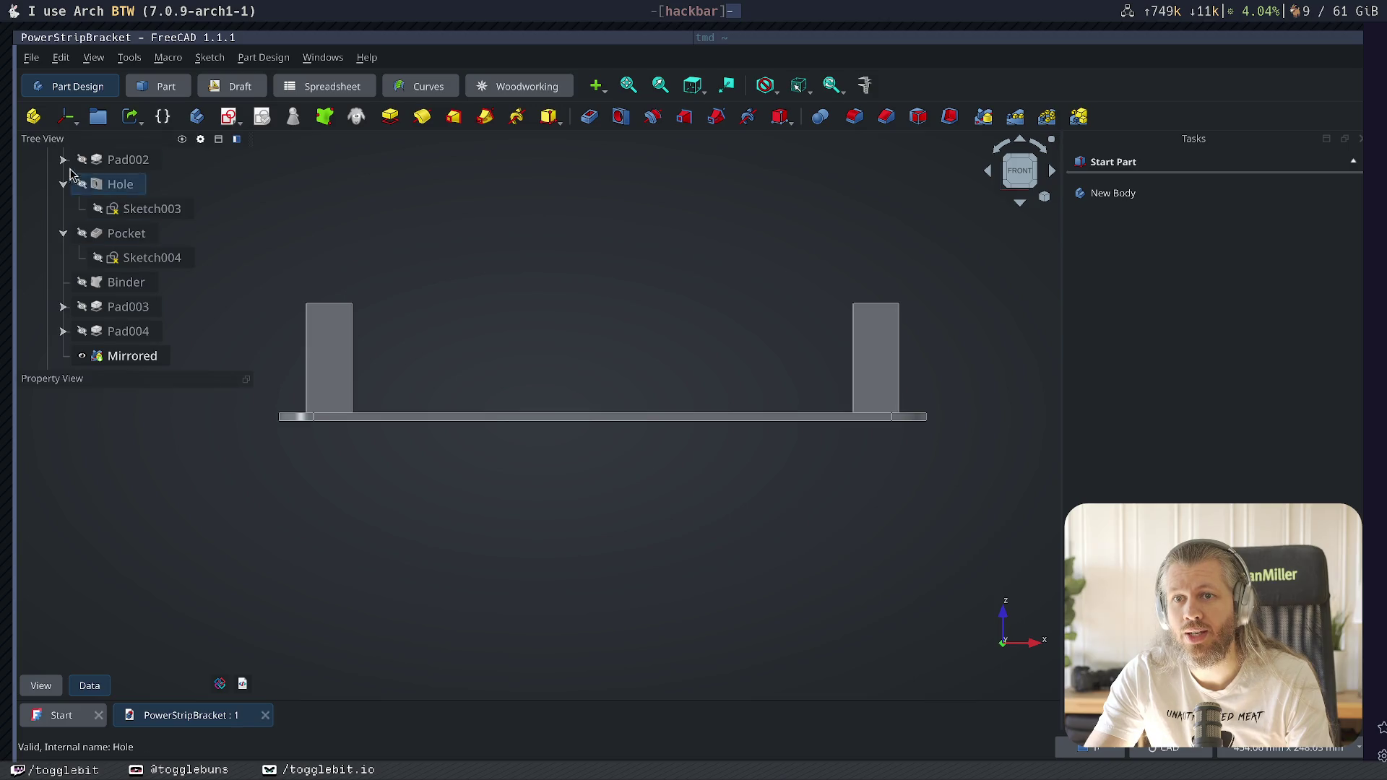
- Create a new body named Support in the document, then select the Base body
scroll(65, 177, up, 2)
click(47, 185)
click(139, 161)
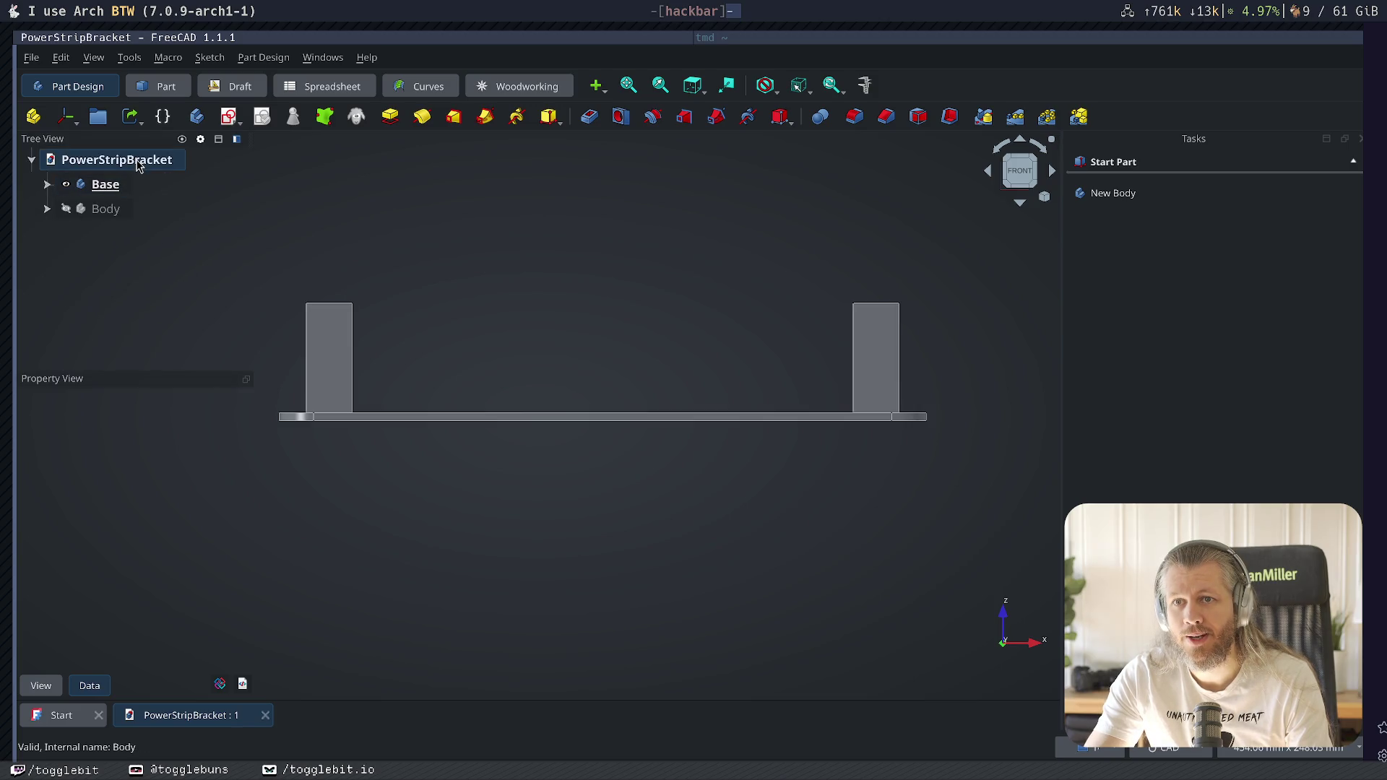
click(1113, 194)
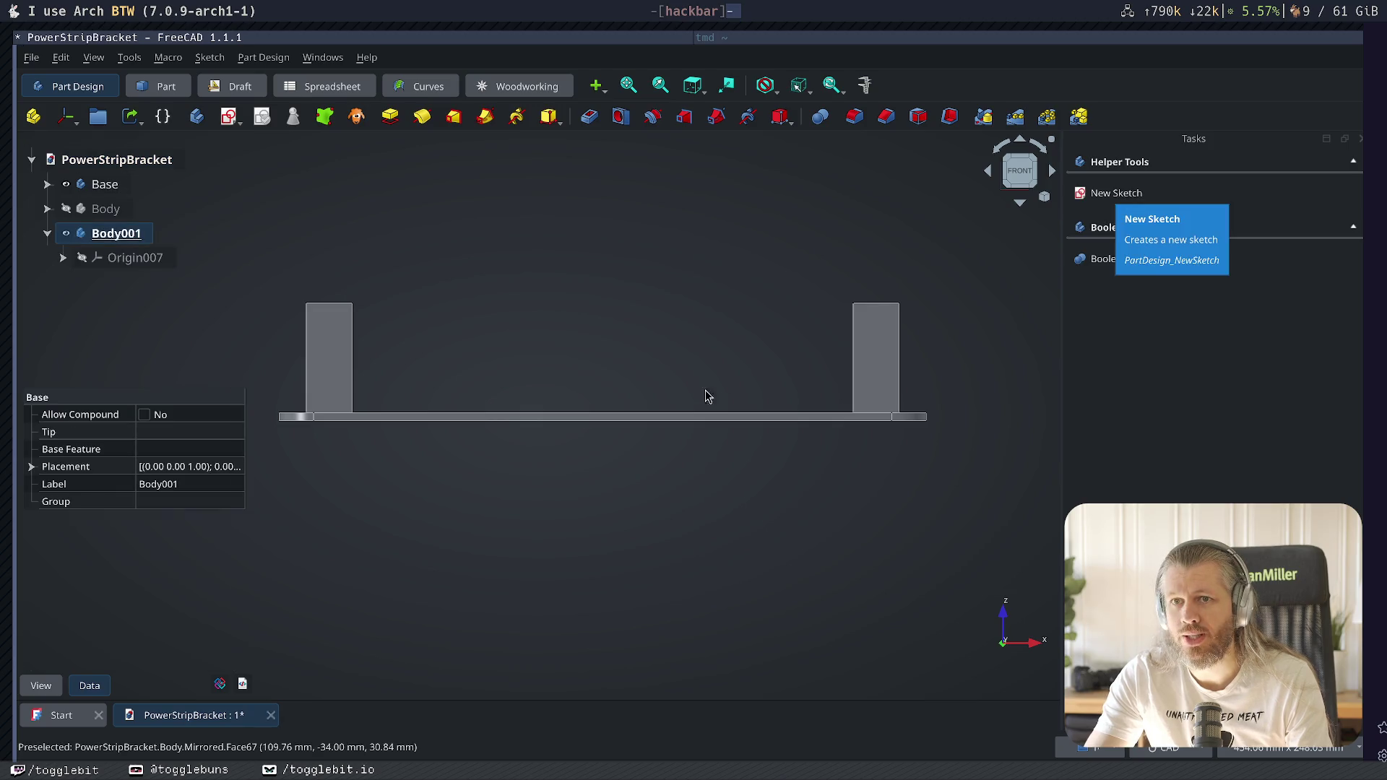
click(111, 231)
text(Support)
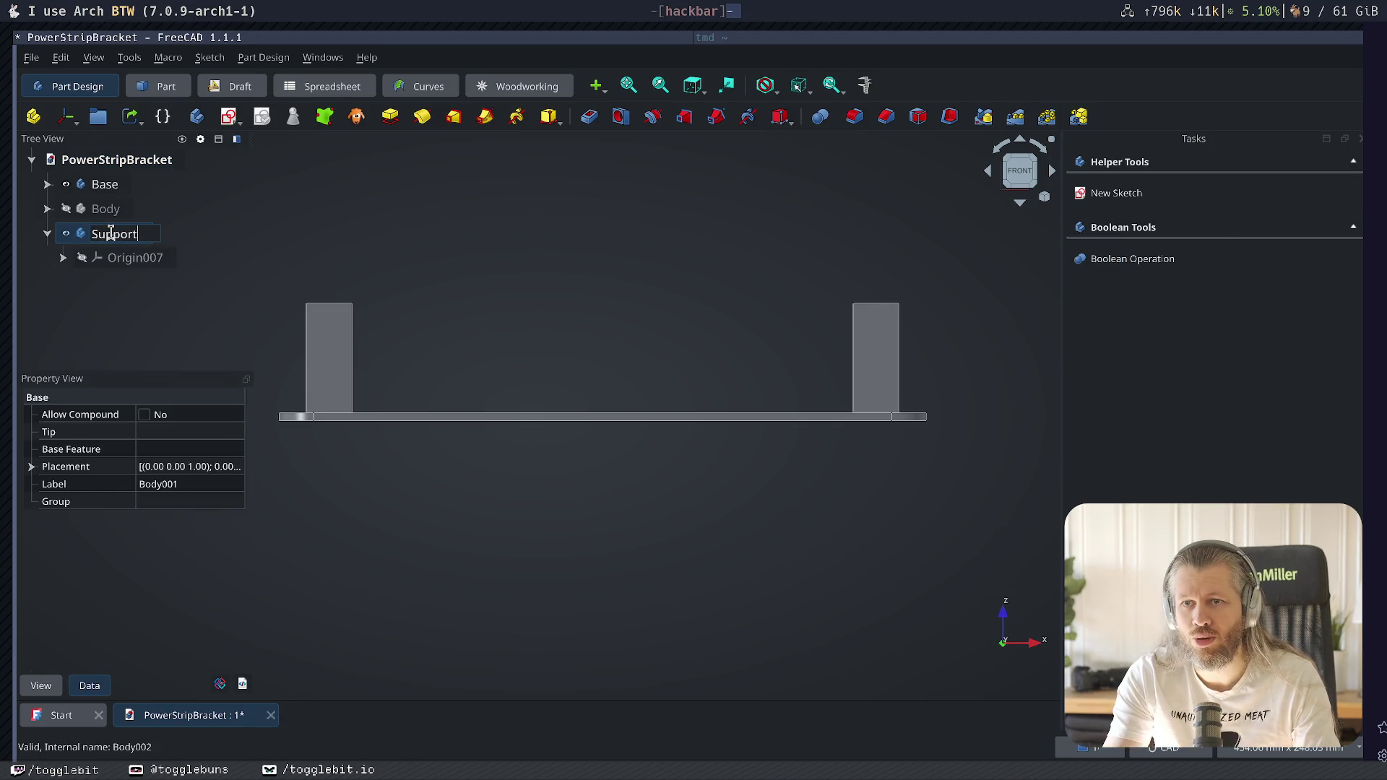
key(Return)
click(635, 335)
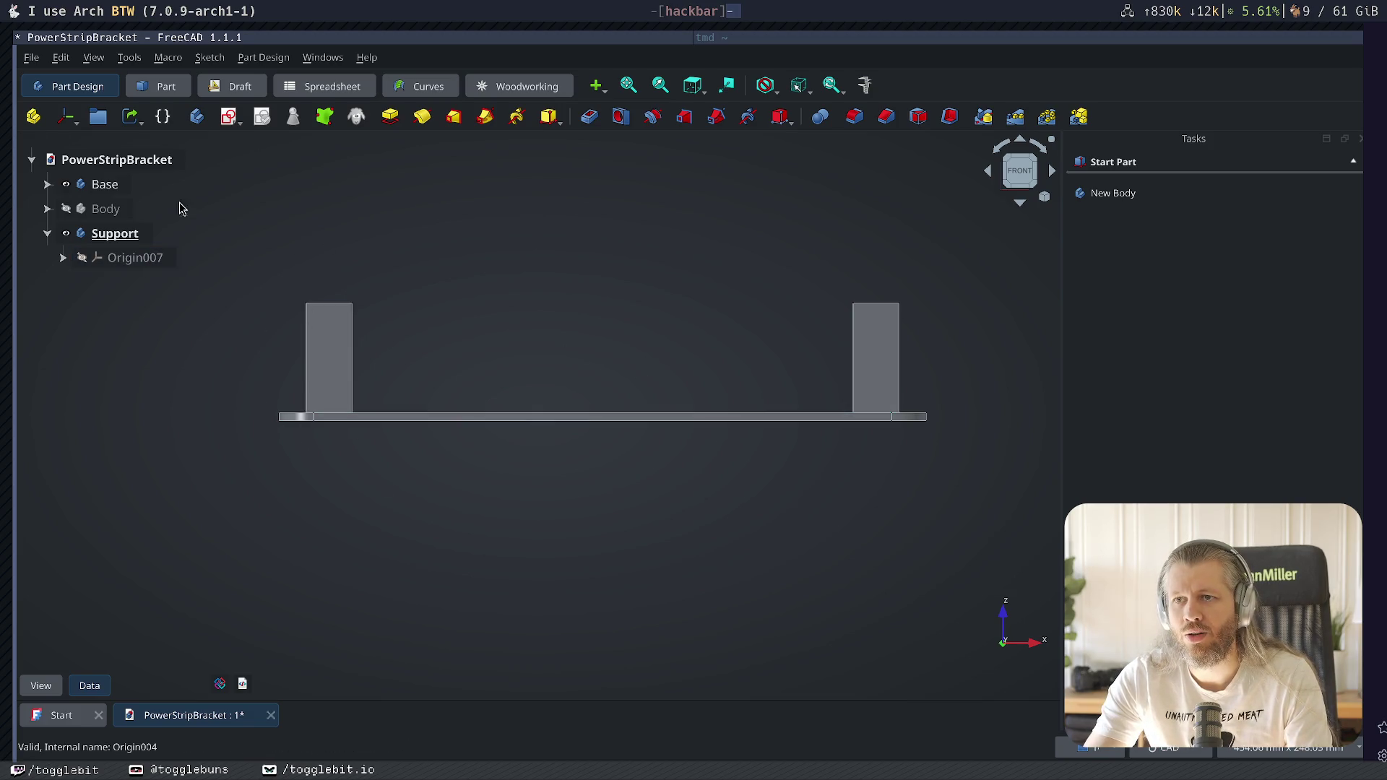
click(95, 187)
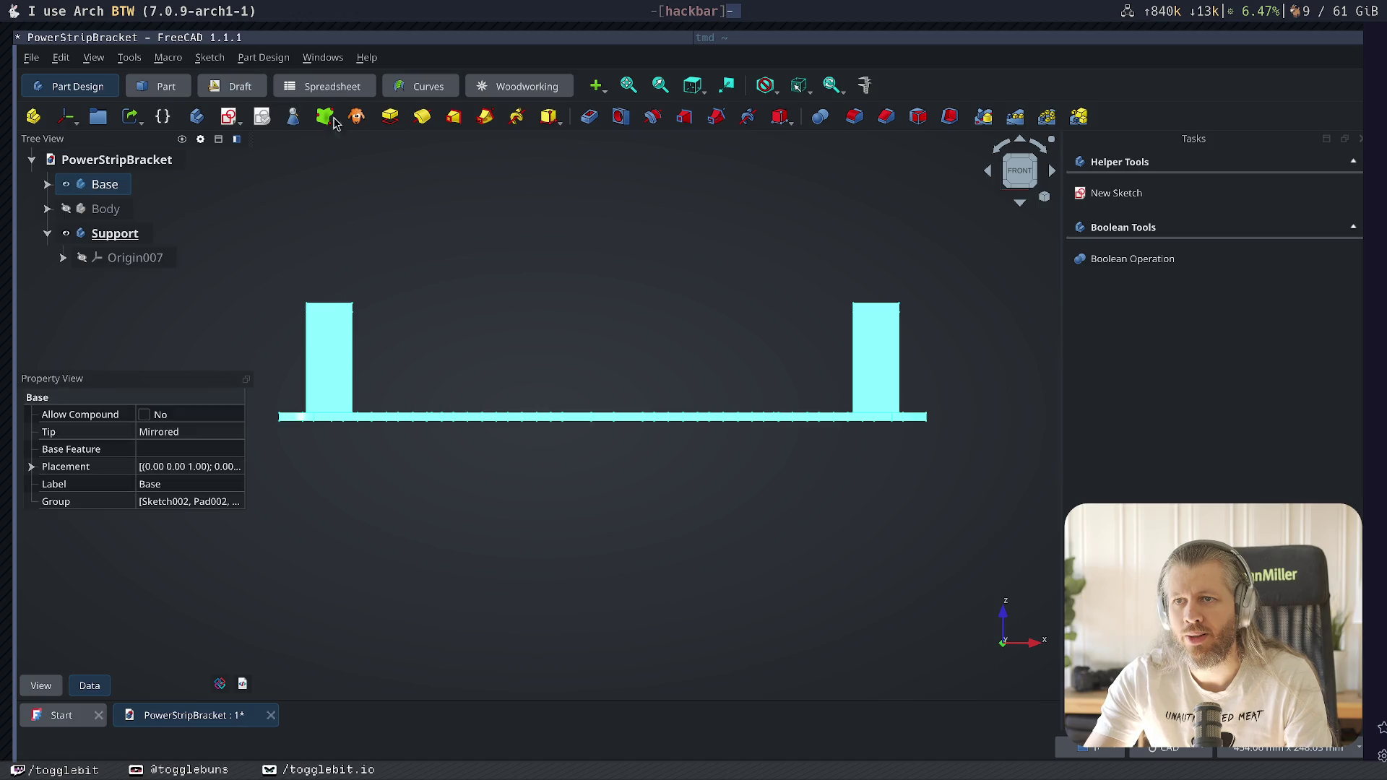
- Create Binder001 from the Base bracket inside Support, inspect it, and return to the Front view
click(333, 120)
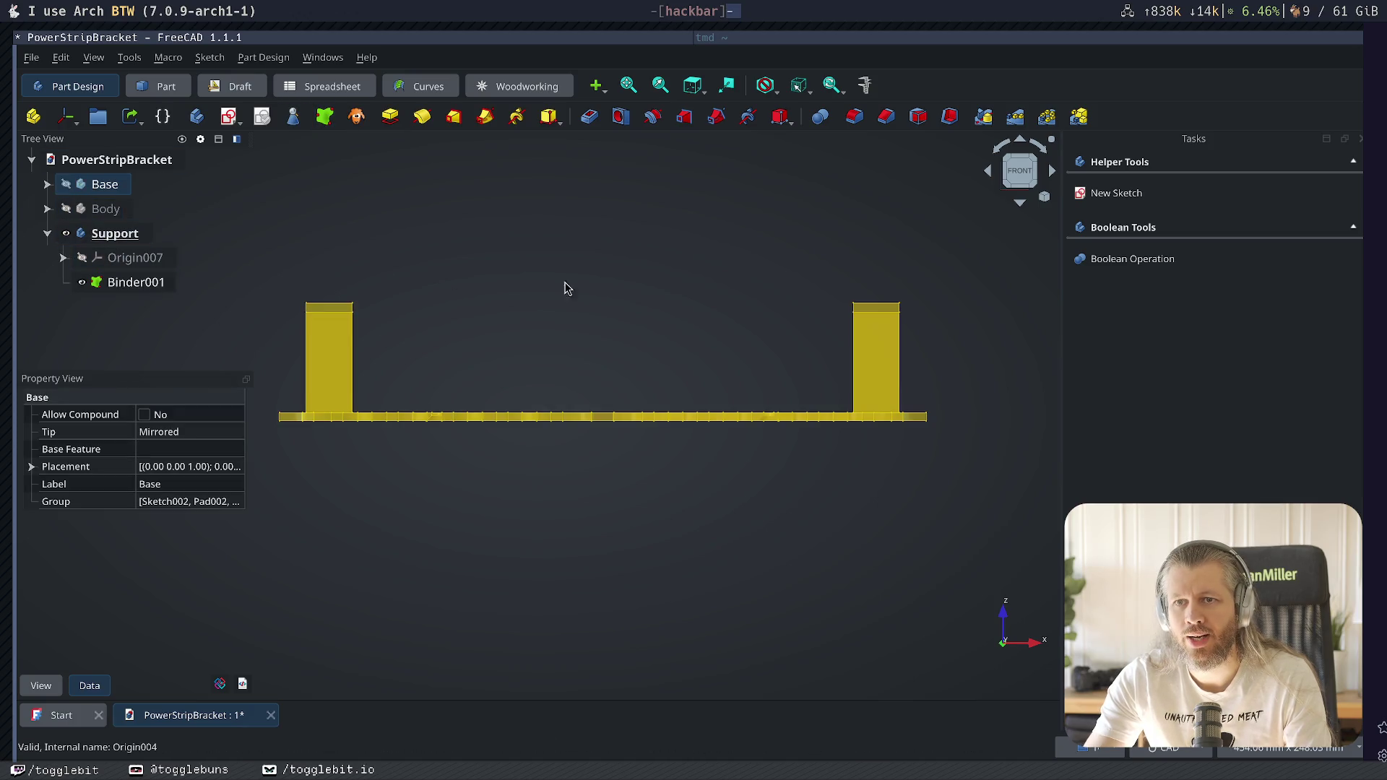
click(445, 437)
scroll(415, 414, up, 3)
mouse_move(414, 414)
middle_down()
mouse_move(520, 409)
mouse_move(517, 436)
middle_up()
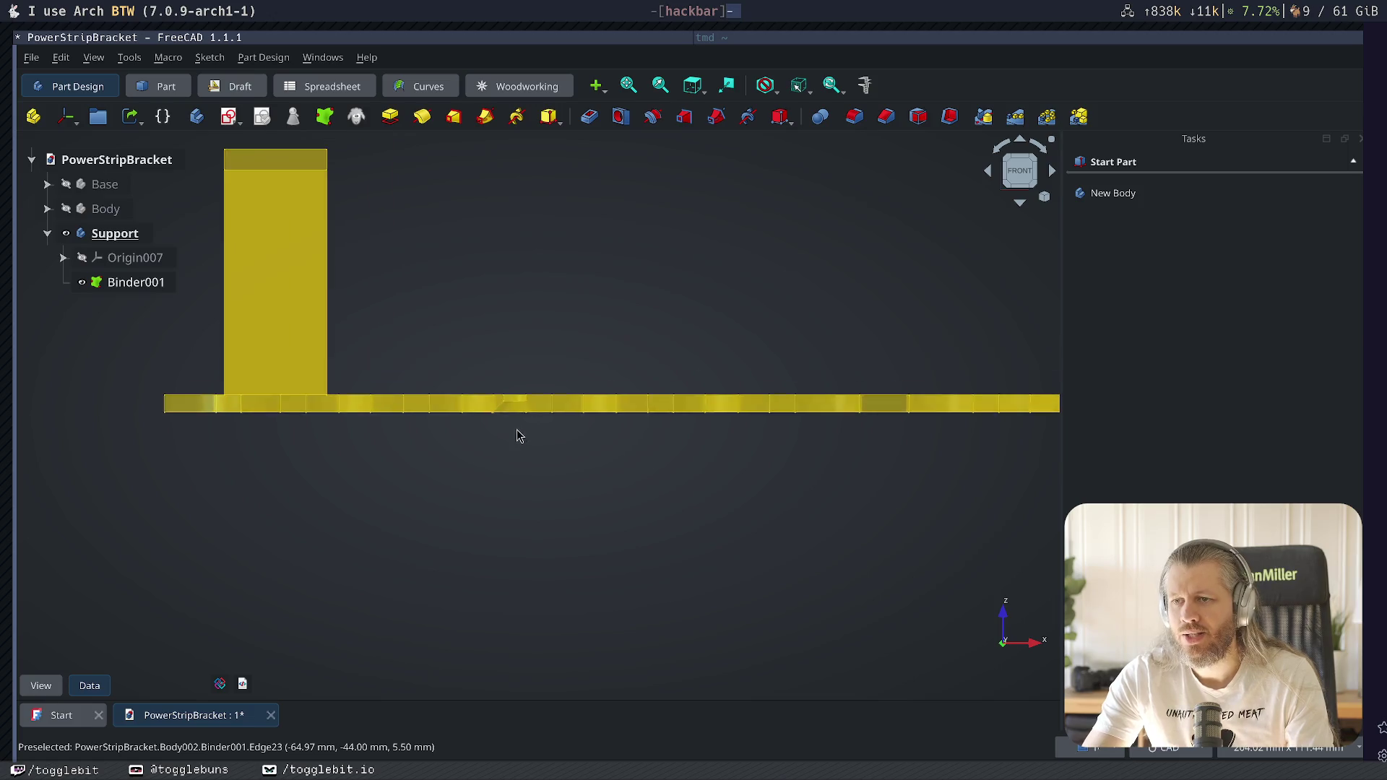
scroll(849, 505, down, 3)
middle_drag(849, 505, 728, 499)
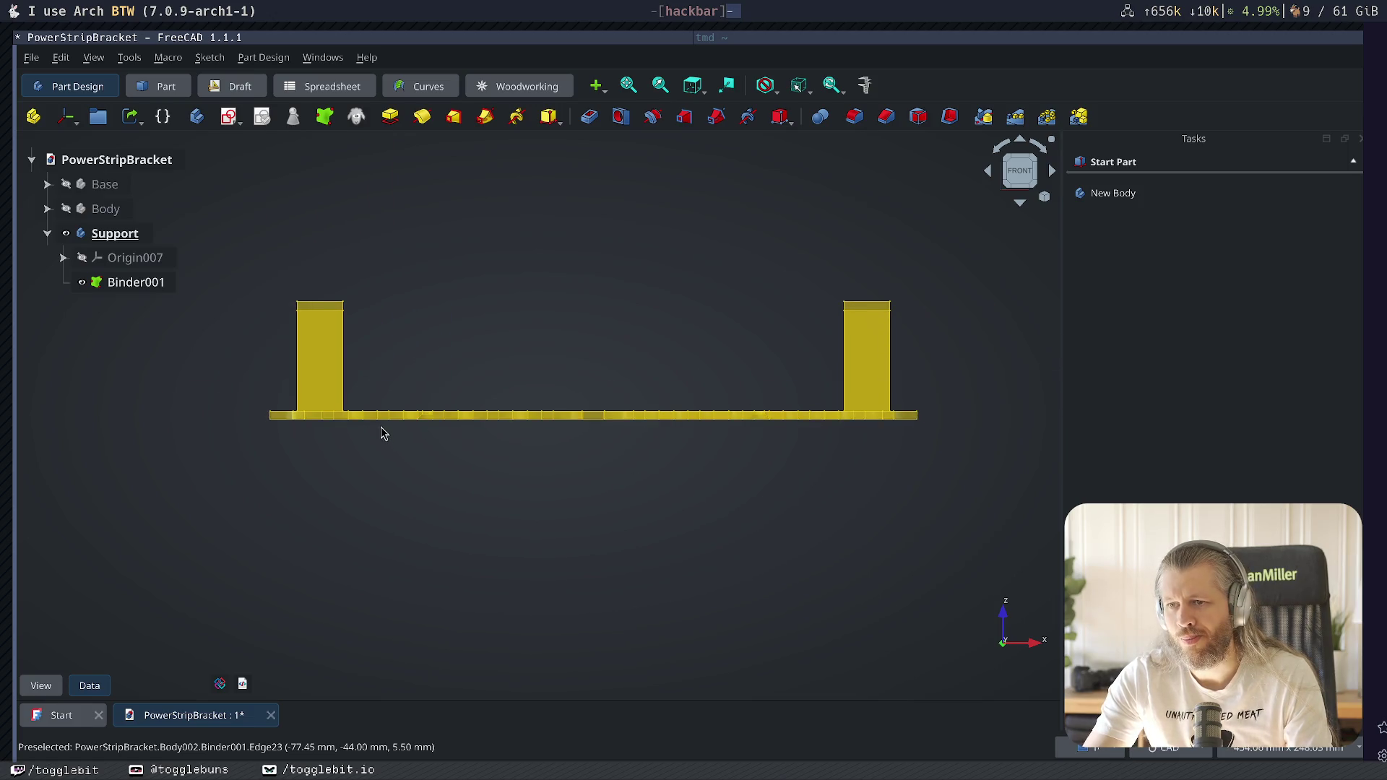
scroll(489, 471, up, 1)
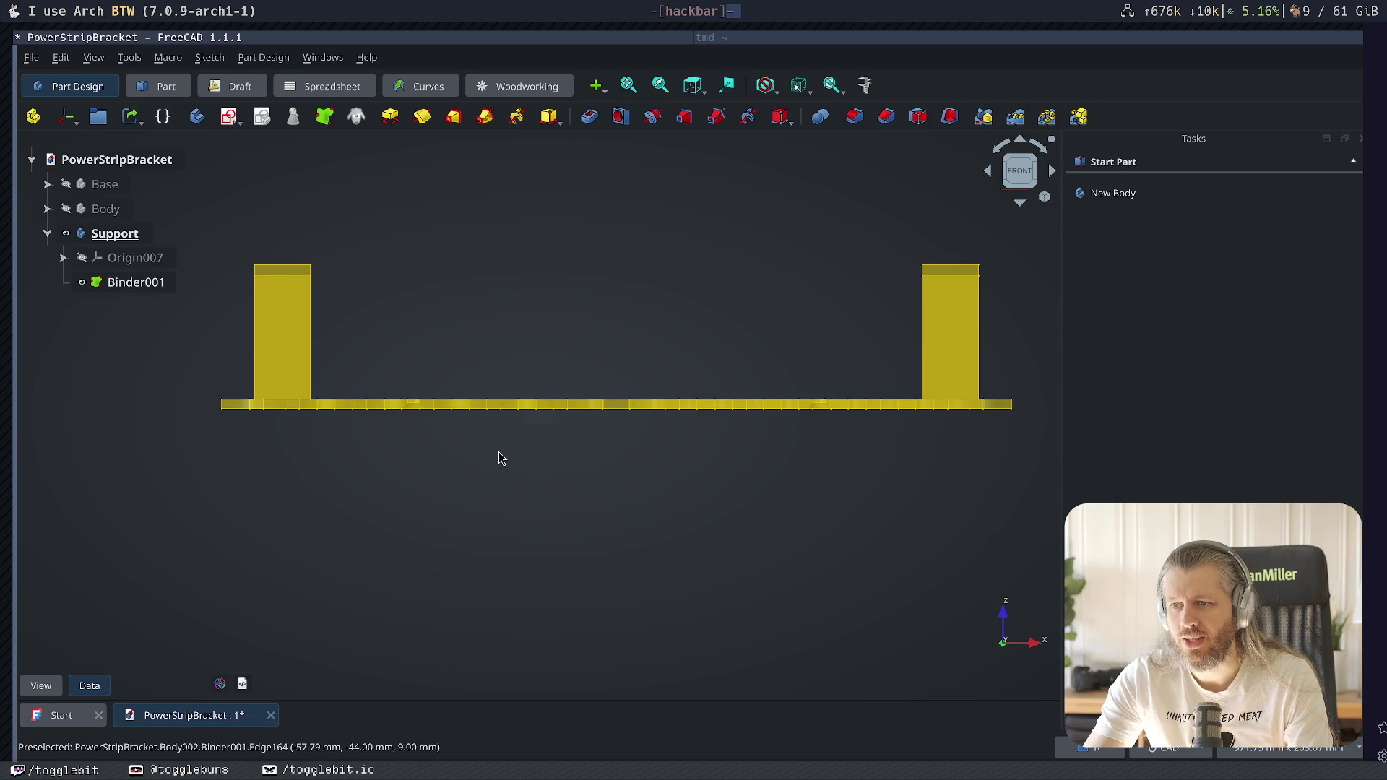
mouse_move(501, 458)
middle_down()
mouse_move(486, 345)
mouse_move(483, 477)
mouse_move(492, 462)
middle_up()
click(1017, 206)
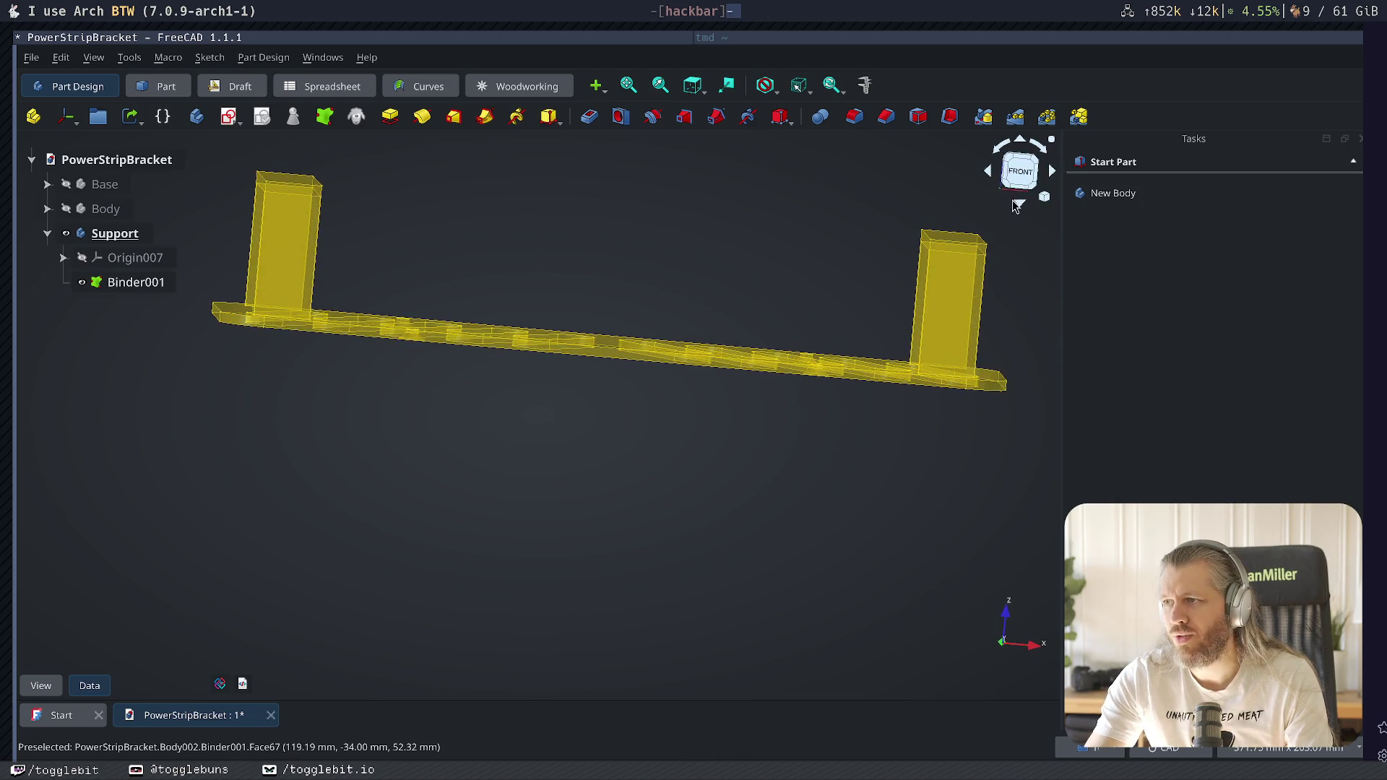
- Select the Support body and start a new sketch in it
click(1020, 172)
click(115, 233)
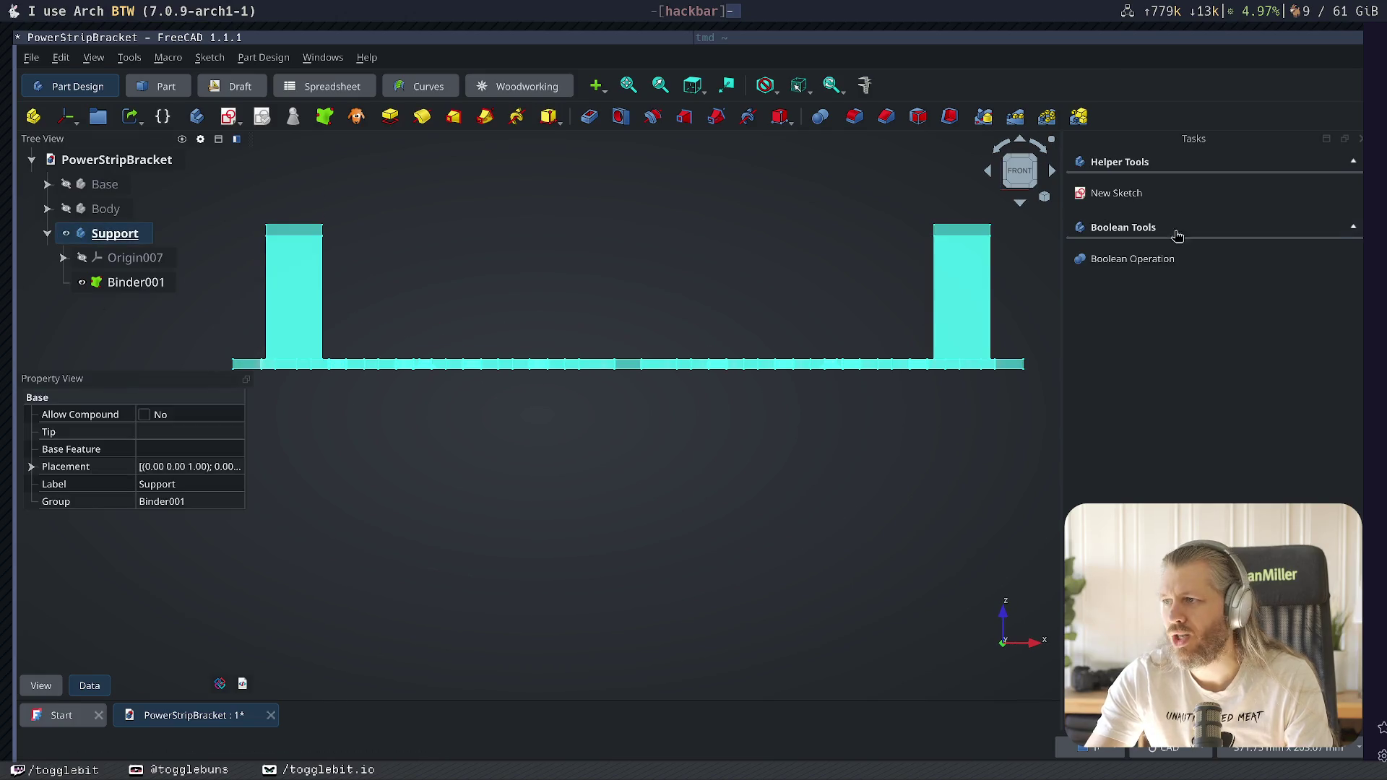
click(1116, 193)
- Place Sketch007 on the XZ front plane and tilt the view toward the bracket's long edge
click(697, 329)
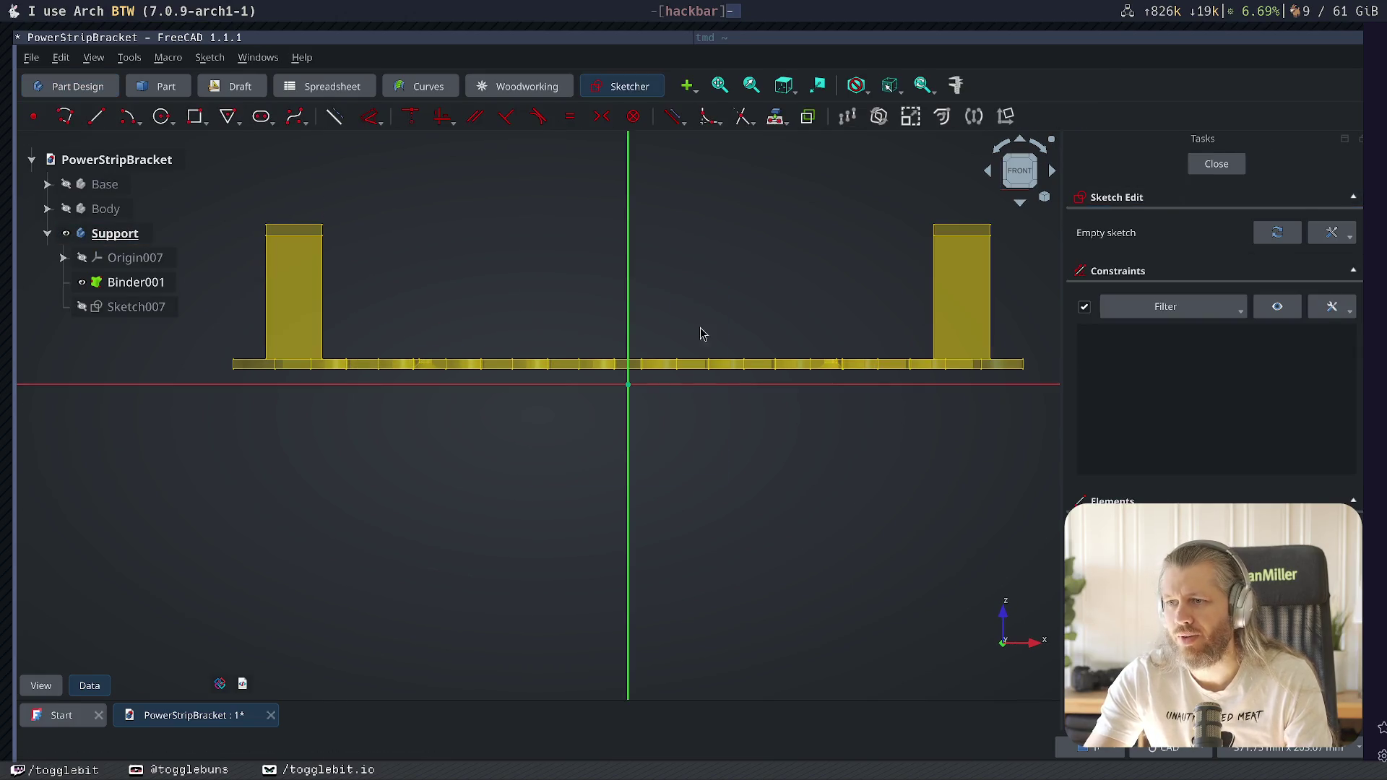
shift+middle_drag(750, 479, 700, 485)
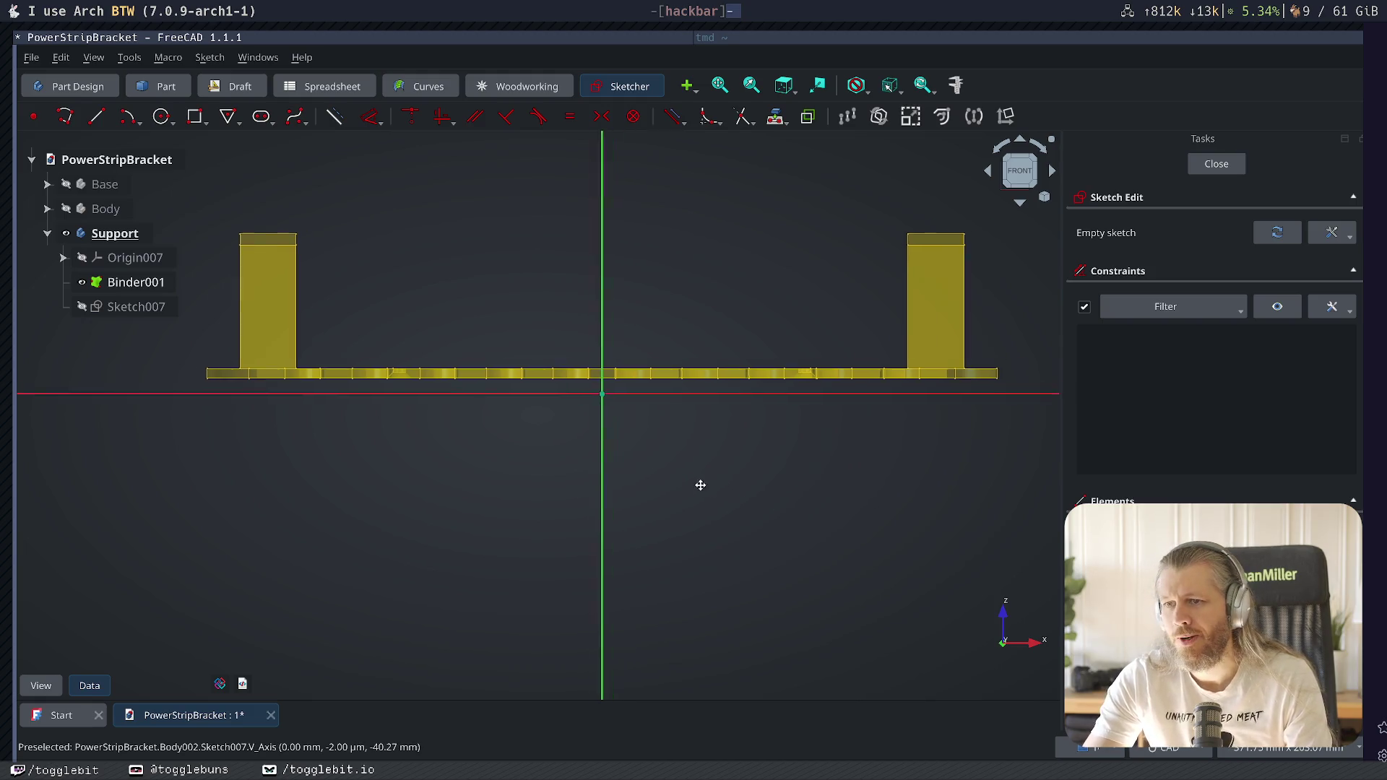
scroll(477, 392, up, 2)
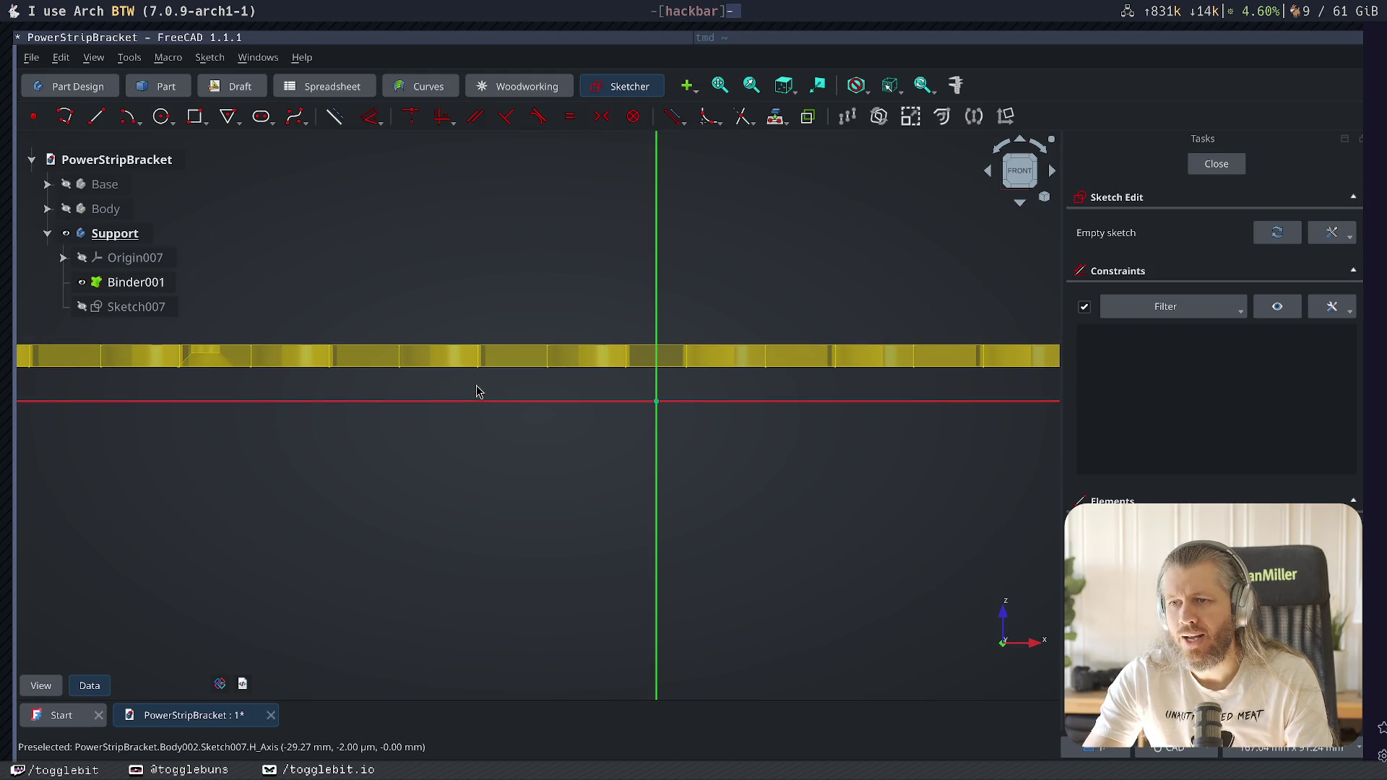
mouse_move(426, 388)
middle_down()
mouse_move(557, 424)
mouse_move(573, 415)
middle_up()
scroll(573, 415, down, 2)
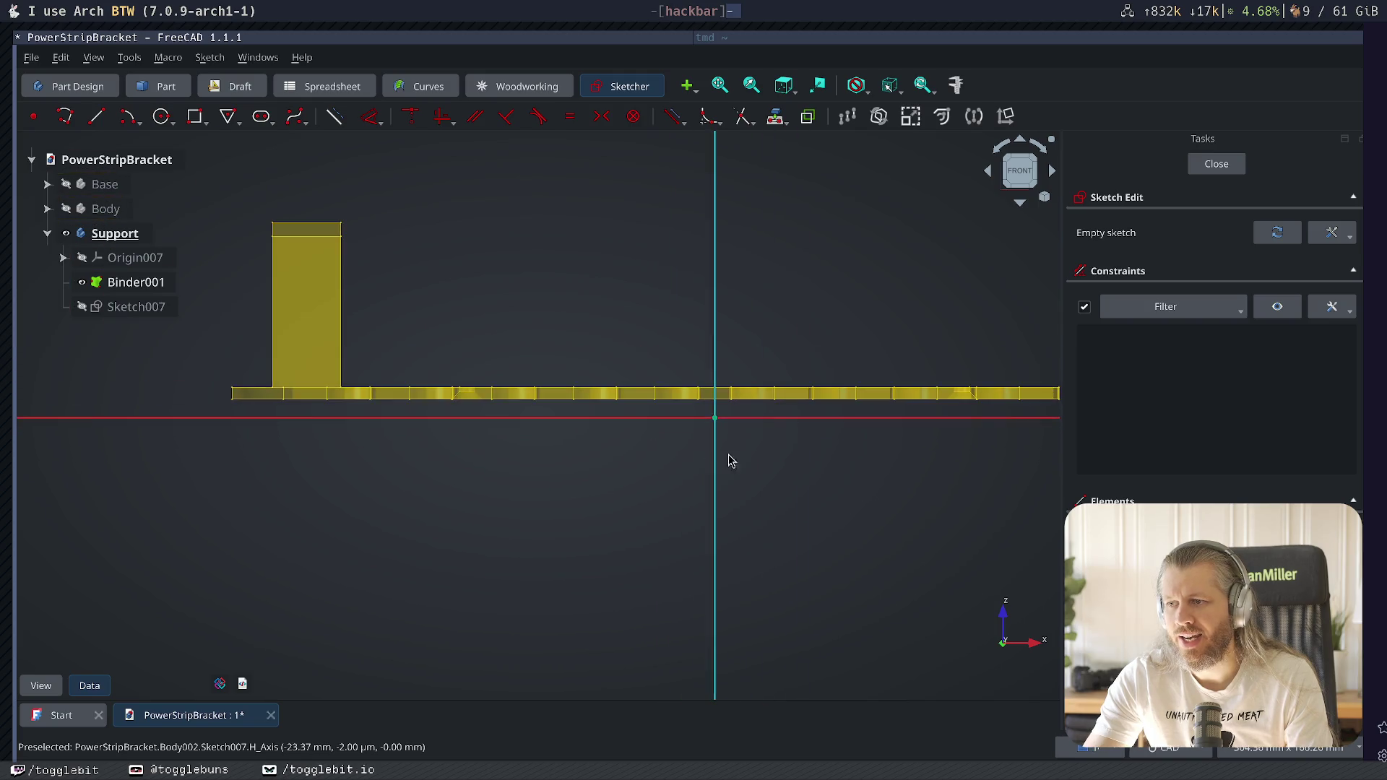
middle_drag(730, 462, 573, 464)
scroll(604, 471, down, 1)
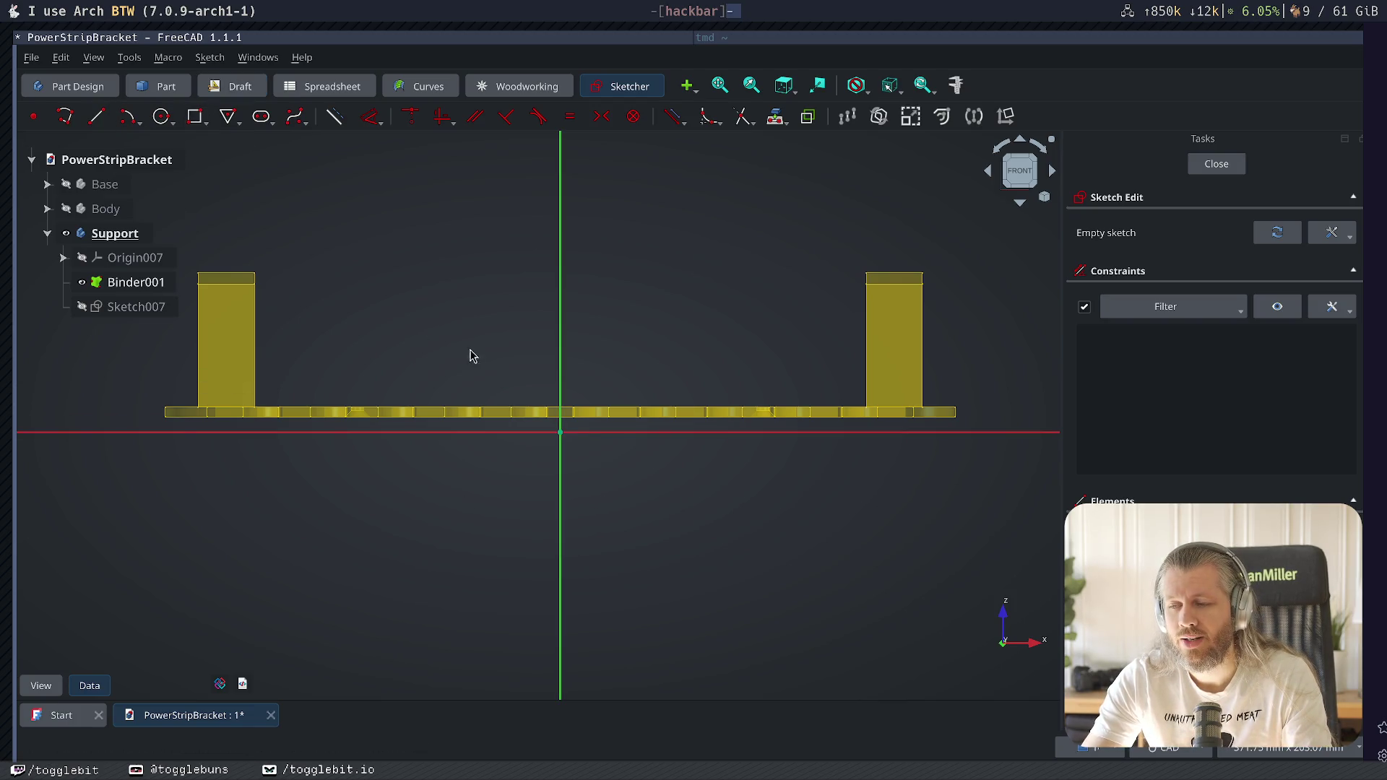
middle_drag(471, 355, 465, 452)
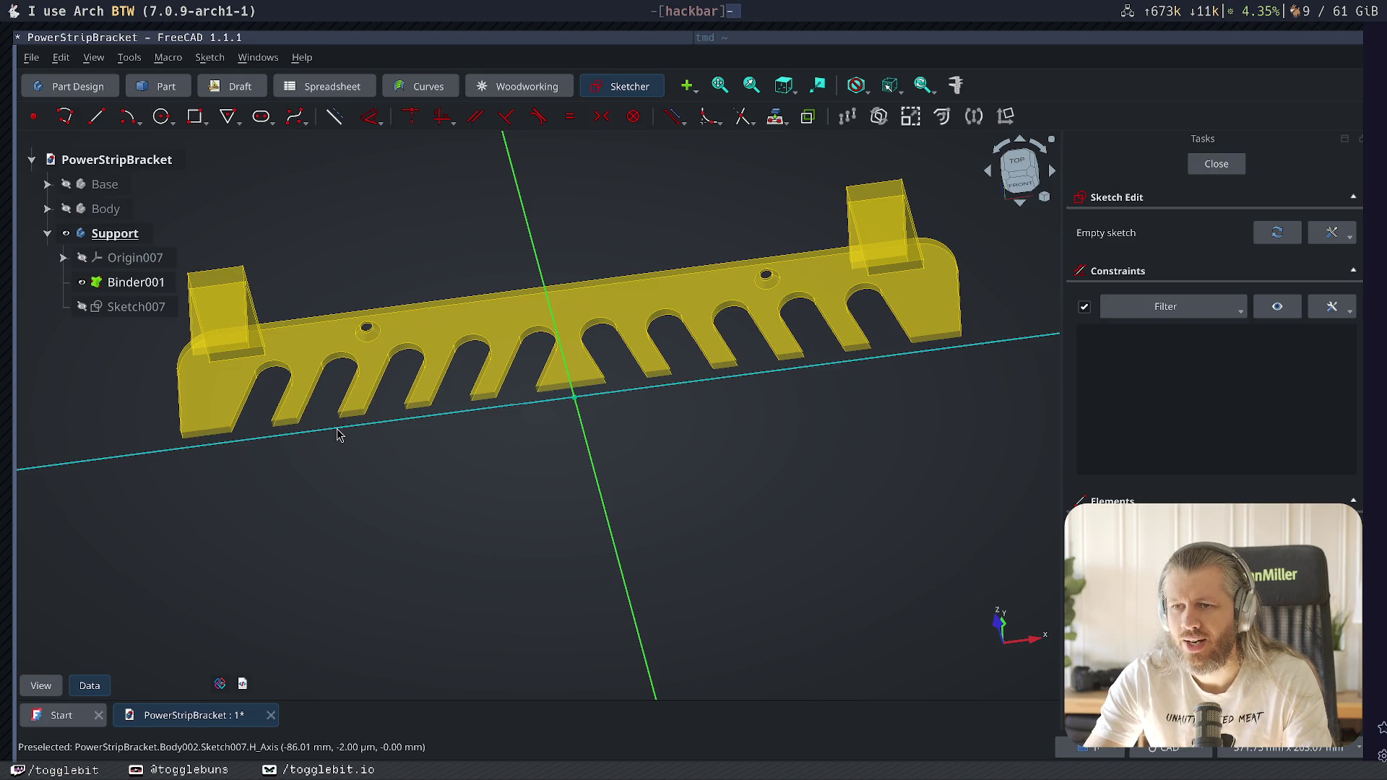
mouse_move(338, 453)
middle_down()
mouse_move(281, 248)
mouse_move(437, 263)
mouse_move(424, 294)
mouse_move(480, 229)
mouse_move(453, 281)
mouse_move(331, 361)
middle_up()
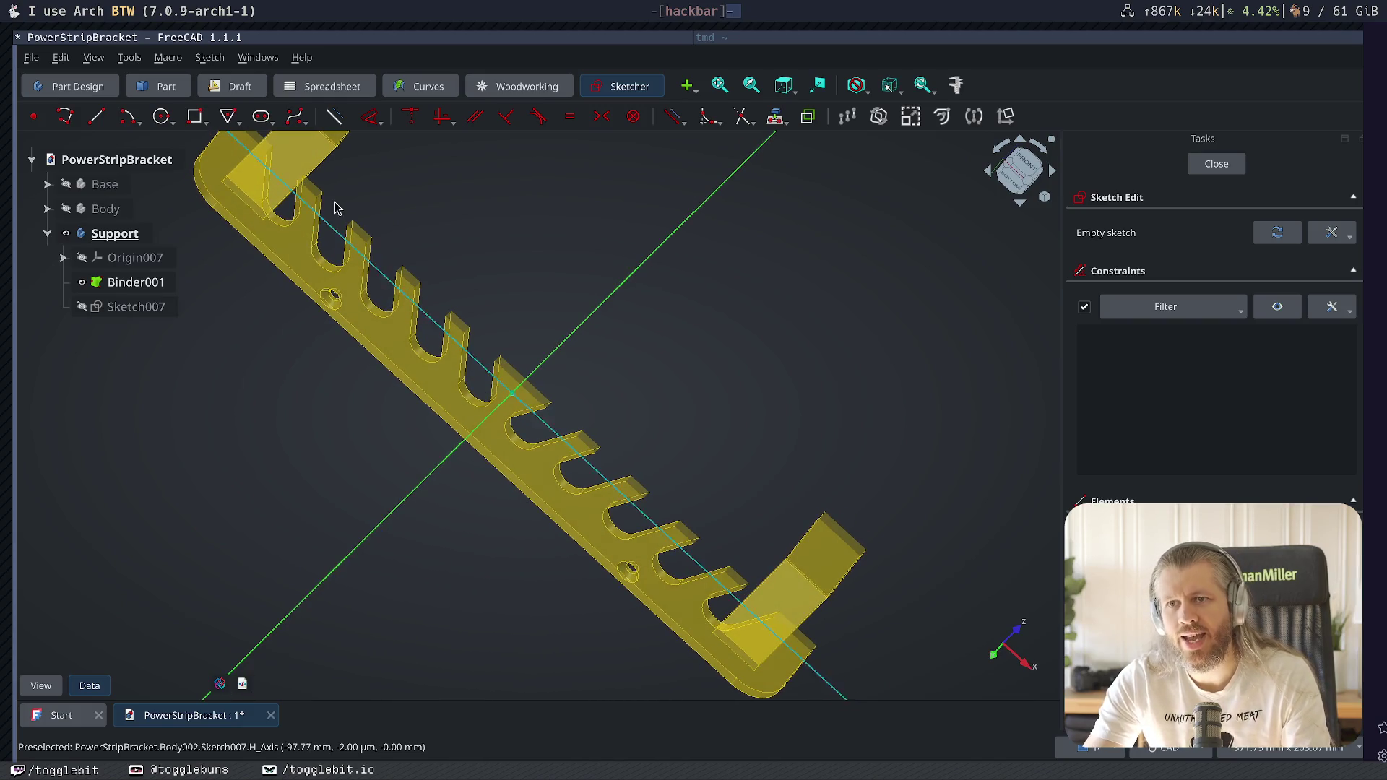
- Project the bracket's long edge as external geometry, hide Binder001, and choose the Line tool
key(g)
key(x)
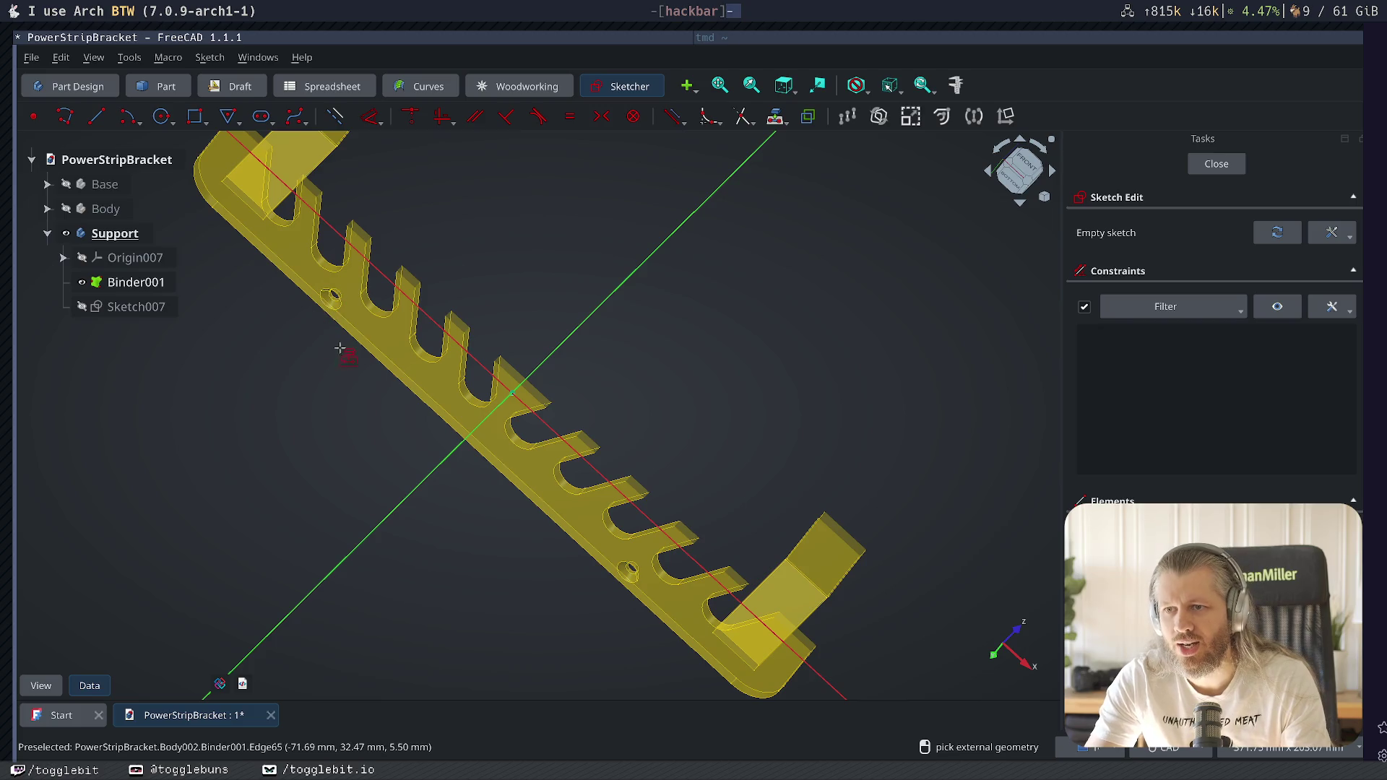
click(356, 346)
key(Escape)
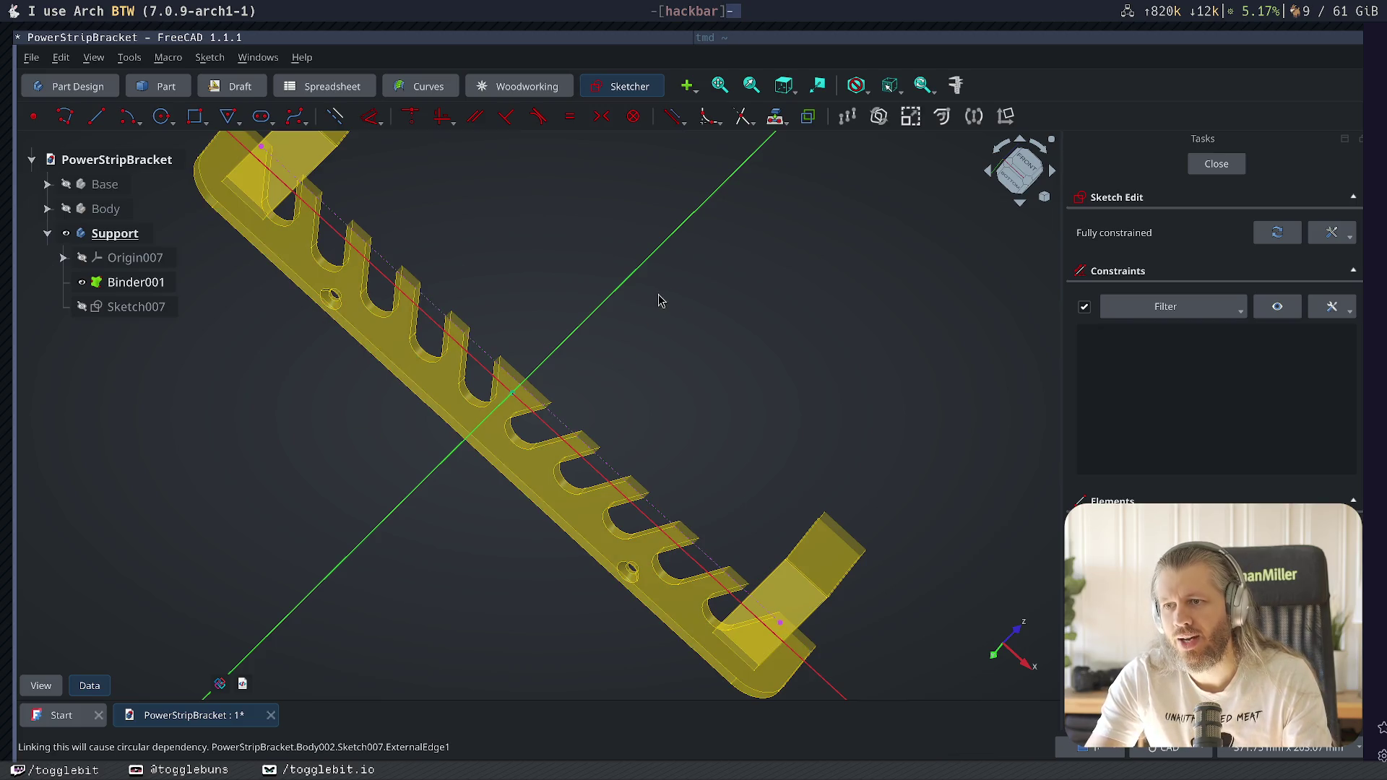
middle_drag(722, 185, 753, 410)
key(1)
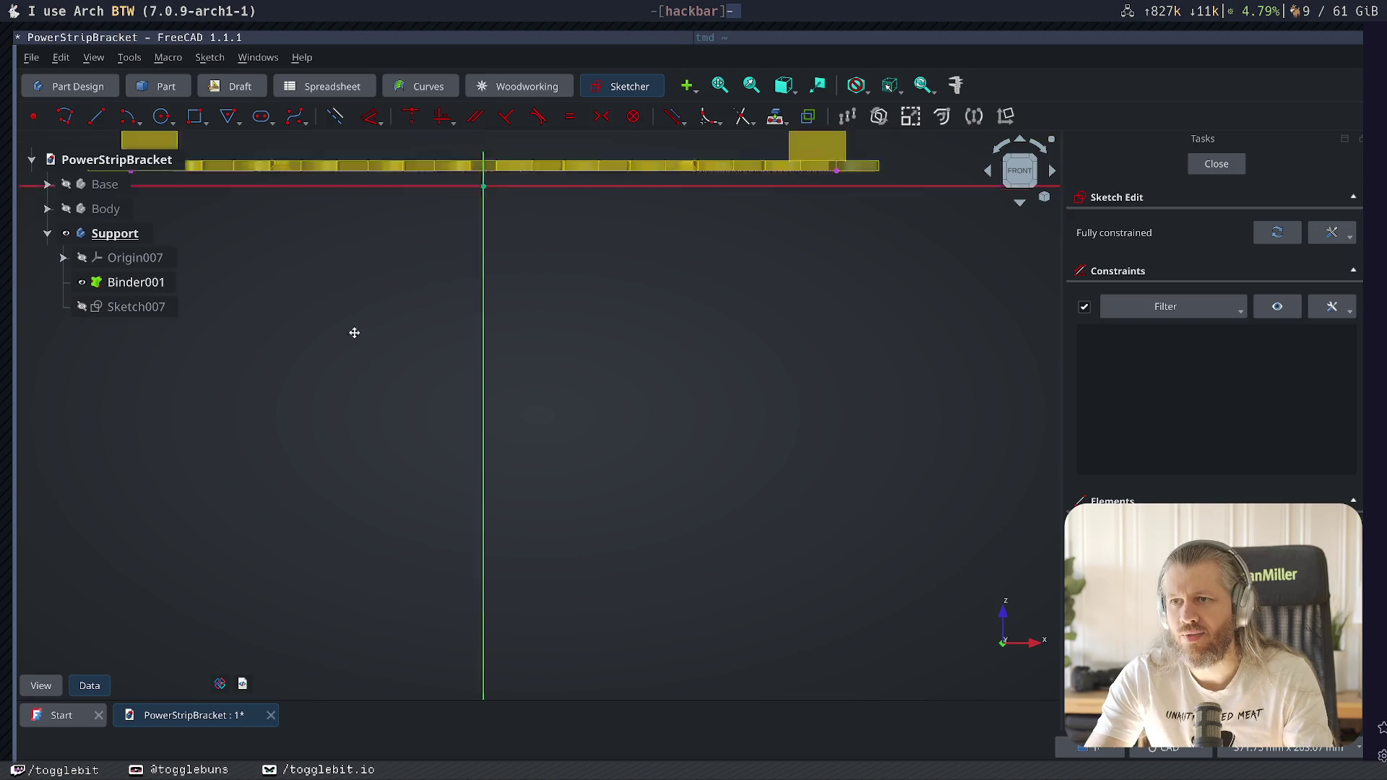
click(81, 284)
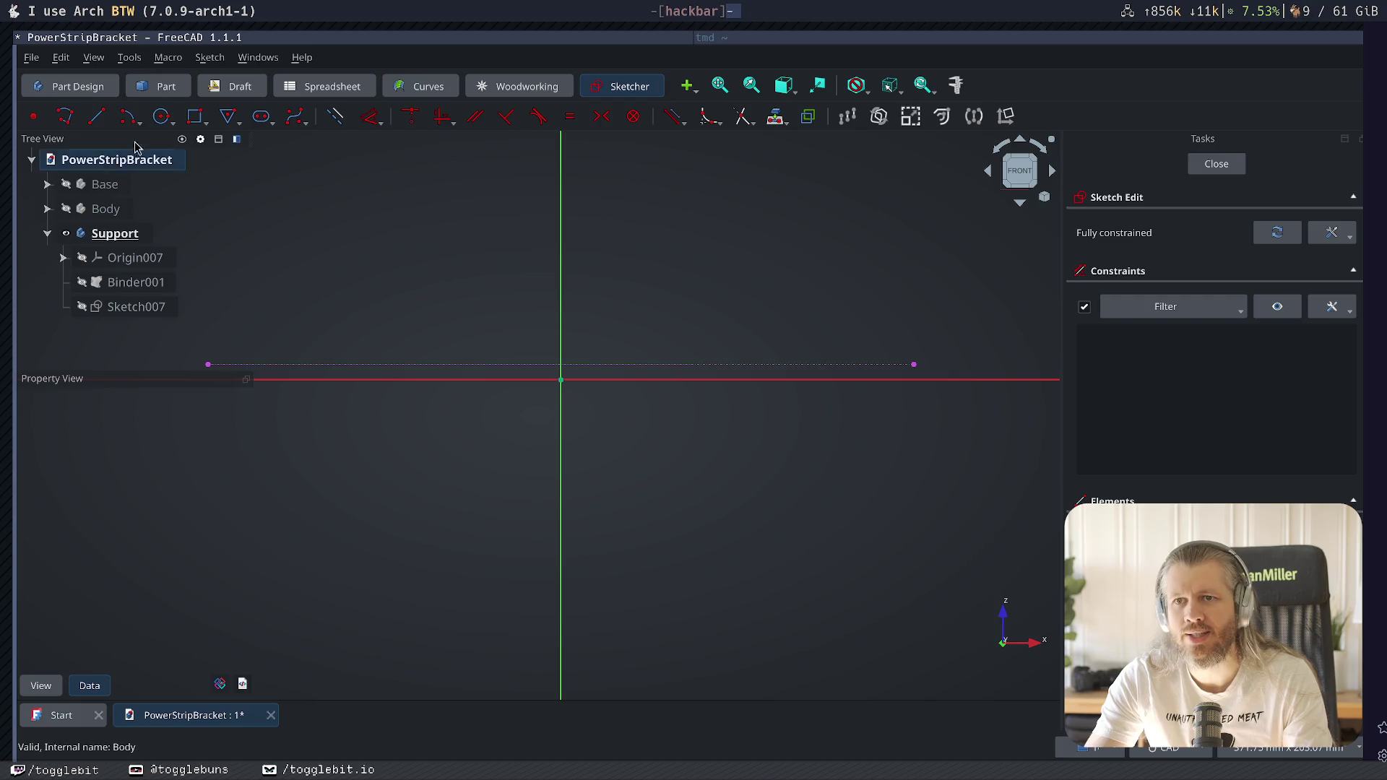
click(98, 119)
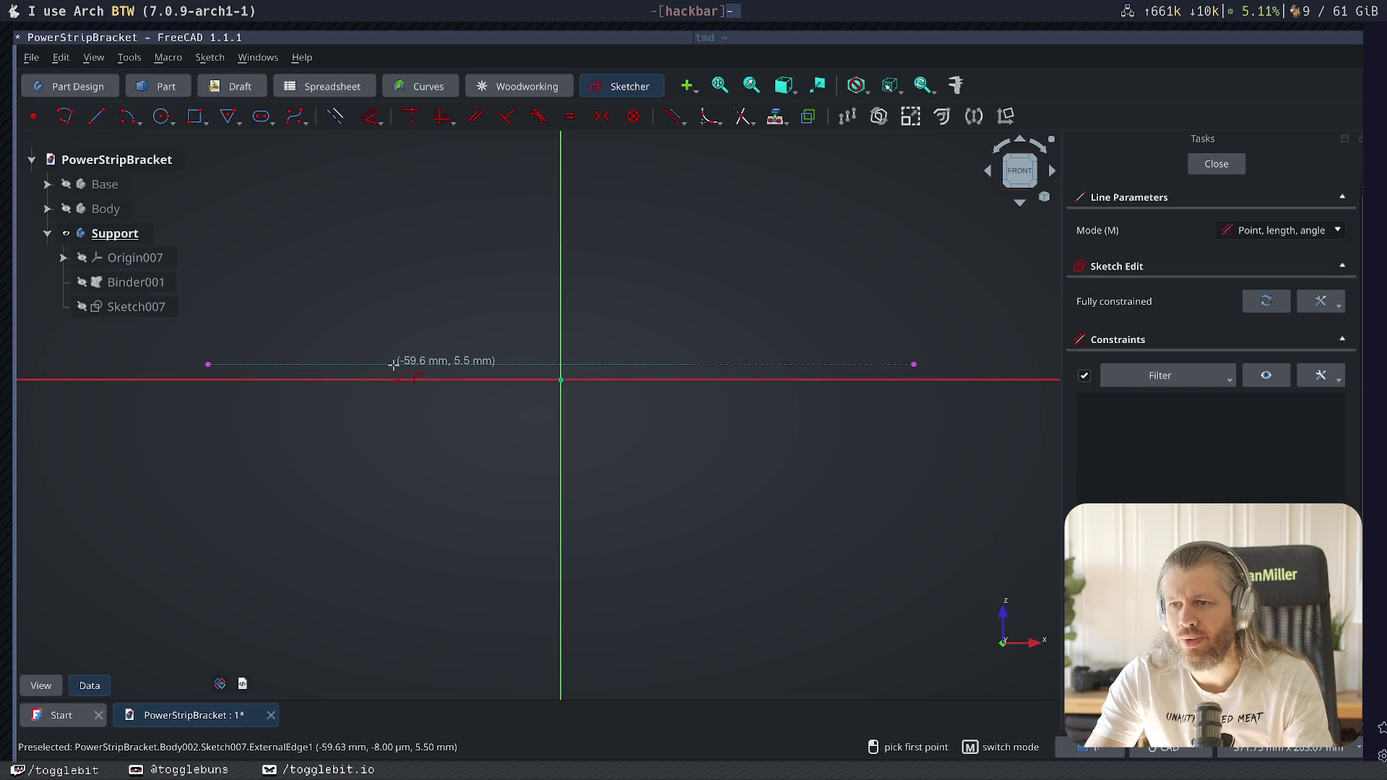
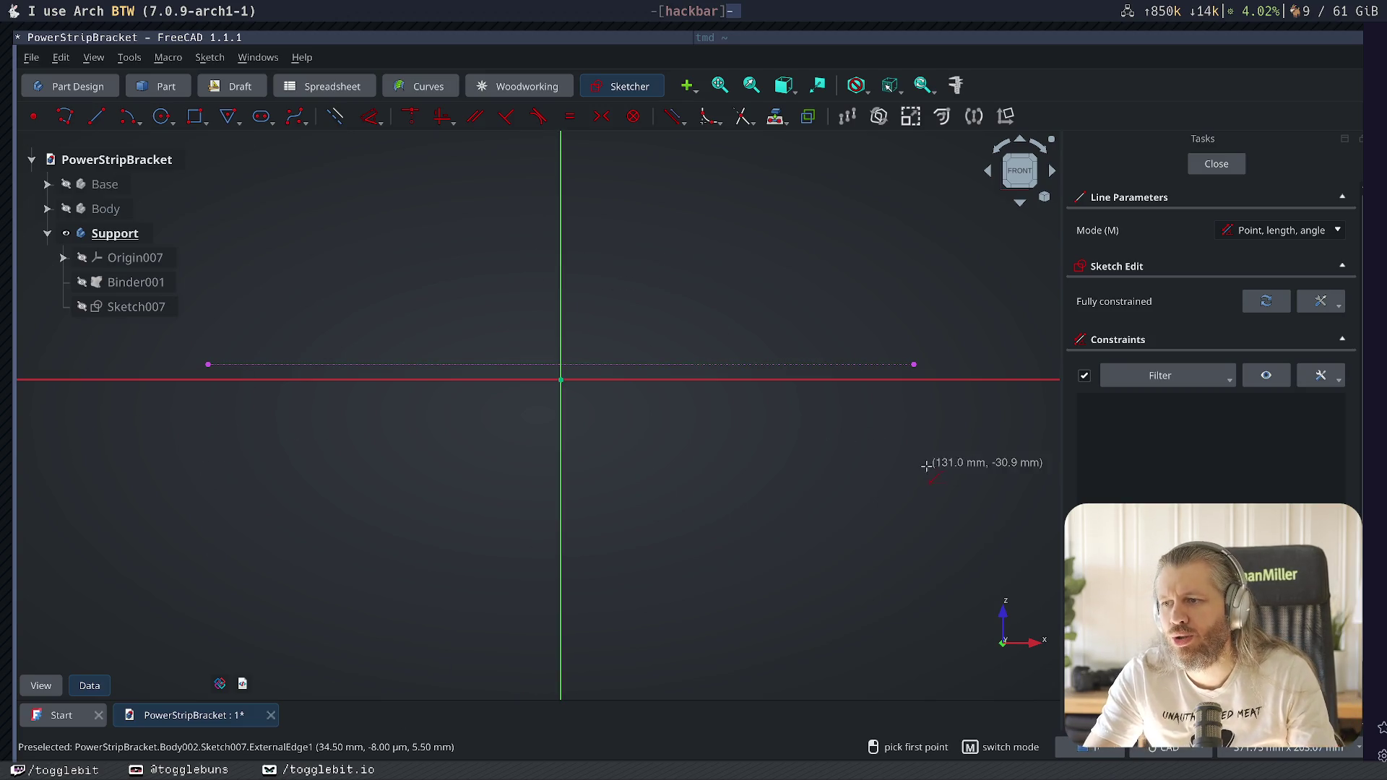
- Draw a 60 mm vertical construction line down from the reference edge
click(373, 363)
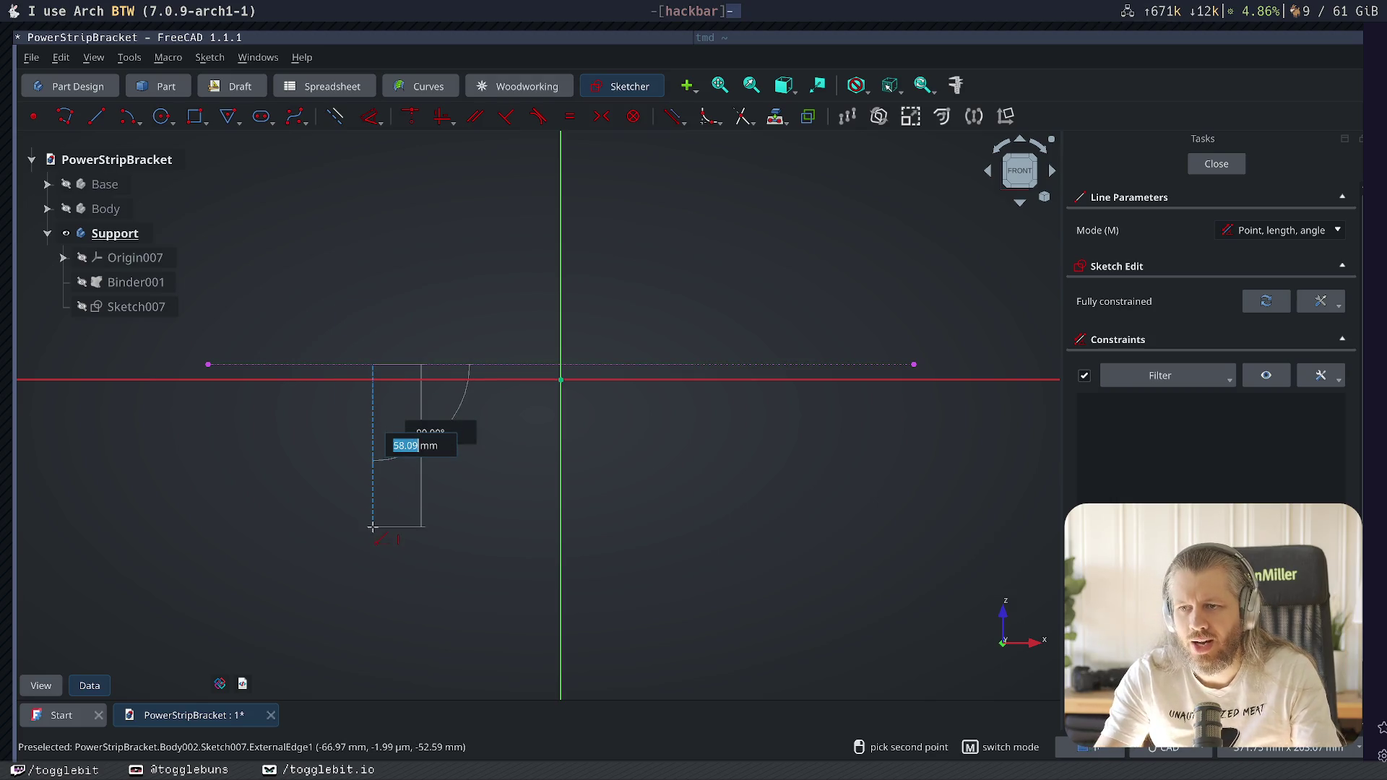
text(60)
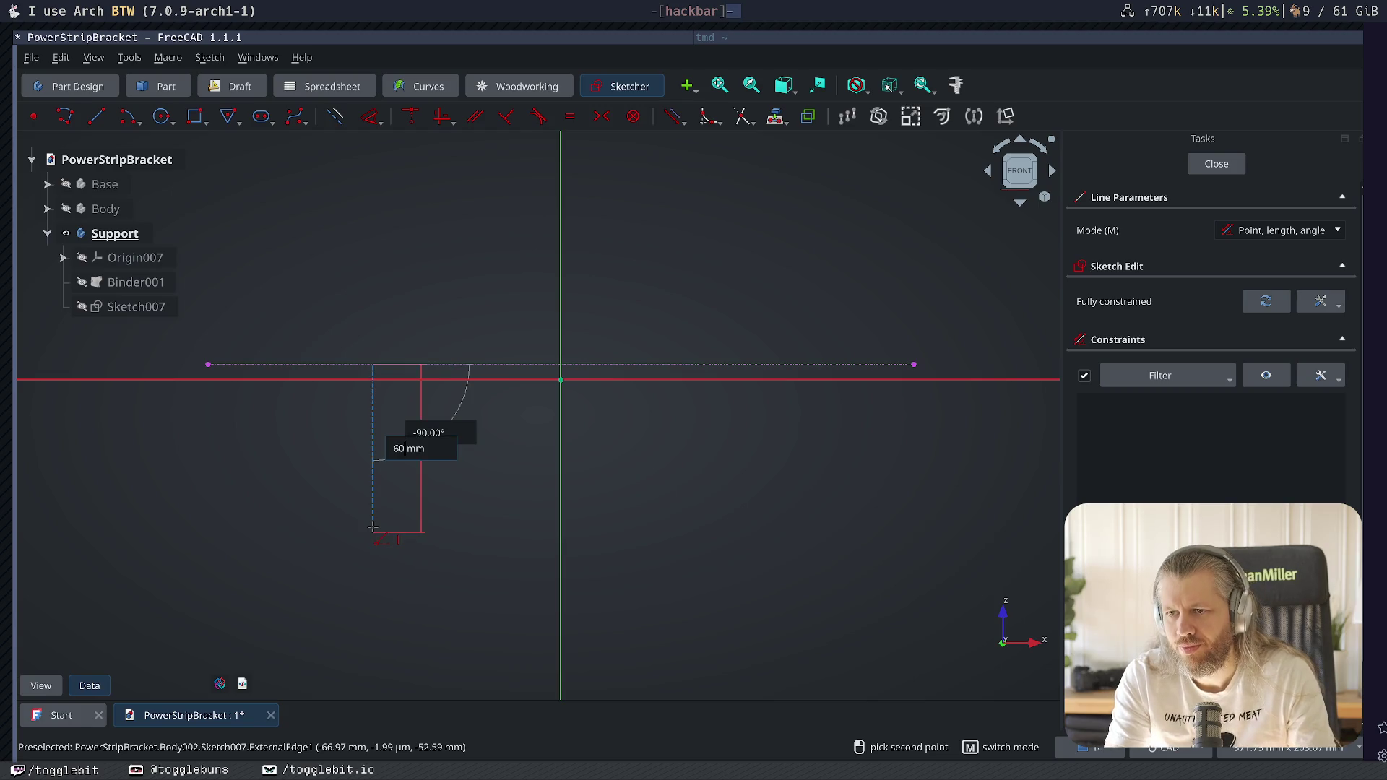
key(Tab)
key(Return)
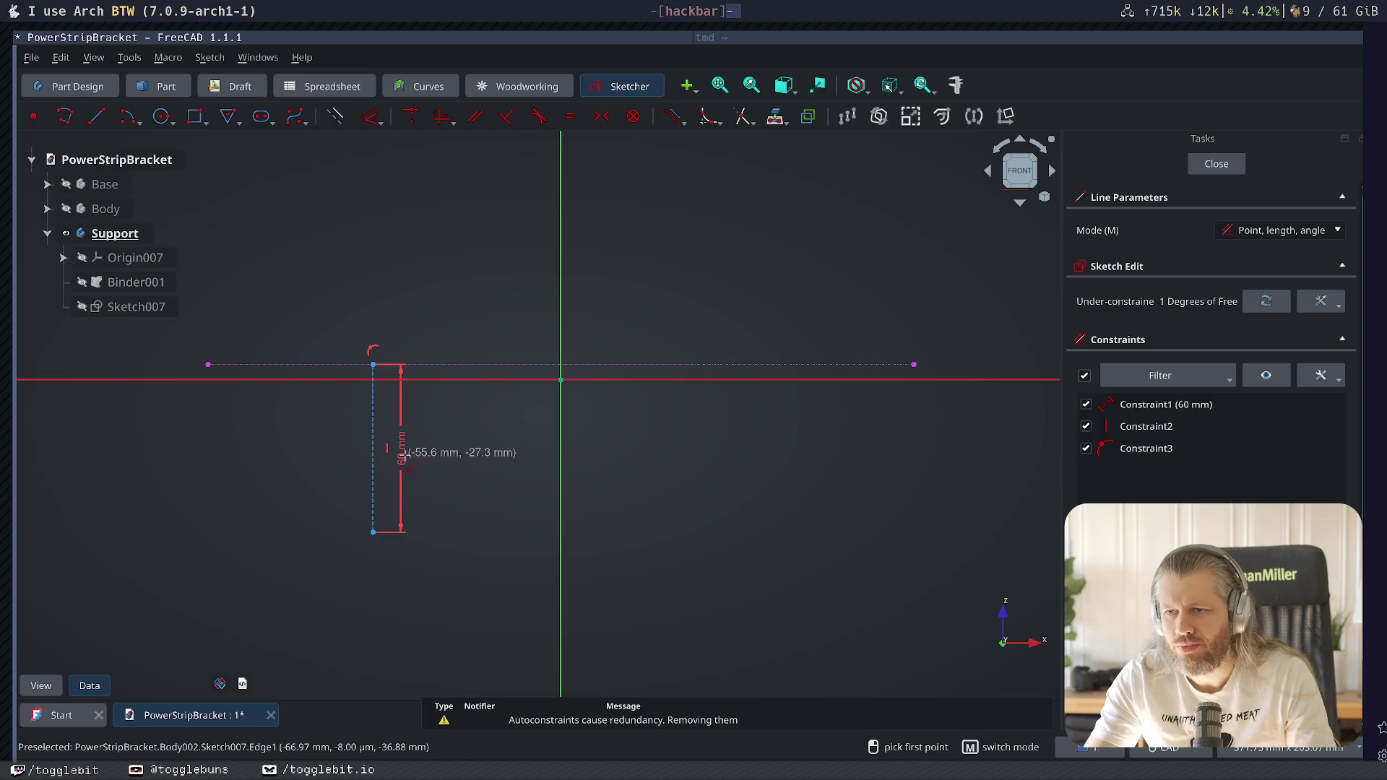
key(Escape)
drag(402, 465, 249, 474)
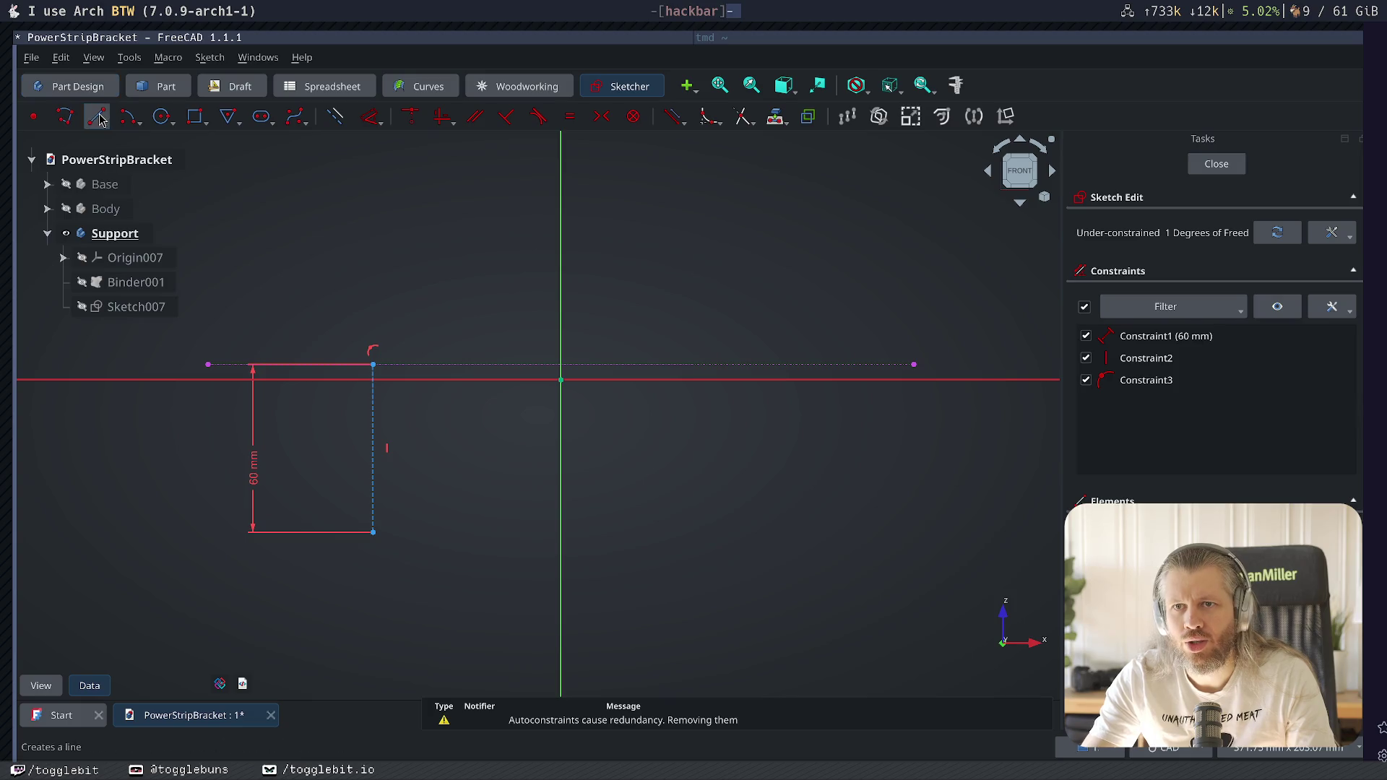
- Draw a construction diagonal from the vertical line's bottom to the reference edge's right end, and save
click(96, 116)
click(373, 532)
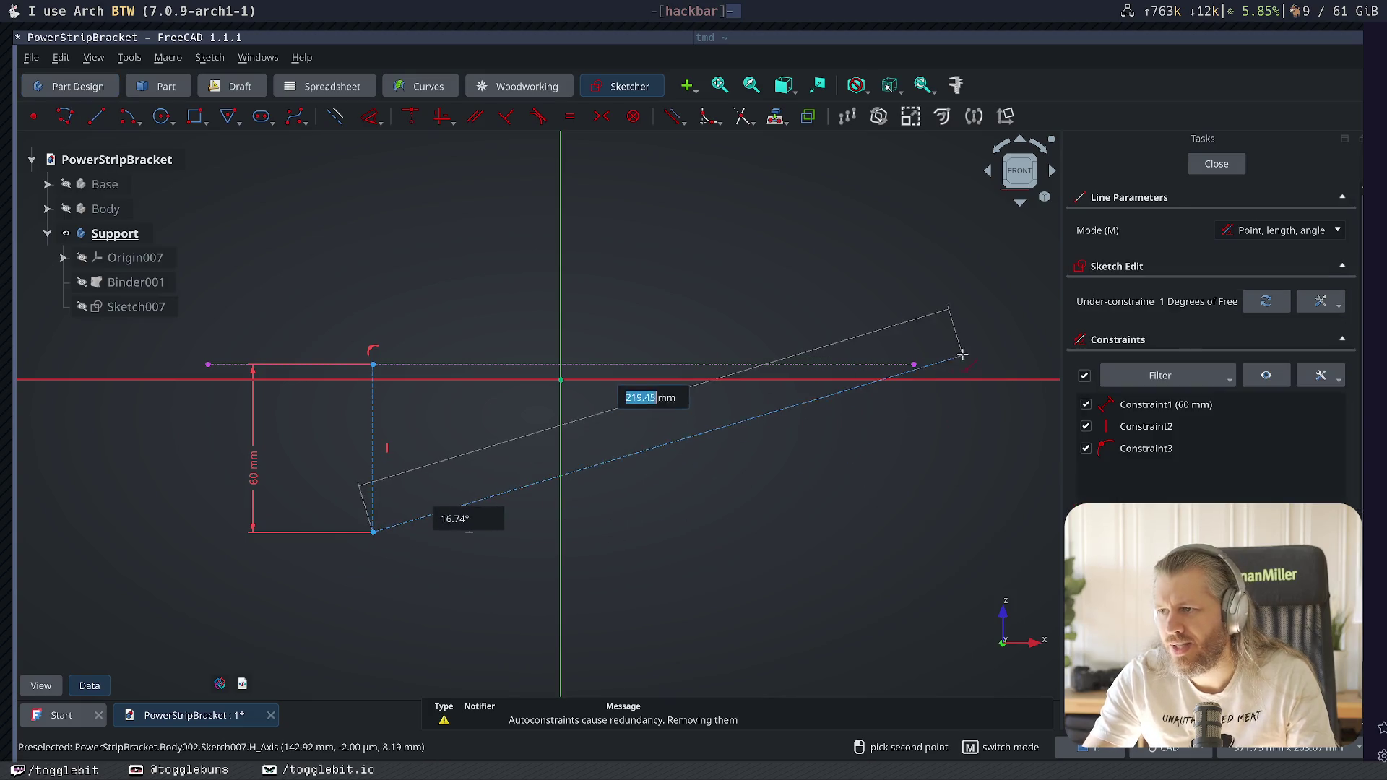
click(913, 365)
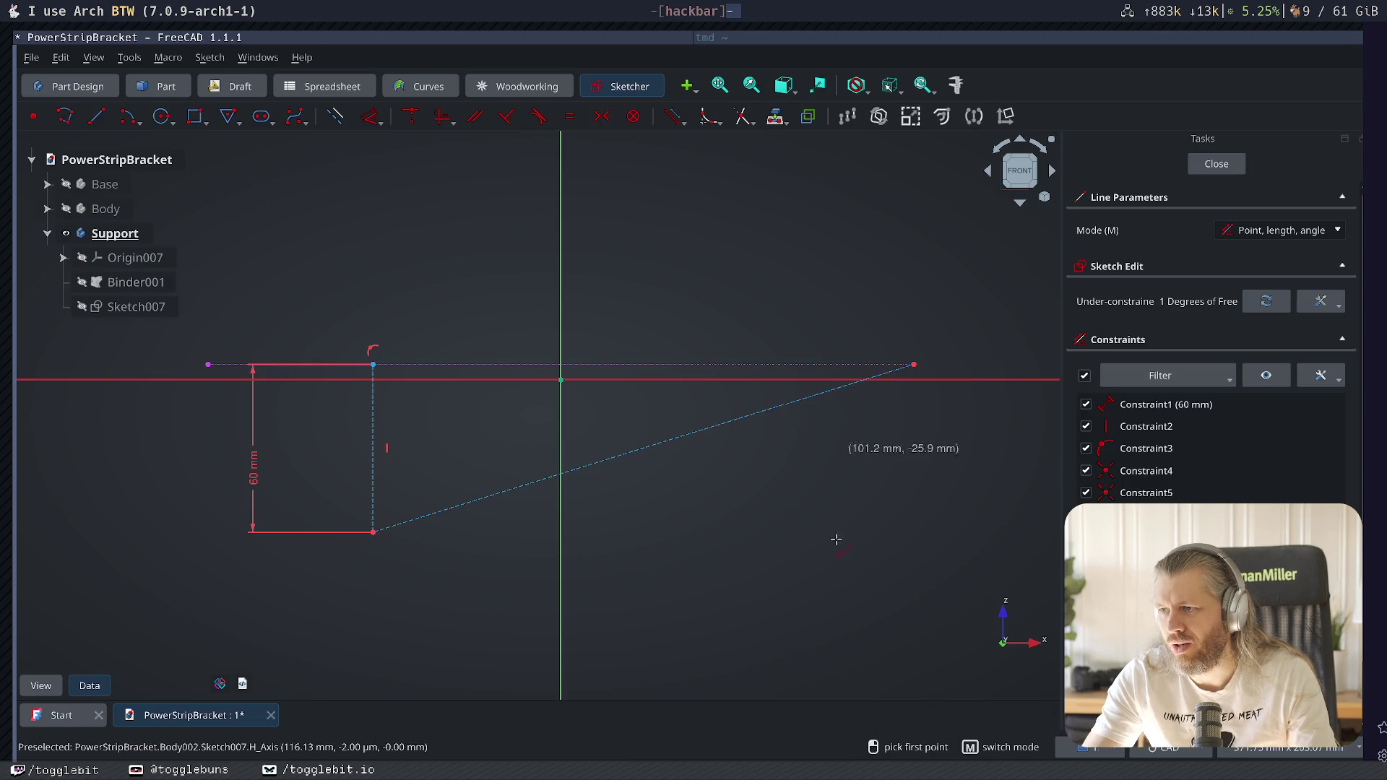
key(Escape)
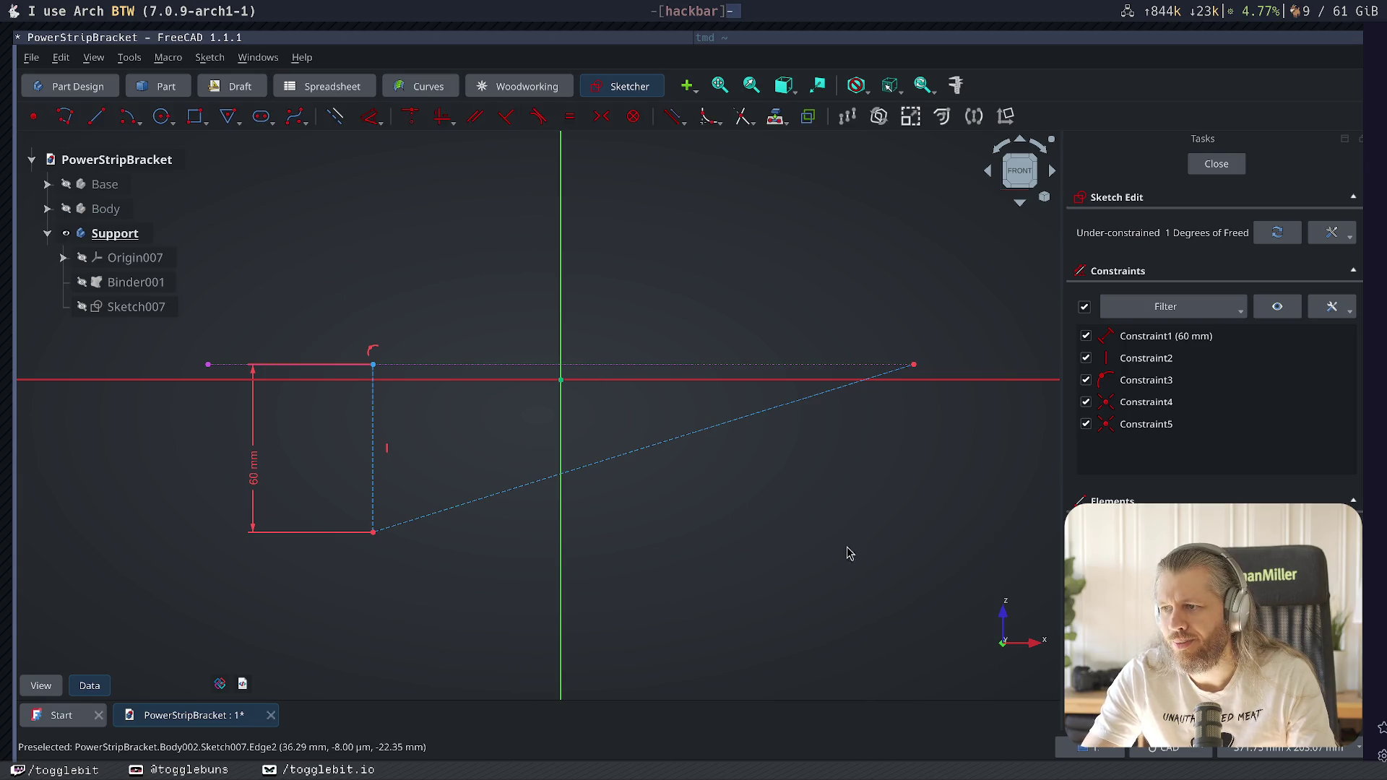
key(ctrl+s)
middle_drag(672, 486, 662, 543)
mouse_move(601, 613)
middle_down()
mouse_move(669, 346)
mouse_move(670, 378)
mouse_move(473, 505)
middle_up()
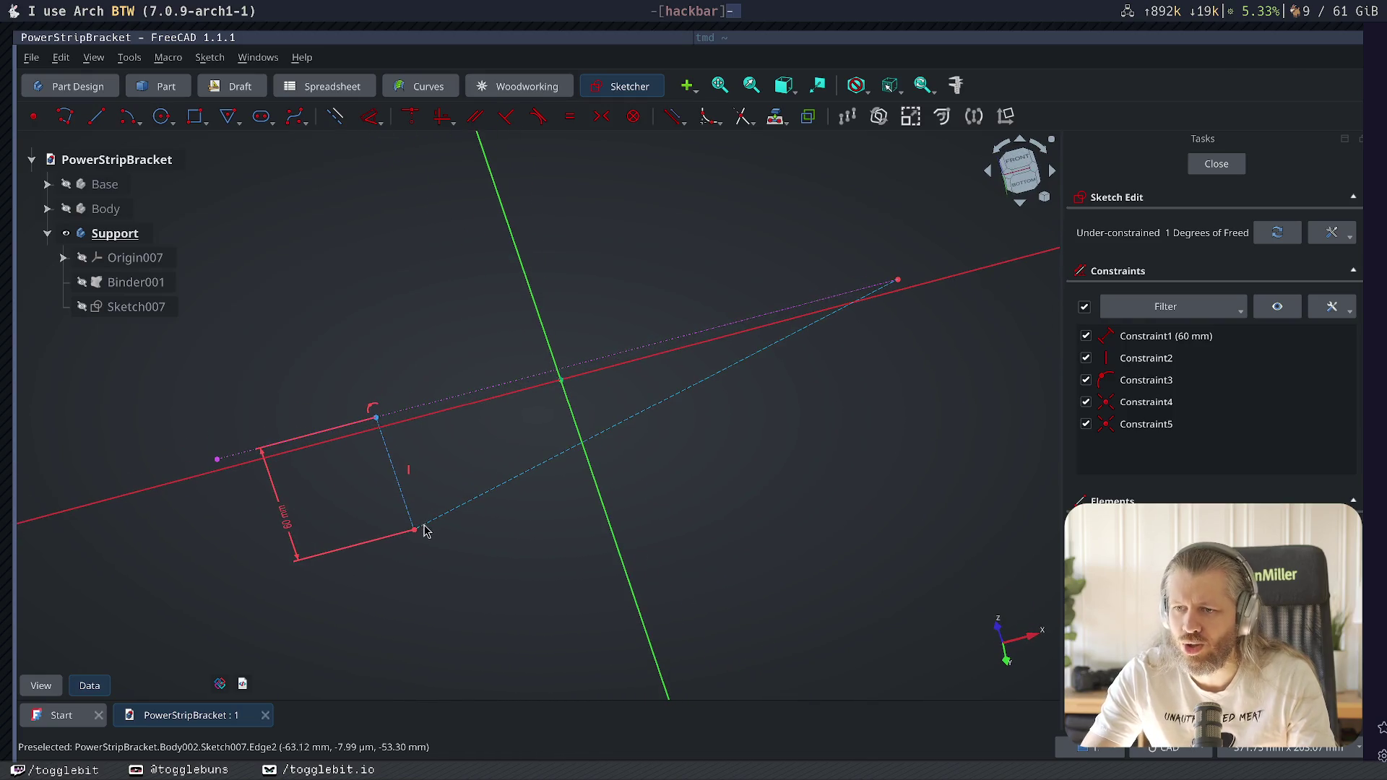
mouse_move(821, 332)
middle_down()
mouse_move(650, 489)
mouse_move(648, 532)
mouse_move(657, 526)
middle_up()
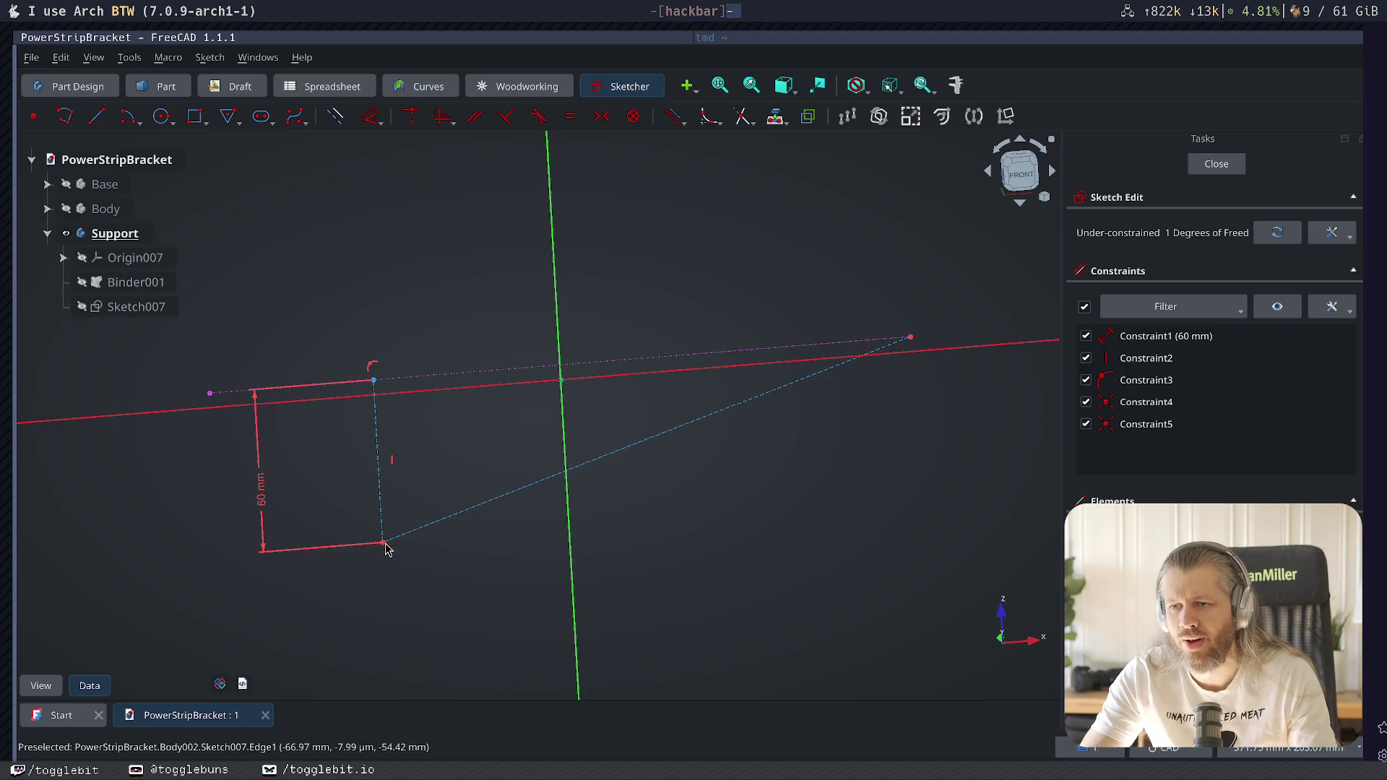
drag(387, 549, 382, 549)
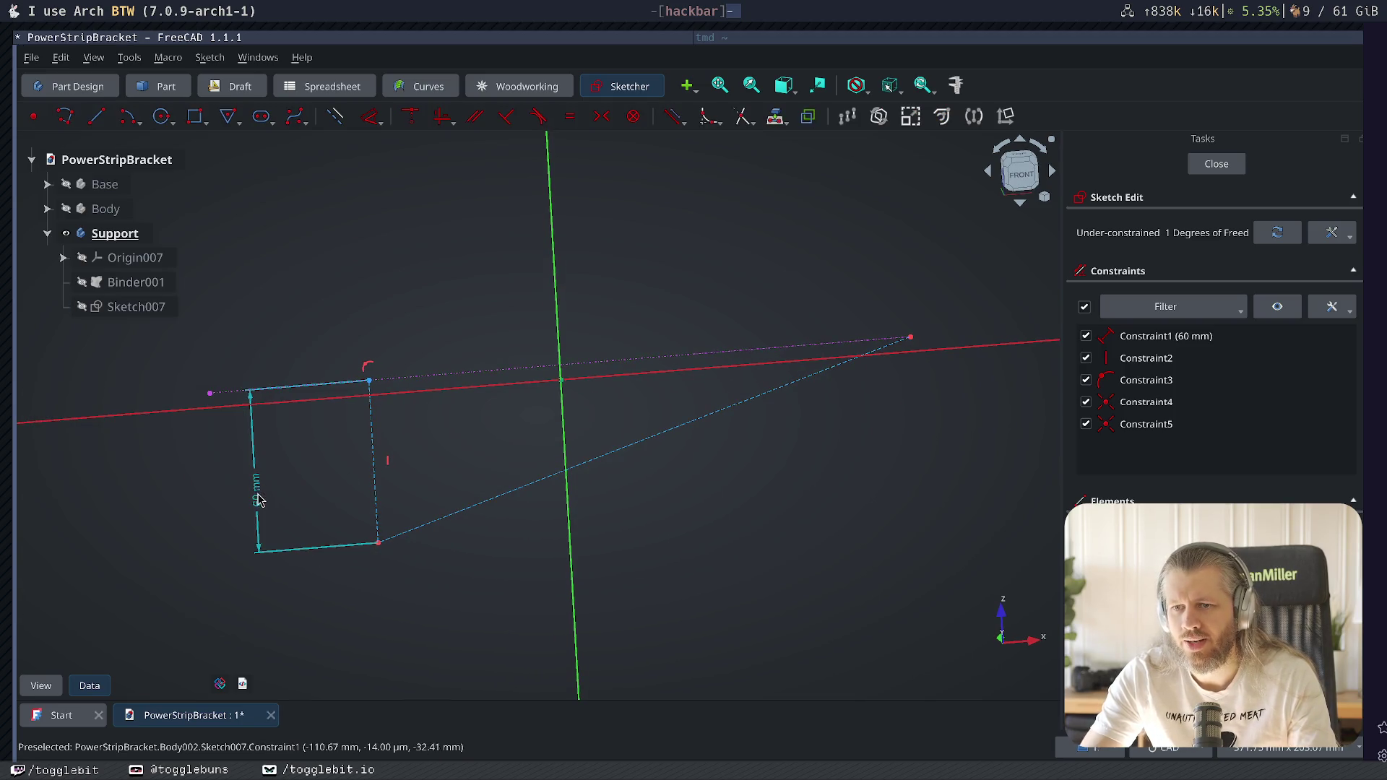
click(647, 557)
mouse_move(648, 558)
middle_down()
mouse_move(722, 564)
mouse_move(722, 506)
middle_up()
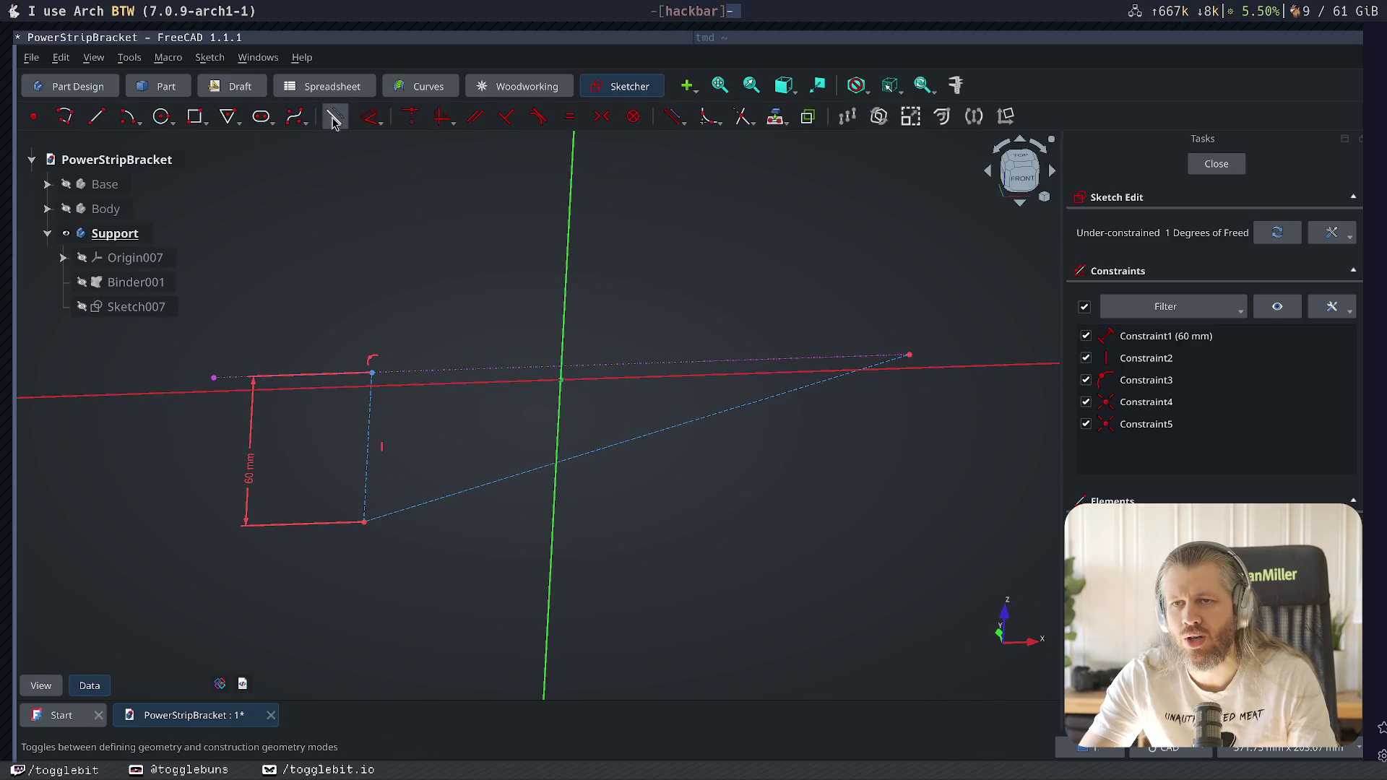
- With construction mode off, trace the 60 mm vertical edge and the diagonal to the far right point
click(96, 116)
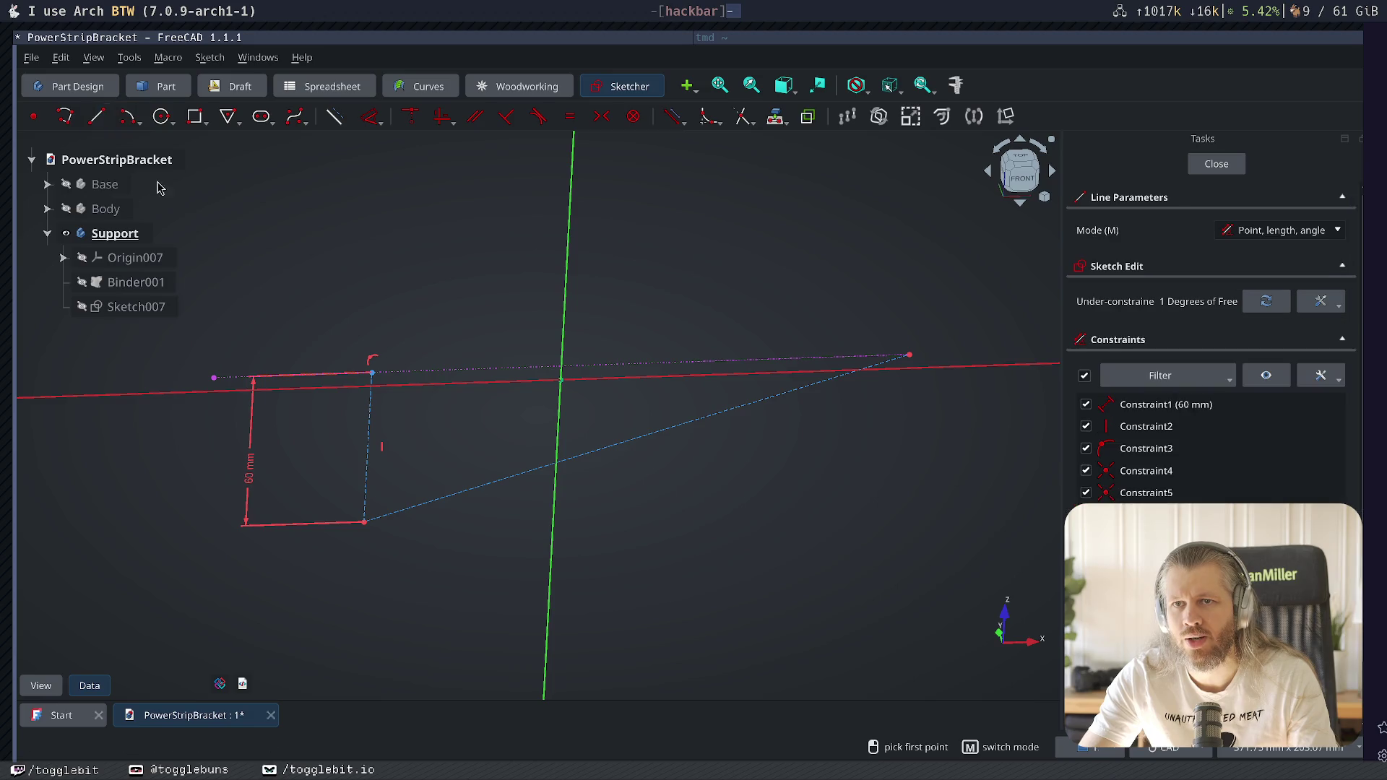
click(372, 373)
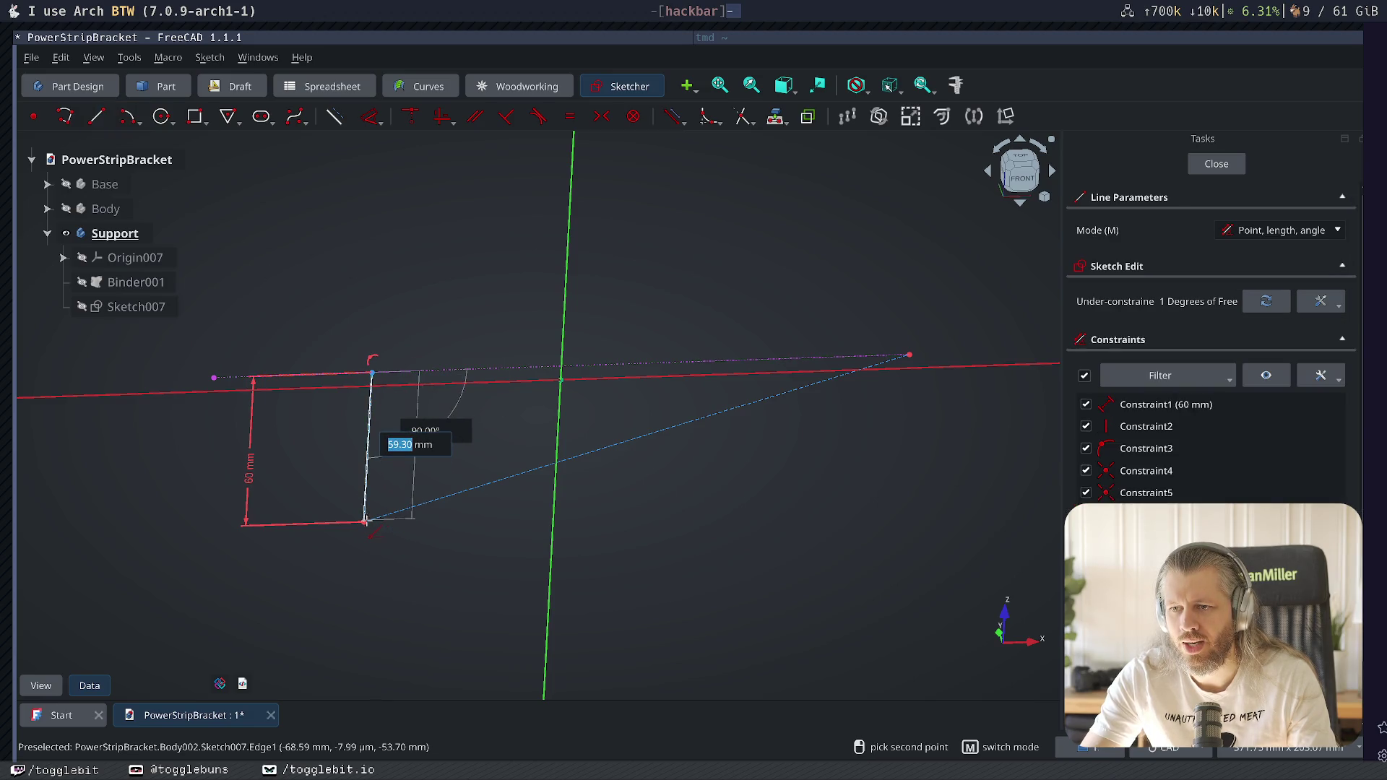
click(365, 521)
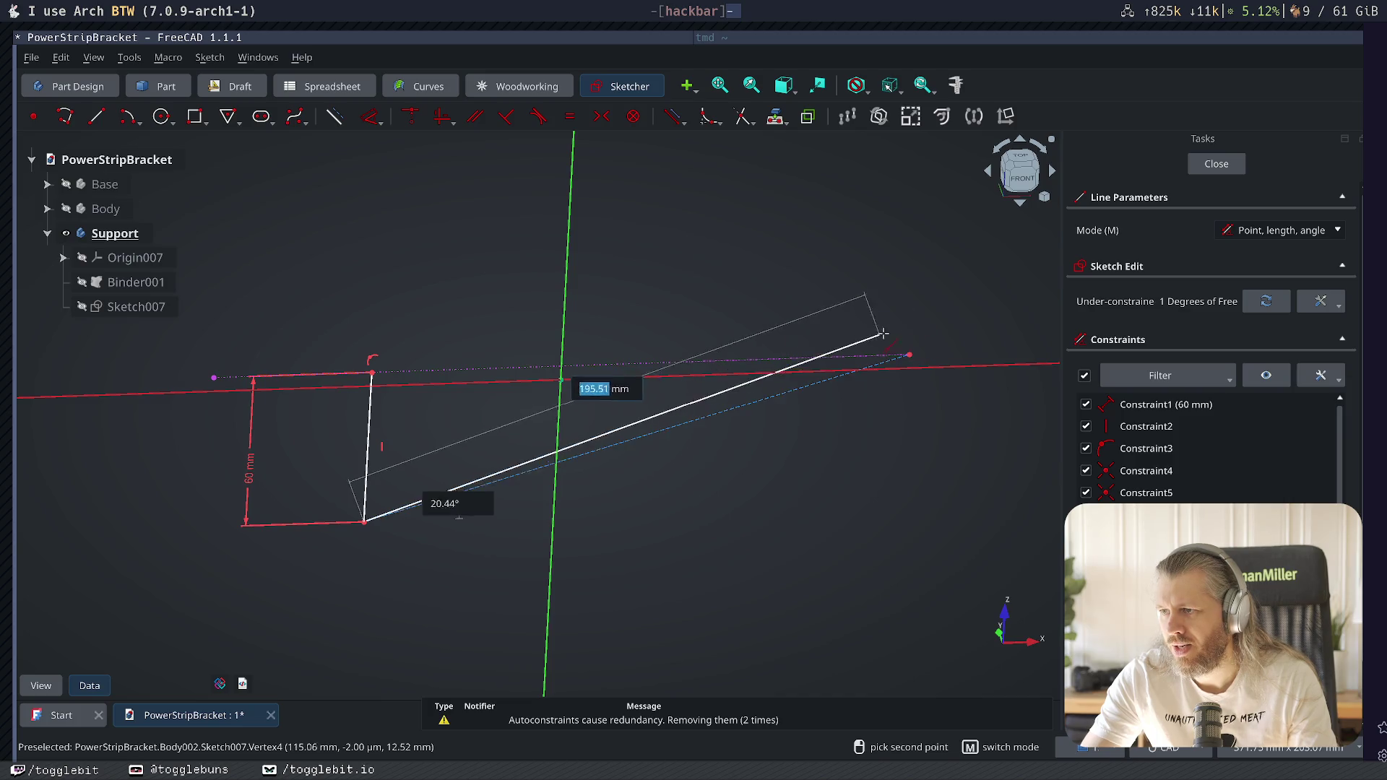
scroll(909, 355, up, 4)
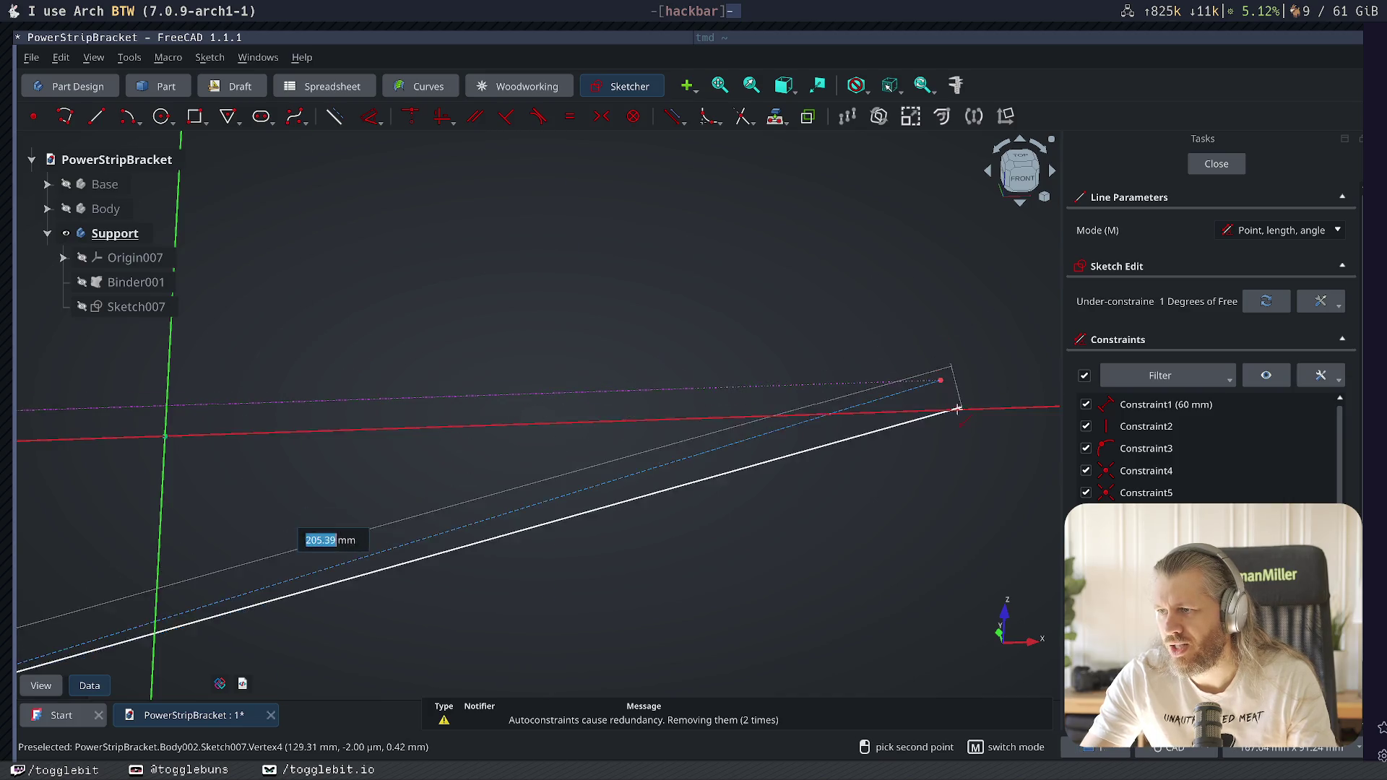
click(941, 377)
key(1)
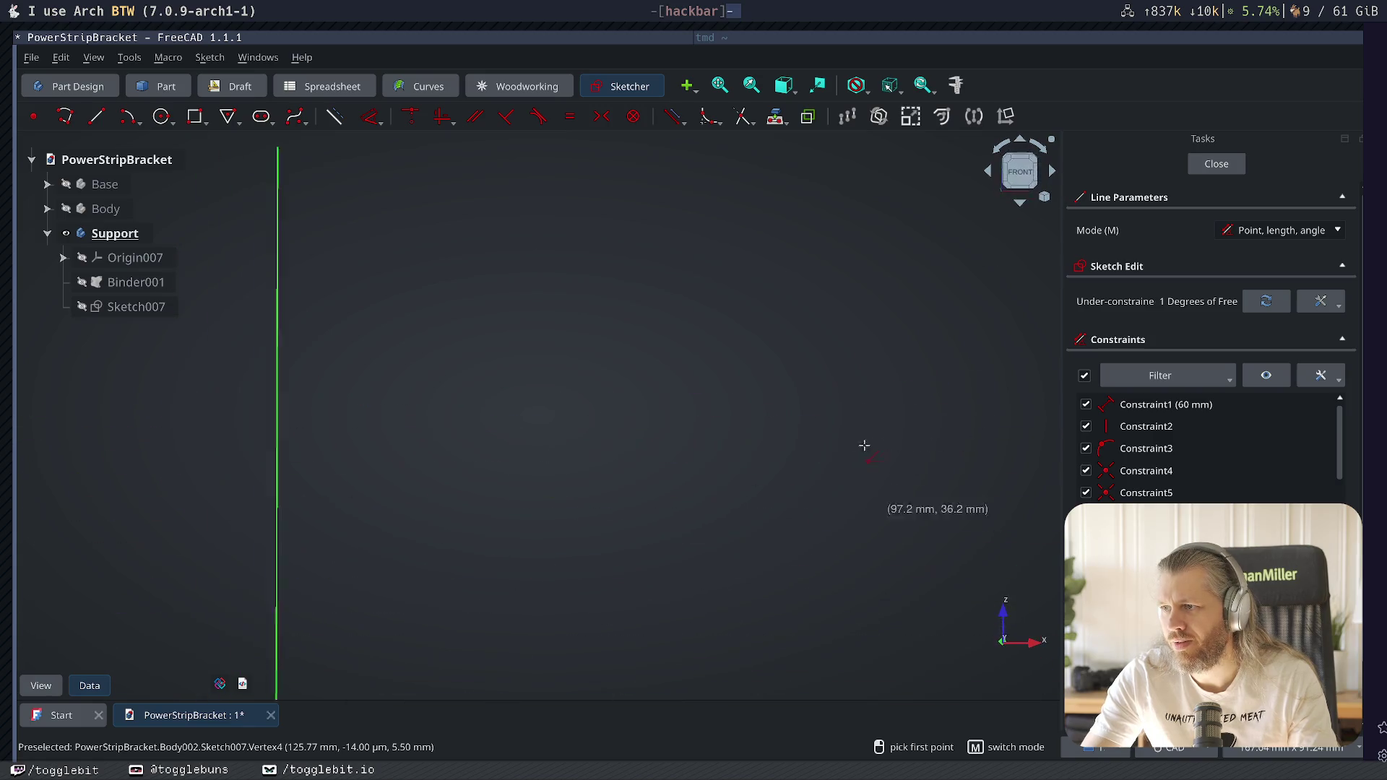
scroll(864, 472, down, 6)
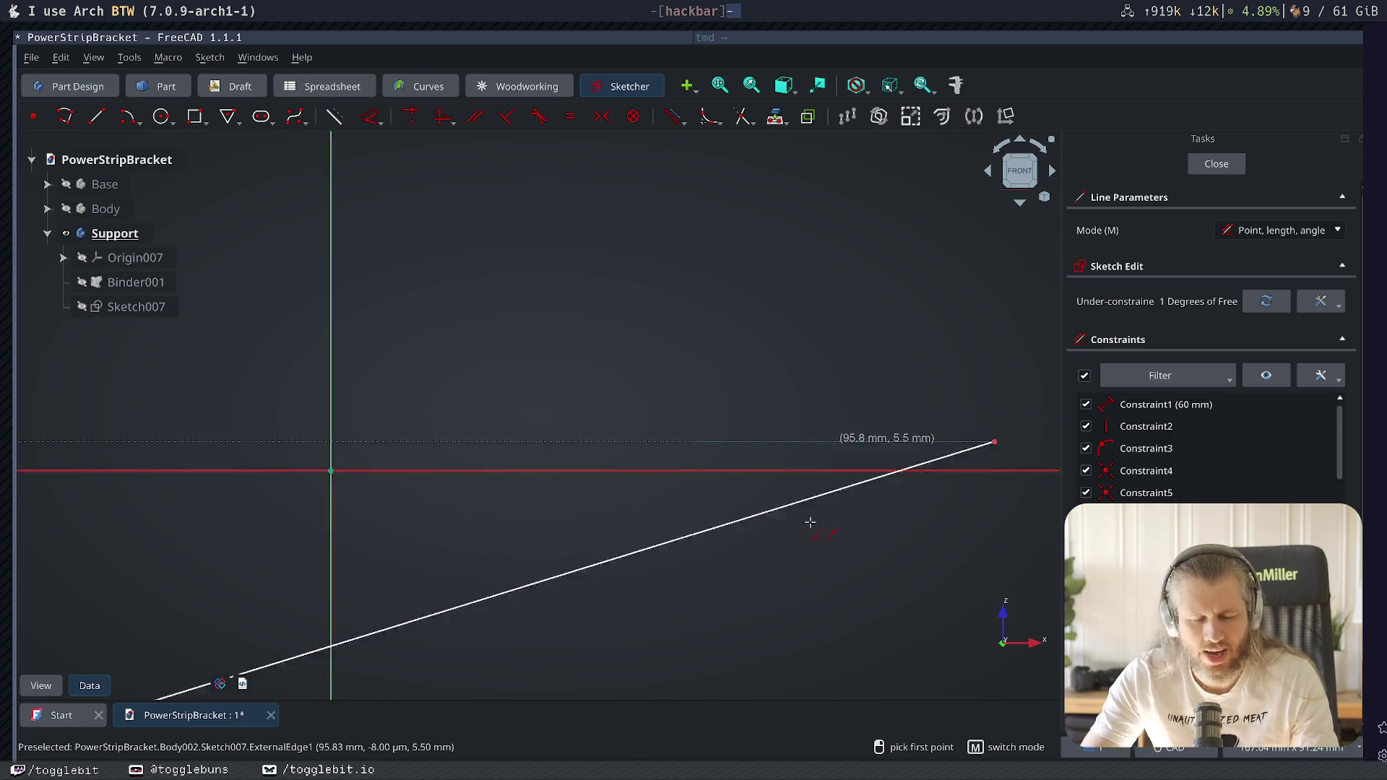
- Add the top edge to close the triangle, leave the sketcher, and select Sketch007
click(382, 361)
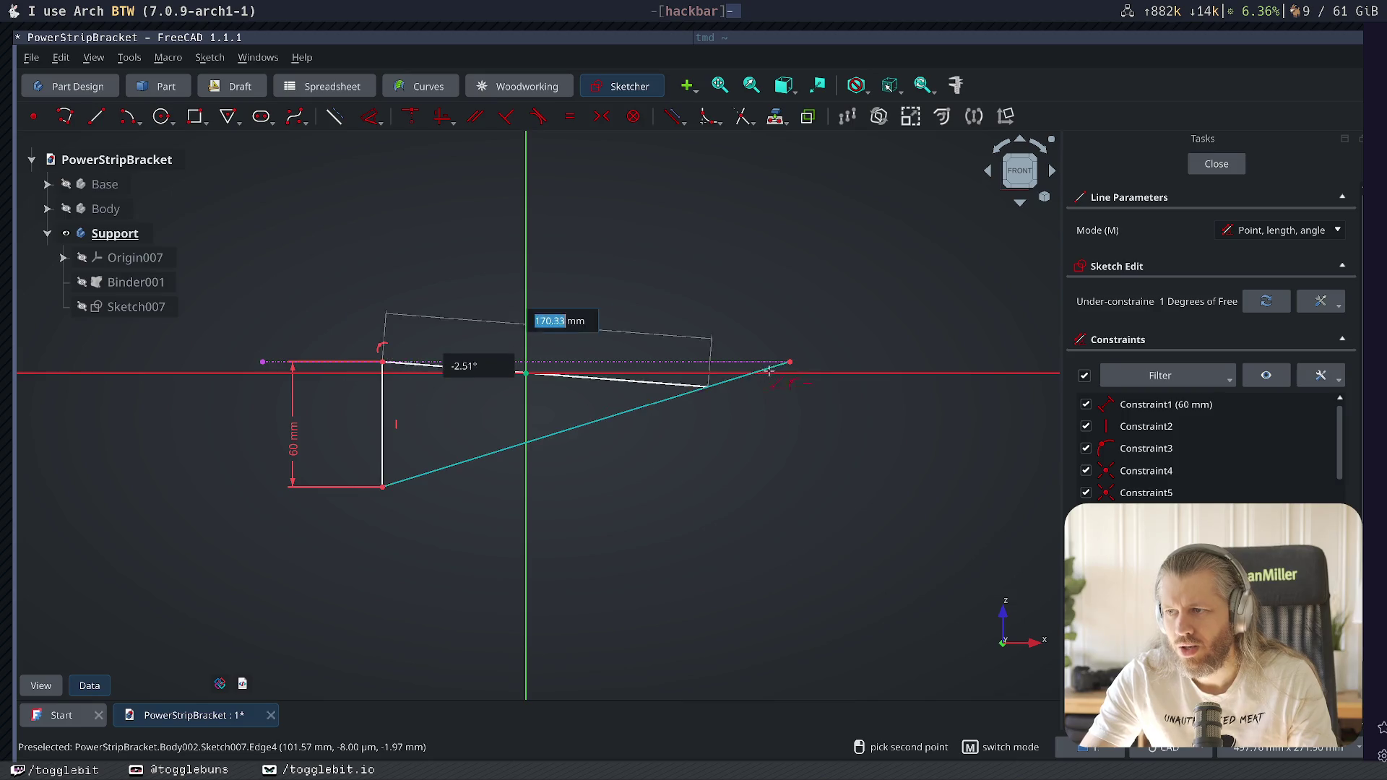
click(790, 361)
key(Escape)
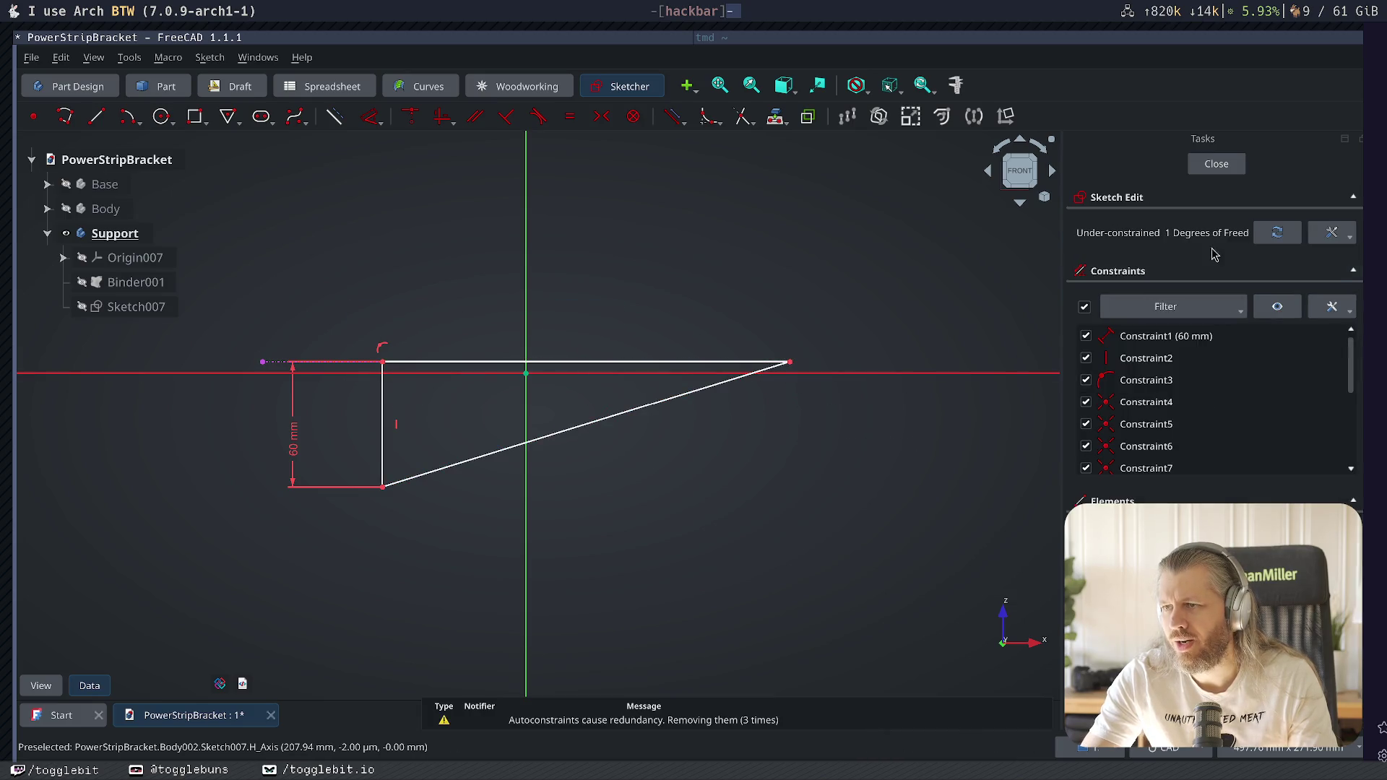
click(1226, 159)
click(679, 374)
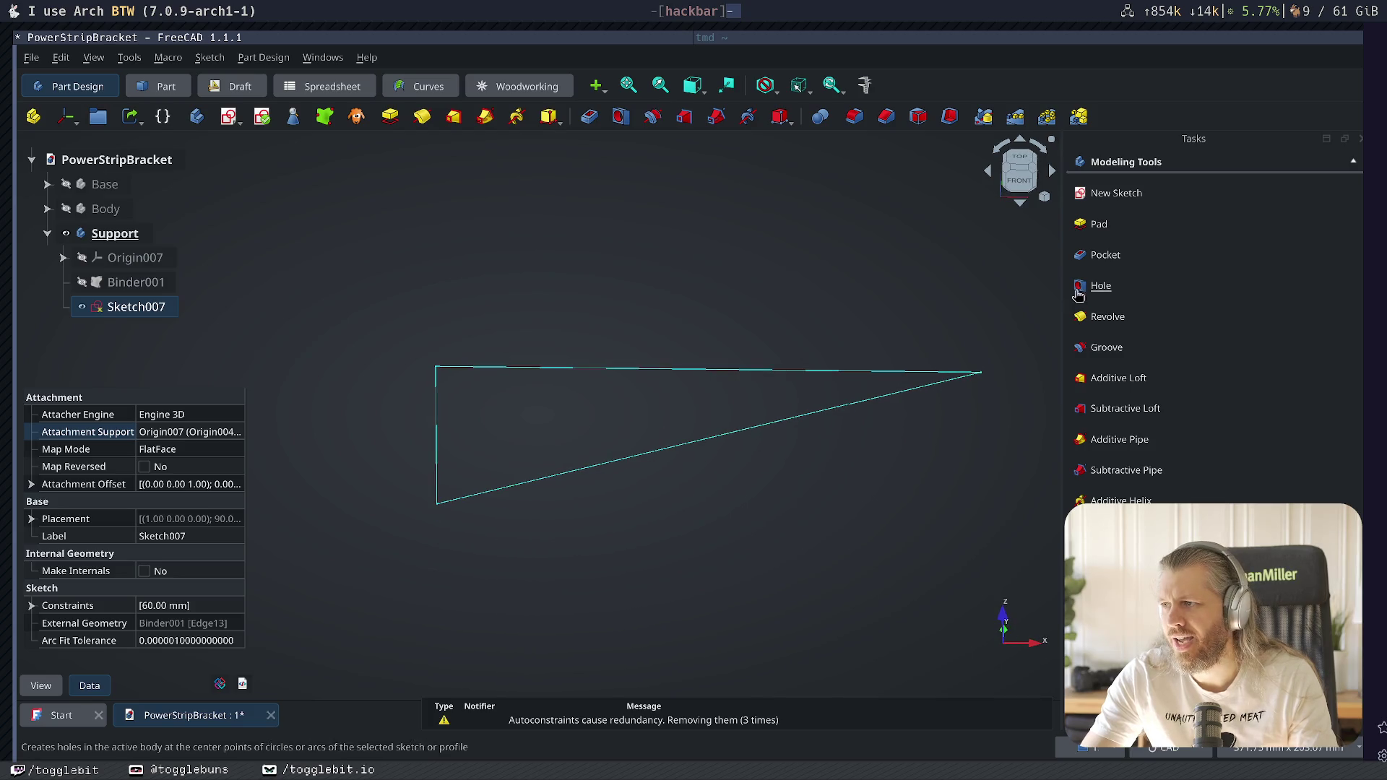
- Pad the triangular Sketch007 into a solid wedge, Pad005
click(1097, 226)
click(1185, 163)
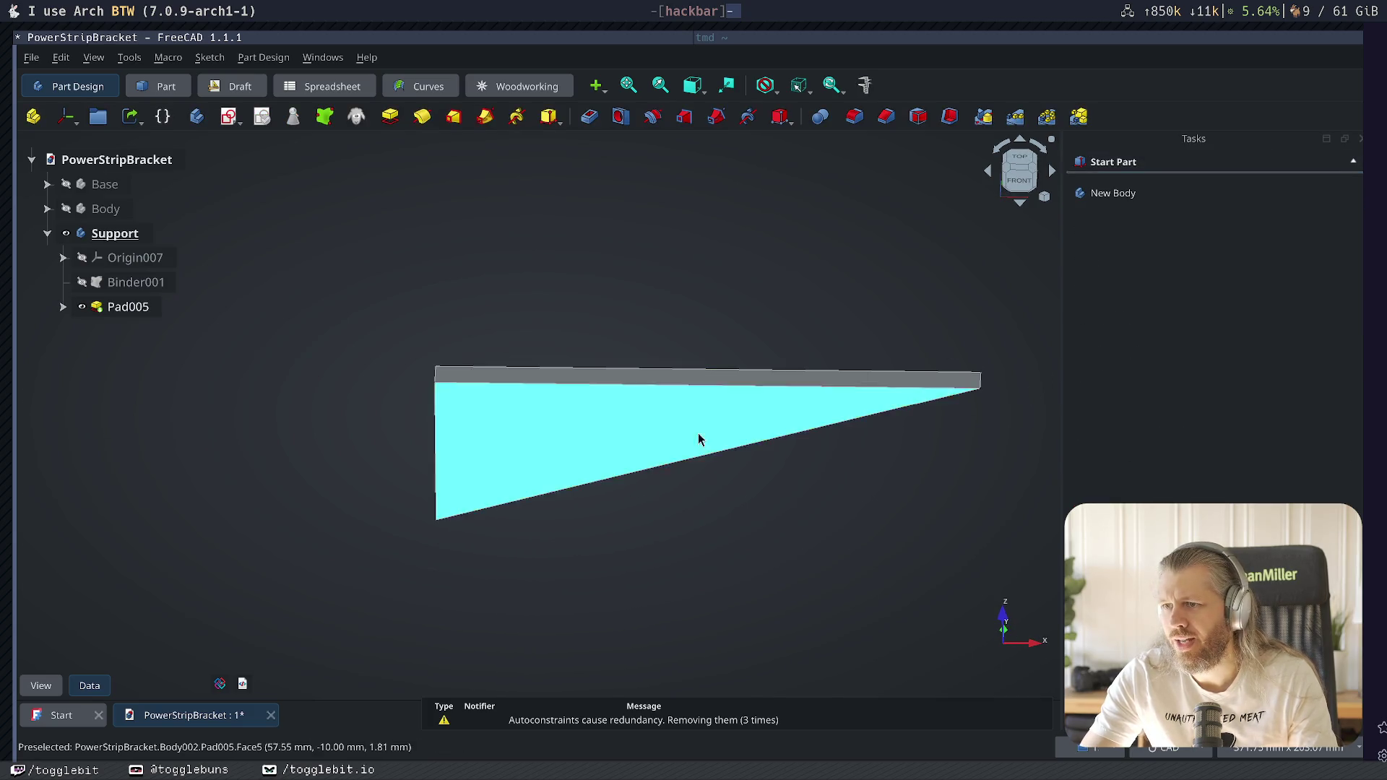
middle_drag(474, 256, 521, 205)
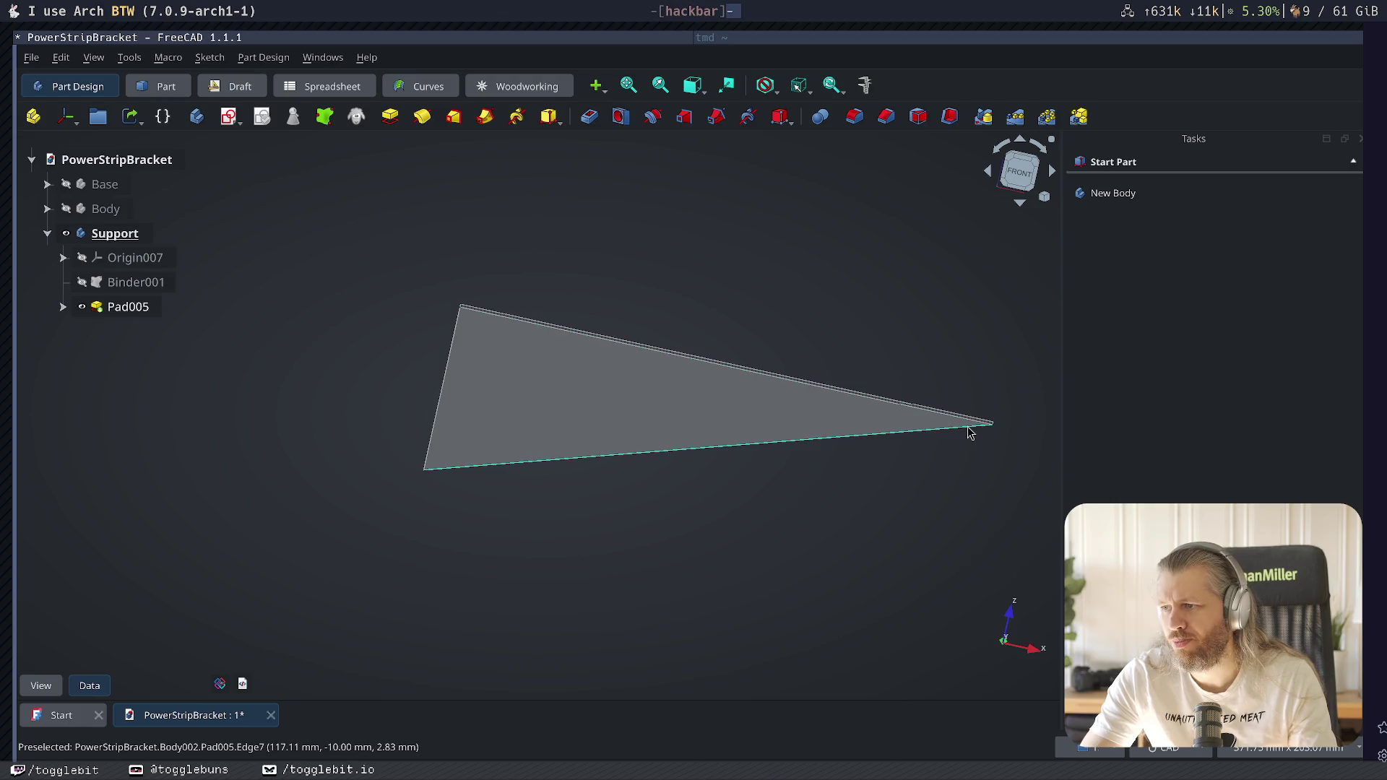
key(1)
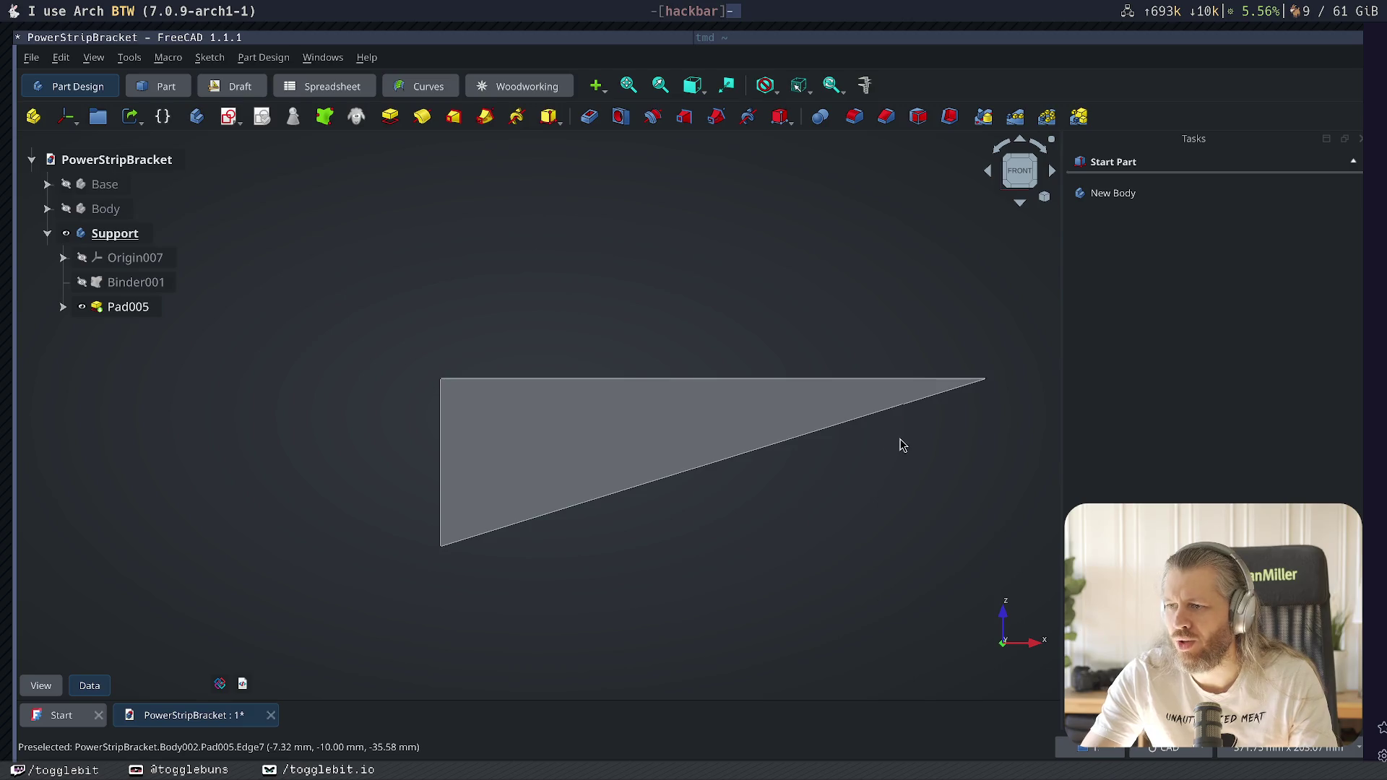
mouse_move(903, 444)
middle_down()
mouse_move(598, 412)
mouse_move(650, 503)
mouse_move(391, 433)
middle_up()
- Change Pad005's length to 5 mm, save, and select the wedge's top face
click(109, 307)
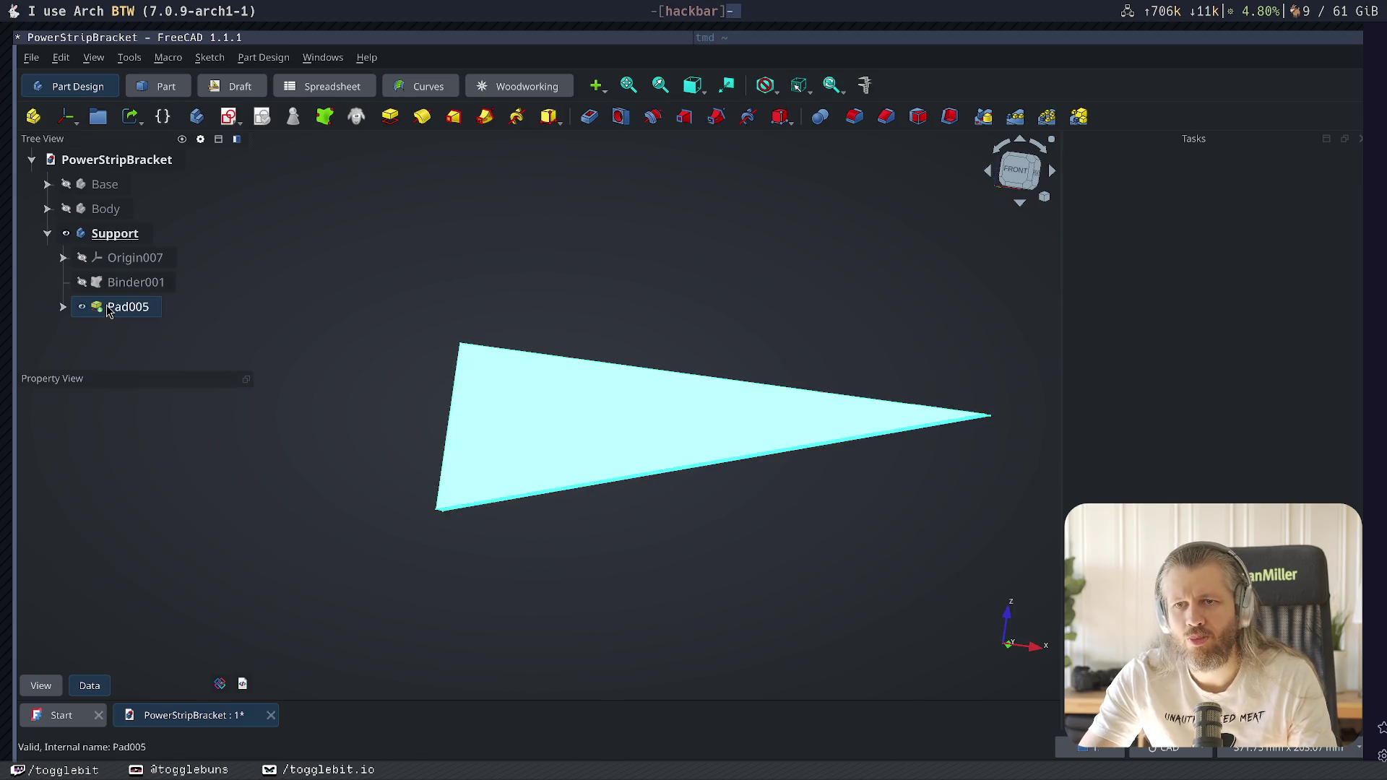
double_click(108, 309)
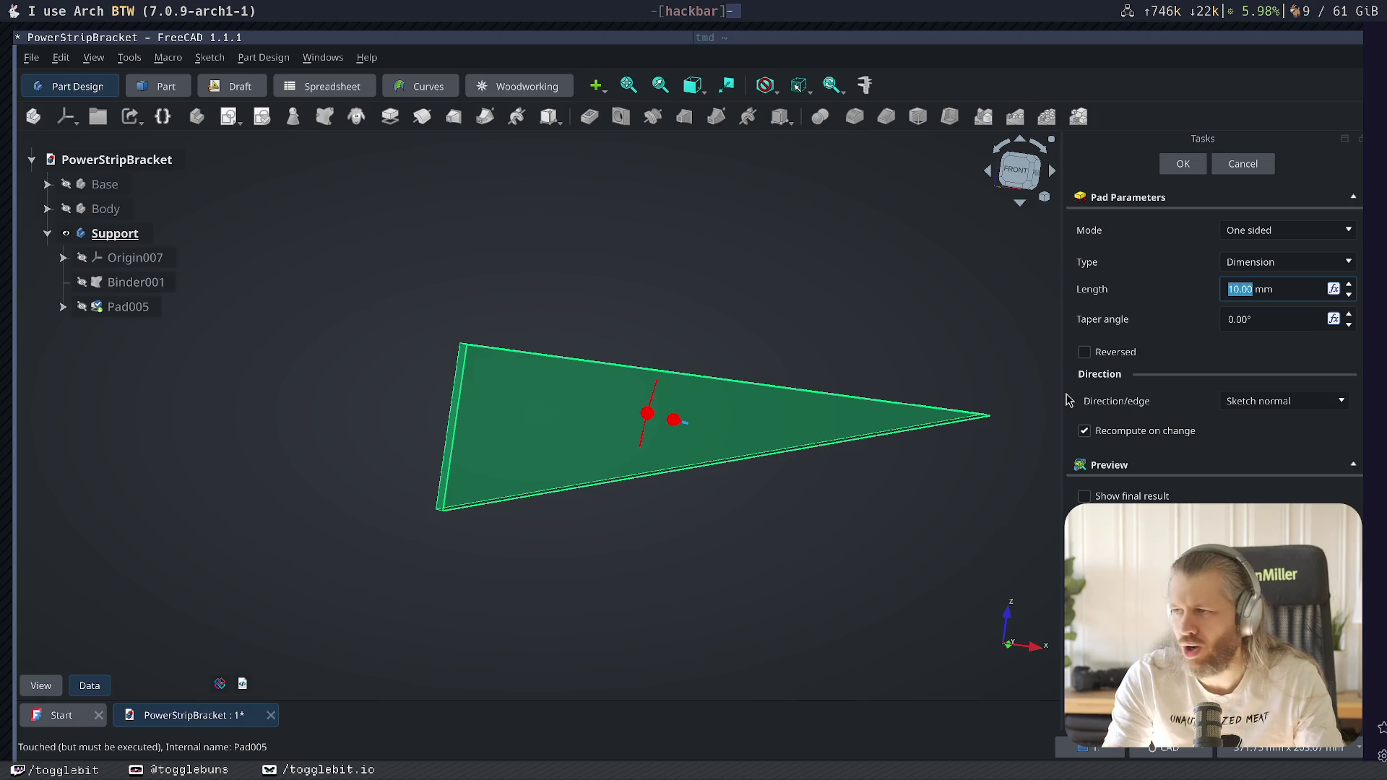
text(5)
key(Return)
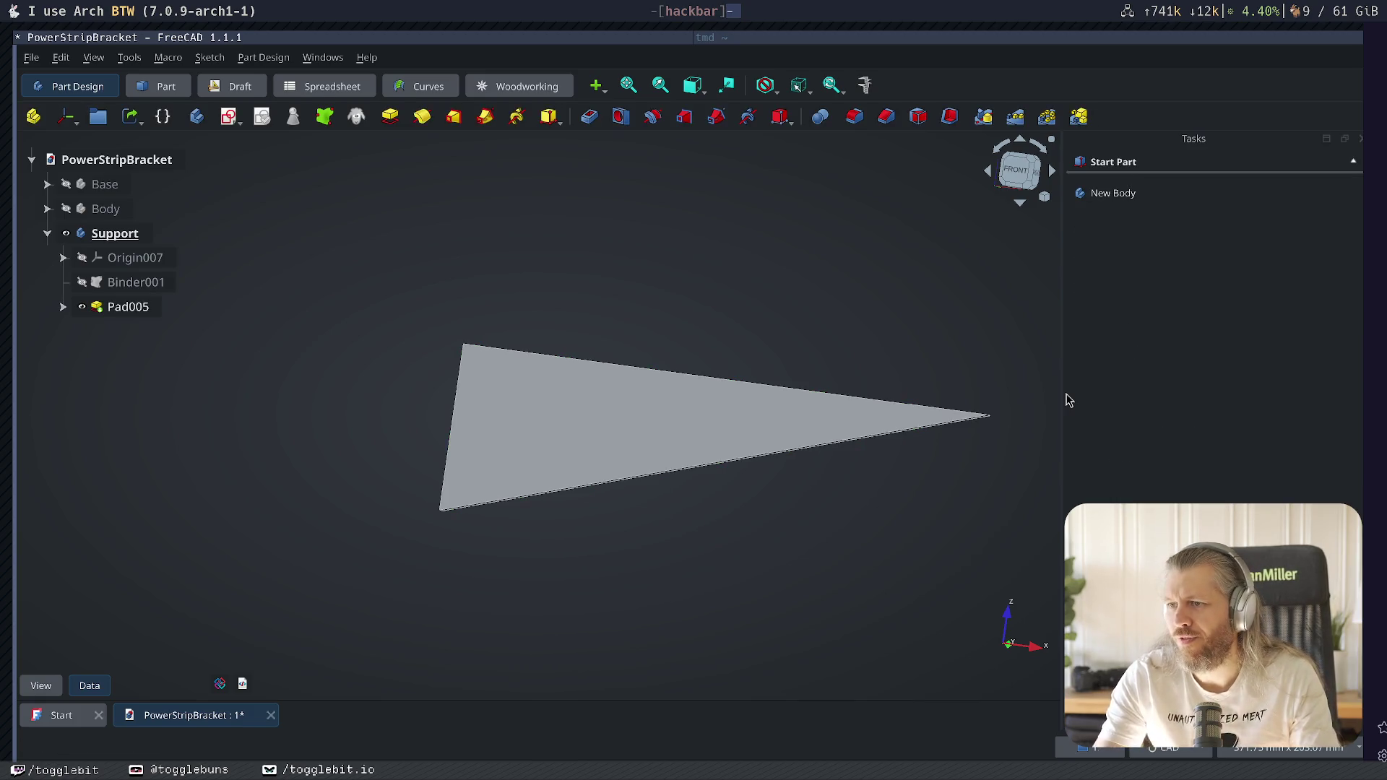
key(ctrl+s)
mouse_move(536, 321)
middle_down()
mouse_move(539, 359)
mouse_move(502, 342)
mouse_move(535, 369)
middle_up()
click(538, 377)
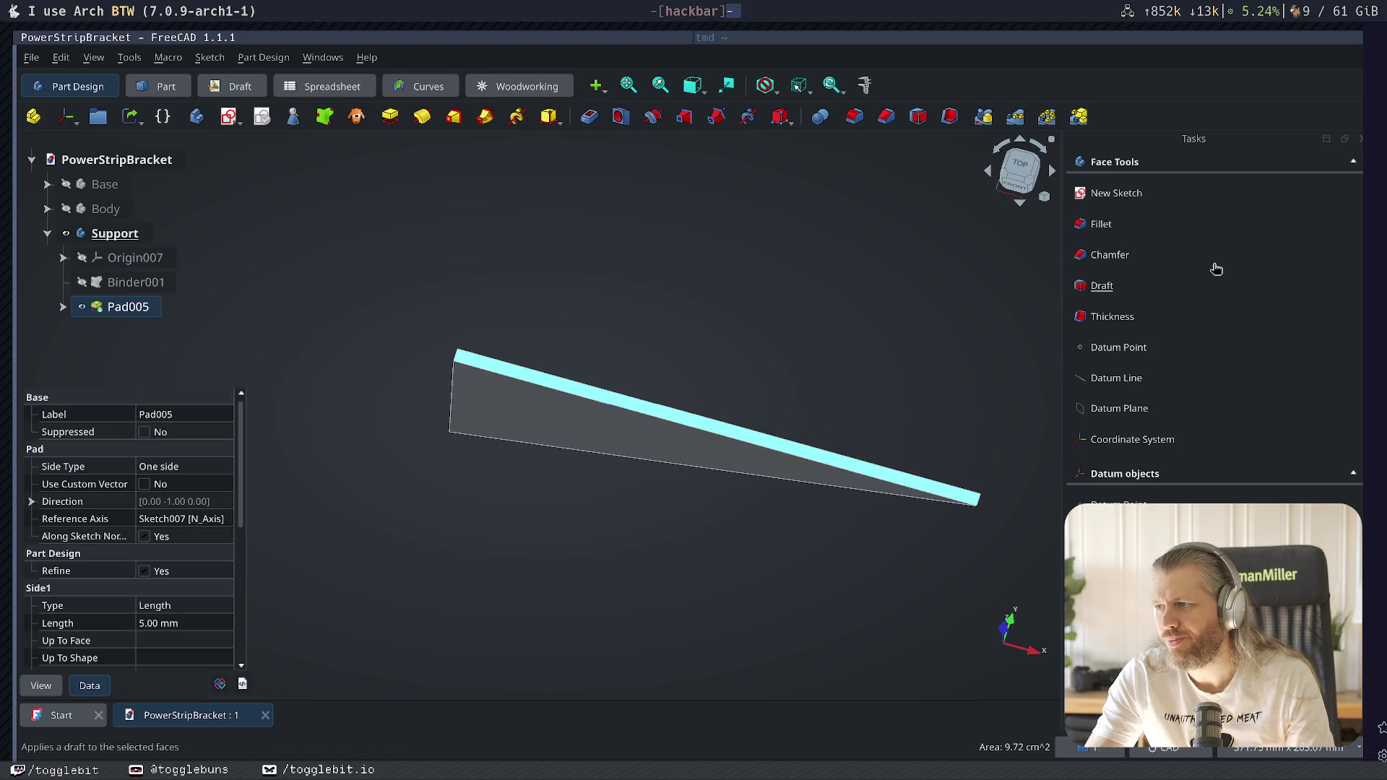
- Create a new sketch, Sketch008, on the wedge's top face
click(1116, 193)
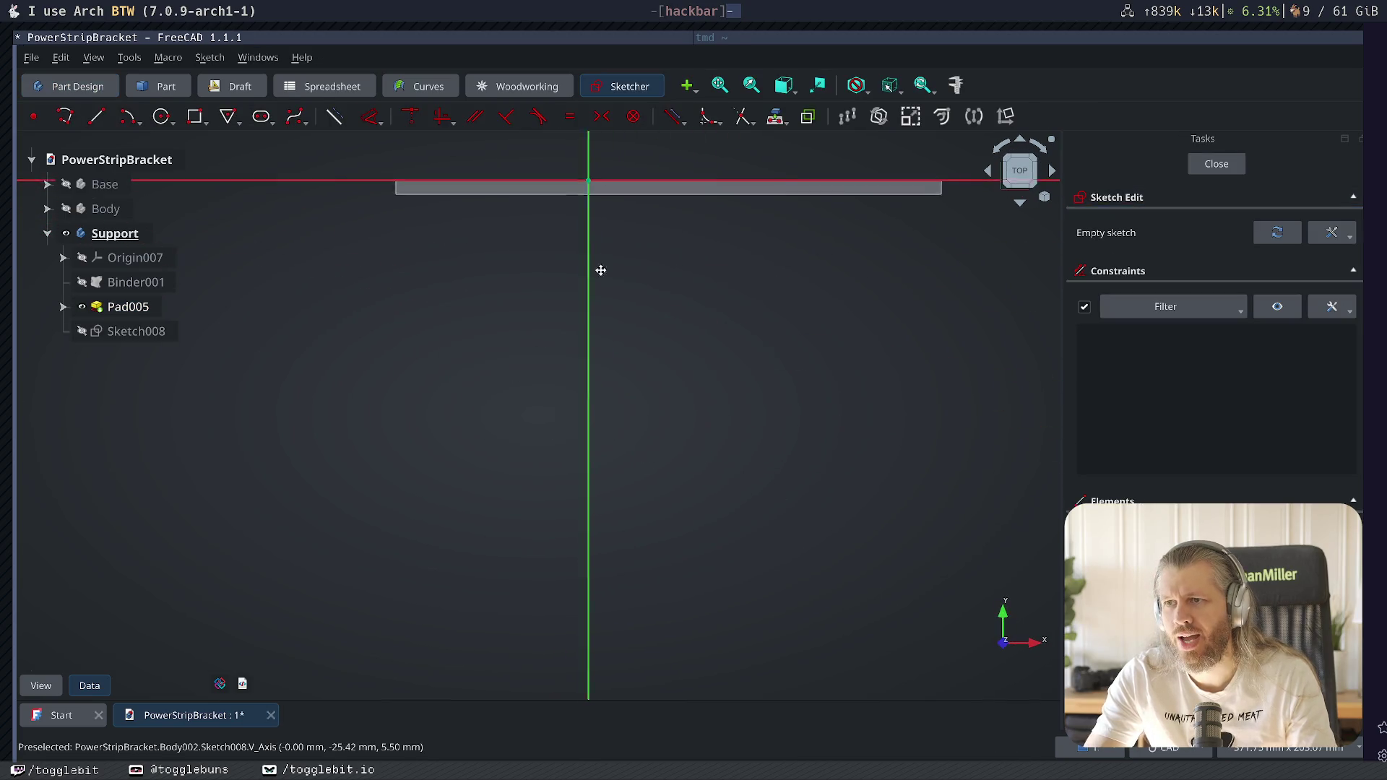
shift+middle_drag(600, 270, 585, 432)
scroll(585, 432, up, 3)
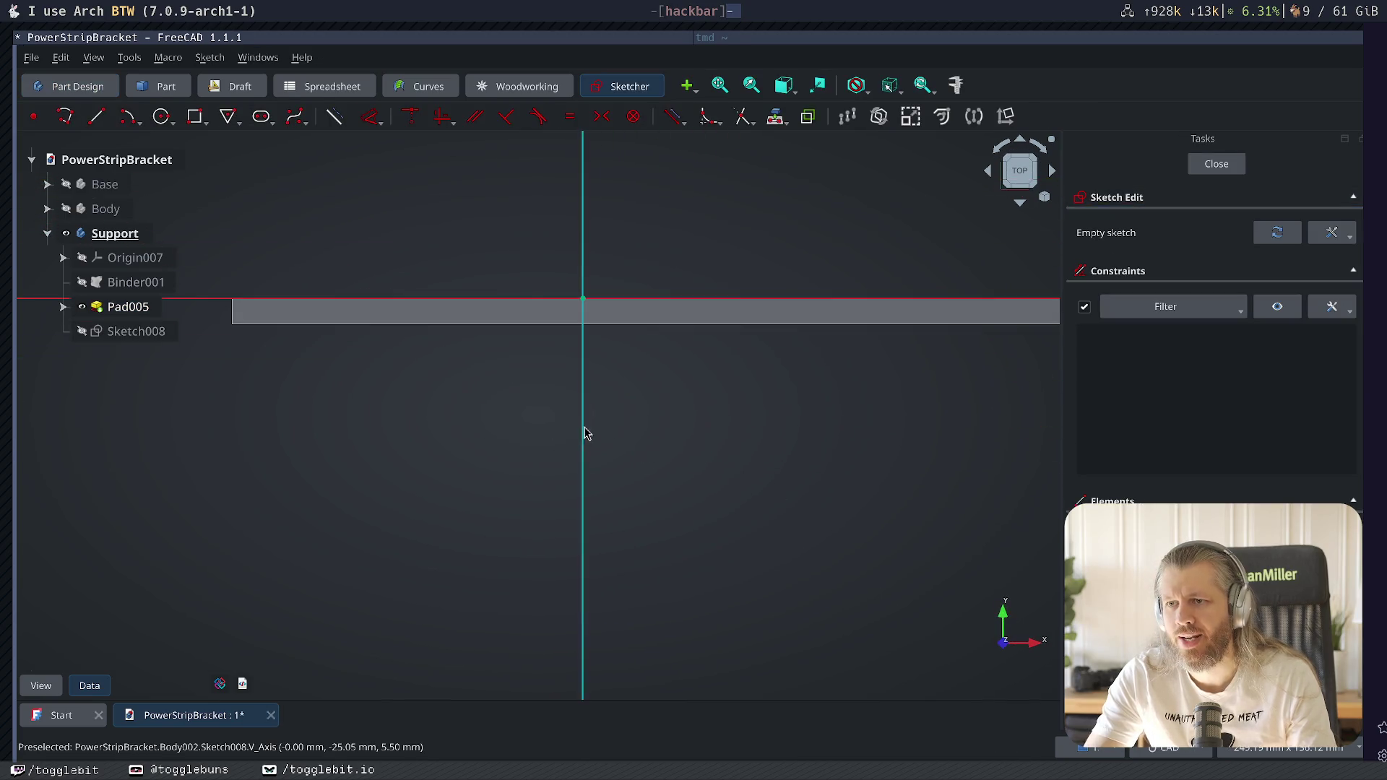
click(161, 116)
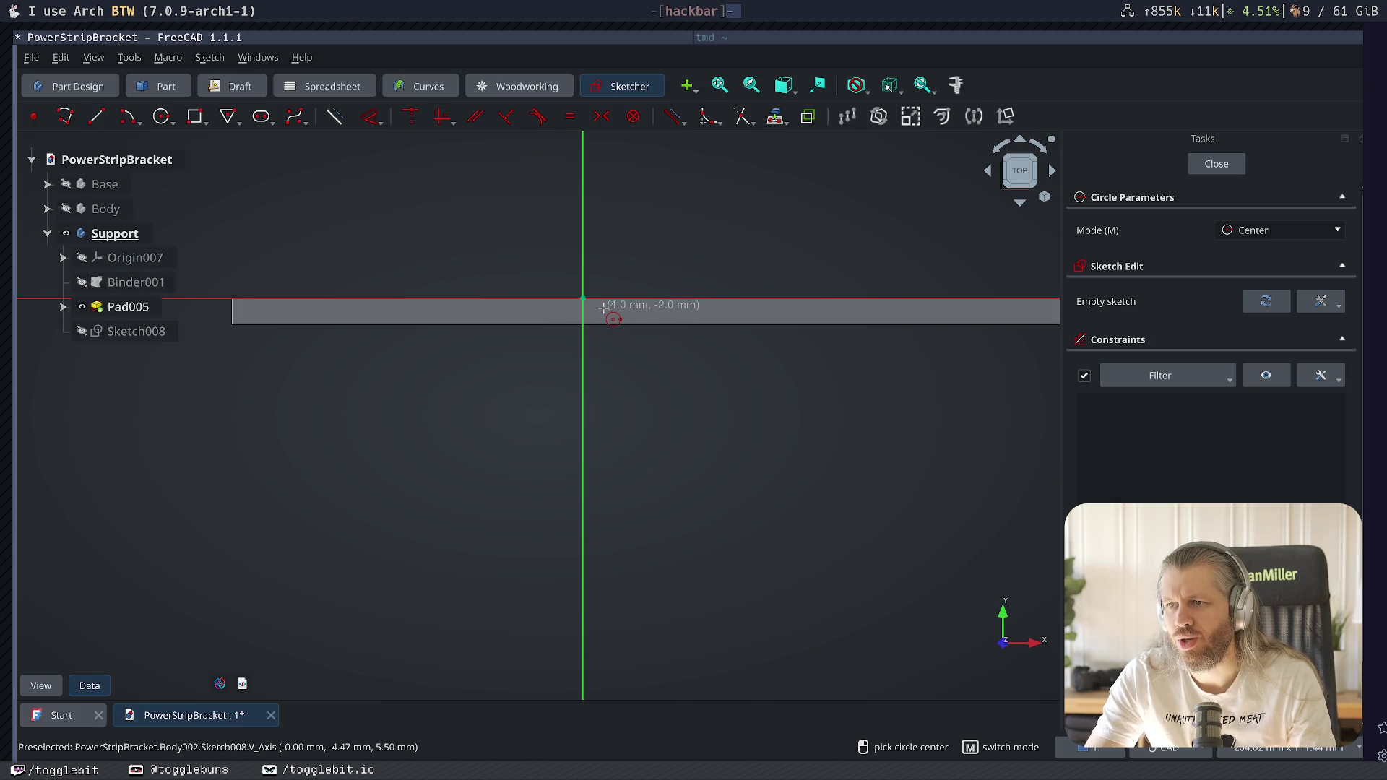
key(Escape)
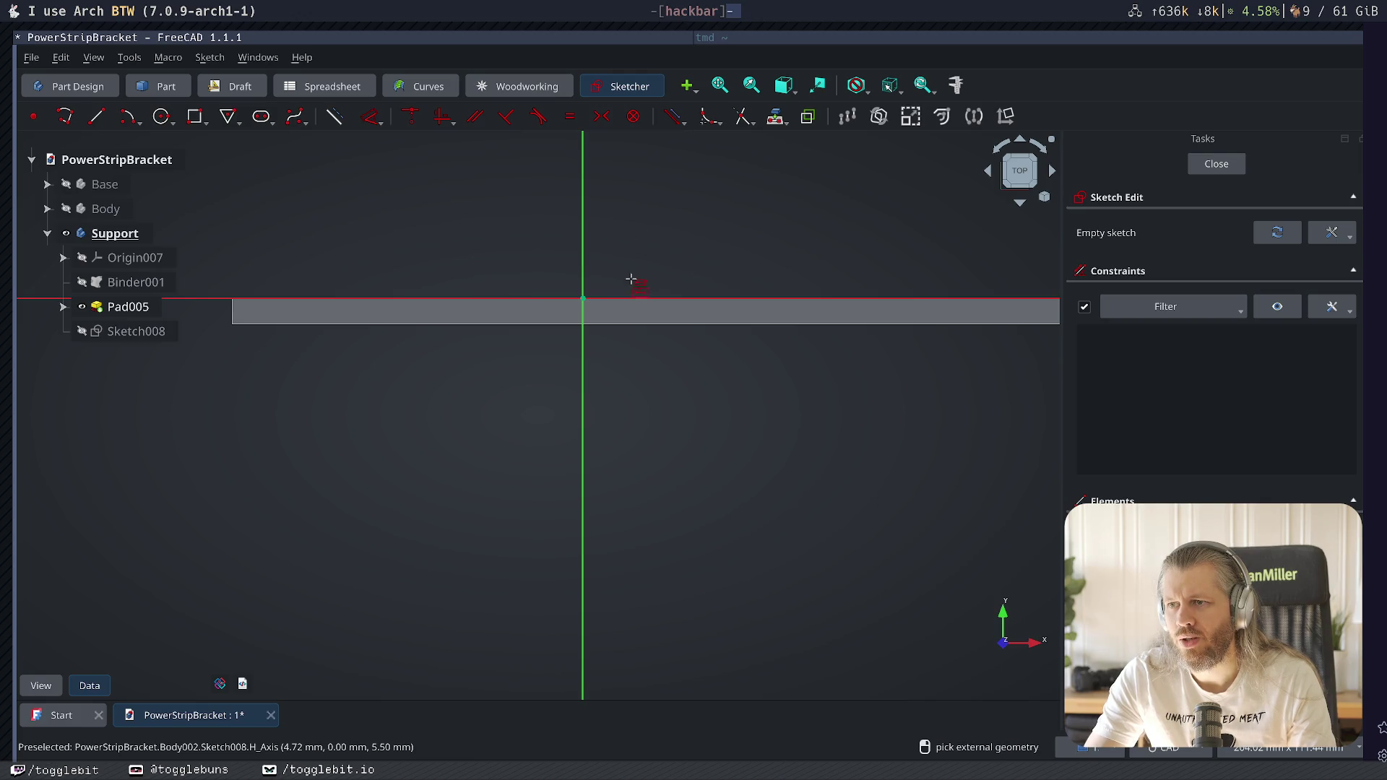
- Bring in the pad's lower edge as external geometry and try a point with a symmetric constraint
click(611, 324)
click(33, 115)
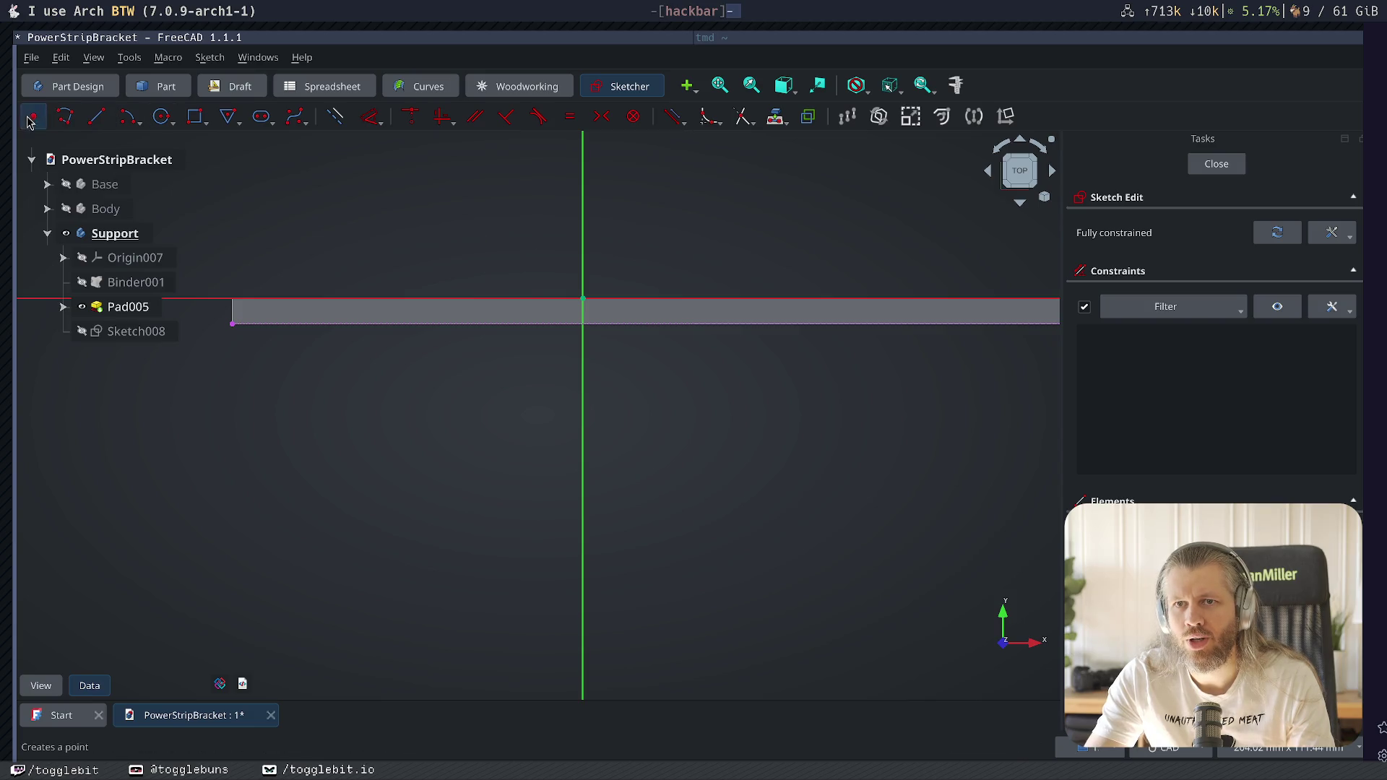
click(582, 312)
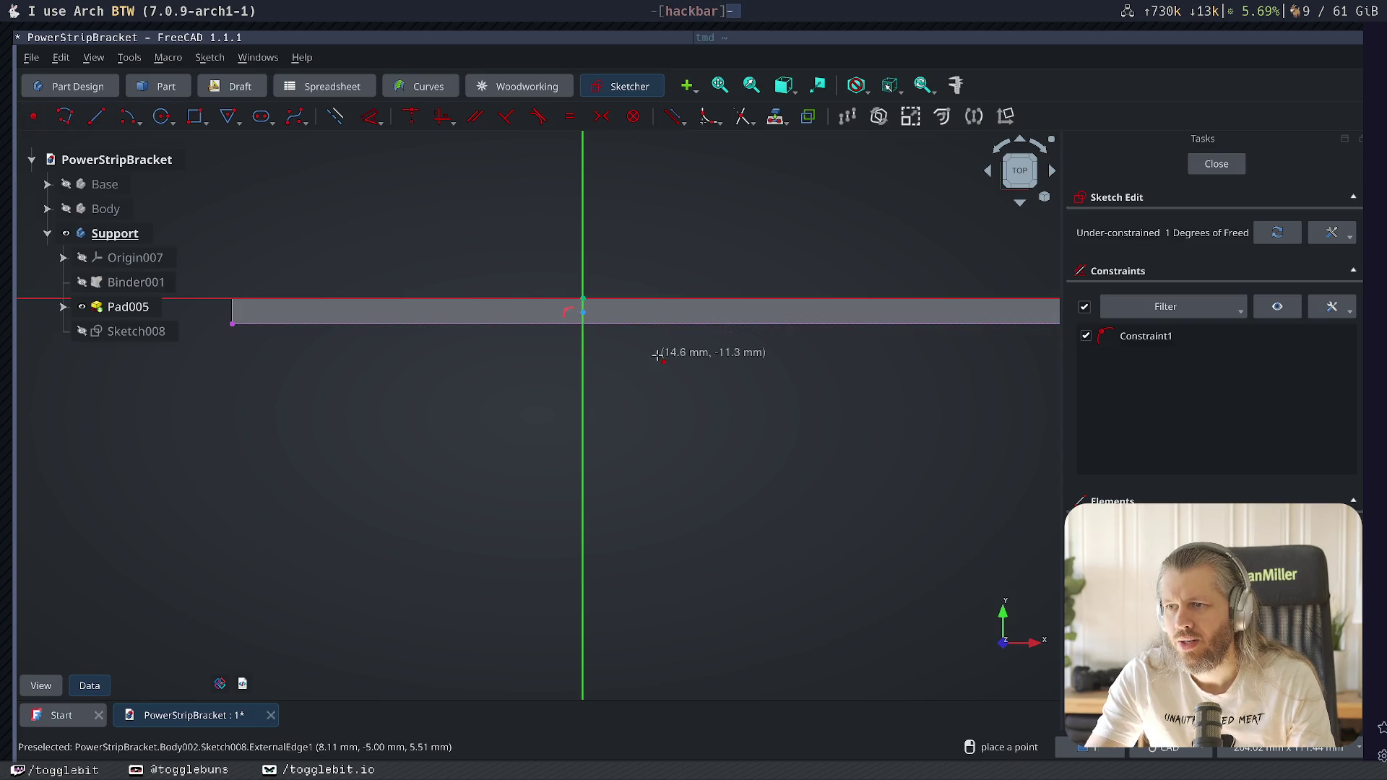
middle_drag(685, 356, 669, 402)
click(33, 116)
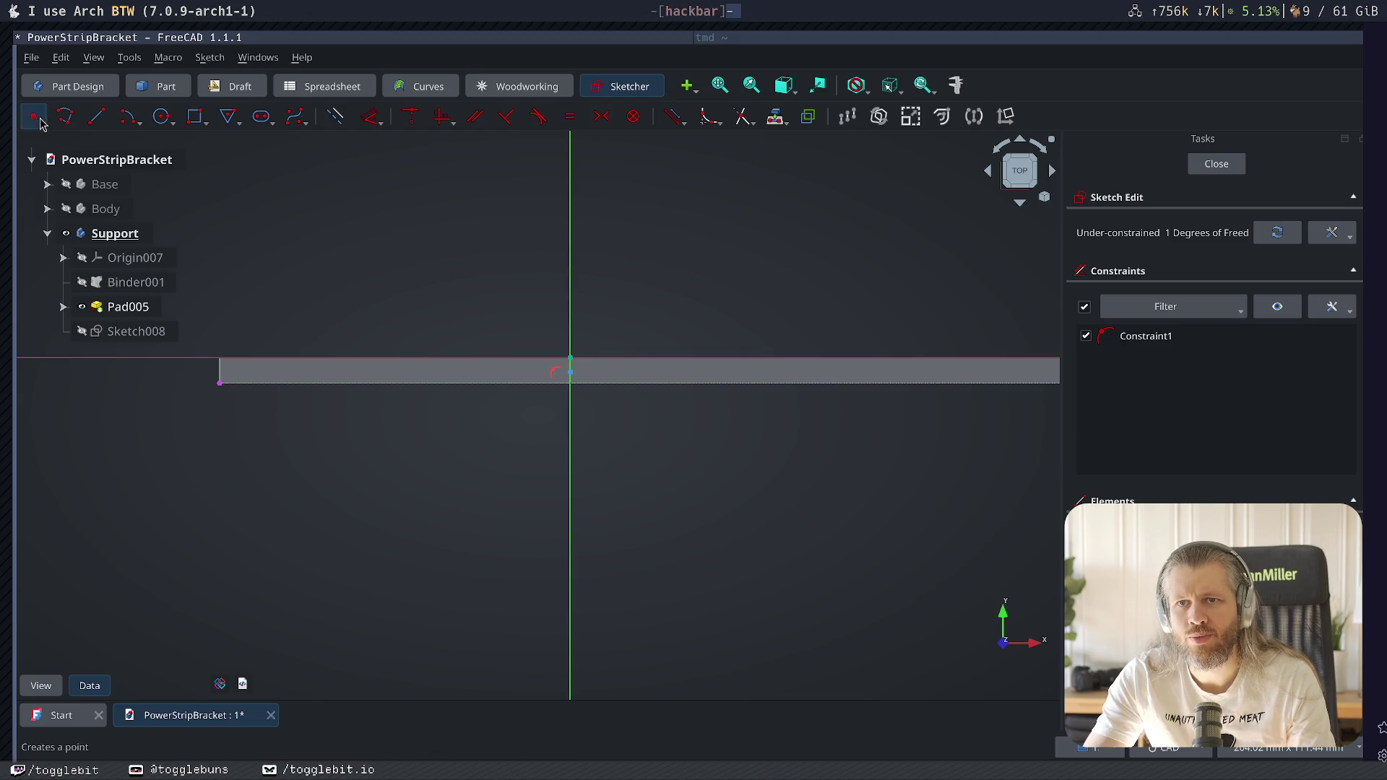
scroll(585, 341, up, 3)
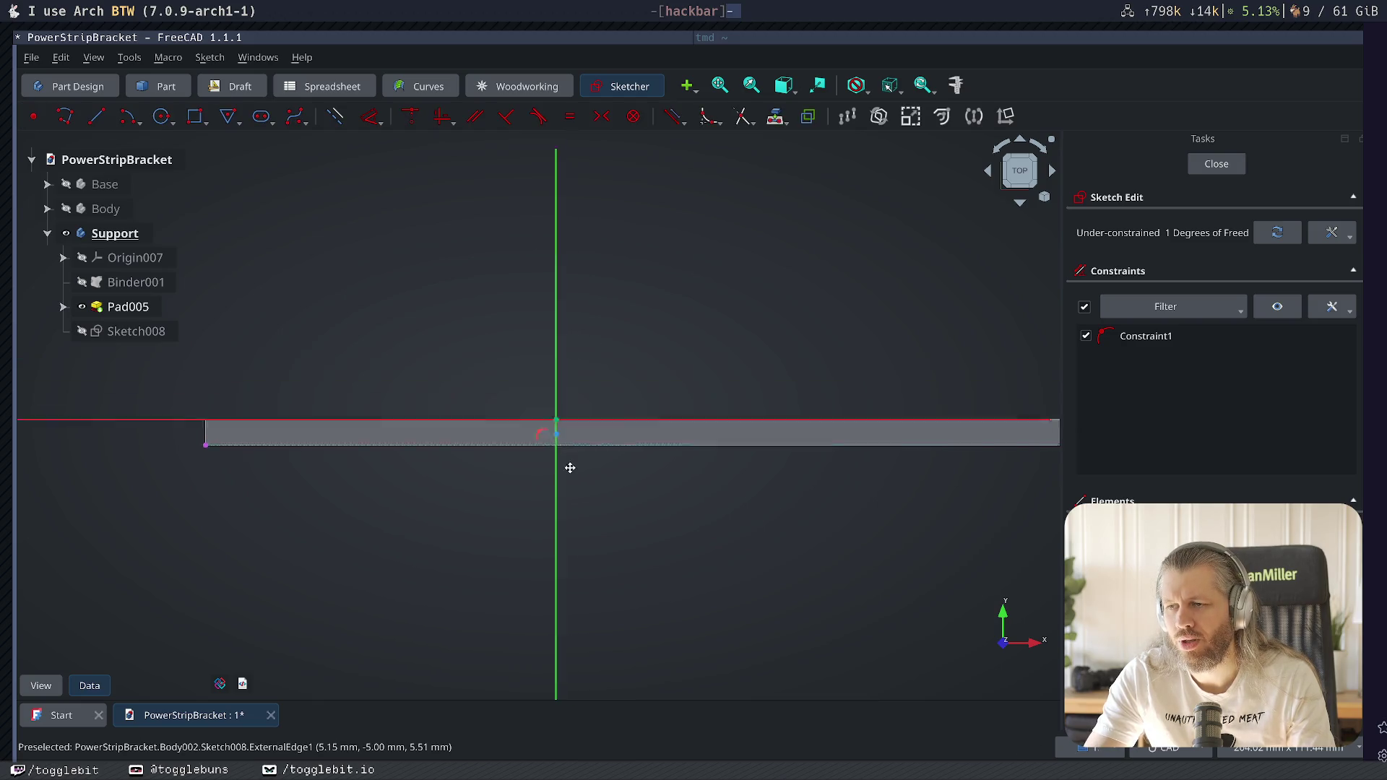
middle_drag(585, 340, 602, 174)
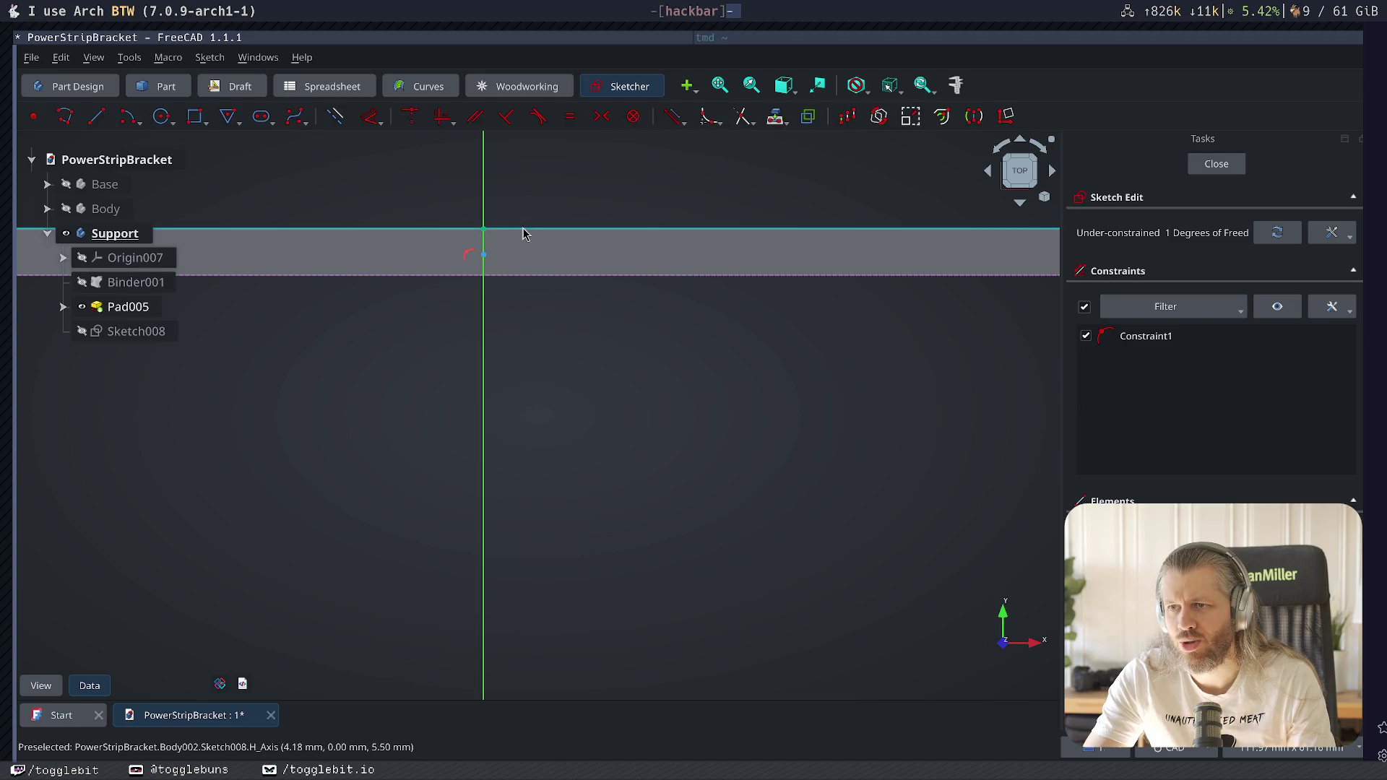
click(533, 279)
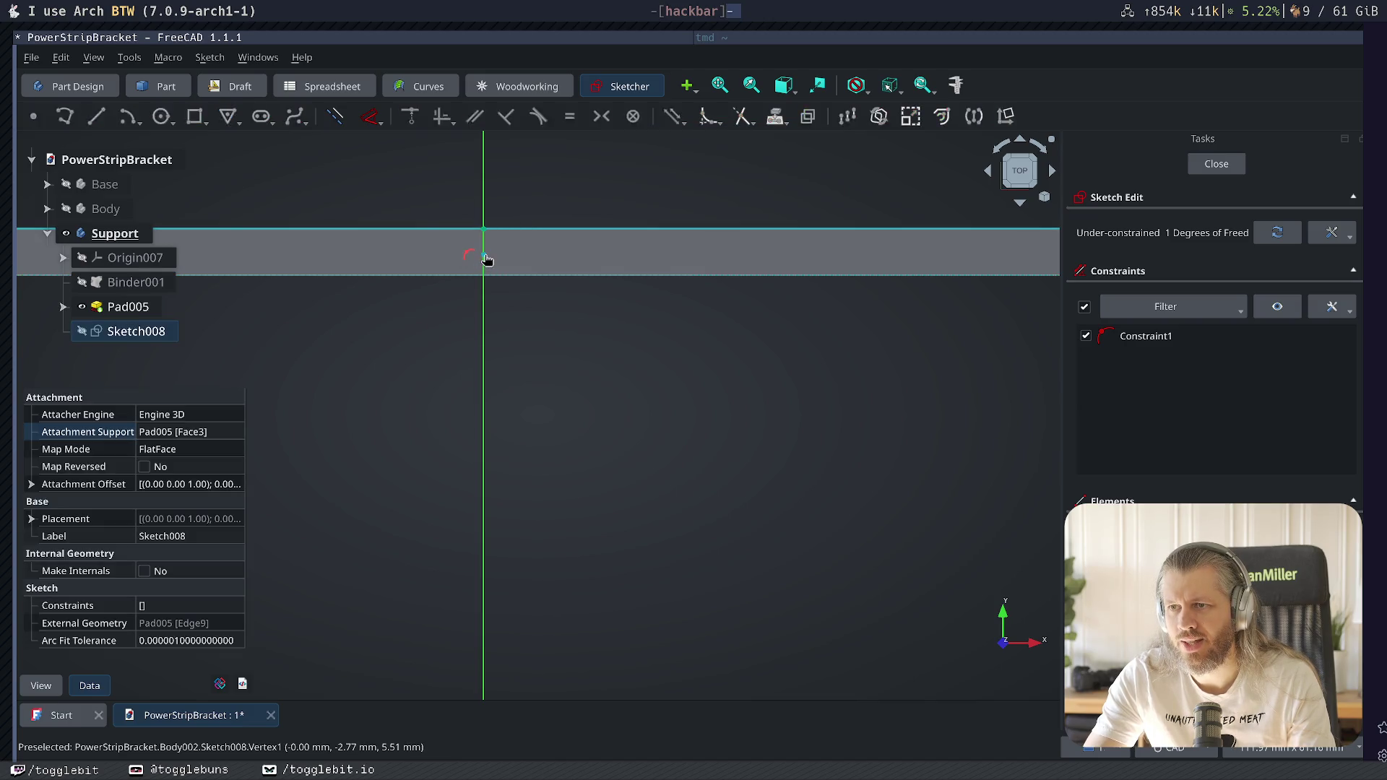
key(s)
key(s)
key(Escape)
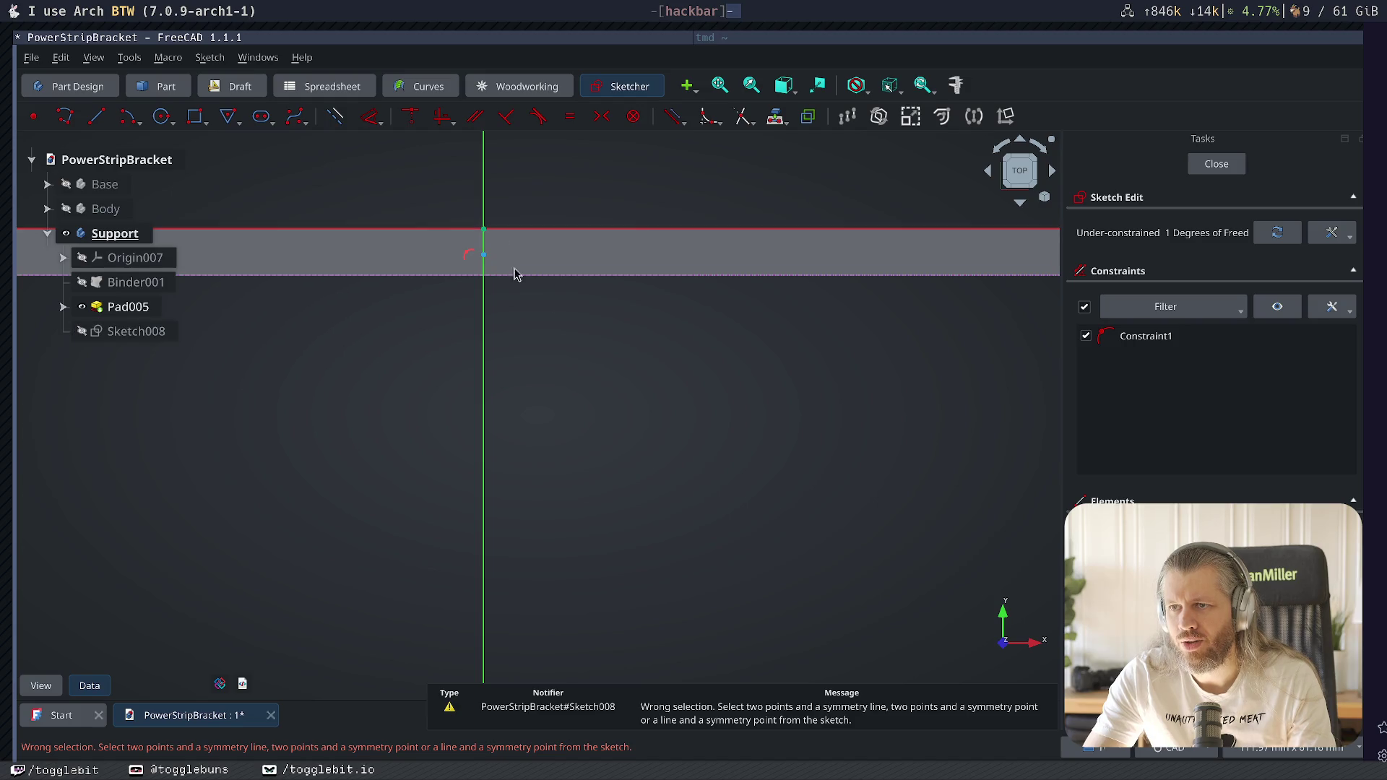
- Place a point on the lower edge and constrain it onto both that edge and the vertical axis
mouse_move(408, 217)
middle_down()
mouse_move(829, 214)
mouse_move(566, 214)
middle_up()
click(33, 116)
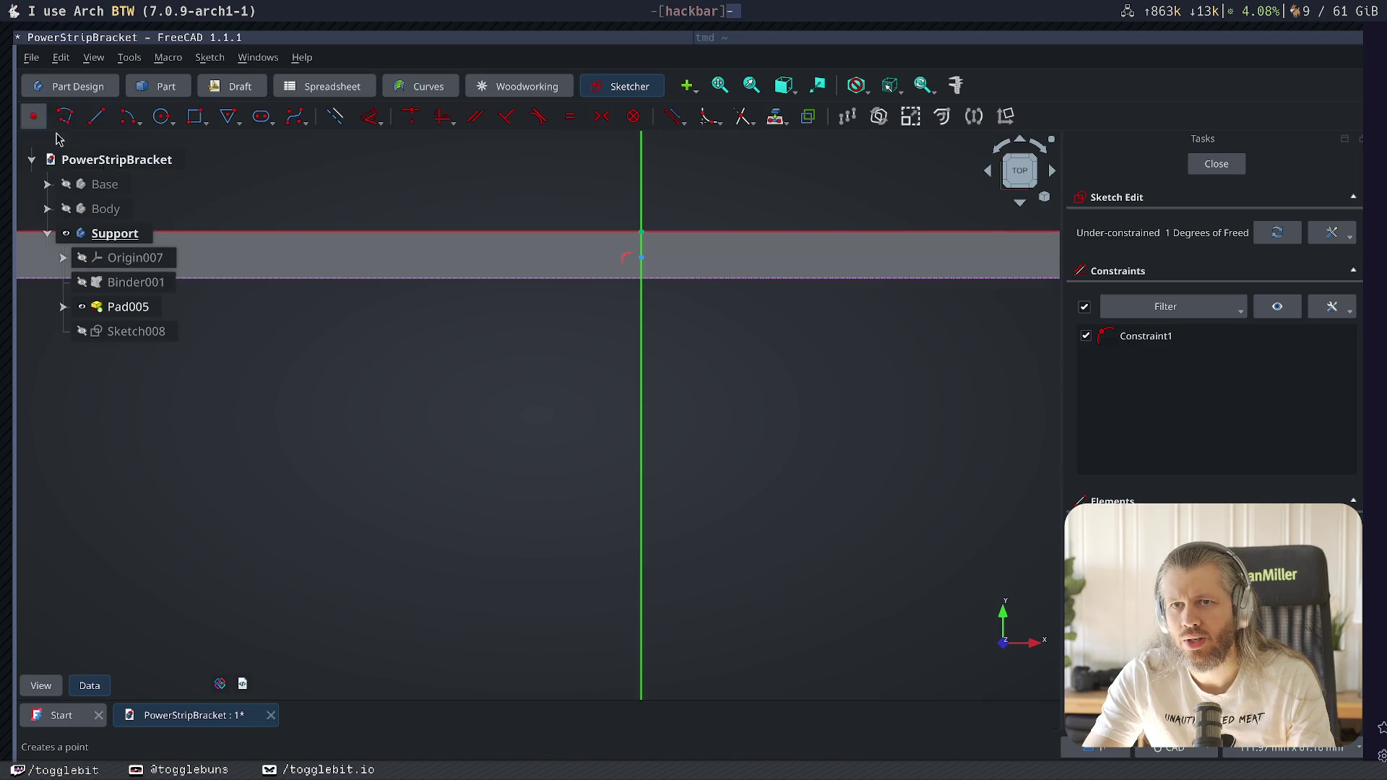
click(641, 277)
click(647, 286)
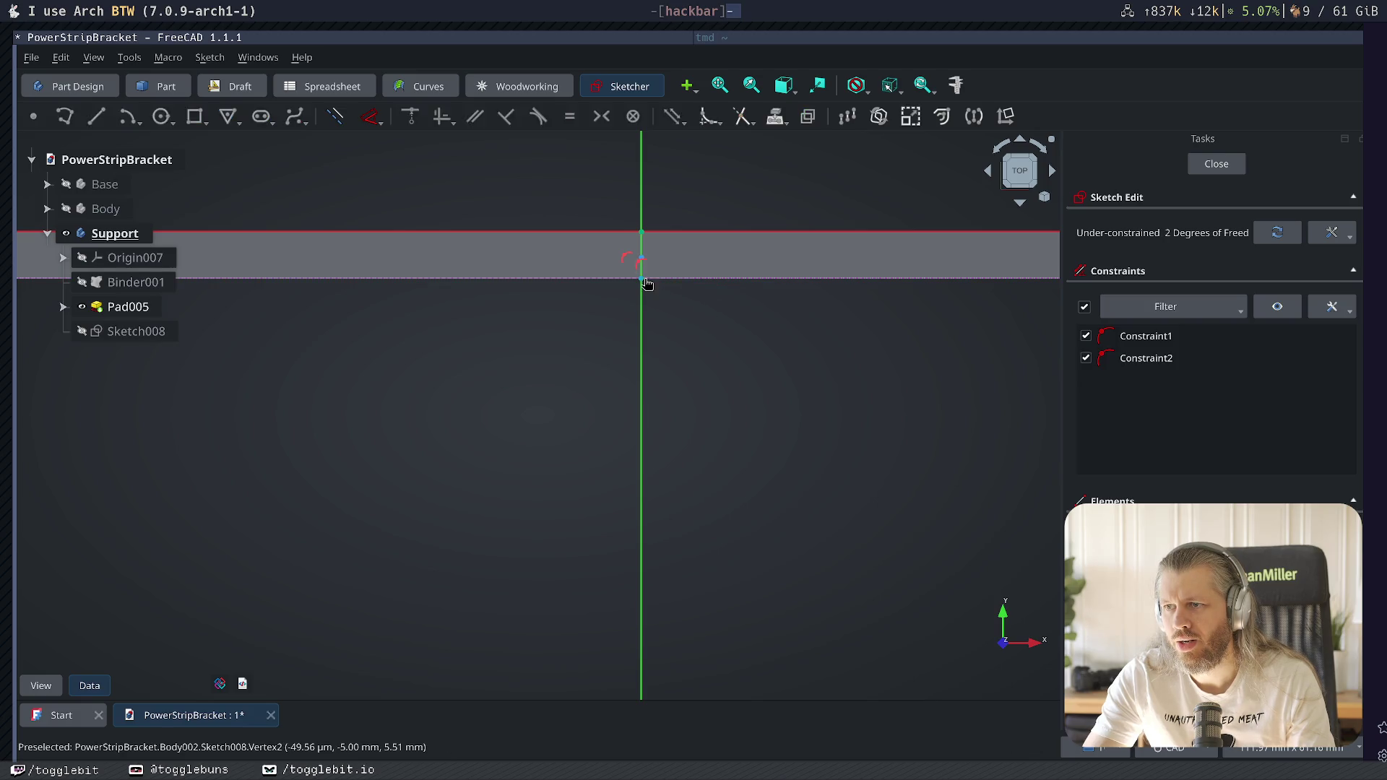
key(o)
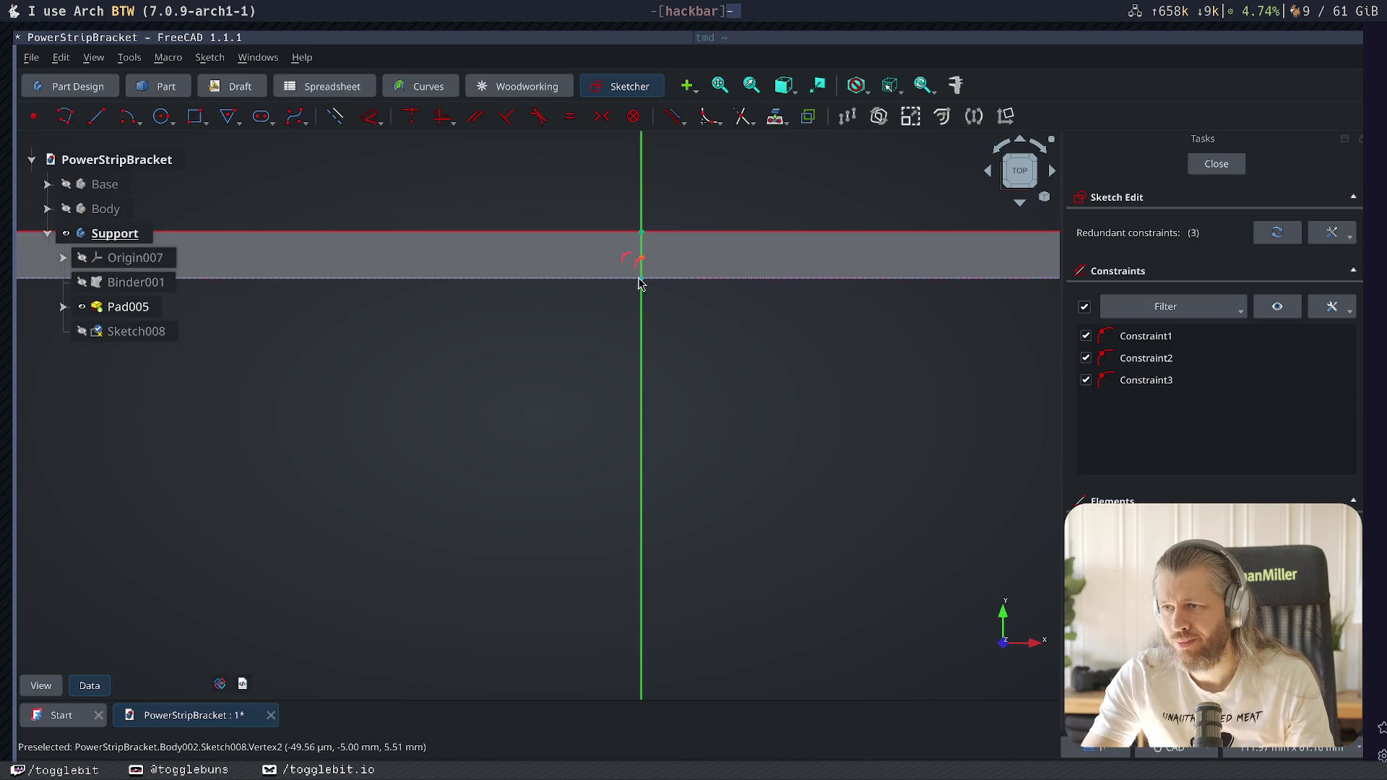
click(644, 240)
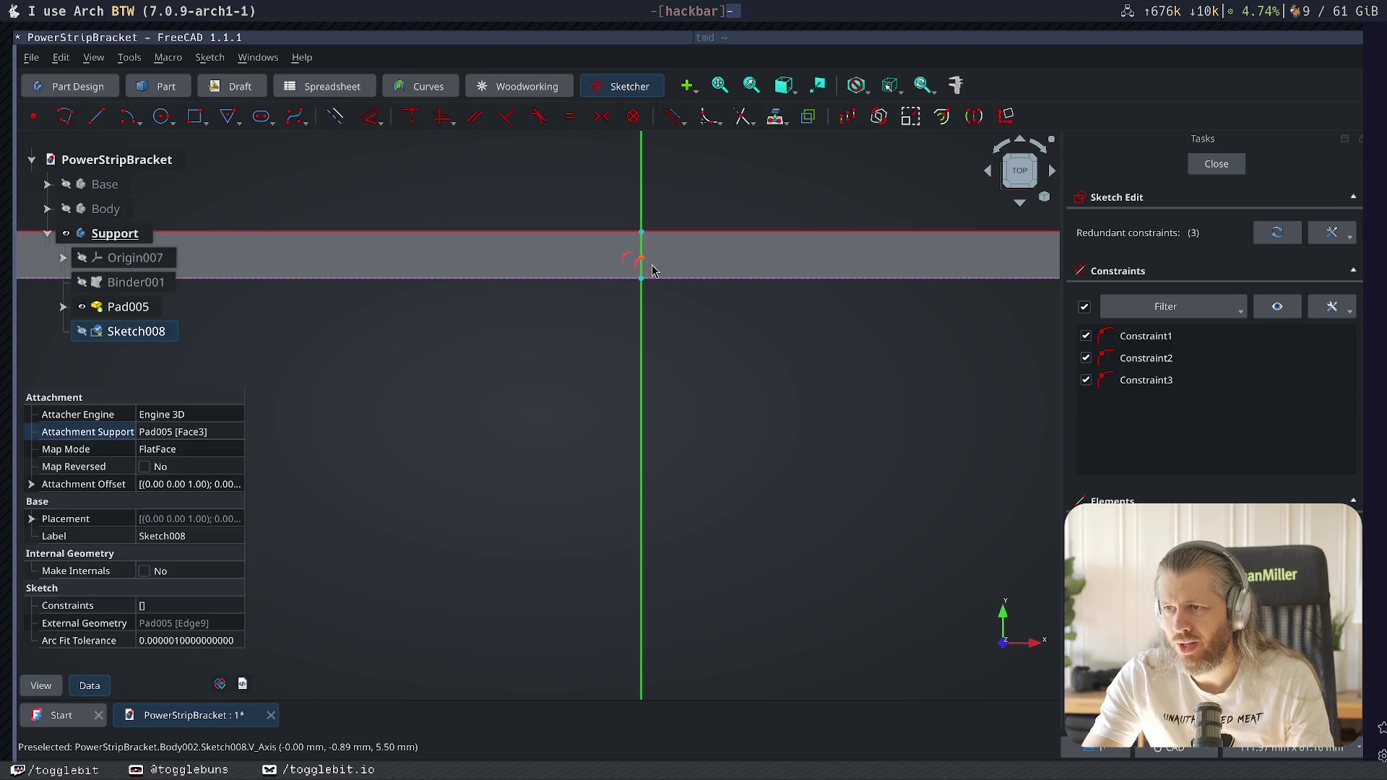
scroll(636, 268, up, 2)
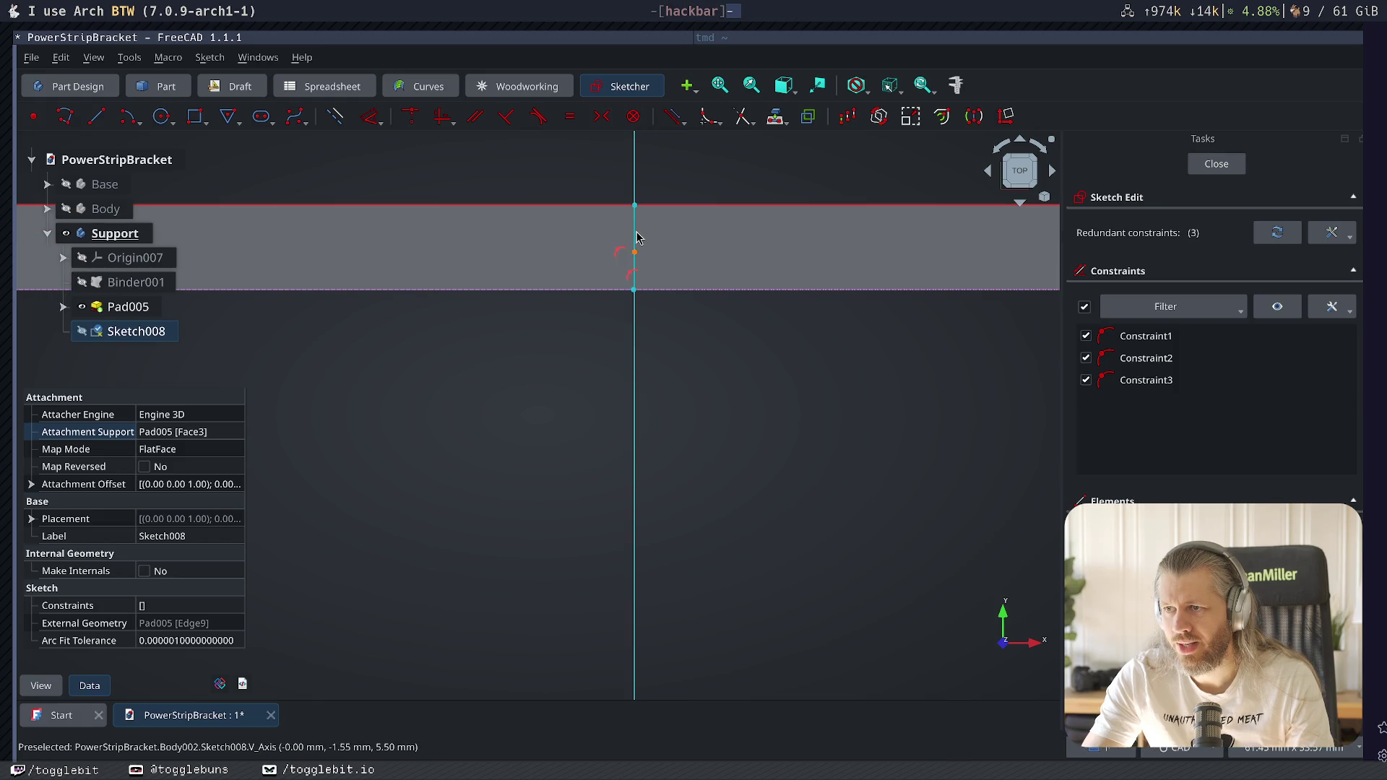
click(653, 282)
key(o)
scroll(767, 411, down, 3)
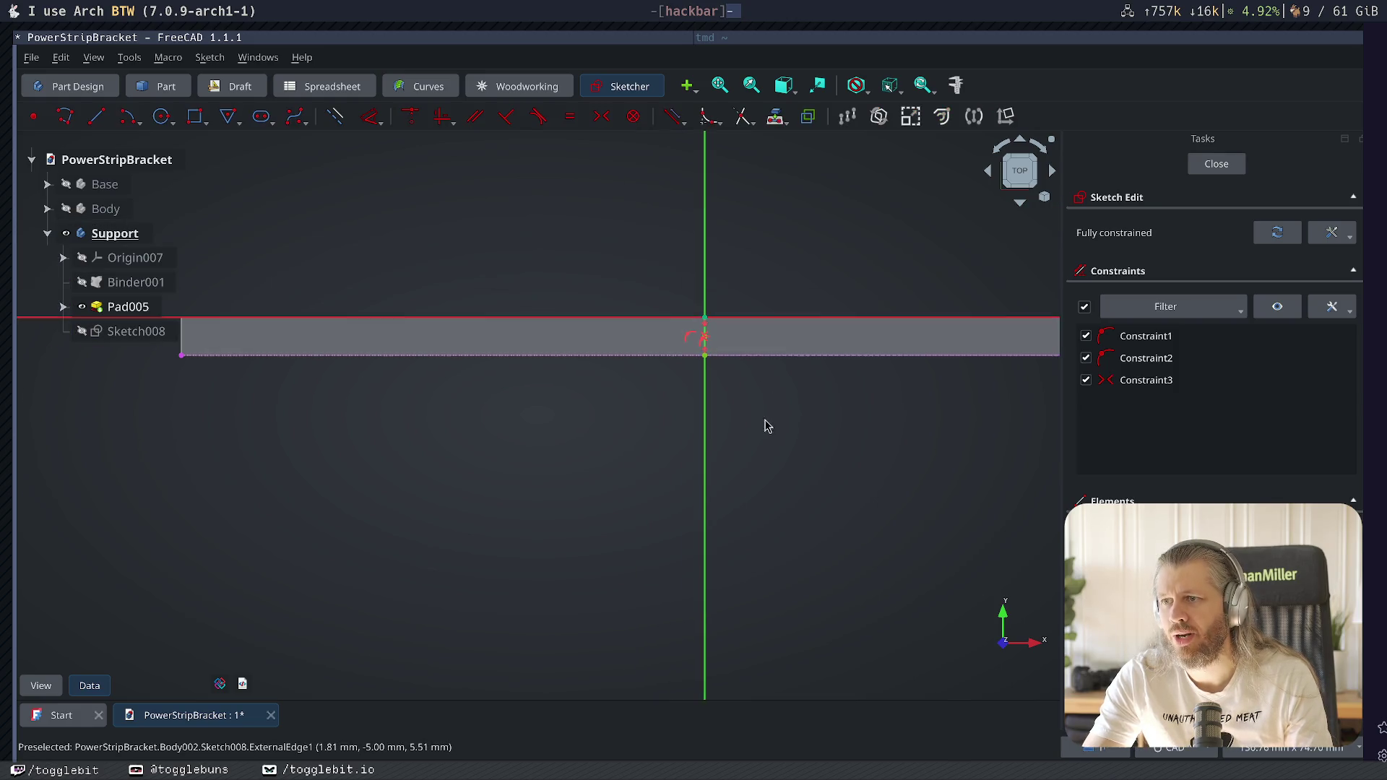
scroll(650, 380, down, 3)
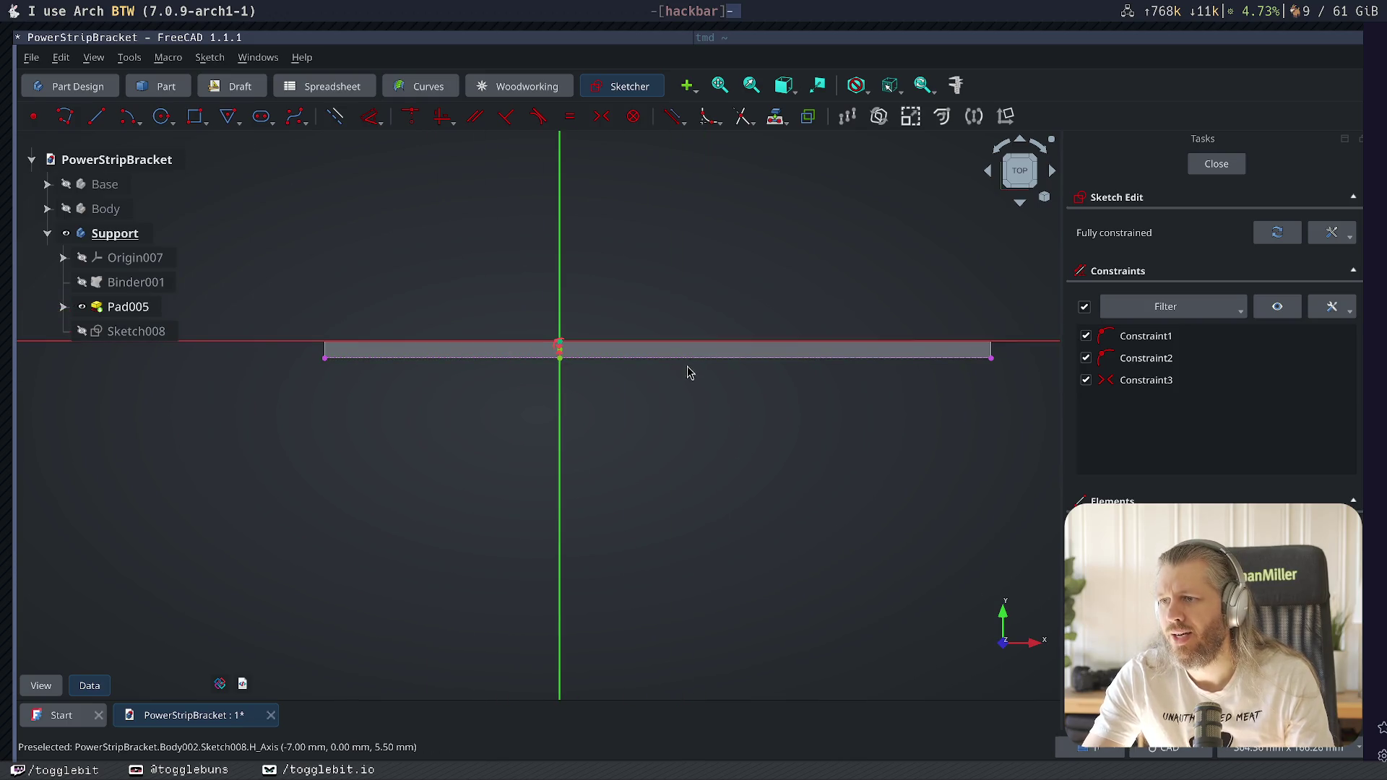
- Draw a trial horizontal line at 0° from the origin, then undo it
click(163, 121)
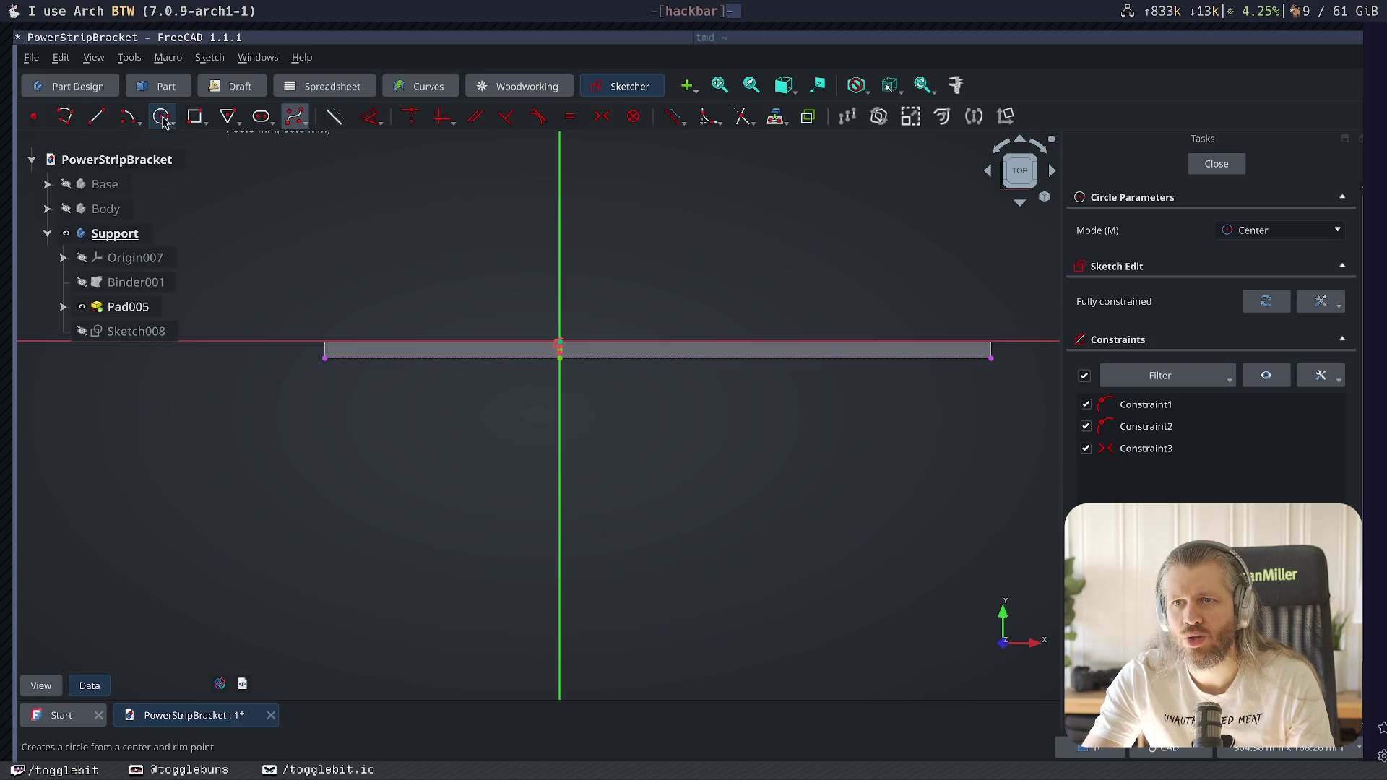
click(97, 116)
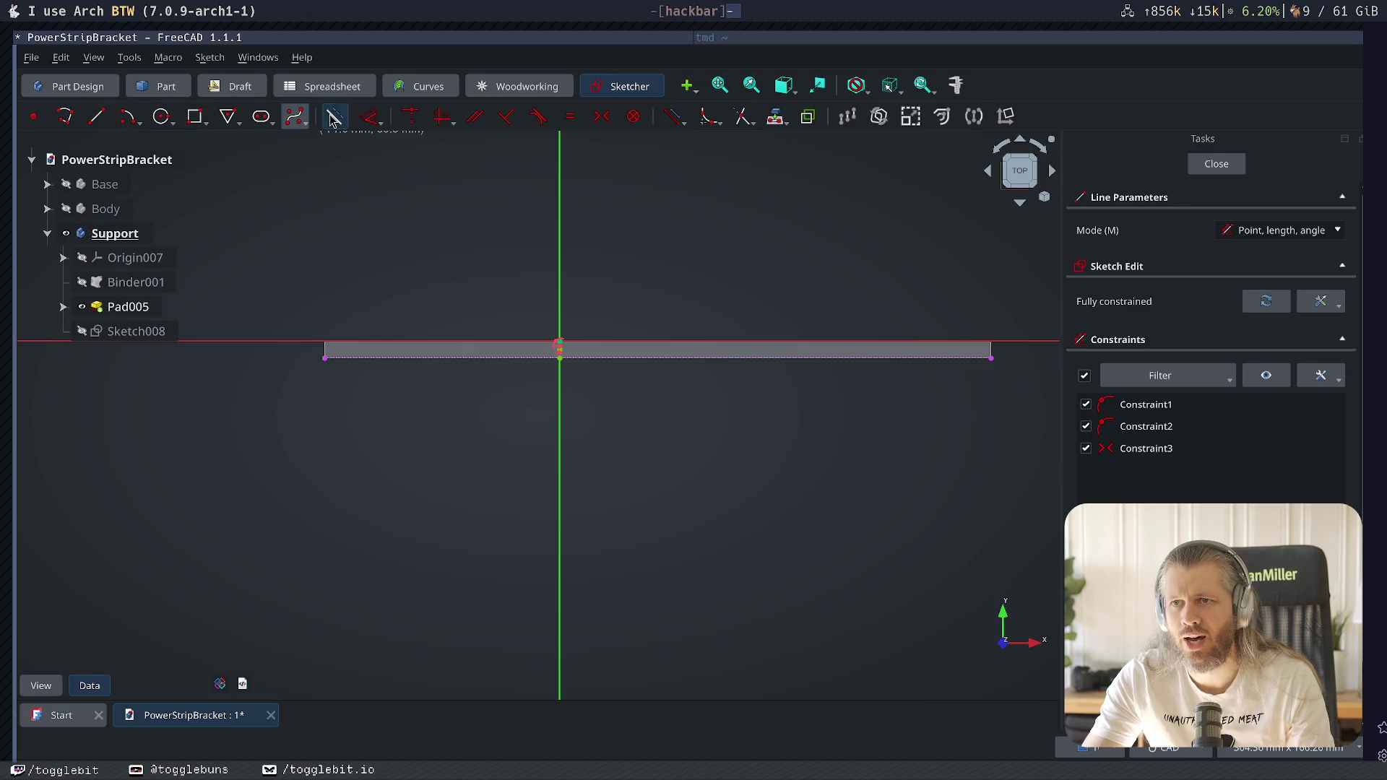
click(560, 349)
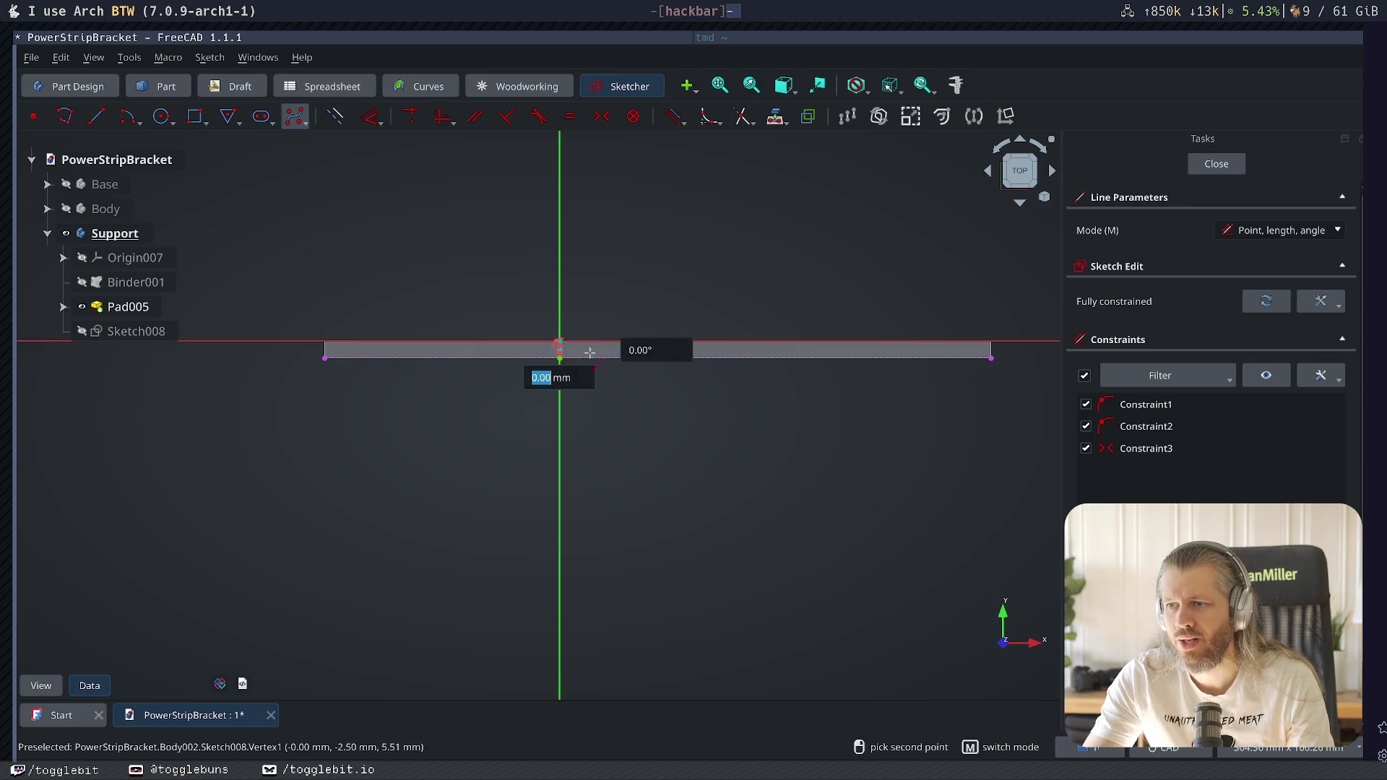
key(Tab)
text(0)
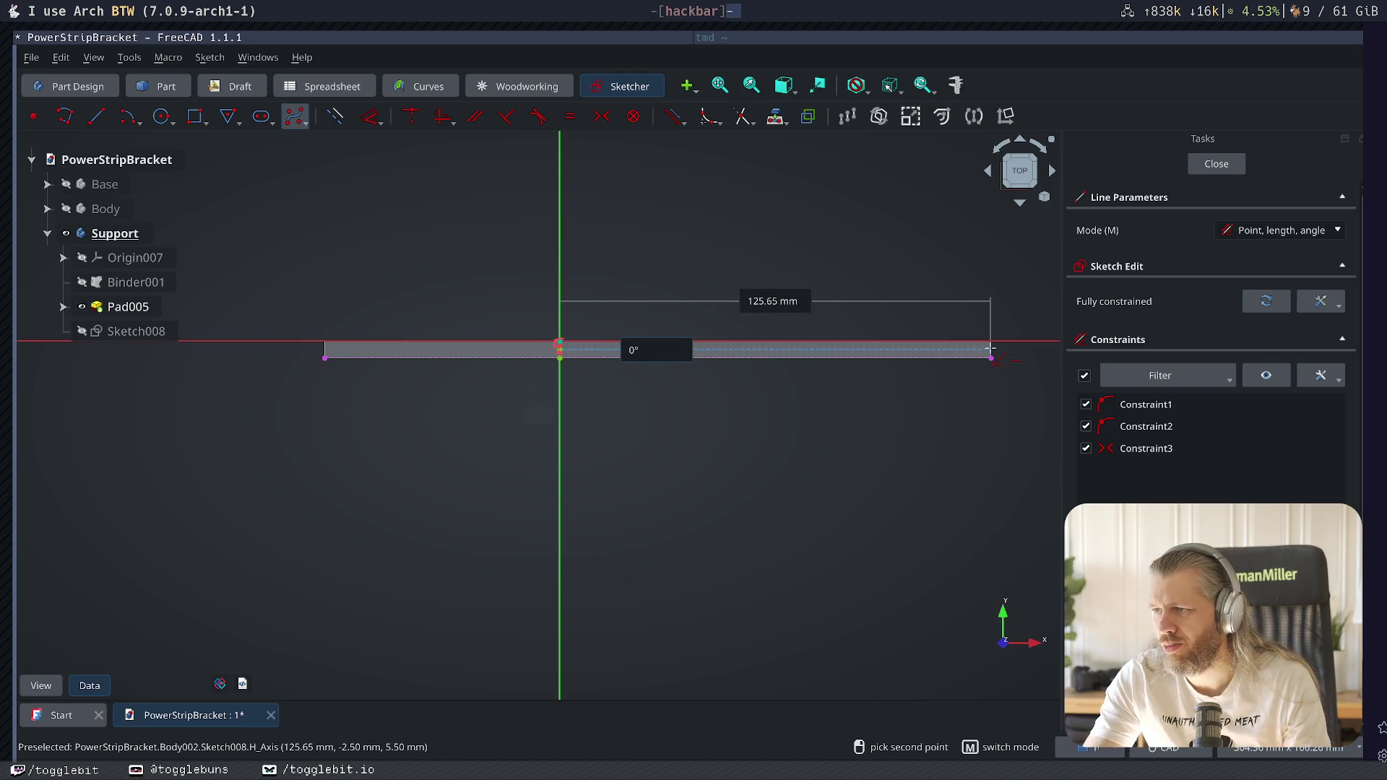
key(Return)
scroll(520, 376, up, 2)
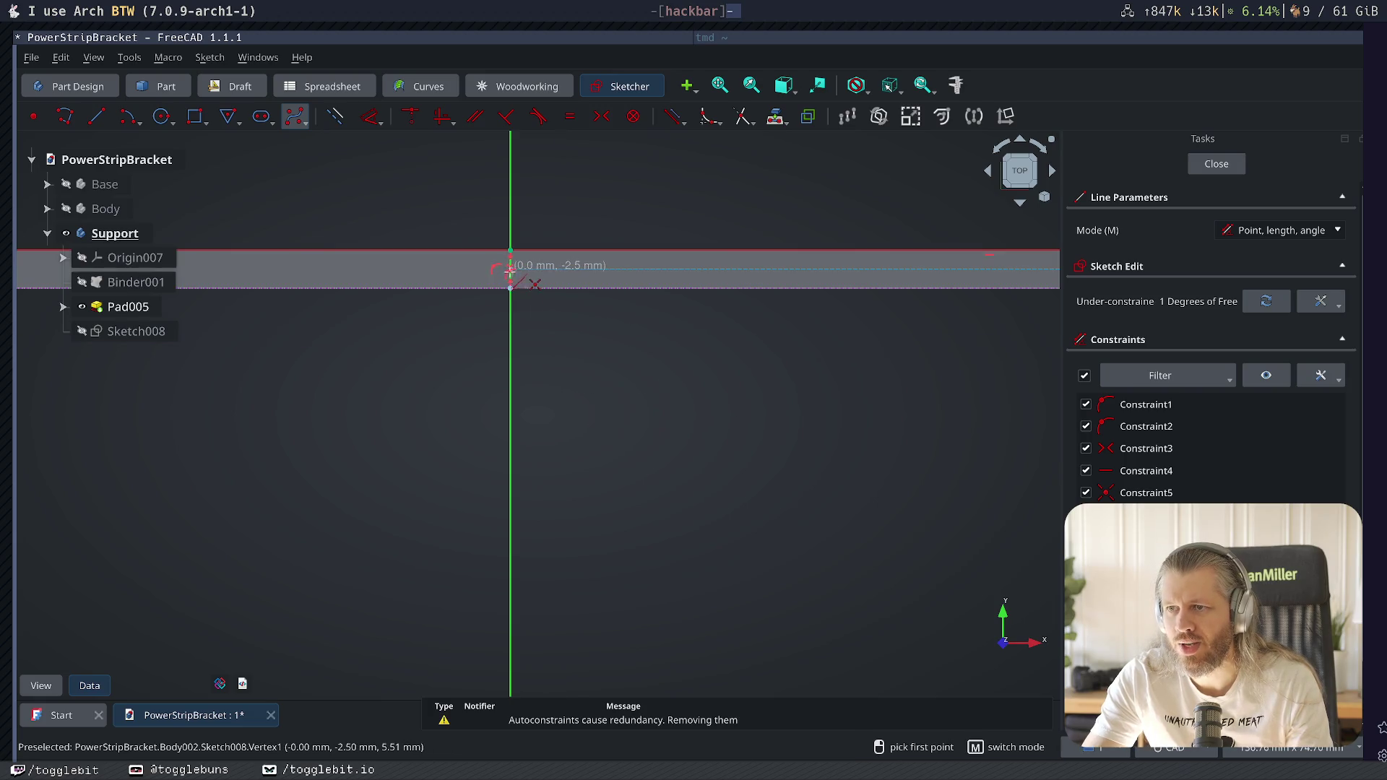
scroll(623, 346, up, 2)
scroll(623, 345, up, 3)
middle_drag(830, 427, 493, 485)
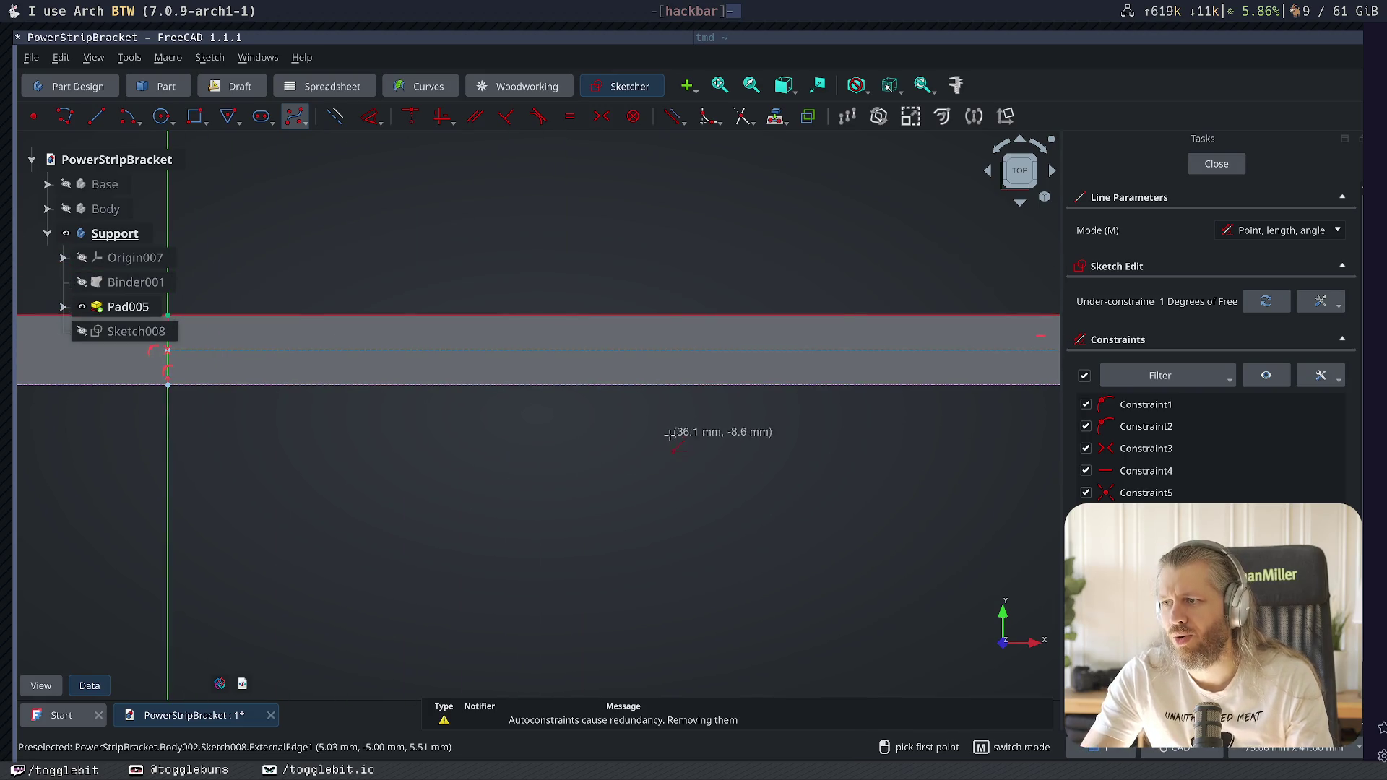
scroll(371, 404, down, 5)
key(ctrl+z)
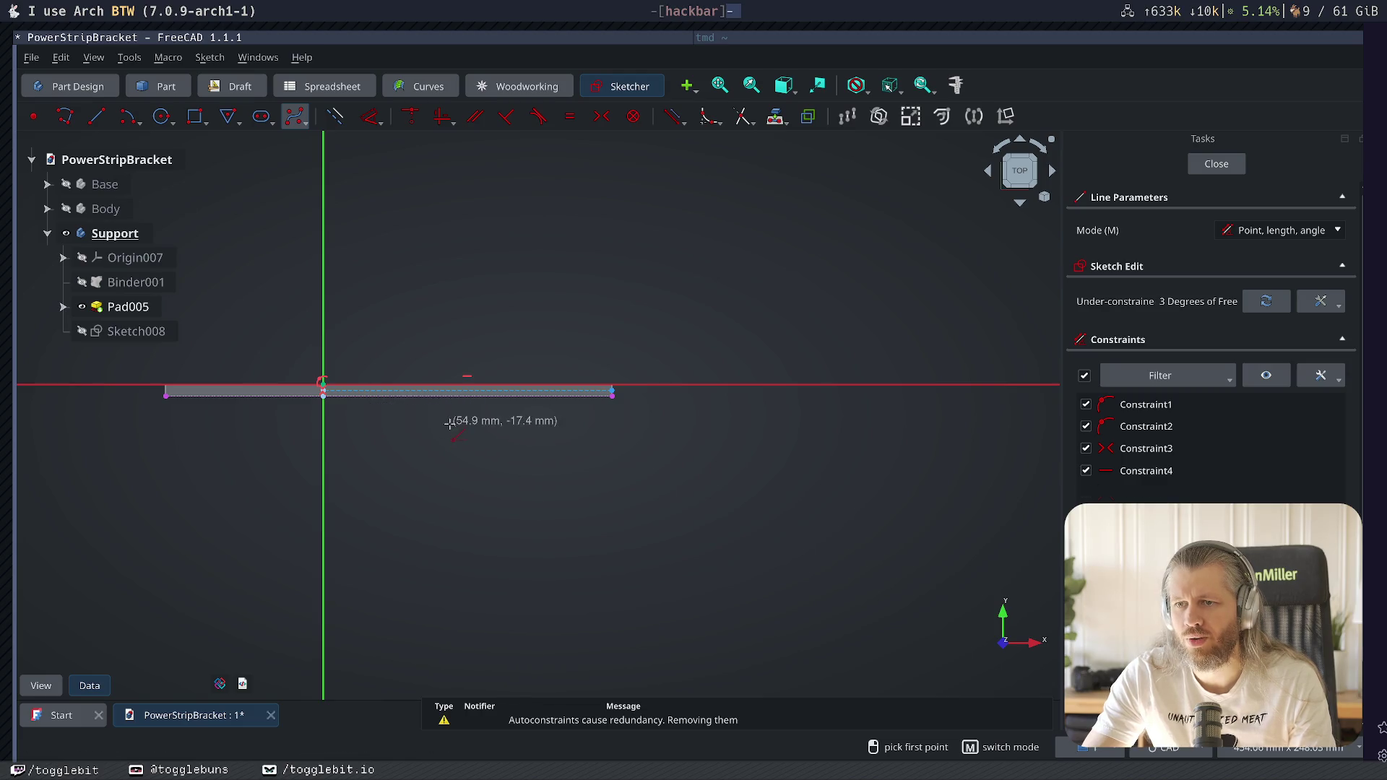
key(ctrl+z)
key(Escape)
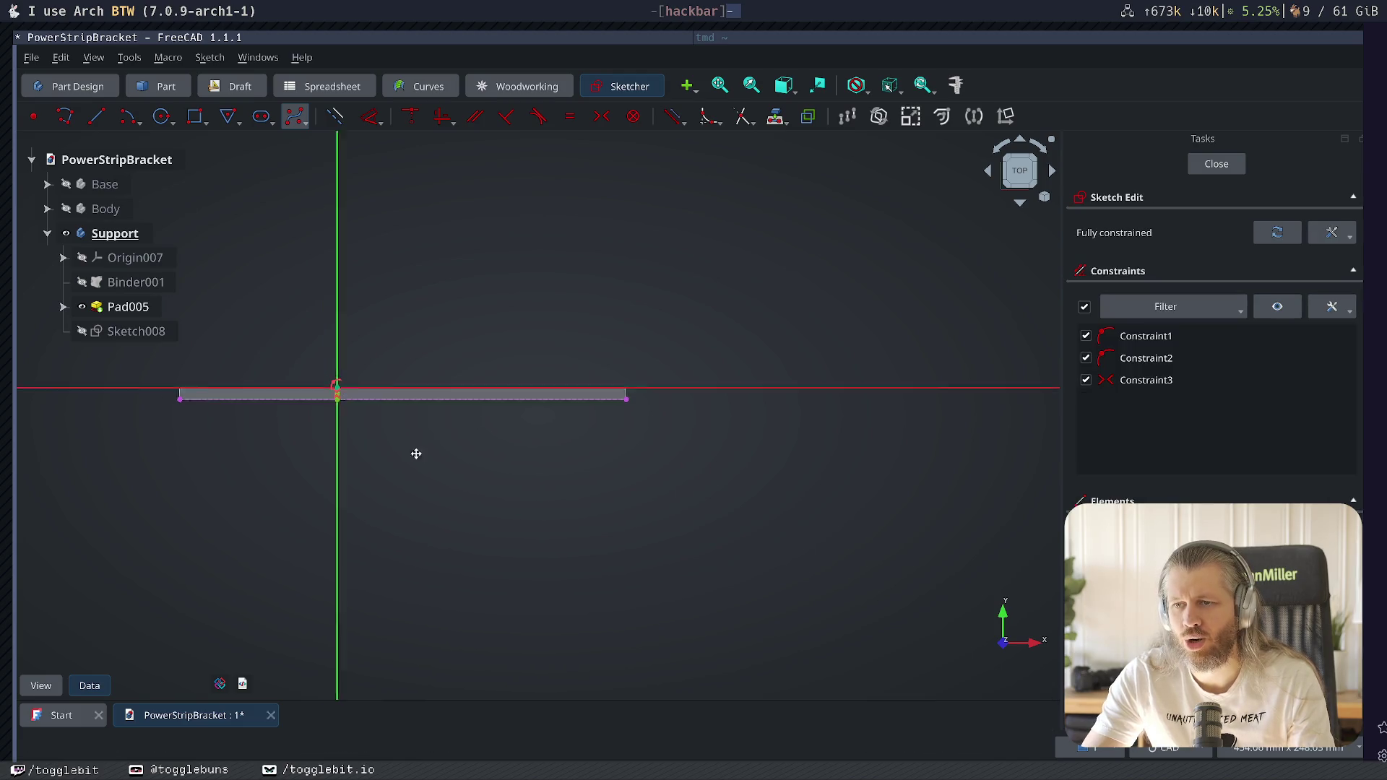
scroll(499, 466, up, 6)
scroll(723, 452, down, 1)
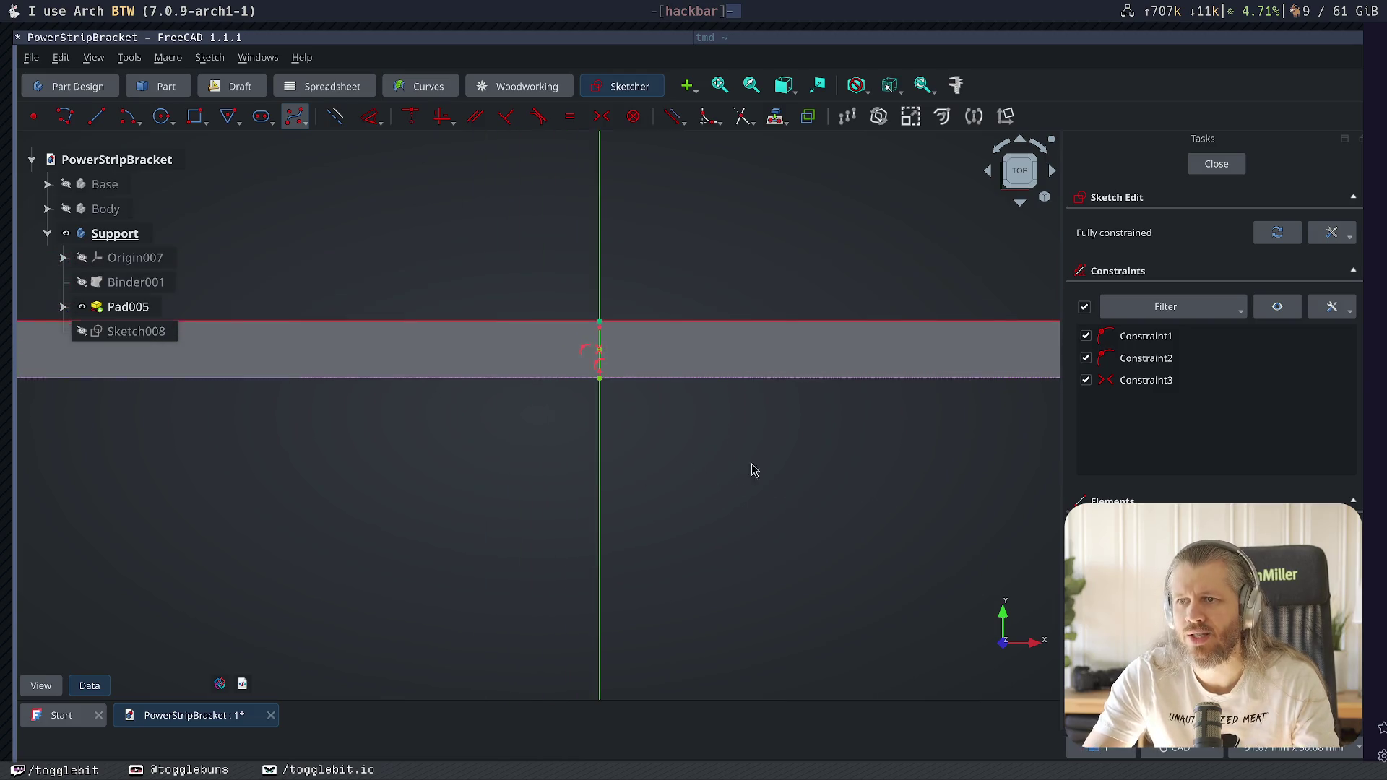
scroll(752, 470, up, 3)
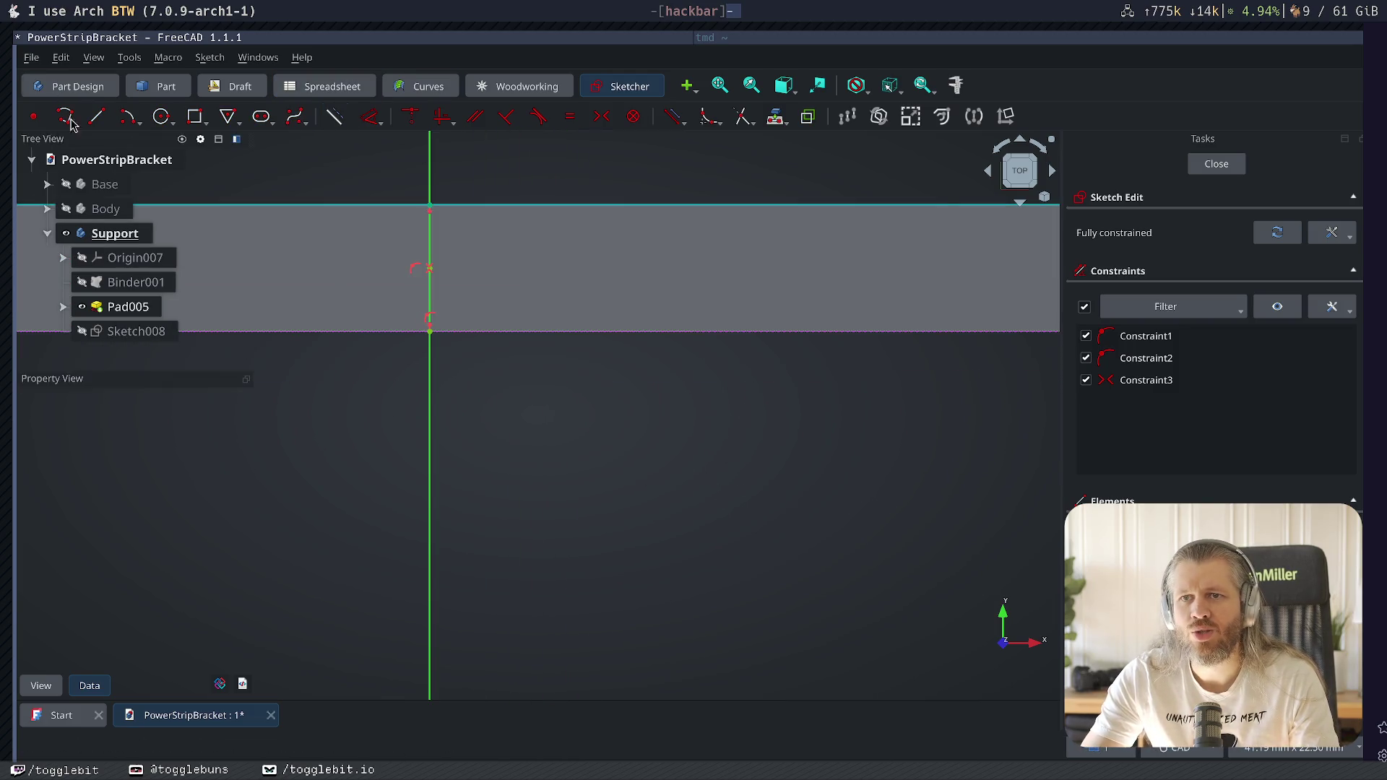
click(161, 117)
- Draw a 0.4 mm circle centred on the vertical axis
click(429, 265)
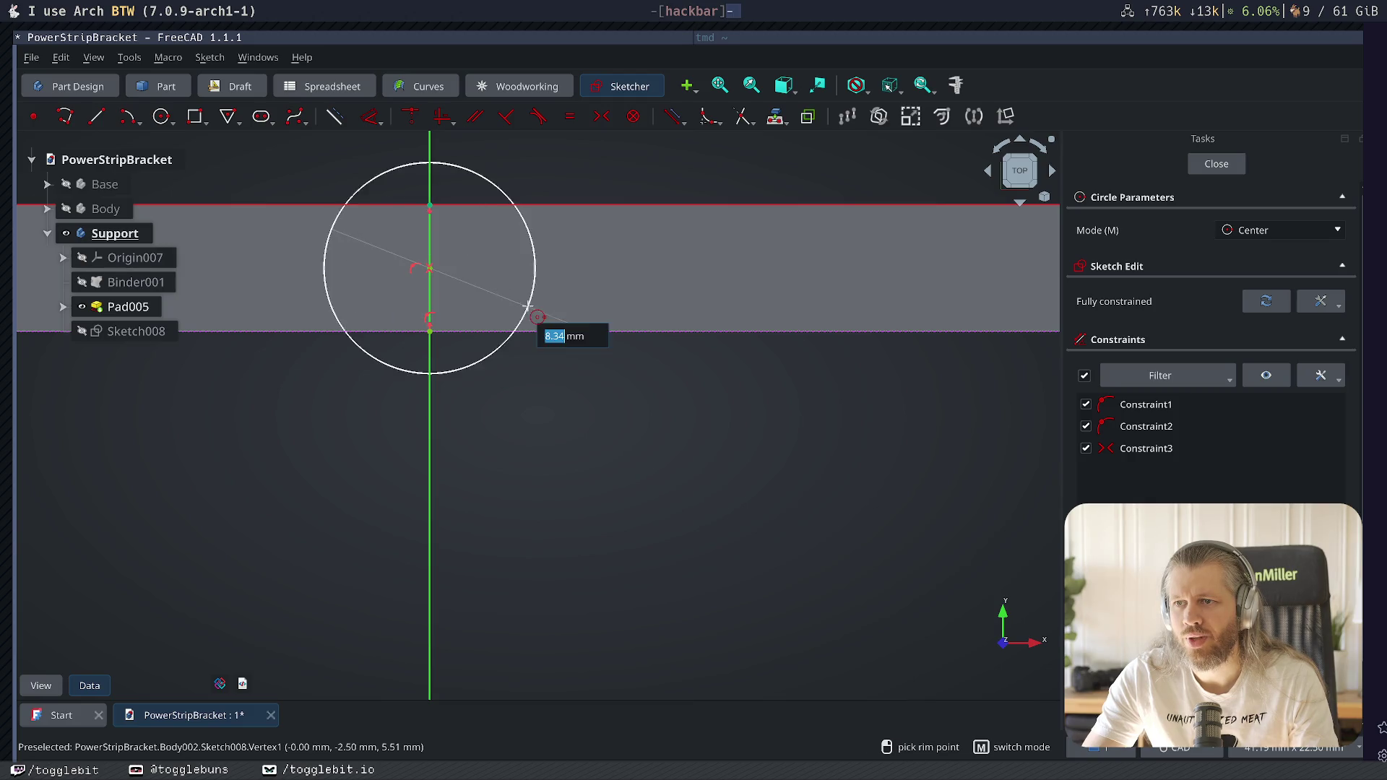
text(0.4)
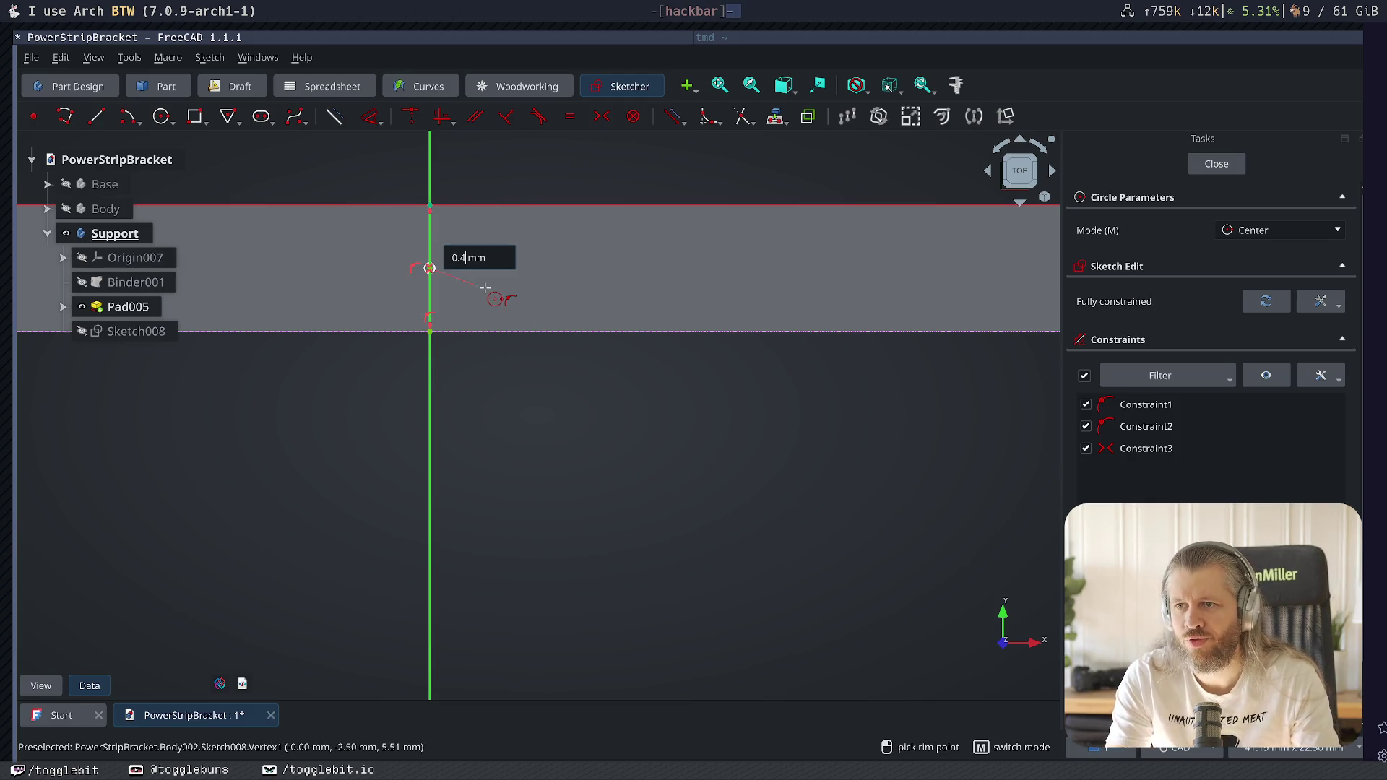
key(Return)
key(Escape)
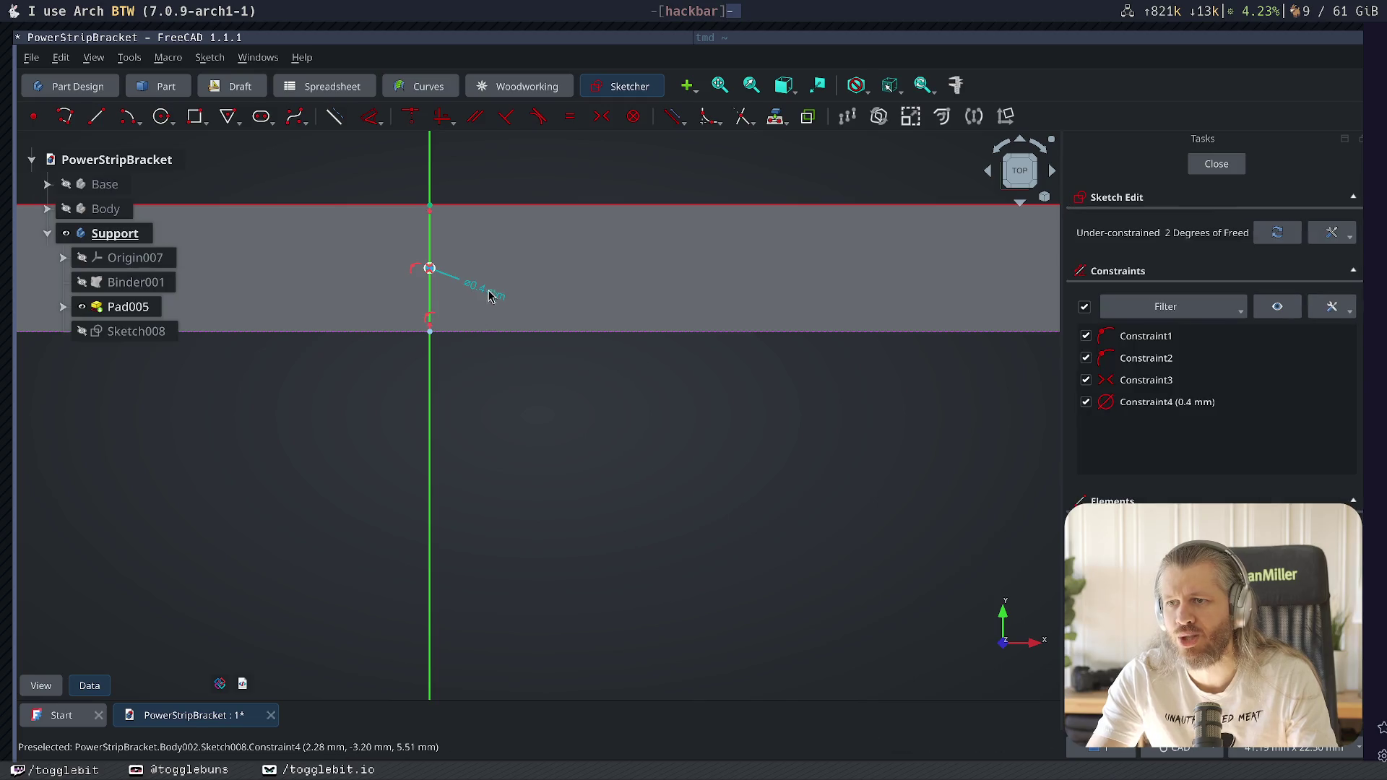
mouse_move(486, 294)
mouse_down()
mouse_move(511, 335)
mouse_move(541, 329)
mouse_up()
- Array the circle into 10 translated copies at 0° along the bar
click(429, 260)
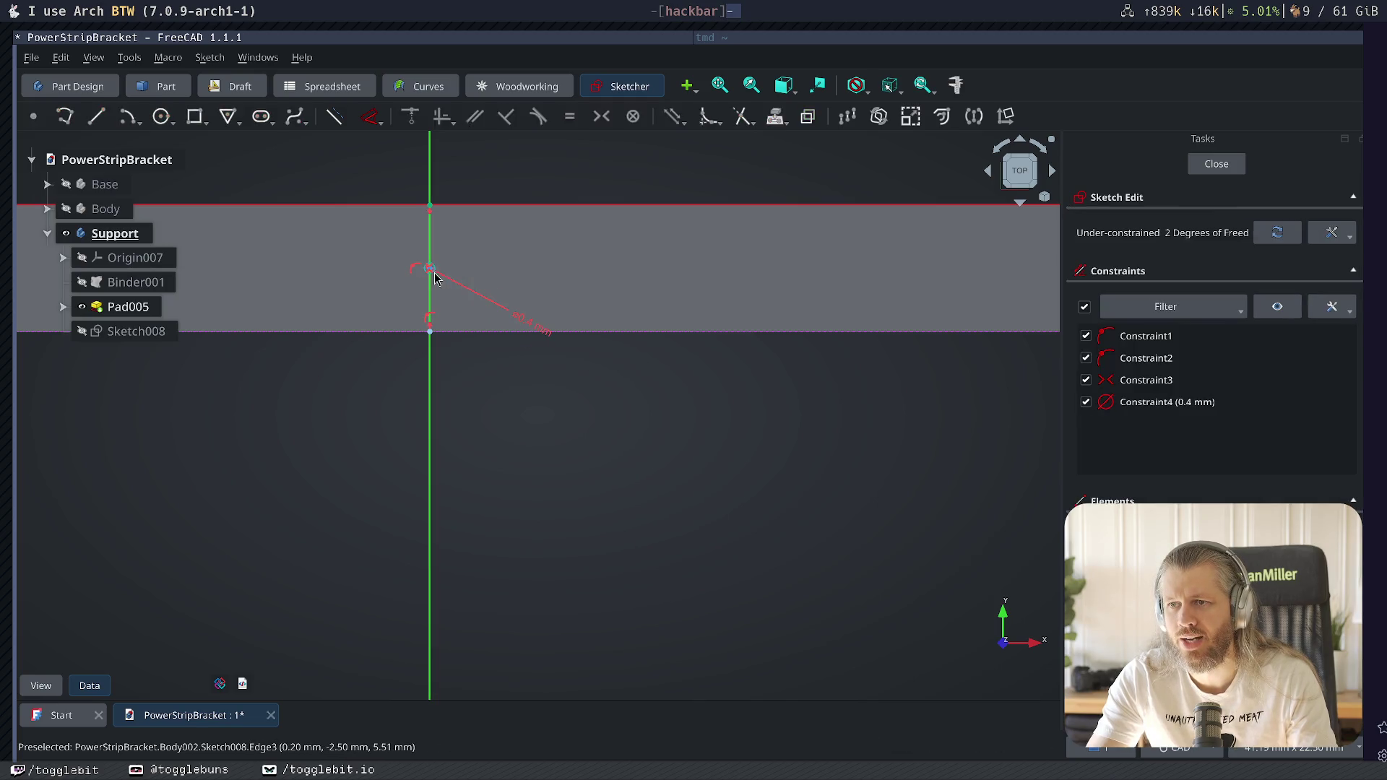
click(775, 116)
scroll(831, 285, down, 5)
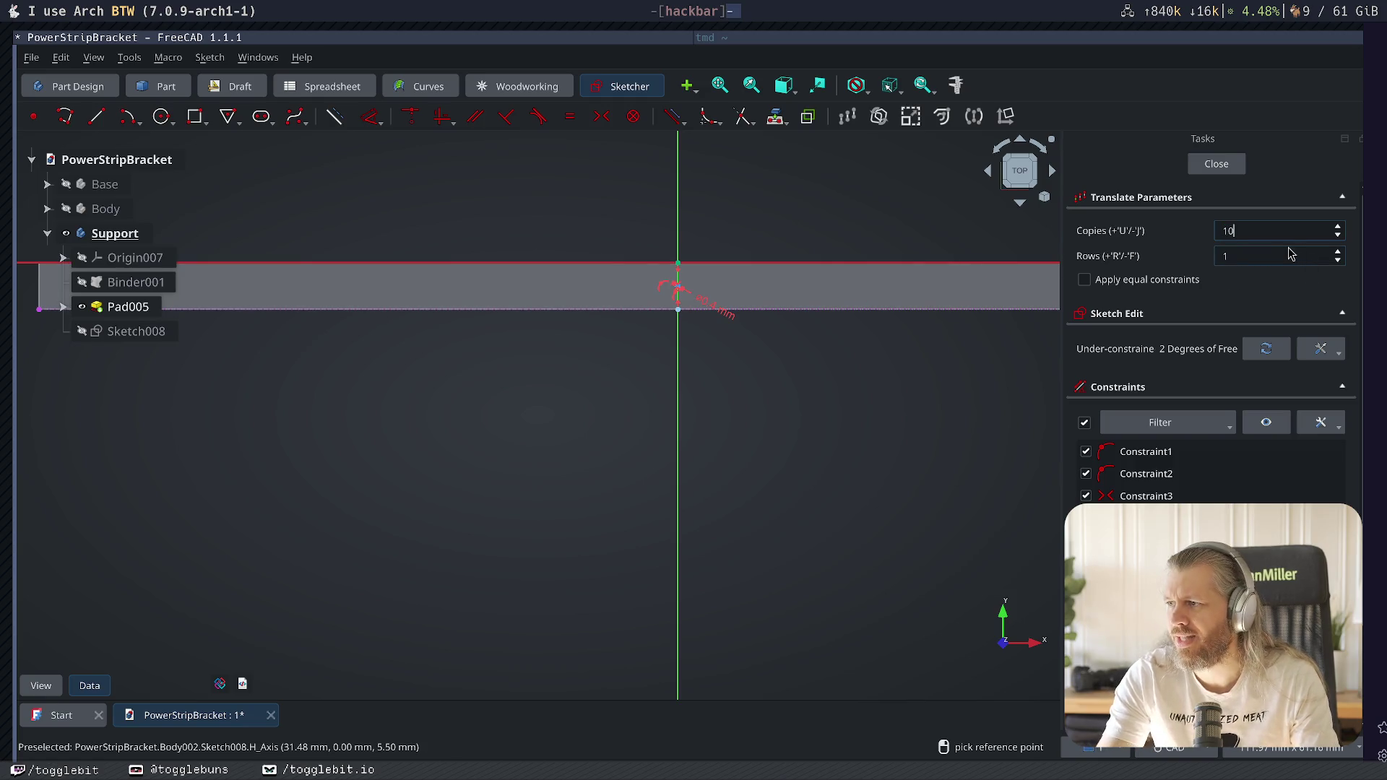
scroll(760, 282, up, 5)
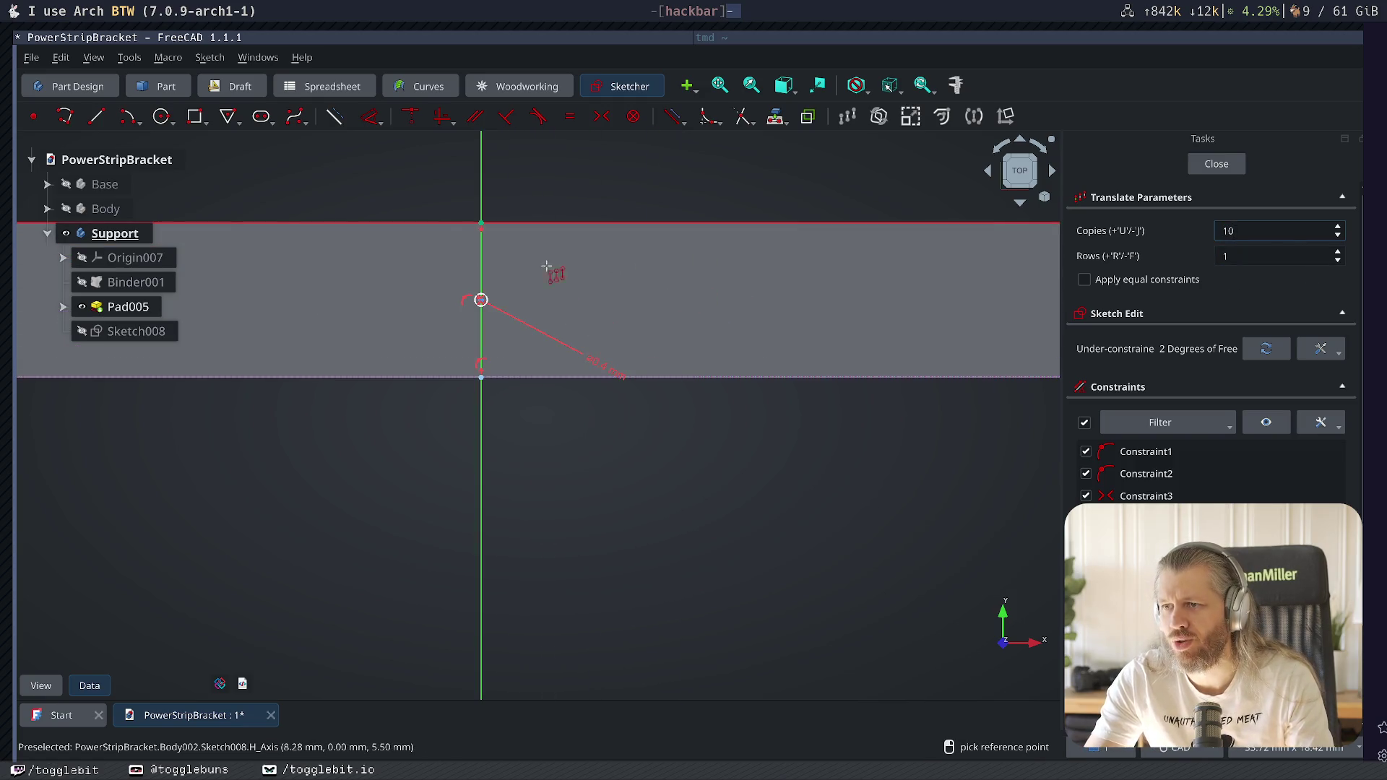
click(481, 300)
text(0)
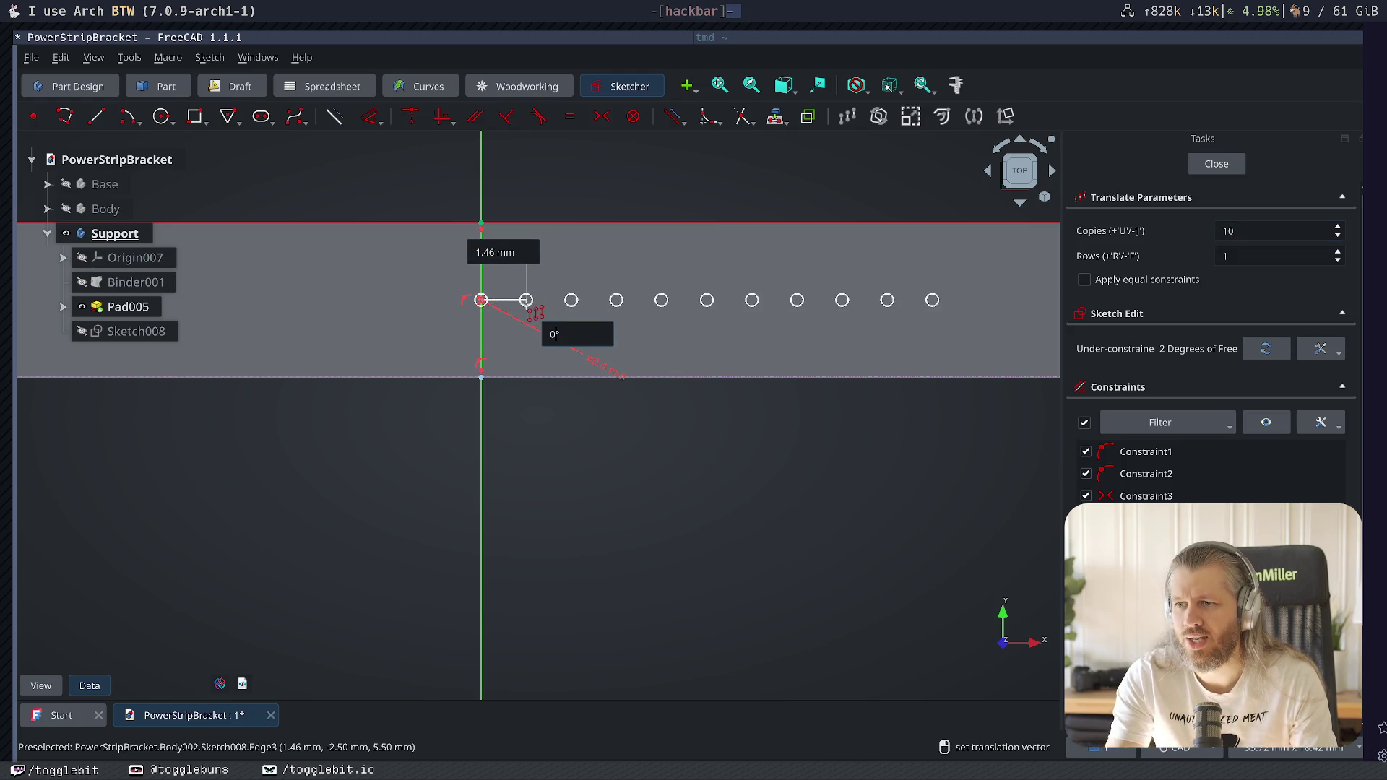
scroll(506, 231, down, 5)
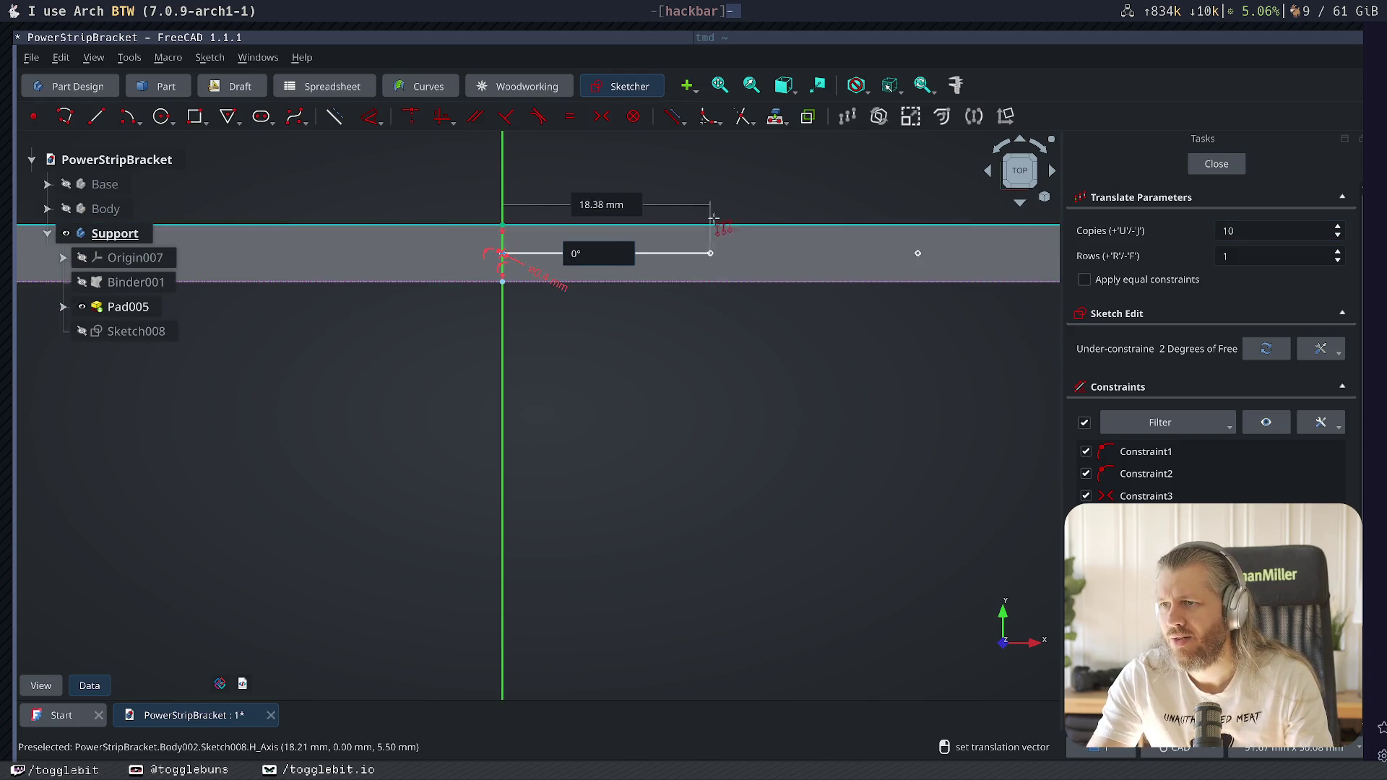
scroll(399, 264, down, 4)
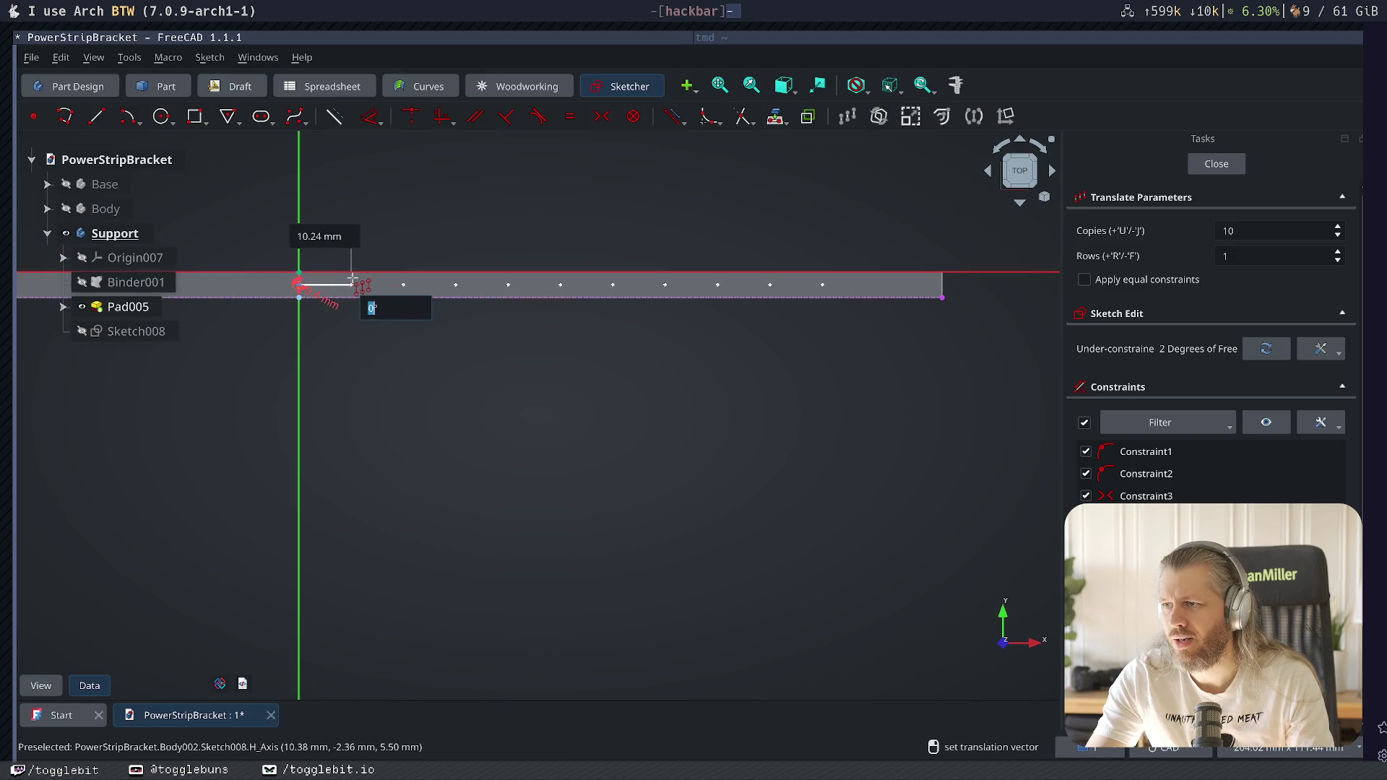
click(360, 280)
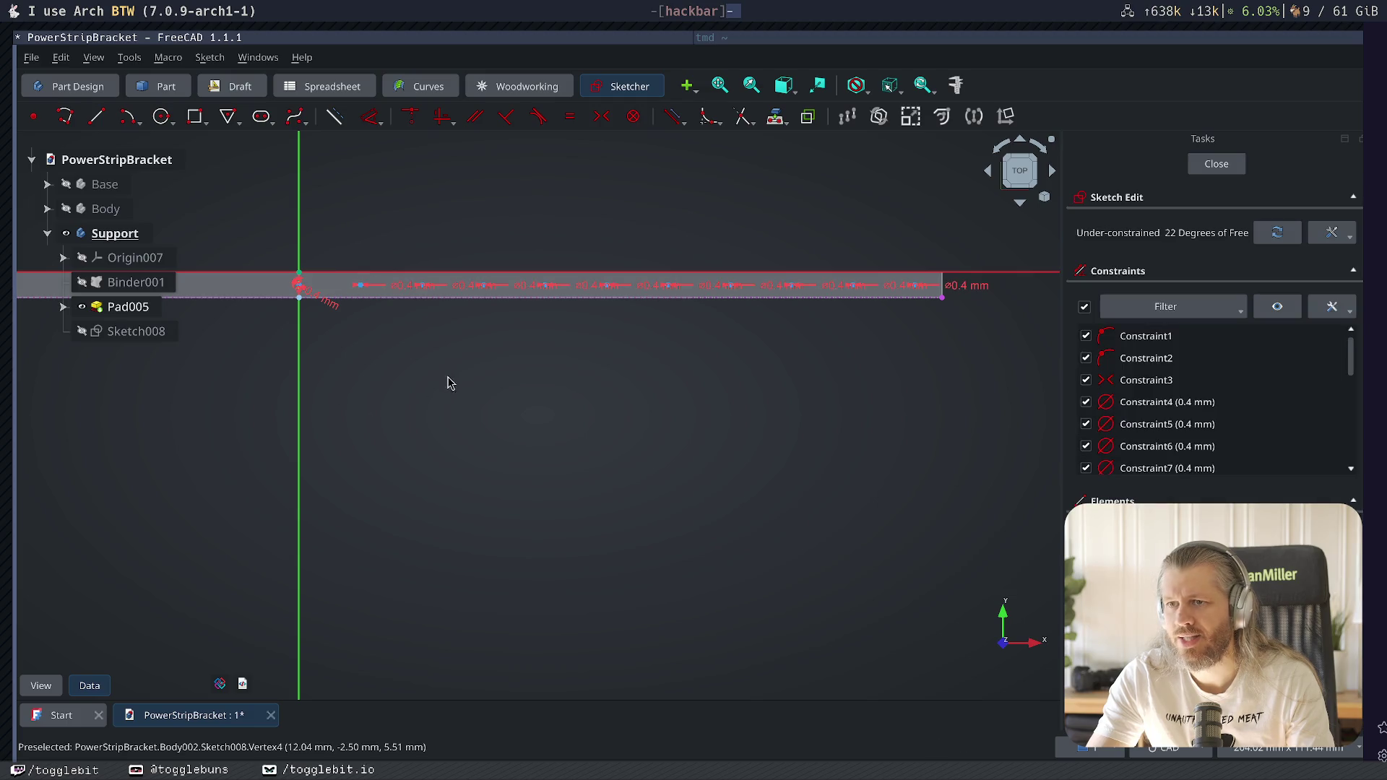
middle_drag(449, 368, 698, 366)
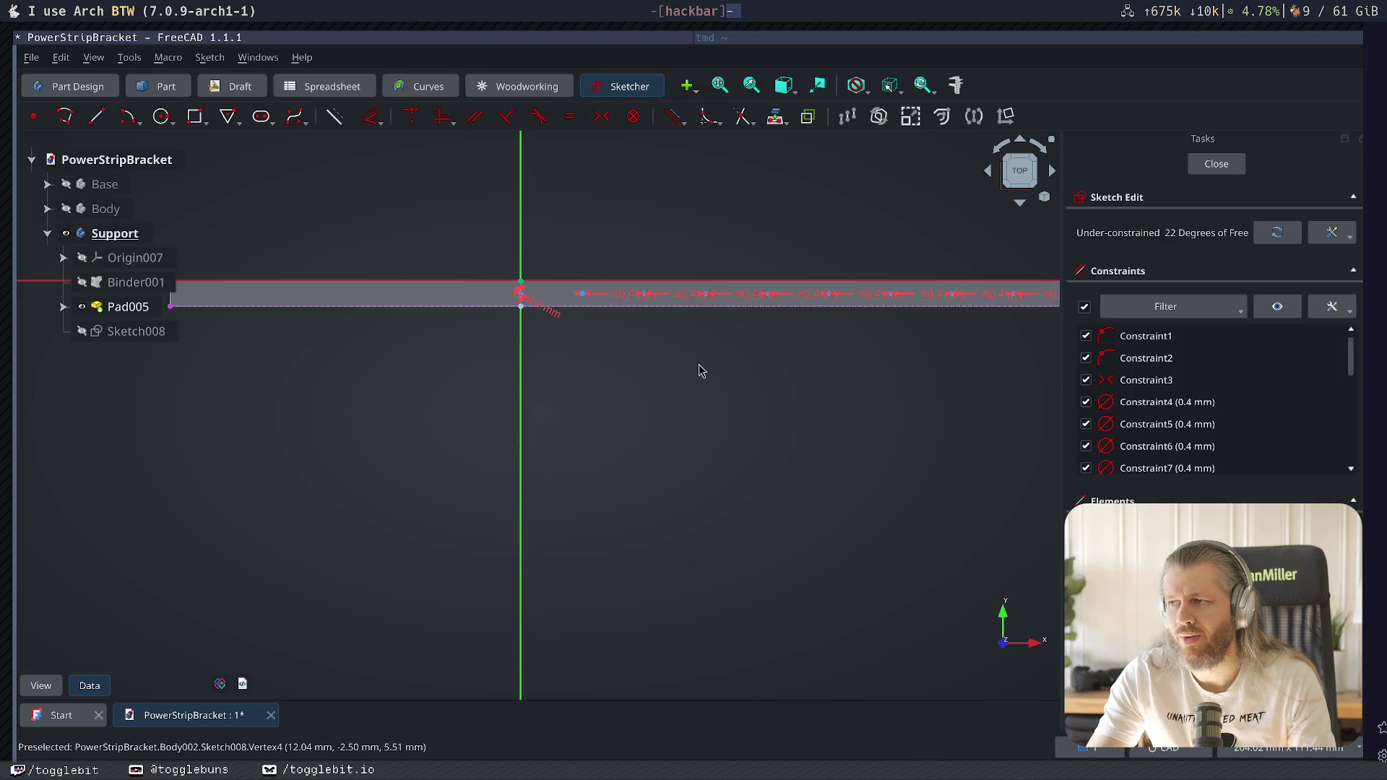
scroll(542, 296, up, 5)
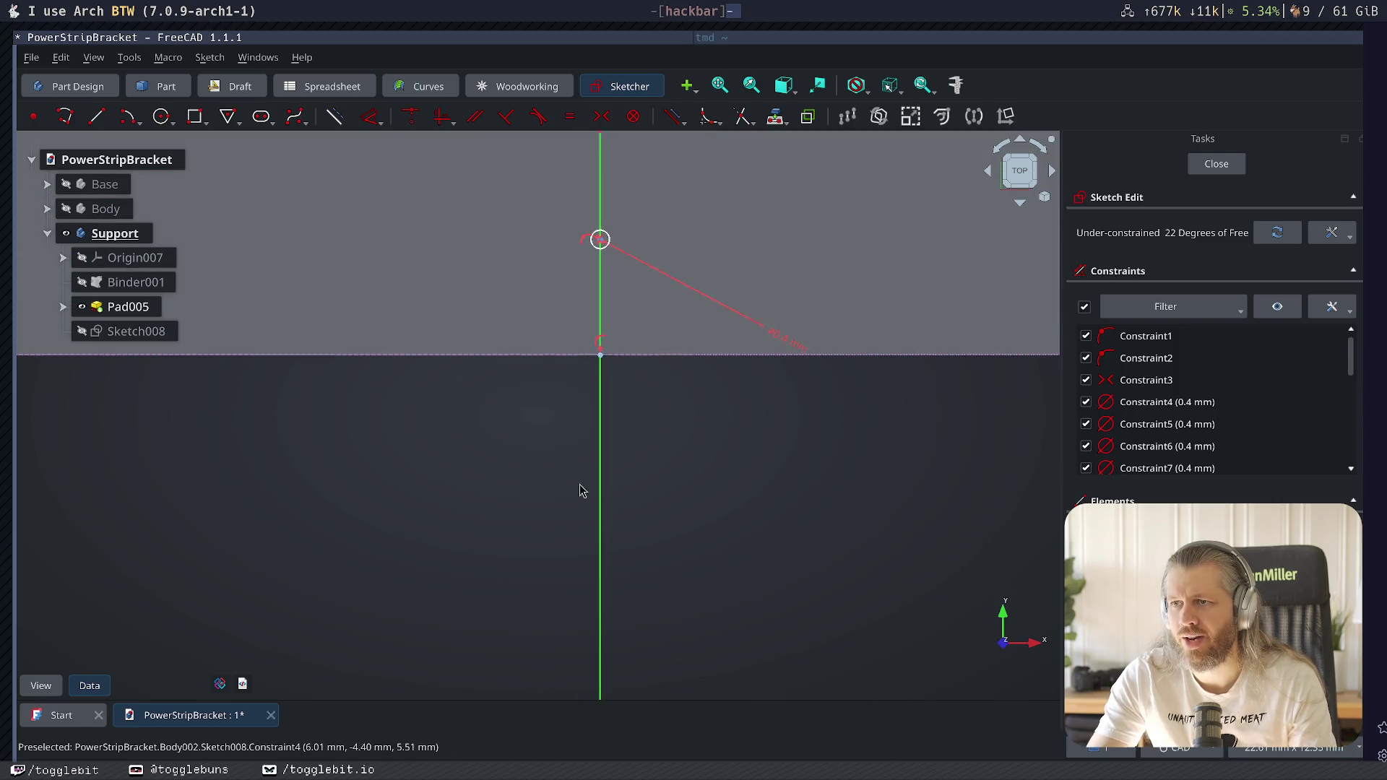
- Add 5 more translated copies at 180° running left, then close the sketch
click(600, 256)
key(w)
key(t)
text(5)
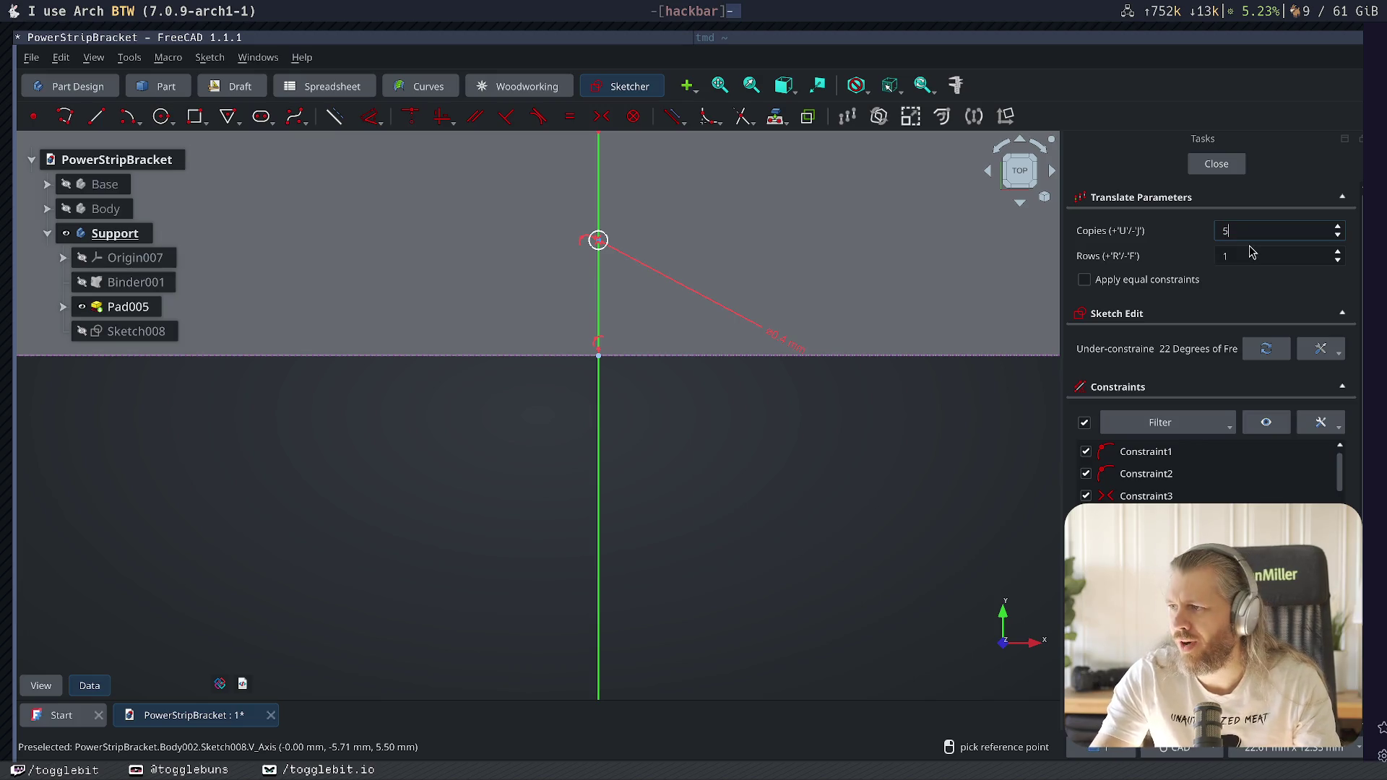
click(599, 240)
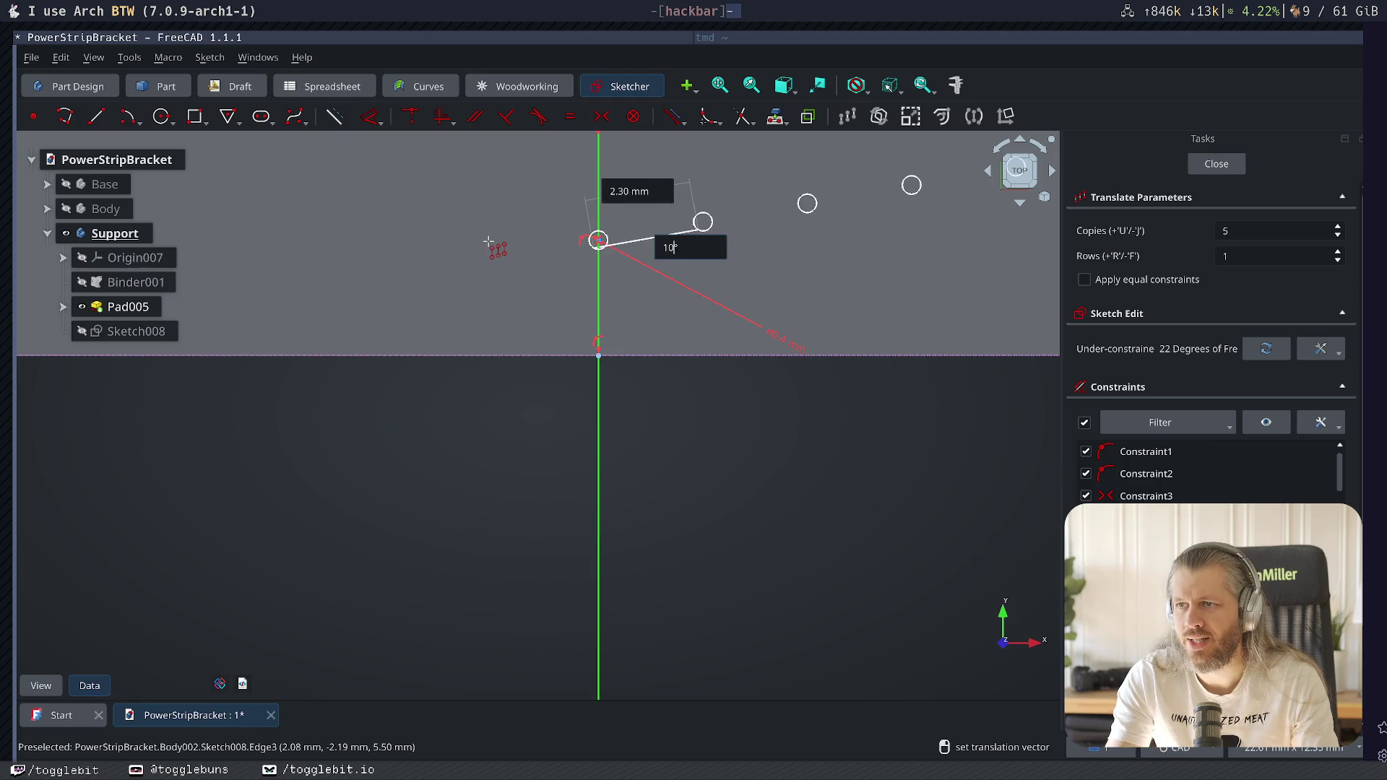
text(180)
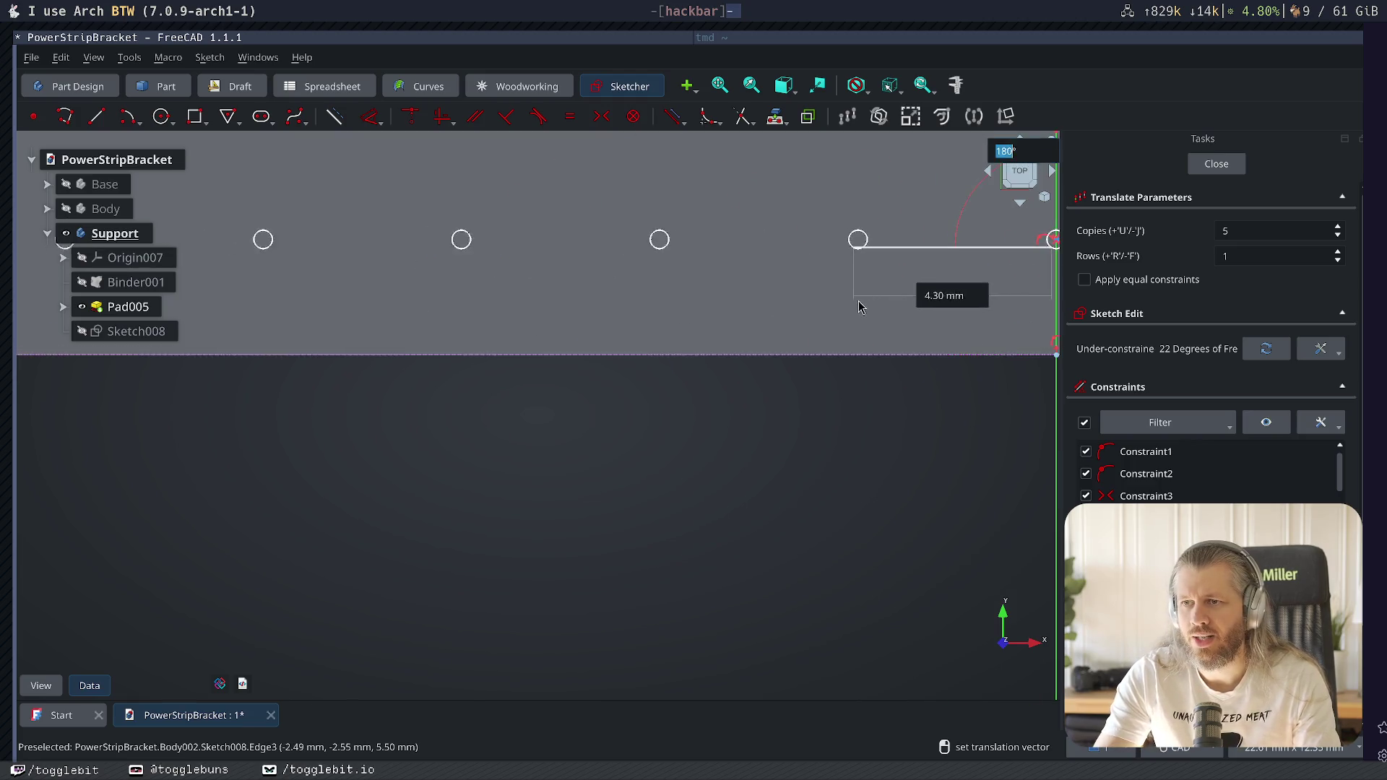
scroll(867, 282, down, 5)
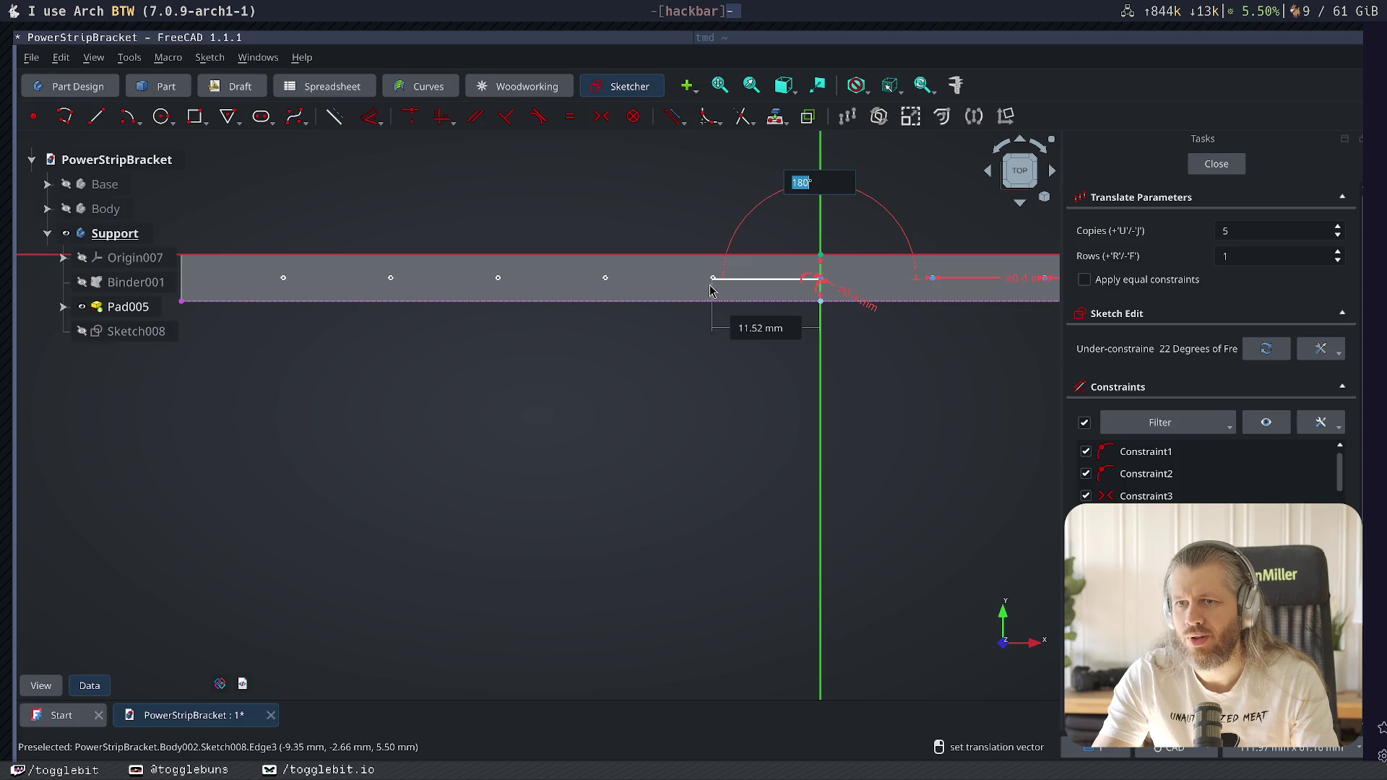
click(703, 289)
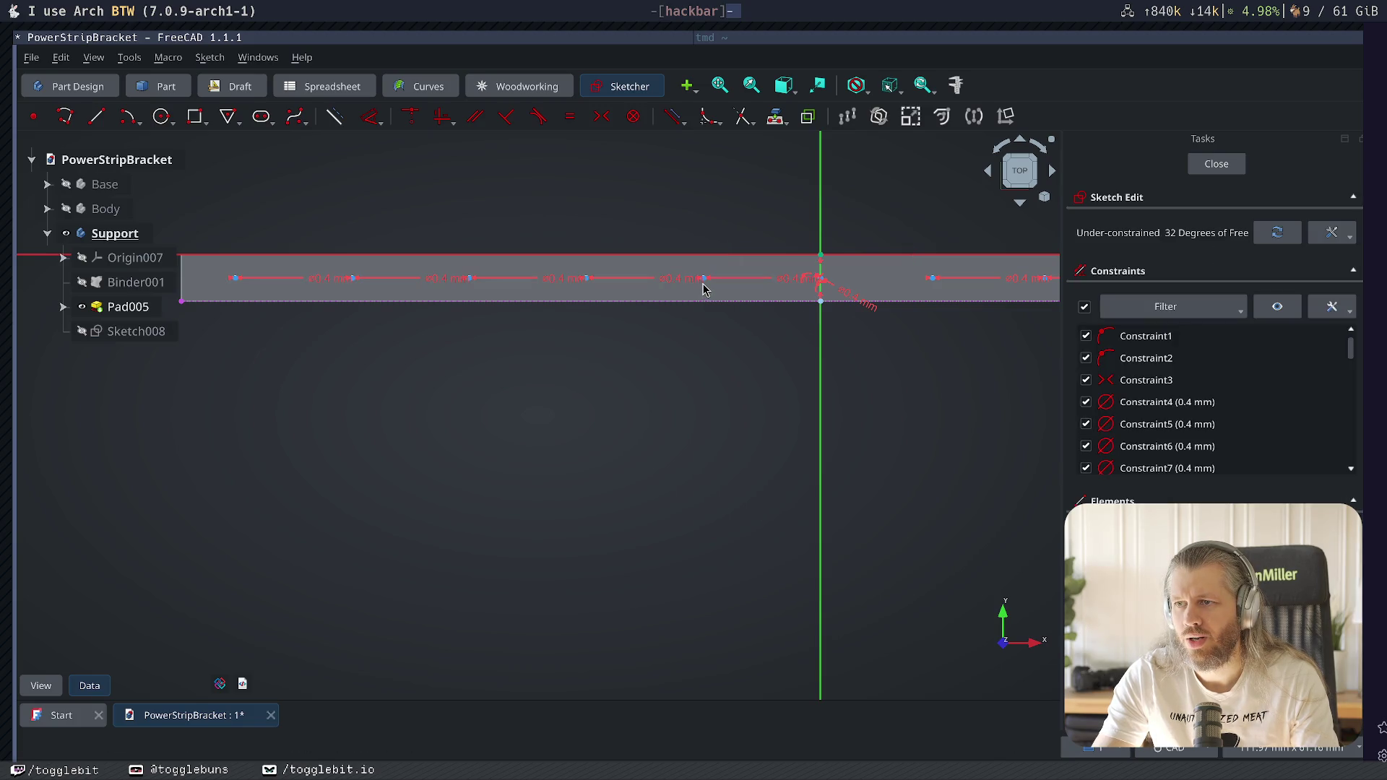
click(1216, 163)
mouse_move(809, 497)
middle_down()
mouse_move(852, 505)
mouse_move(598, 362)
mouse_move(636, 305)
mouse_move(604, 310)
middle_up()
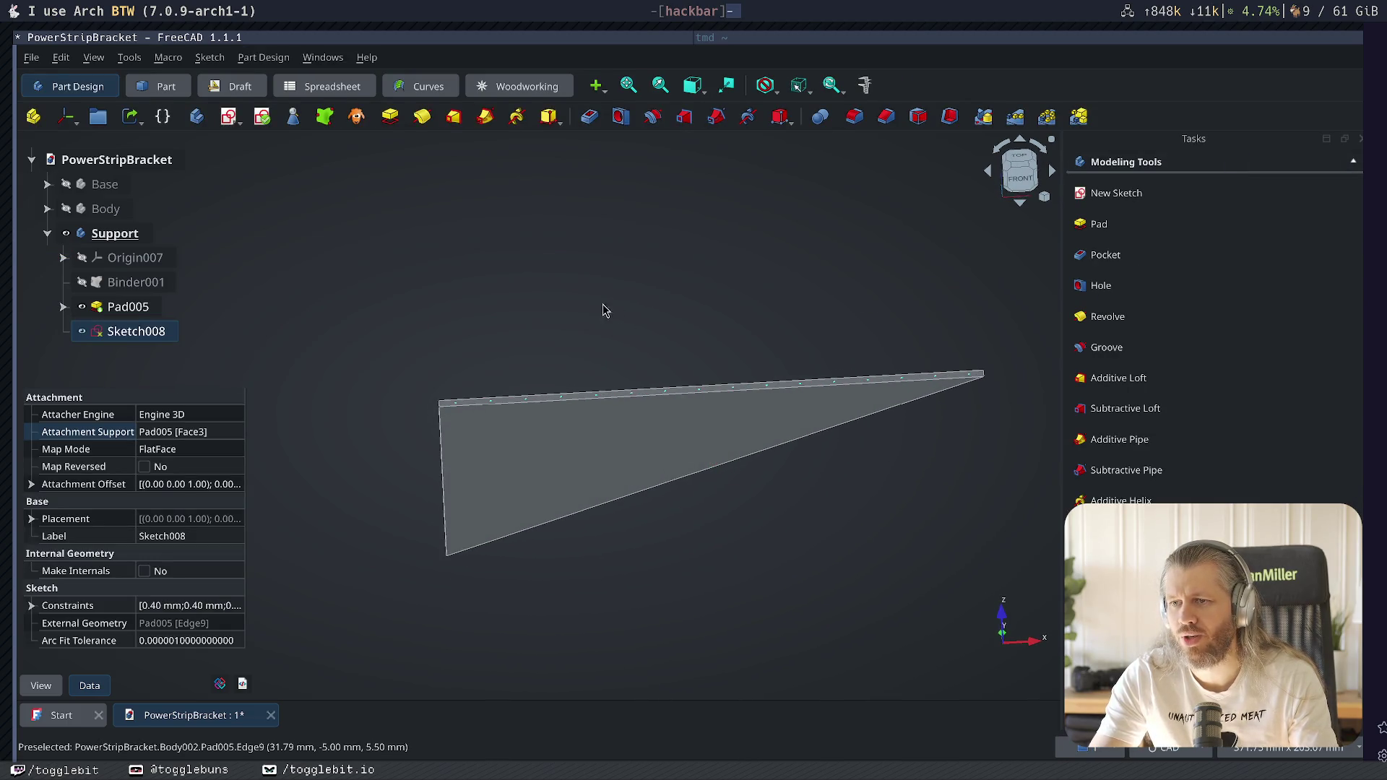
- Pad Sketch008's circles 0.40 mm as Pad006, save, and switch to front view
click(1099, 227)
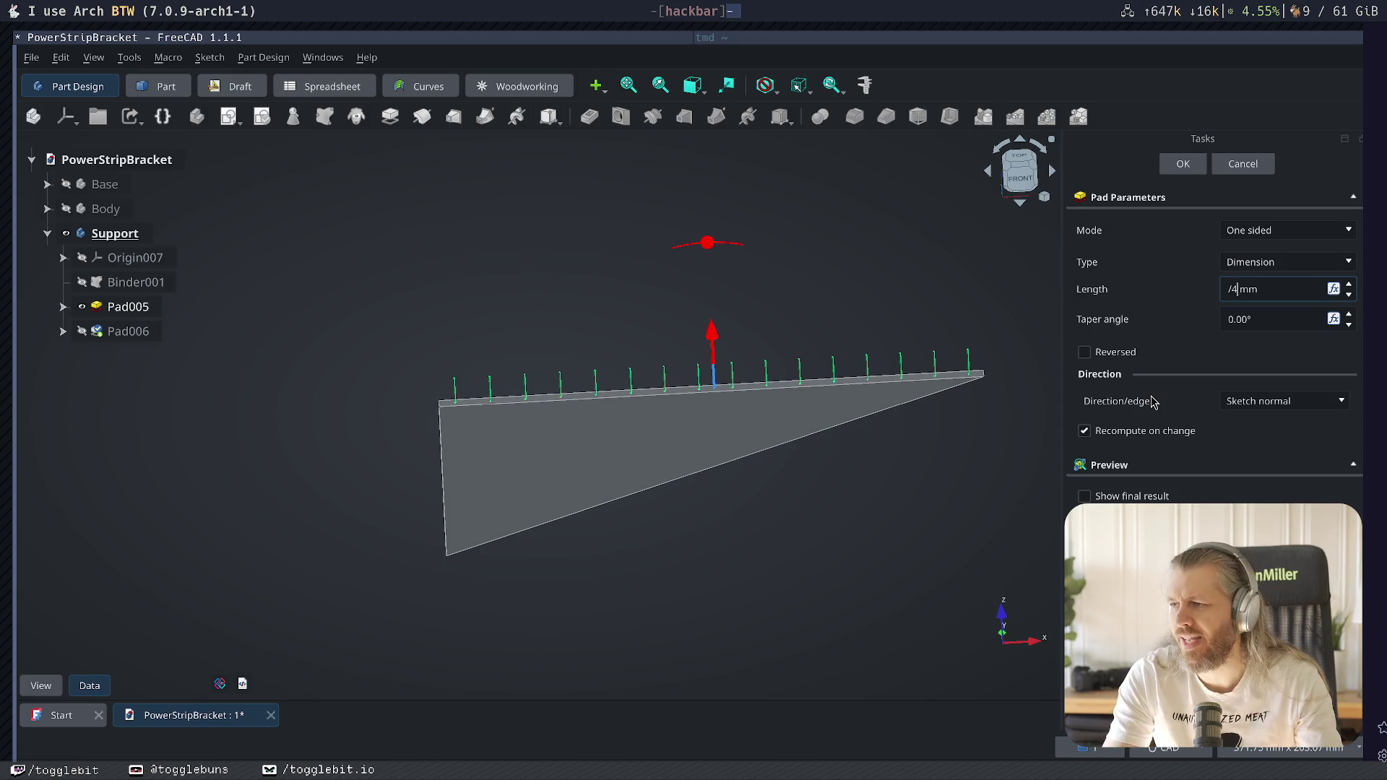
key(Tab)
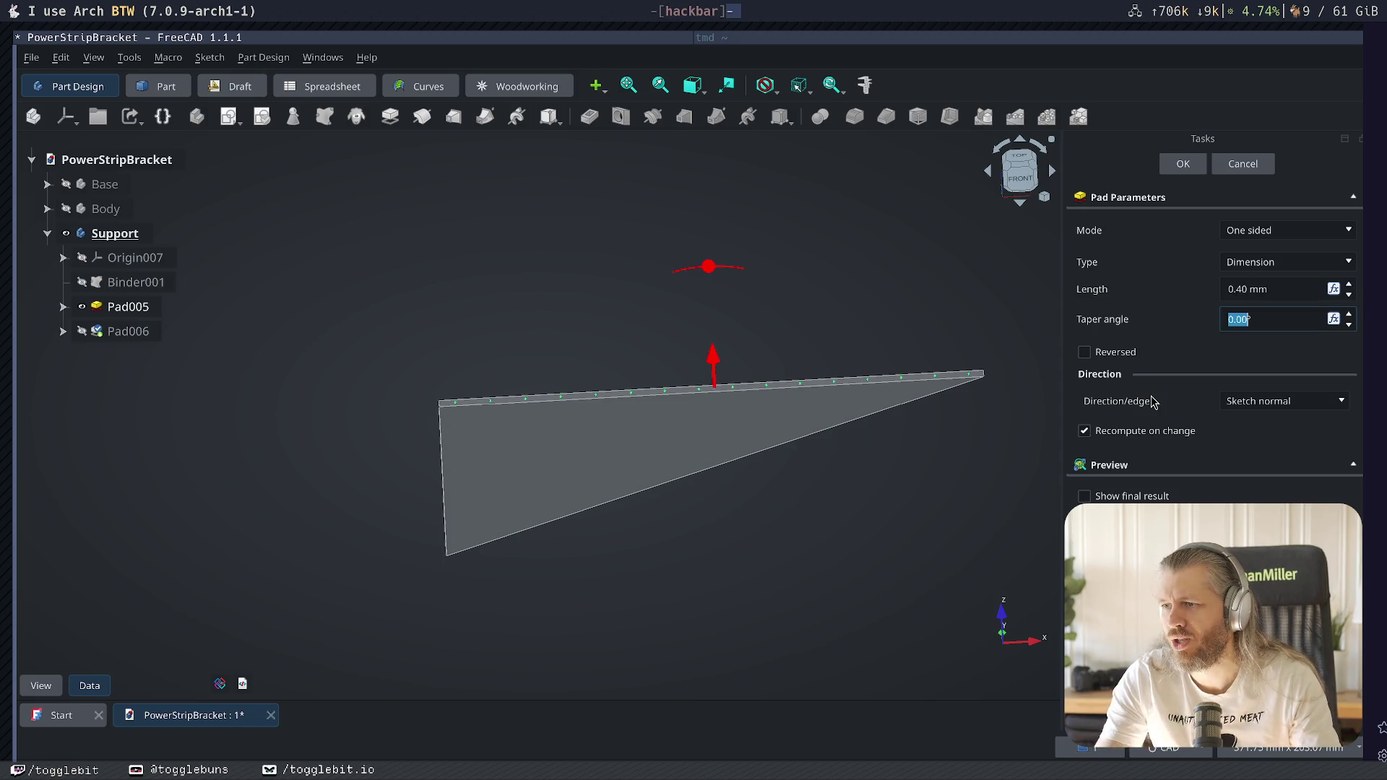
click(1183, 163)
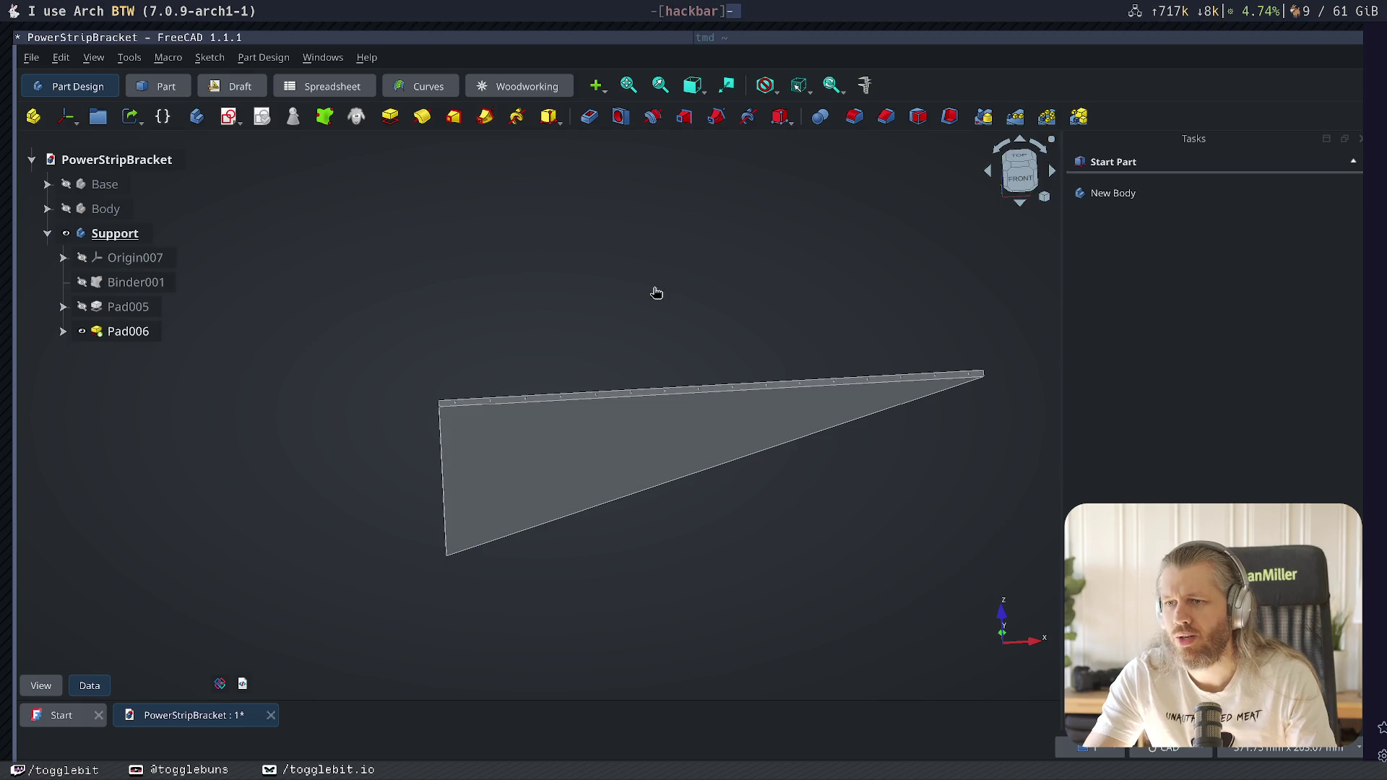
scroll(693, 504, up, 5)
mouse_move(561, 292)
middle_down()
mouse_move(551, 390)
mouse_move(609, 234)
mouse_move(527, 378)
middle_up()
key(ctrl+s)
key(1)
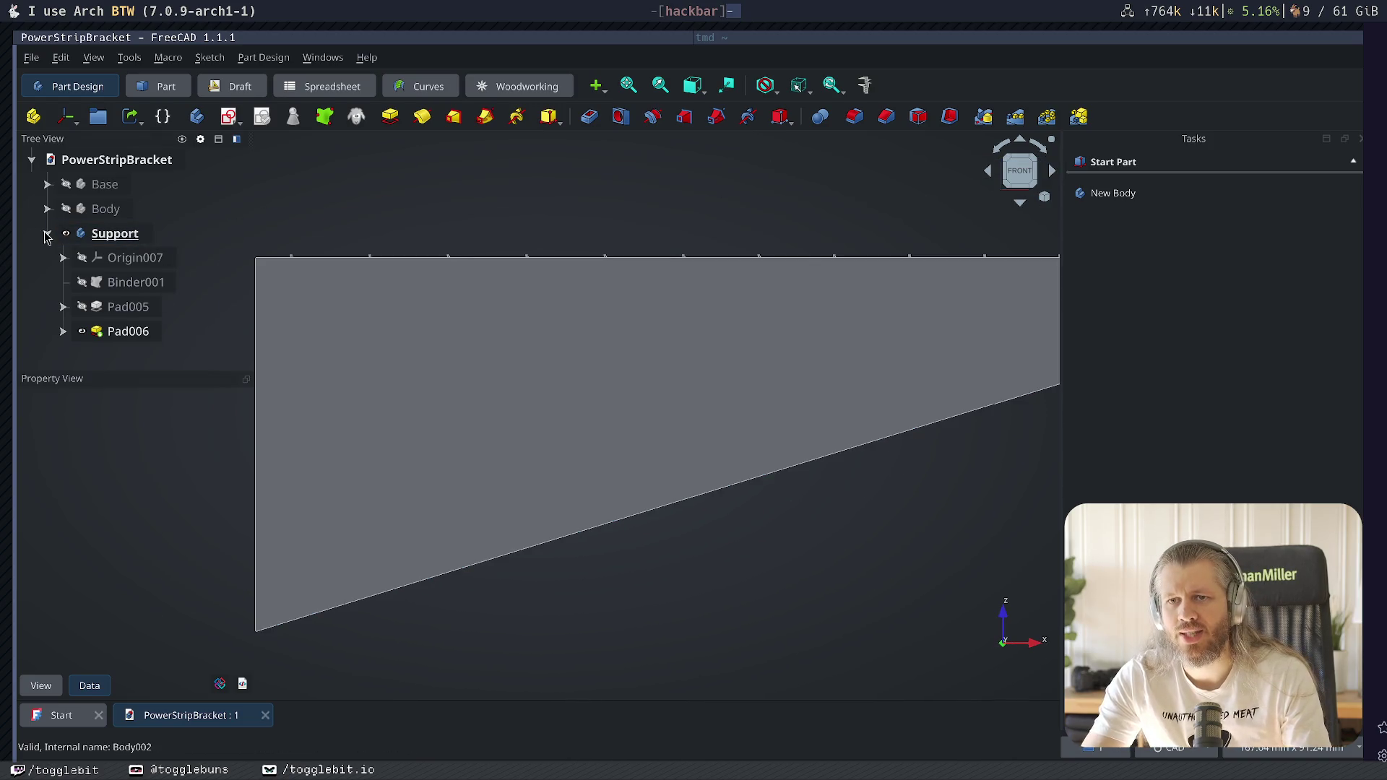
- Make the Base plate visible again and orbit to view its slots
double_click(112, 234)
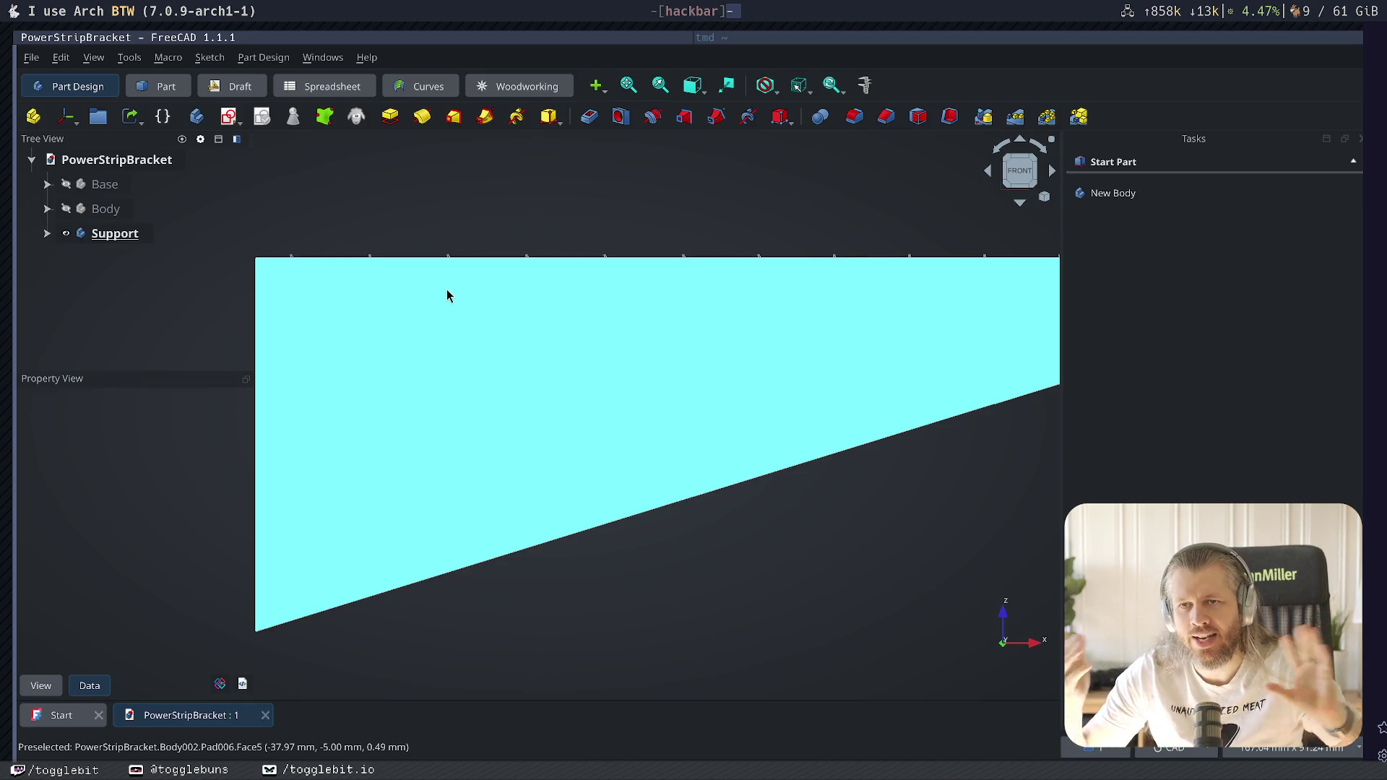
click(66, 183)
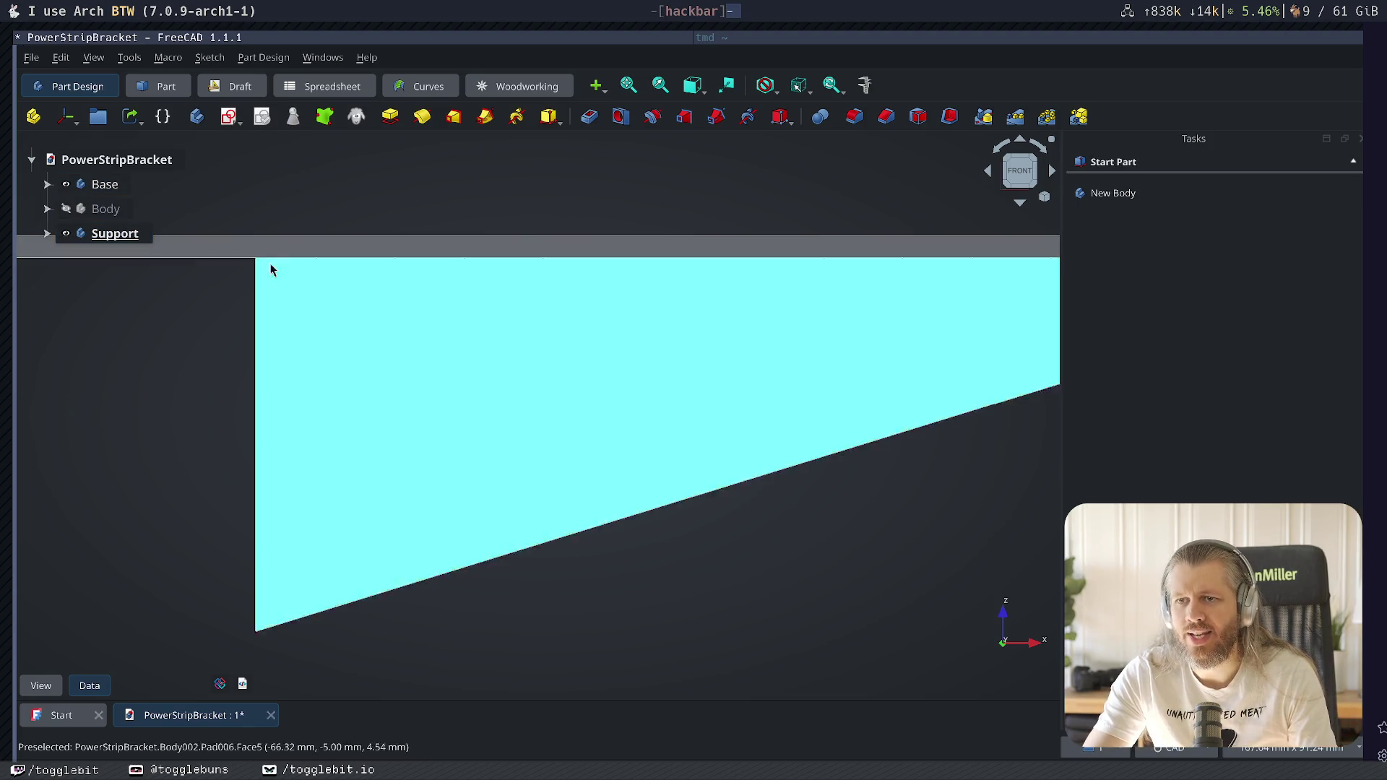
mouse_move(406, 366)
middle_down()
mouse_move(425, 403)
mouse_move(453, 324)
mouse_move(427, 368)
mouse_move(306, 289)
mouse_move(471, 390)
mouse_move(463, 422)
mouse_move(453, 359)
mouse_move(466, 419)
mouse_move(366, 262)
mouse_move(564, 307)
middle_up()
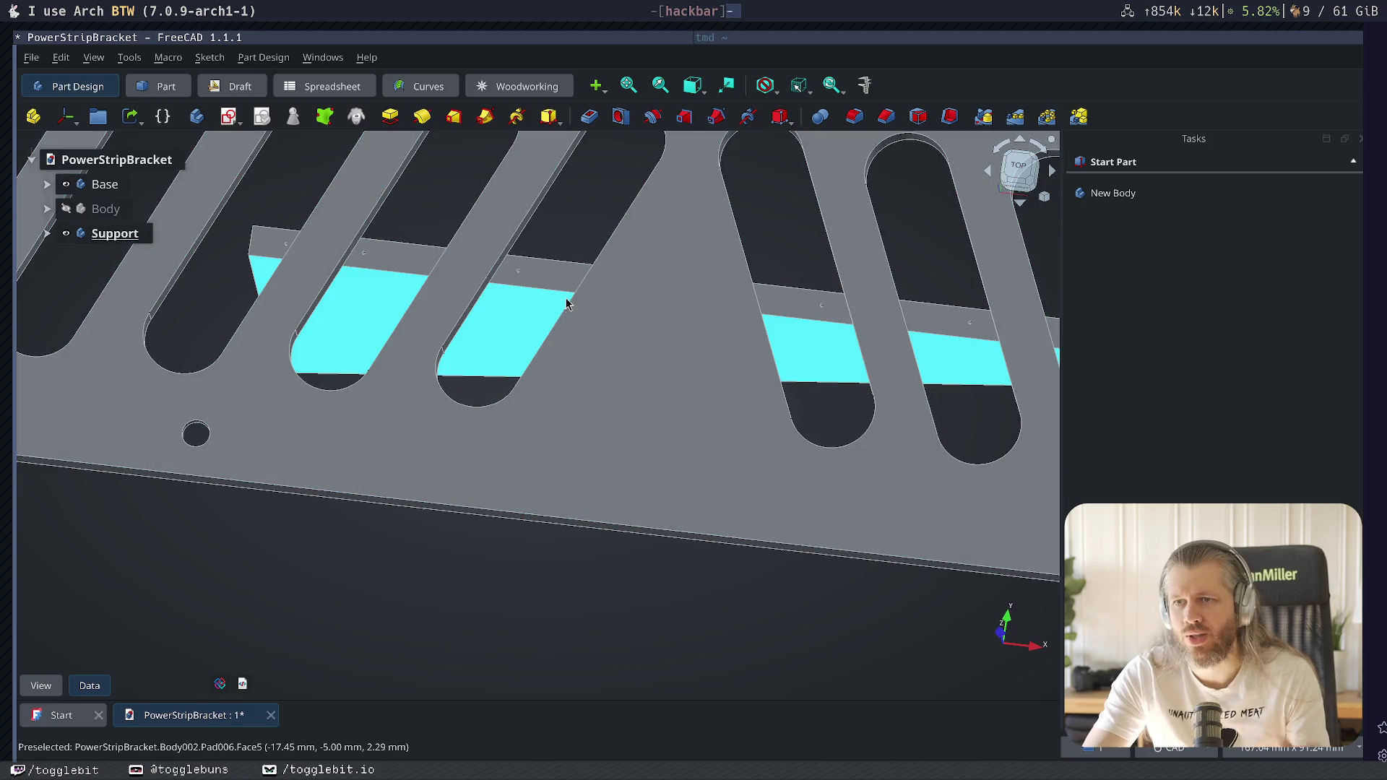
mouse_move(513, 348)
middle_down()
mouse_move(443, 312)
mouse_move(437, 366)
mouse_move(459, 335)
mouse_move(651, 268)
middle_up()
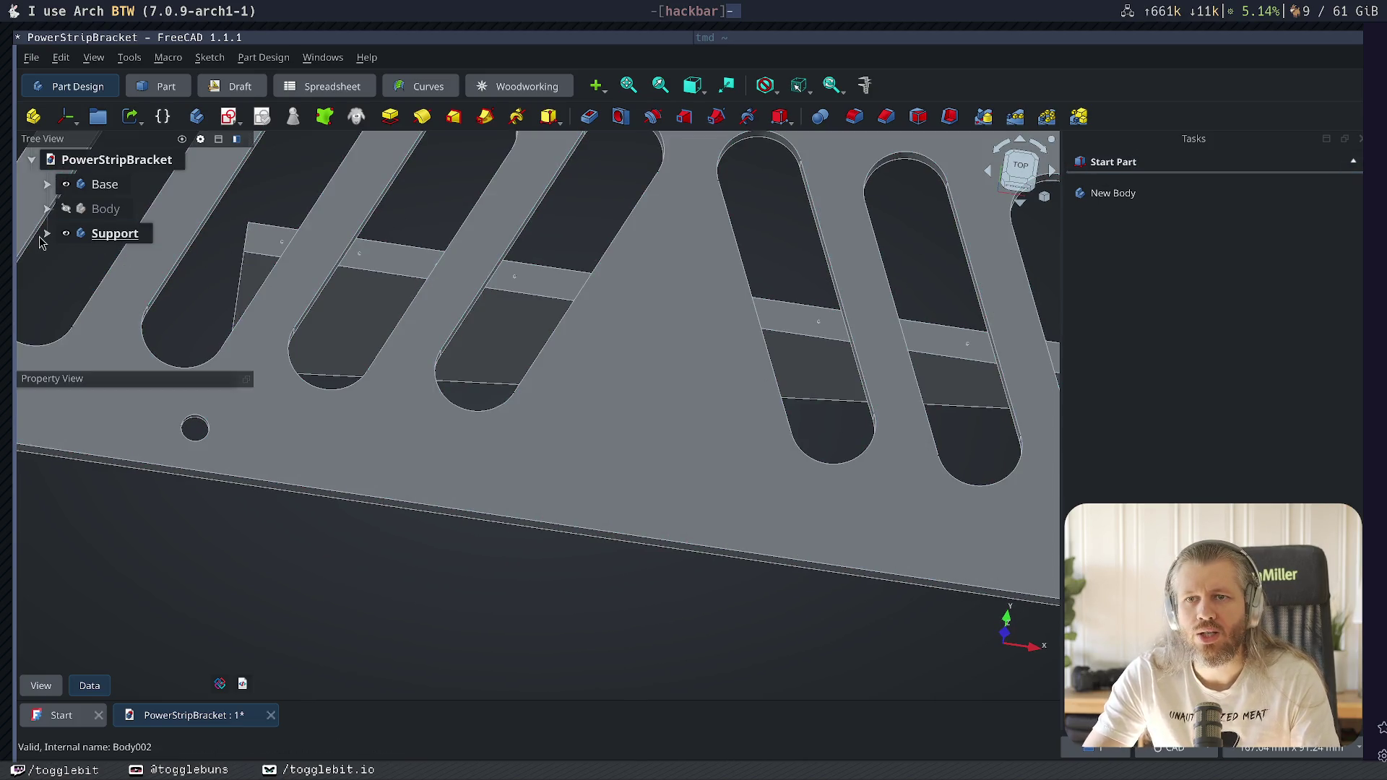
- Expand the Support body, select Pad006, and show it with its sketch
click(115, 233)
click(47, 233)
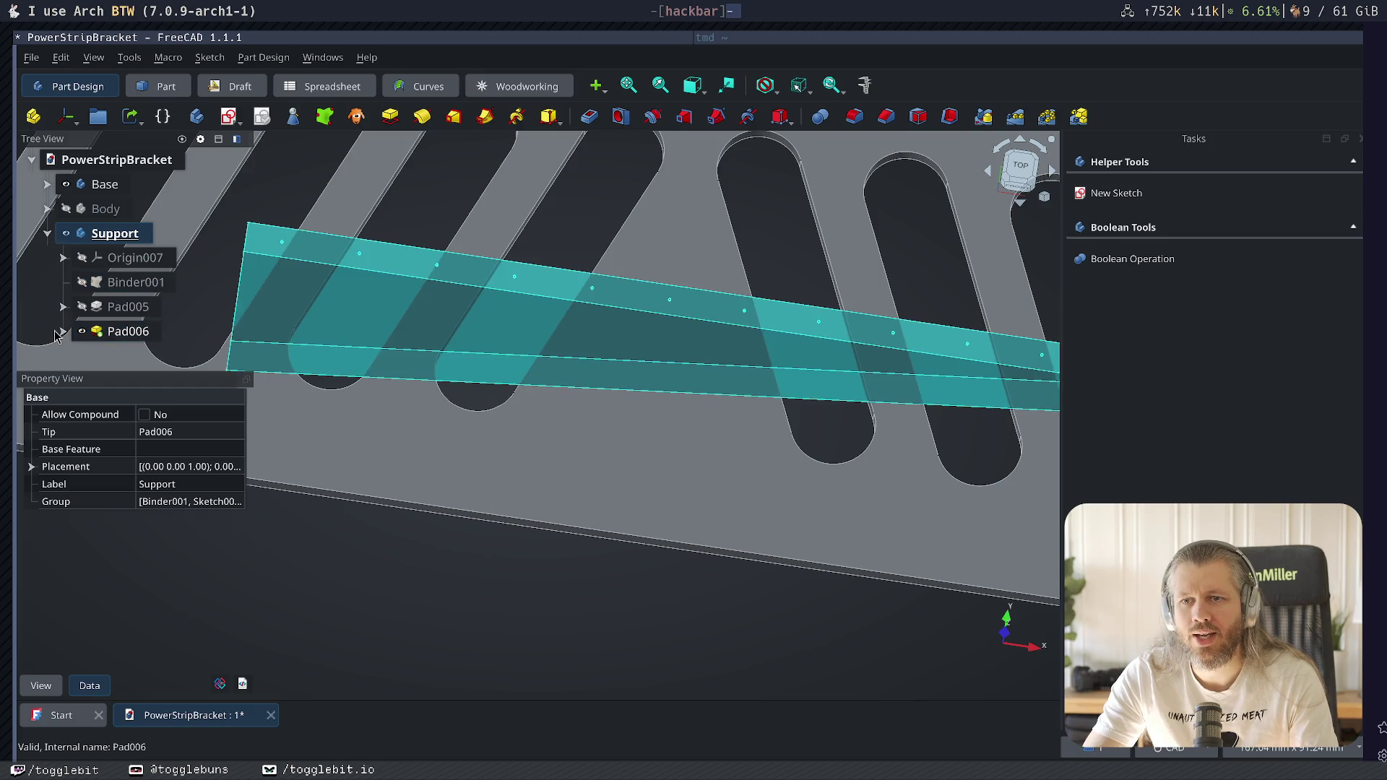
click(112, 340)
click(82, 331)
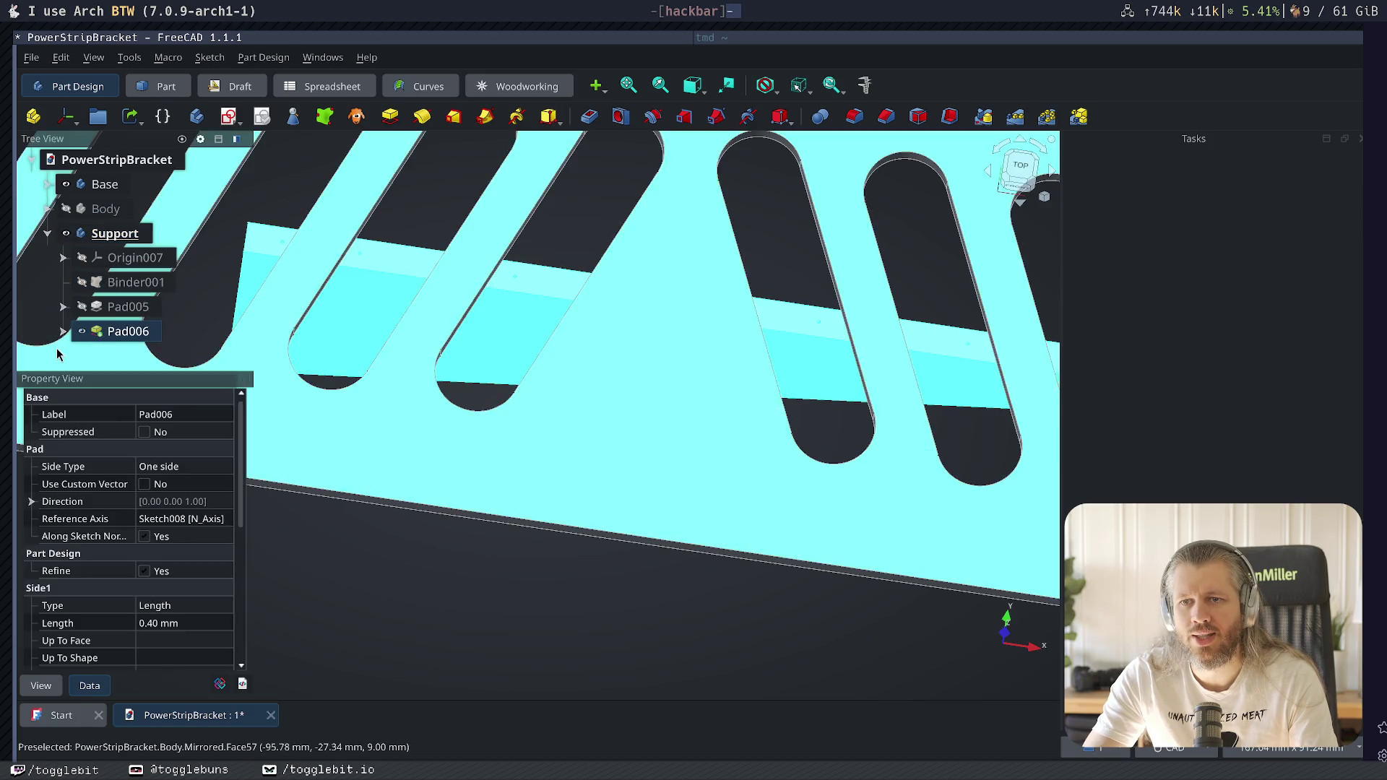
click(63, 331)
- Reopen Sketch008 and constrain the first circle centre onto the reference edge
double_click(153, 354)
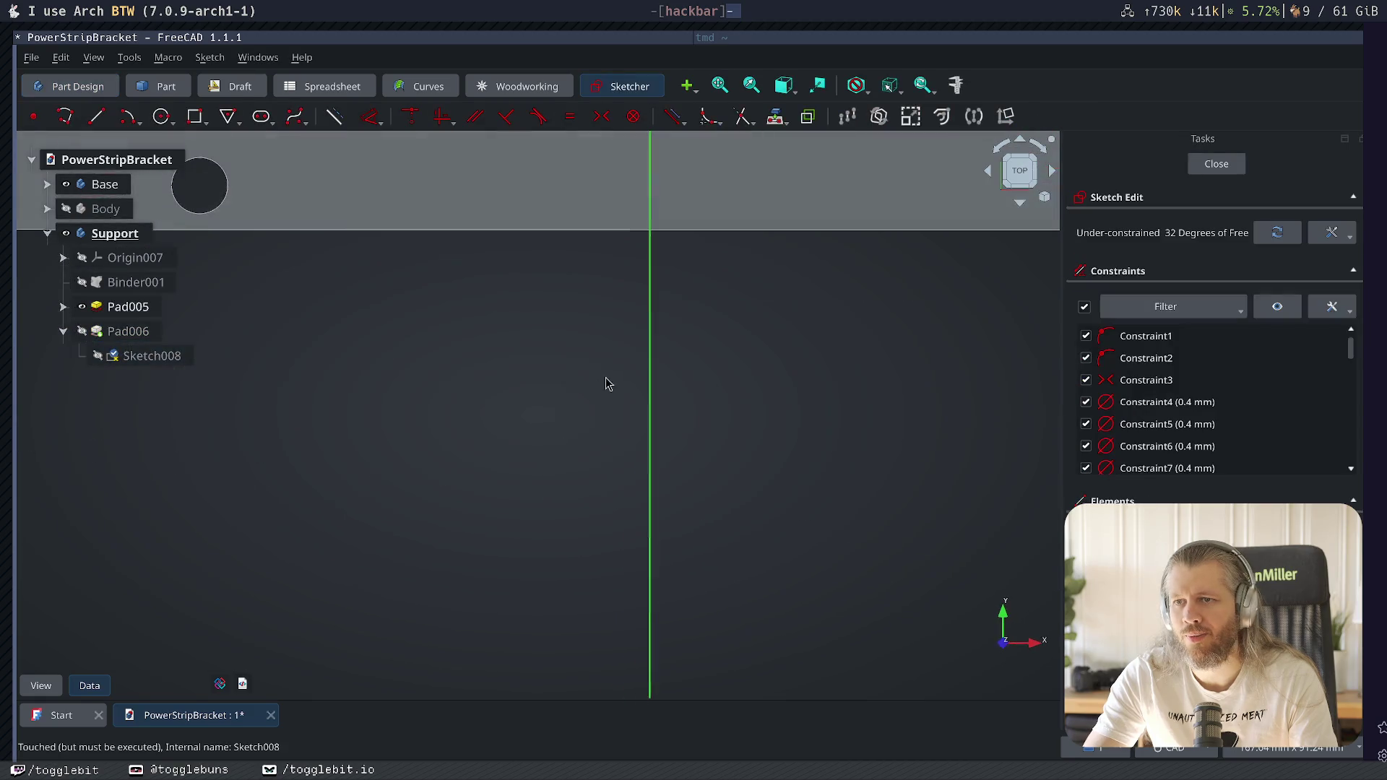
scroll(288, 401, up, 3)
scroll(361, 354, up, 2)
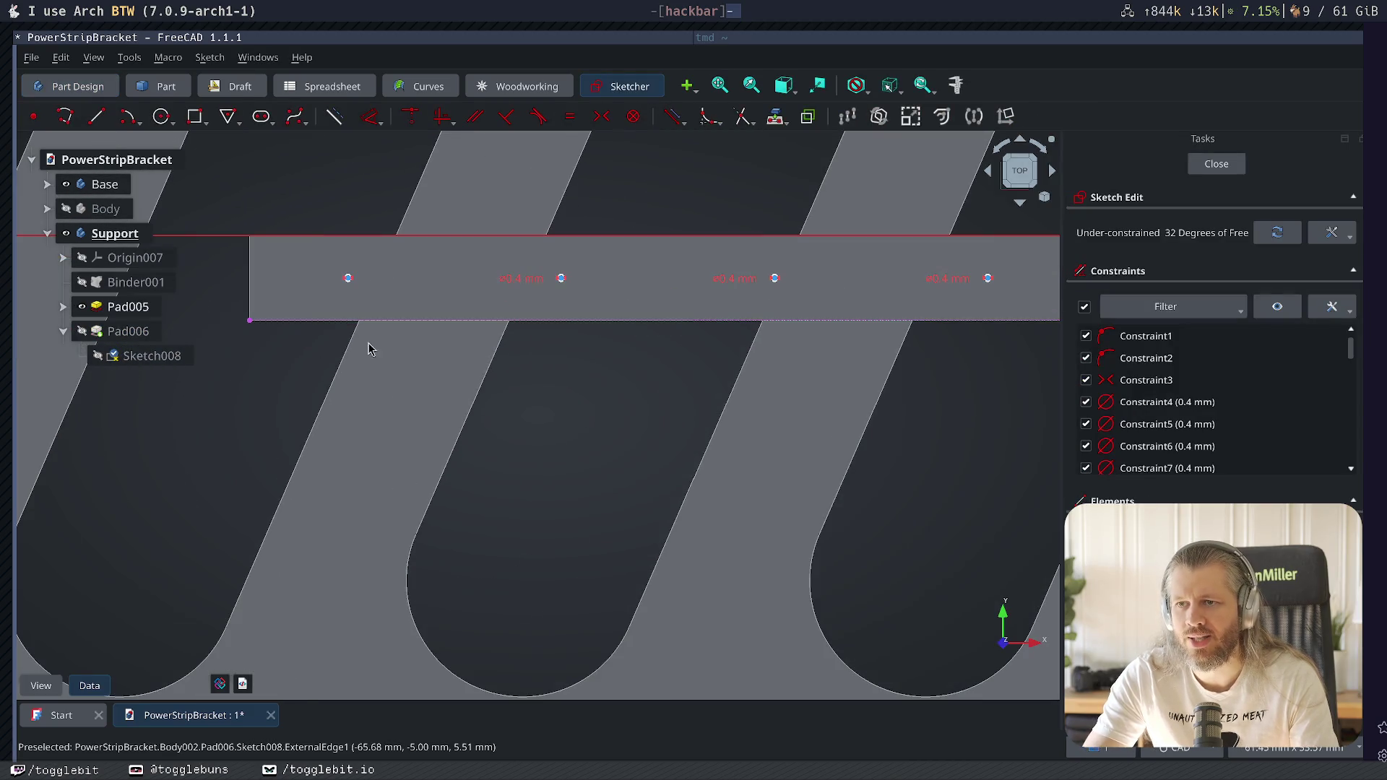
drag(318, 264, 375, 315)
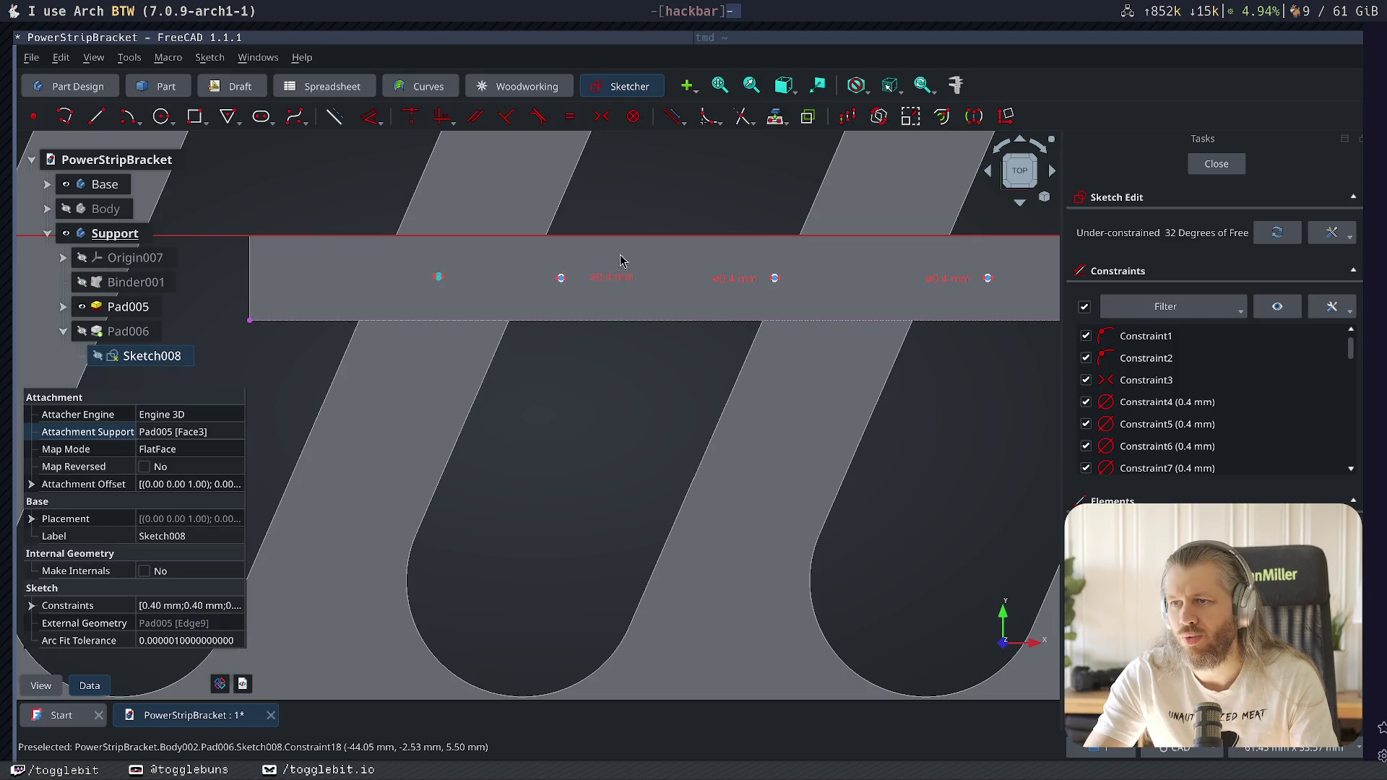
drag(607, 252, 545, 321)
click(547, 319)
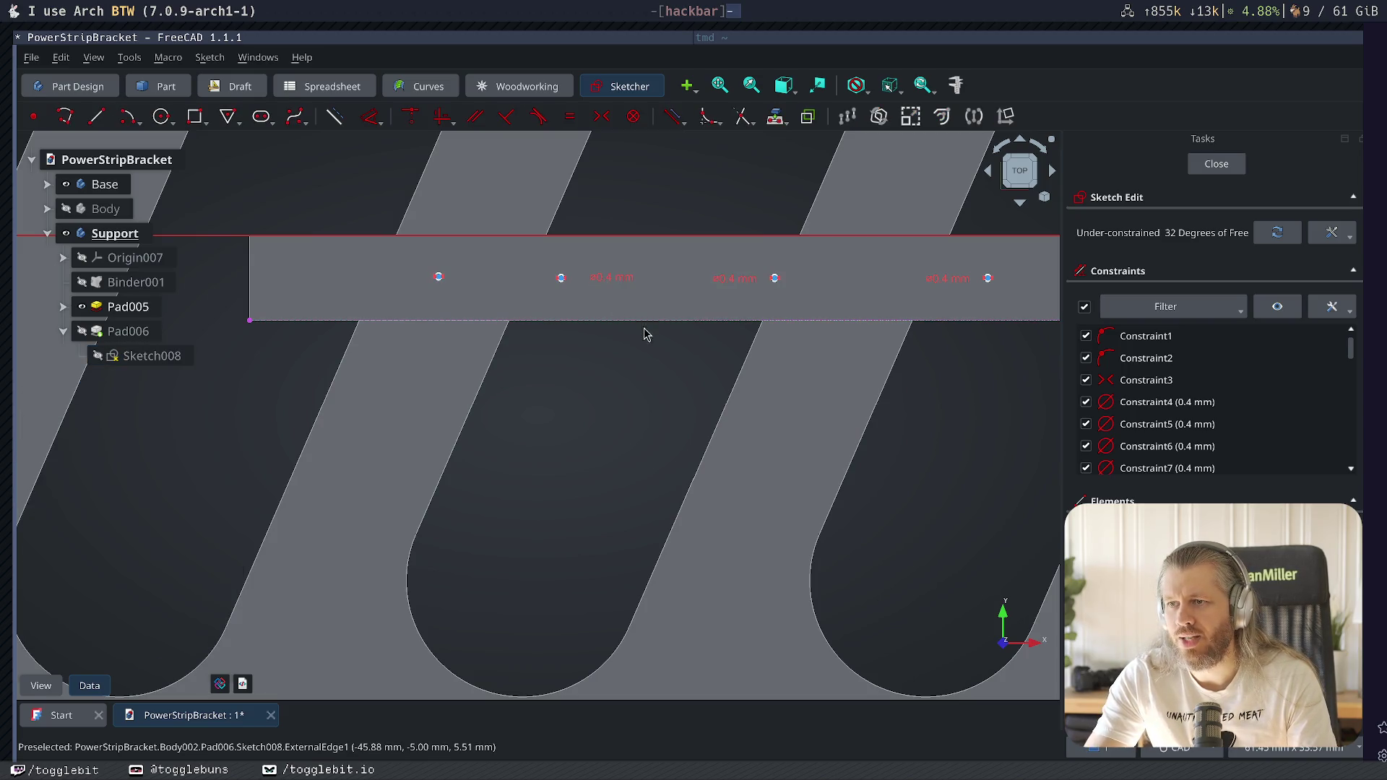
click(610, 319)
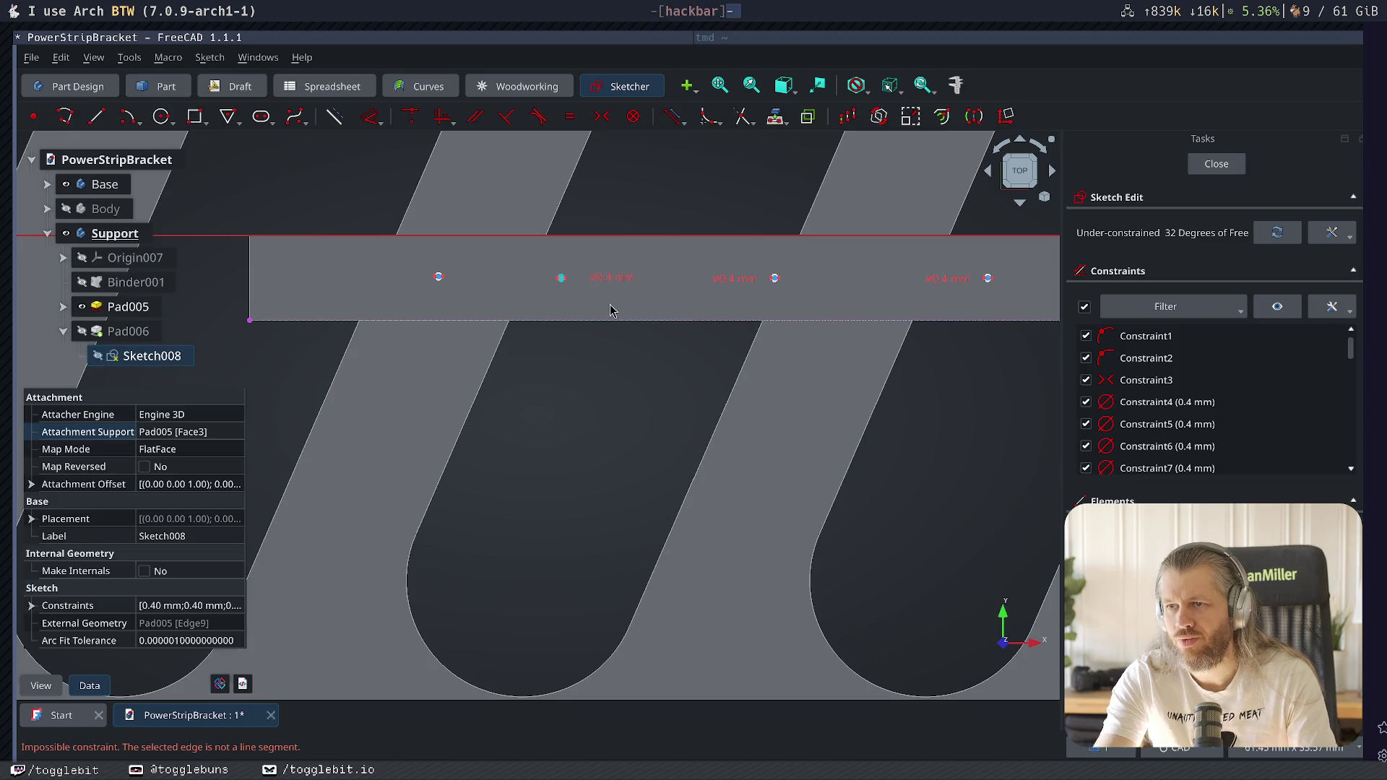
key(h)
- Apply Point-on-Object constraints to the next circle centres along the external edge
mouse_move(721, 261)
mouse_down()
mouse_move(820, 302)
mouse_move(817, 283)
mouse_move(845, 281)
mouse_up()
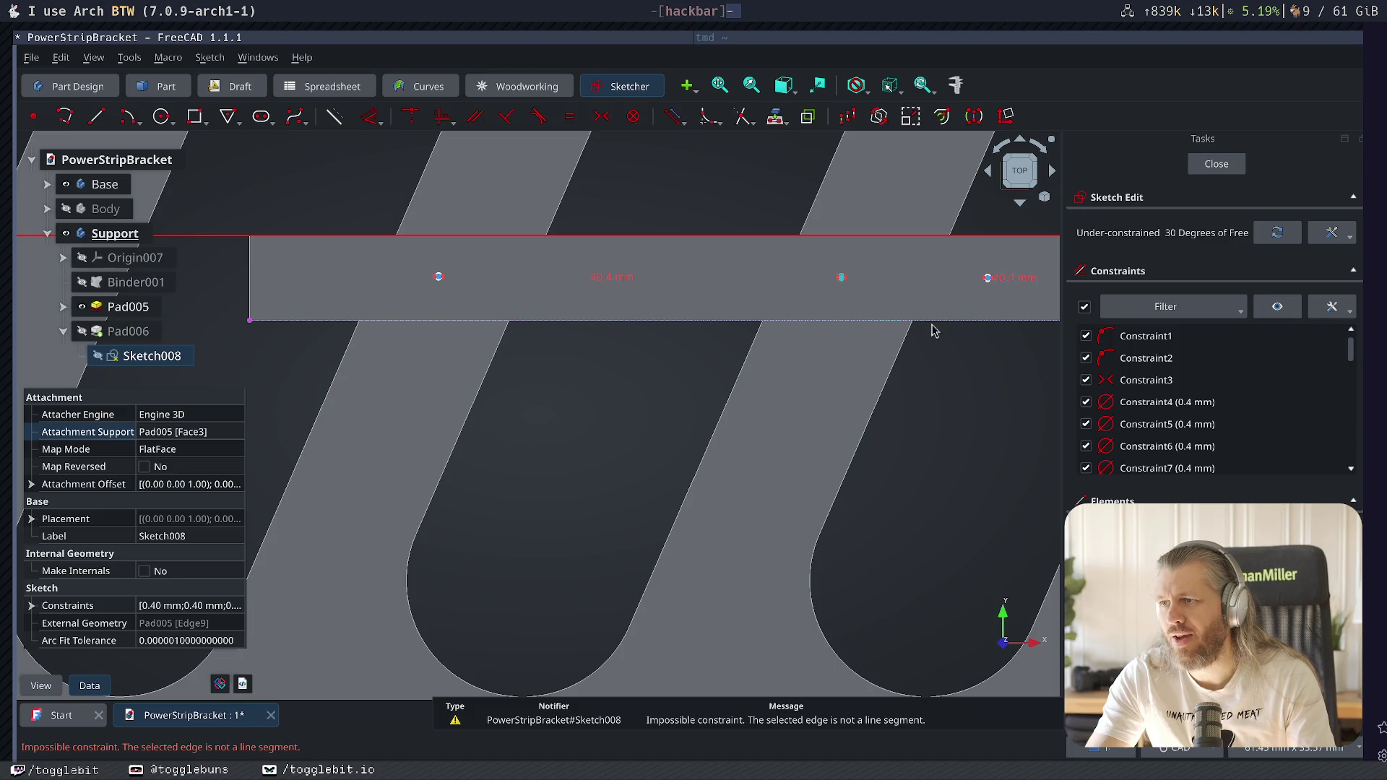
mouse_move(967, 386)
middle_down()
mouse_move(604, 443)
mouse_move(615, 340)
middle_up()
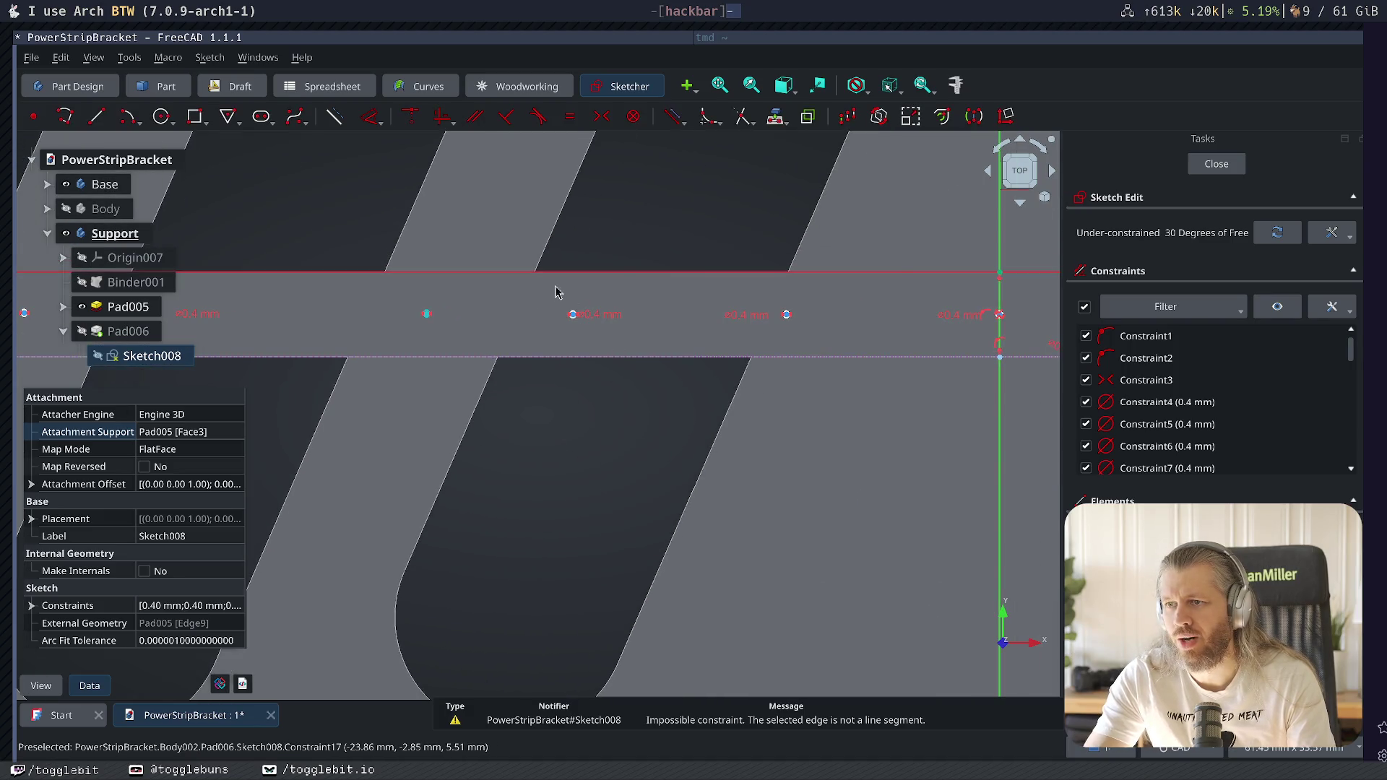
drag(555, 292, 635, 388)
key(c)
middle_drag(907, 403, 43, 459)
drag(511, 350, 557, 402)
key(c)
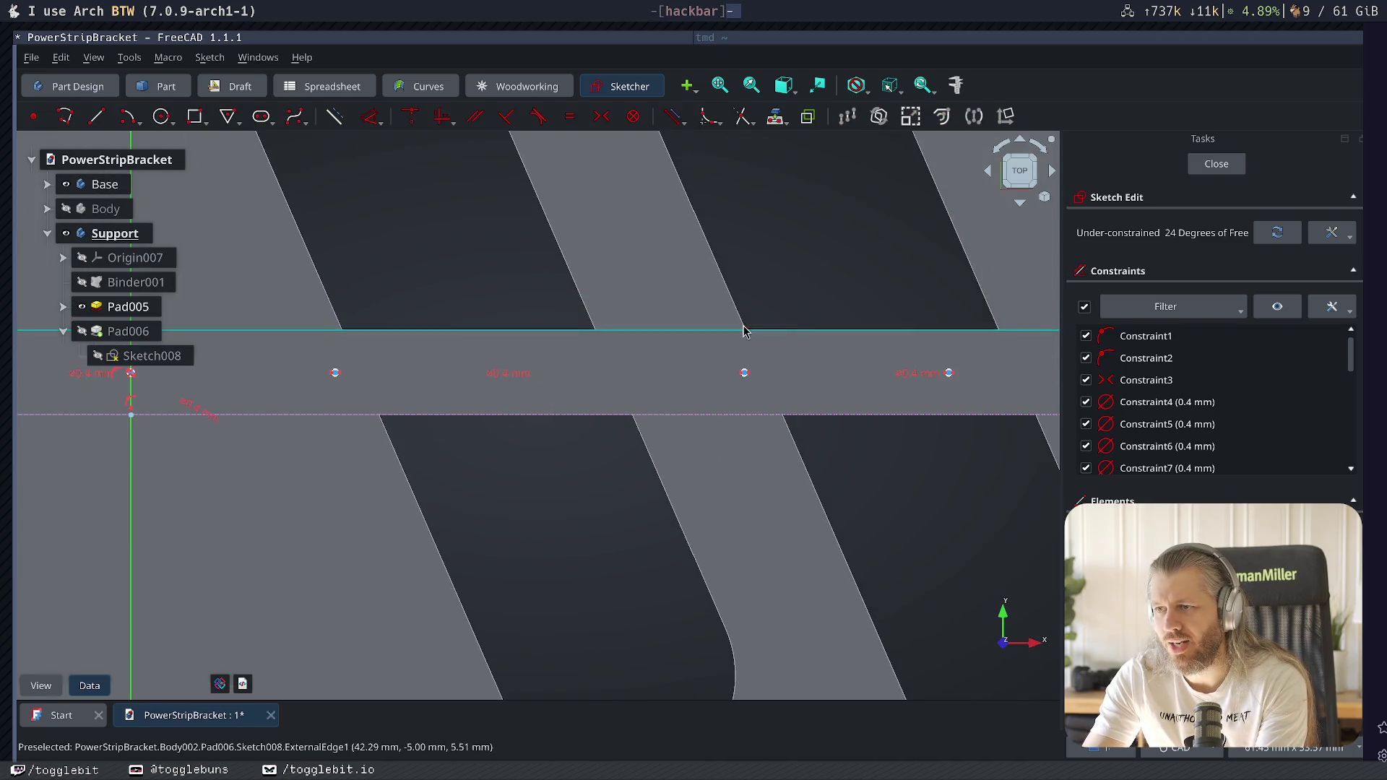
click(745, 330)
drag(744, 372, 690, 379)
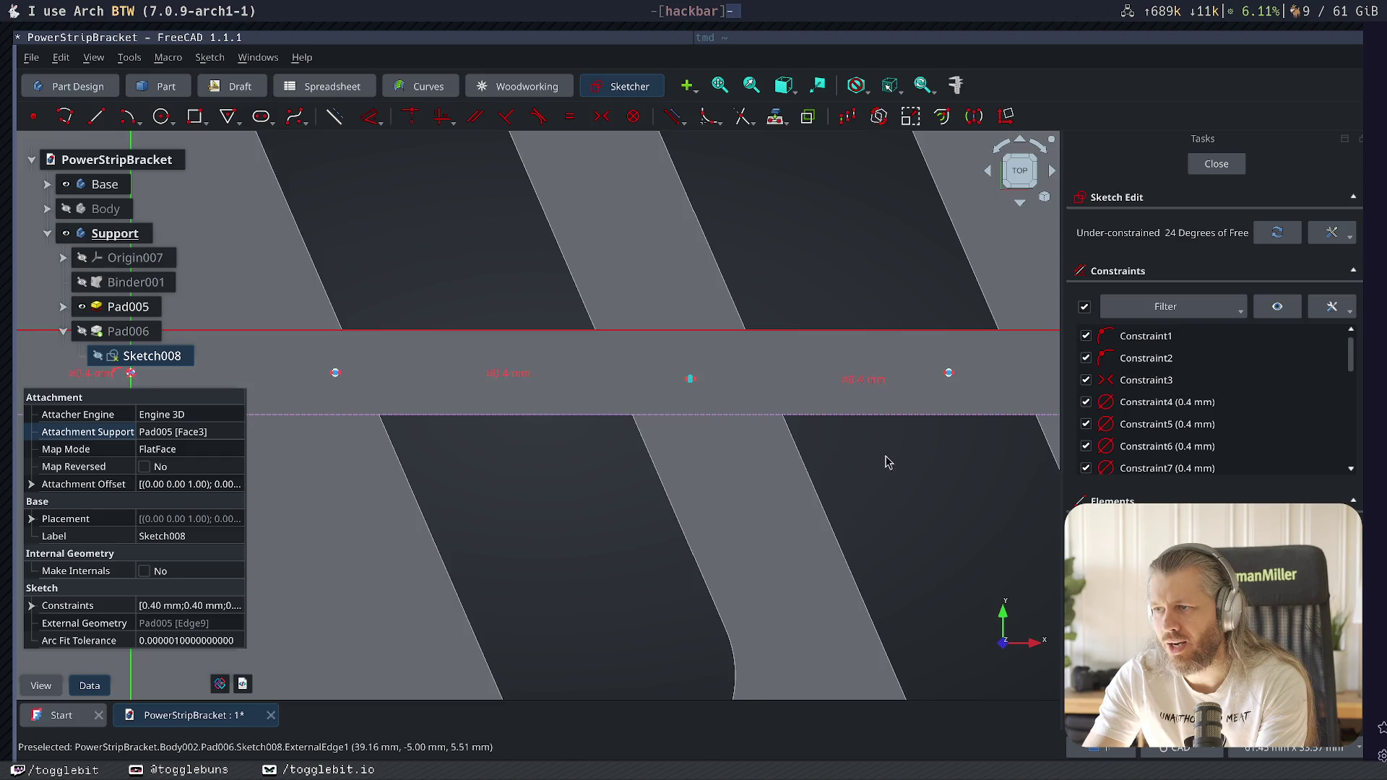
mouse_move(889, 462)
middle_down()
mouse_move(600, 474)
mouse_move(676, 406)
middle_up()
key(c)
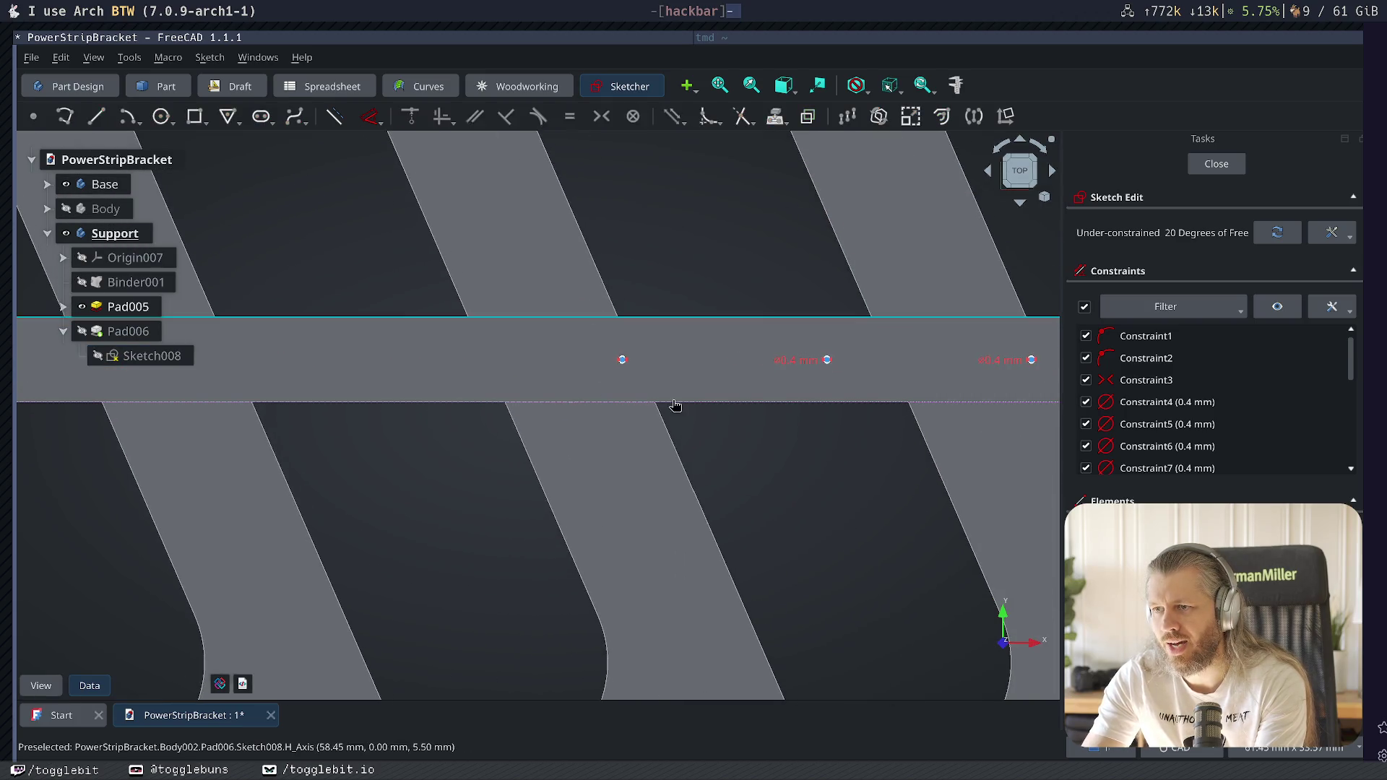
- Place the remaining circle centres onto the horizontal sketch line
click(676, 405)
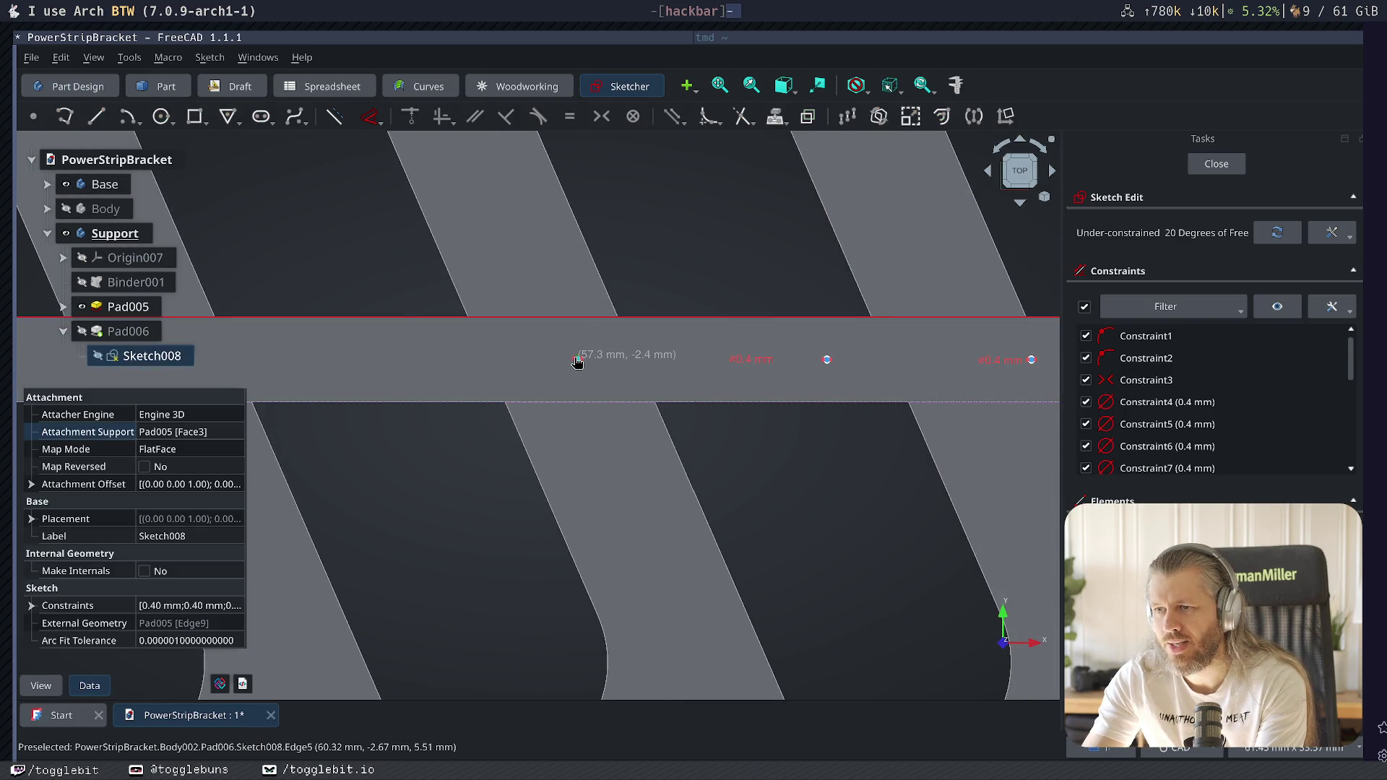
click(577, 362)
key(Escape)
middle_drag(575, 343, 408, 351)
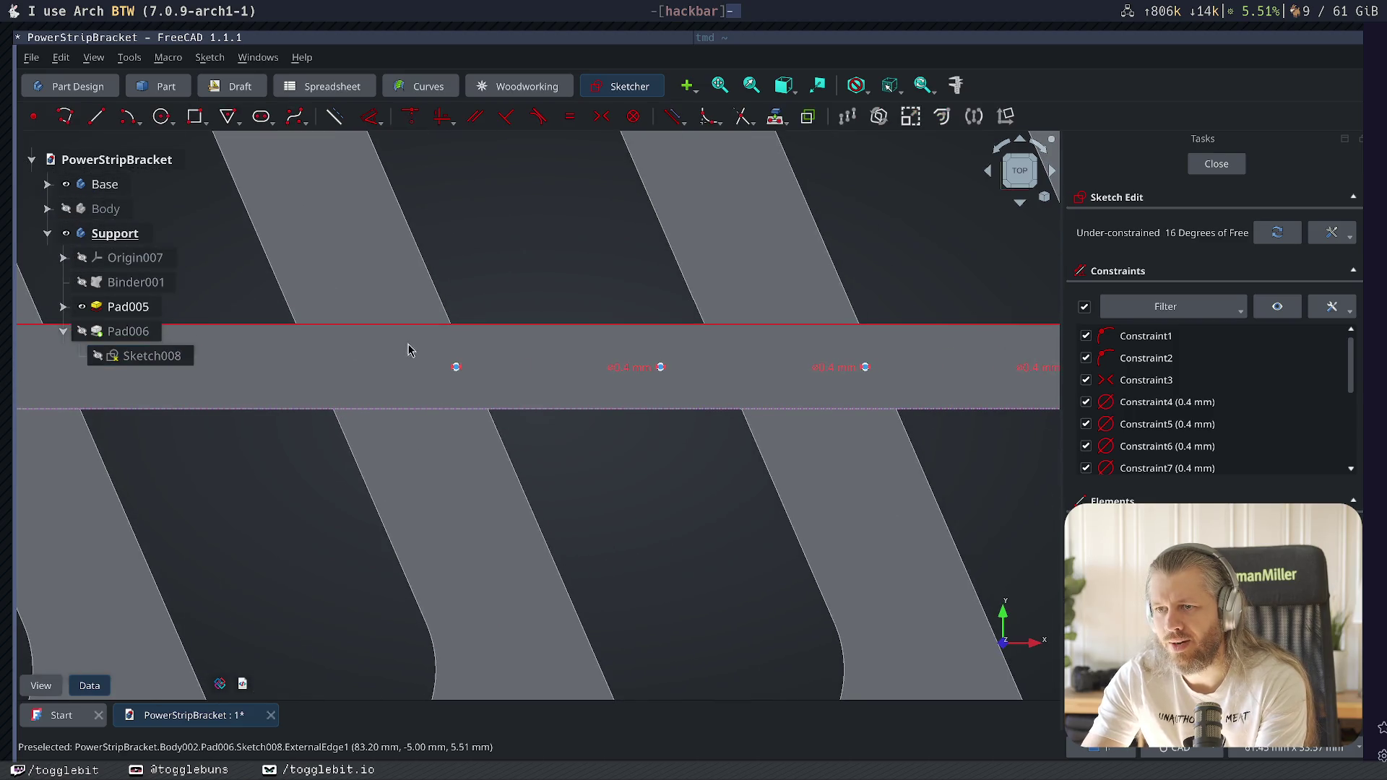
drag(455, 367, 403, 381)
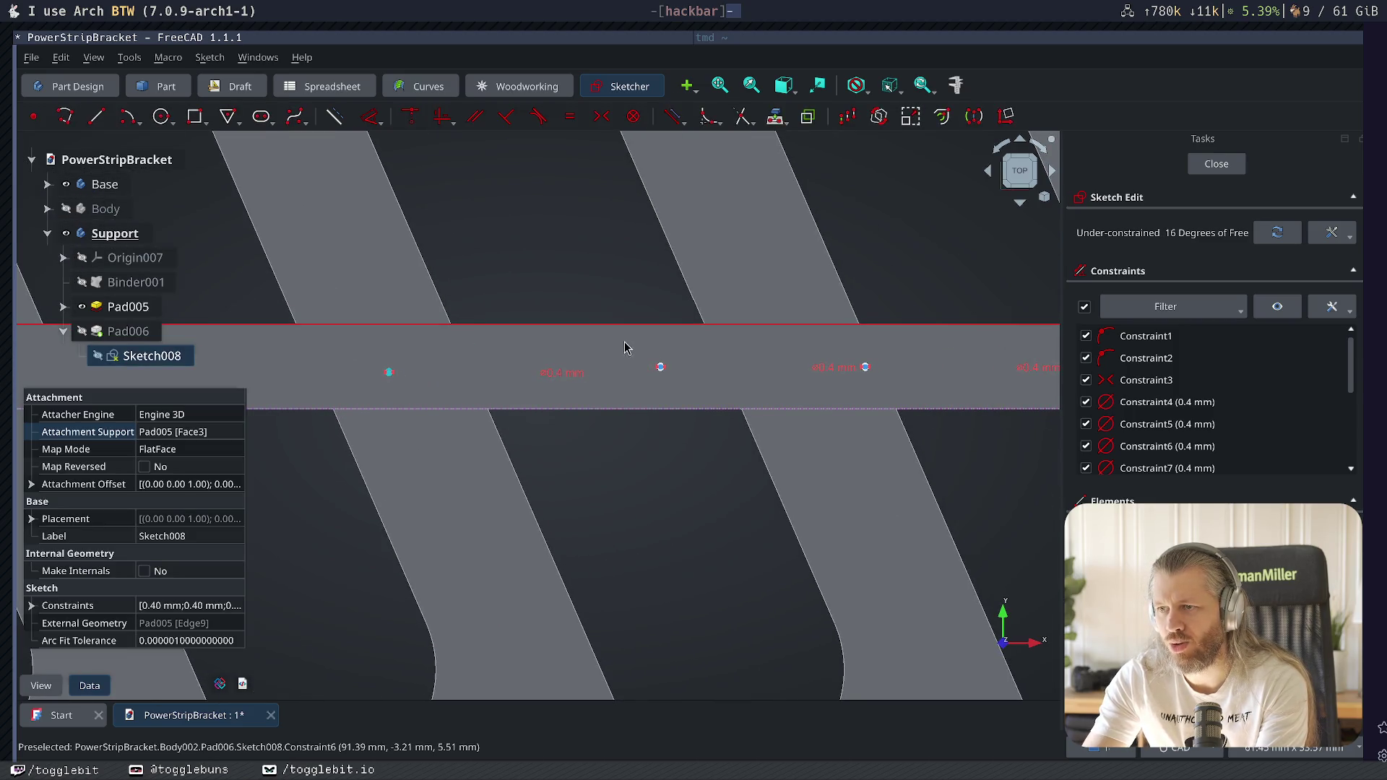
key(Escape)
middle_drag(494, 477, 604, 464)
middle_drag(342, 410, 698, 437)
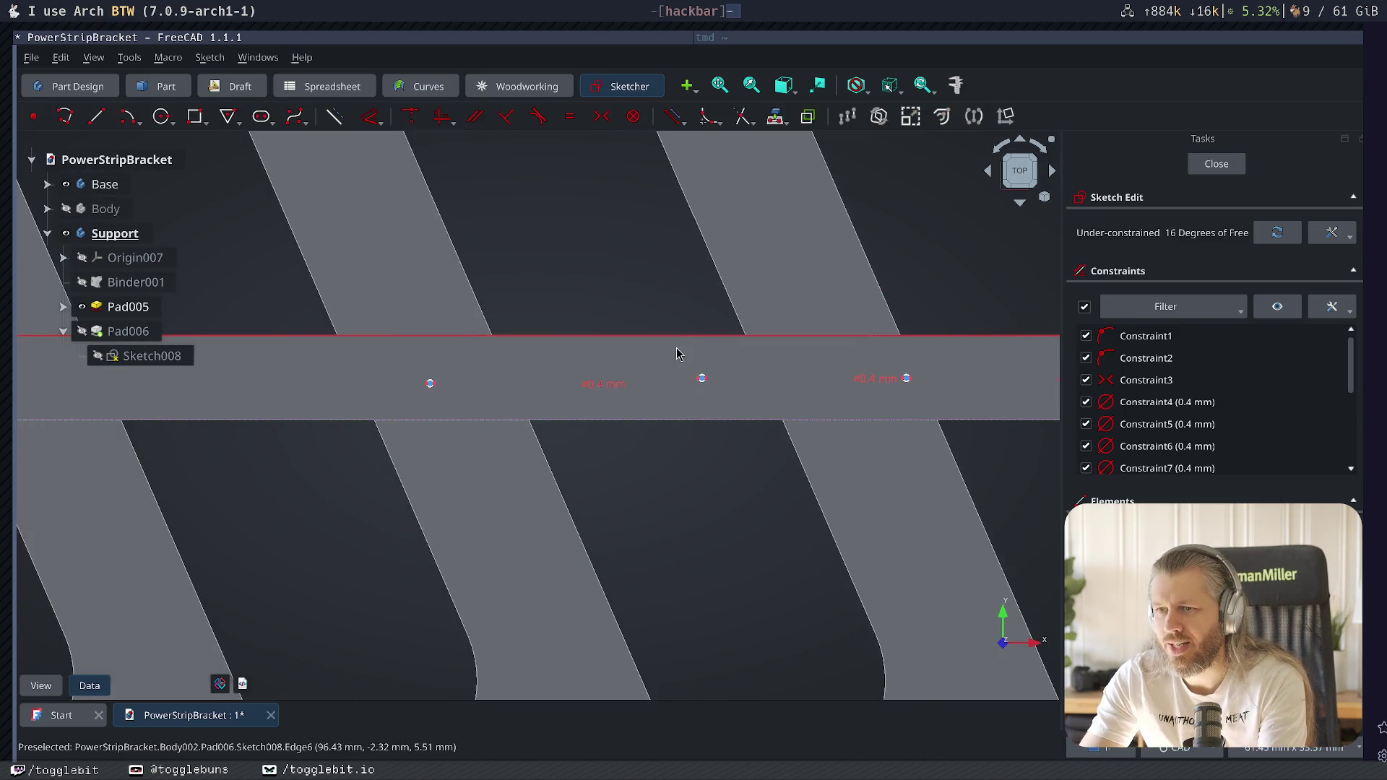
- Delete the middle circle and its dimension, leaving 14 degrees of freedom
drag(661, 358, 737, 413)
key(Delete)
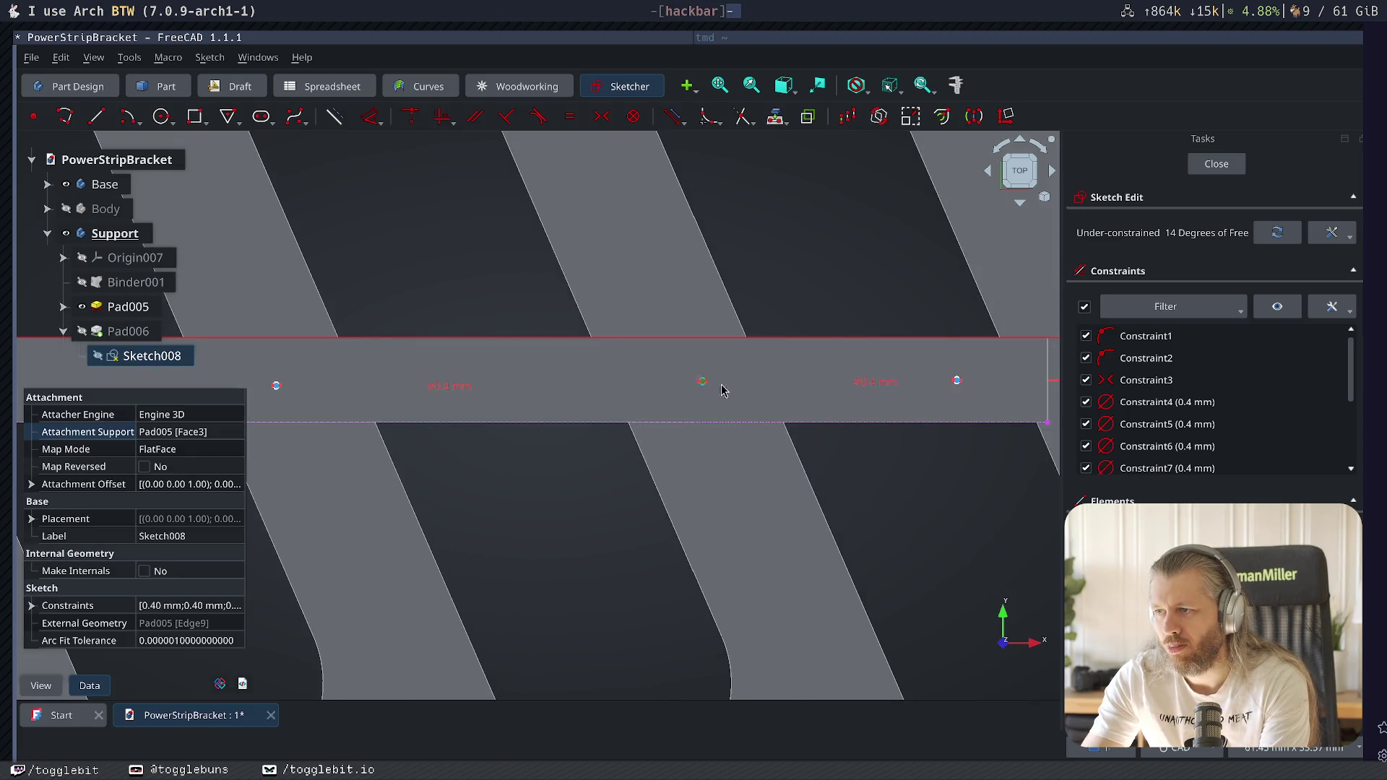
mouse_move(684, 390)
mouse_down()
mouse_move(573, 401)
mouse_move(709, 372)
mouse_up()
- Close the sketch, switch to Front view, and try a Transform on Support, then cancel it
click(1216, 163)
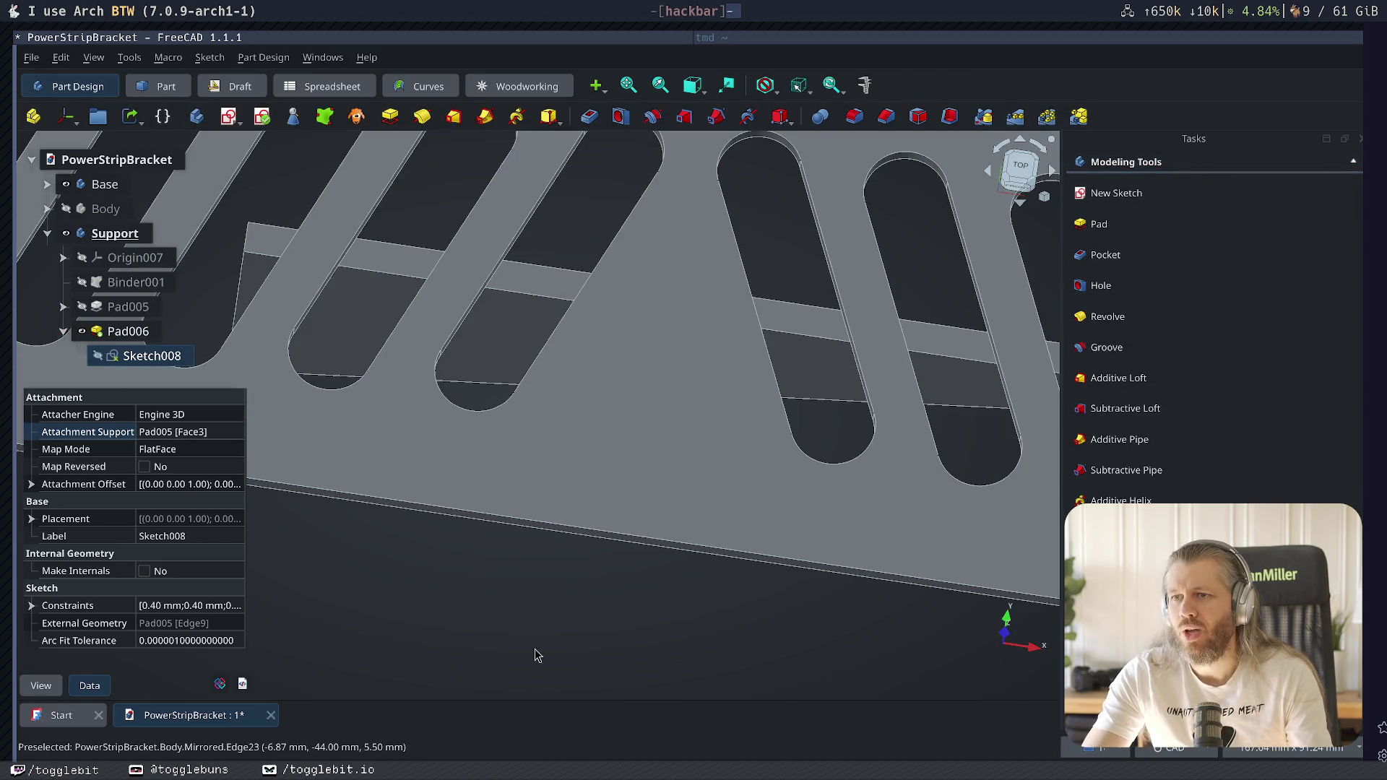
key(1)
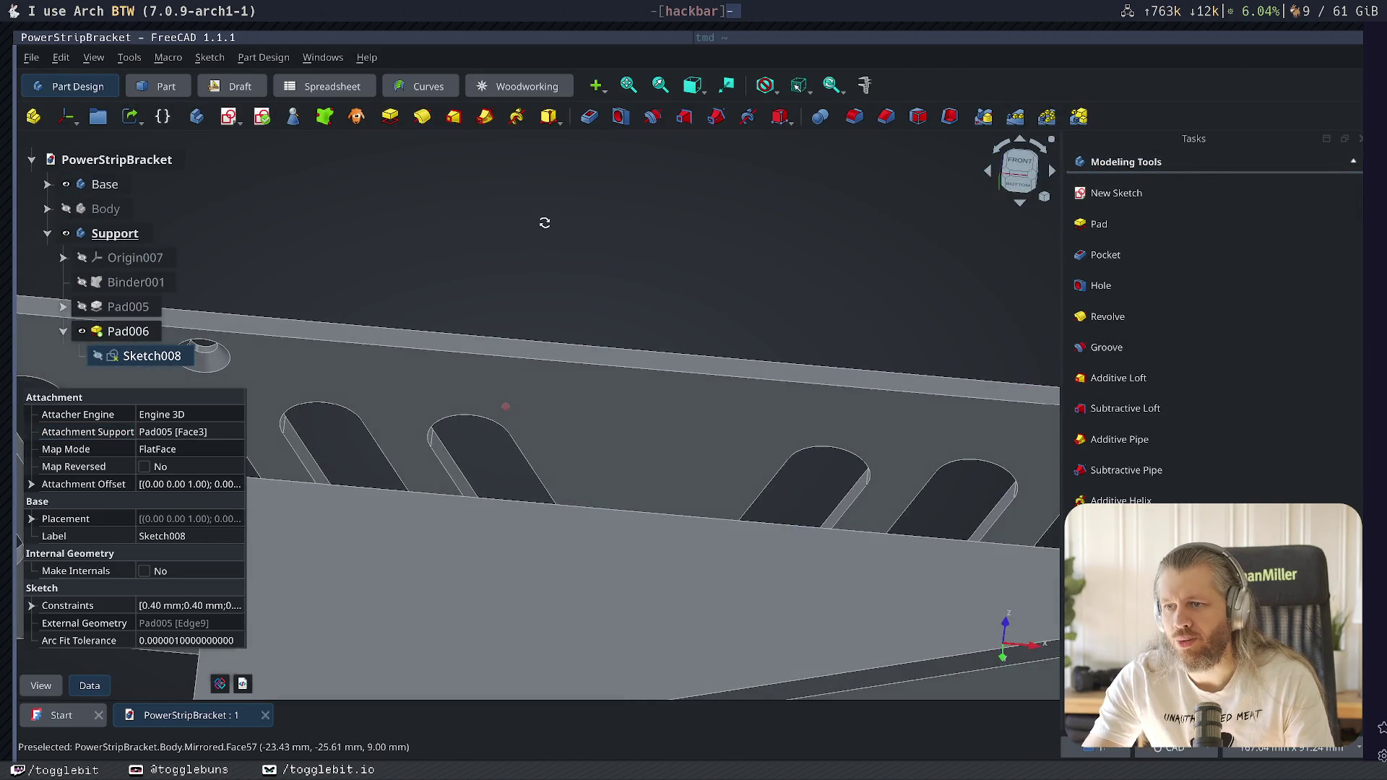
click(47, 233)
right_click(108, 232)
click(289, 34)
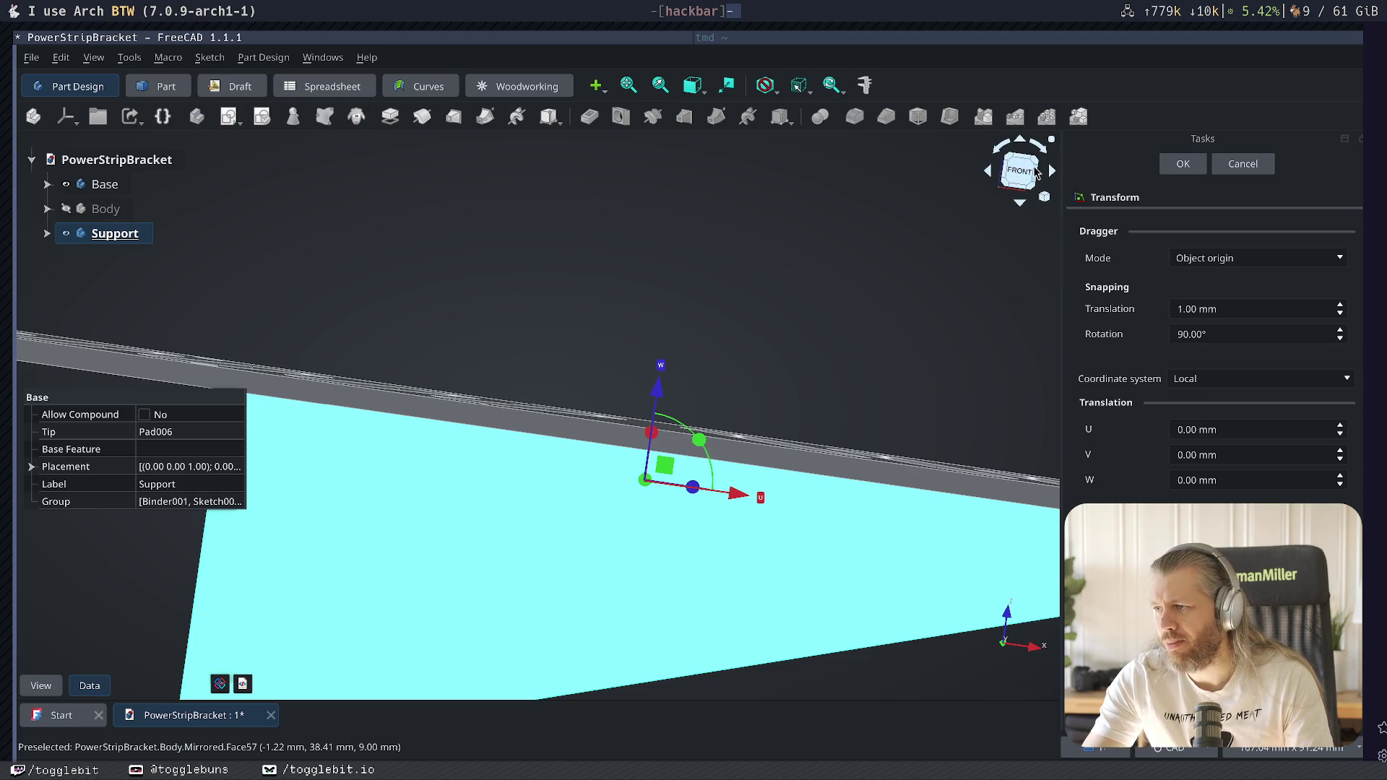
click(1037, 172)
mouse_move(969, 529)
middle_down()
mouse_move(536, 511)
mouse_move(721, 531)
middle_up()
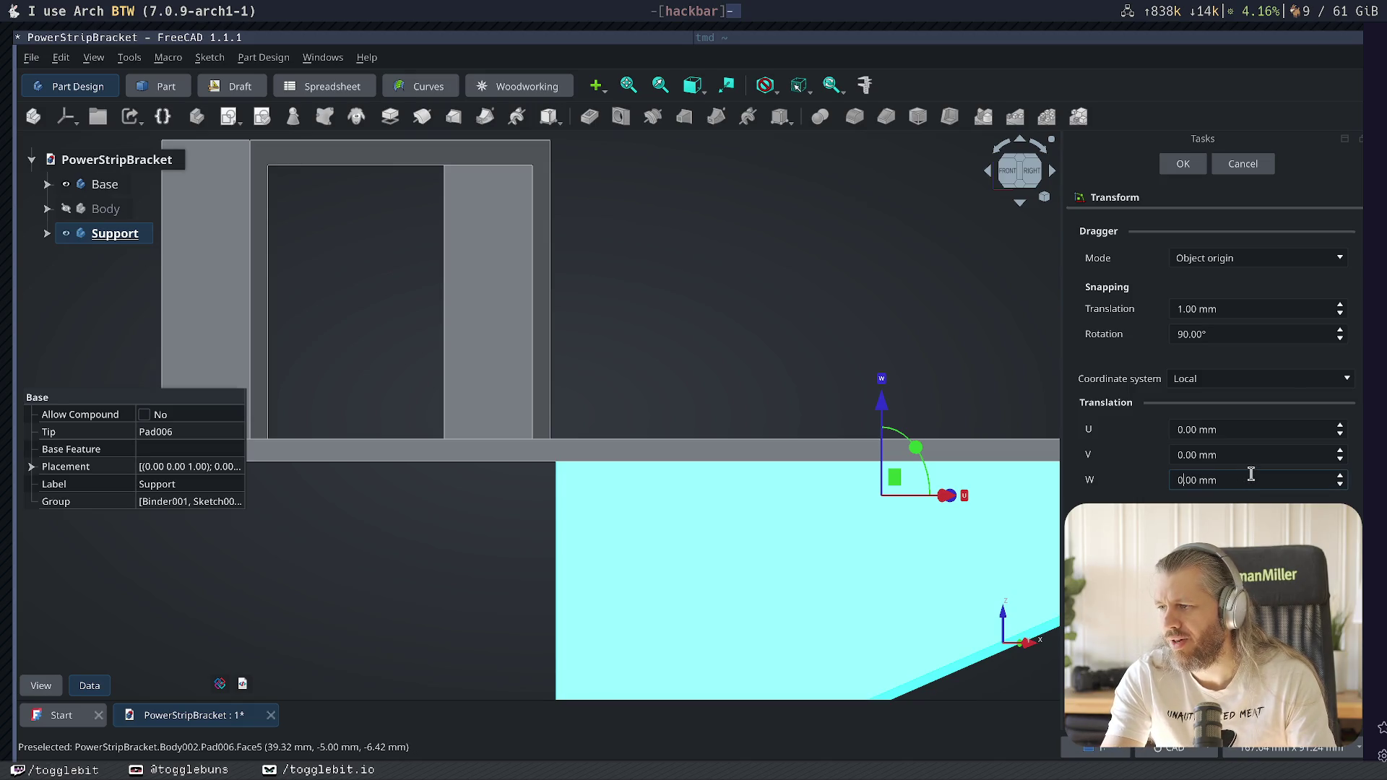
key(Return)
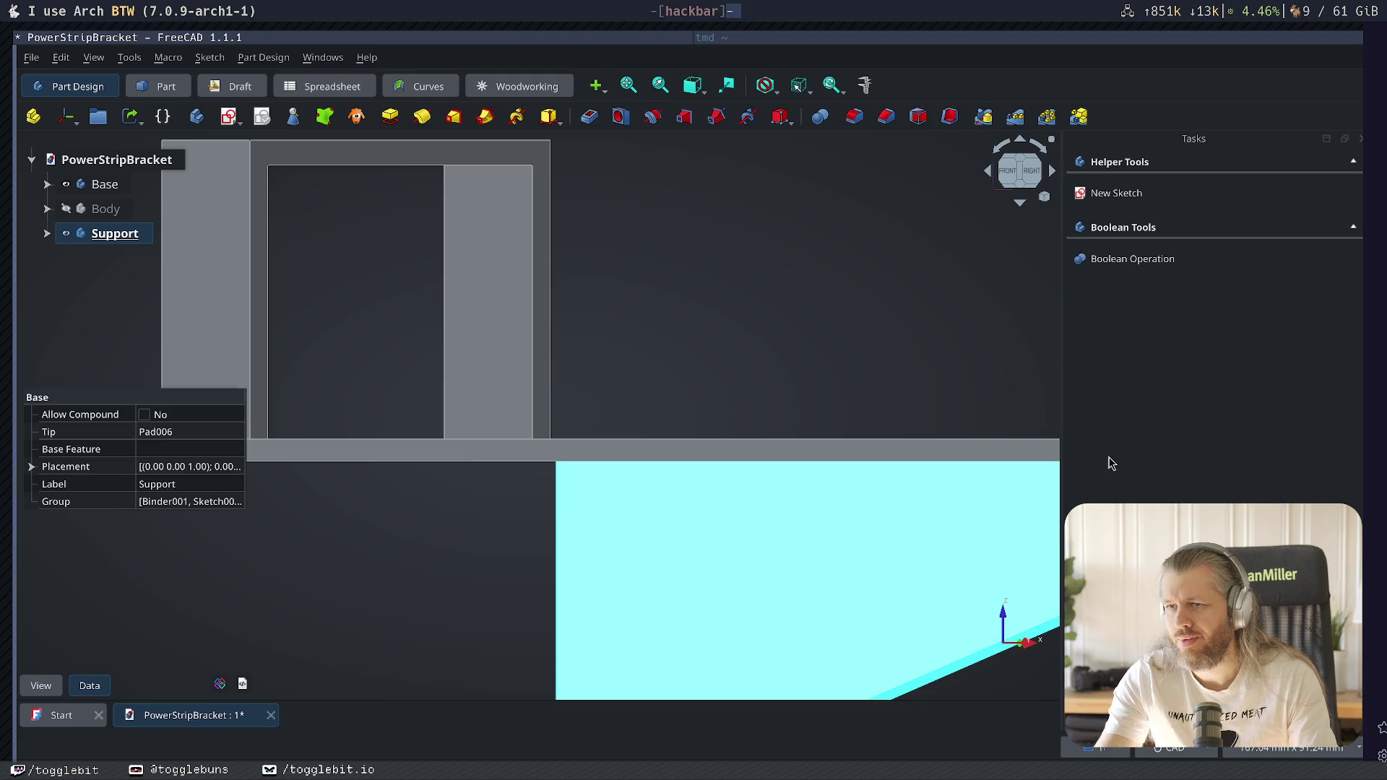
- Transform the Support body by -0.04 mm along W and accept it
right_click(107, 233)
click(217, 34)
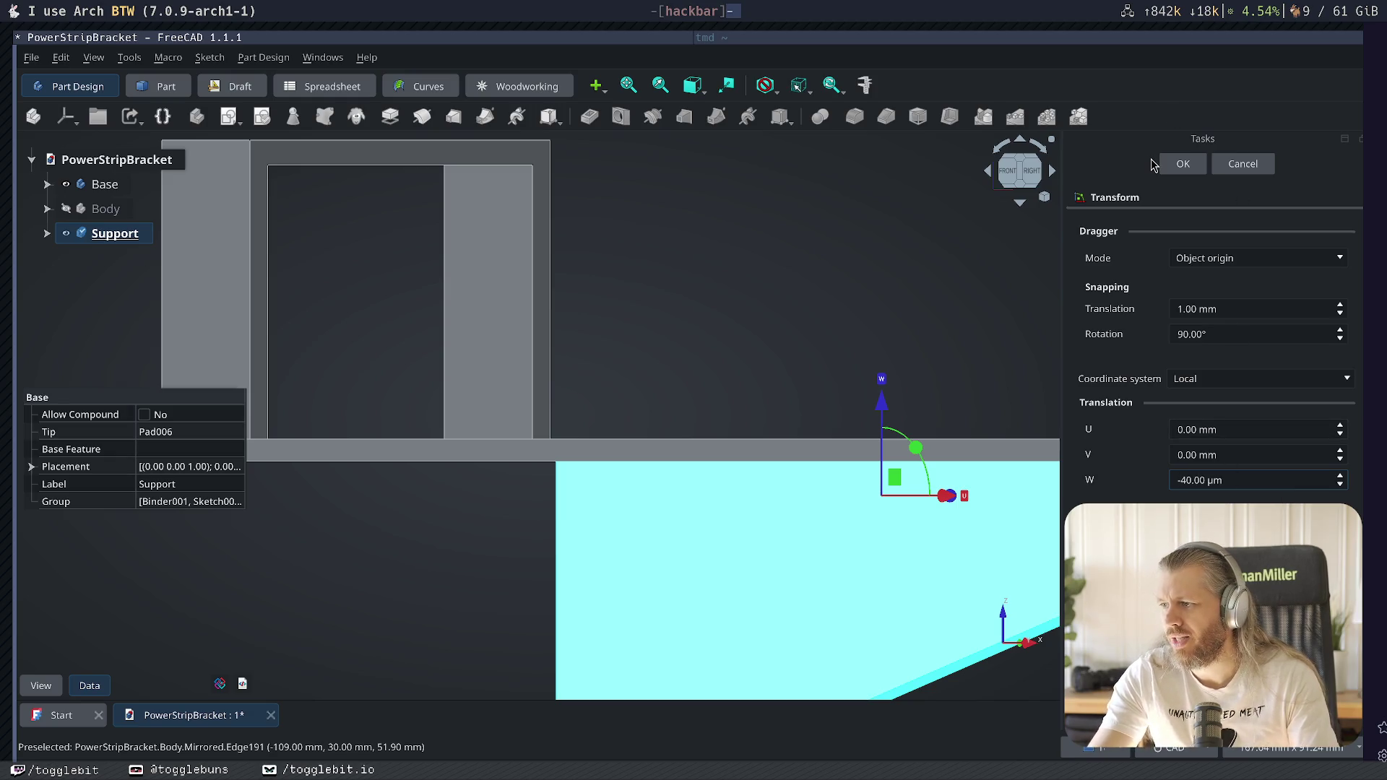
click(1183, 164)
scroll(796, 403, up, 5)
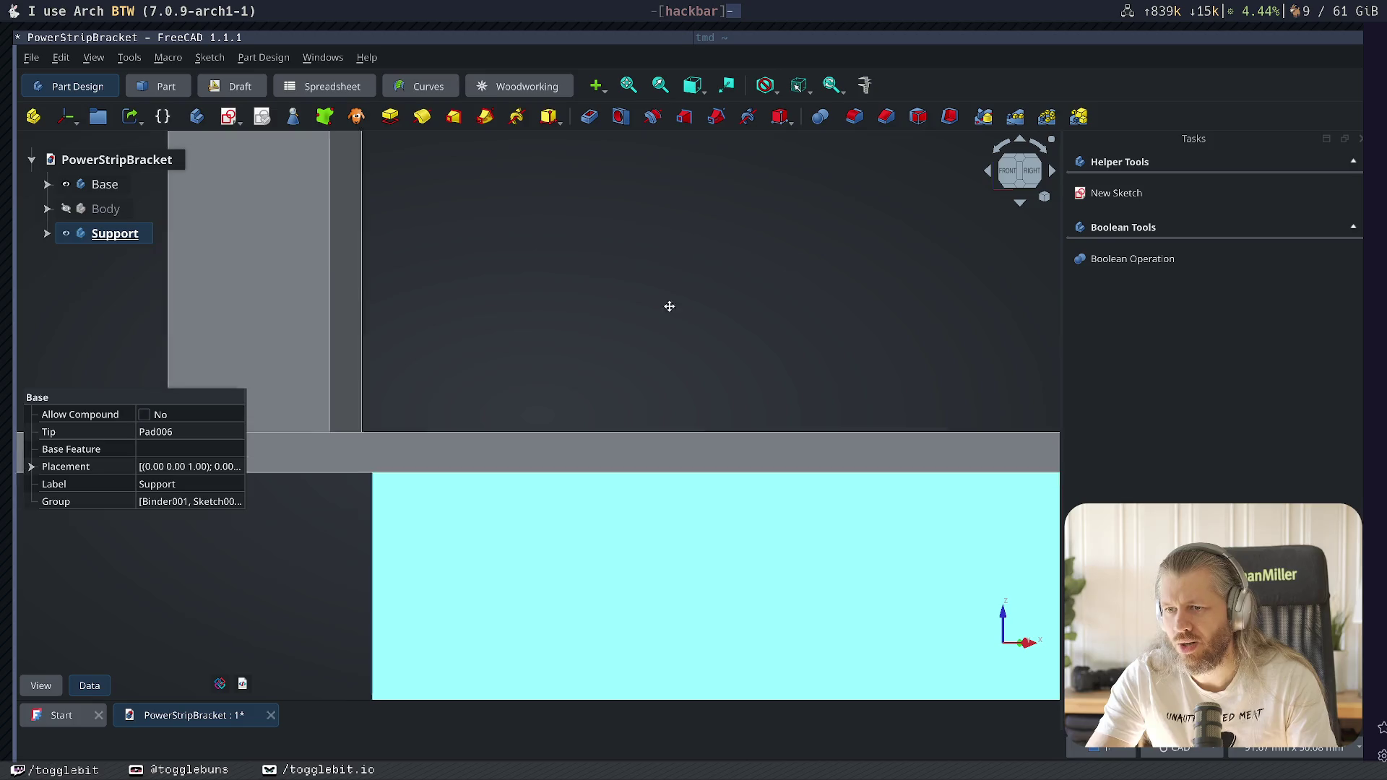
scroll(619, 349, up, 3)
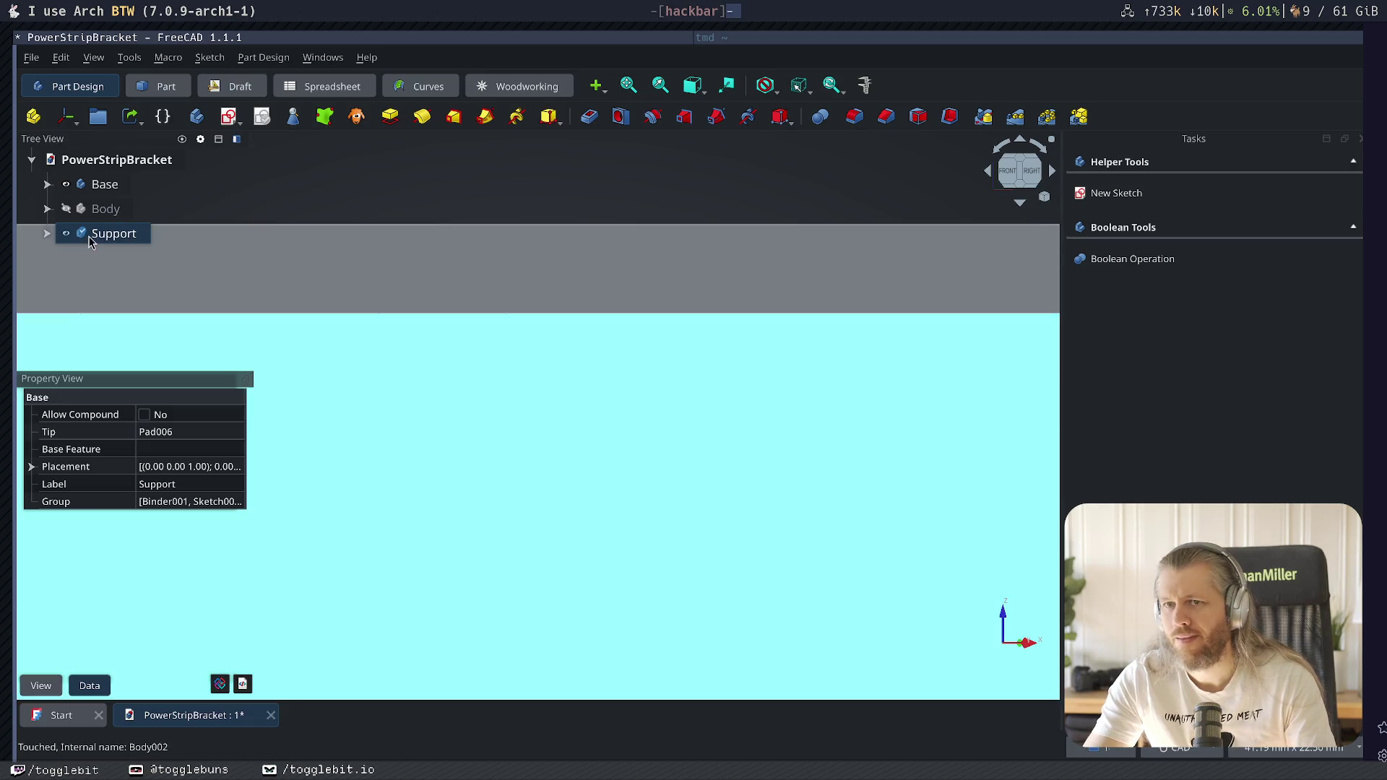
double_click(86, 236)
double_click(86, 236)
right_click(85, 233)
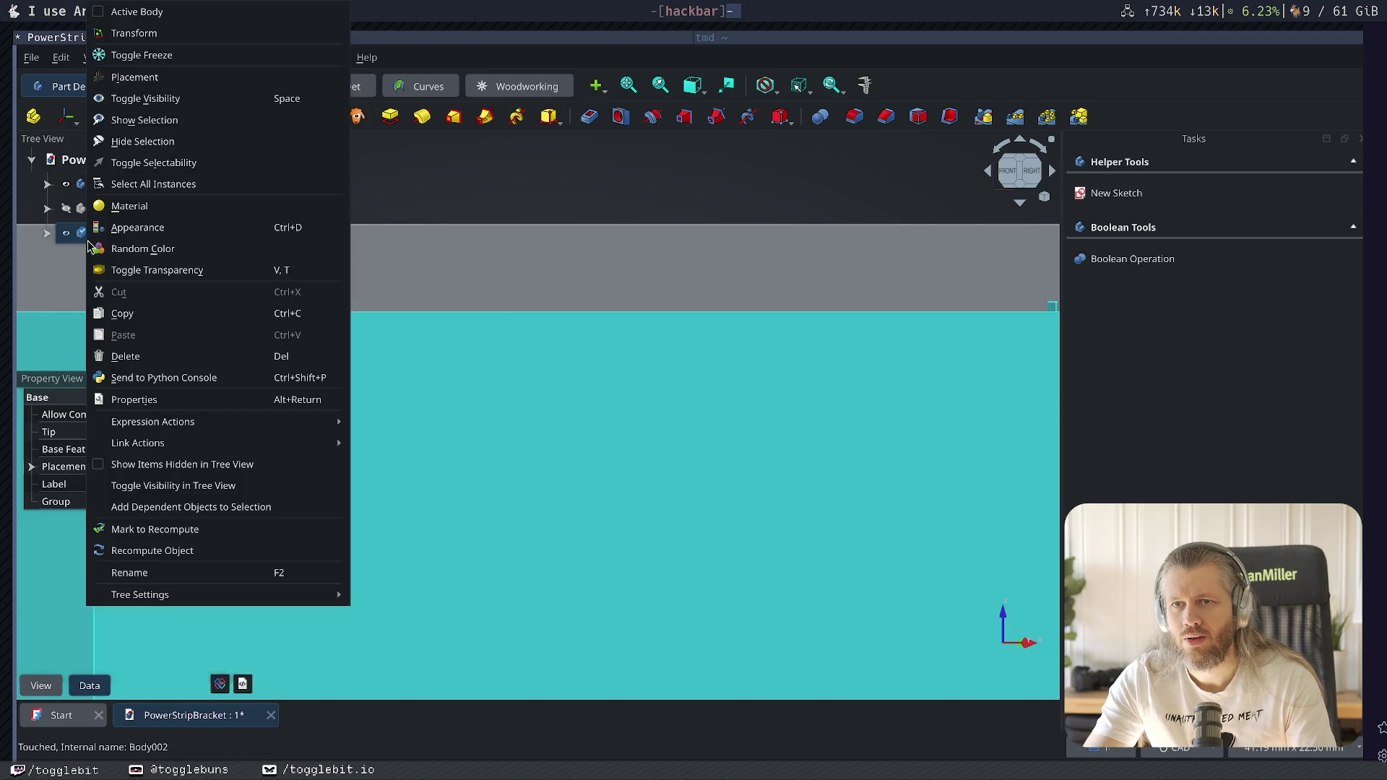
- Start a Transform on Support and try trial W offsets with the arrow dragger
click(274, 54)
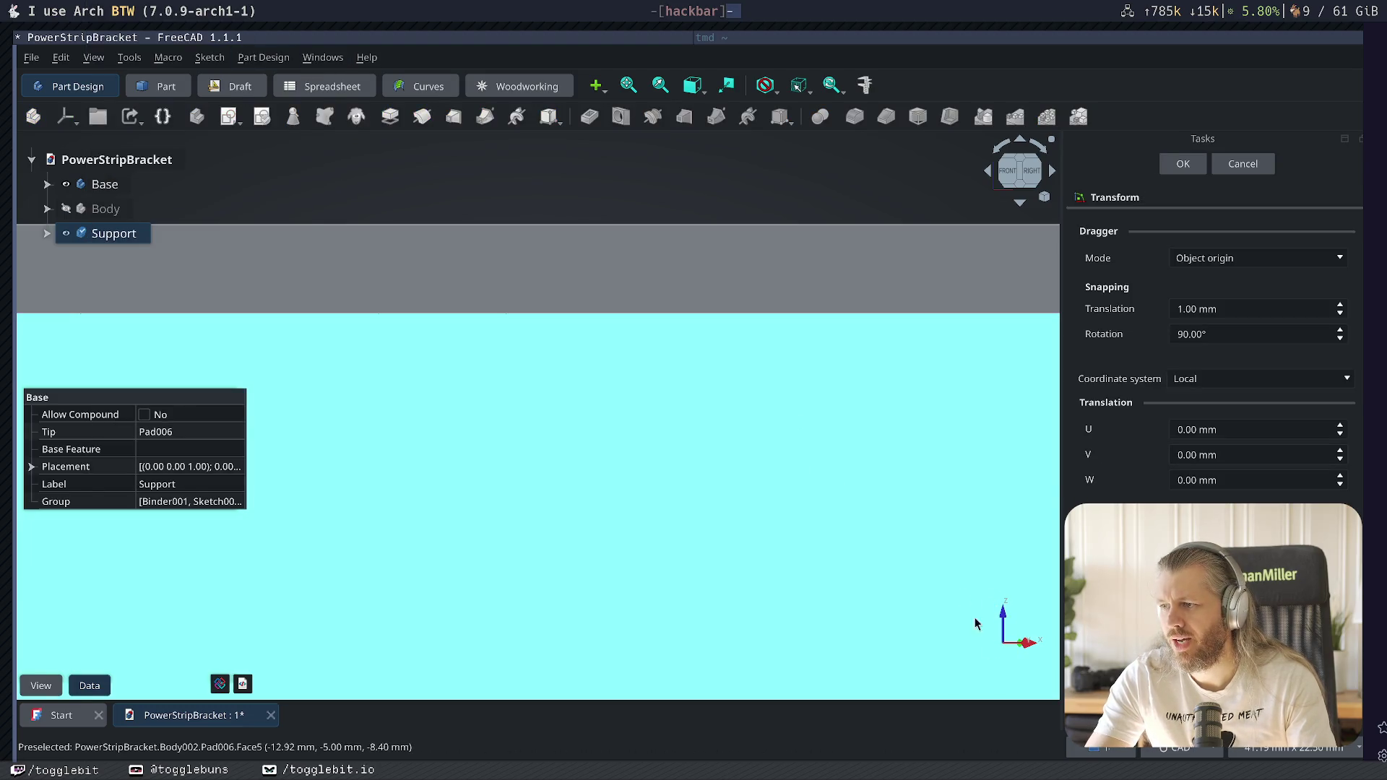
scroll(975, 624, down, 5)
scroll(575, 468, up, 3)
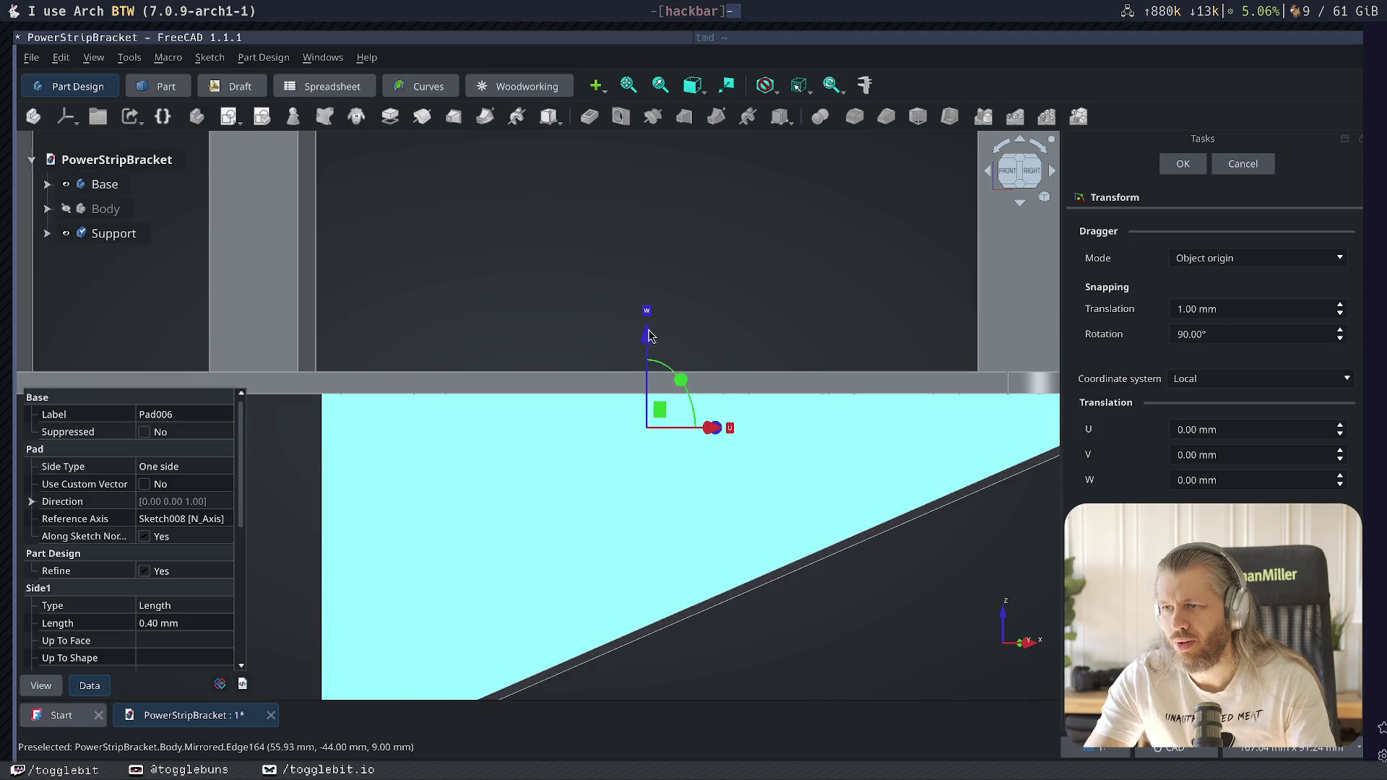
drag(648, 334, 659, 360)
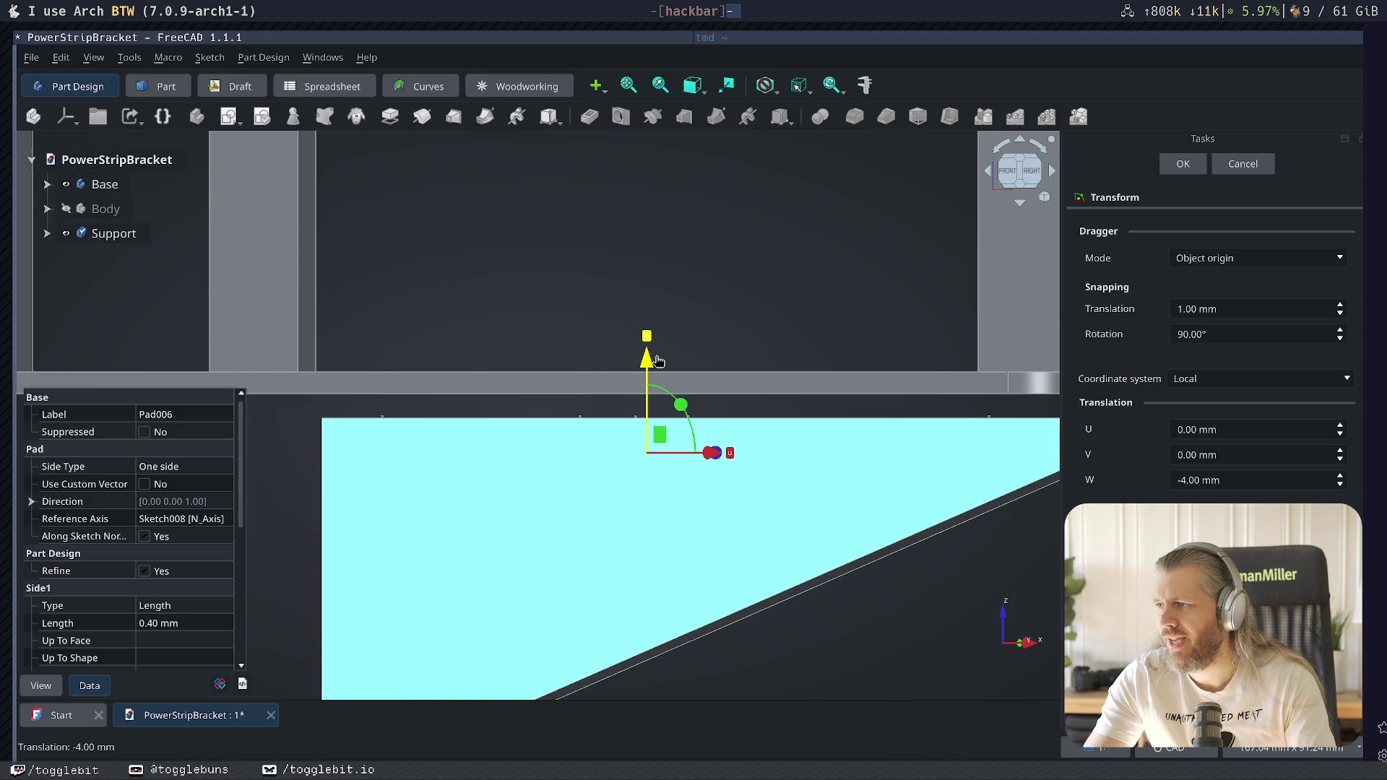
mouse_move(658, 361)
mouse_down()
mouse_move(664, 333)
mouse_move(666, 365)
mouse_up()
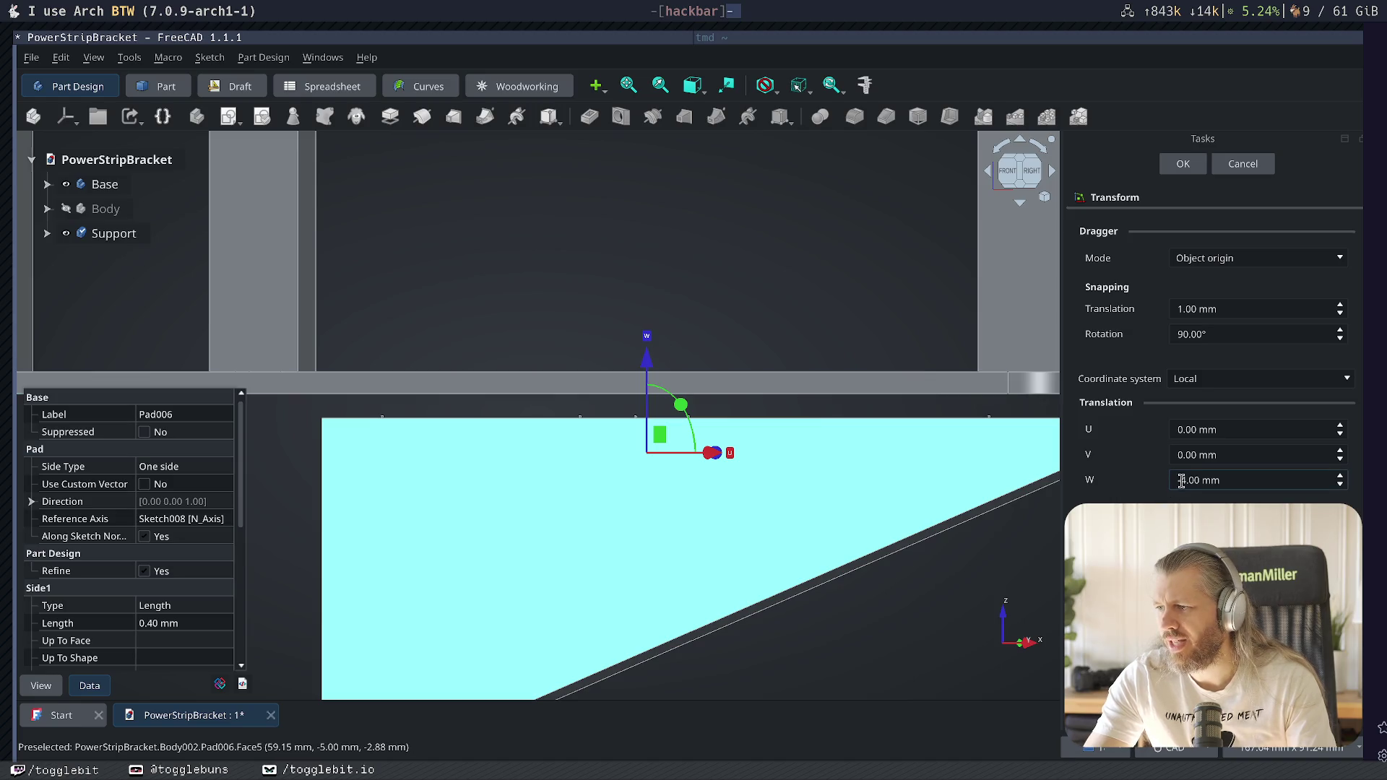
drag(646, 362, 651, 344)
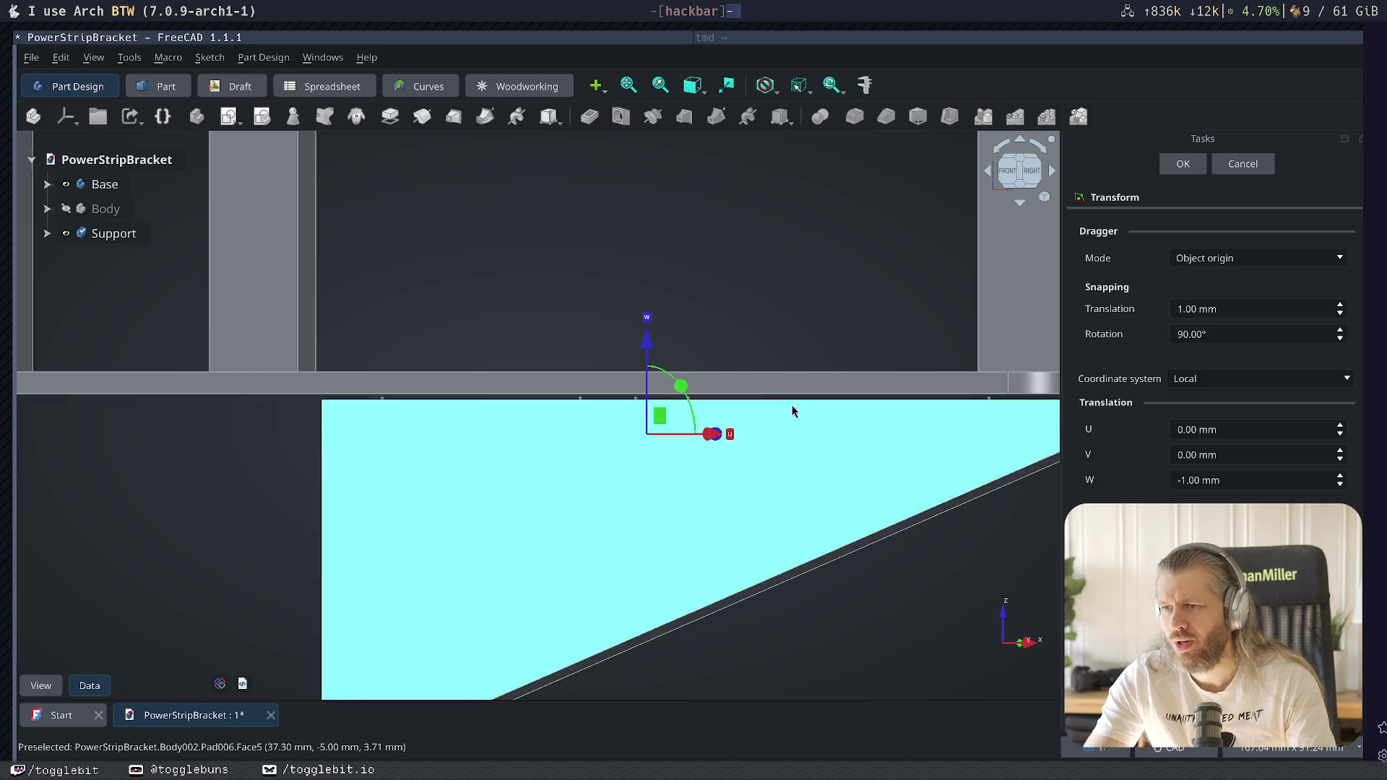
- Drag the W offset through -0.50 to -0.40 mm and apply the transform
scroll(818, 329, up, 3)
scroll(802, 214, up, 2)
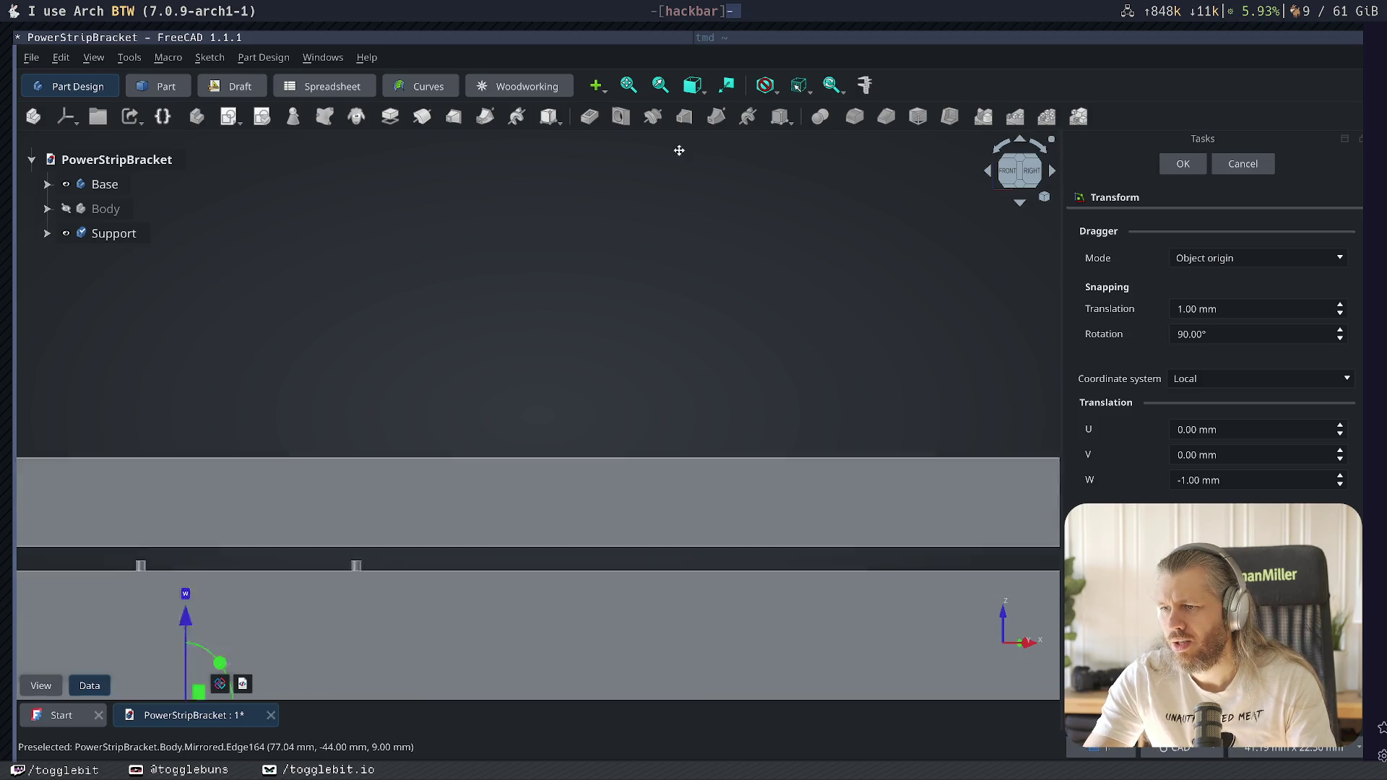
scroll(651, 357, up, 2)
scroll(459, 471, up, 3)
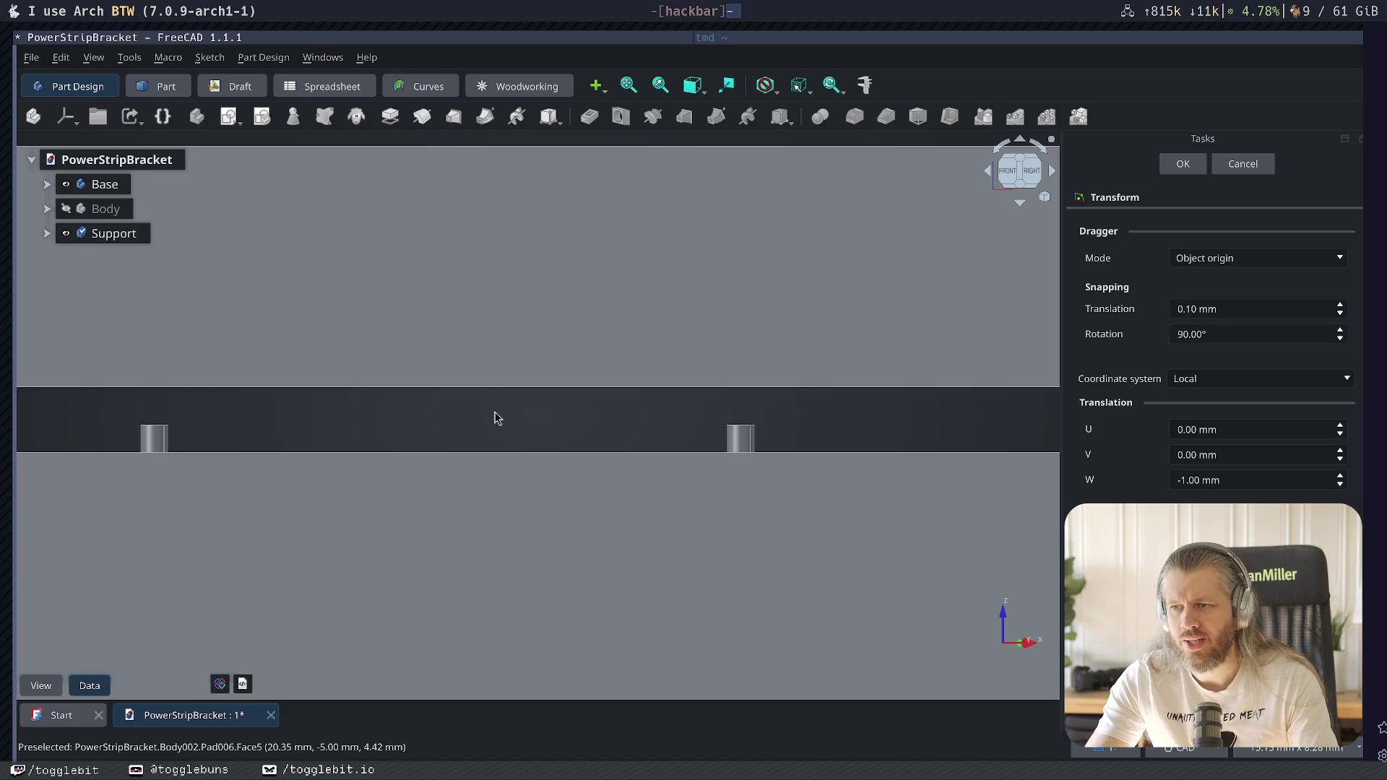
scroll(650, 462, down, 3)
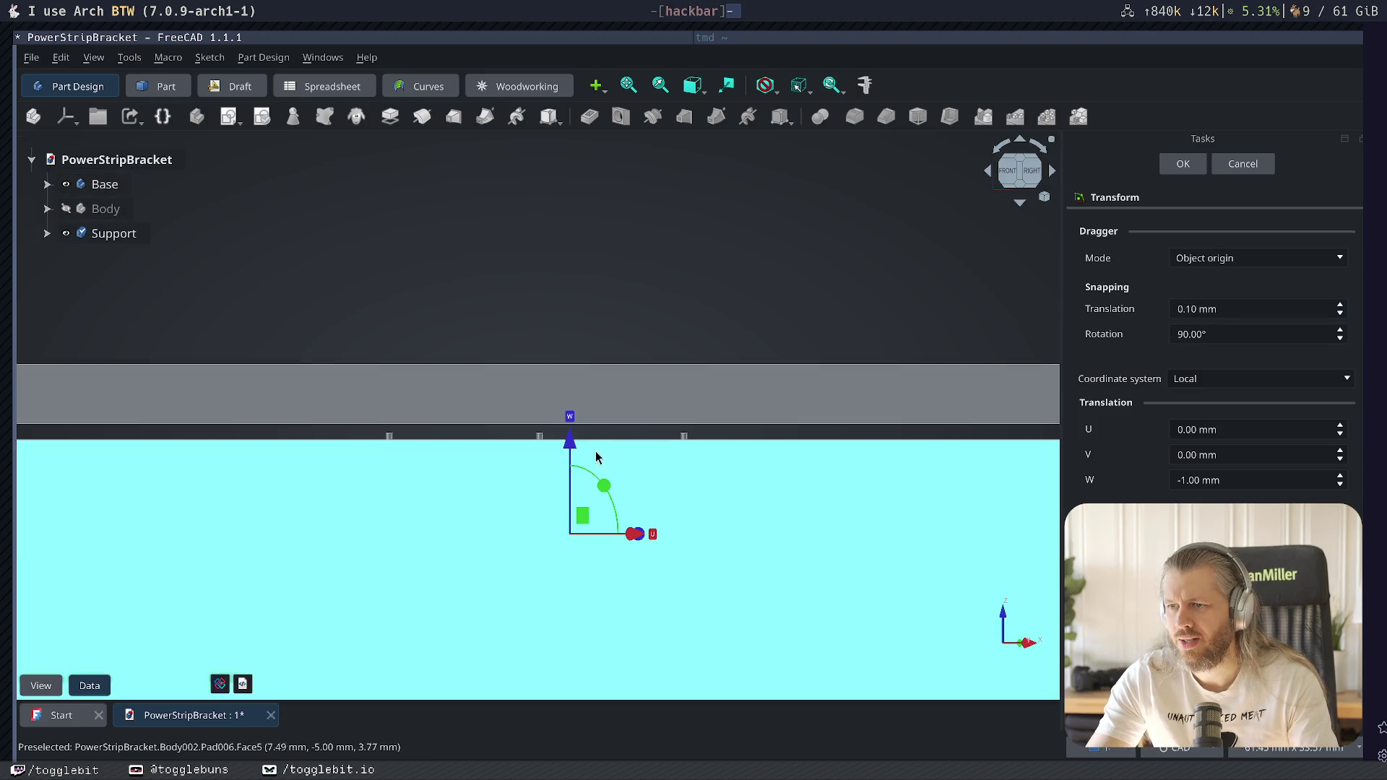
drag(570, 447, 571, 439)
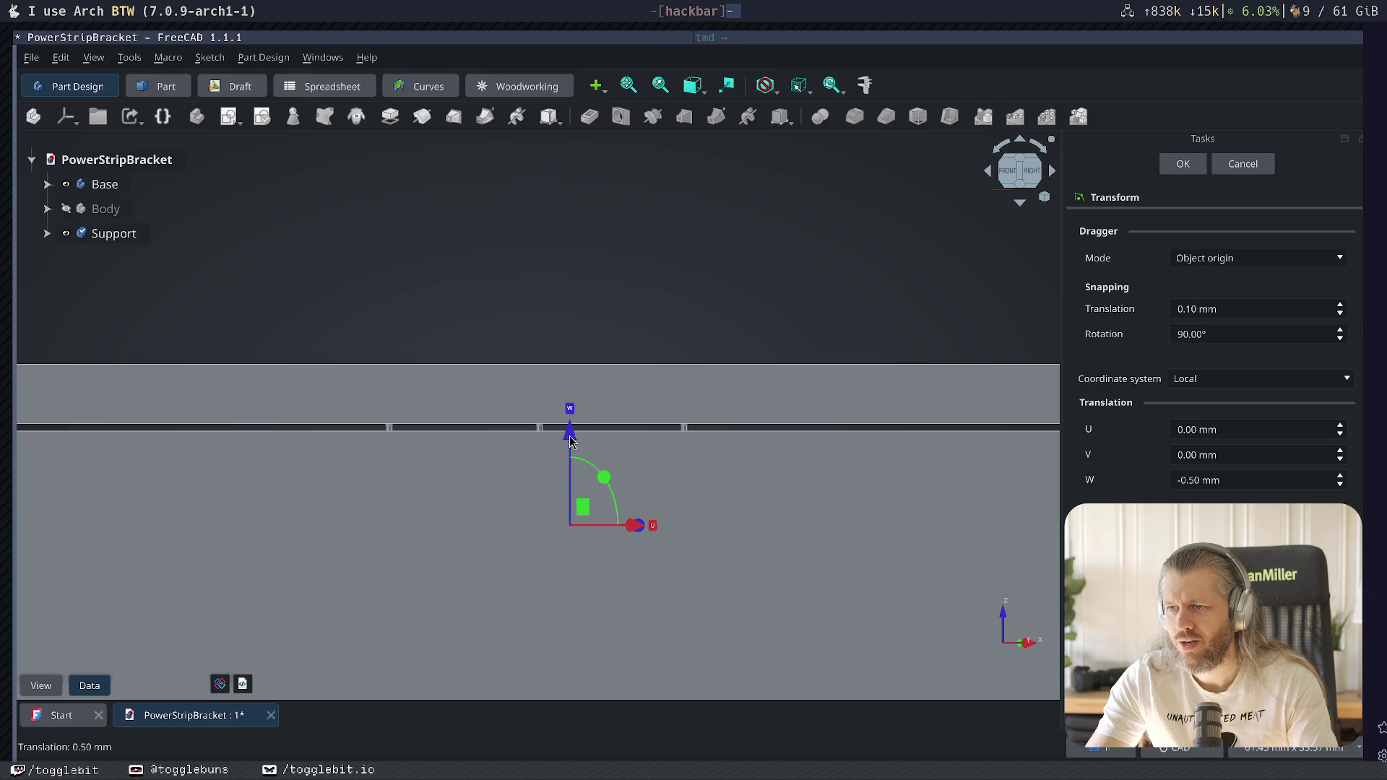
scroll(578, 442, up, 1)
scroll(570, 375, up, 3)
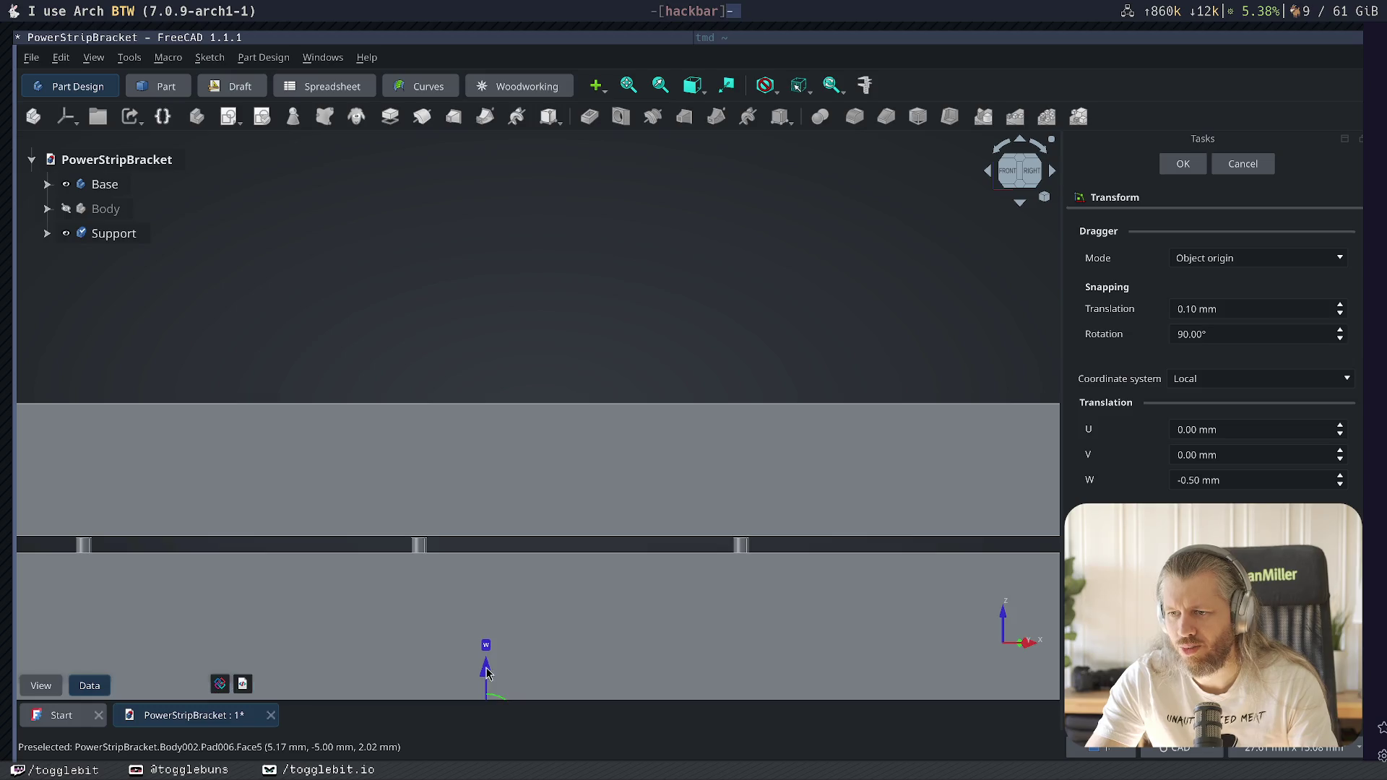
drag(487, 661, 489, 668)
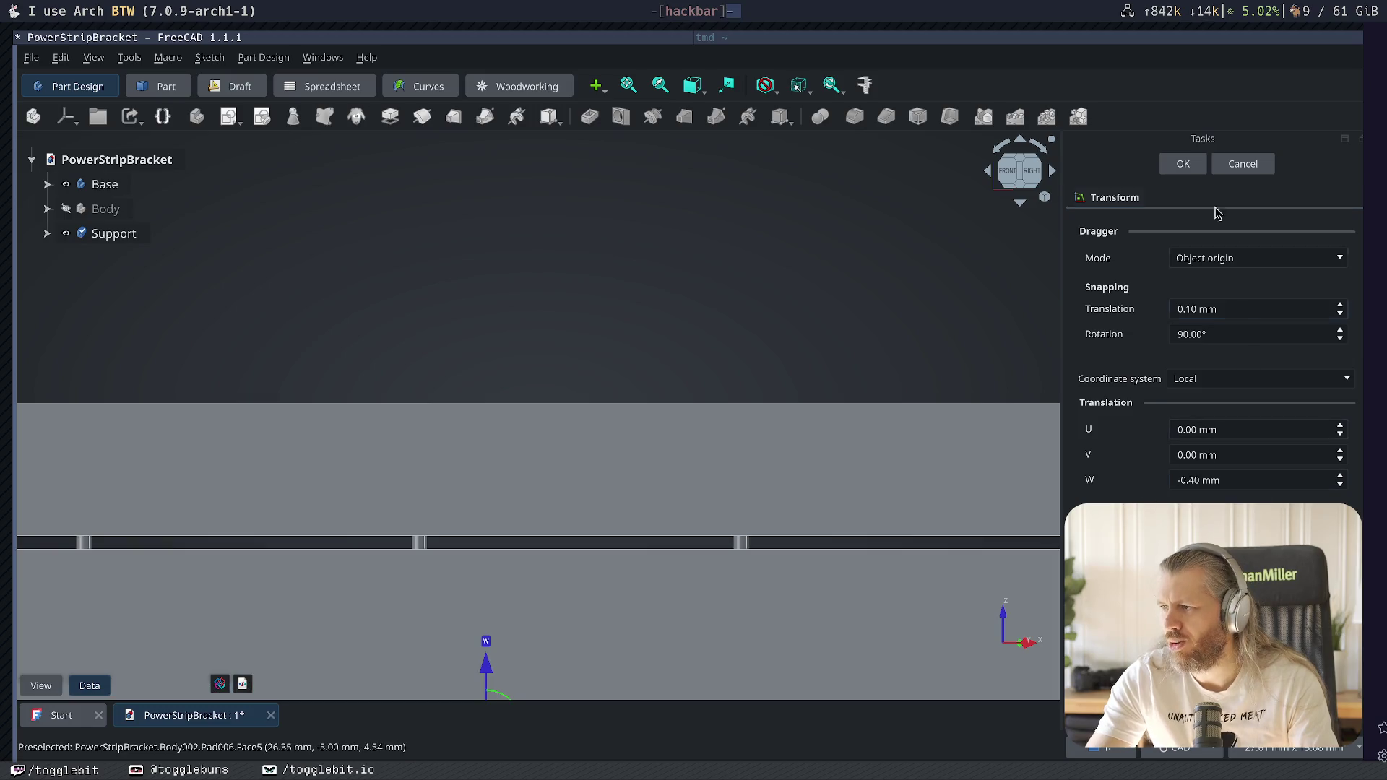
click(1172, 164)
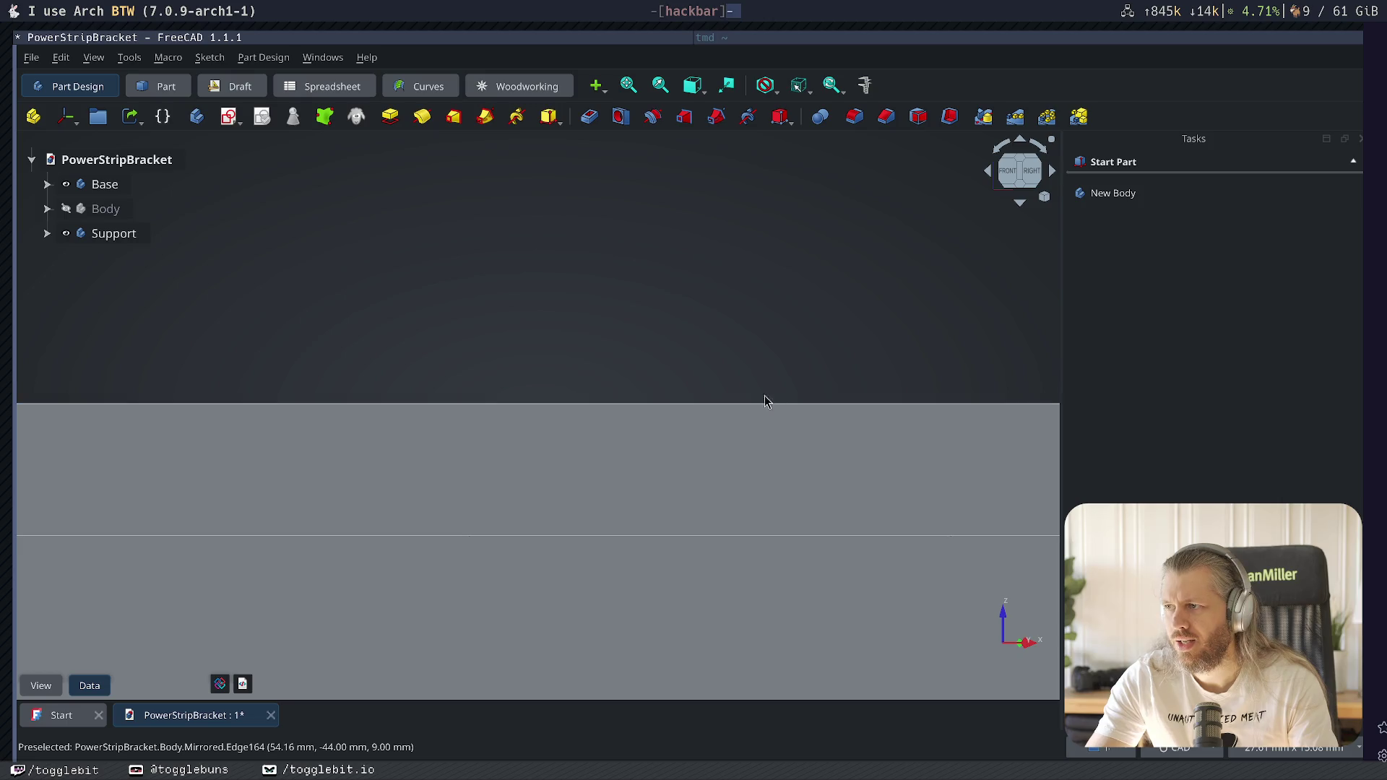
scroll(666, 463, down, 3)
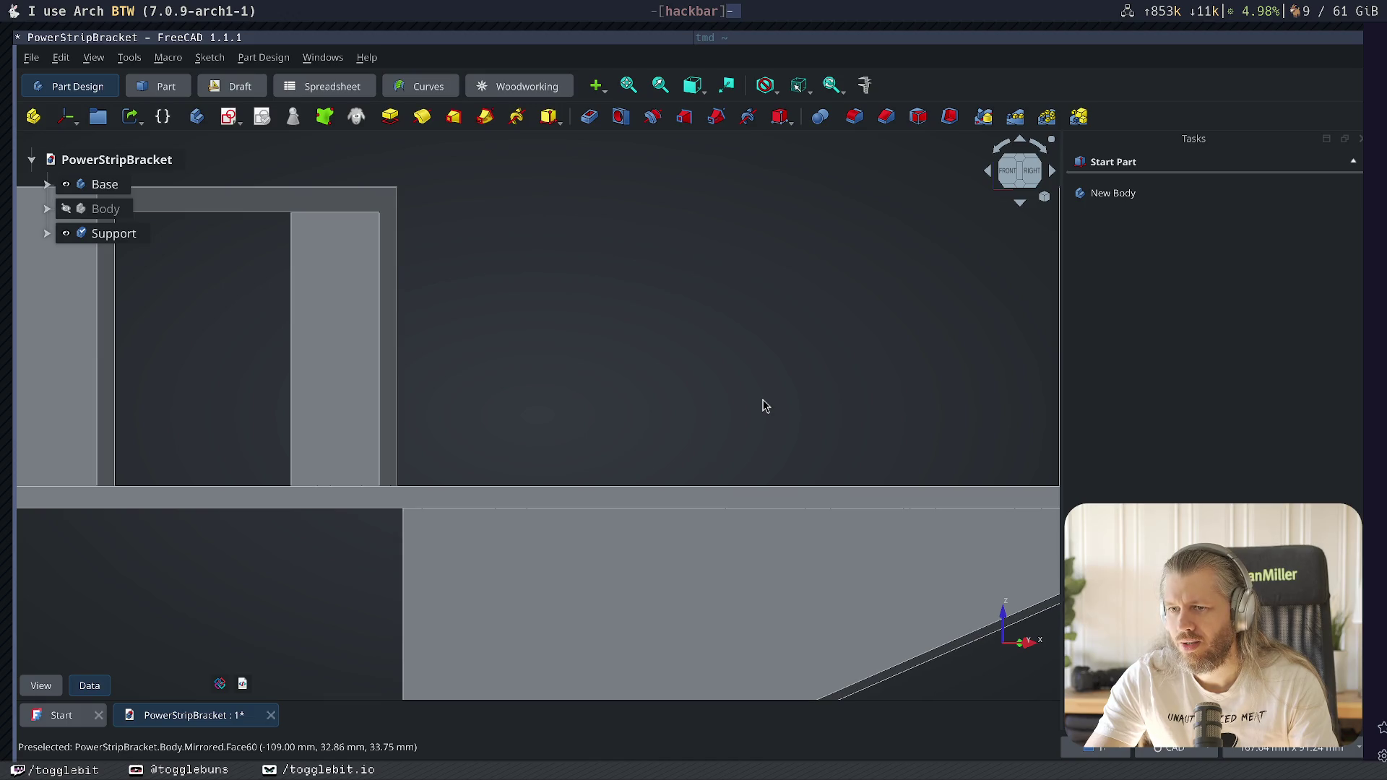
click(1029, 168)
scroll(676, 427, up, 5)
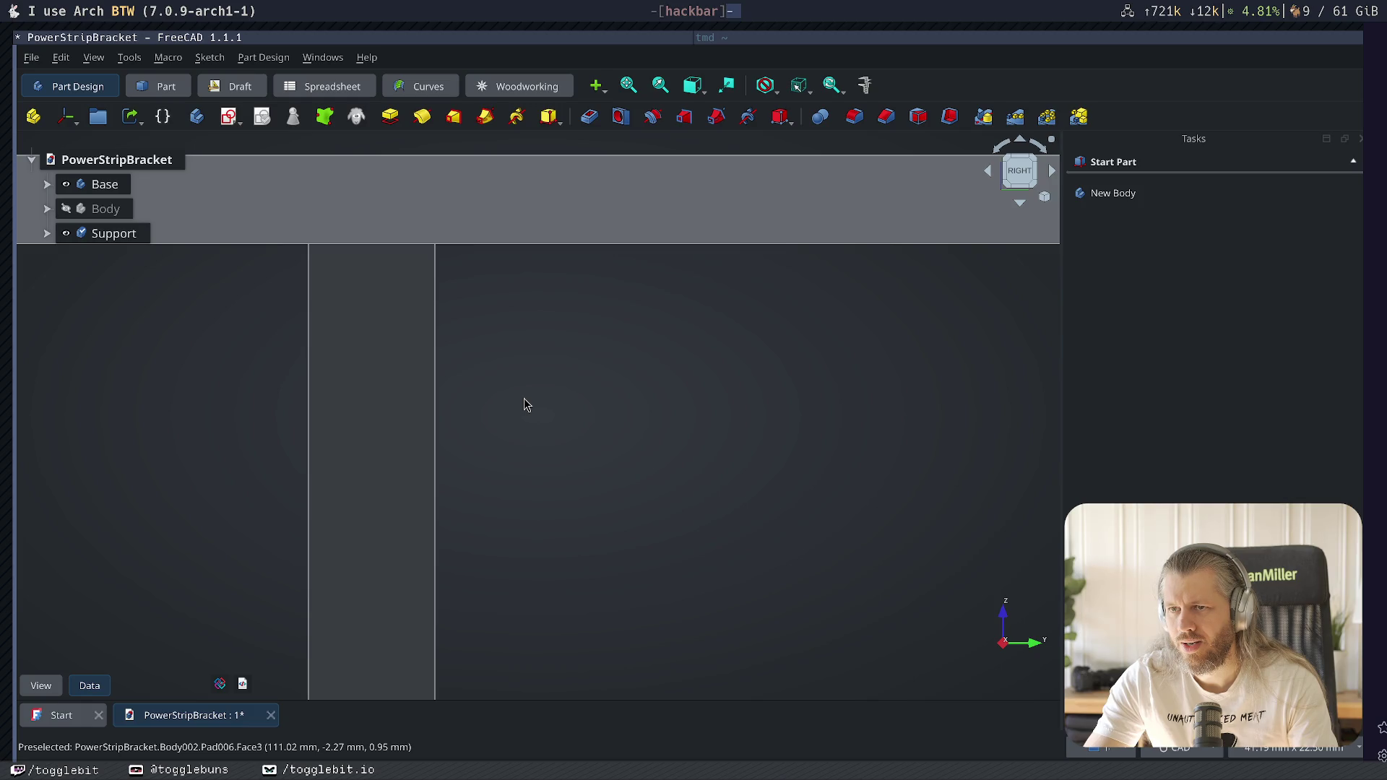
scroll(524, 404, down, 5)
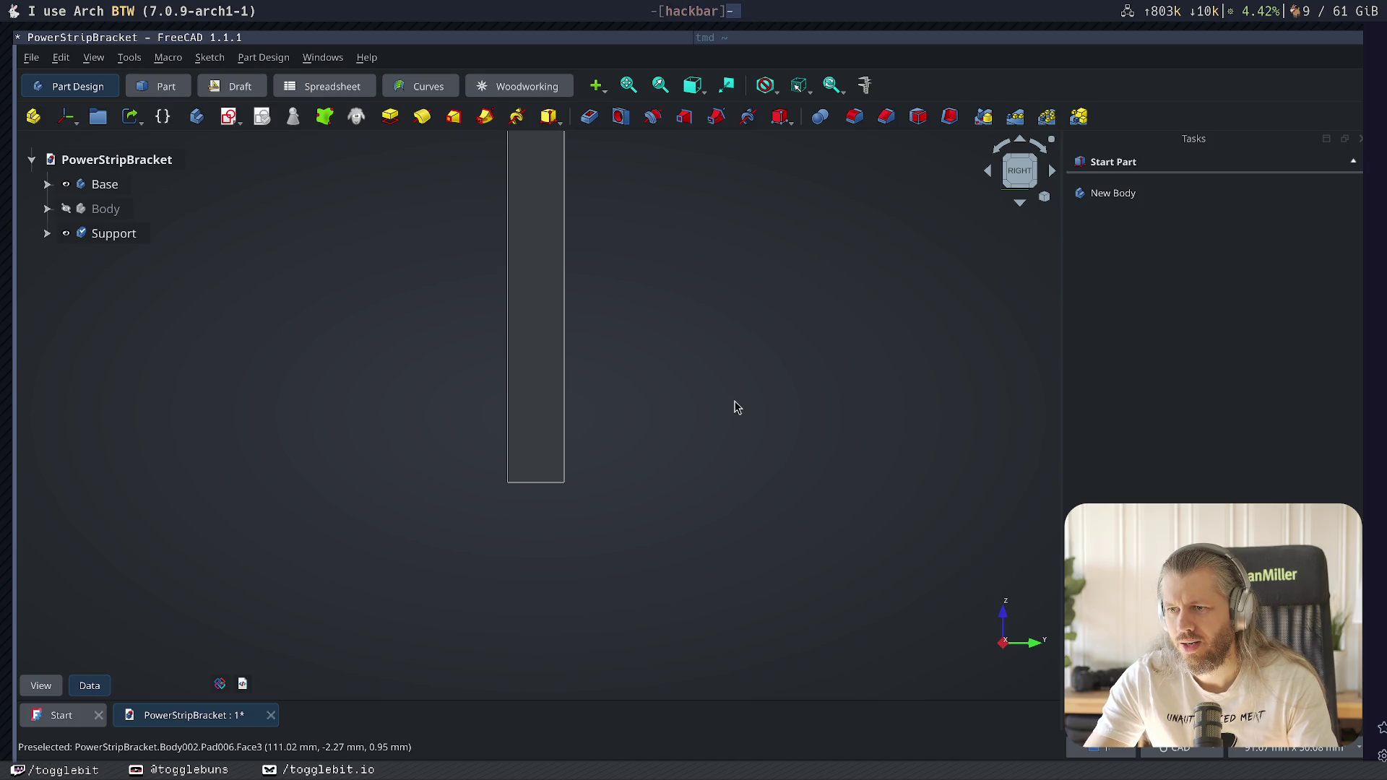
mouse_move(736, 406)
middle_down()
mouse_move(706, 617)
mouse_move(855, 453)
mouse_move(807, 471)
mouse_move(771, 582)
mouse_move(792, 489)
mouse_move(205, 501)
mouse_move(170, 539)
mouse_move(164, 514)
mouse_move(185, 511)
middle_up()
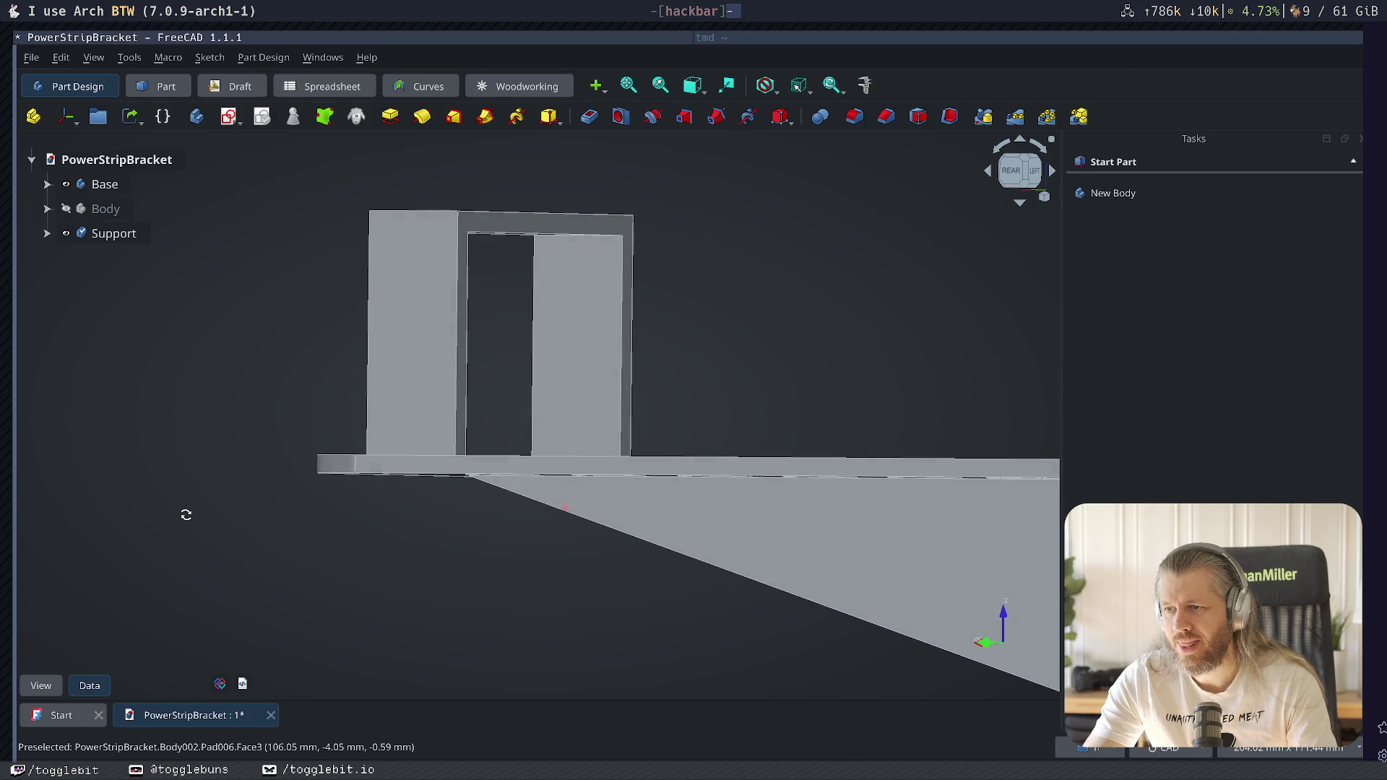
scroll(672, 557, up, 3)
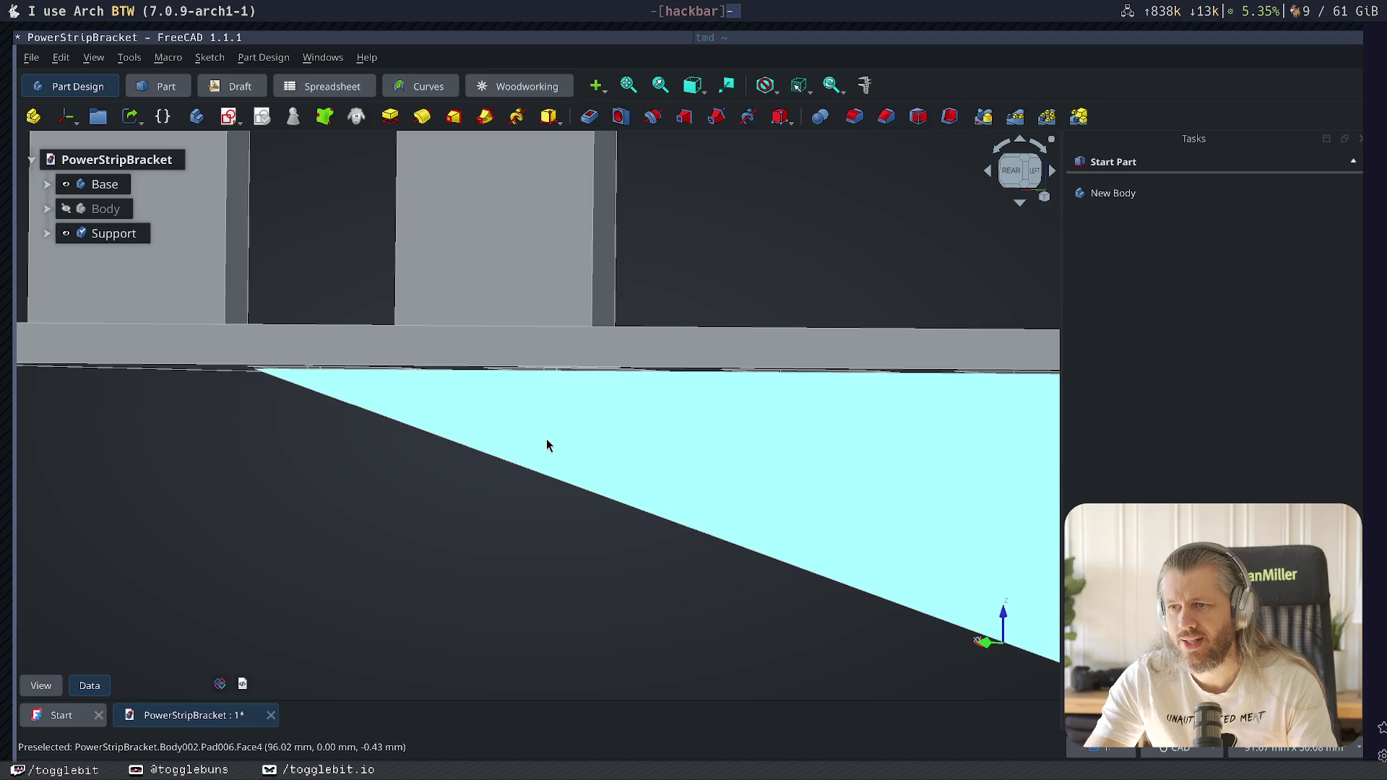
scroll(797, 470, up, 3)
scroll(597, 539, down, 3)
scroll(709, 449, up, 2)
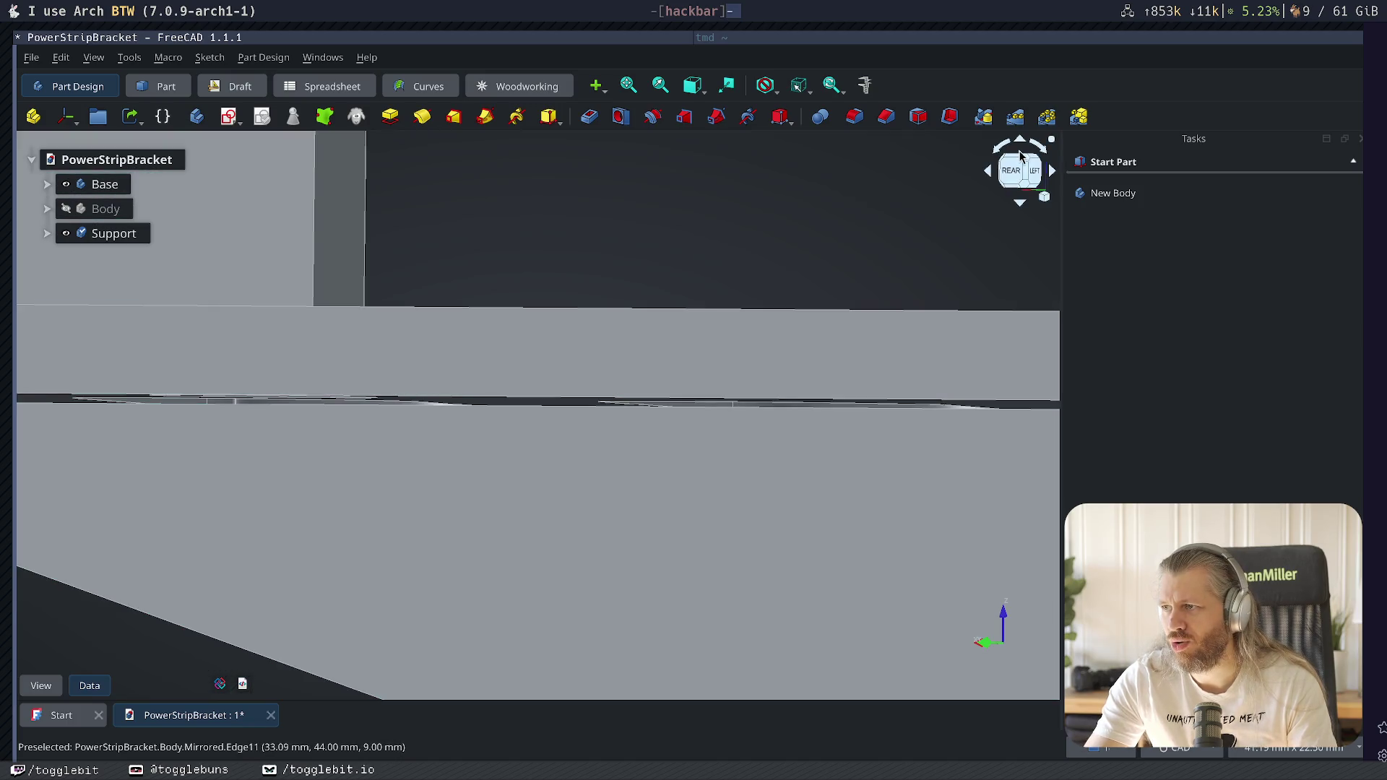
click(1012, 177)
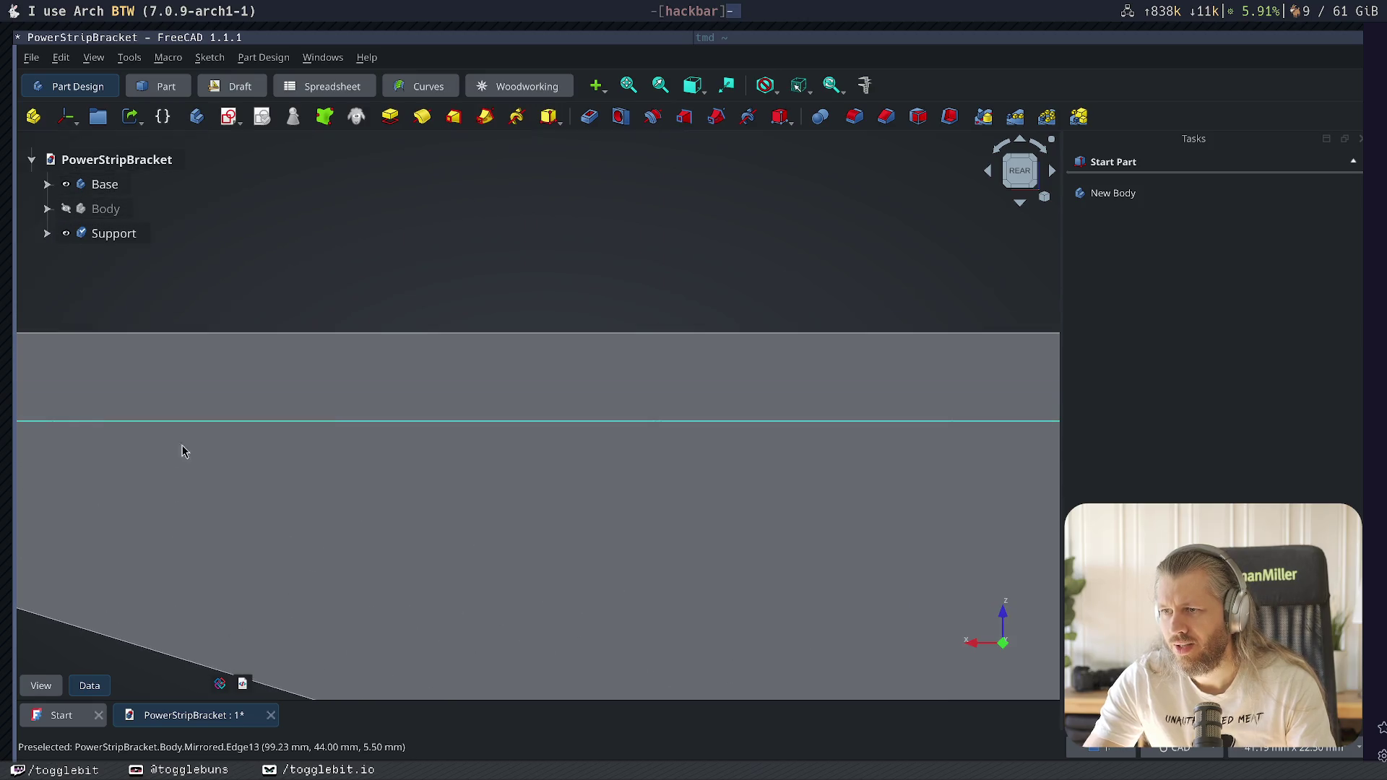
scroll(718, 347, up, 3)
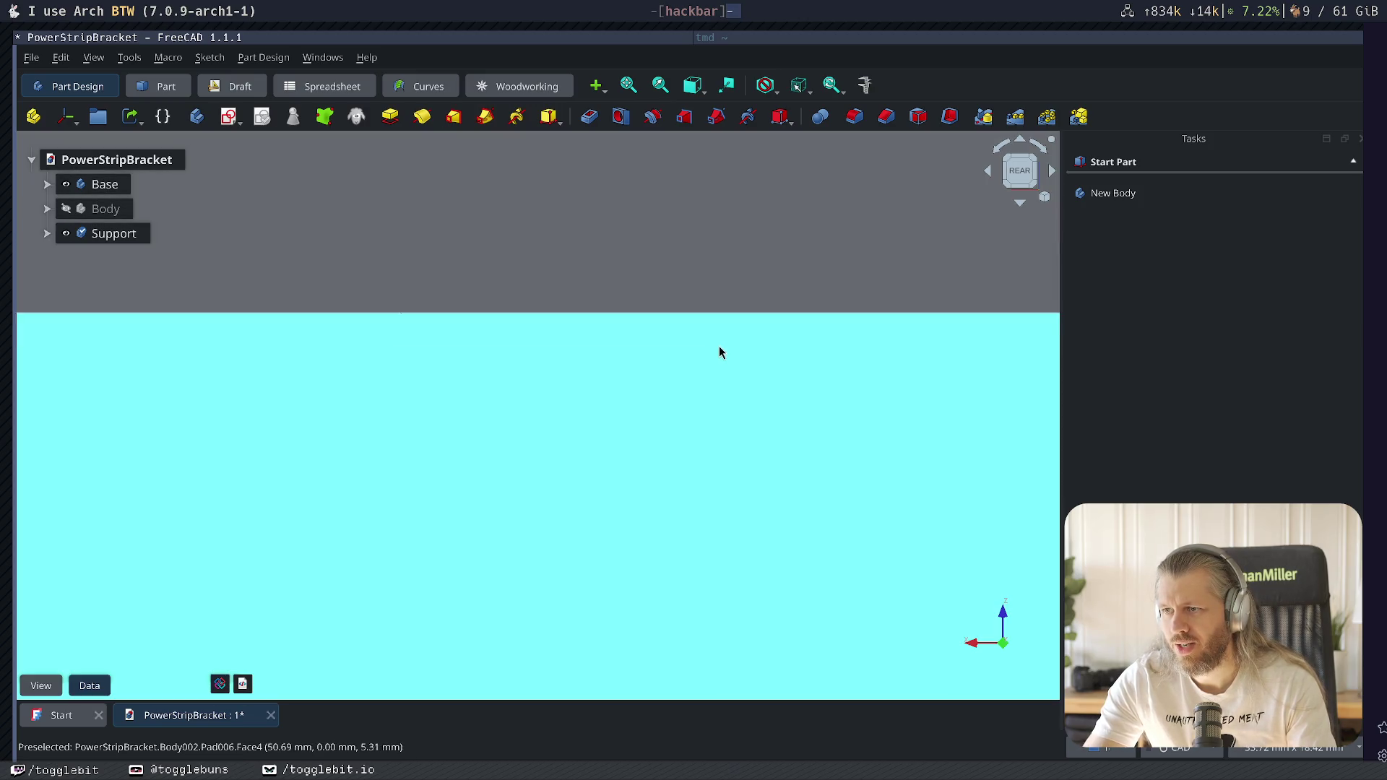
mouse_move(718, 350)
middle_down()
mouse_move(709, 496)
mouse_move(644, 430)
mouse_move(639, 375)
mouse_move(669, 448)
middle_up()
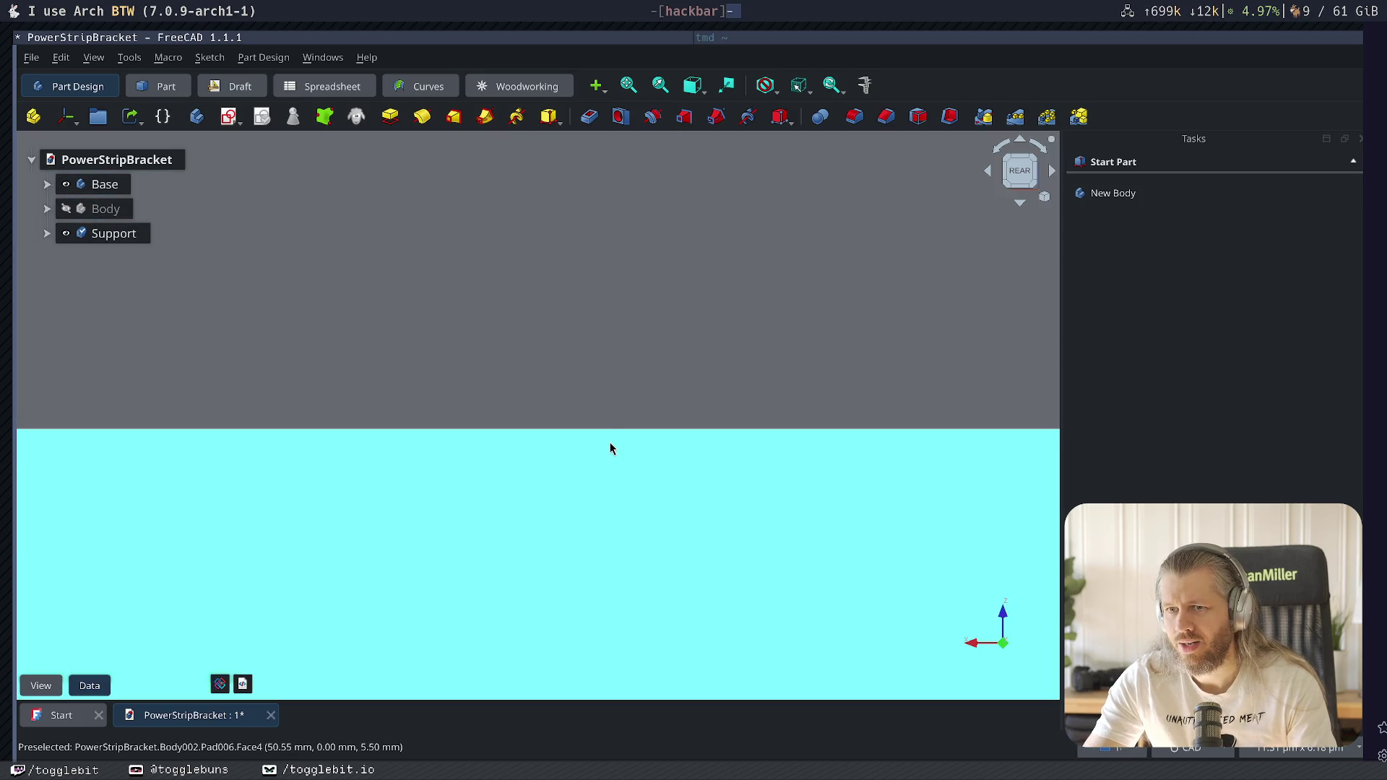
scroll(583, 485, down, 5)
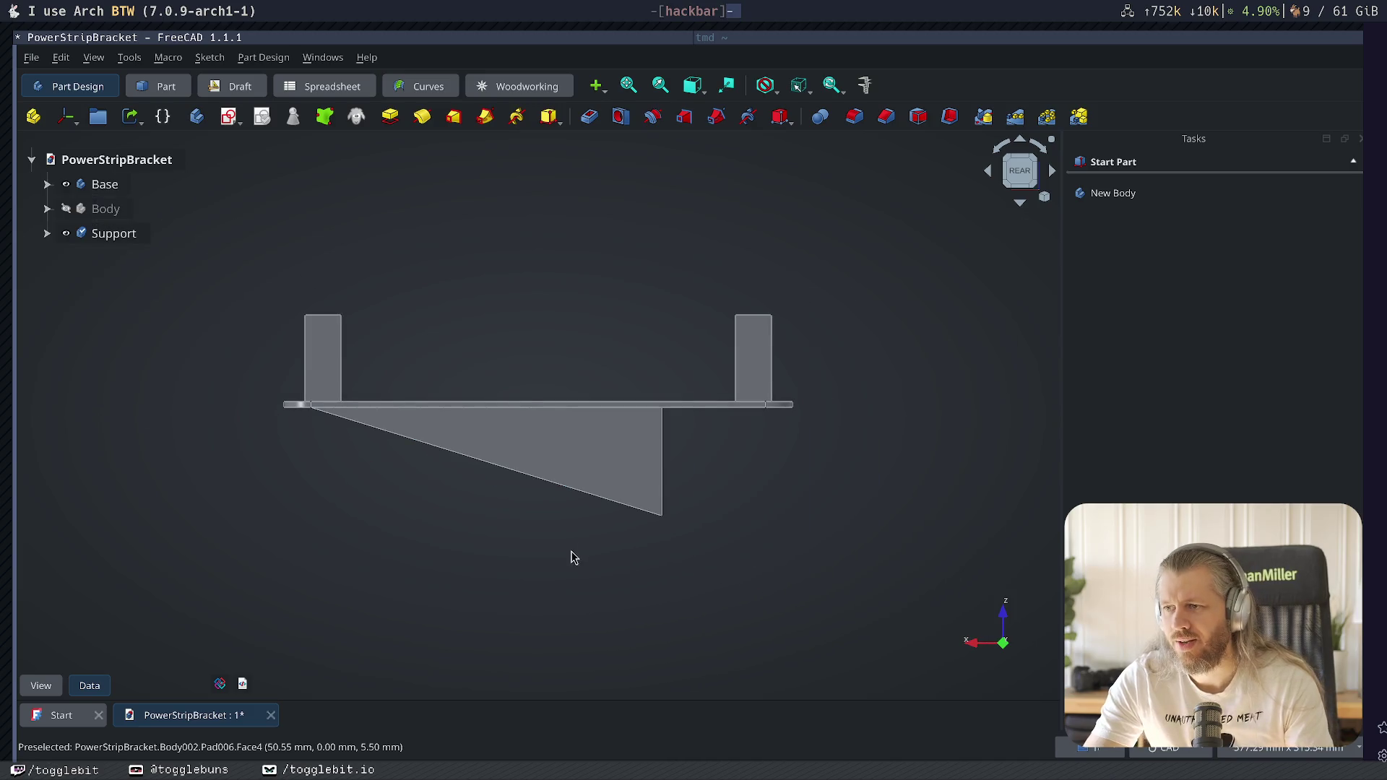
mouse_move(537, 561)
middle_down()
mouse_move(530, 501)
mouse_move(514, 552)
mouse_move(525, 547)
middle_up()
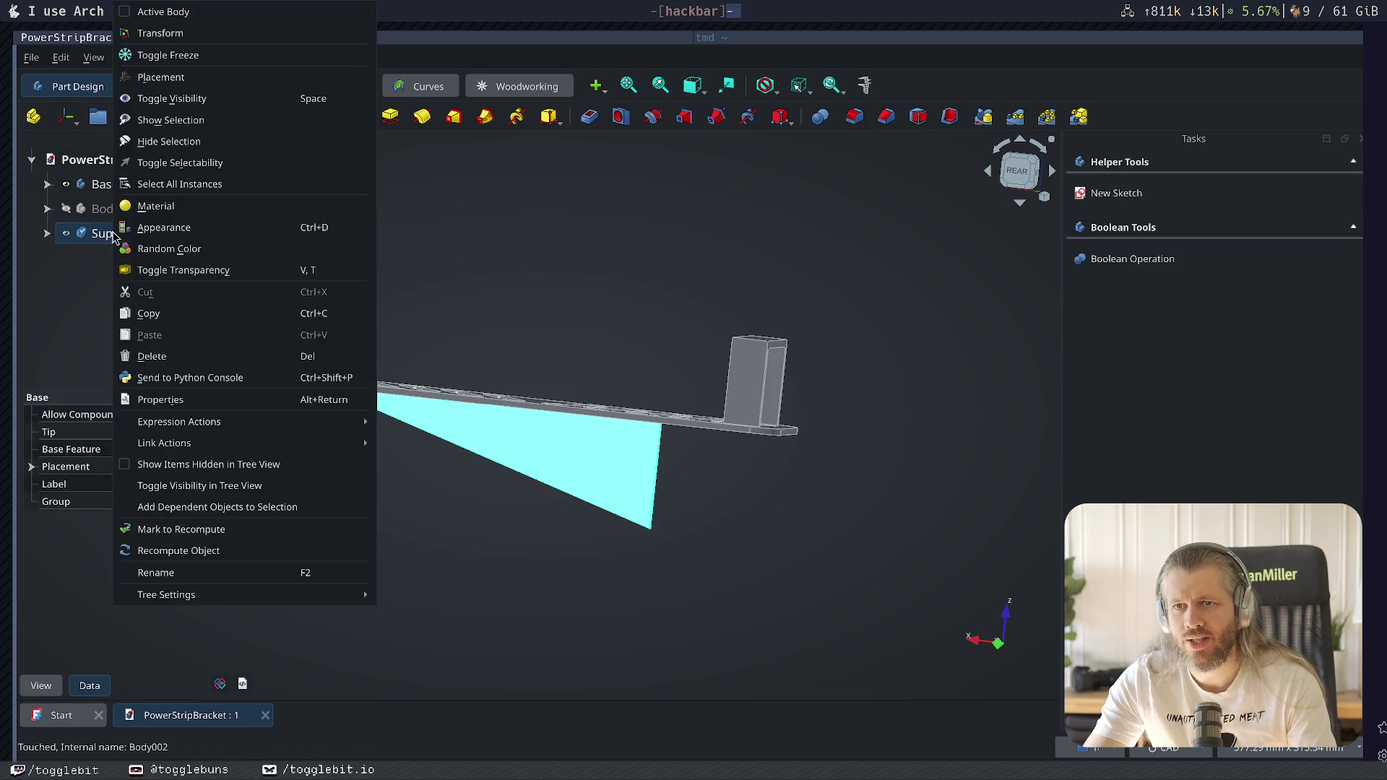
- Transform Support in Front view, dragging the W arrow to -0.40 mm, and click OK
right_click(112, 233)
click(226, 36)
scroll(728, 429, up, 2)
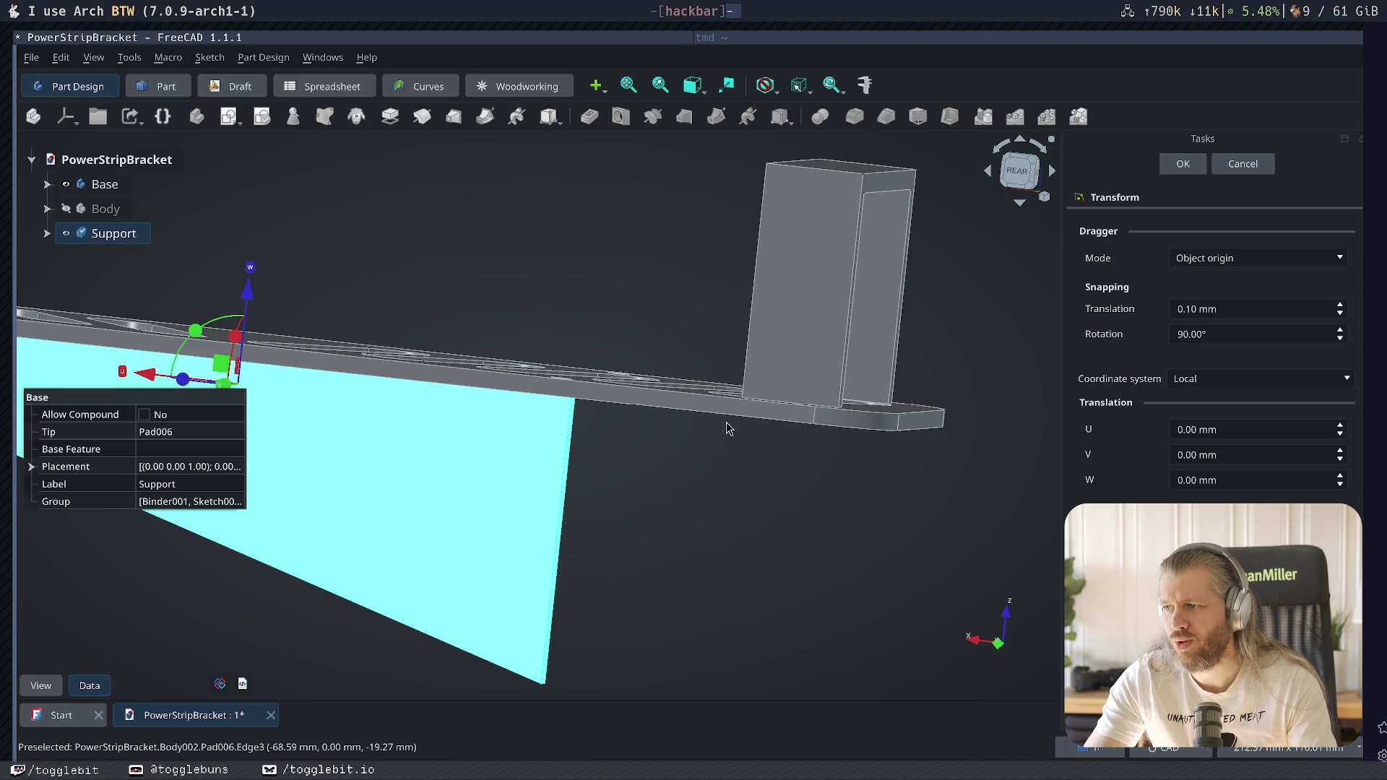
key(1)
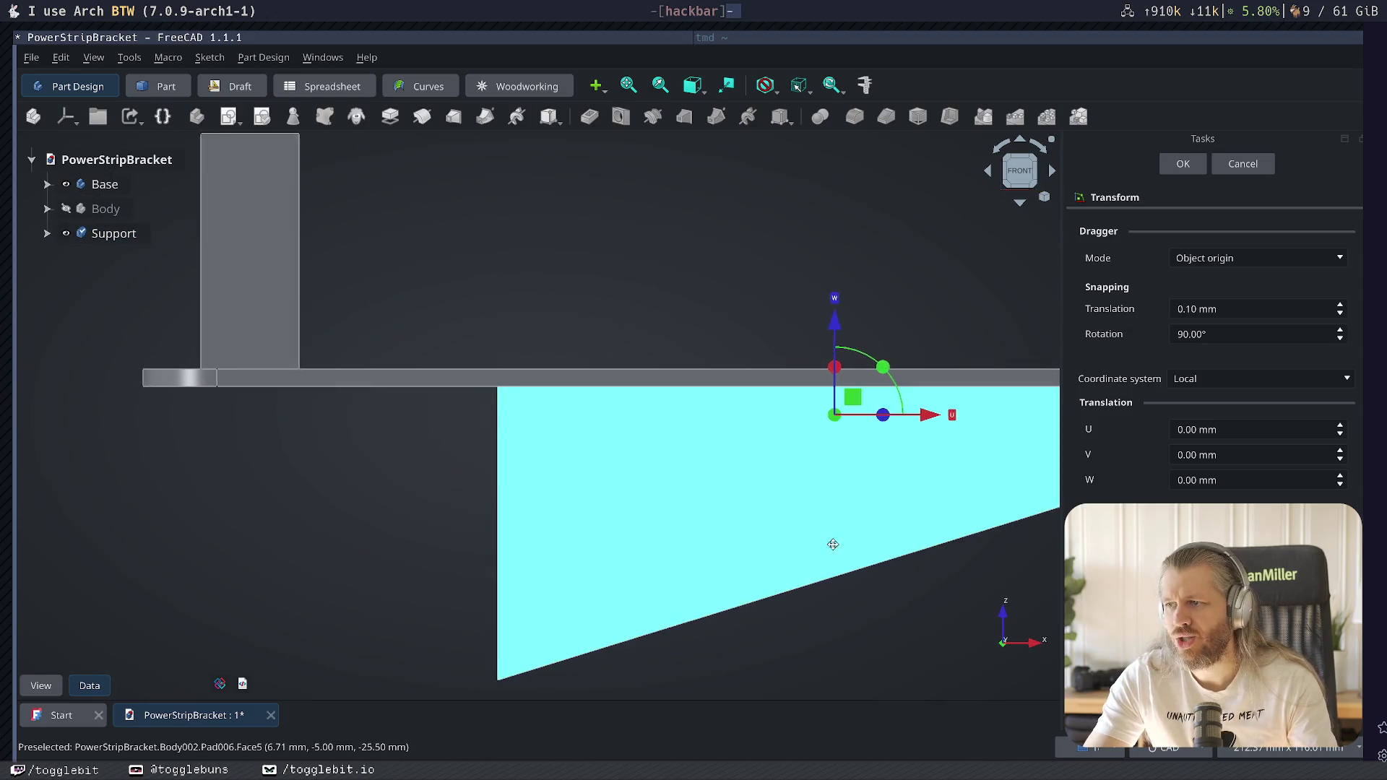
middle_drag(831, 546, 620, 503)
scroll(578, 434, up, 2)
drag(519, 421, 515, 436)
click(1186, 171)
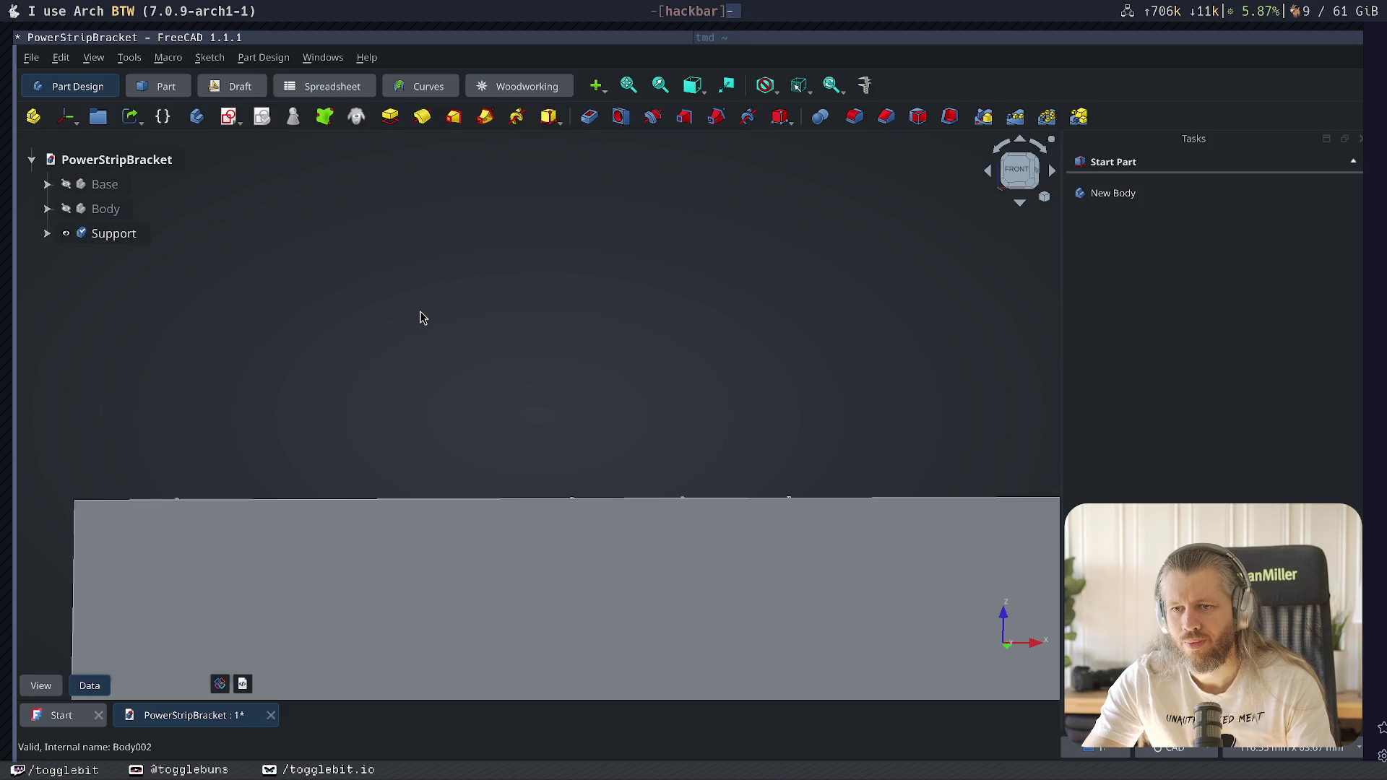
- Unhide Base, select it with Support, and export both as PowerStripBracket.3mf
click(67, 186)
click(130, 235)
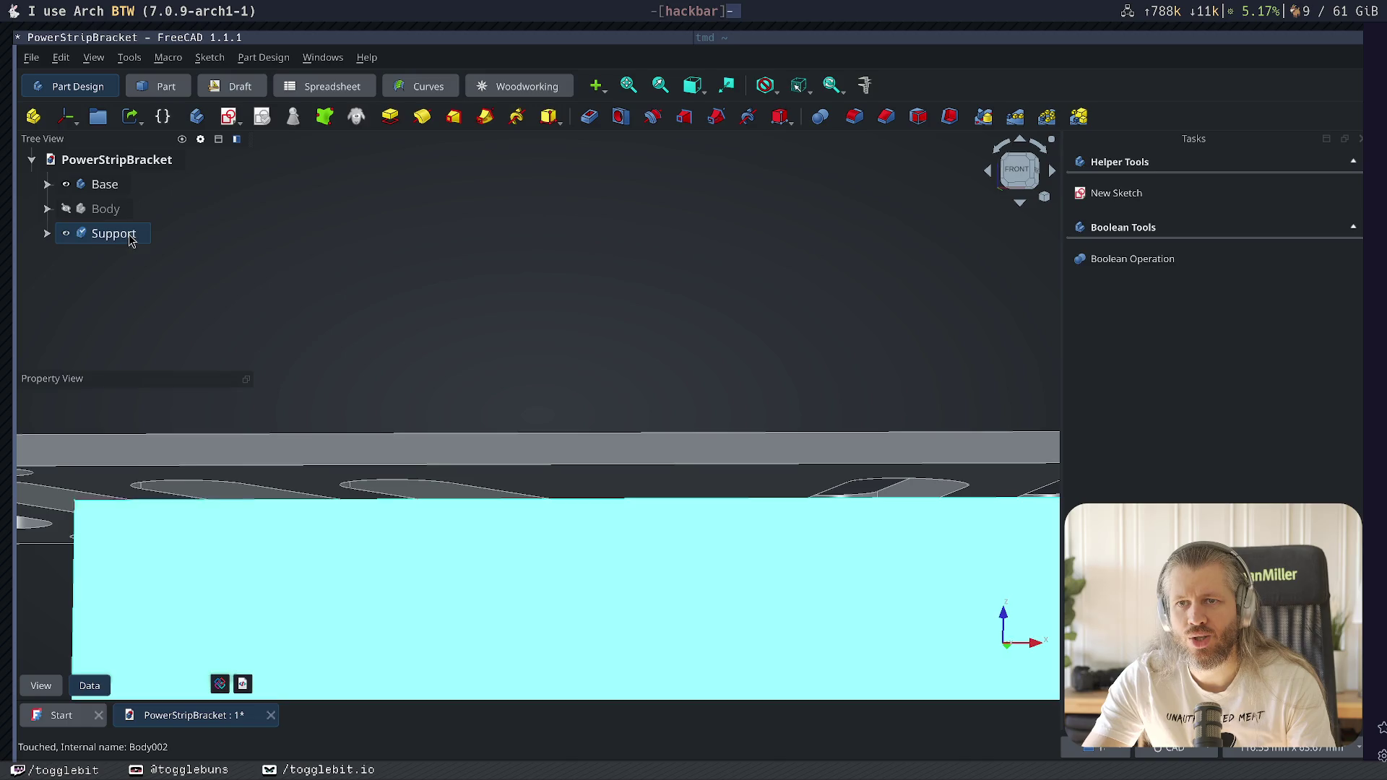
ctrl+click(103, 186)
scroll(551, 431, down, 5)
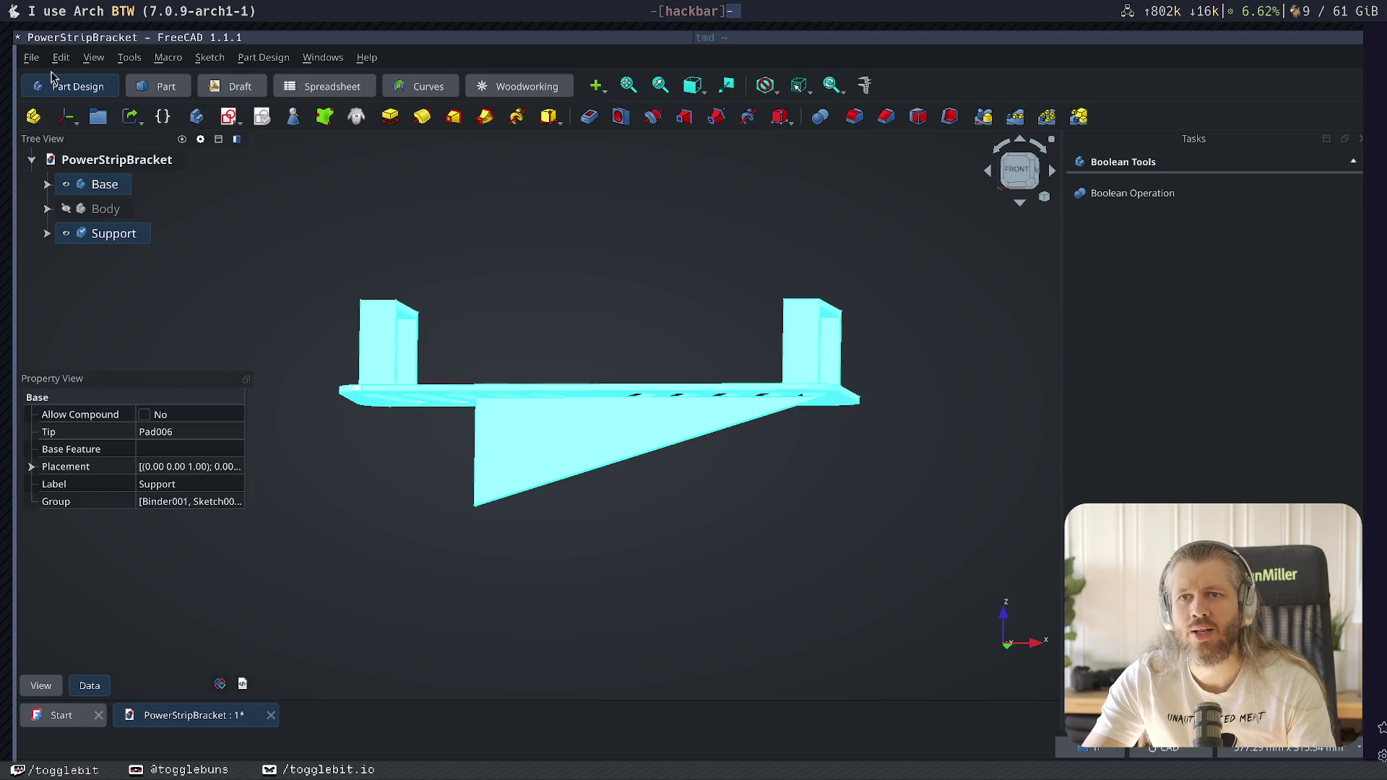
click(31, 57)
click(62, 316)
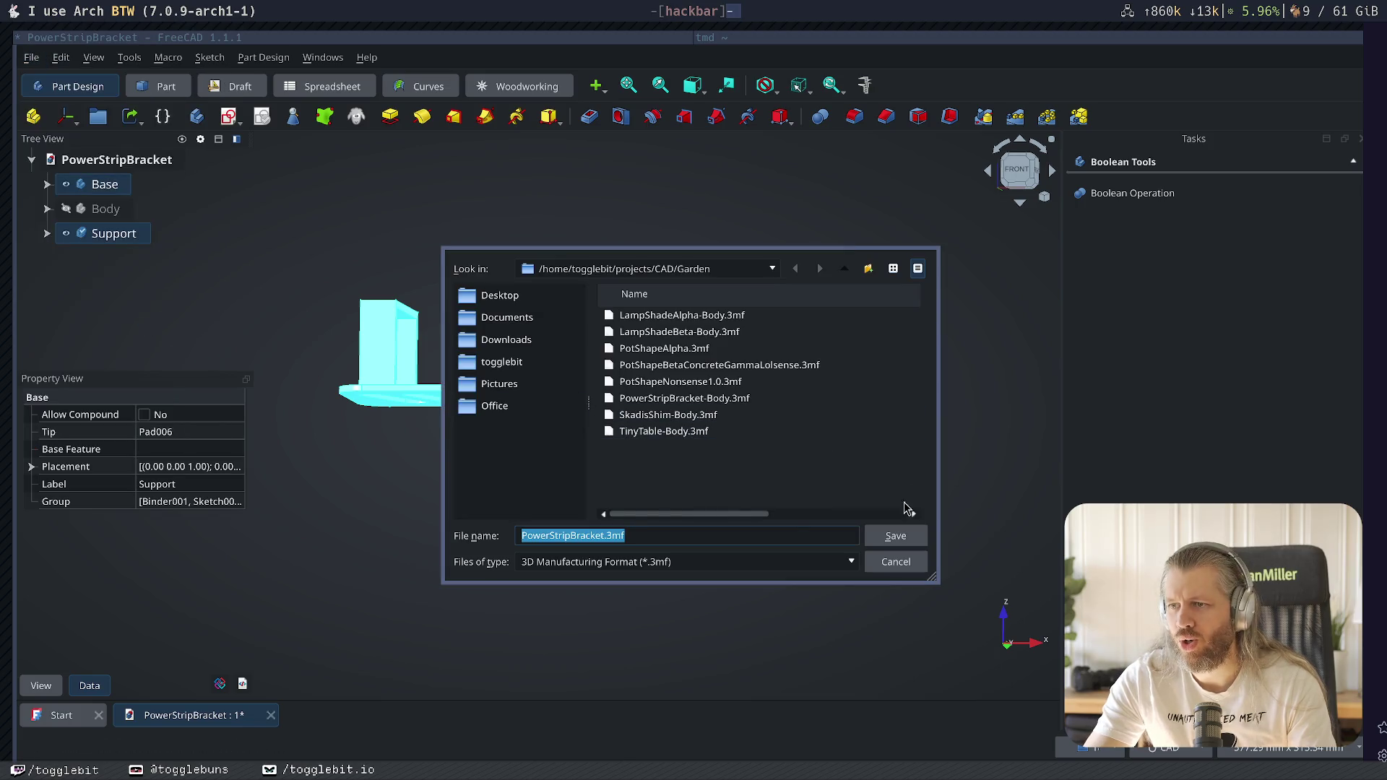
click(900, 535)
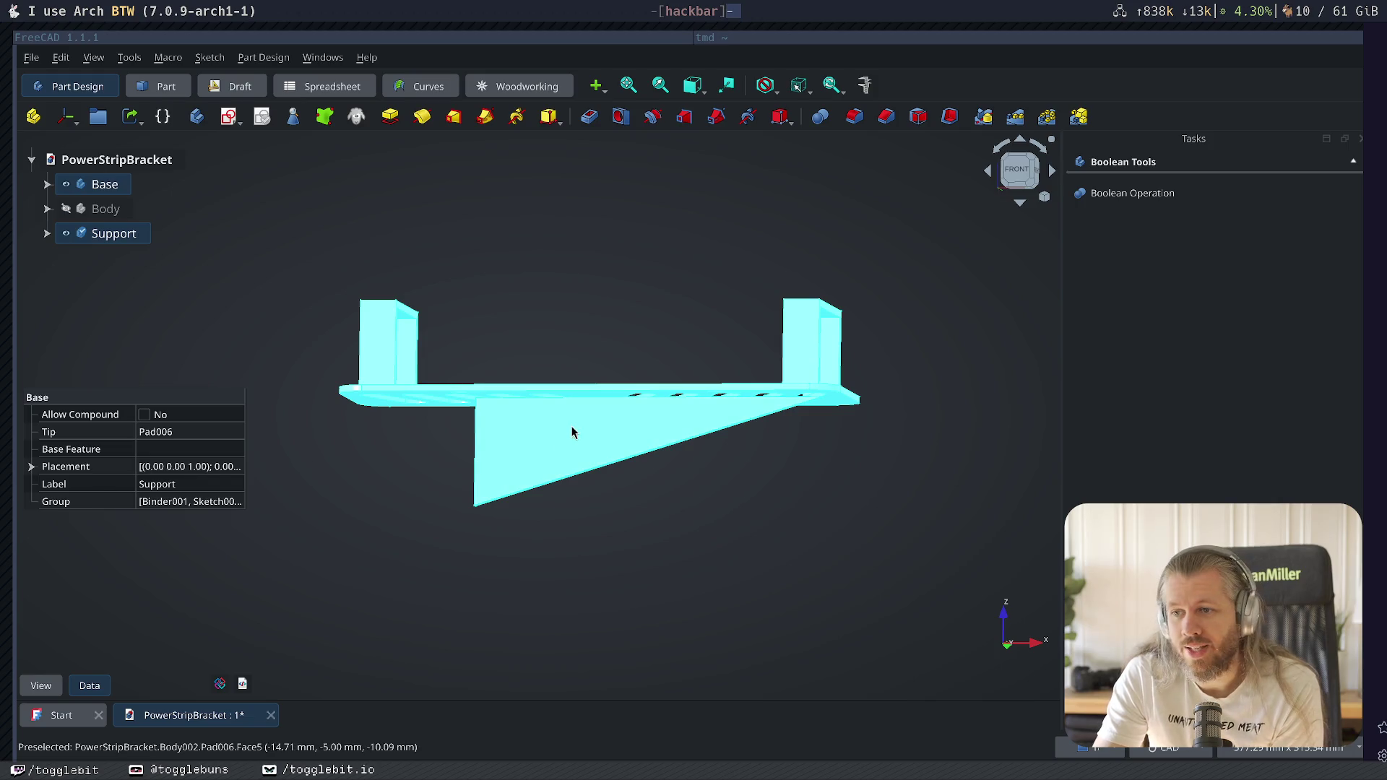
click(780, 542)
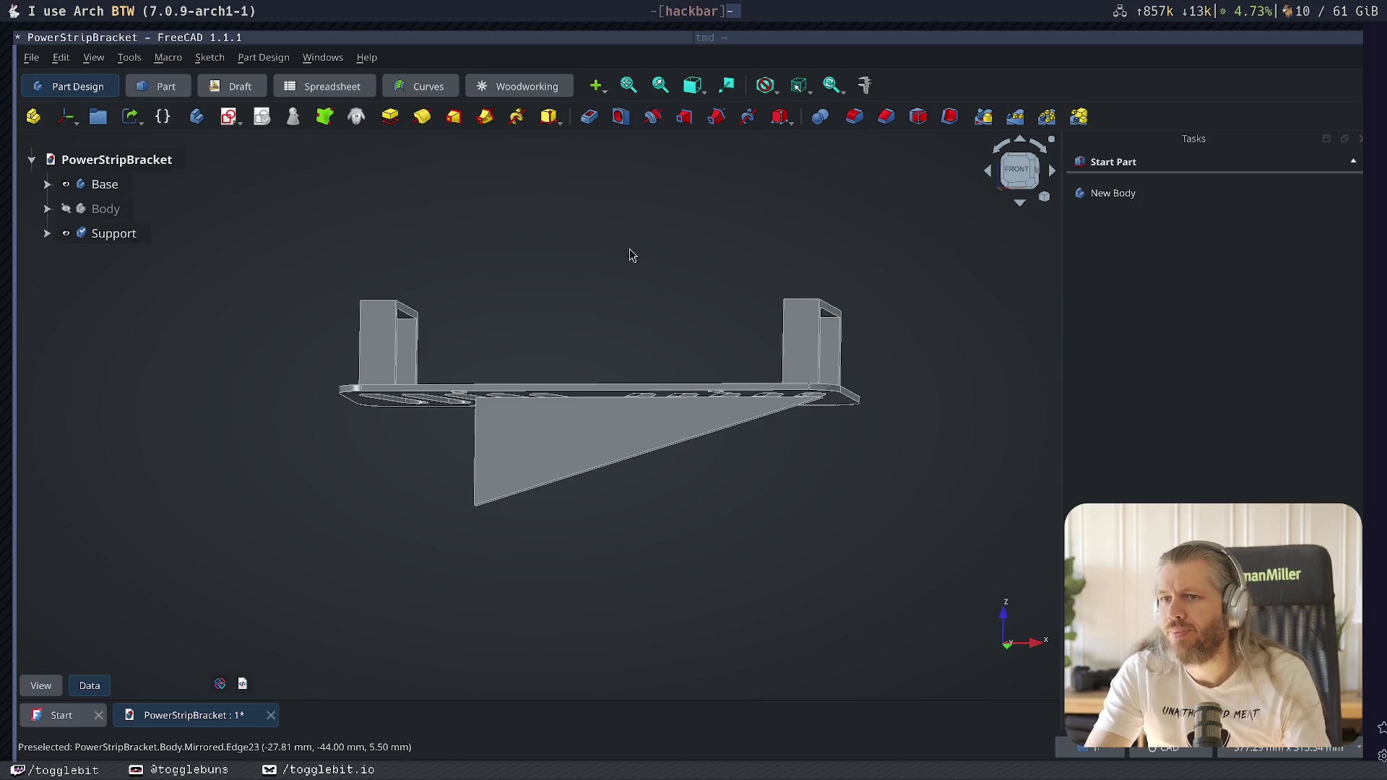
- Save the PowerStripBracket document with Ctrl+S and exit FreeCAD from the File menu
click(31, 57)
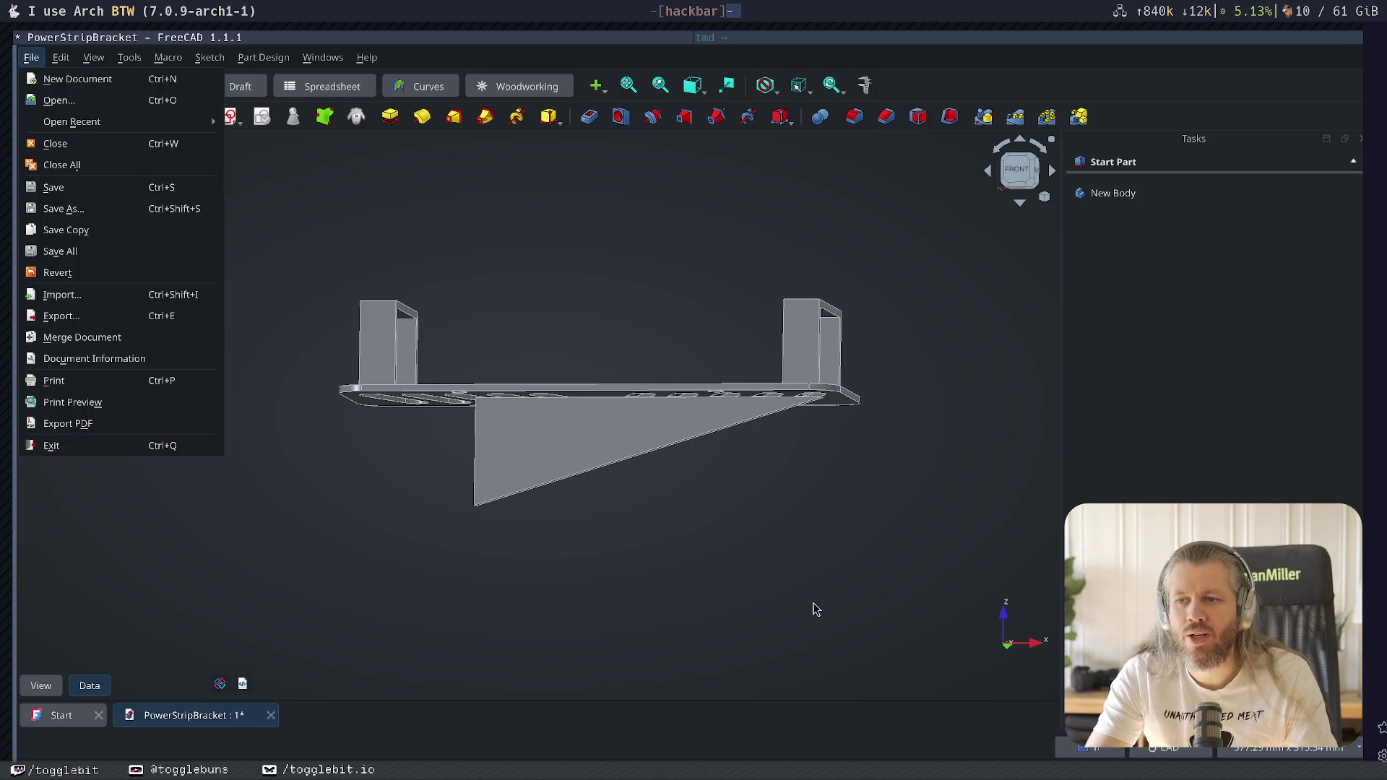
key(ctrl+s)
click(31, 57)
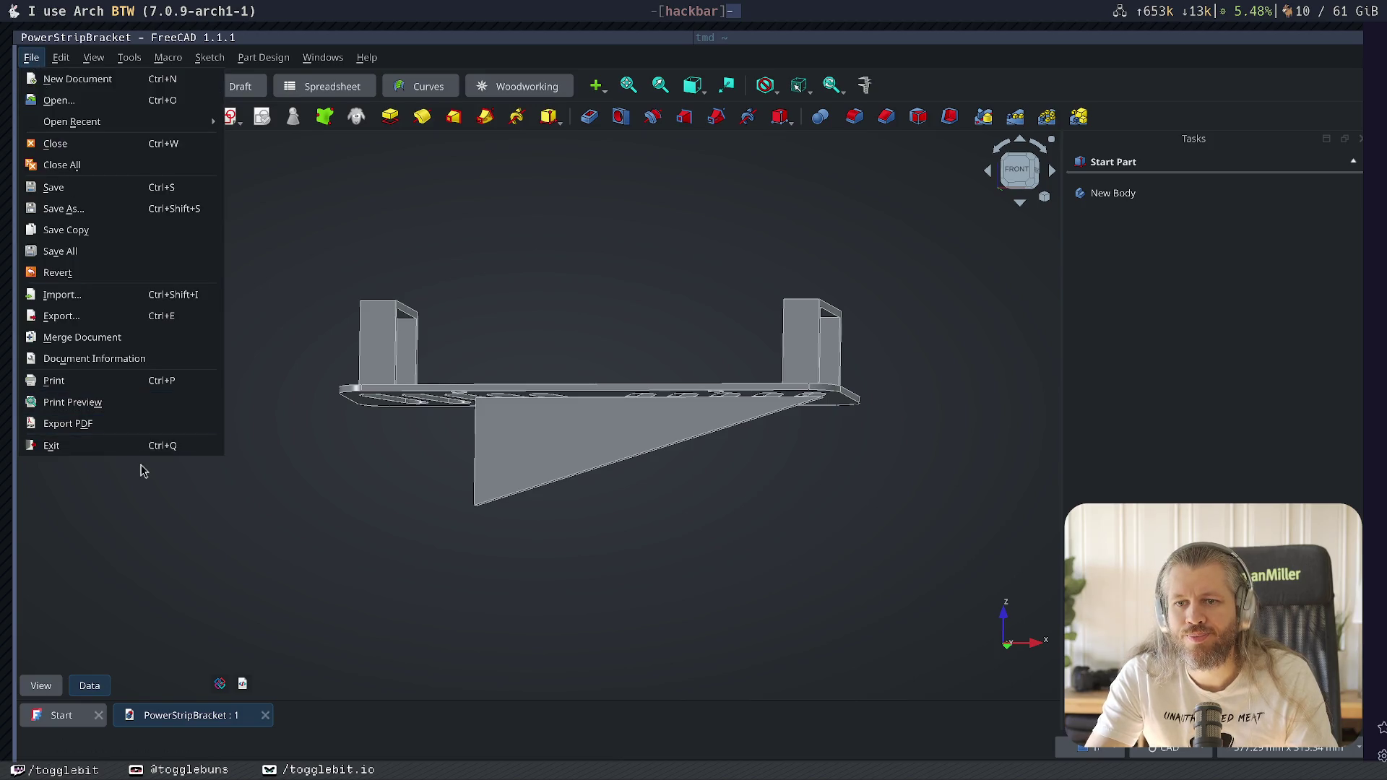
click(130, 446)
key(ctrl+b)
- Return to a tmux shell and jump into the joy project with 'j joy'
key(w)
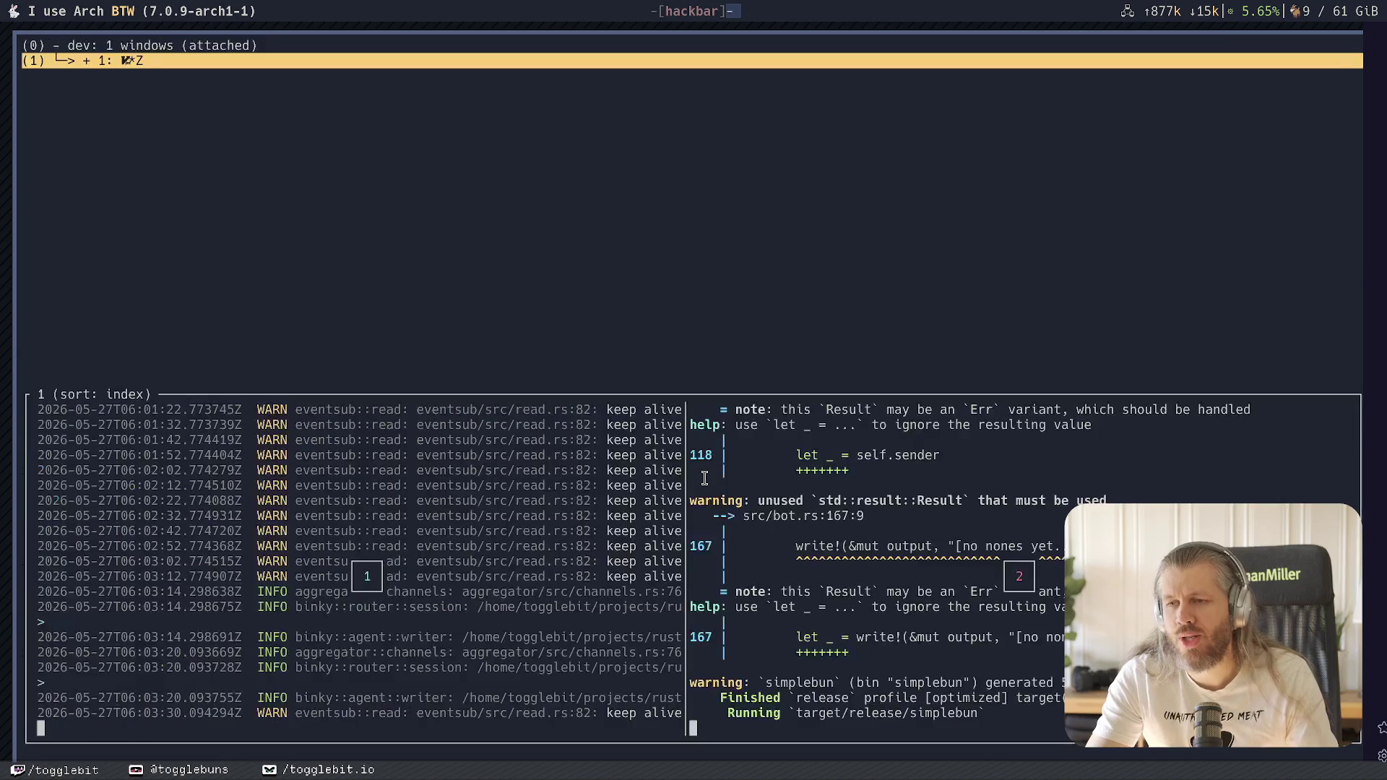
key(Return)
key(ctrl+b)
text(ch0)
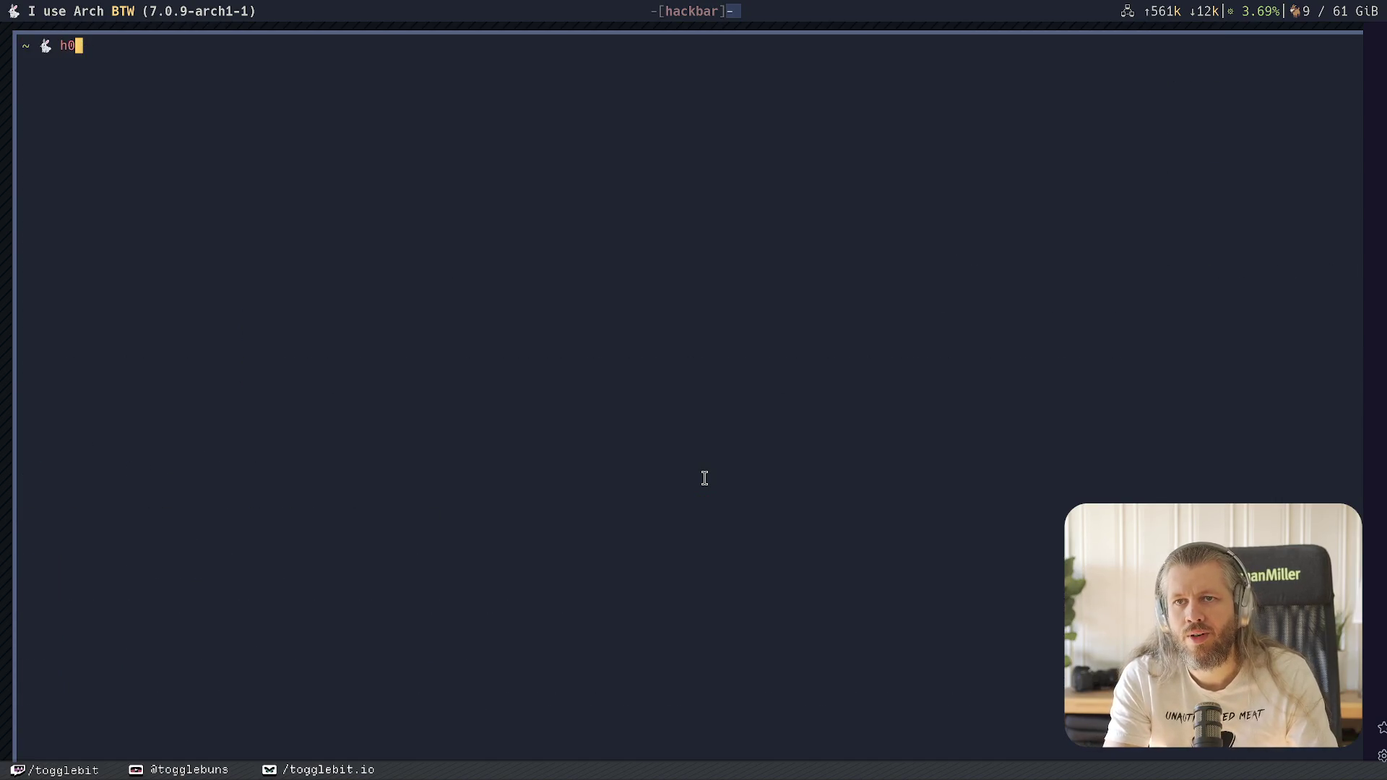
key(BackSpace)
key(BackSpace)
text(j joy)
key(Return)
- Run 'git pull', then 'gp' to push the joy main branch to codeberg
text(git p)
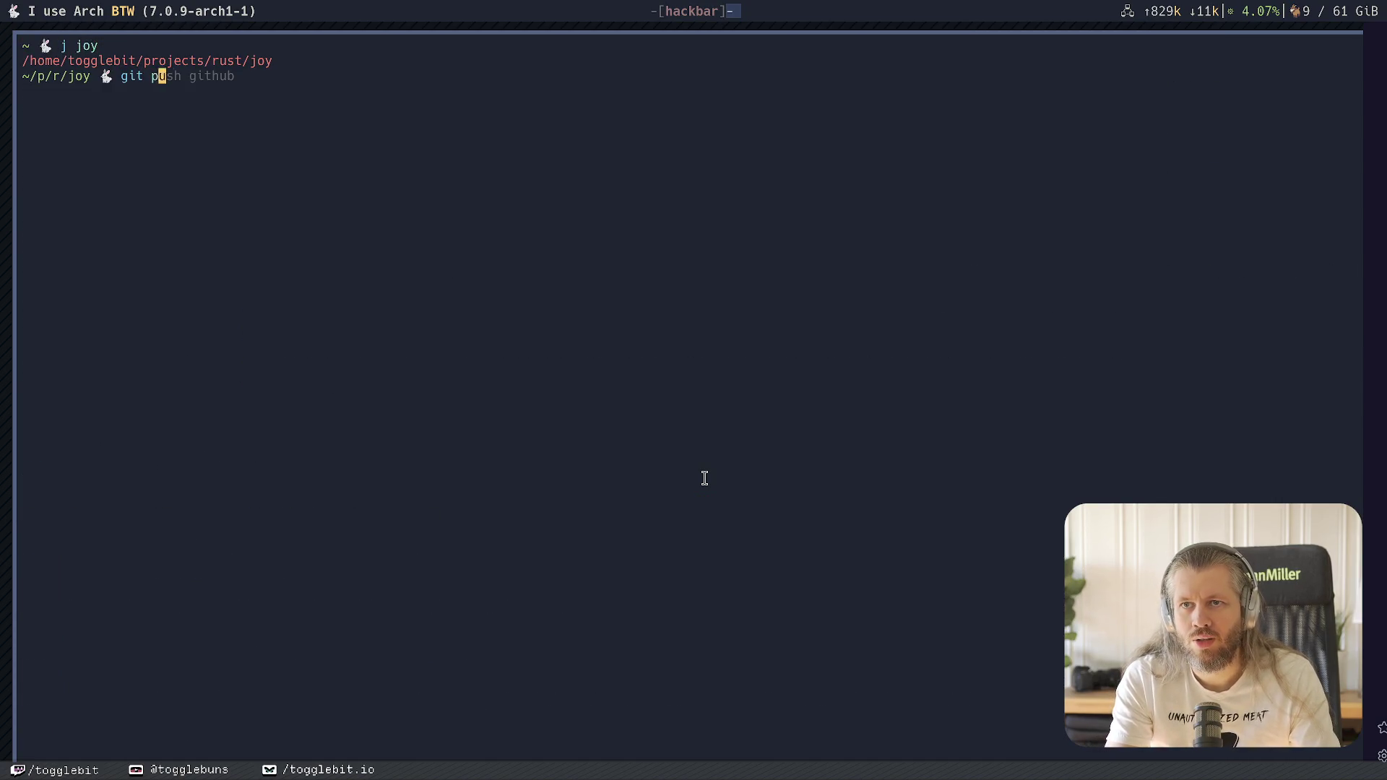
text(ull)
key(Return)
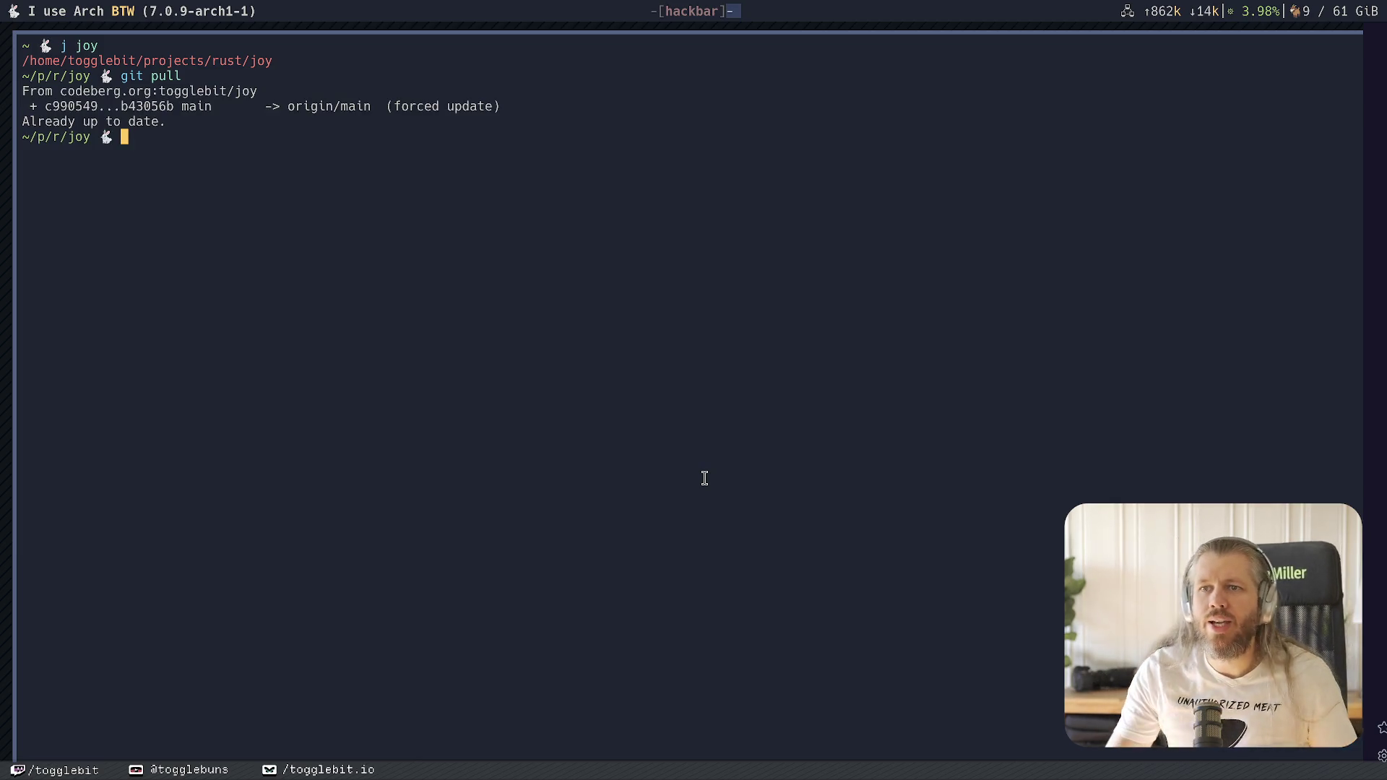
text(gp)
key(Return)
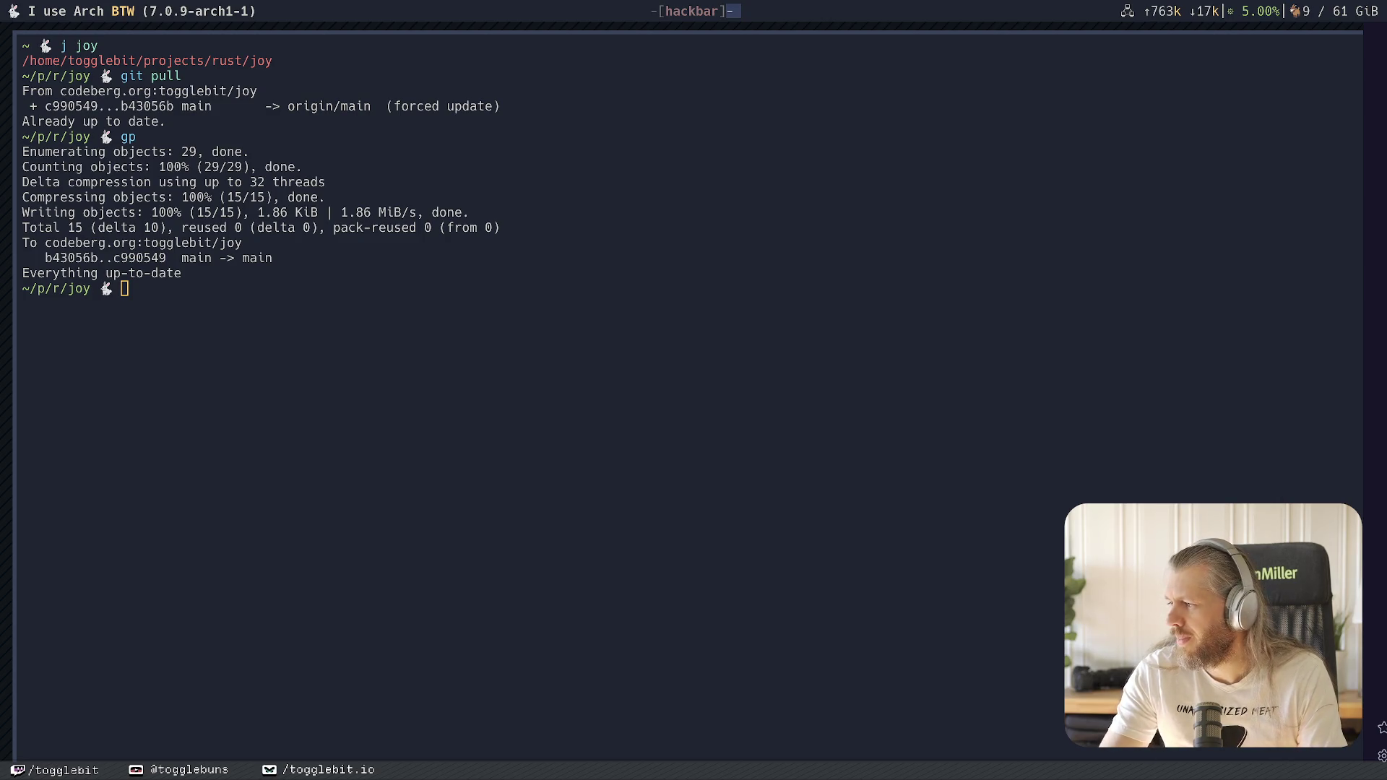
click(566, 353)
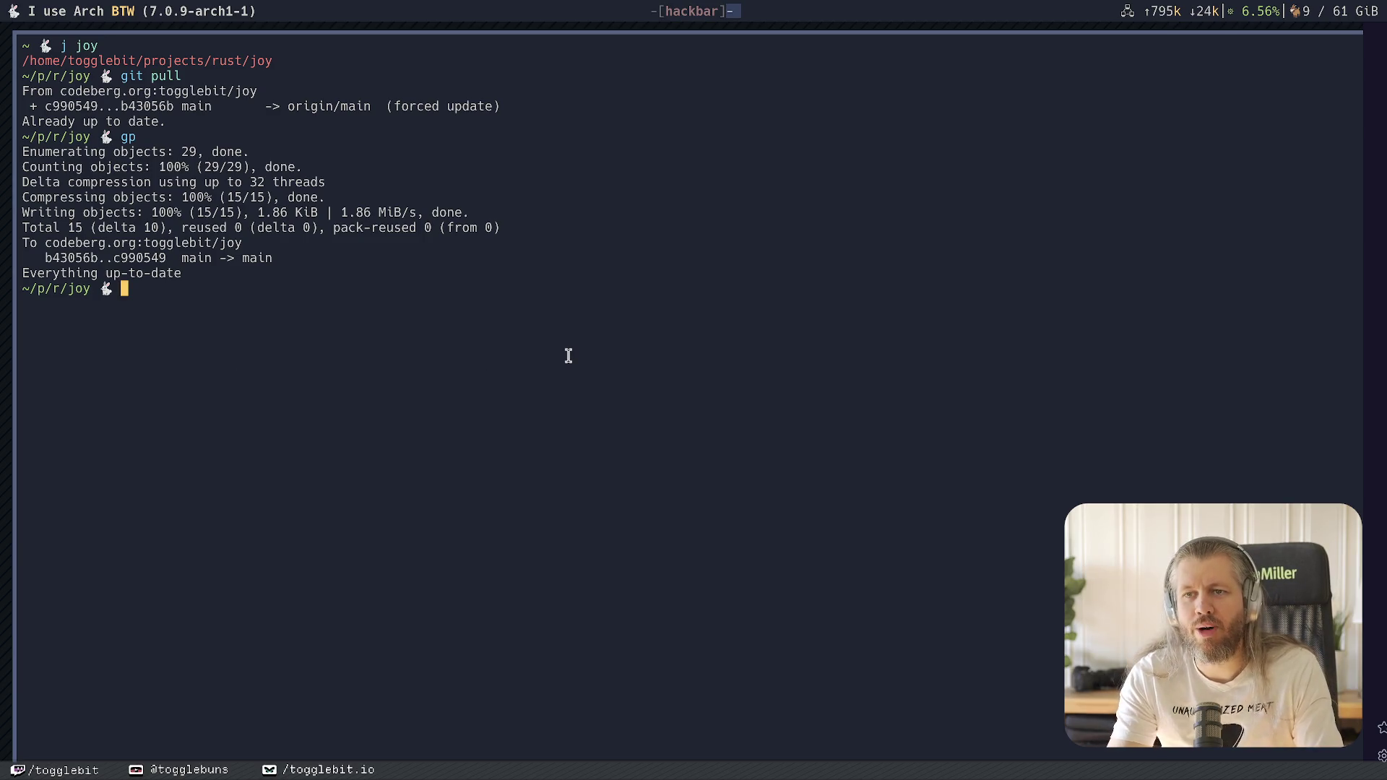
- In the skog project, push with 'gp' and then run 'git pull' until up to date
text(j skog)
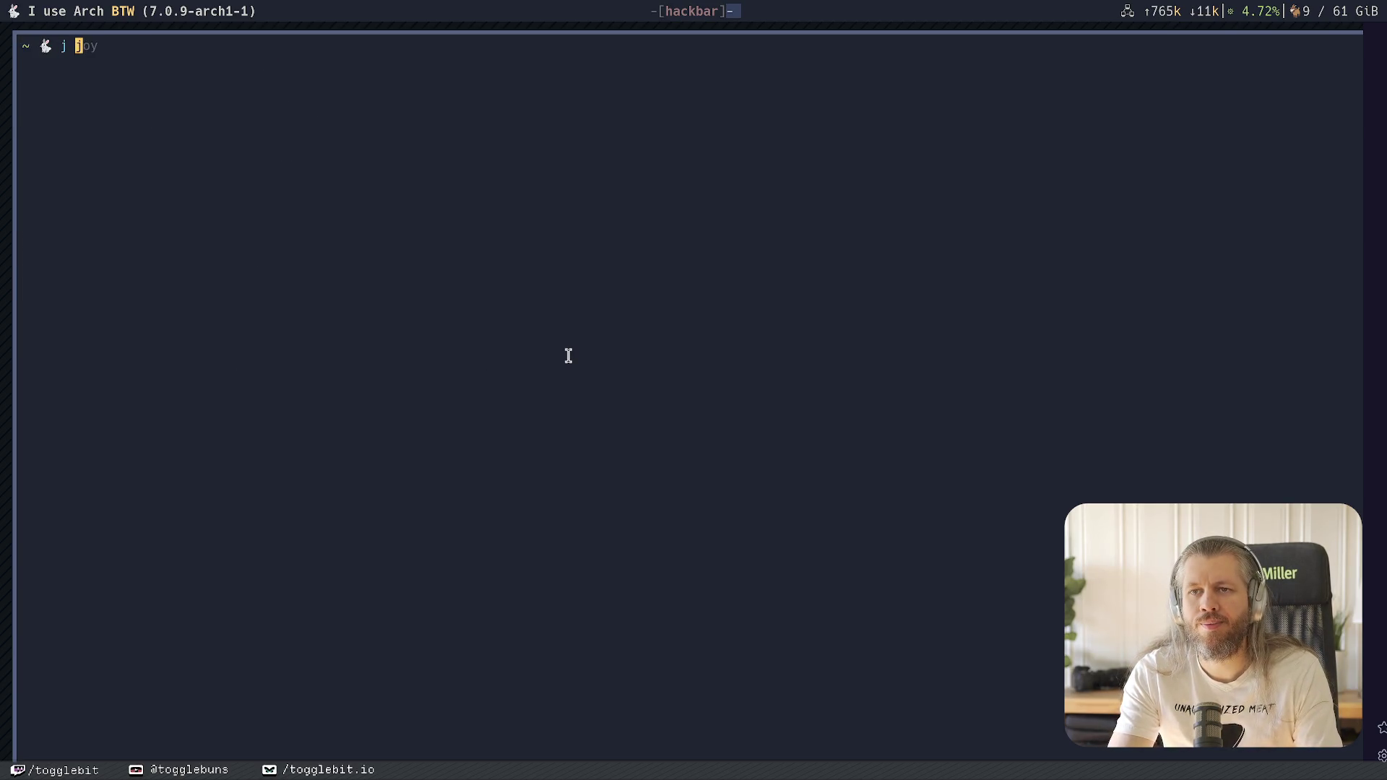
key(Return)
text(gp)
key(Return)
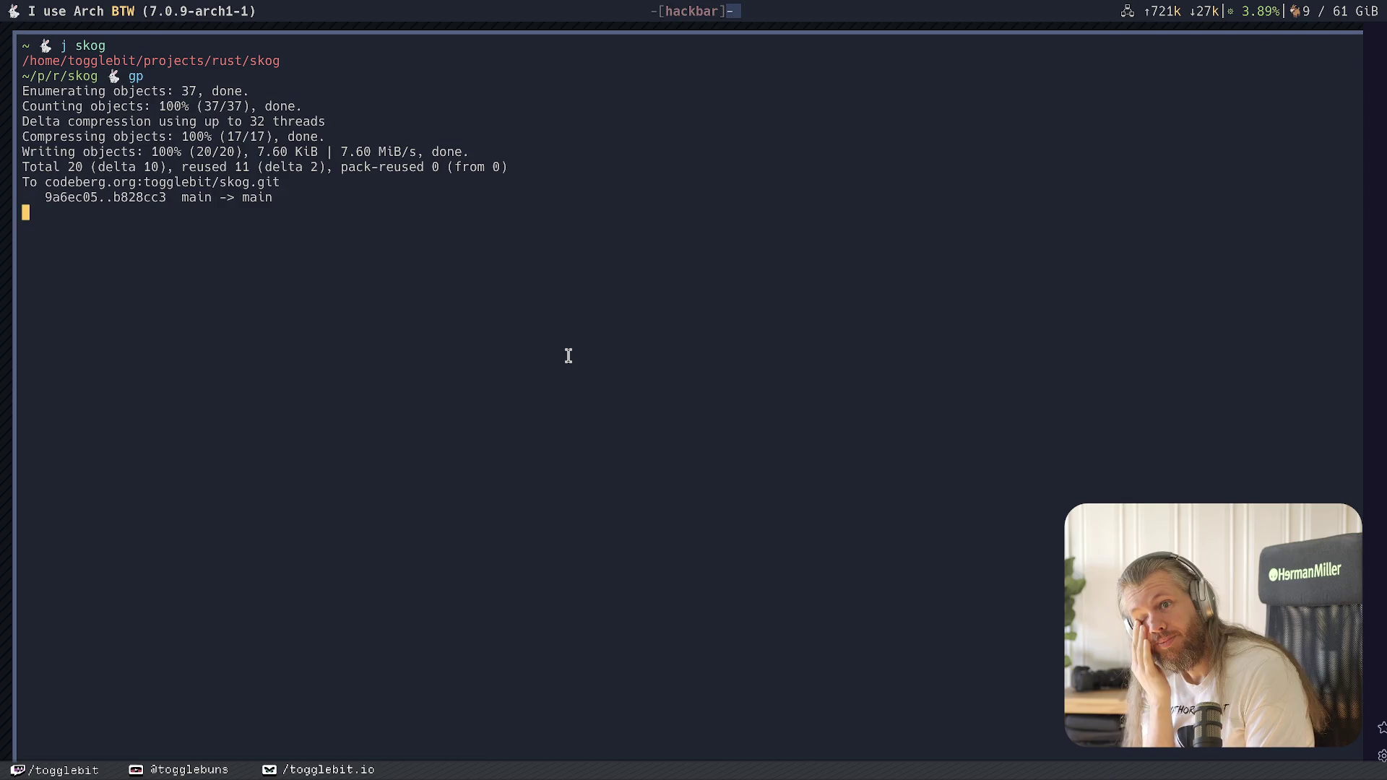
text(gi)
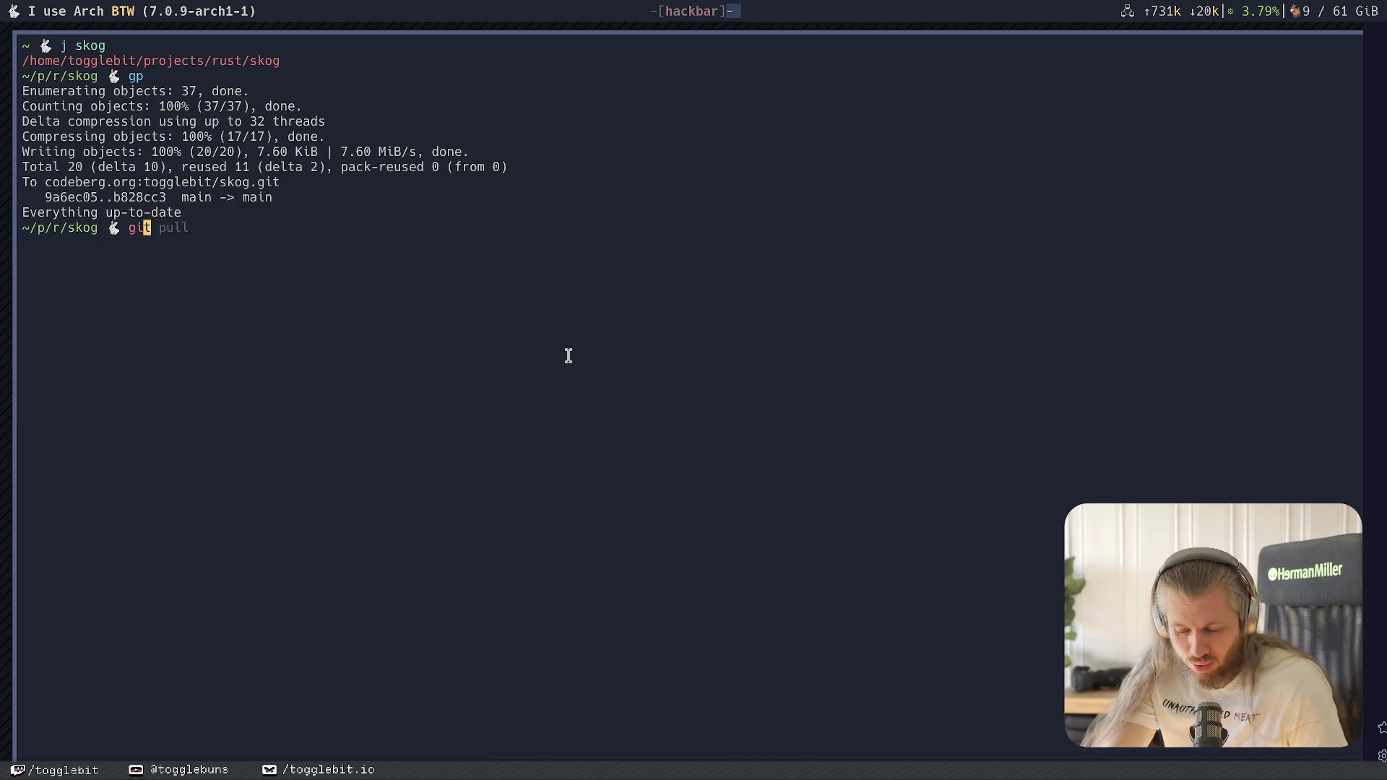
text(t pull)
key(Return)
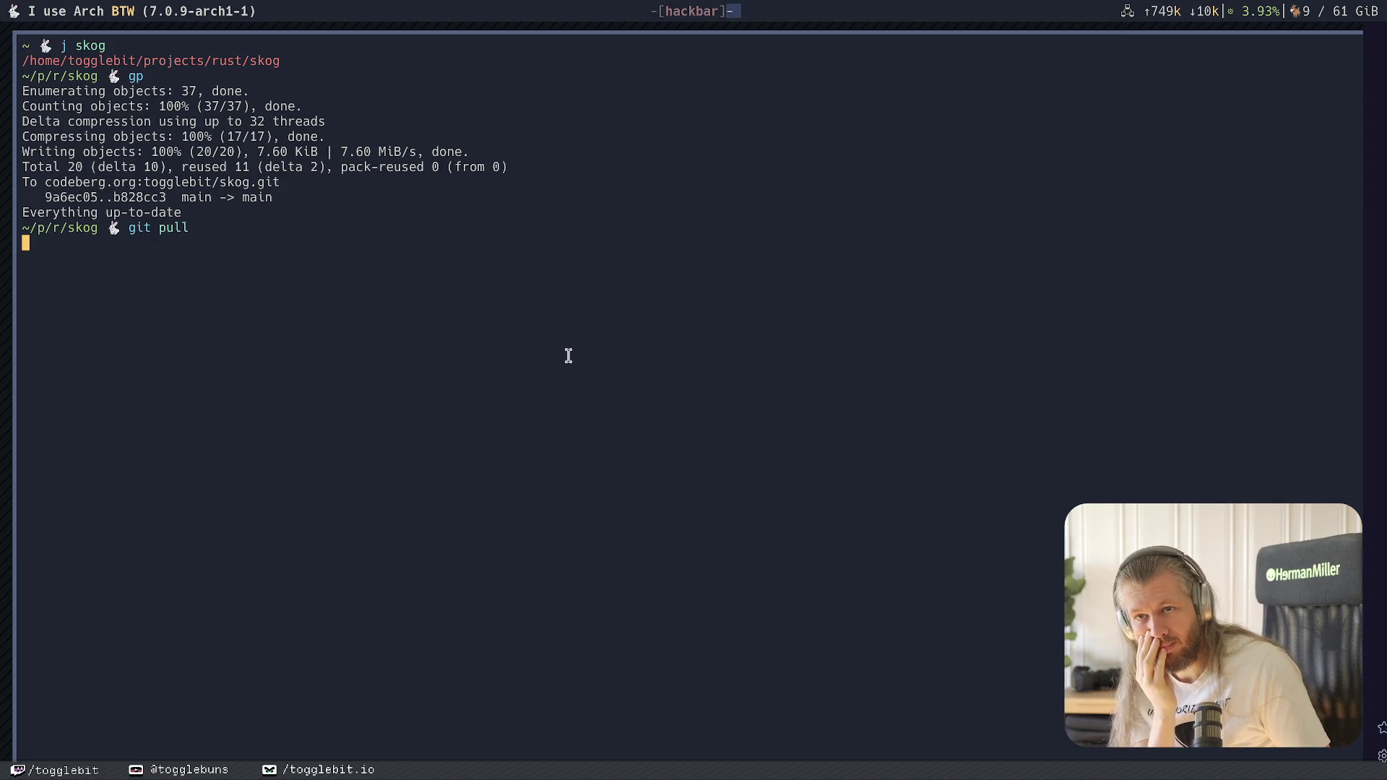
- Run sysupdate.sh, clear the screen, and launch nvim
key(ctrl+l)
text(sysupdate.sh)
key(Return)
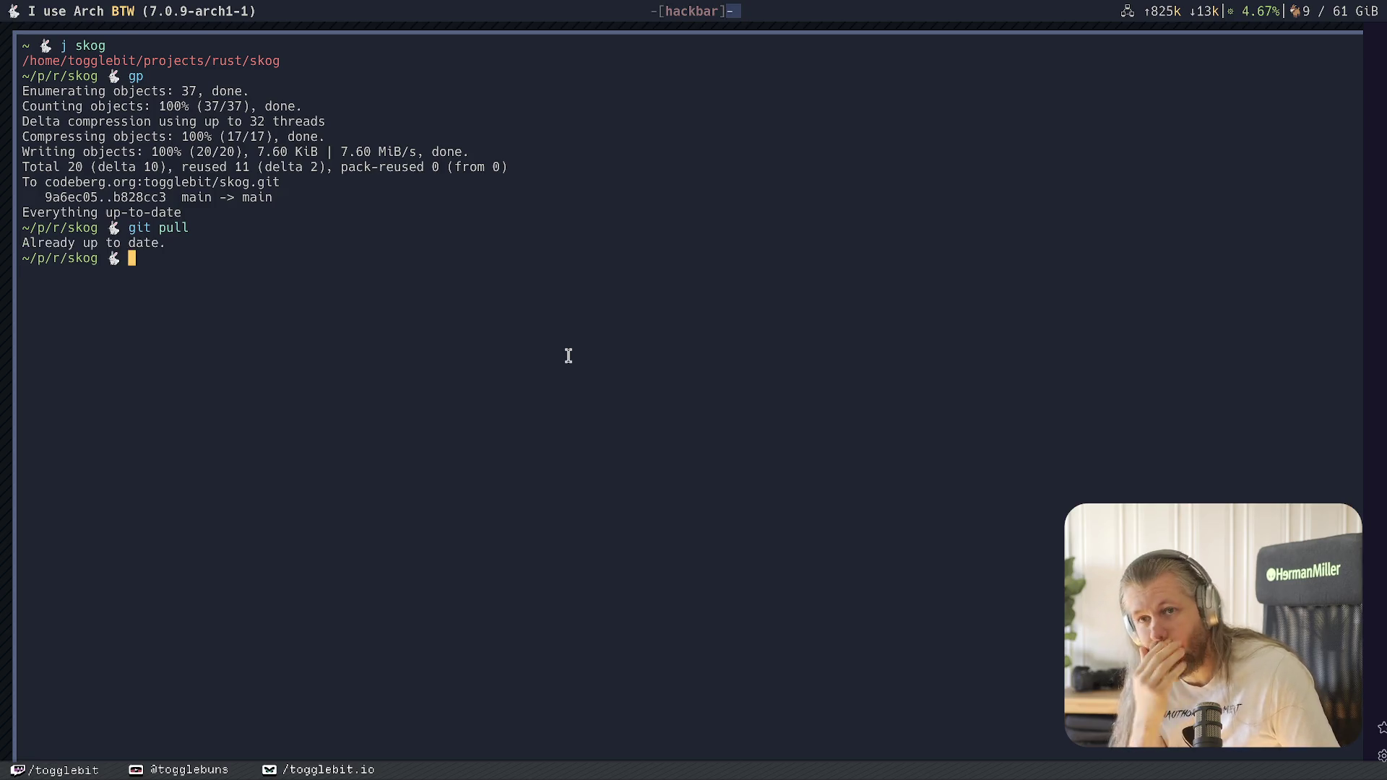
key(ctrl+l)
text(nvim)
key(Return)
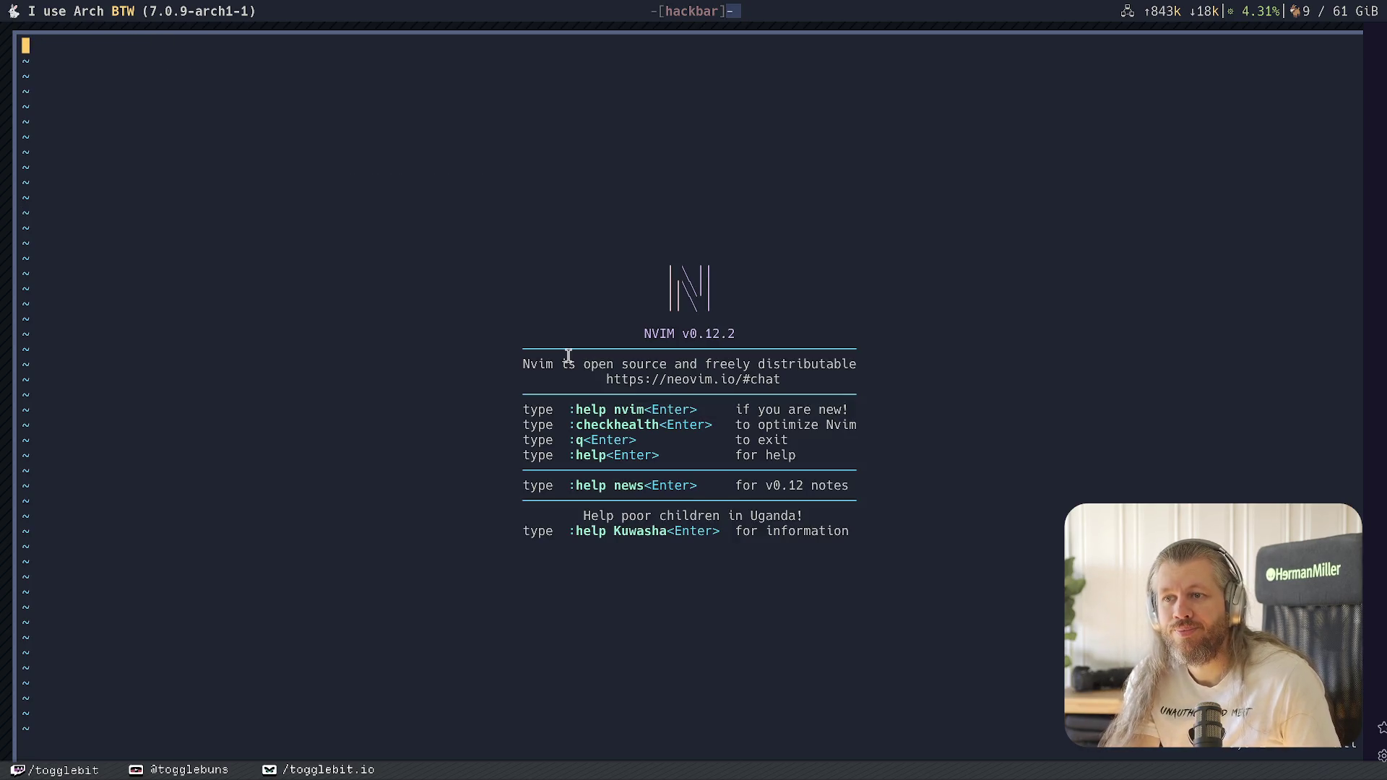
- Open src/tilescene.rs with the fuzzy finder and build and run the game with F5
key(ctrl+p)
key(Return)
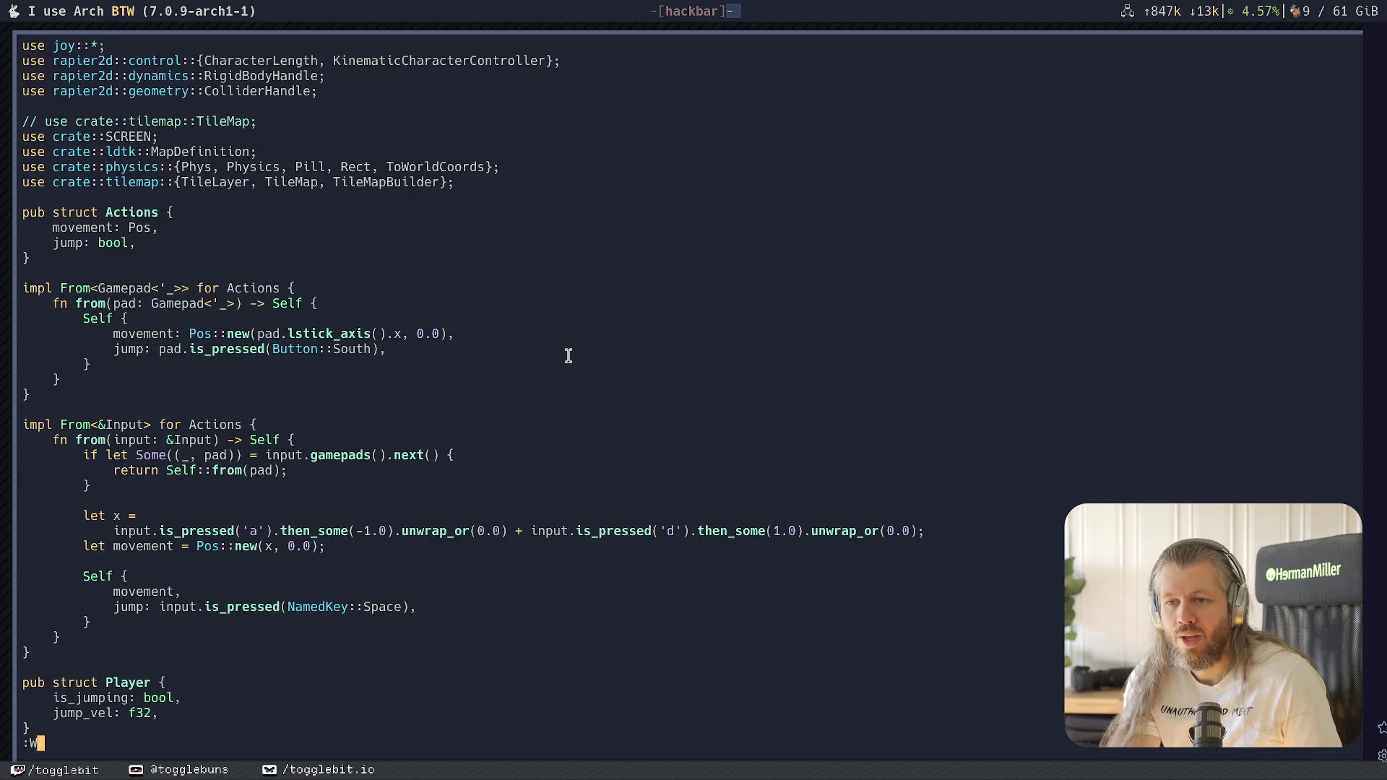
key(F5)
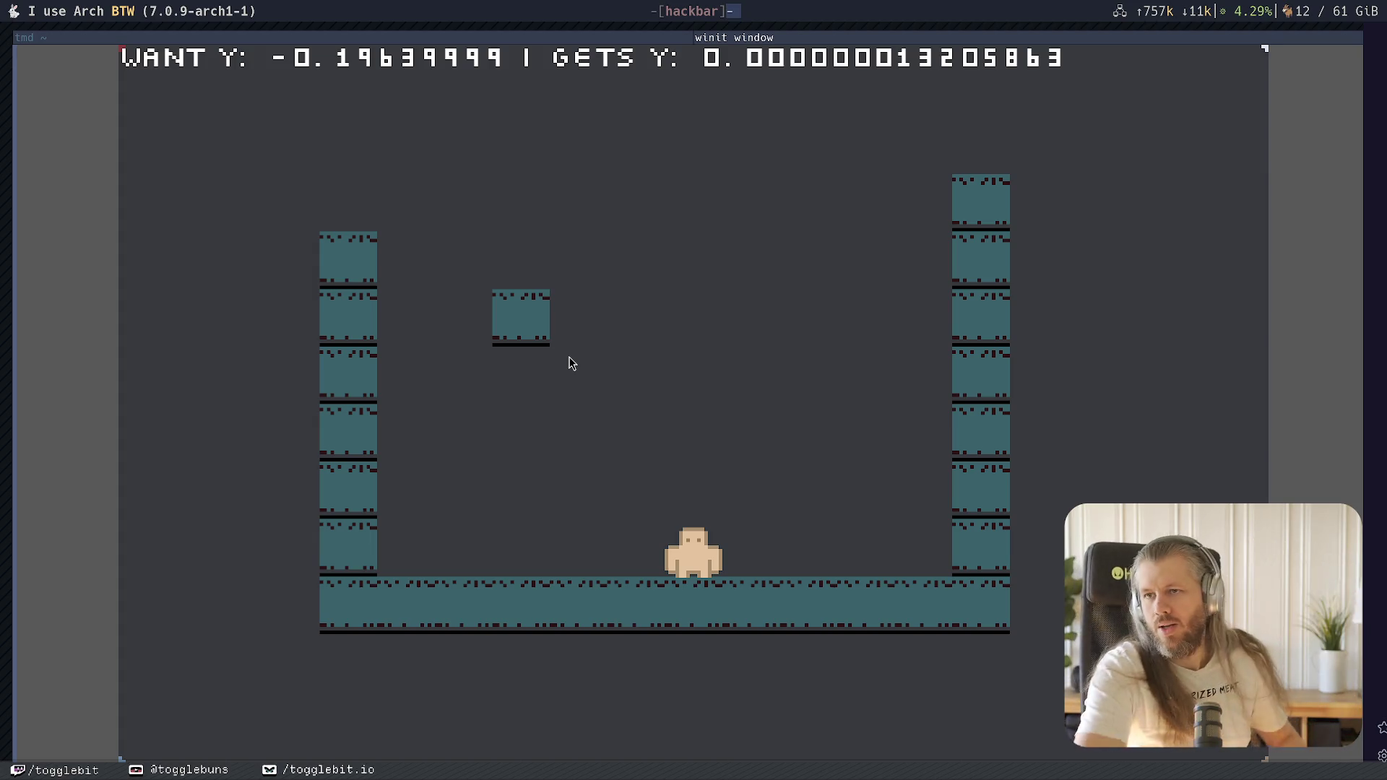
- Walk the character right and left along the floor, then close and relaunch the game
key(d)
key(a)
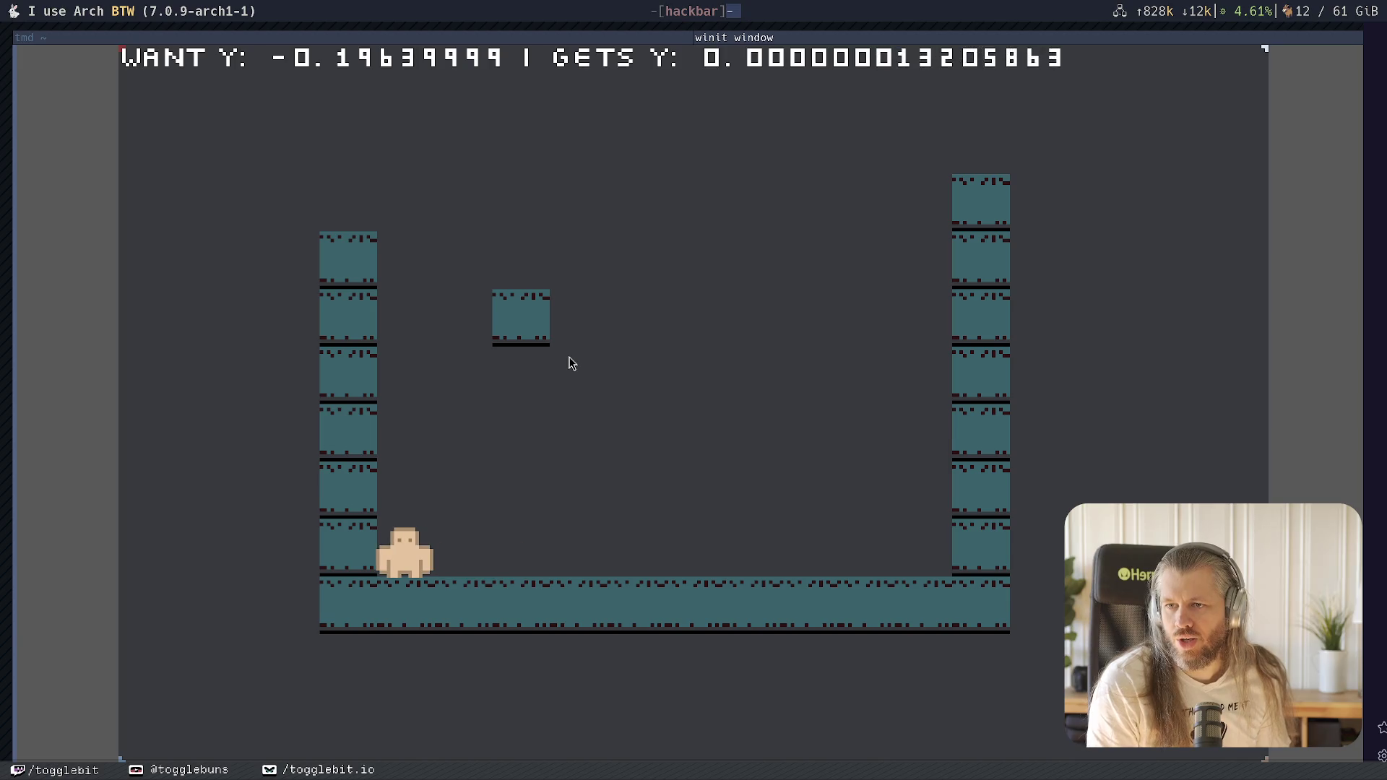
key(d)
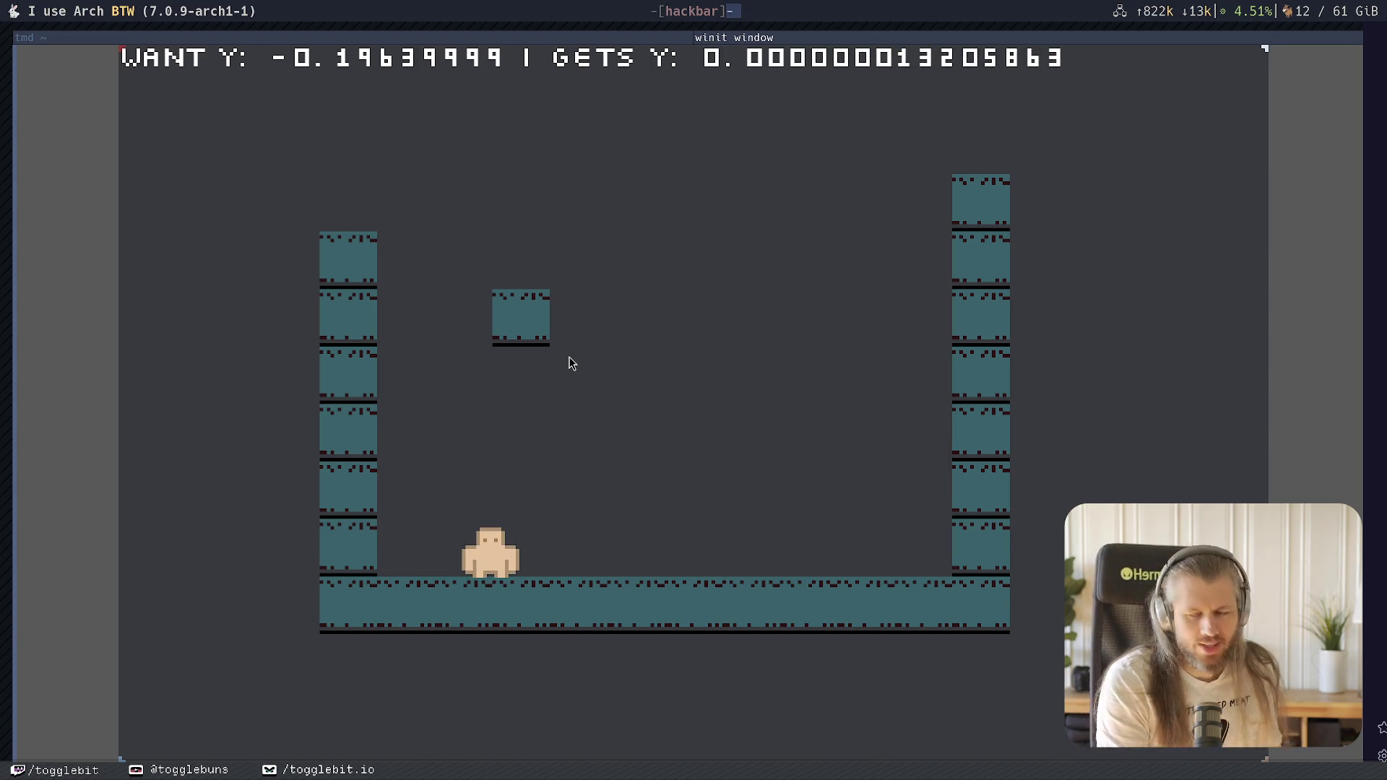
key(Escape)
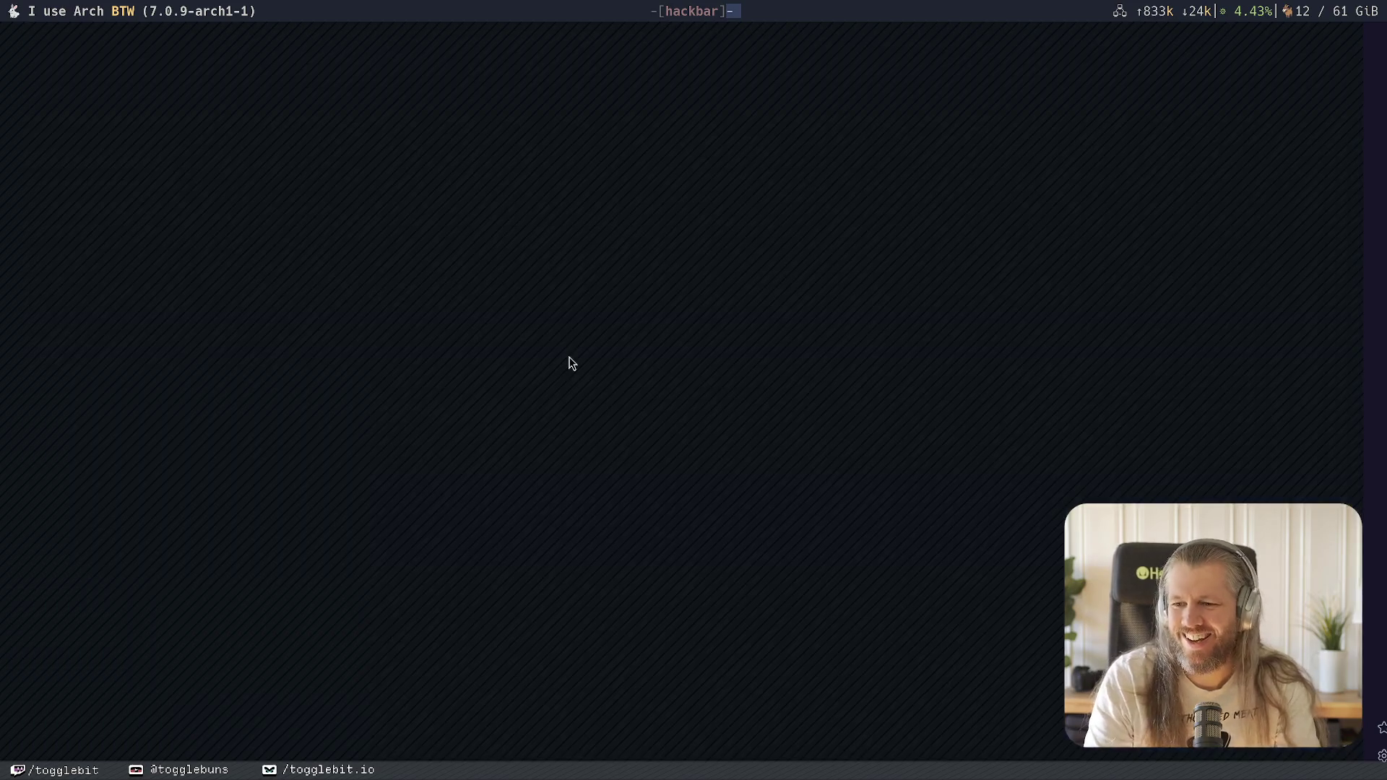
key(Return)
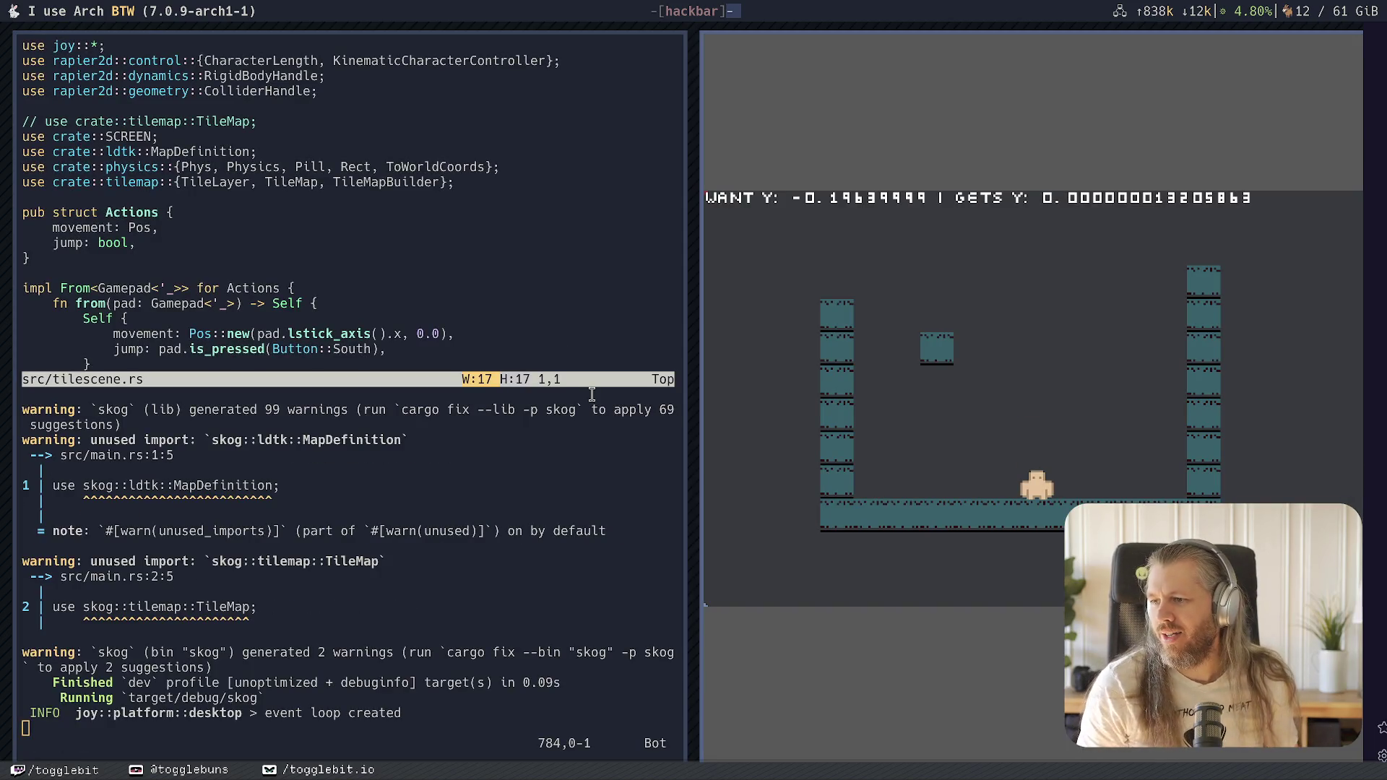
- Run left to the wall and jump beside it, then close the game and its build split
key(a)
key(space)
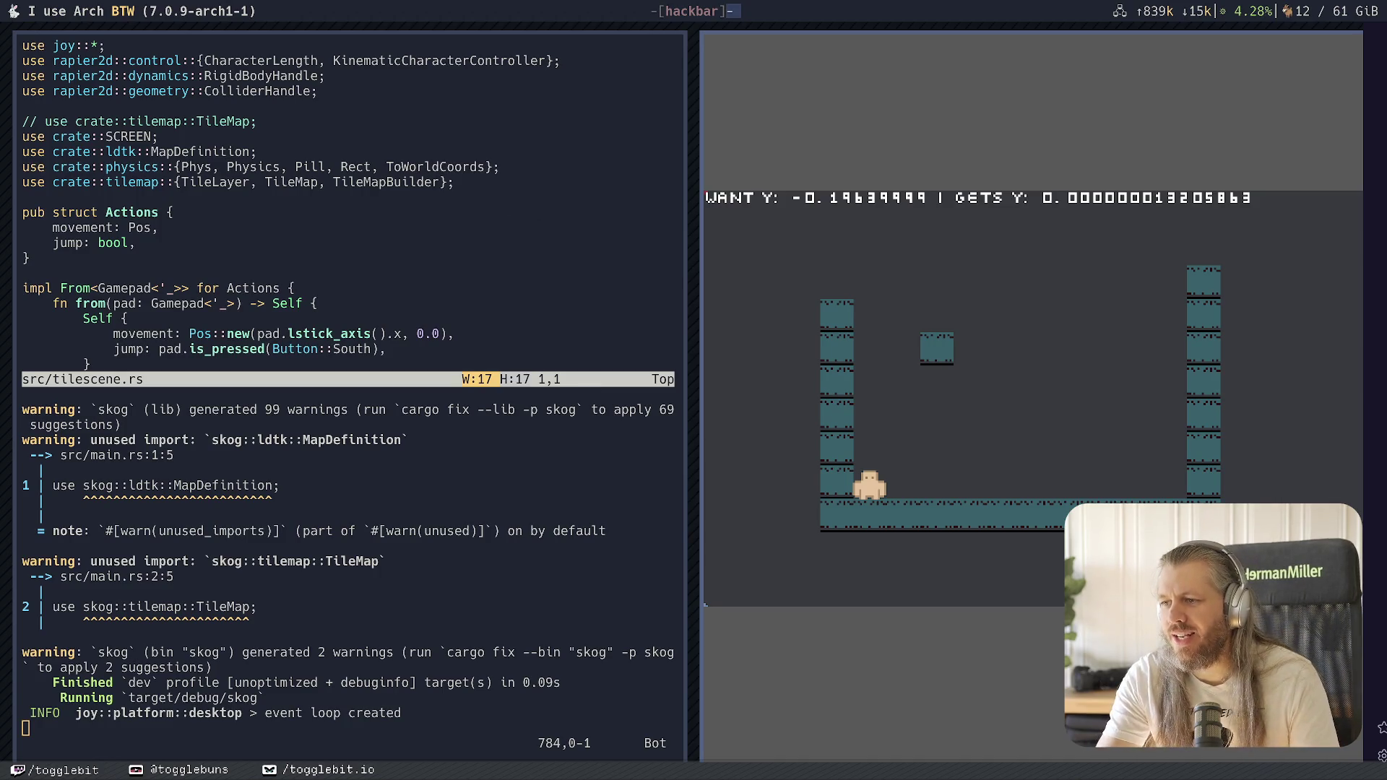
key(Escape)
key(Return)
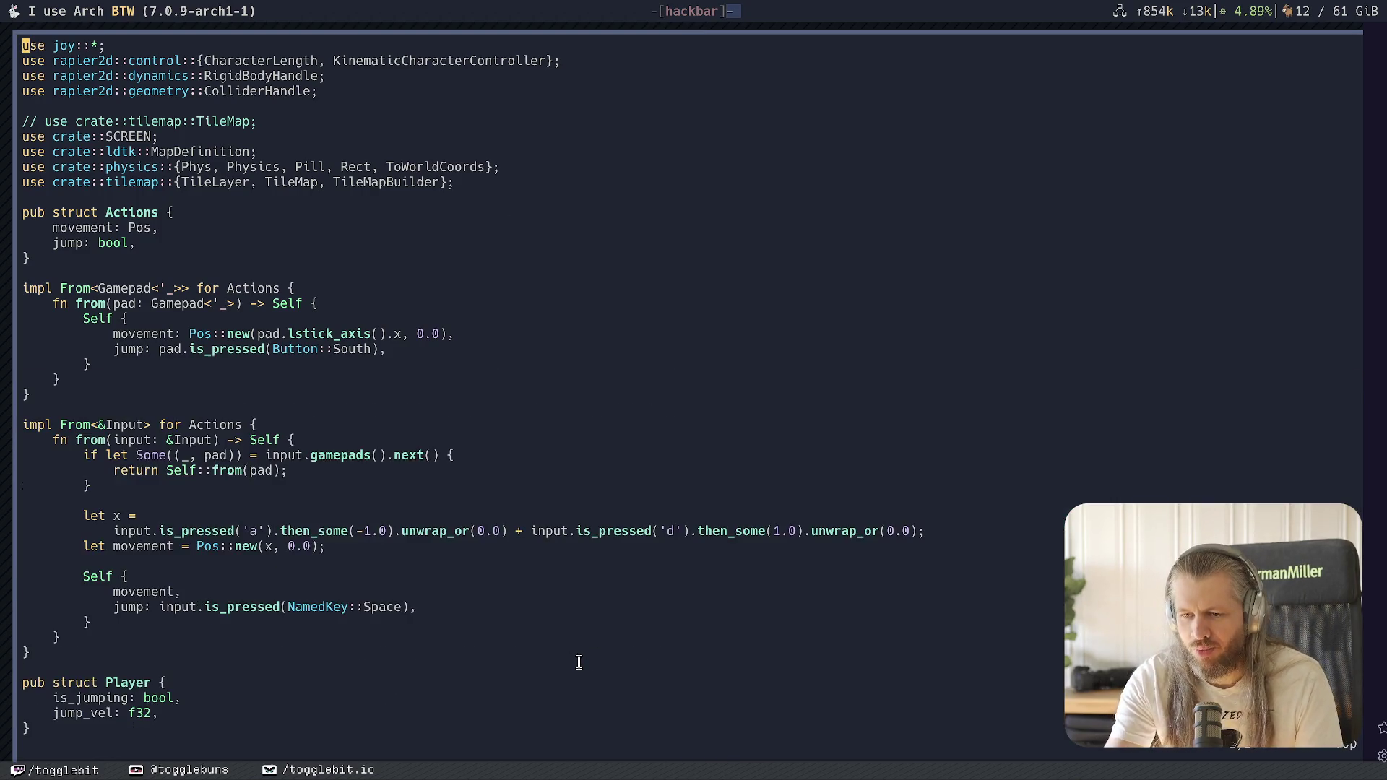
- Save the Rust source file with :w and quit Neovim with :q
text(:w)
key(Return)
text(:q)
key(Return)
- Relaunch nvim and open the first May diary note on the character controller
text(nvim)
key(Return)
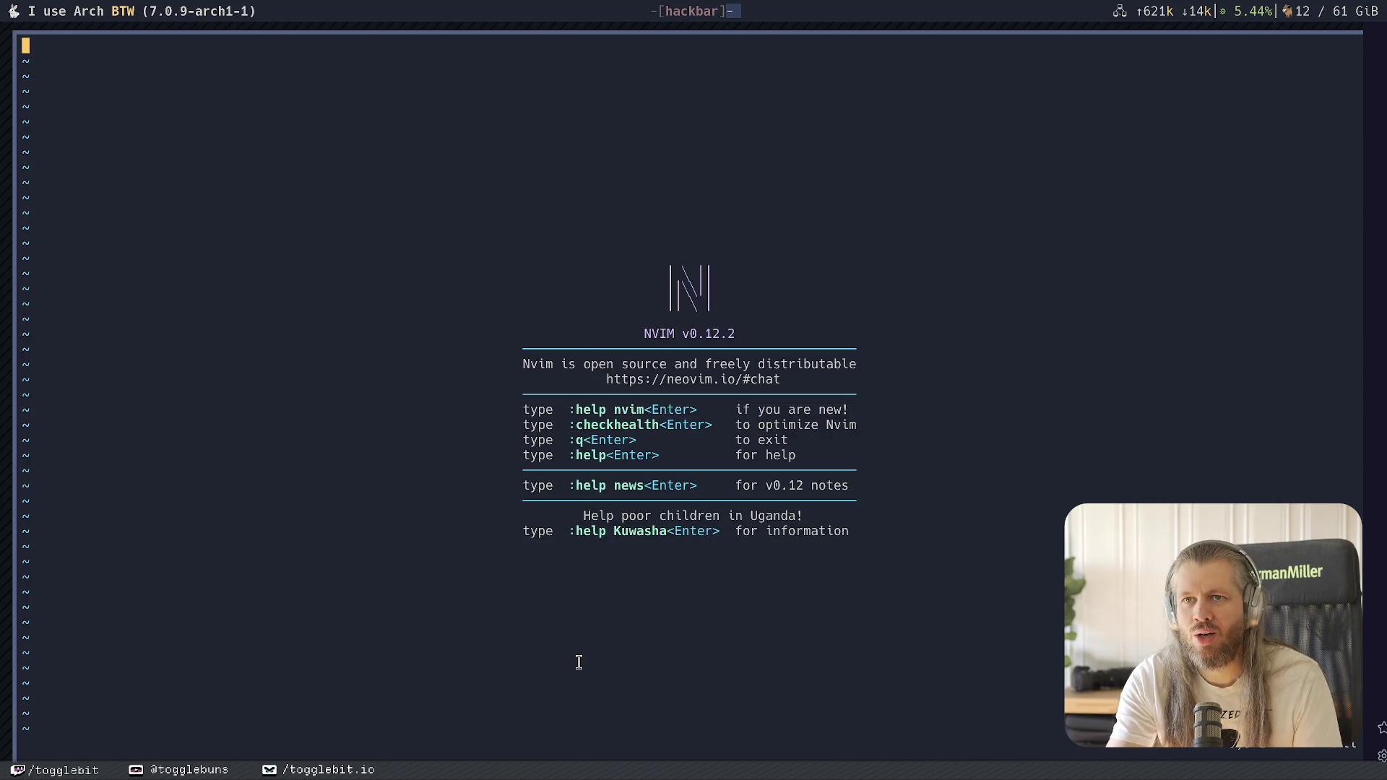
key(backslash)
key(w)
key(i)
key(j)
key(j)
key(j)
key(Tab)
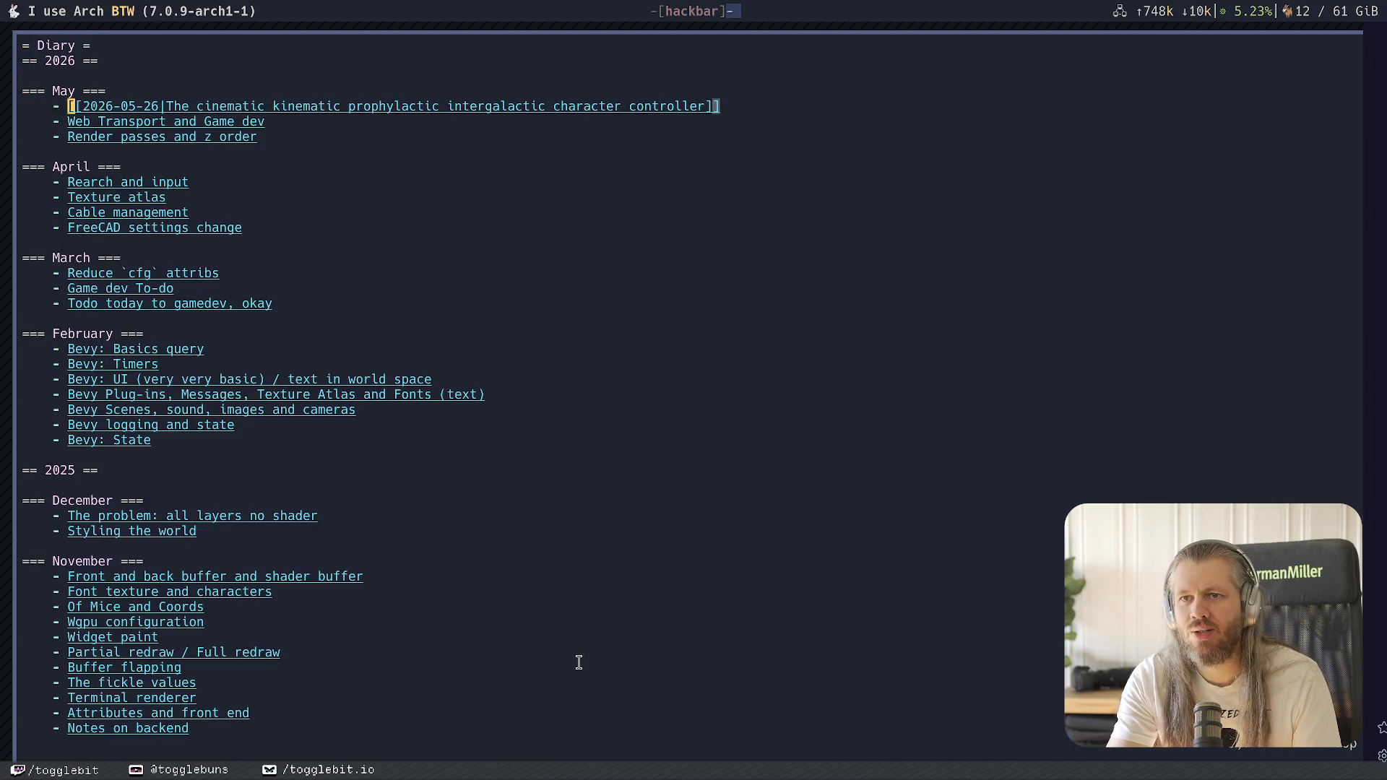
key(k)
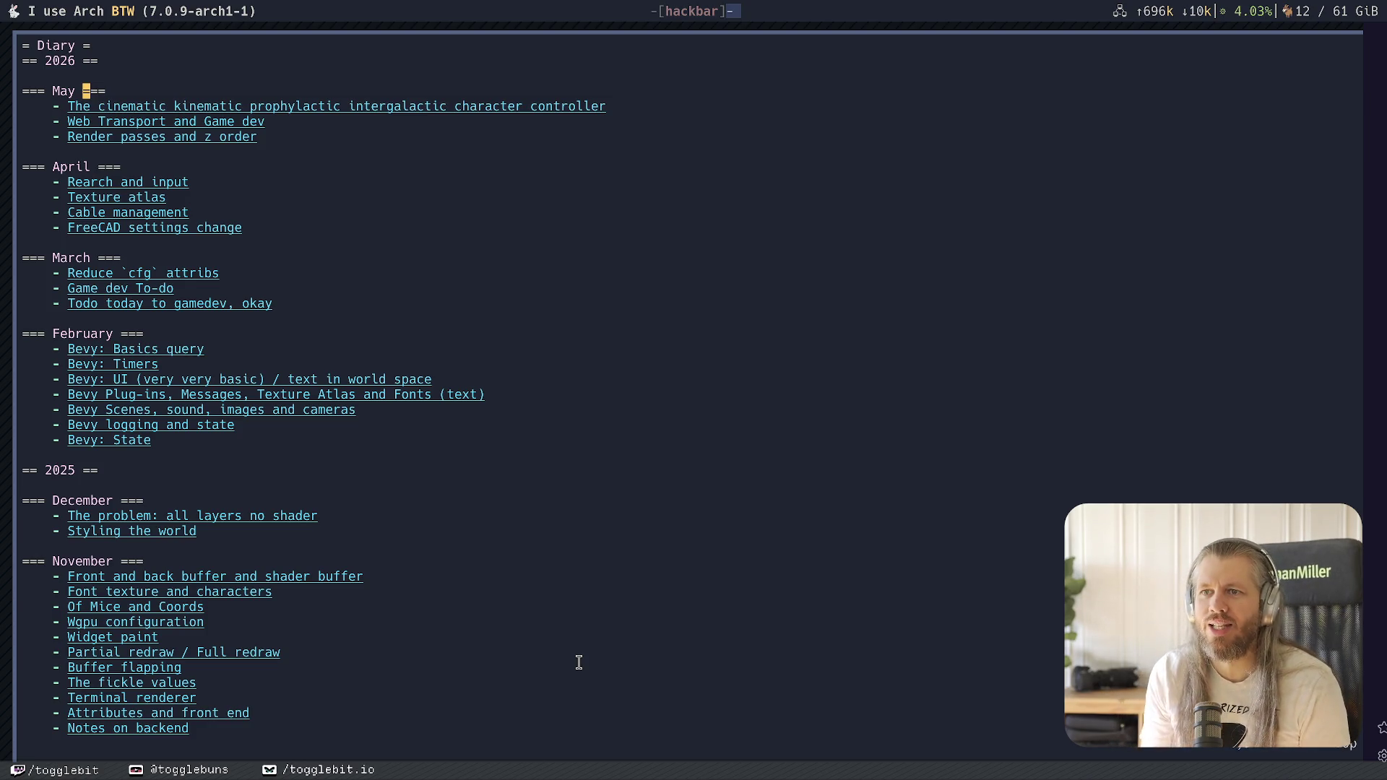
key(Return)
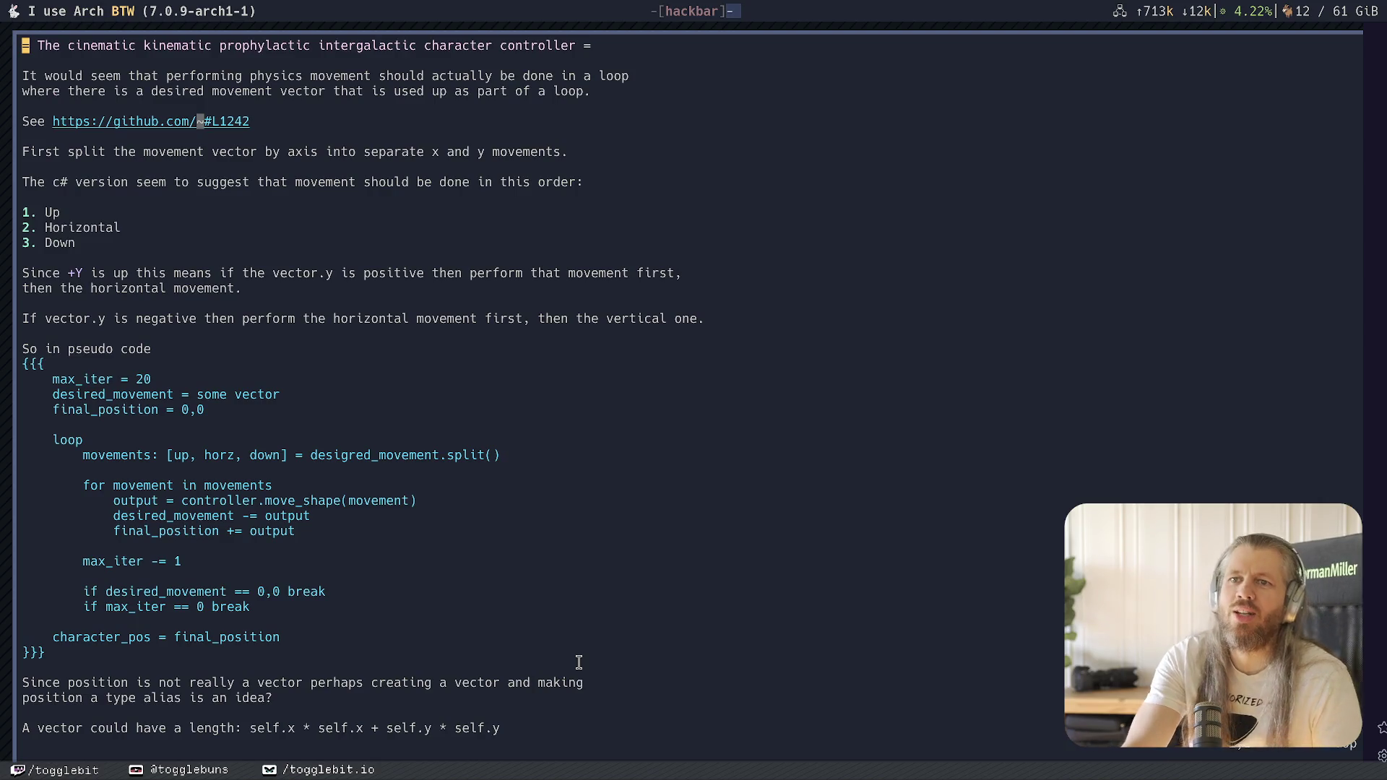
- Highlight the note's opening paragraph and read through it, then bring up the whiteboard alongside
key(y)
key(y)
key(j)
key(j)
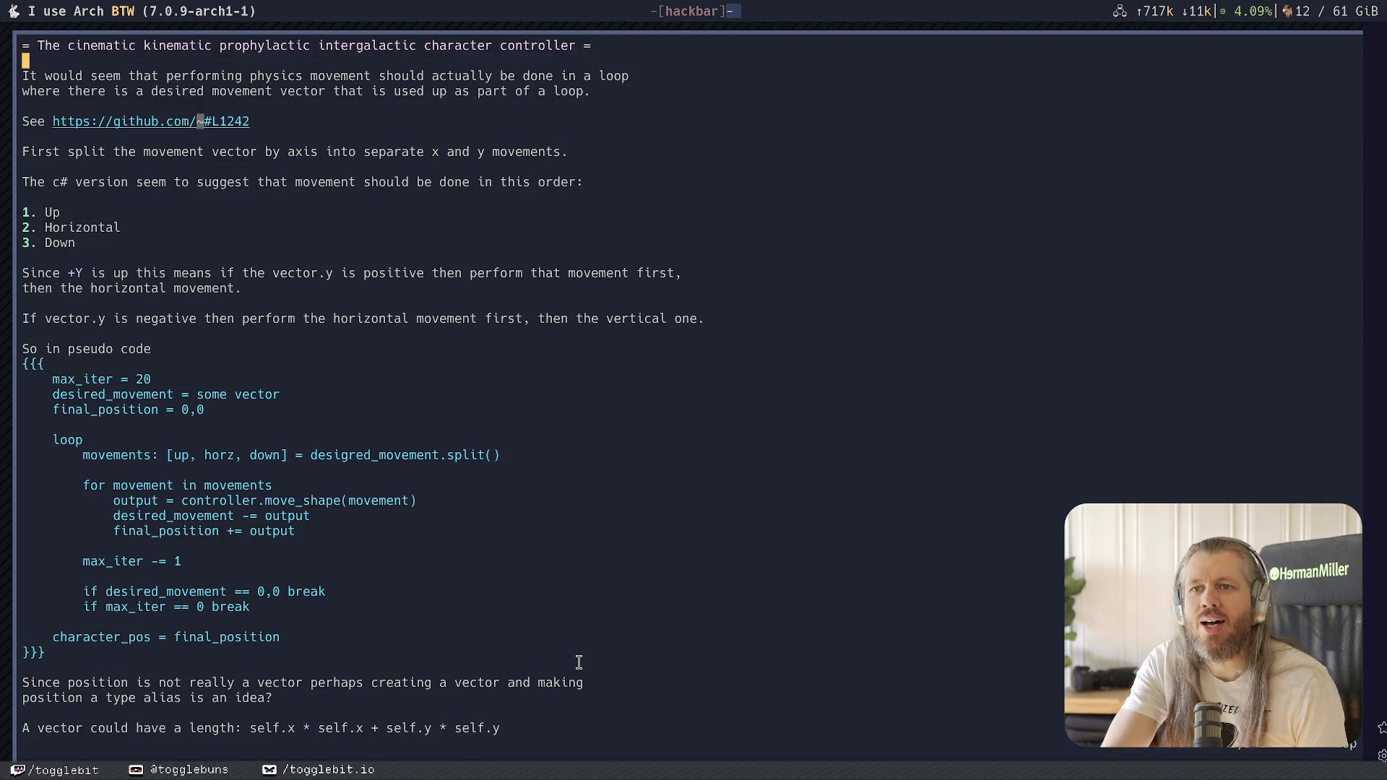
key(y)
key(y)
key(j)
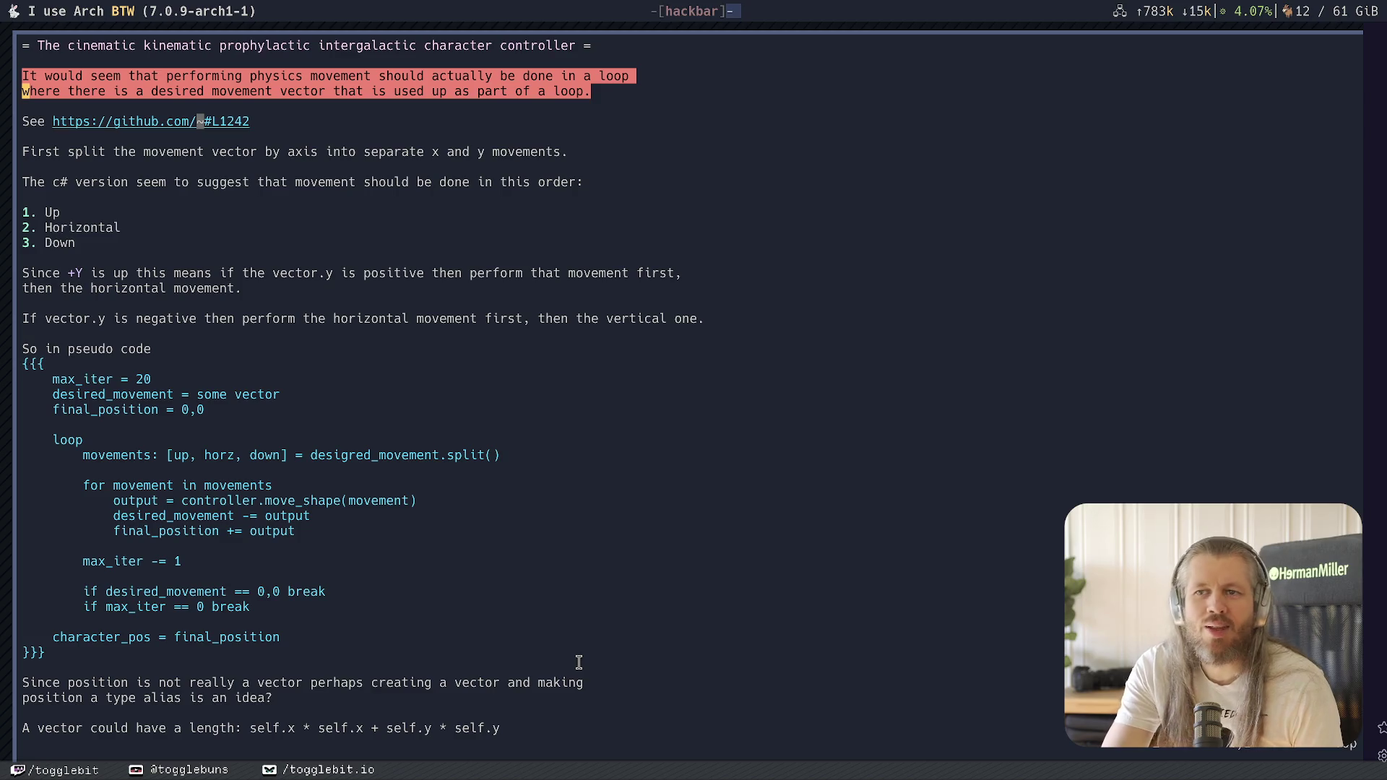
key(Escape)
key(k)
key(w)
key(w)
key(w)
key(w)
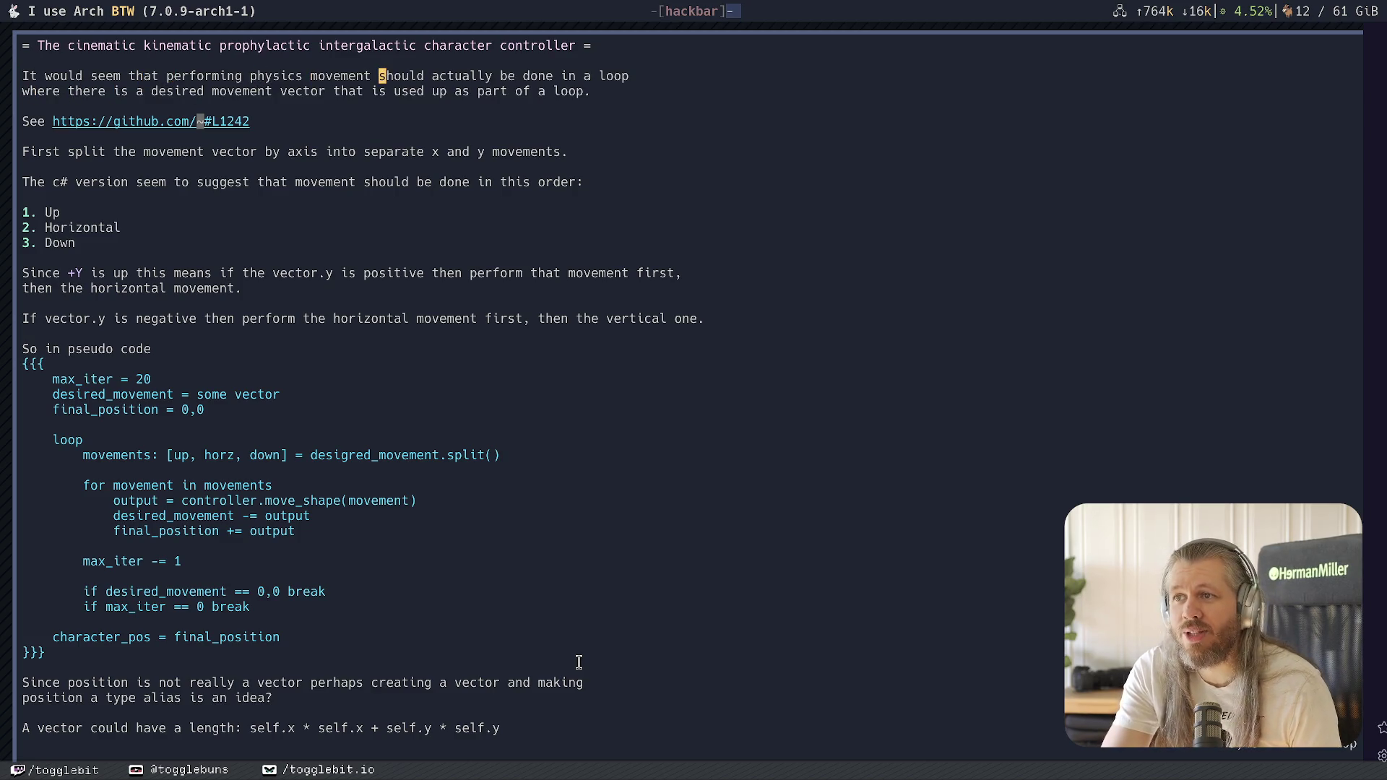
key(j)
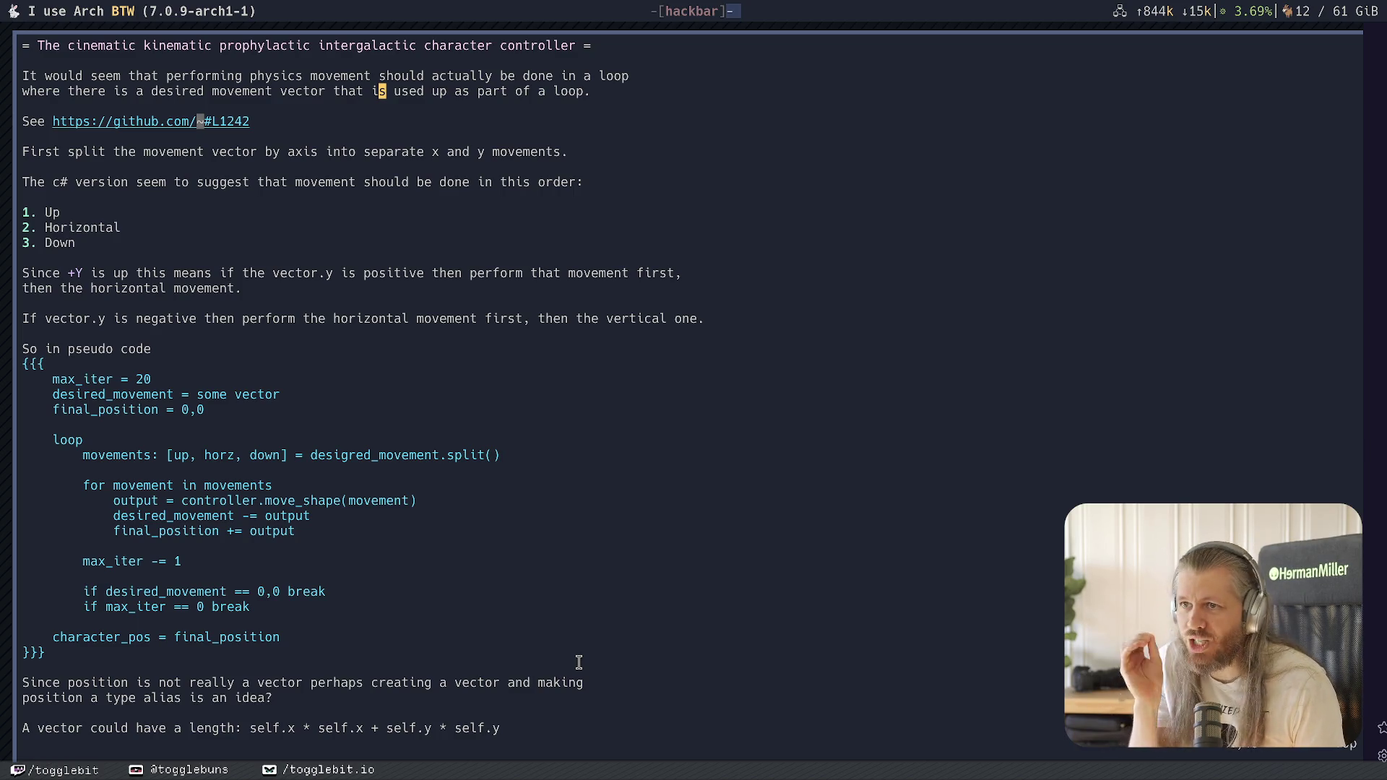
key(super+d)
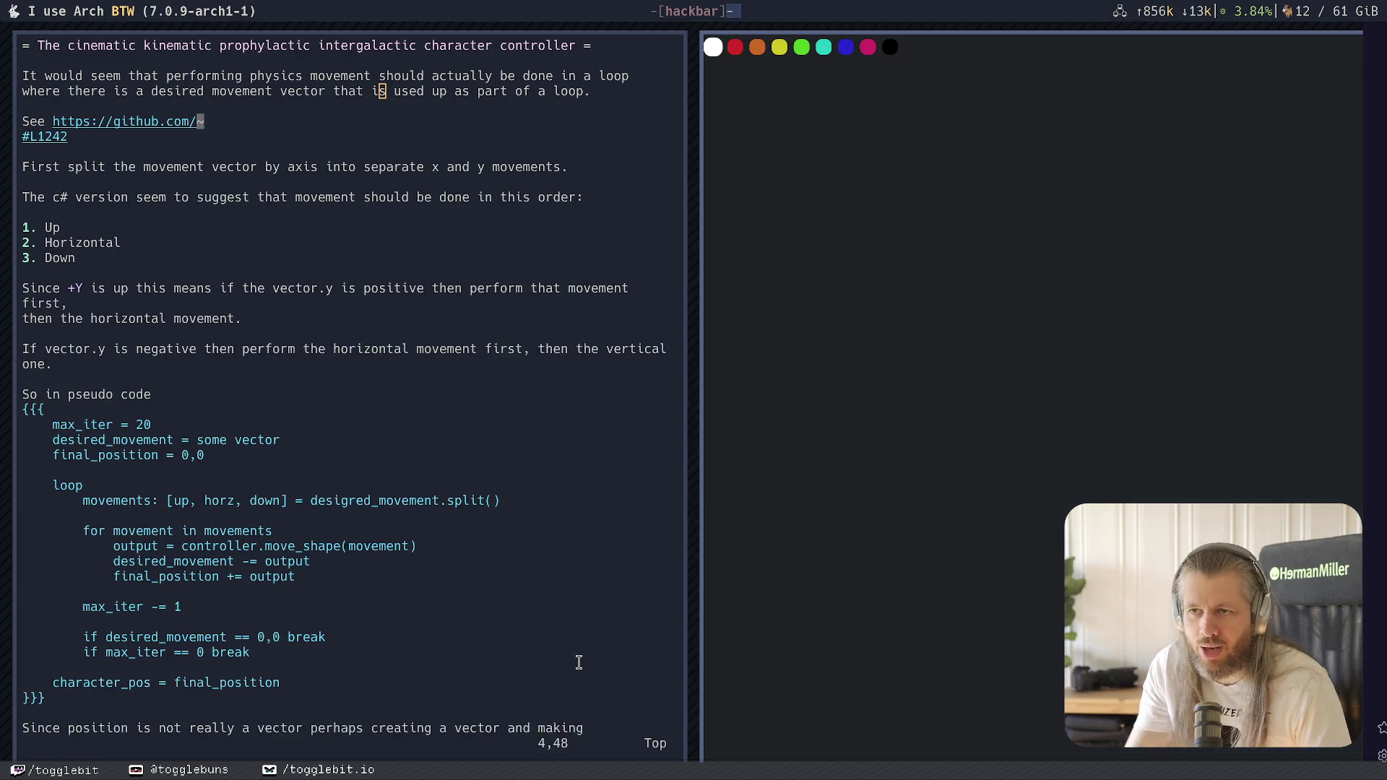
- Draw a start cross and a target X joined by a diagonal arrow
mouse_move(822, 247)
mouse_down()
mouse_move(797, 260)
mouse_move(834, 289)
mouse_up()
mouse_move(1084, 174)
mouse_down()
mouse_move(1044, 212)
mouse_move(1073, 211)
mouse_up()
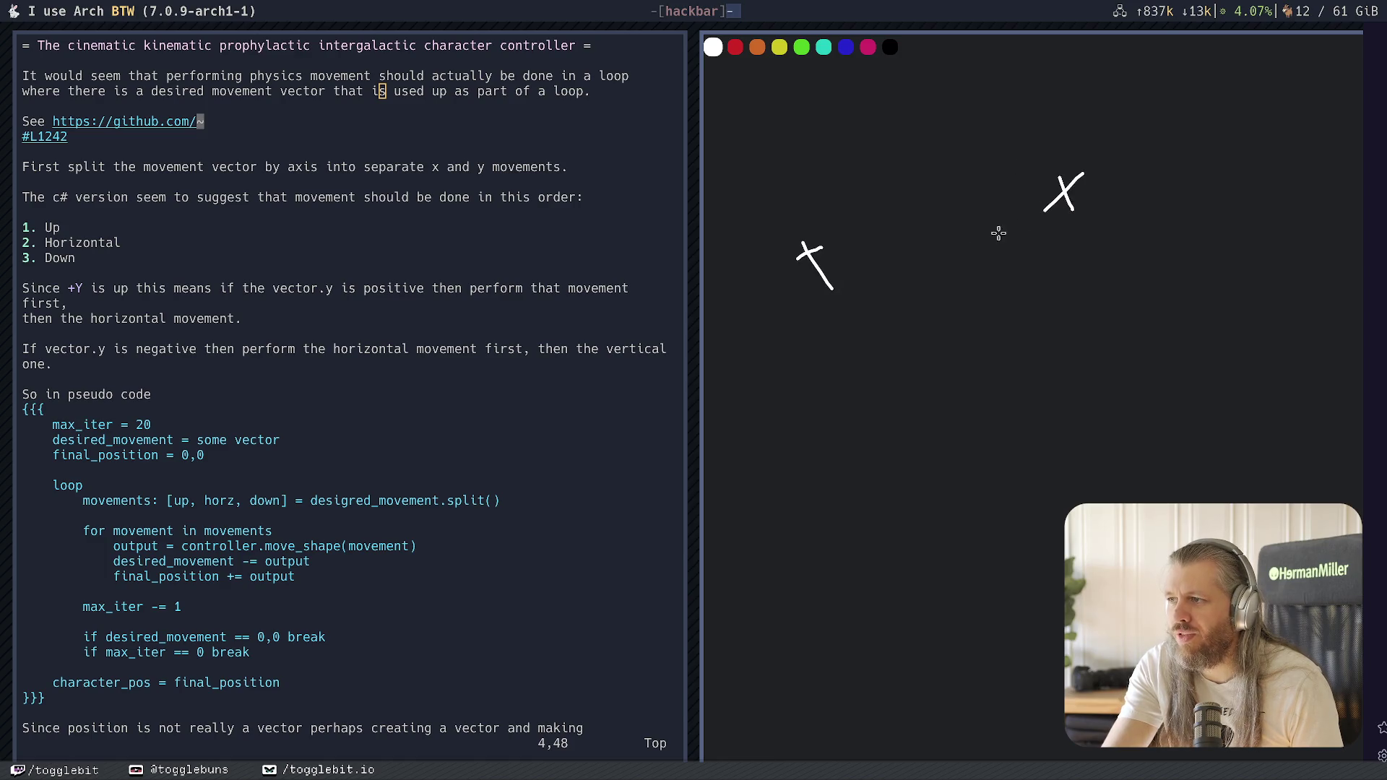
drag(799, 259, 885, 233)
mouse_move(1021, 201)
mouse_down()
mouse_move(1062, 192)
mouse_move(1012, 197)
mouse_move(1024, 225)
mouse_up()
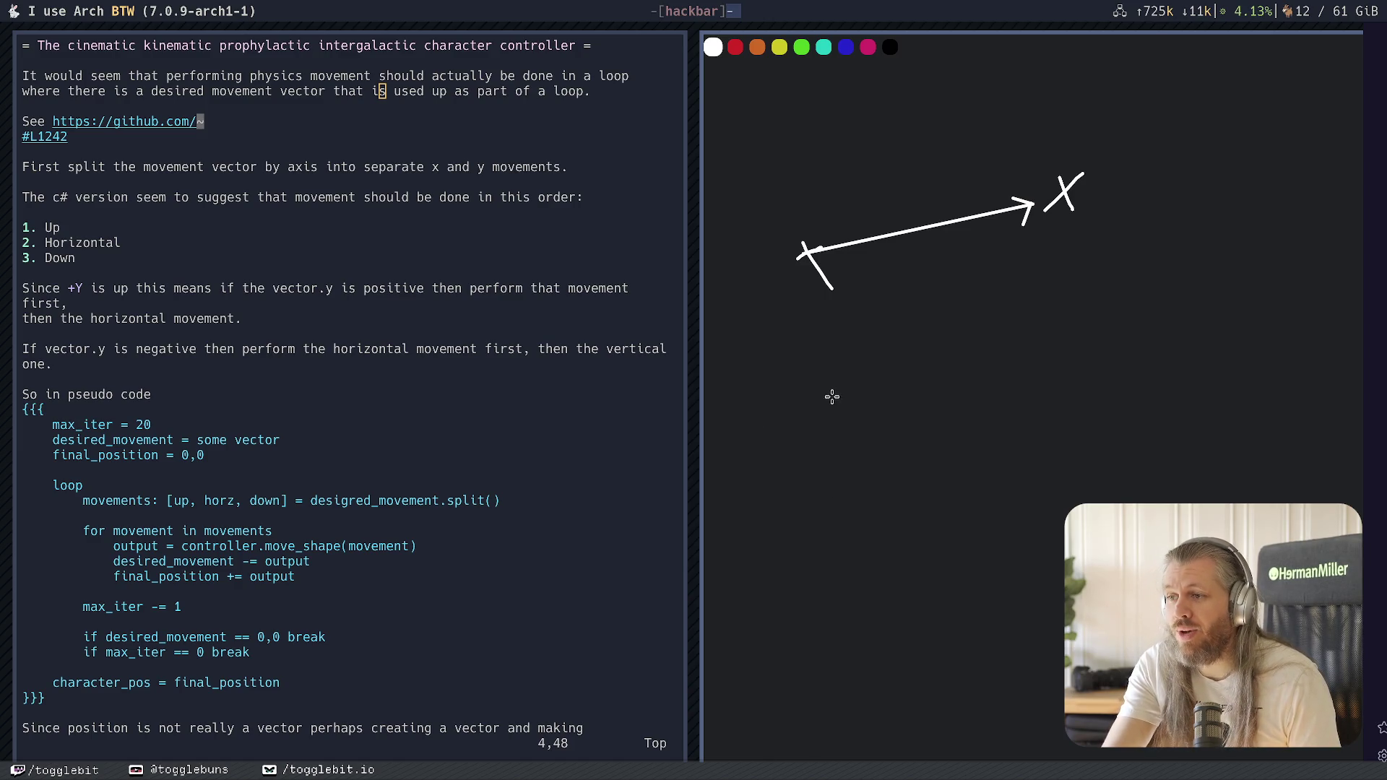
- Add upward and horizontal movement arrows, then float the whiteboard over the notes
mouse_move(835, 431)
mouse_down()
mouse_move(836, 376)
mouse_move(814, 386)
mouse_move(852, 382)
mouse_up()
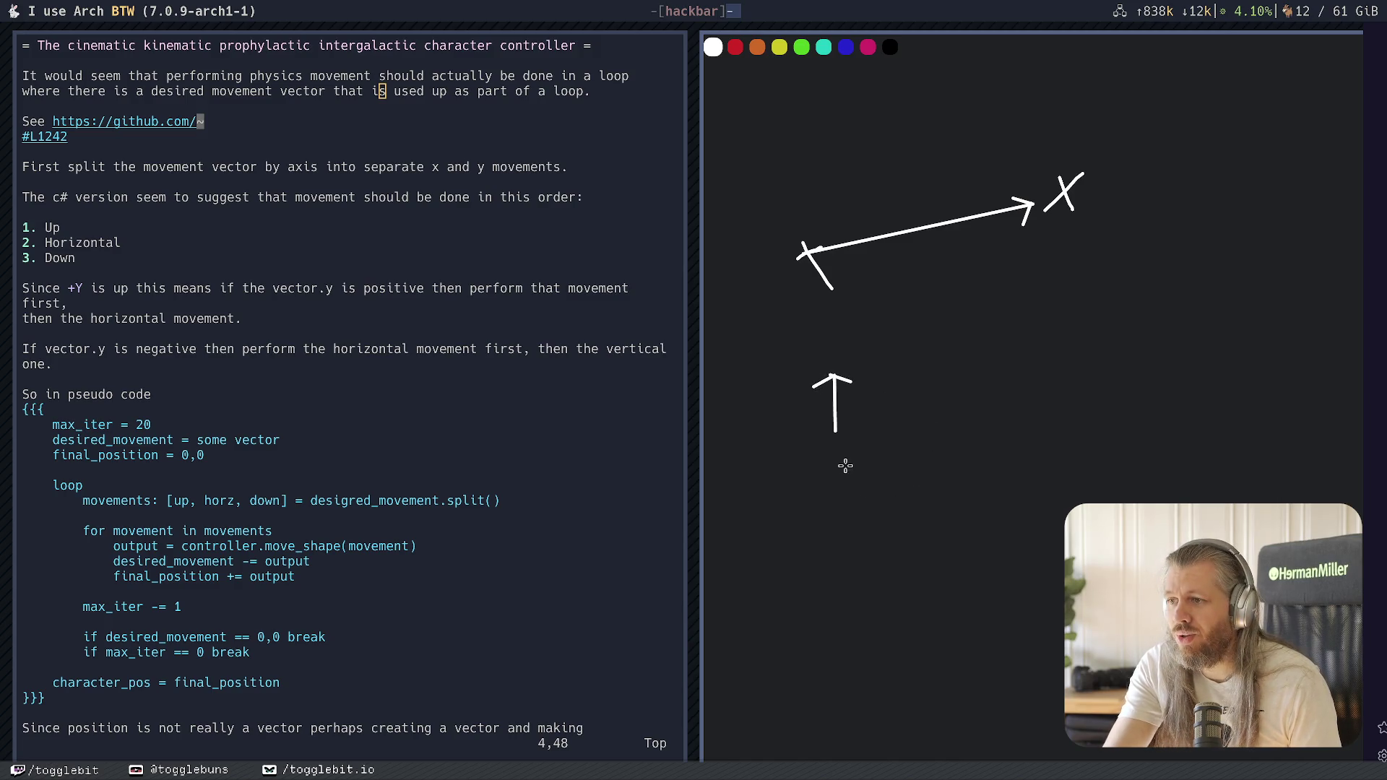
mouse_move(843, 465)
mouse_down()
mouse_move(976, 462)
mouse_move(930, 485)
mouse_up()
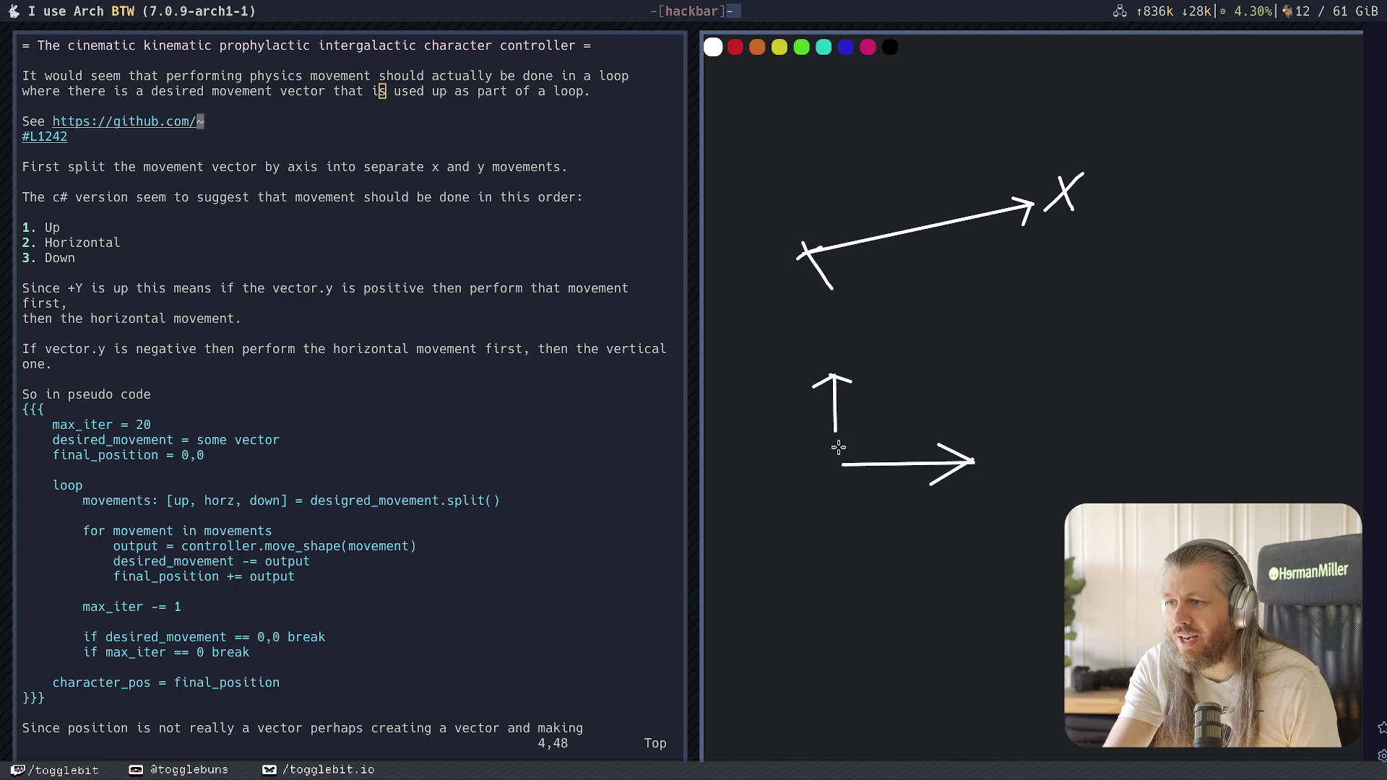
mouse_move(886, 434)
mouse_down()
mouse_move(844, 466)
mouse_move(868, 485)
mouse_move(834, 583)
mouse_move(844, 573)
mouse_up()
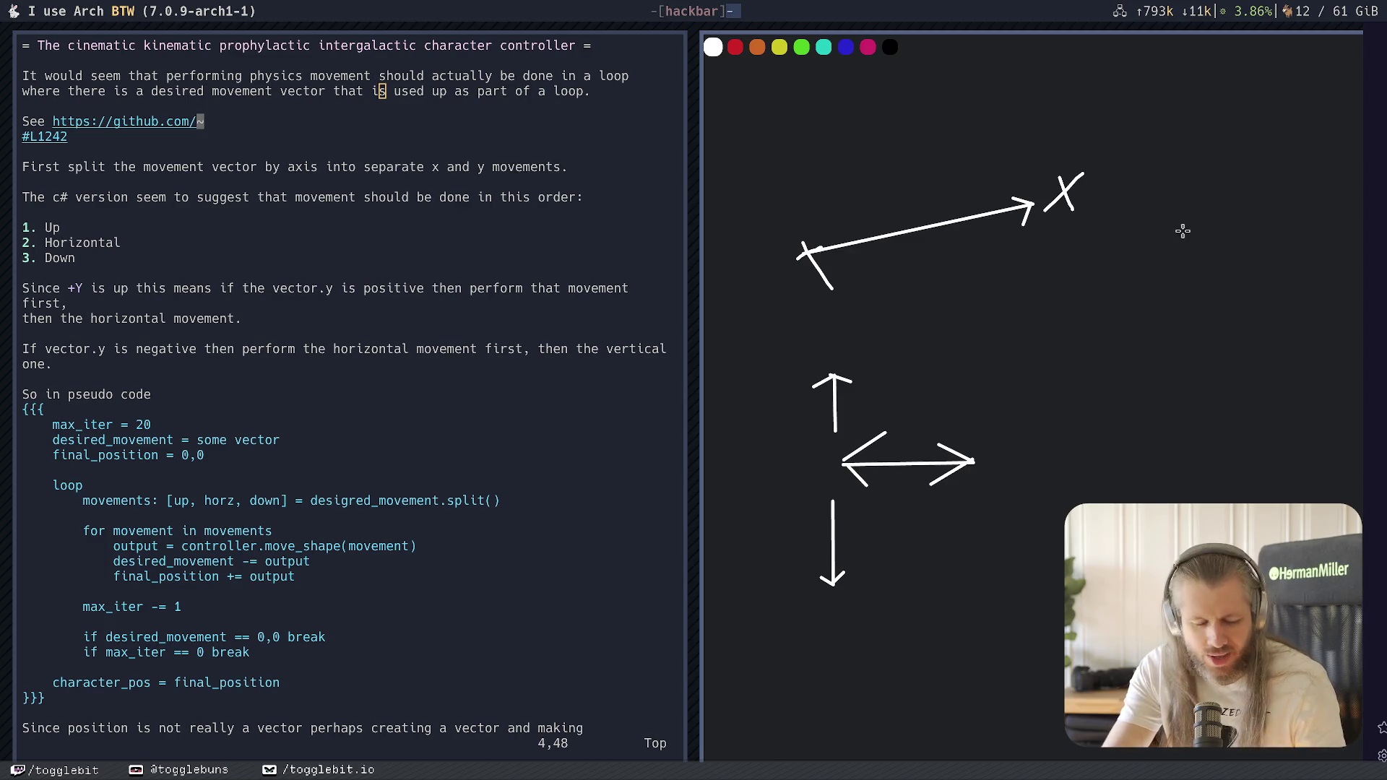
mouse_move(1182, 230)
super+mouse_down()
mouse_move(980, 353)
mouse_move(763, 337)
mouse_move(766, 323)
super+mouse_up()
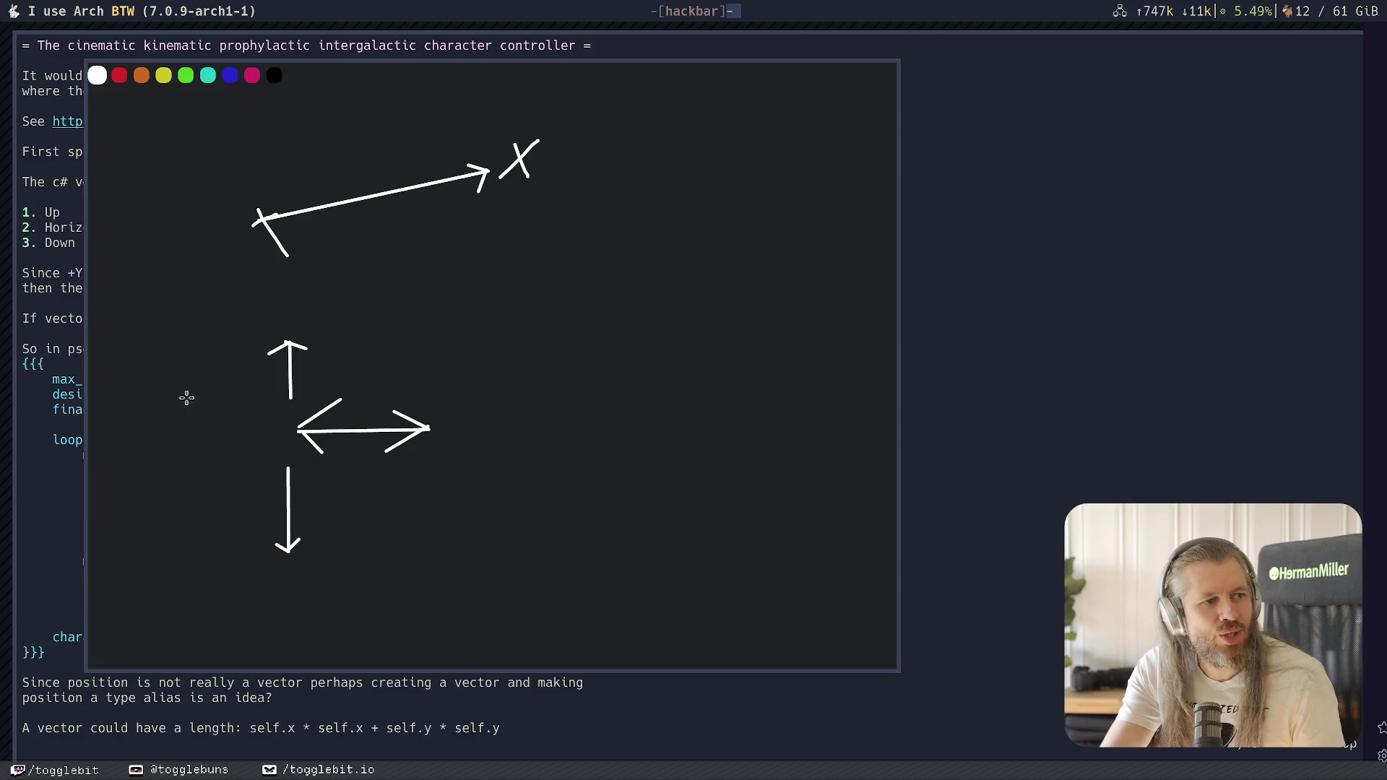
- Shift the floating sketch right, draw '+', 'Y' and an up arrow, then close the whiteboard
super+drag(628, 294, 722, 294)
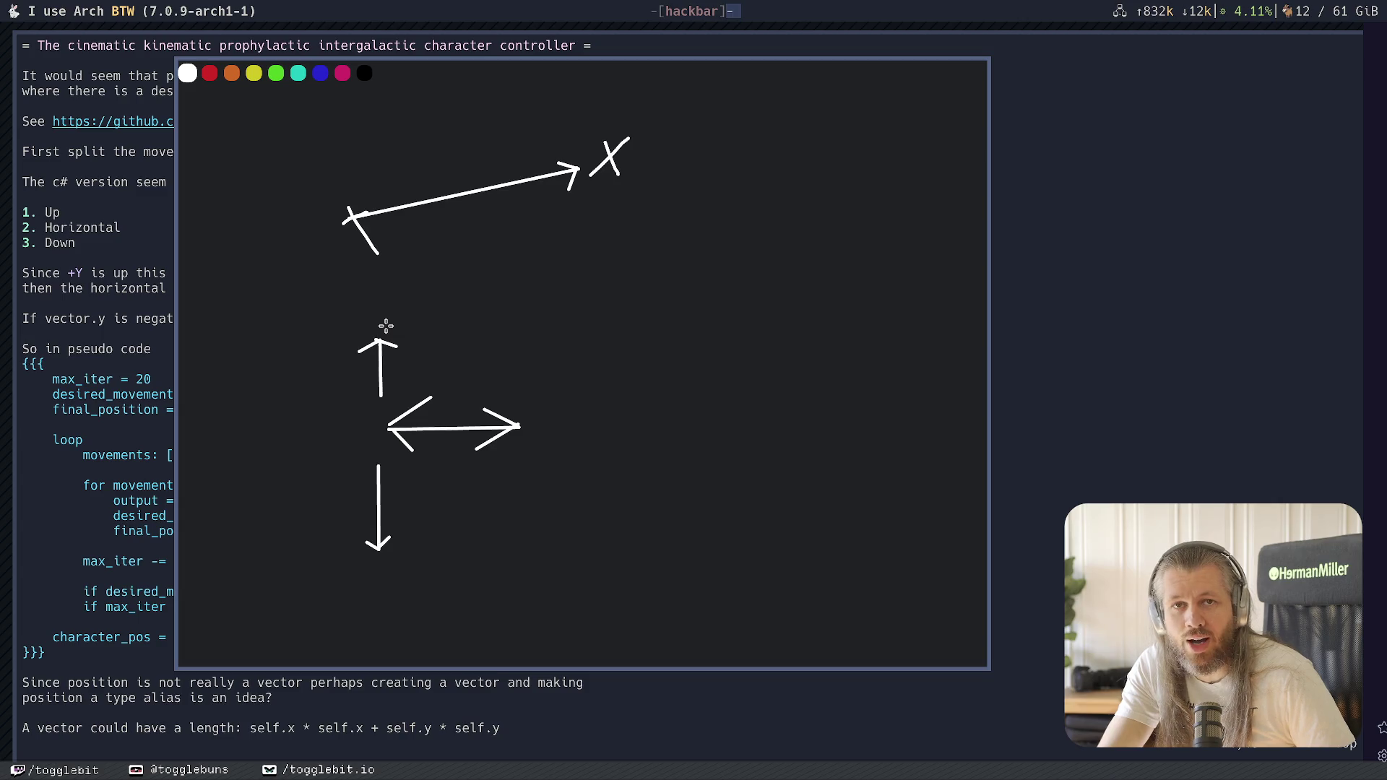
mouse_move(670, 204)
mouse_down()
mouse_move(679, 270)
mouse_move(715, 230)
mouse_up()
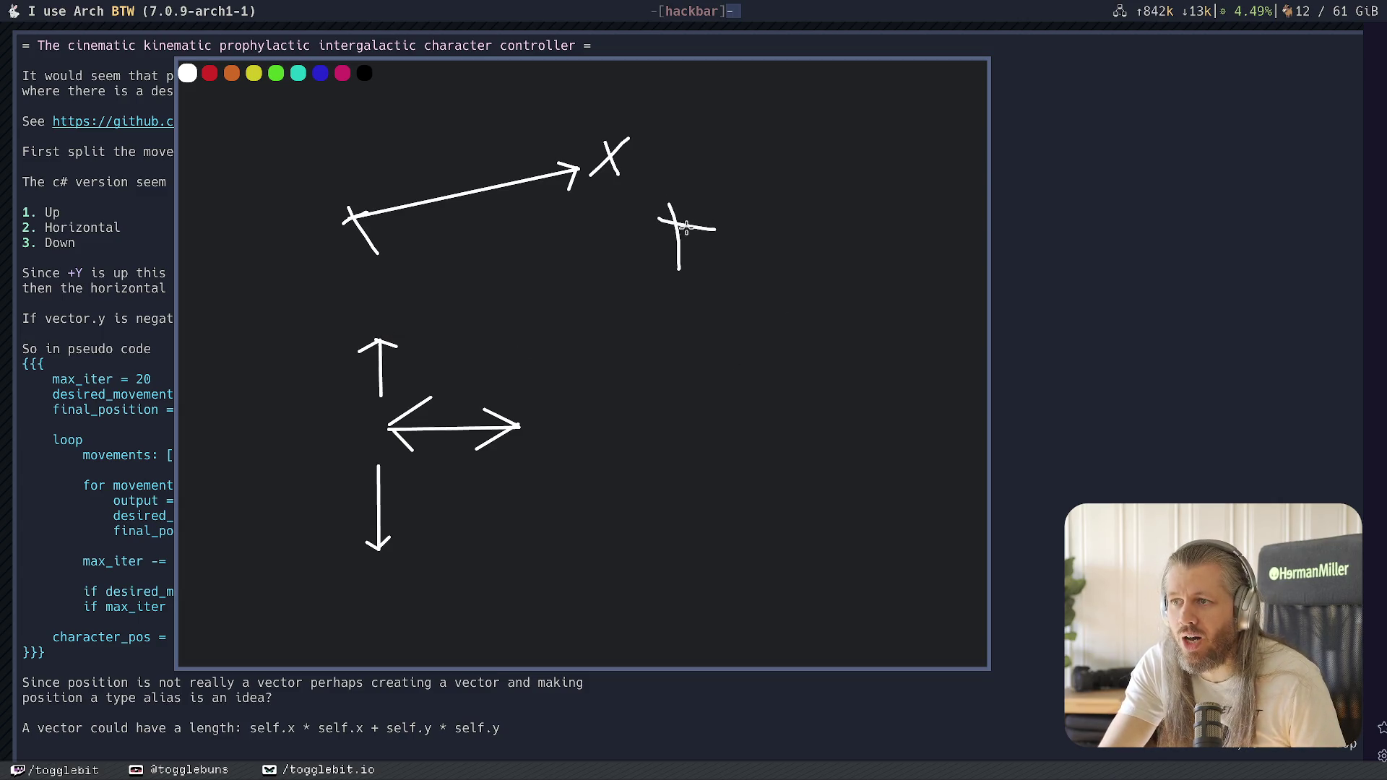
mouse_move(686, 228)
right_down()
mouse_move(669, 242)
mouse_move(684, 210)
right_up()
mouse_move(636, 250)
mouse_down()
mouse_move(636, 288)
mouse_move(649, 268)
mouse_move(717, 259)
mouse_up()
drag(725, 237, 677, 325)
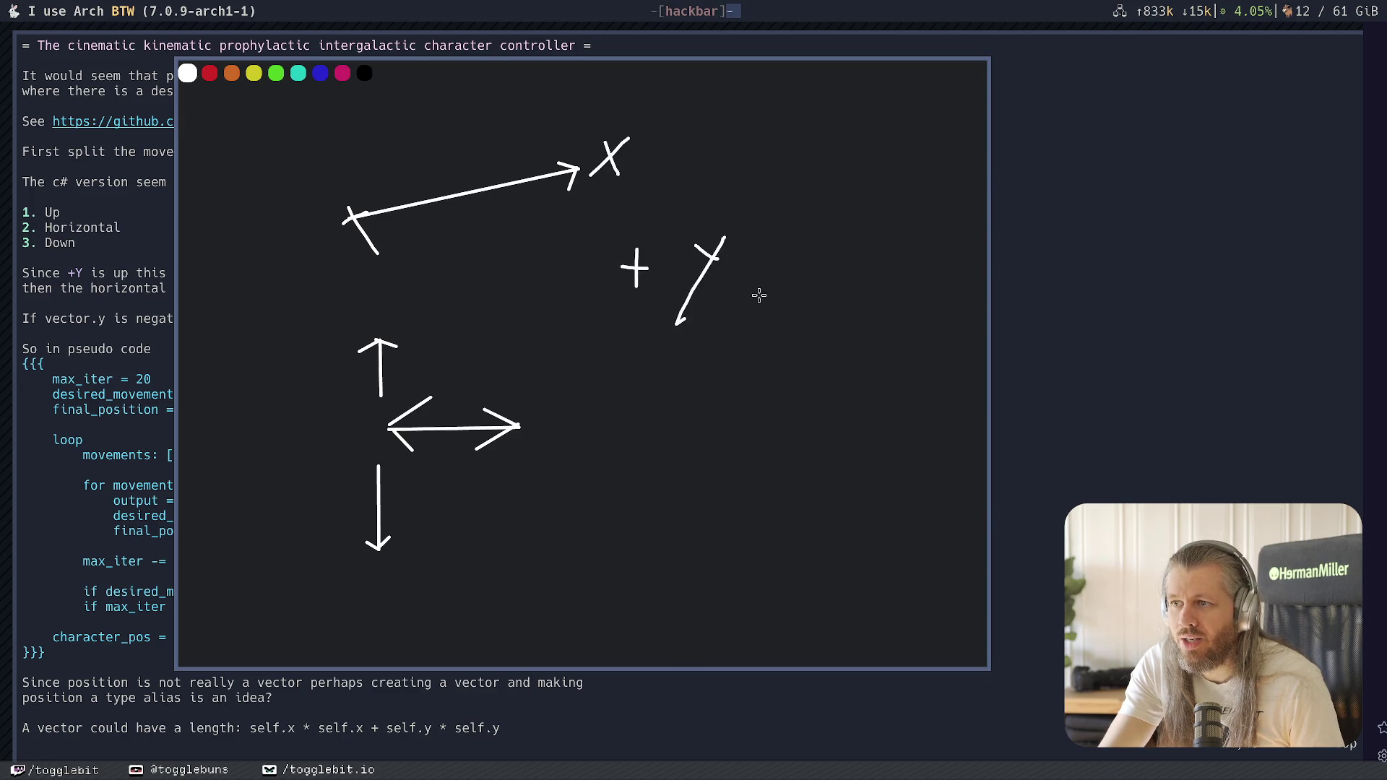
mouse_move(759, 295)
mouse_down()
mouse_move(766, 188)
mouse_move(782, 207)
mouse_up()
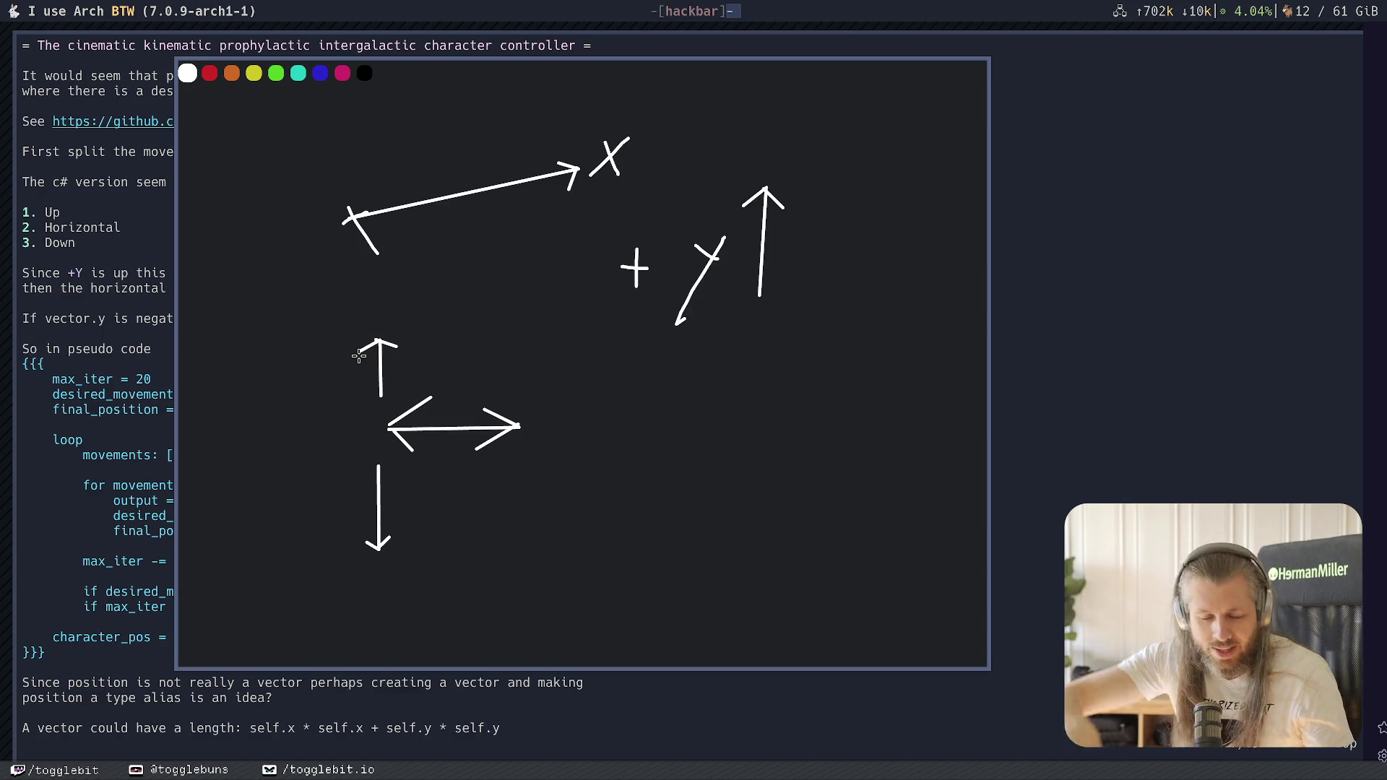
key(Escape)
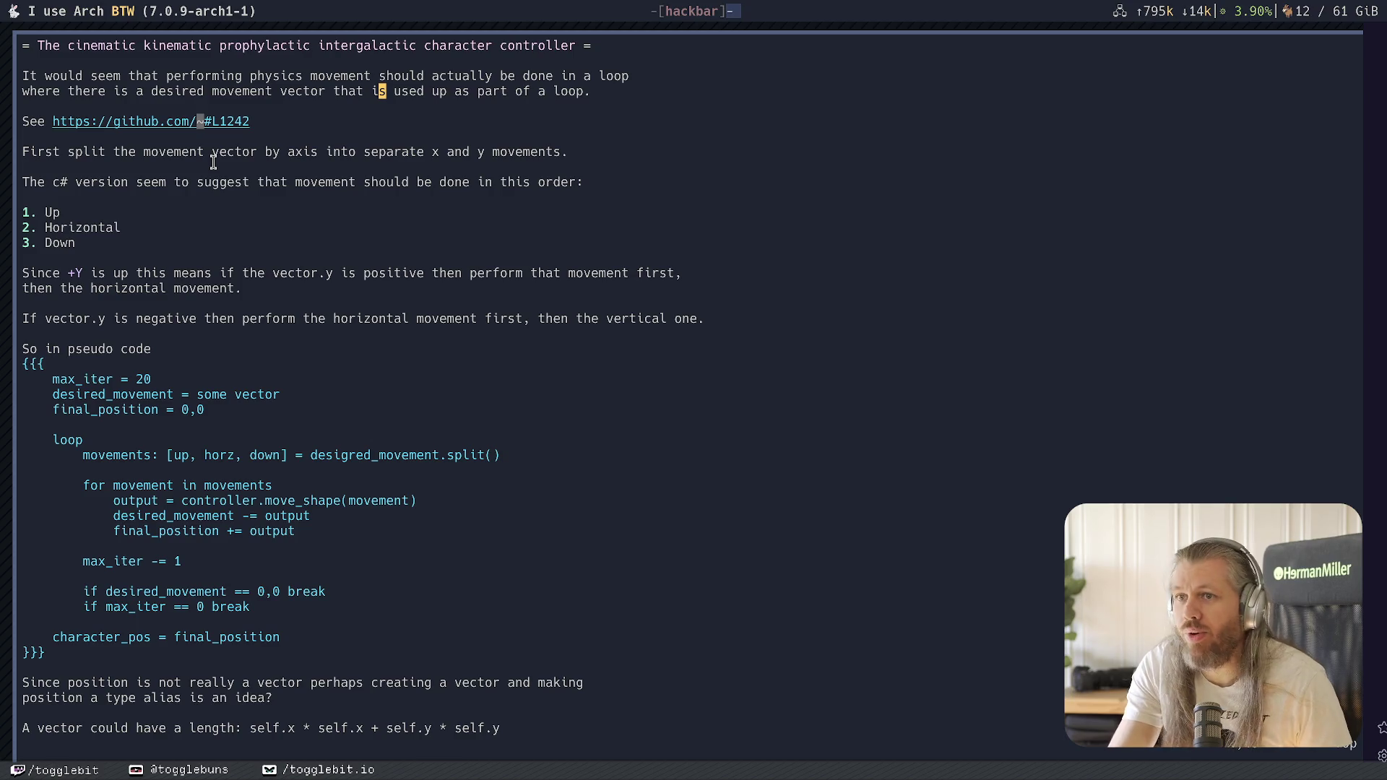
- Launch Firefox and open the notes' GitHub link to OpenCharacterController.cs full-screen
key(j)
key(j)
key(super+d)
text(fire)
key(Return)
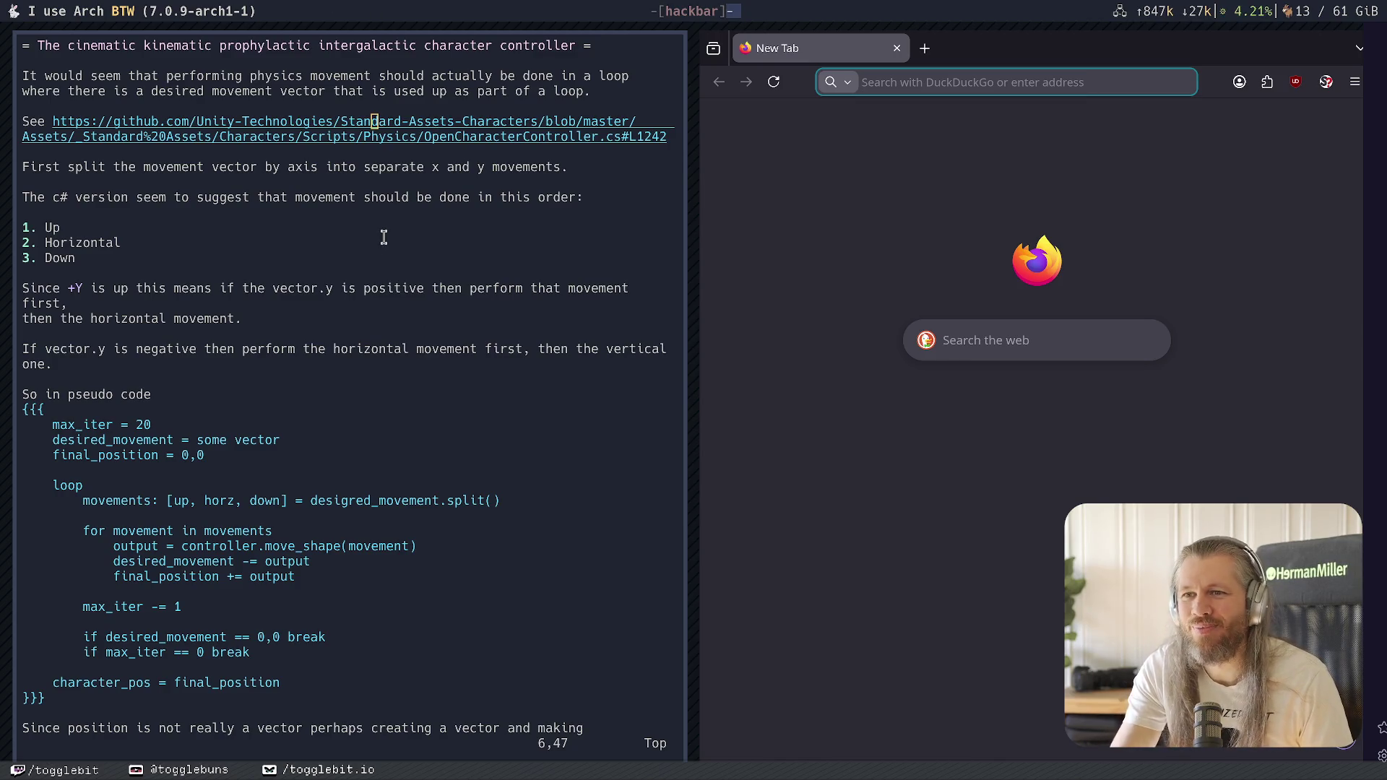
drag(515, 394, 512, 383)
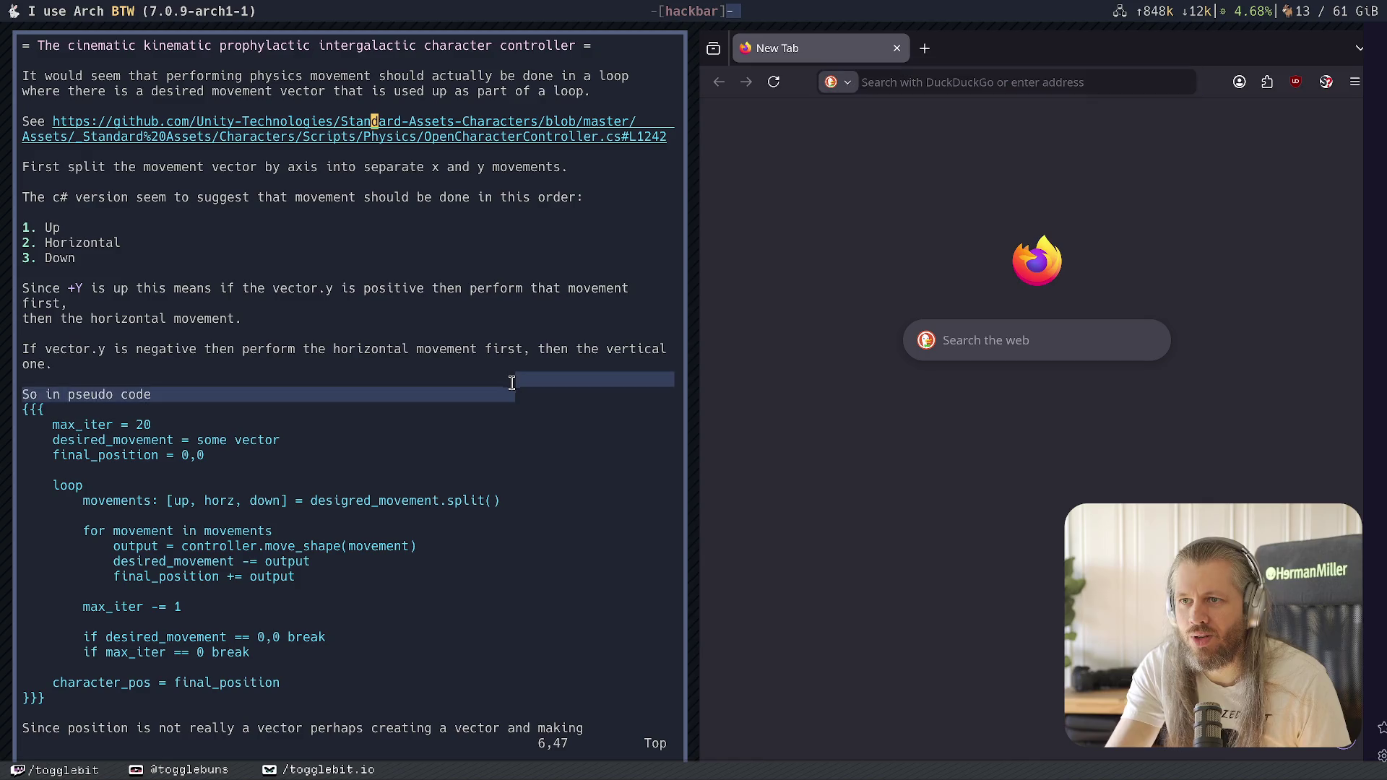
key(Return)
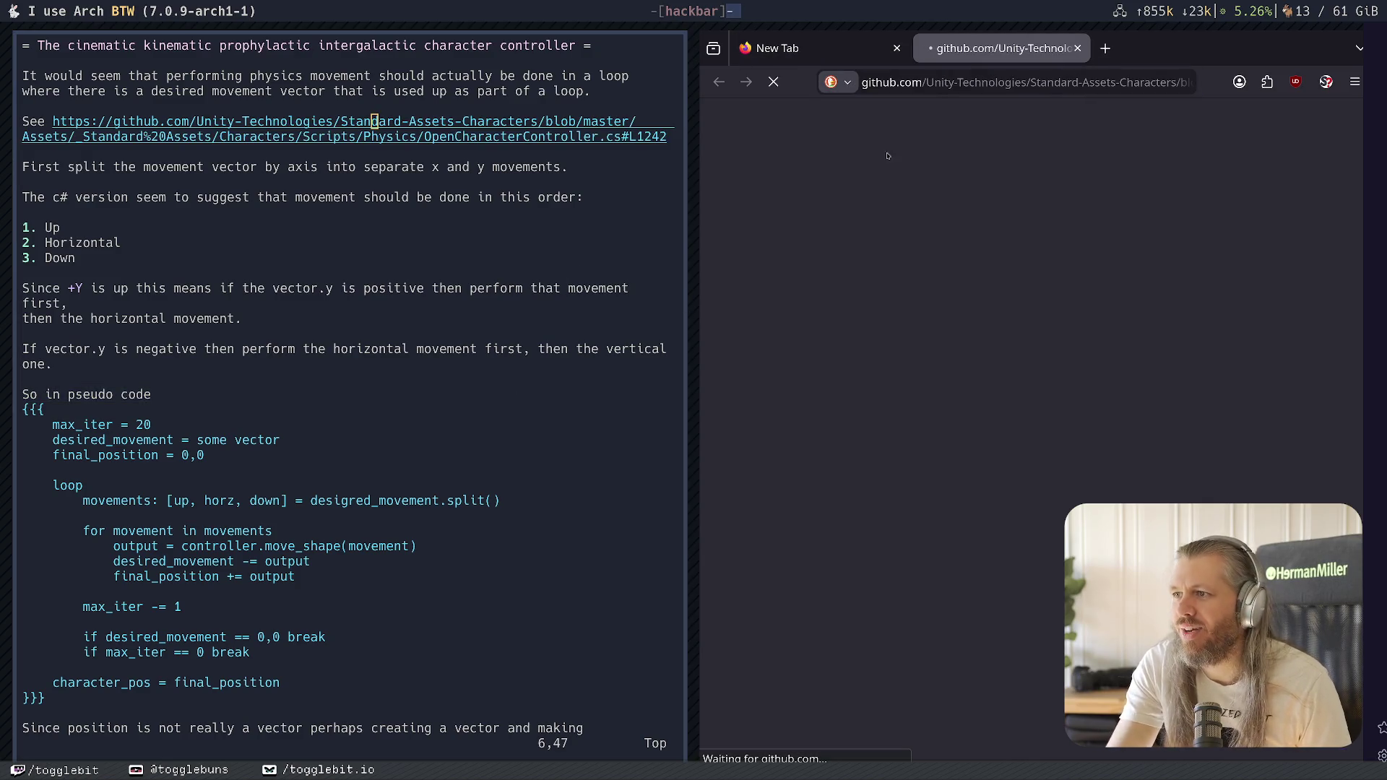
key(super+f)
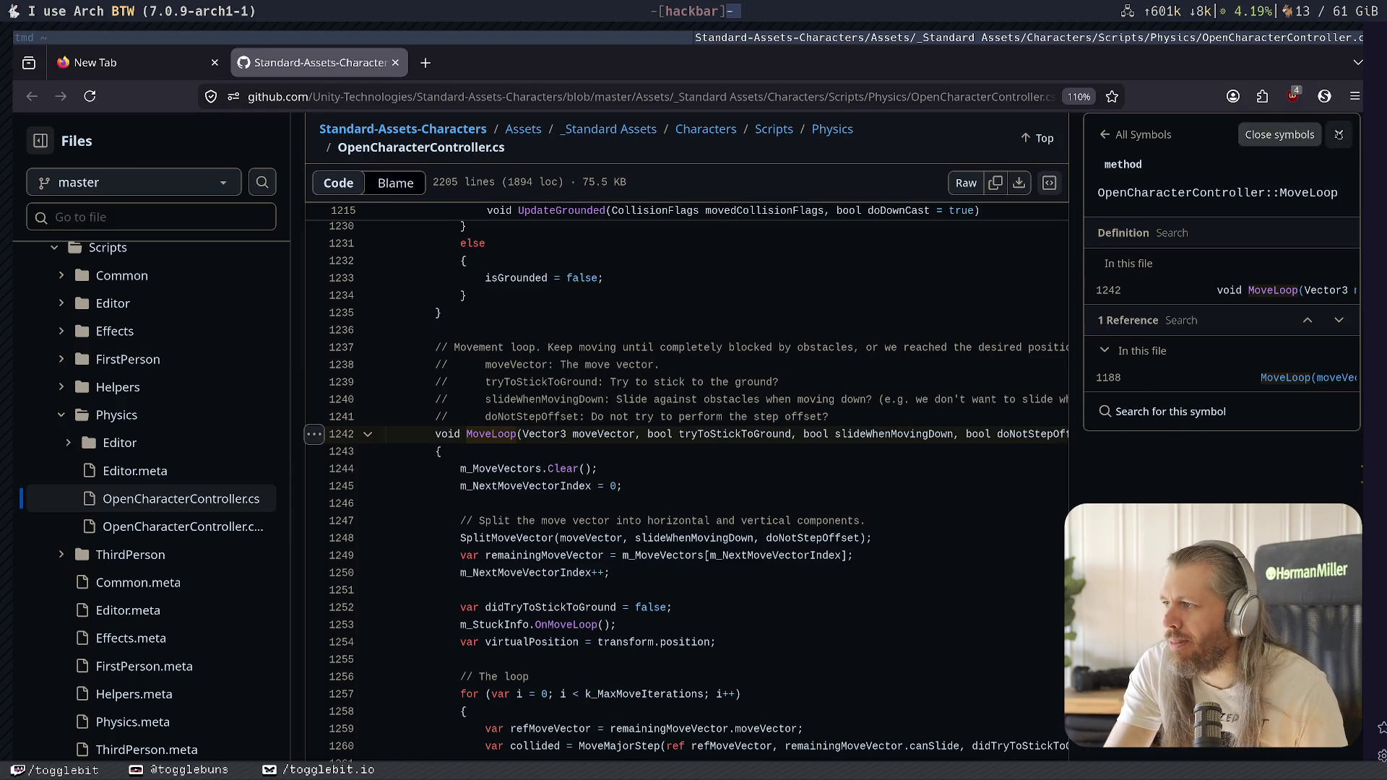
- Close the symbols panel and check references to m_MoveVectors on line 1244
click(1339, 134)
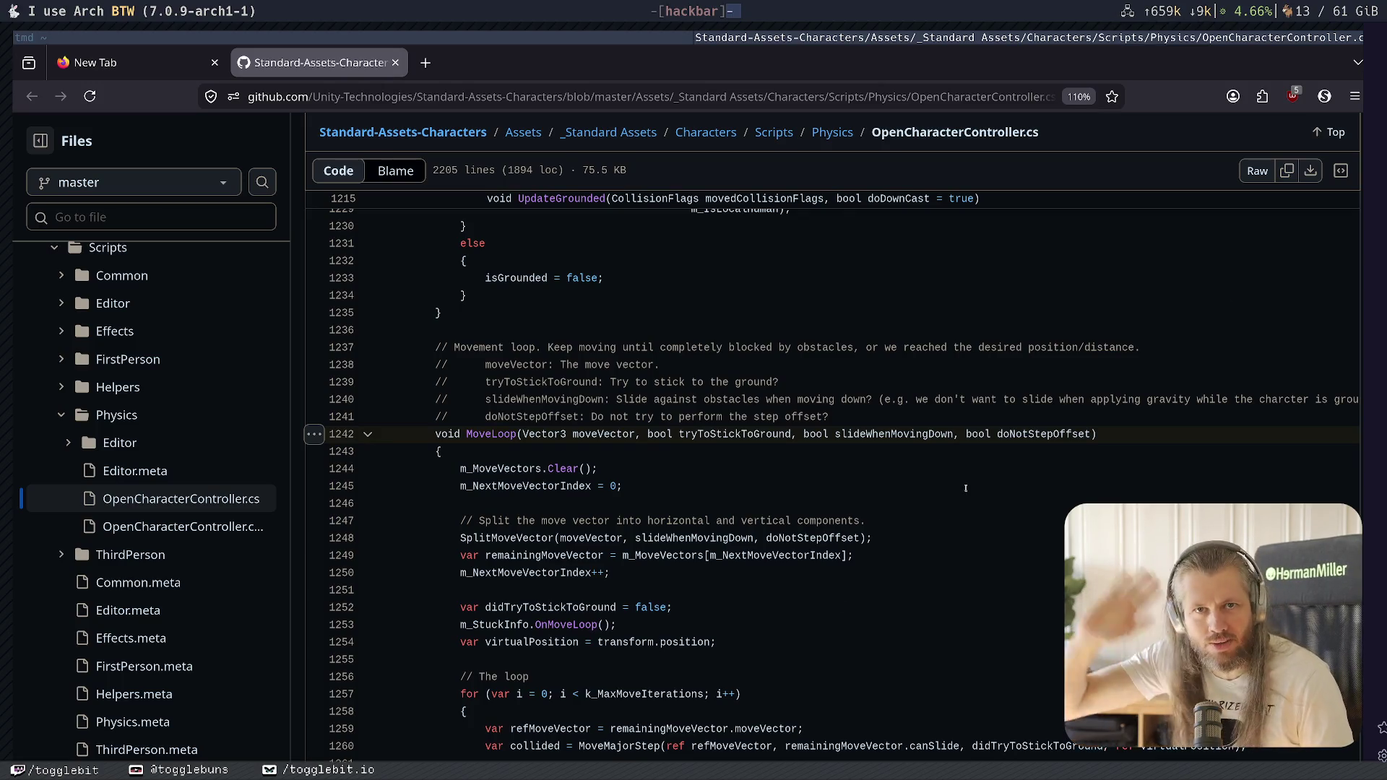
scroll(710, 436, down, 5)
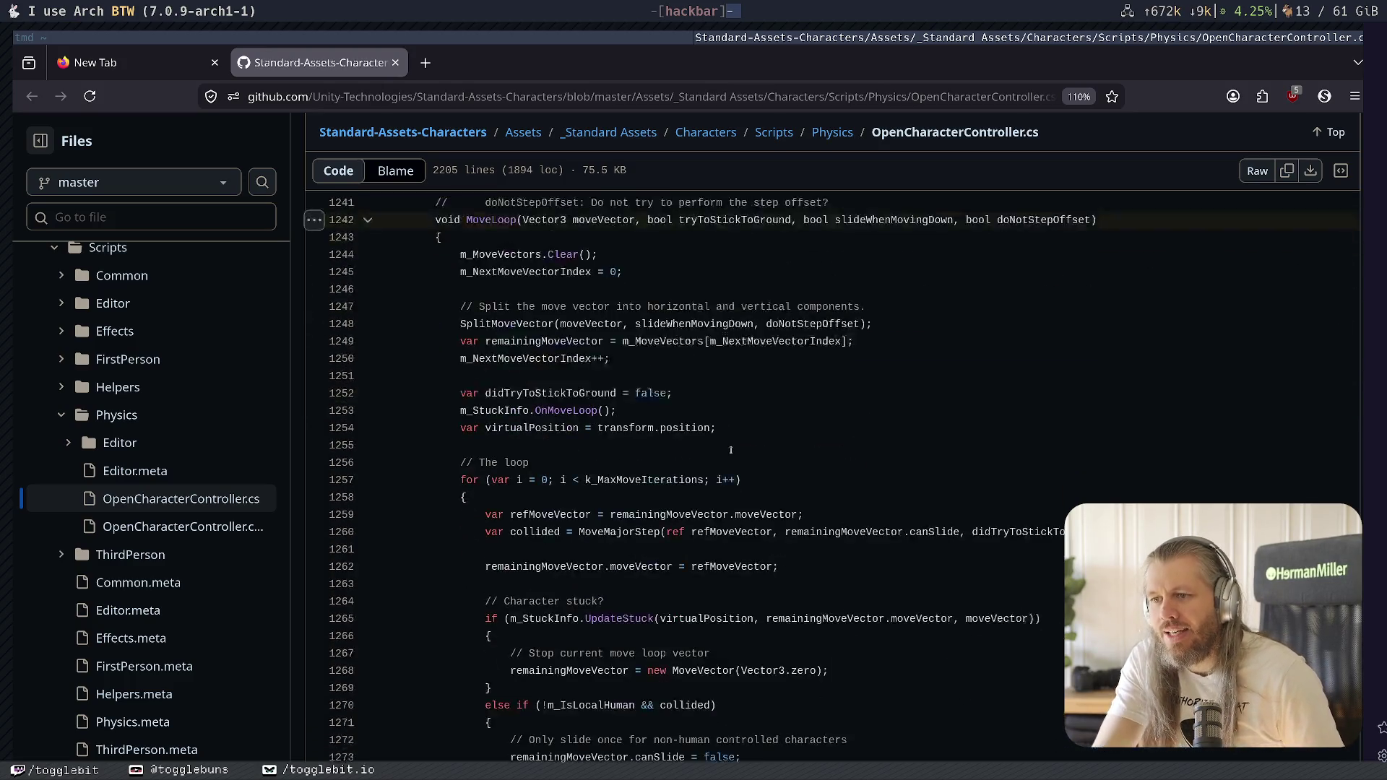
drag(456, 243, 494, 246)
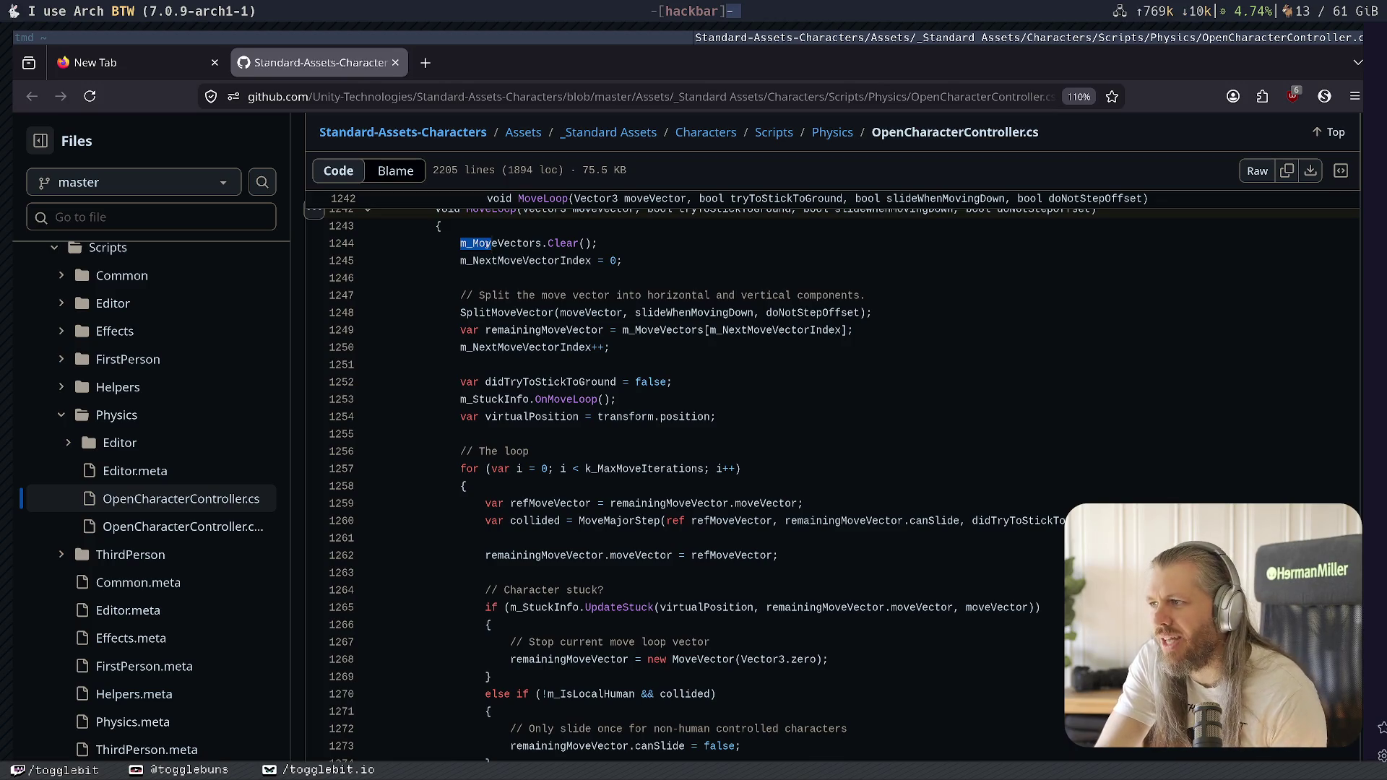
click(454, 243)
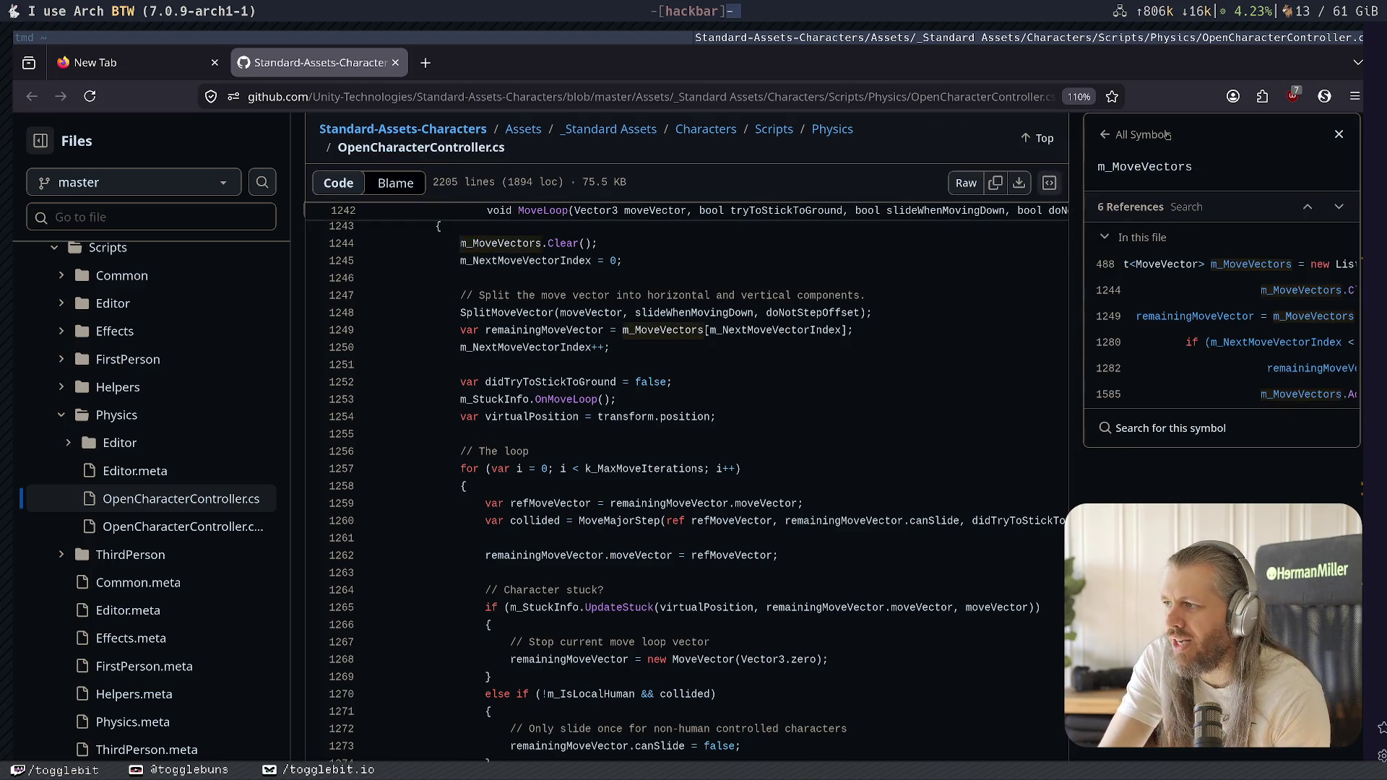
click(1339, 135)
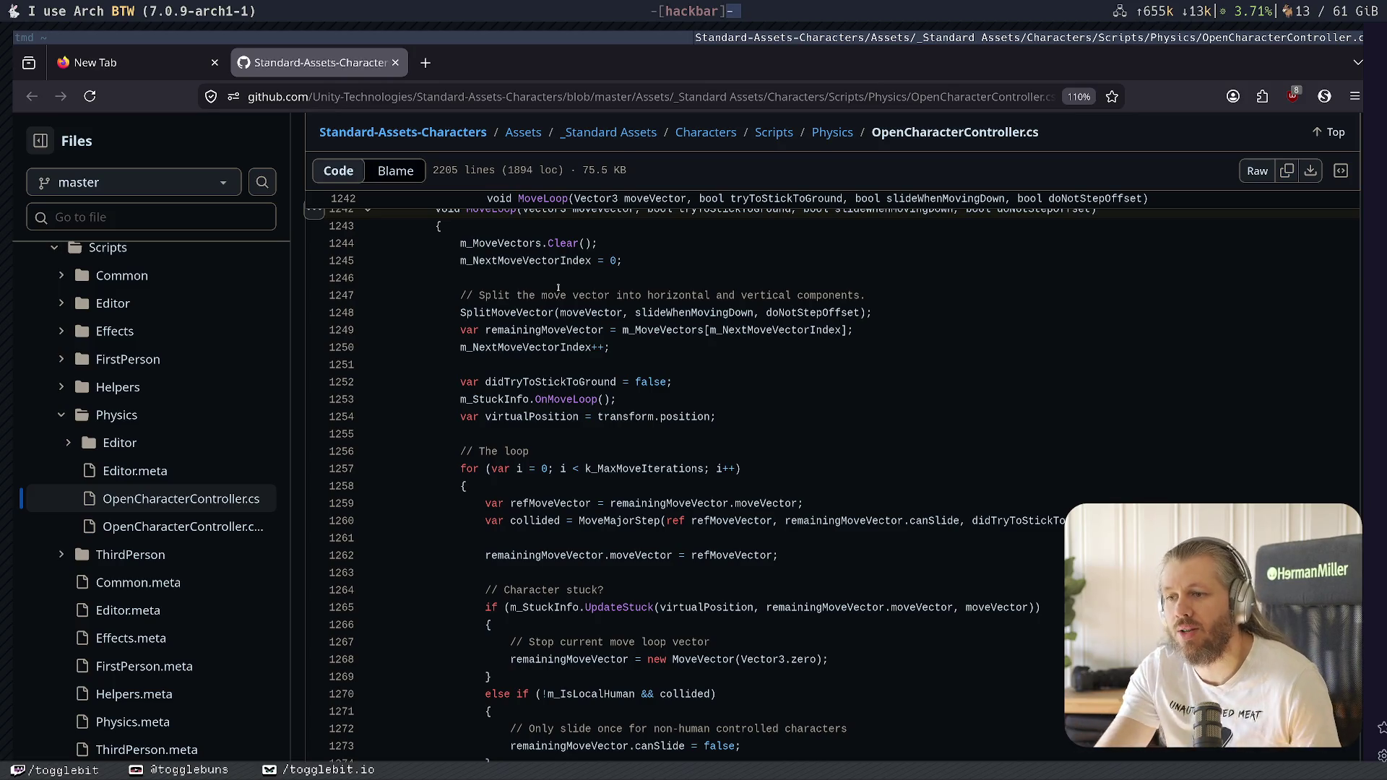
- Review m_MoveVectors references on MoveLoop lines 1244–1245, then switch to the notes tab
scroll(937, 470, up, 3)
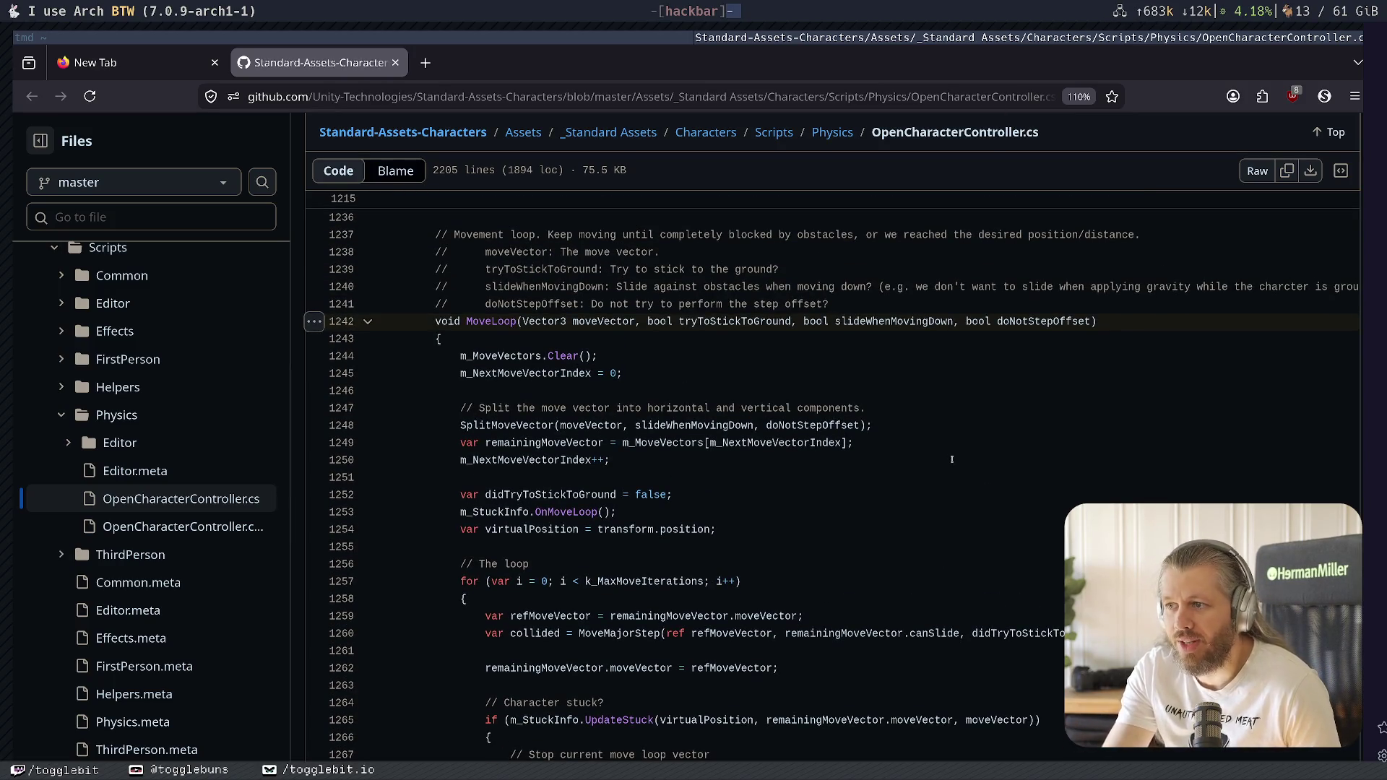
drag(623, 374, 433, 354)
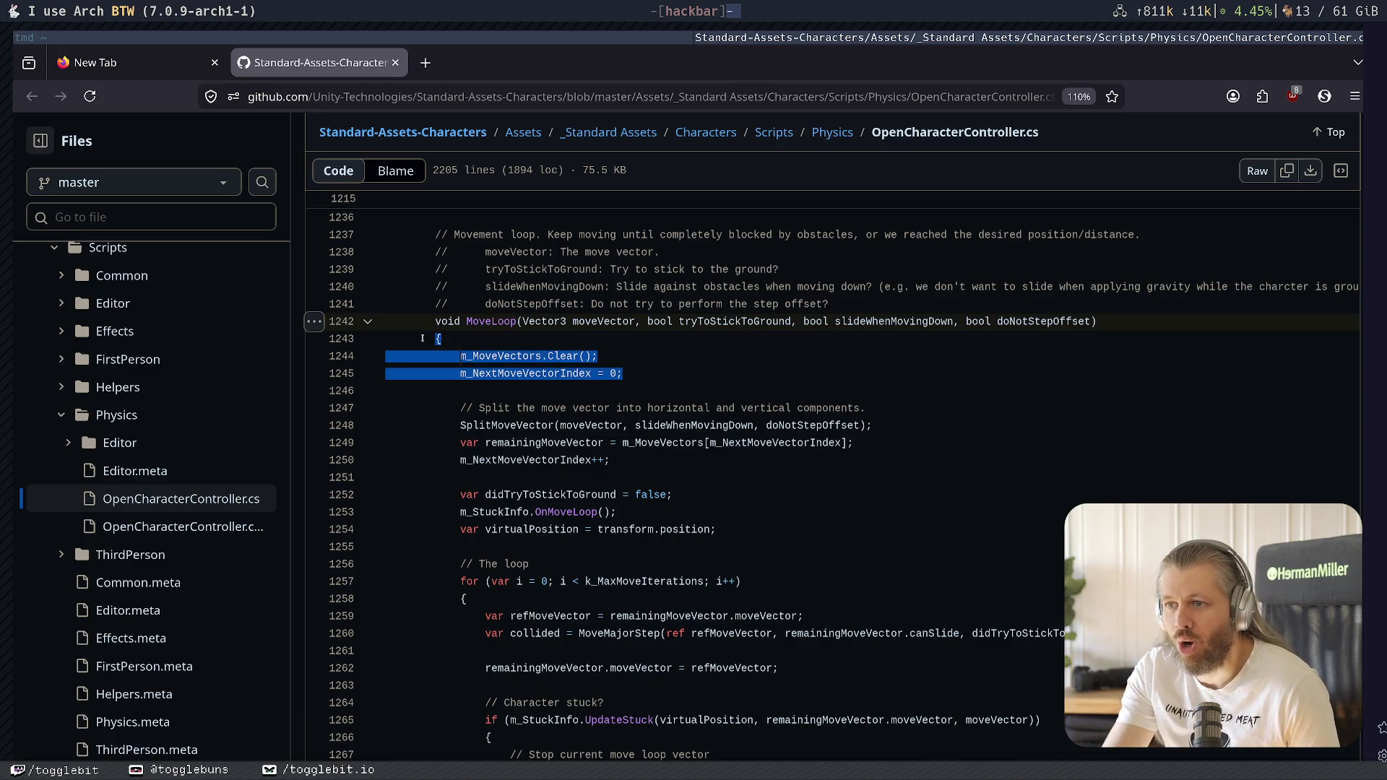
click(424, 338)
drag(623, 373, 436, 356)
click(743, 357)
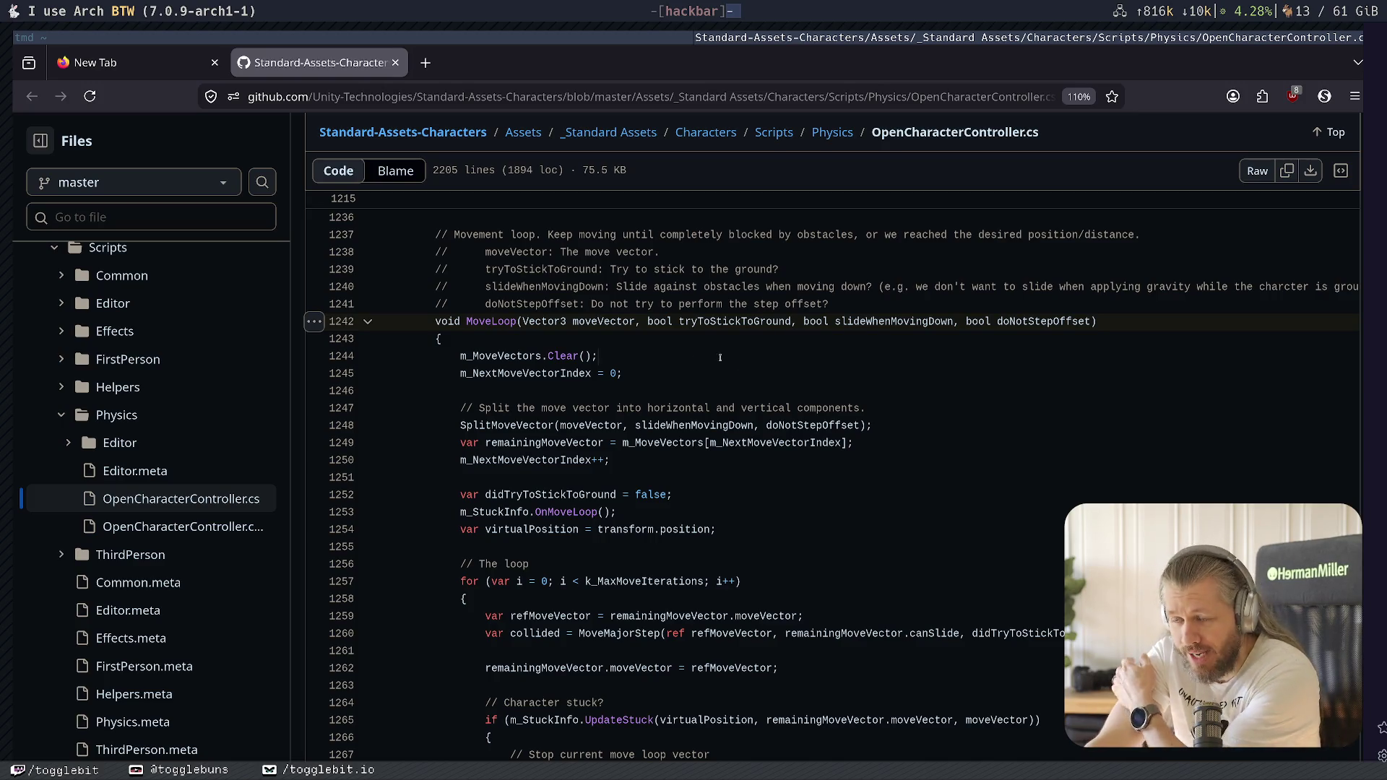
click(506, 356)
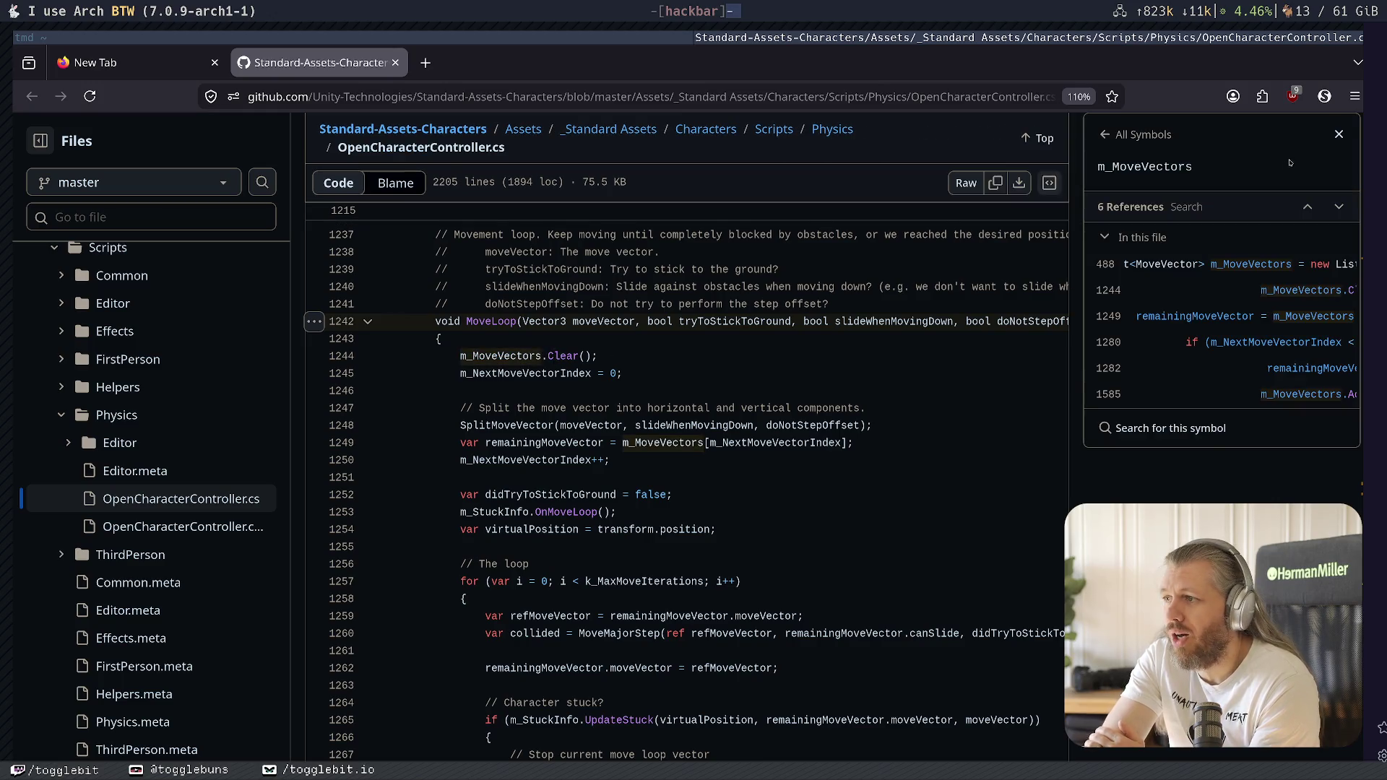
click(1339, 134)
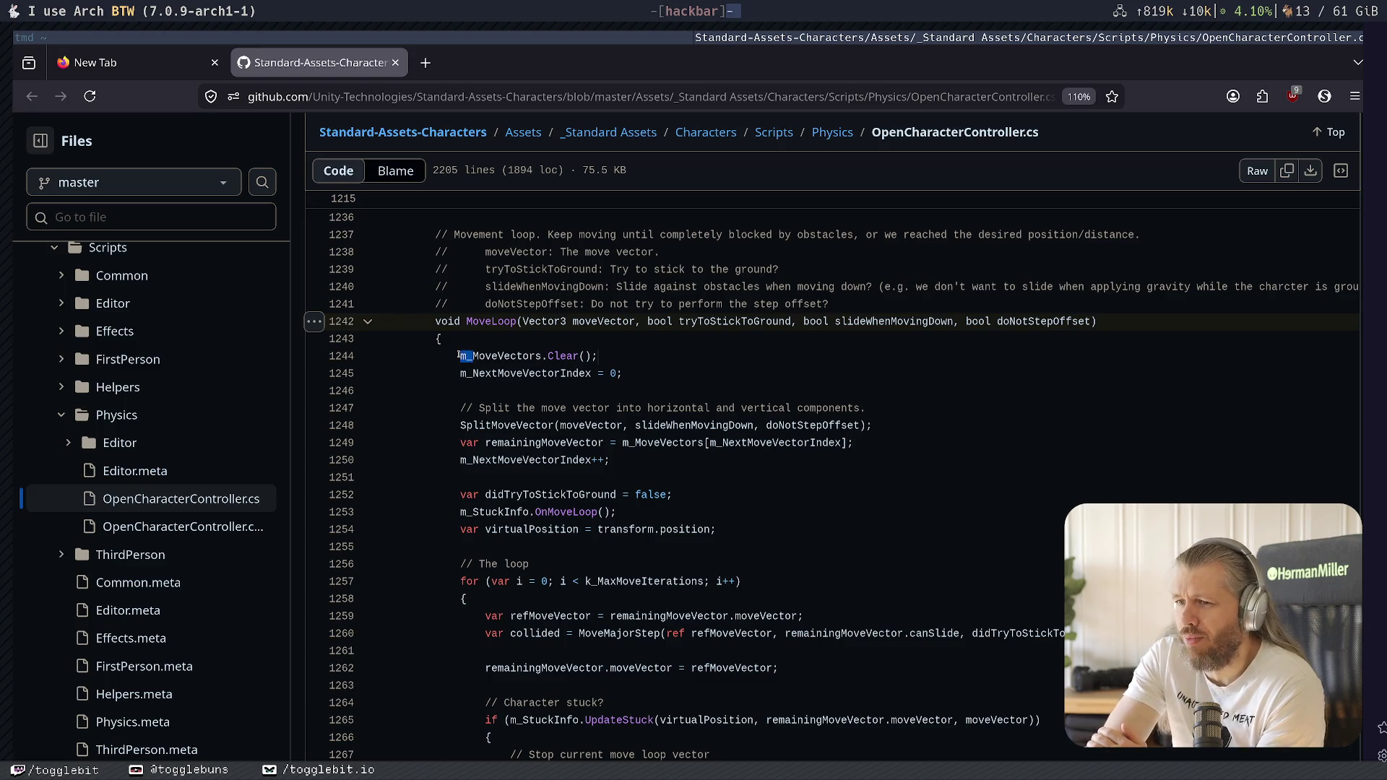
click(725, 369)
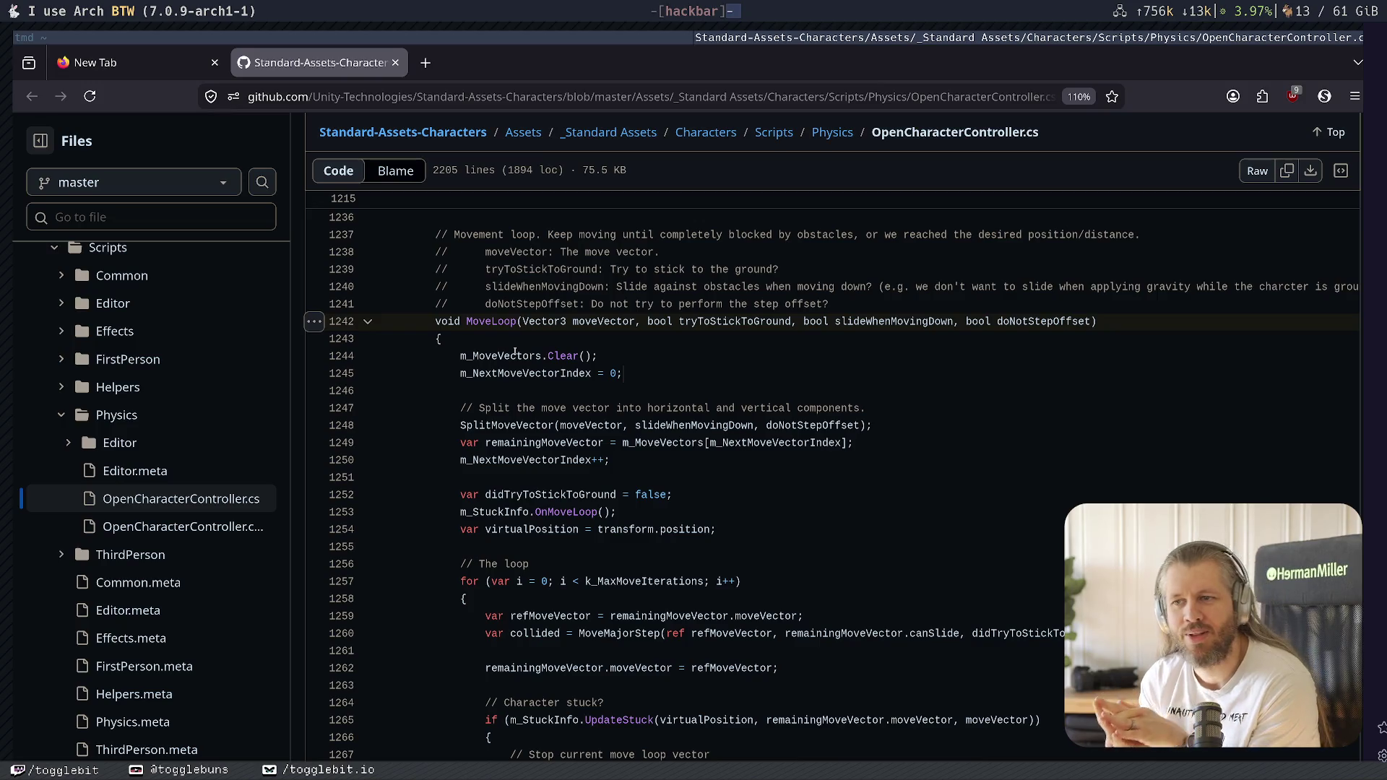
click(547, 42)
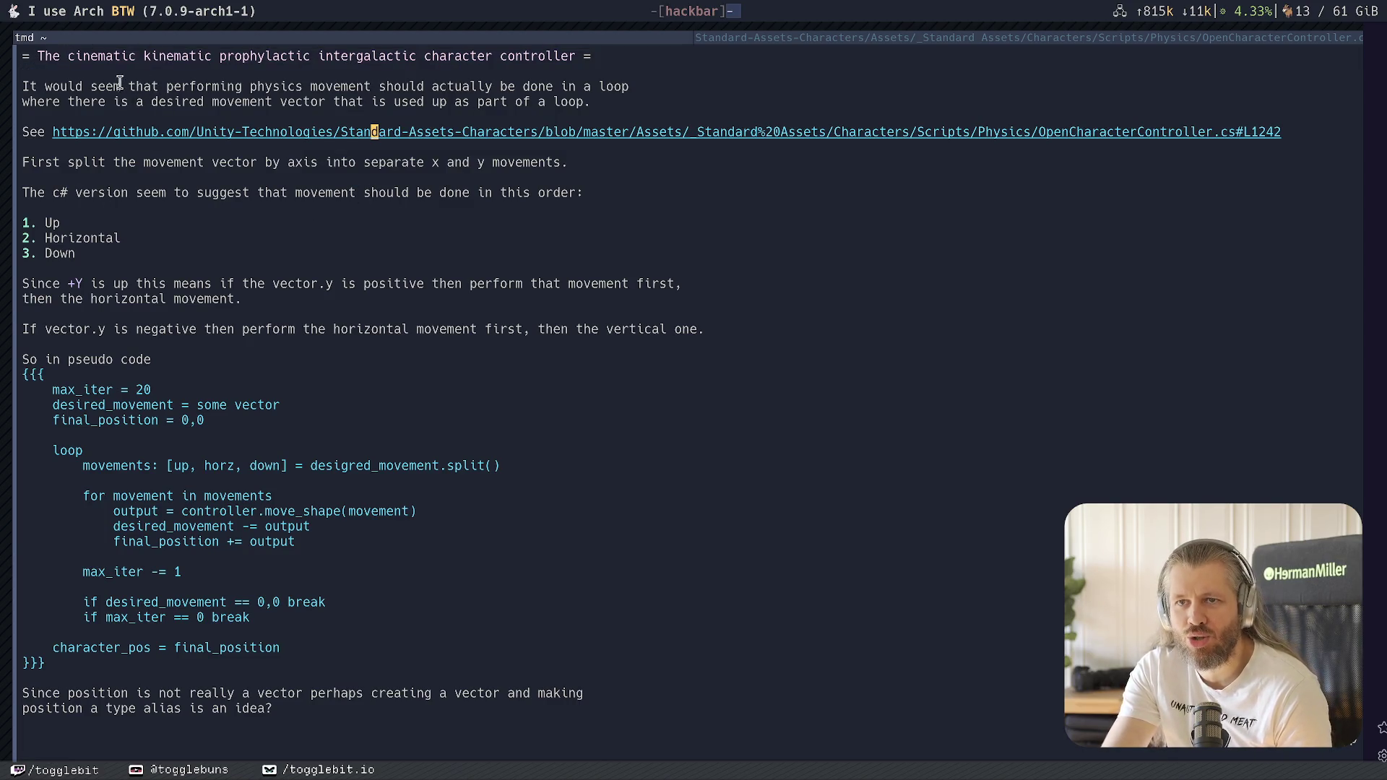
- Select part of the notes' opening sentence, then open the GitHub link in Firefox
drag(120, 84, 325, 94)
click(324, 94)
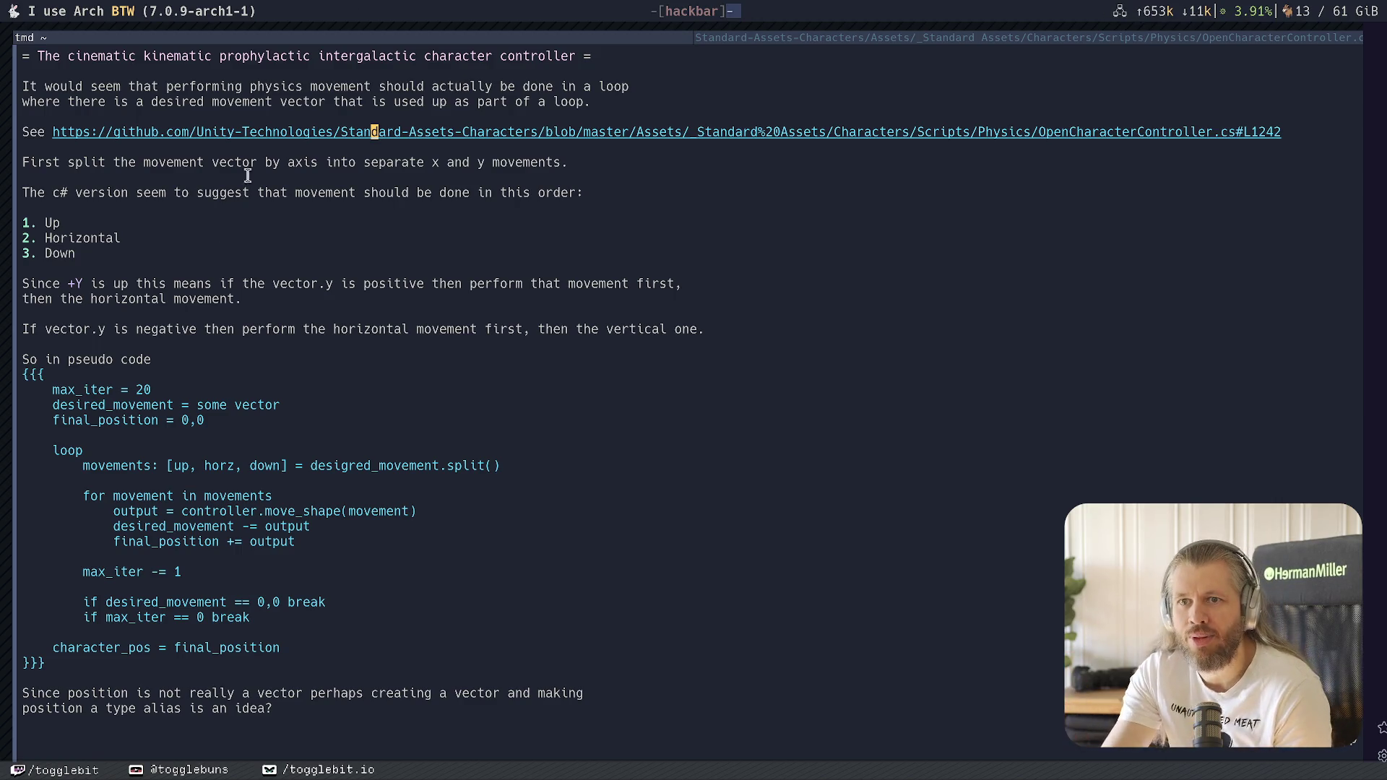
key(Return)
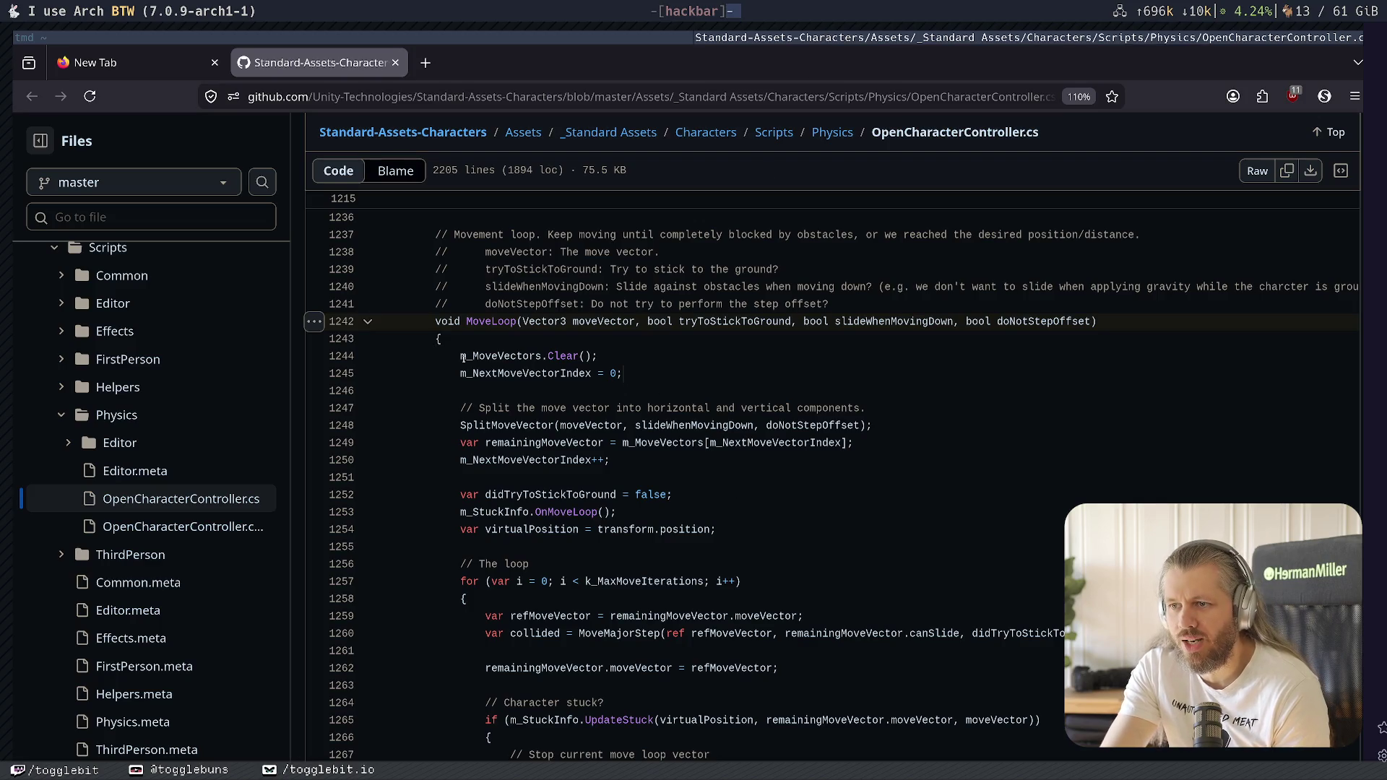
- Select the m_MoveVectors.Clear(); line, then open SplitMoveVector's symbol info at line 1248
mouse_move(460, 356)
mouse_down()
mouse_move(599, 356)
mouse_move(460, 355)
mouse_up()
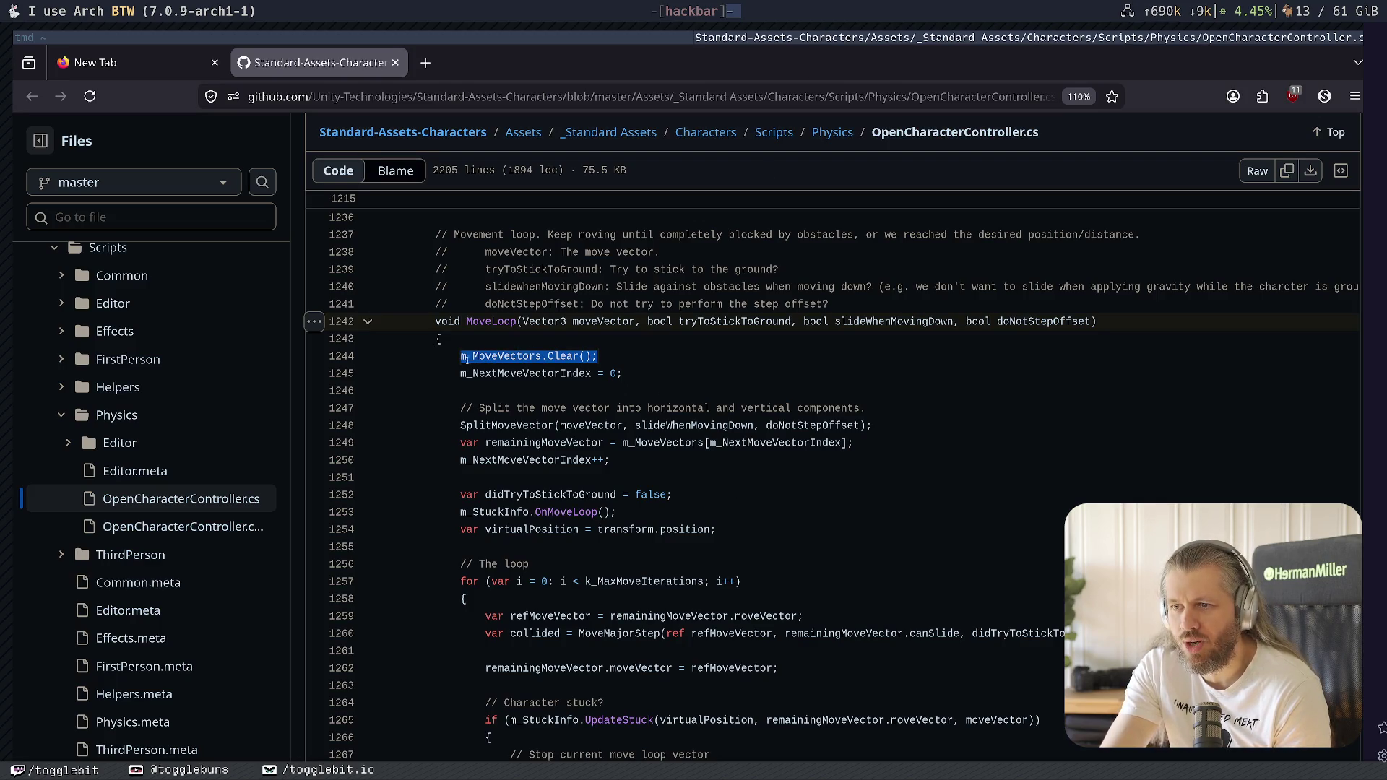
drag(599, 356, 460, 355)
click(679, 376)
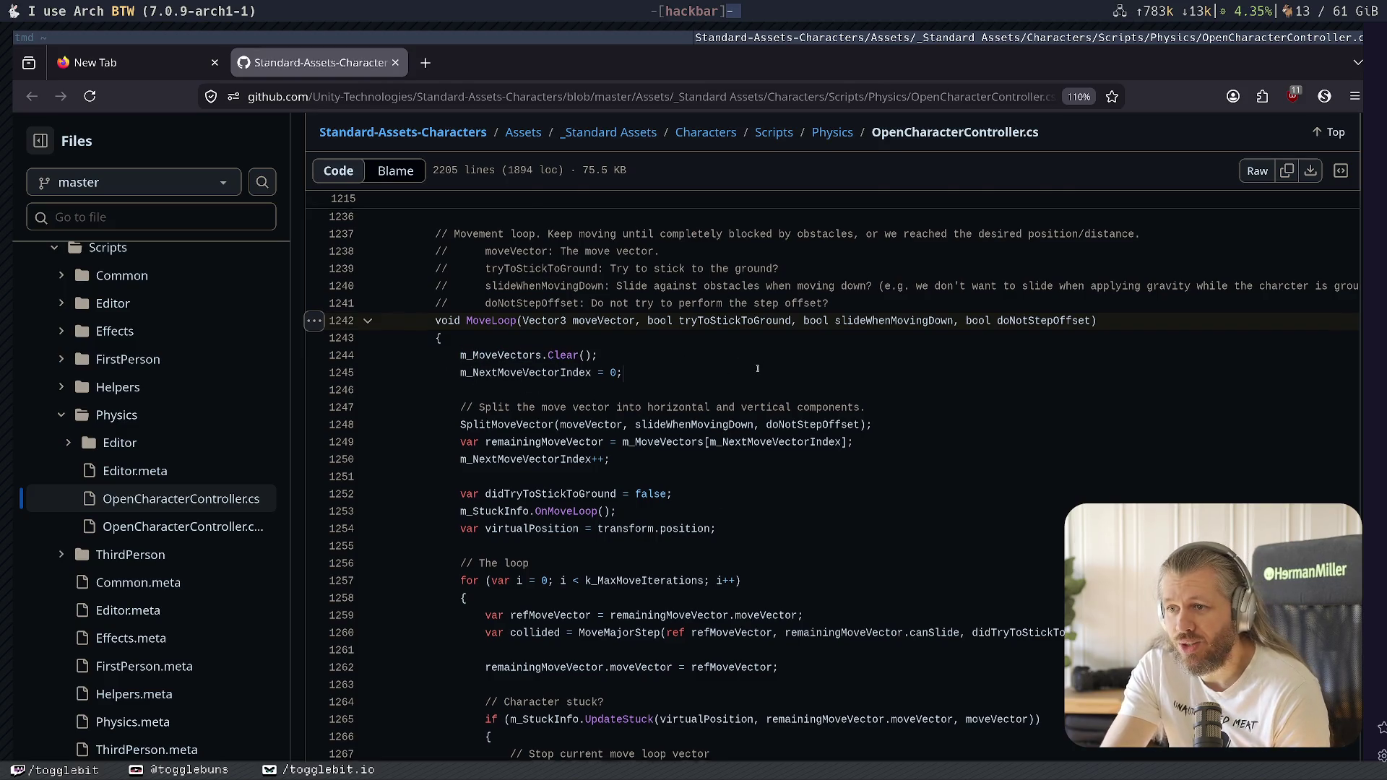
scroll(662, 453, down, 3)
mouse_move(461, 312)
mouse_down()
mouse_move(531, 319)
mouse_move(404, 317)
mouse_move(960, 310)
mouse_up()
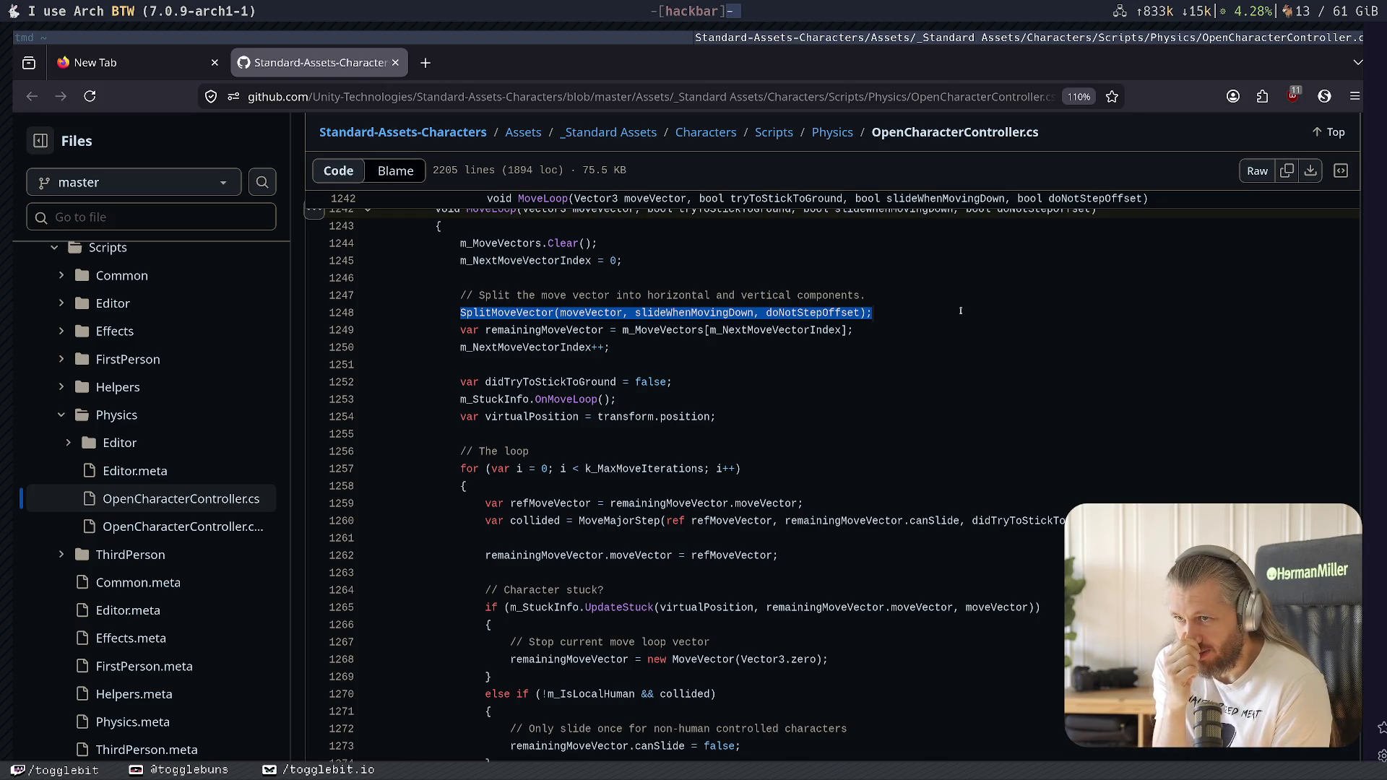
click(553, 310)
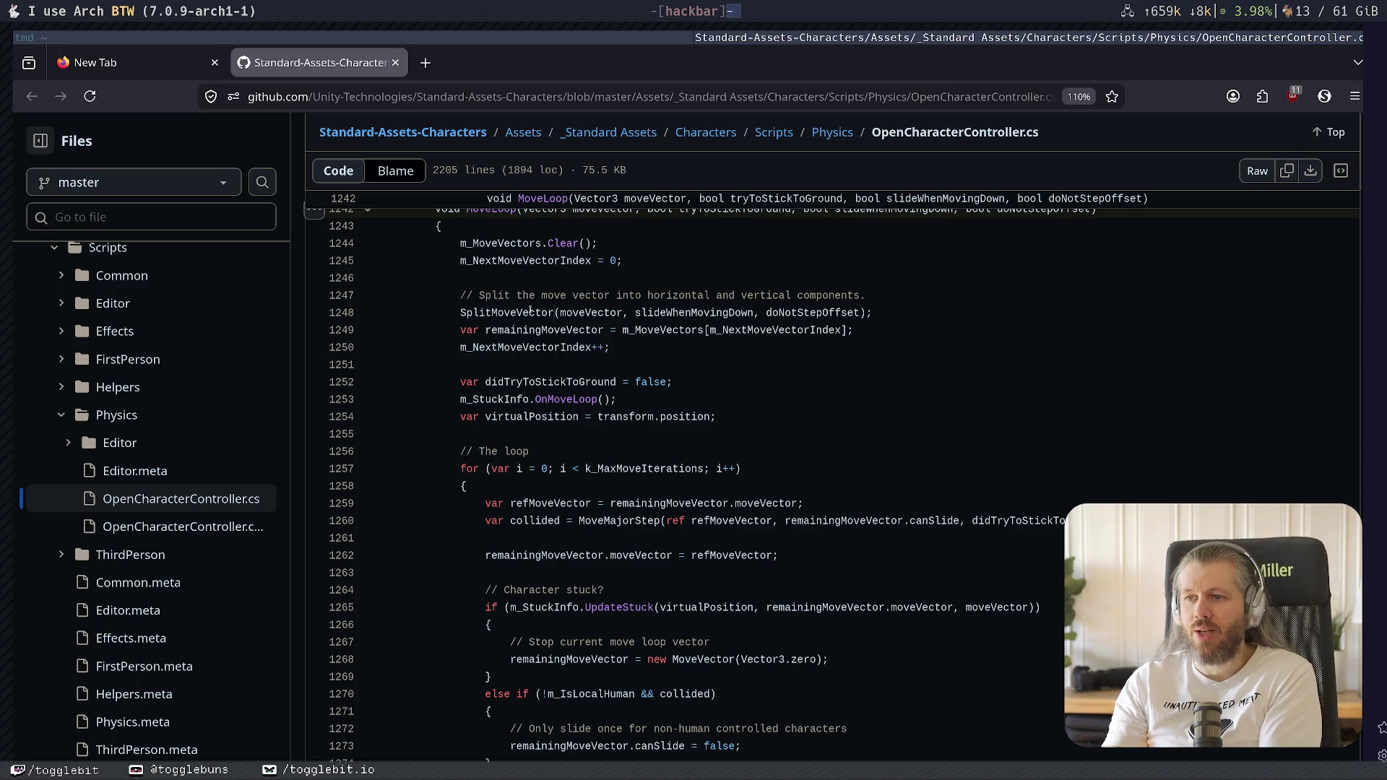
click(506, 312)
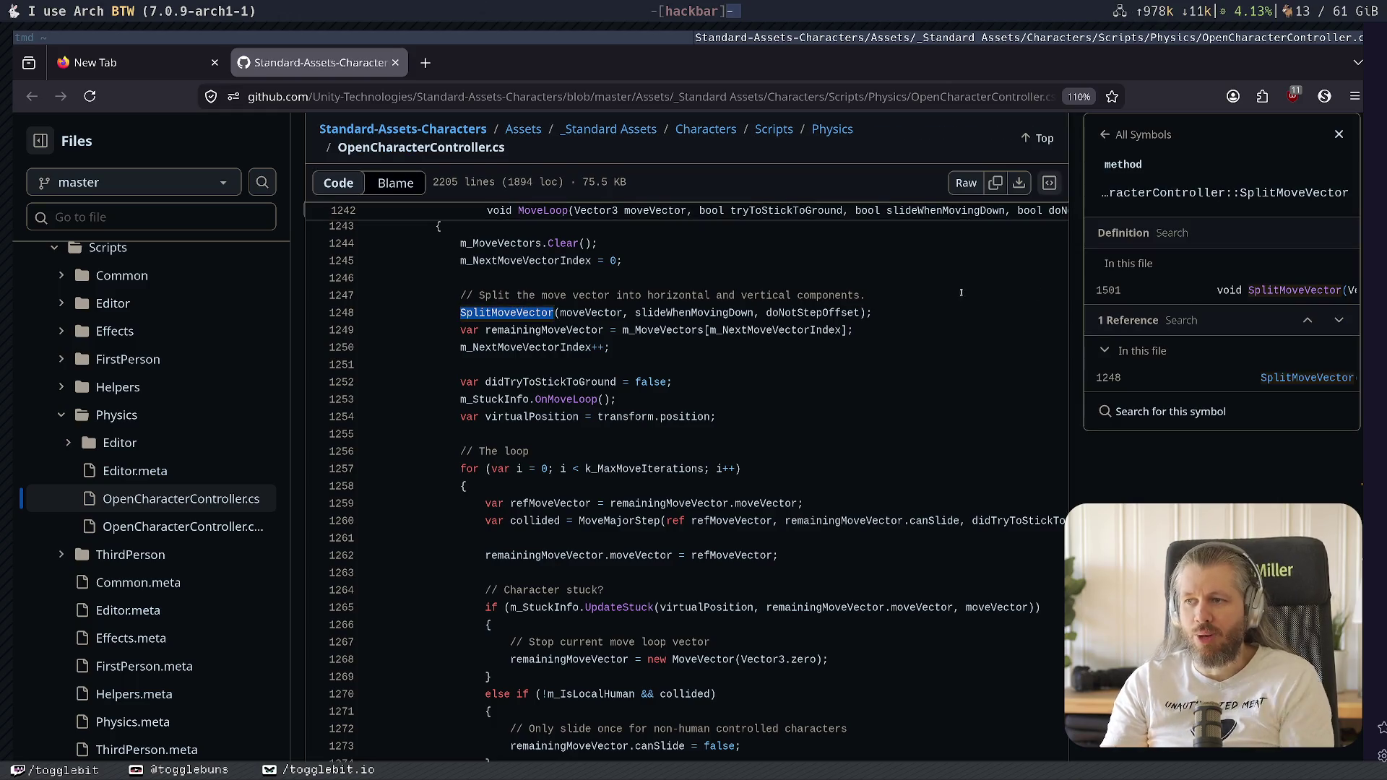
- Jump to SplitMoveVector at line 1501 and list NotEqualToZero's 11 references from line 1517
click(1293, 292)
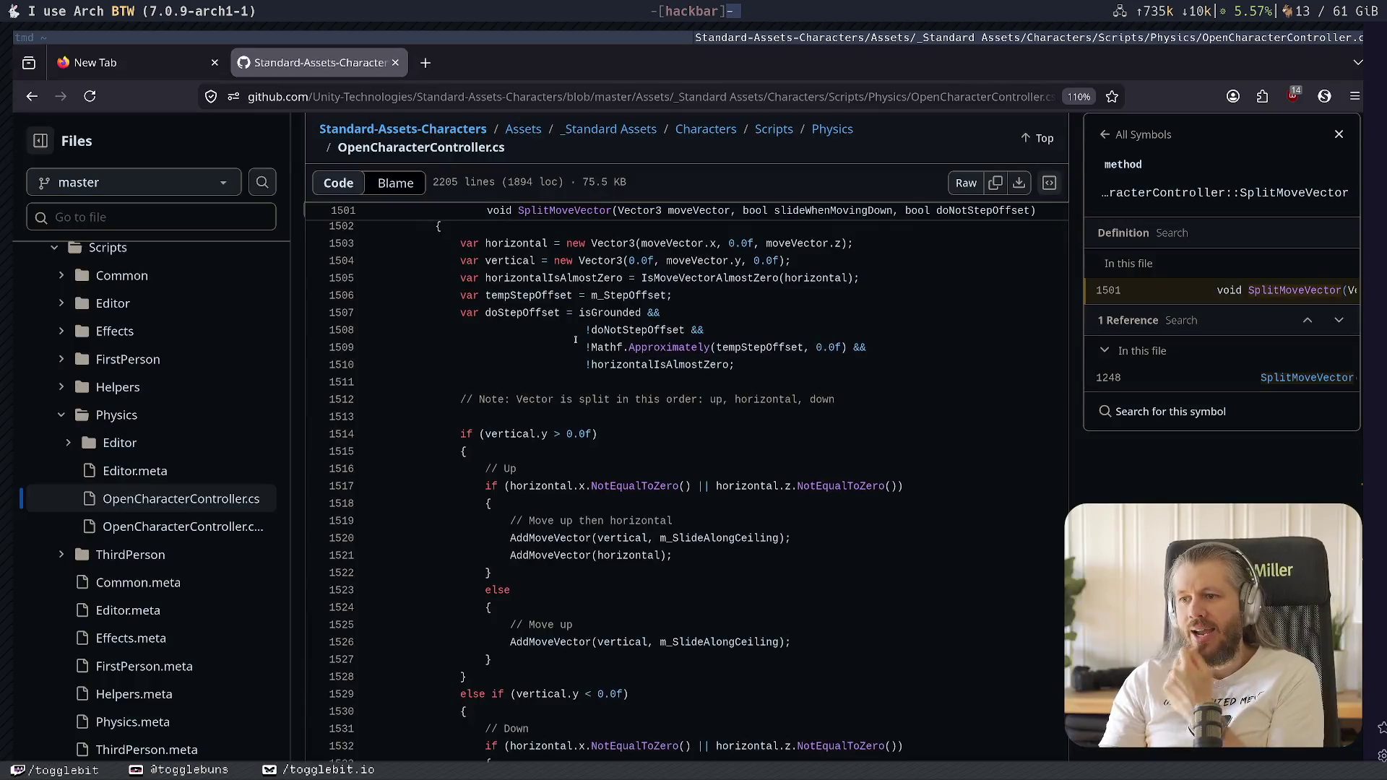
scroll(479, 372, down, 3)
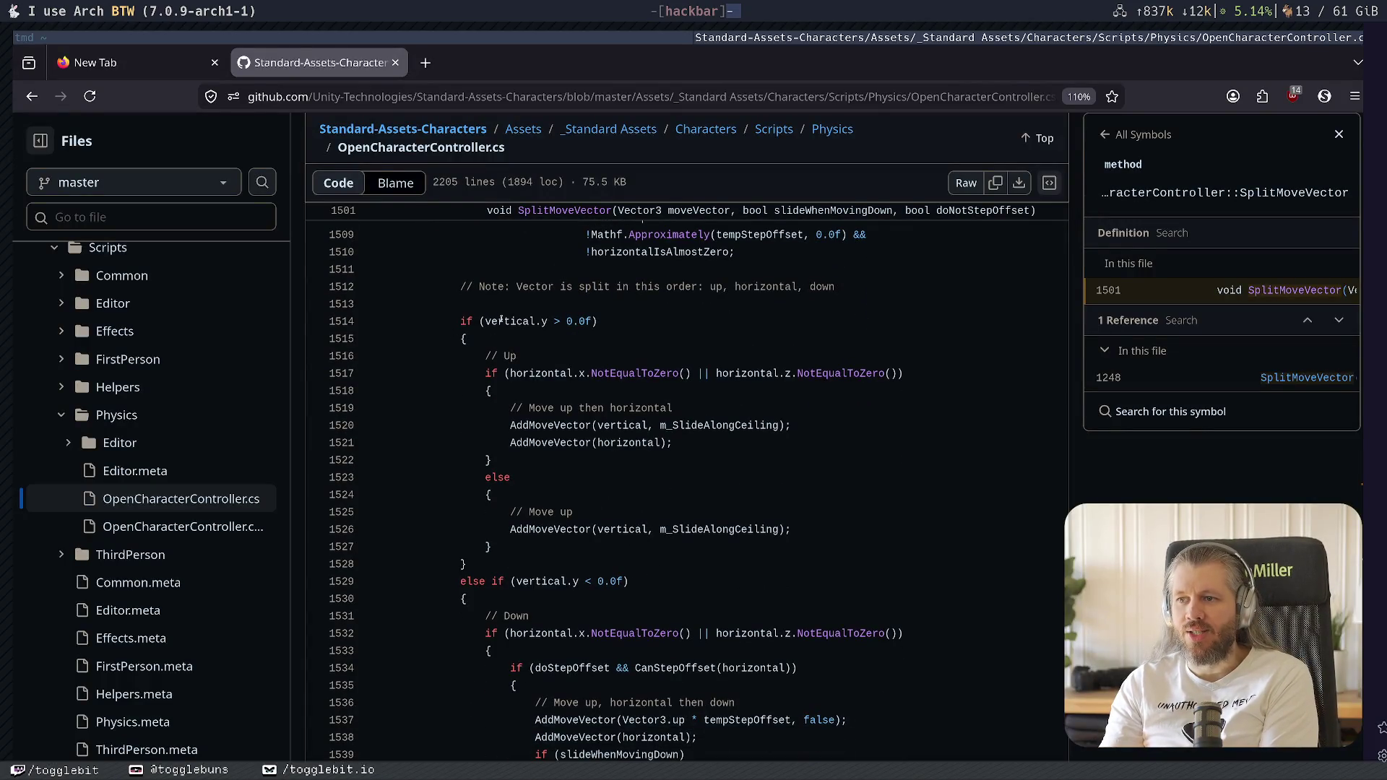
drag(504, 321, 580, 321)
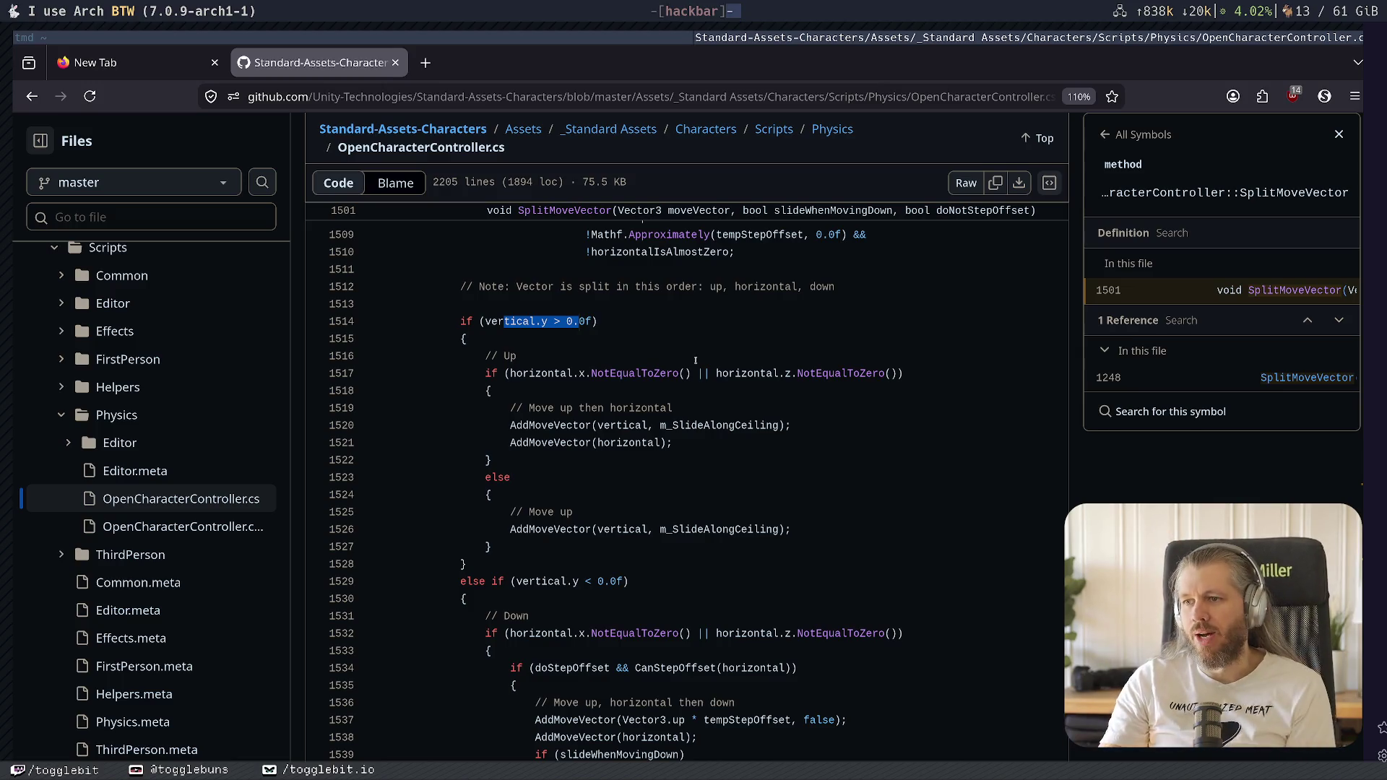
triple_click(600, 326)
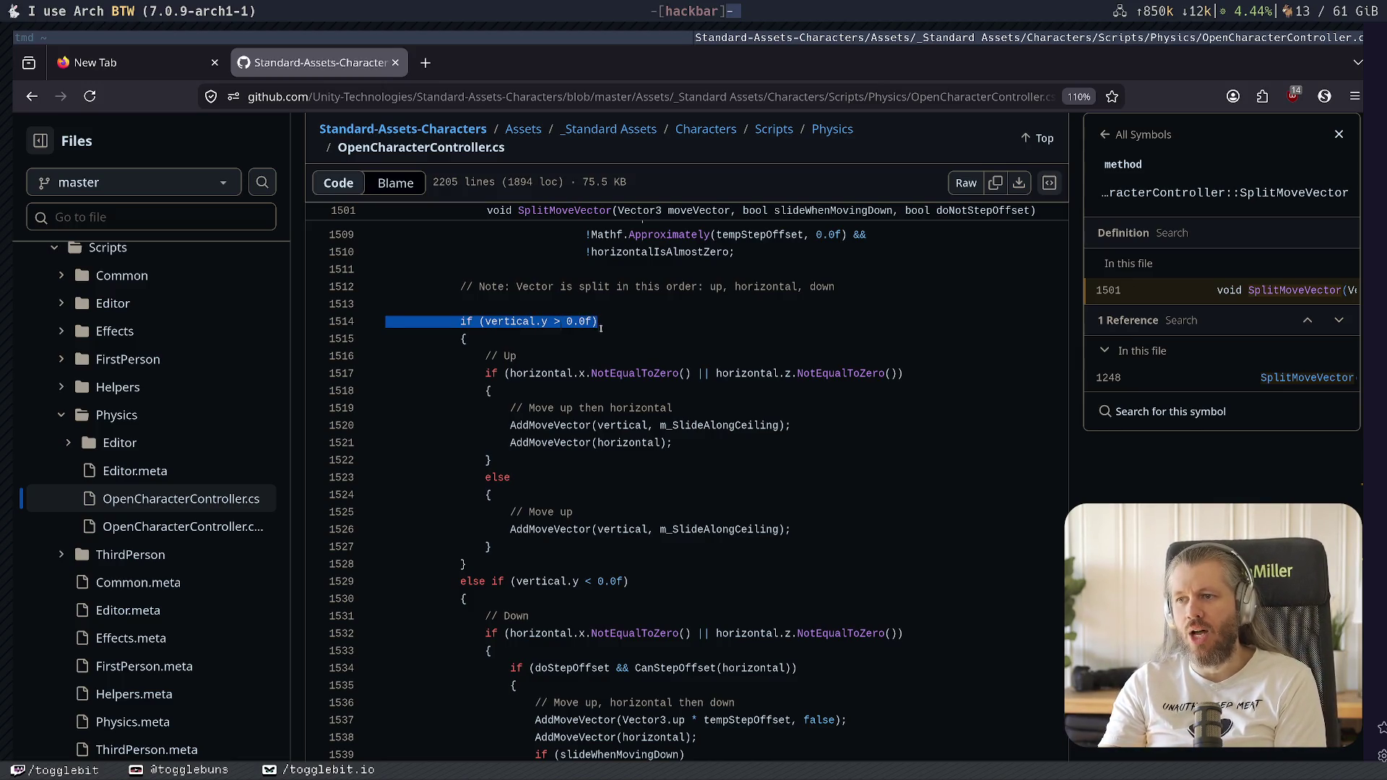
click(527, 353)
drag(511, 374, 850, 373)
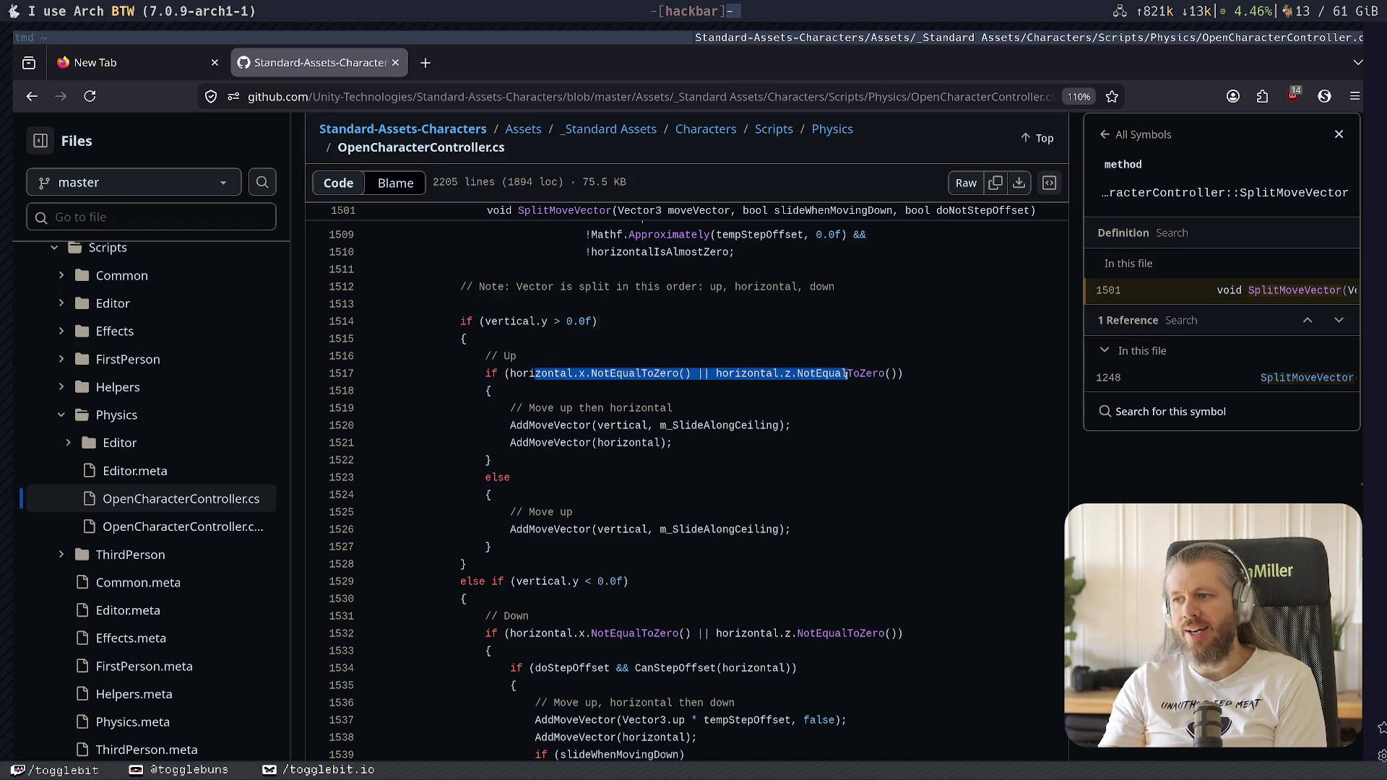
click(795, 374)
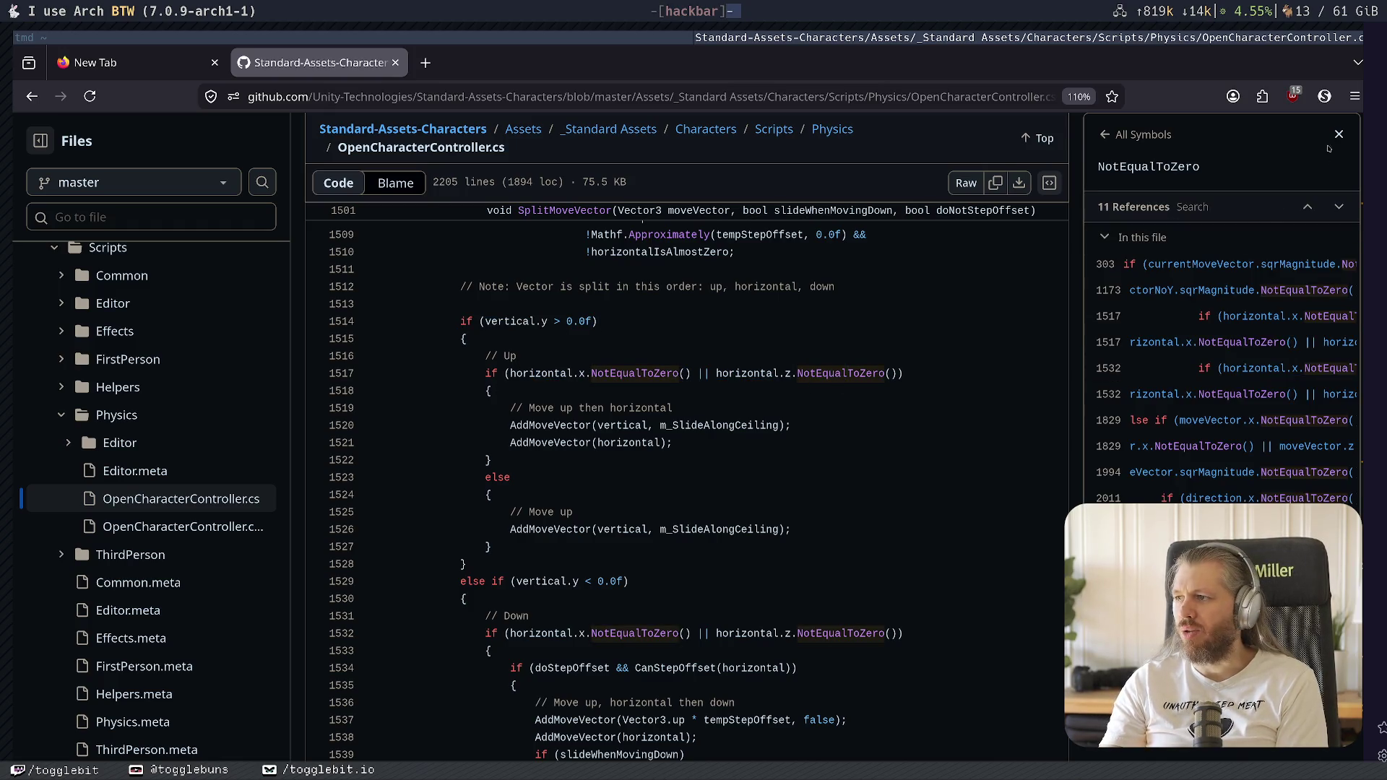
drag(903, 374, 786, 373)
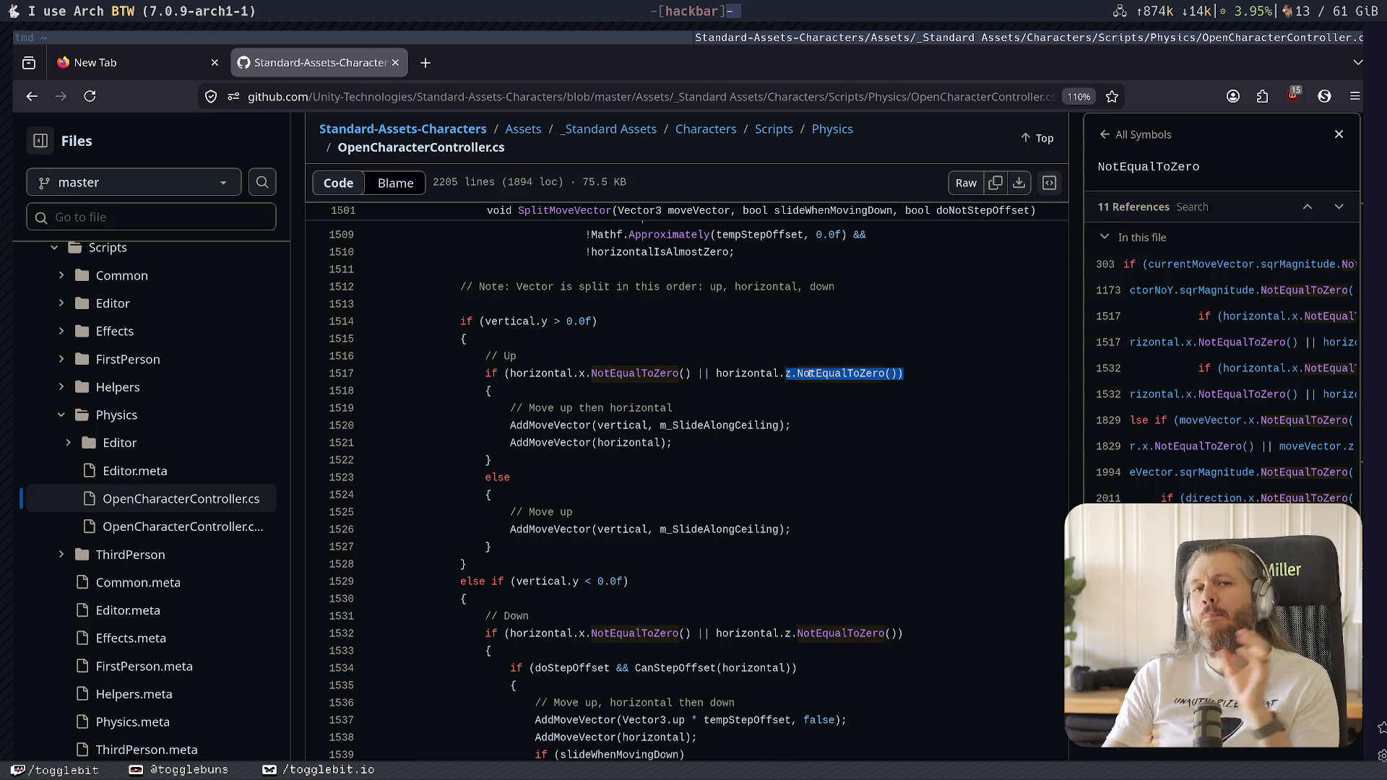
- From the notes, open the lisyarus floating-point equality link in Firefox
click(578, 37)
scroll(784, 409, down, 2)
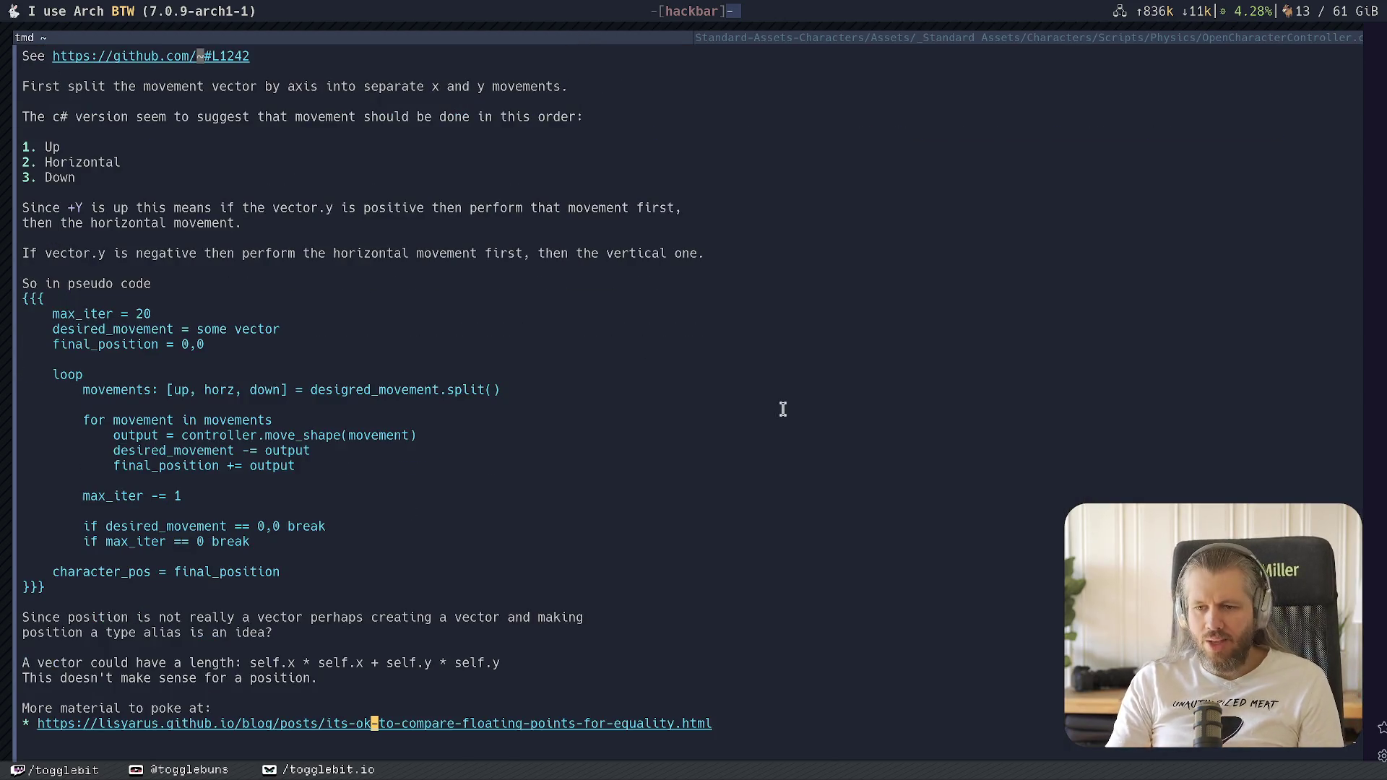
key(g)
key(x)
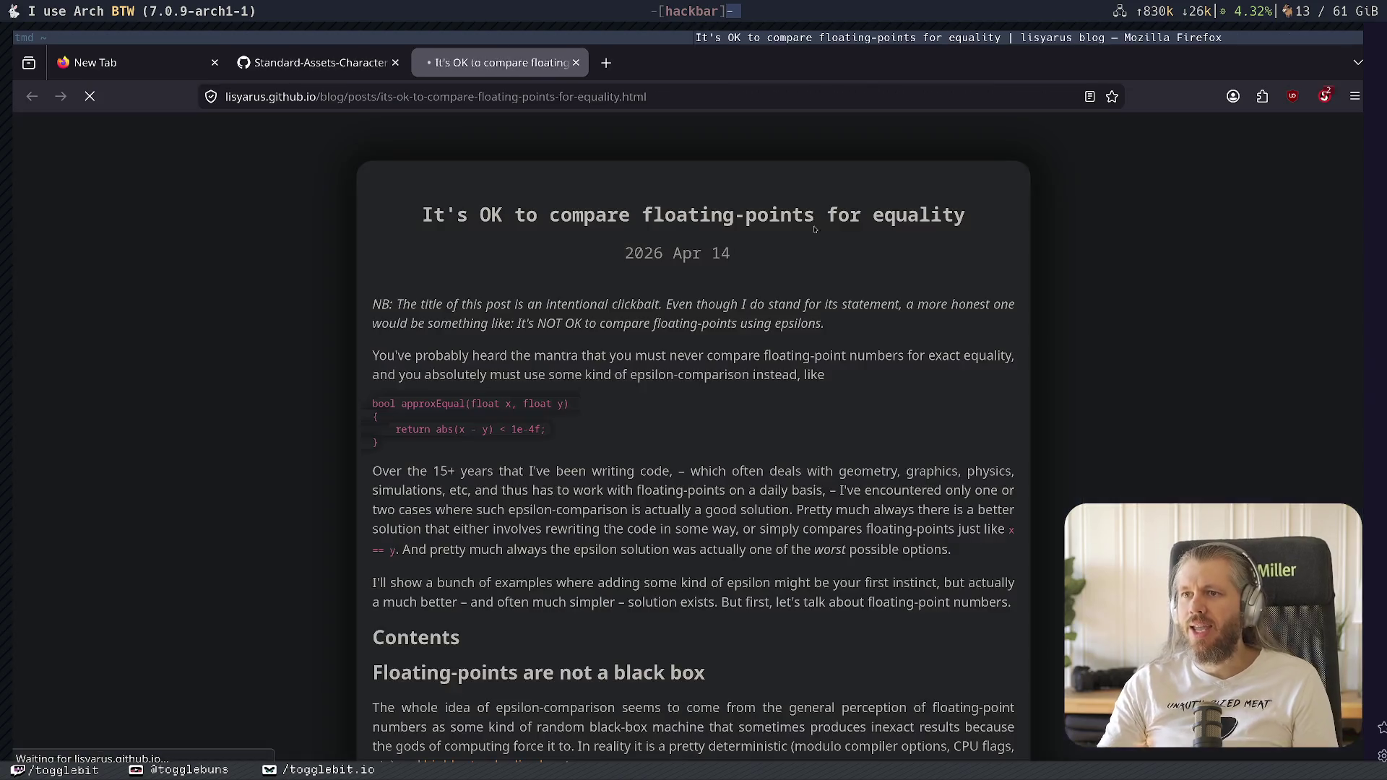
- Skim the 'It's OK to compare floating-points for equality' post, then return to the GitHub tab
drag(446, 215, 897, 215)
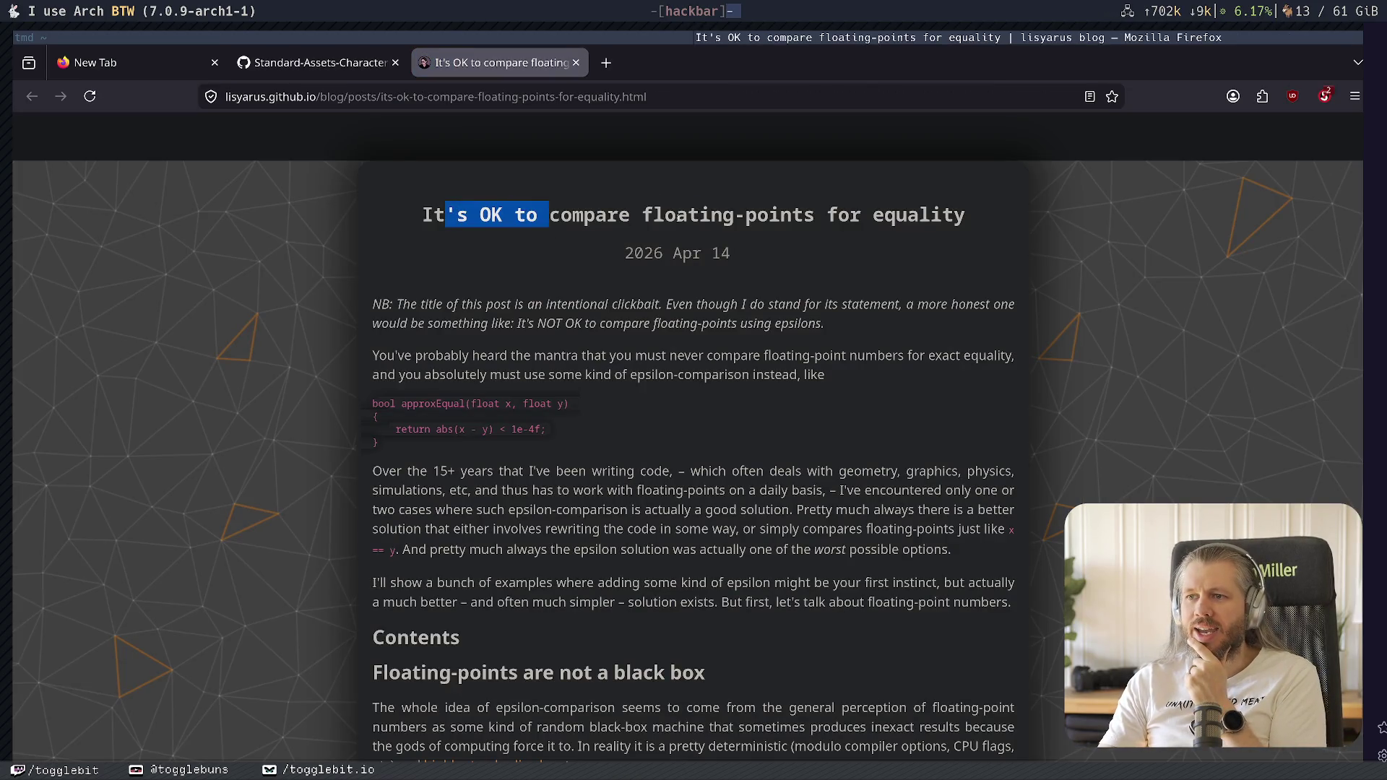
click(937, 262)
drag(373, 305, 824, 324)
click(545, 348)
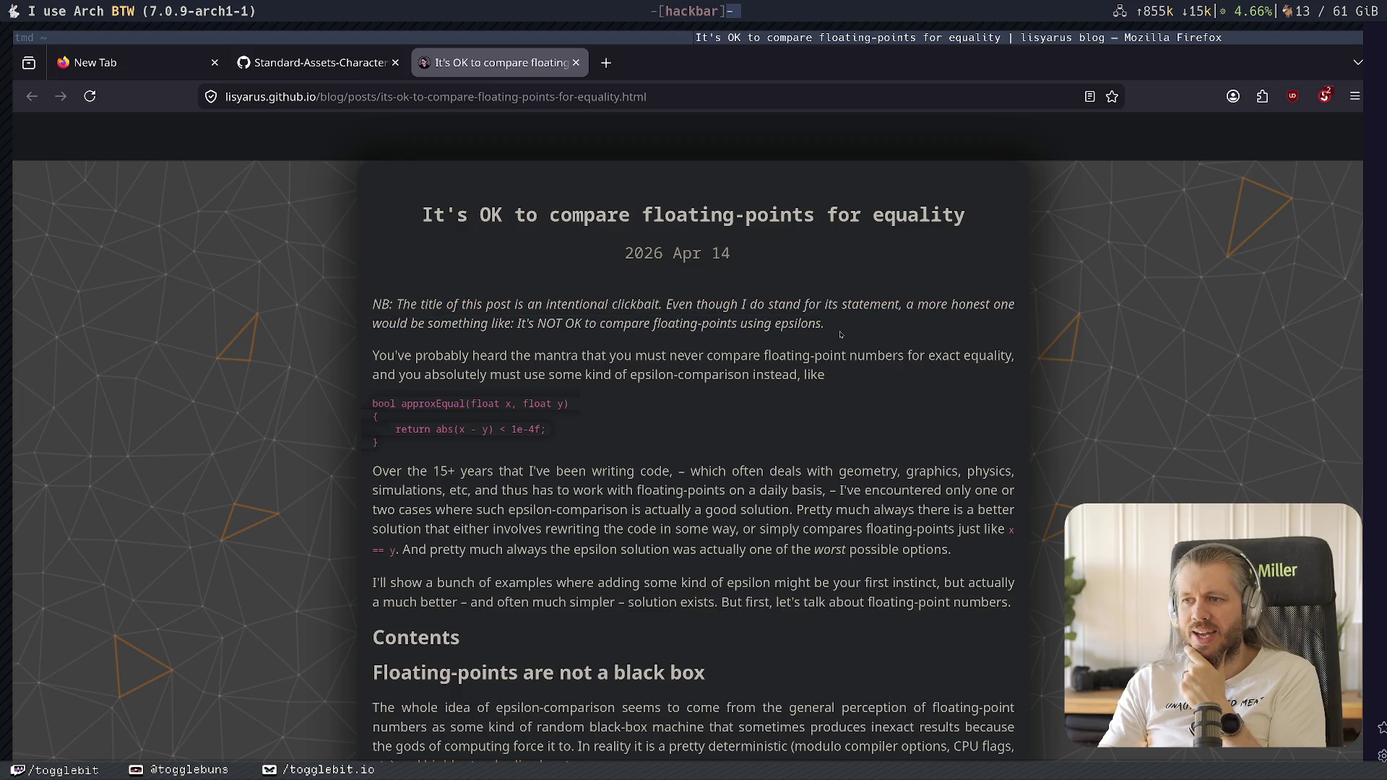
scroll(545, 348, down, 2)
scroll(545, 348, down, 10)
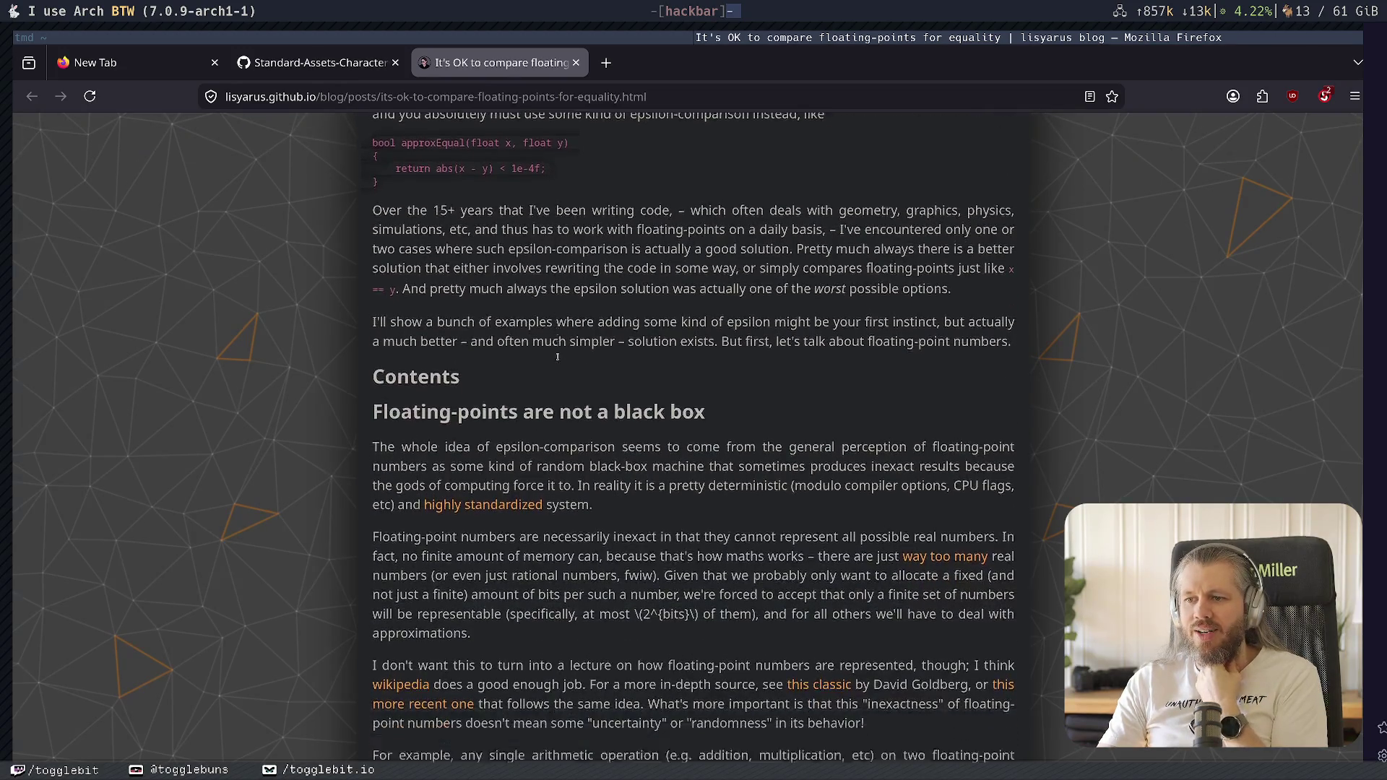
scroll(594, 383, down, 4)
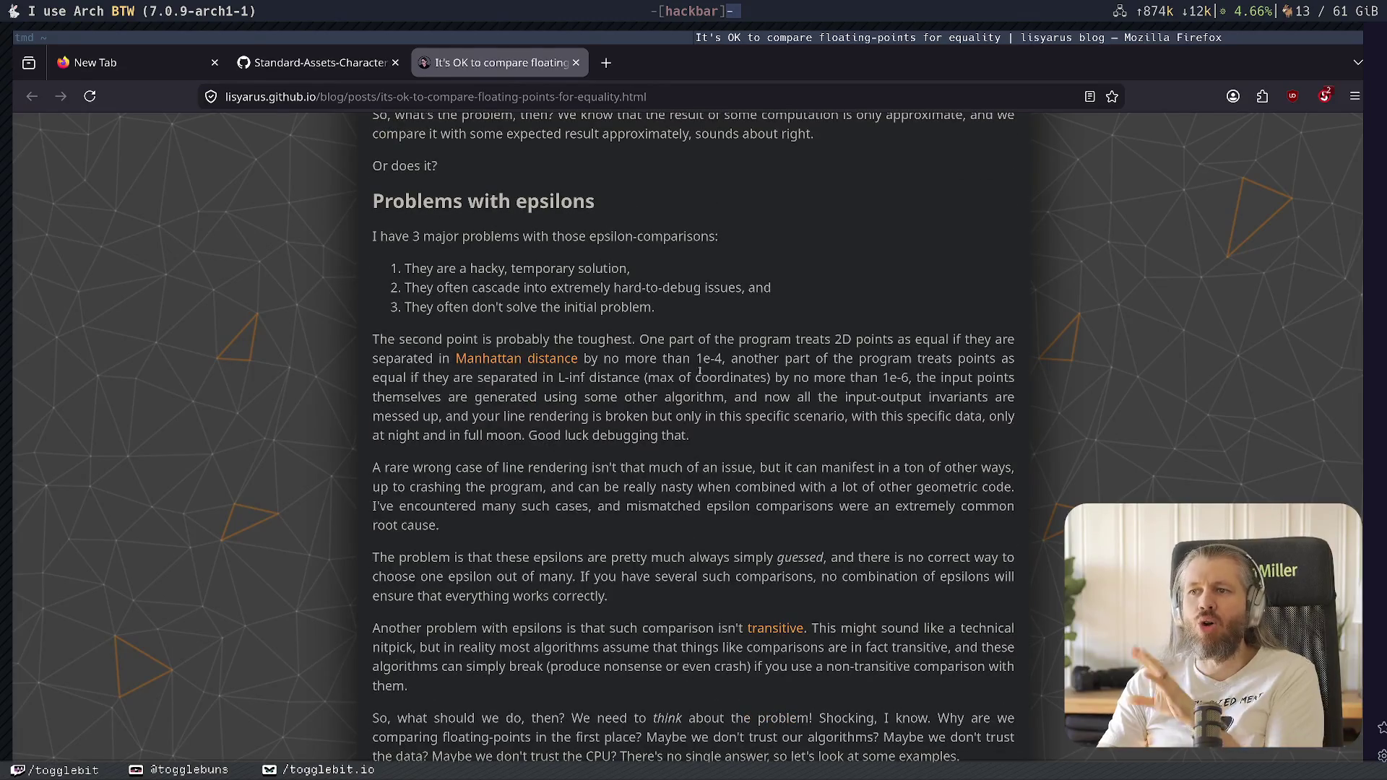
click(312, 62)
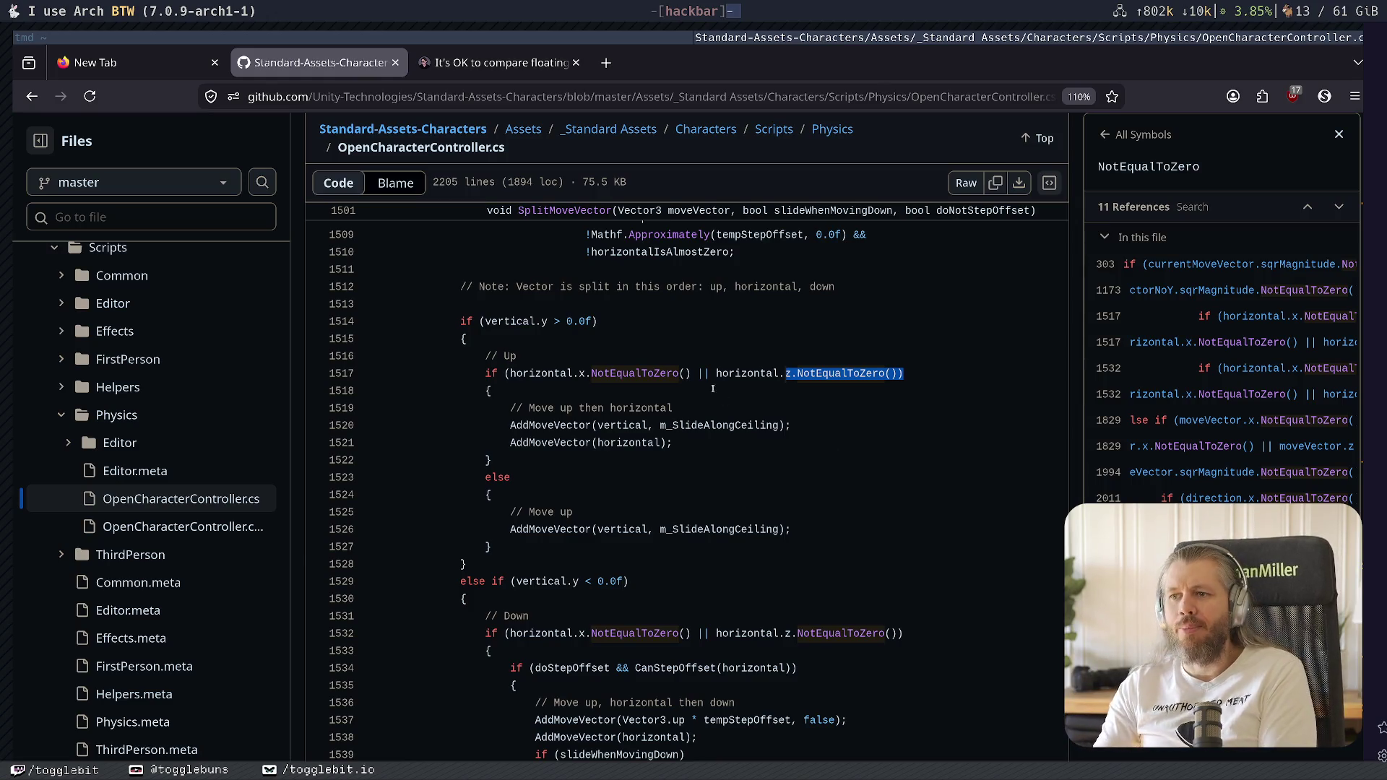
- Scroll through SplitMoveVector's vertical/horizontal split, then go back to MoveLoop with Alt+Left
scroll(788, 374, up, 3)
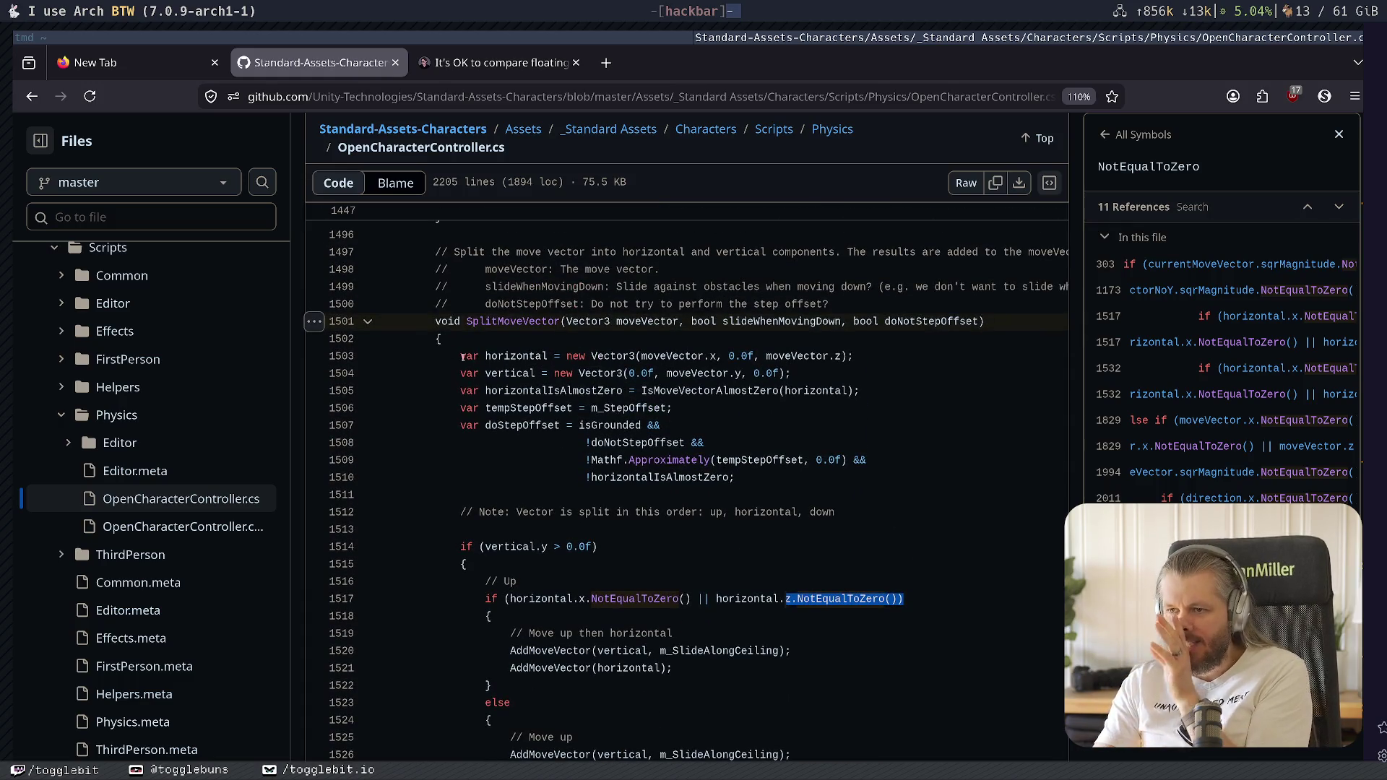
scroll(630, 333, down, 10)
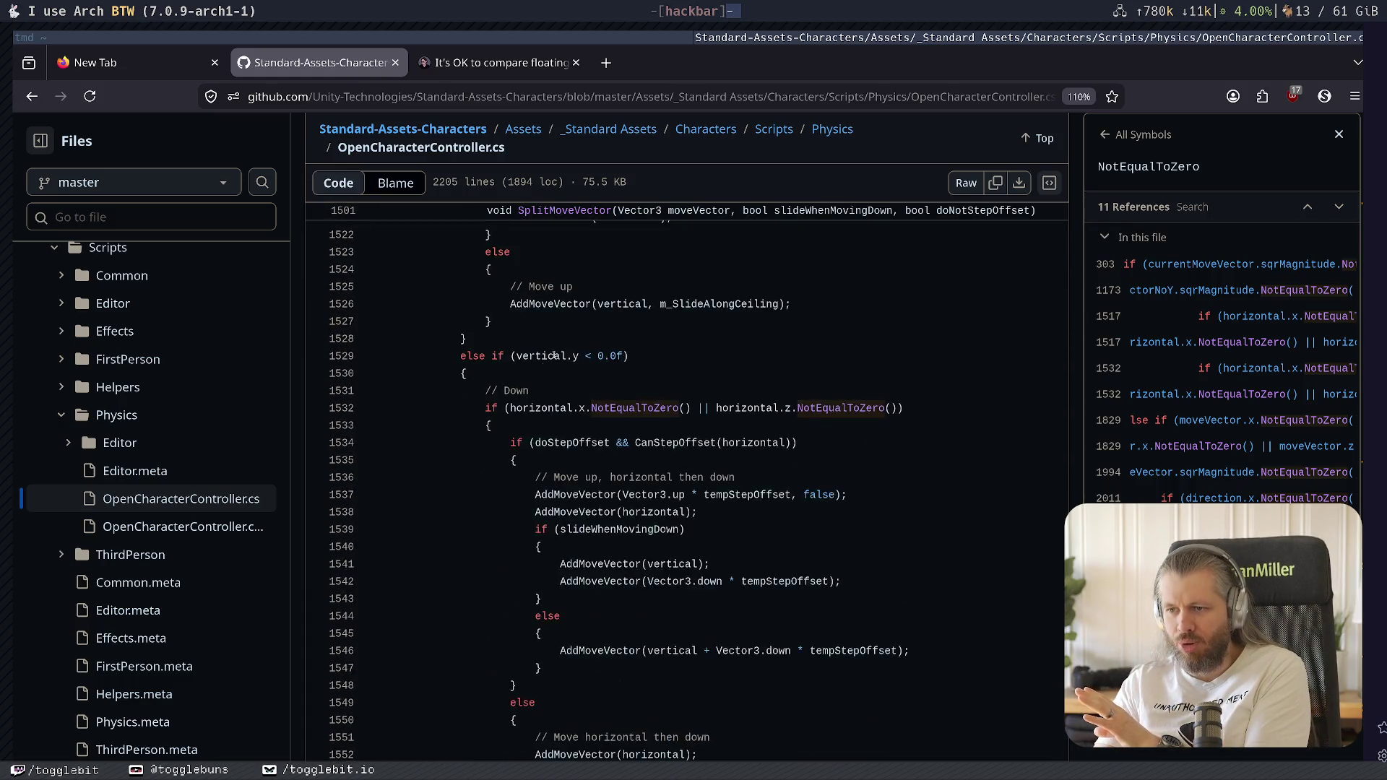
scroll(631, 333, up, 9)
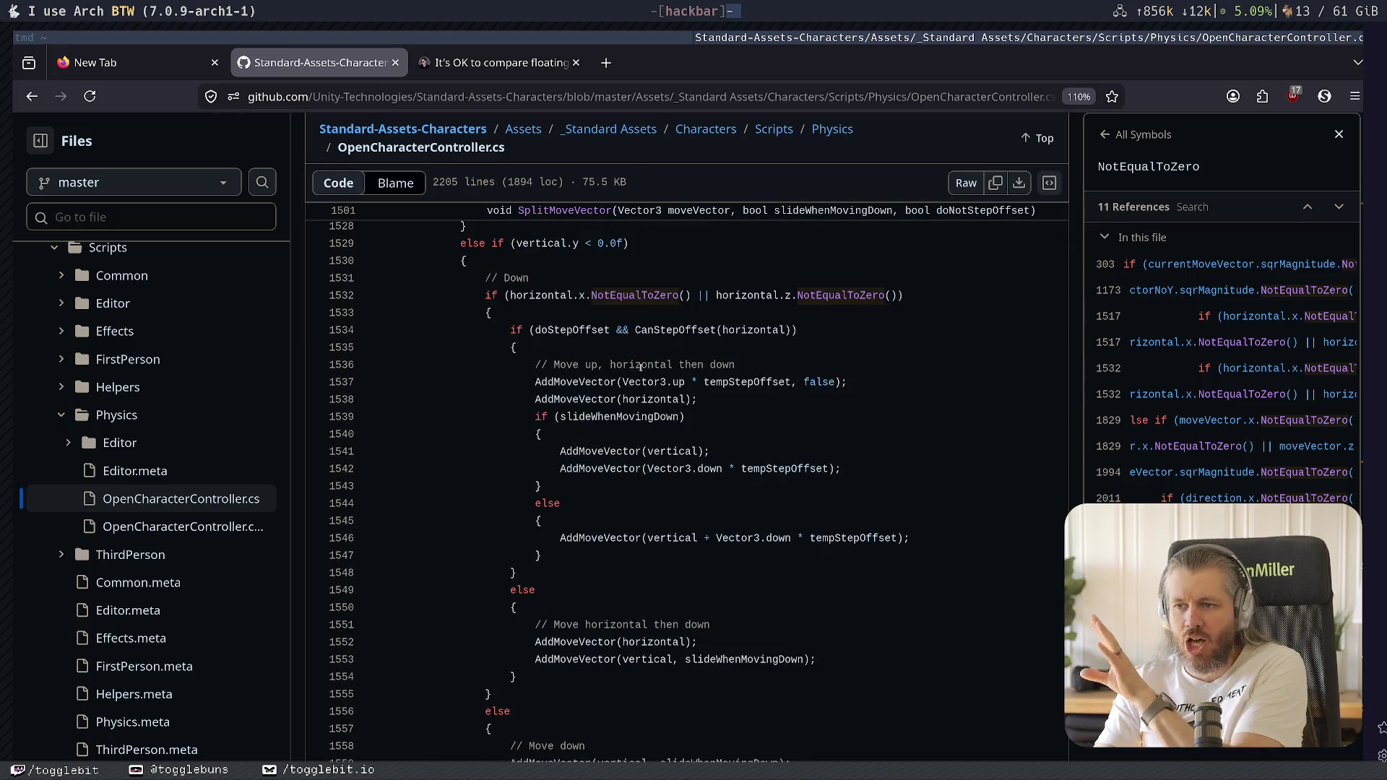
scroll(609, 303, down, 7)
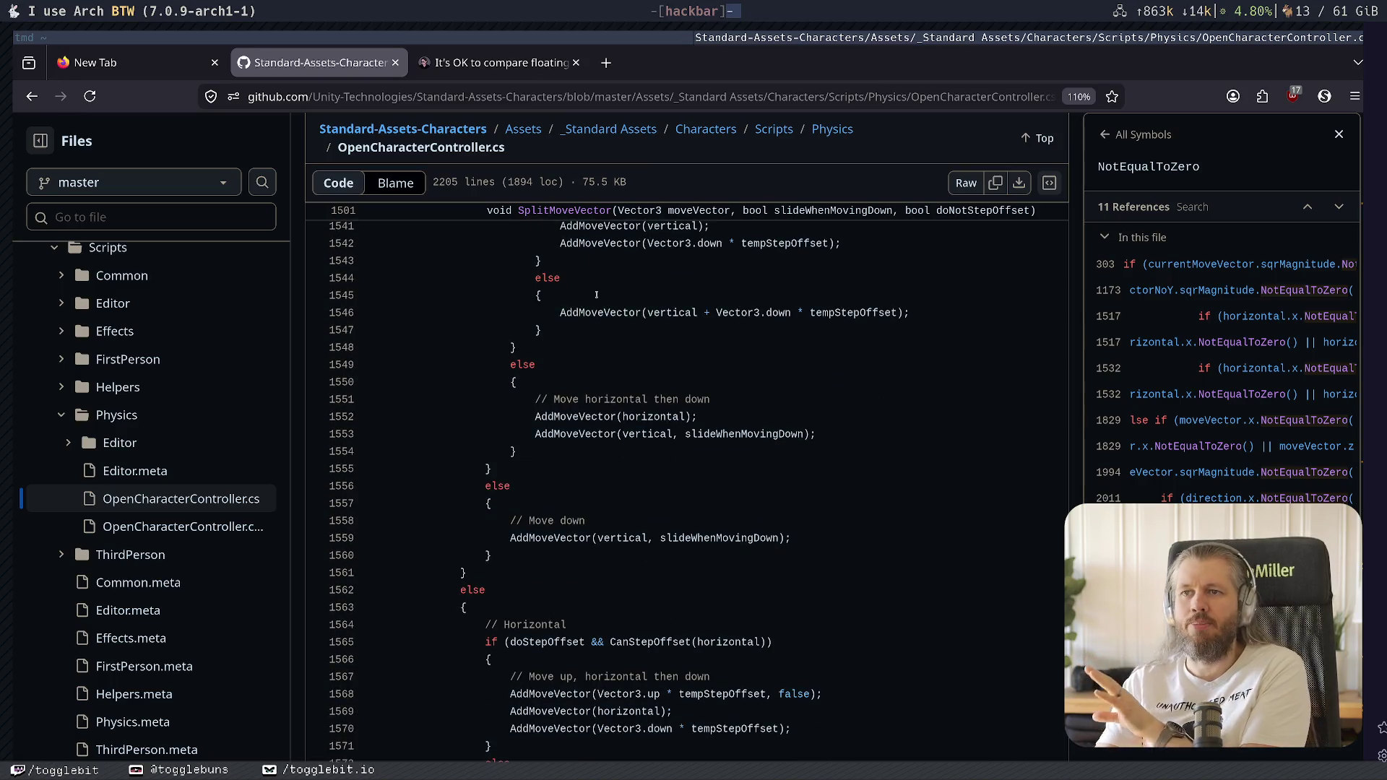
scroll(597, 359, up, 8)
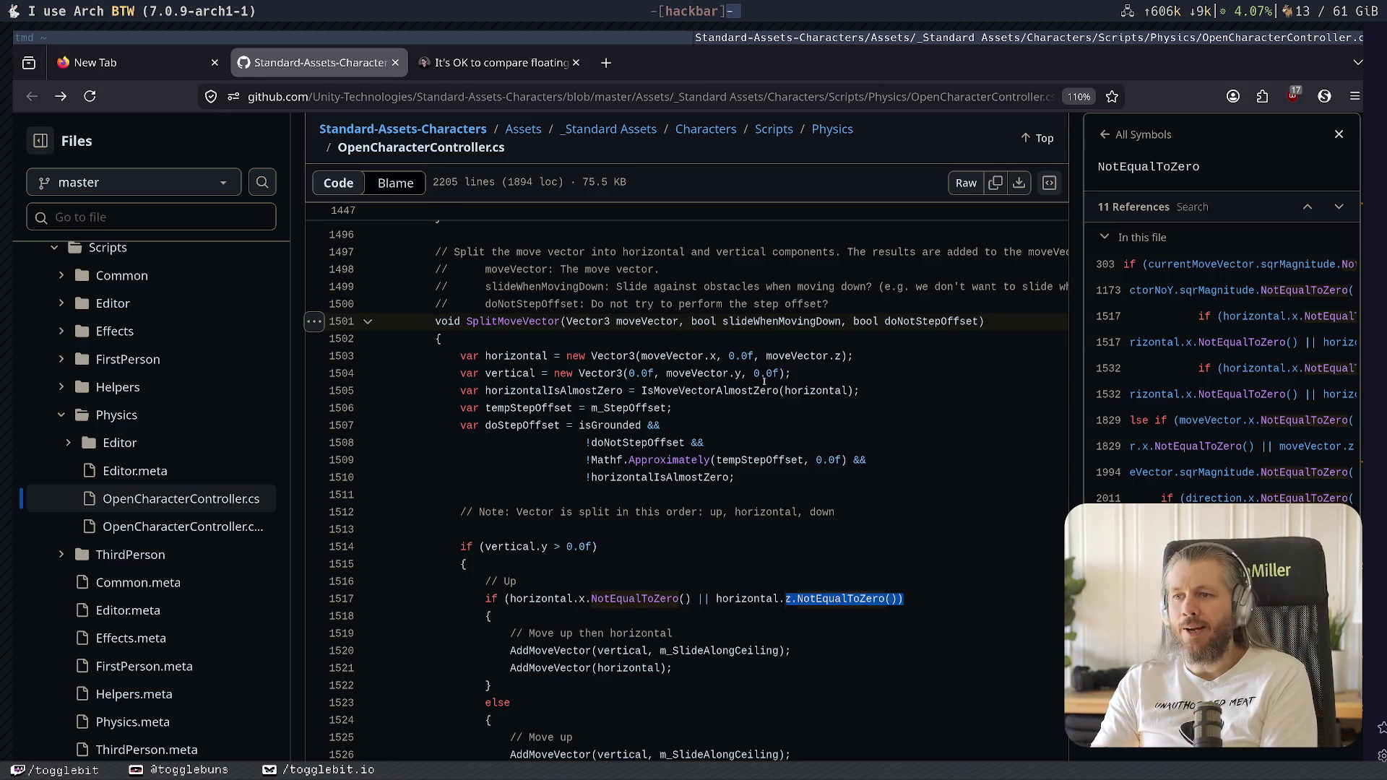
key(alt+Left)
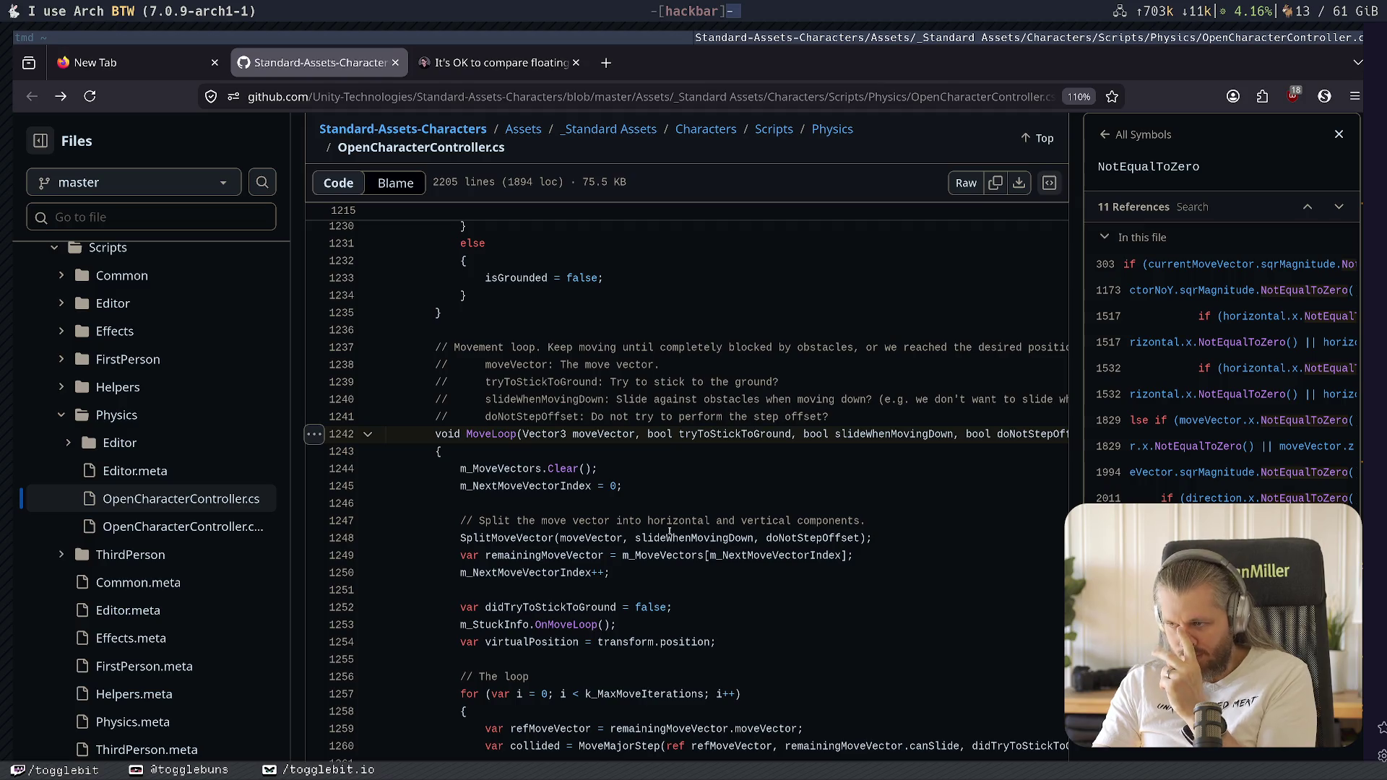
- Highlight the k_MaxMoveIterations for-loop header on line 1257
scroll(670, 533, down, 3)
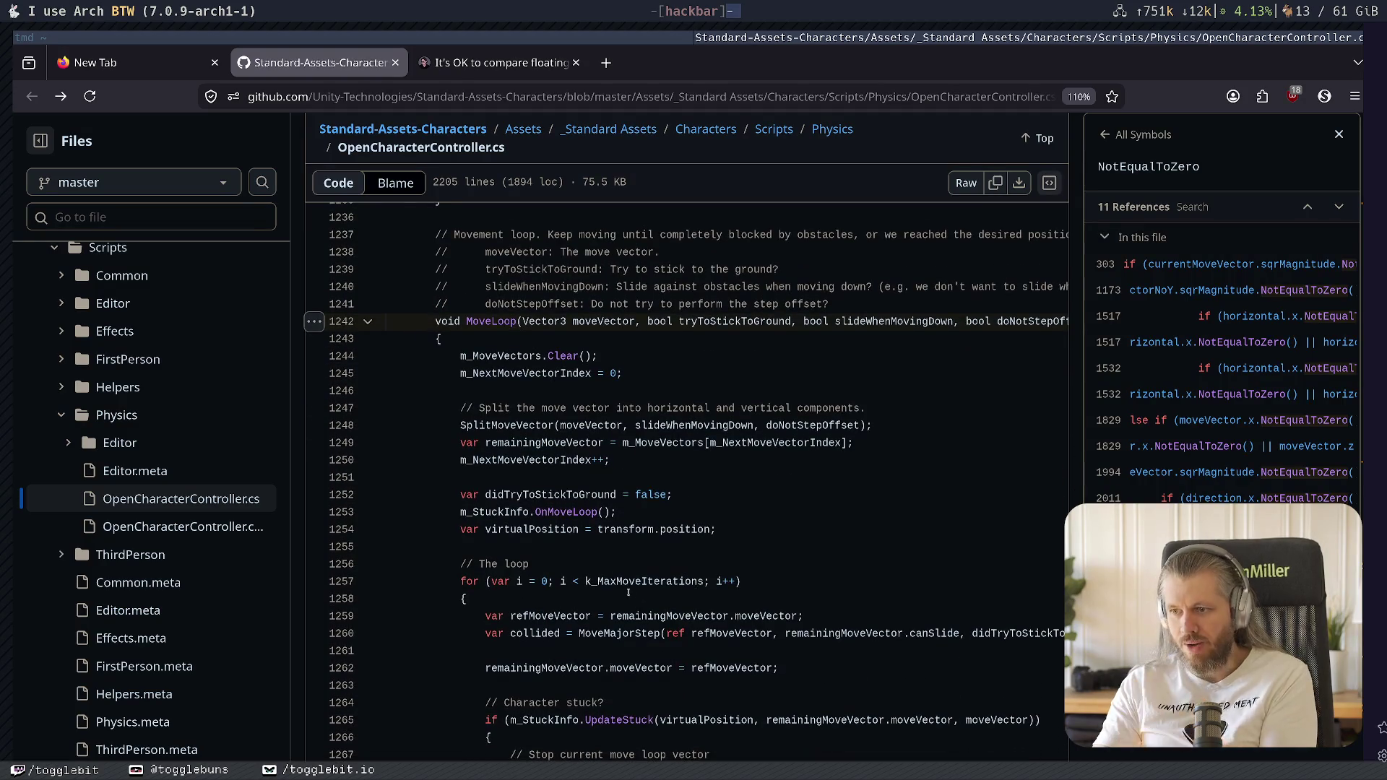
drag(603, 581, 687, 582)
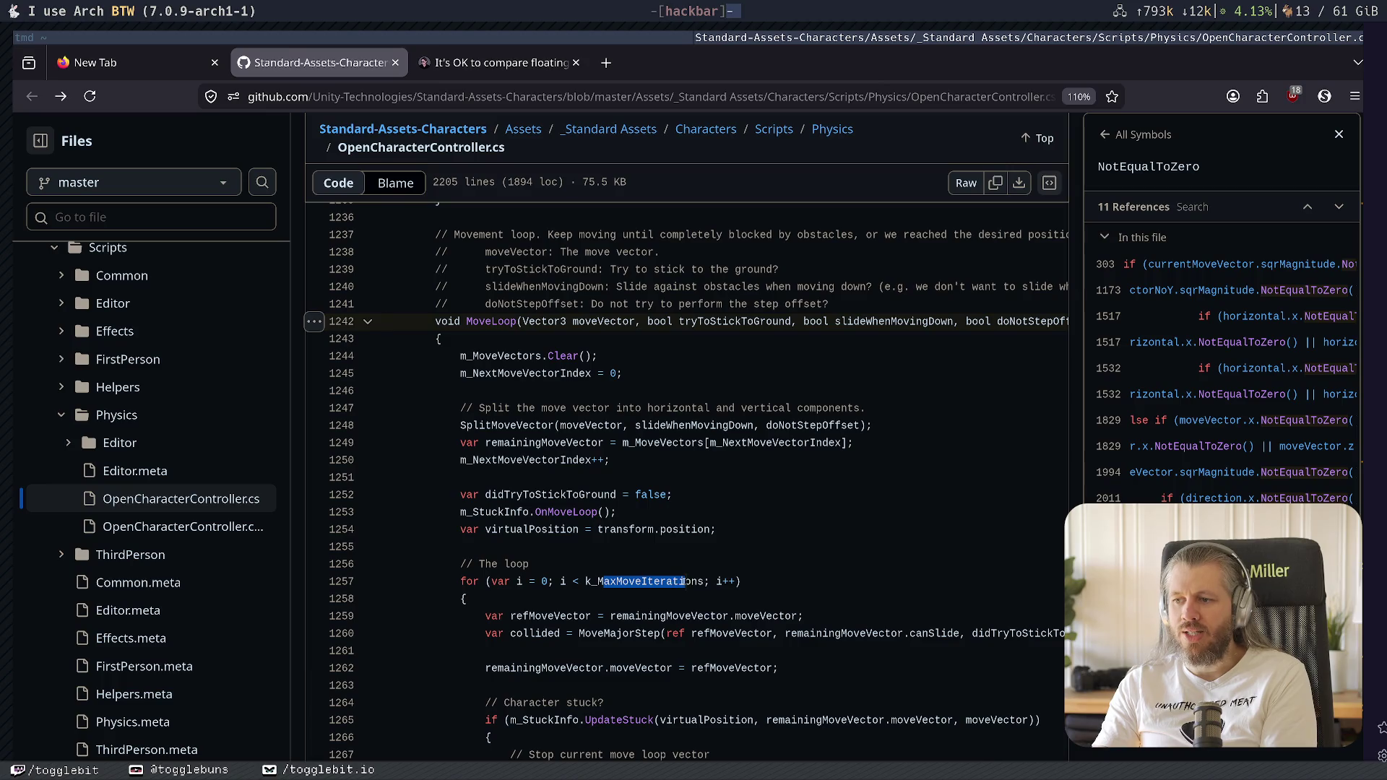
click(439, 363)
scroll(439, 364, down, 6)
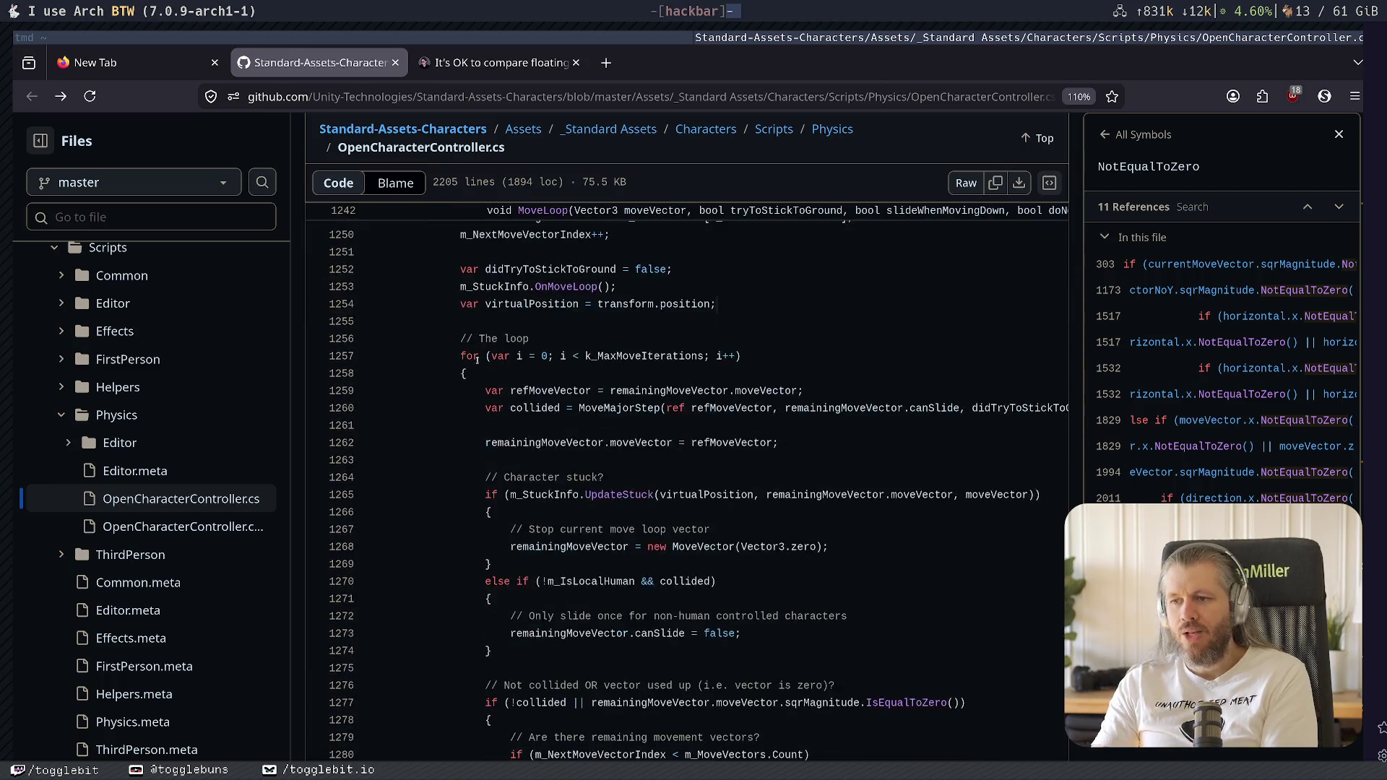
drag(440, 363, 826, 353)
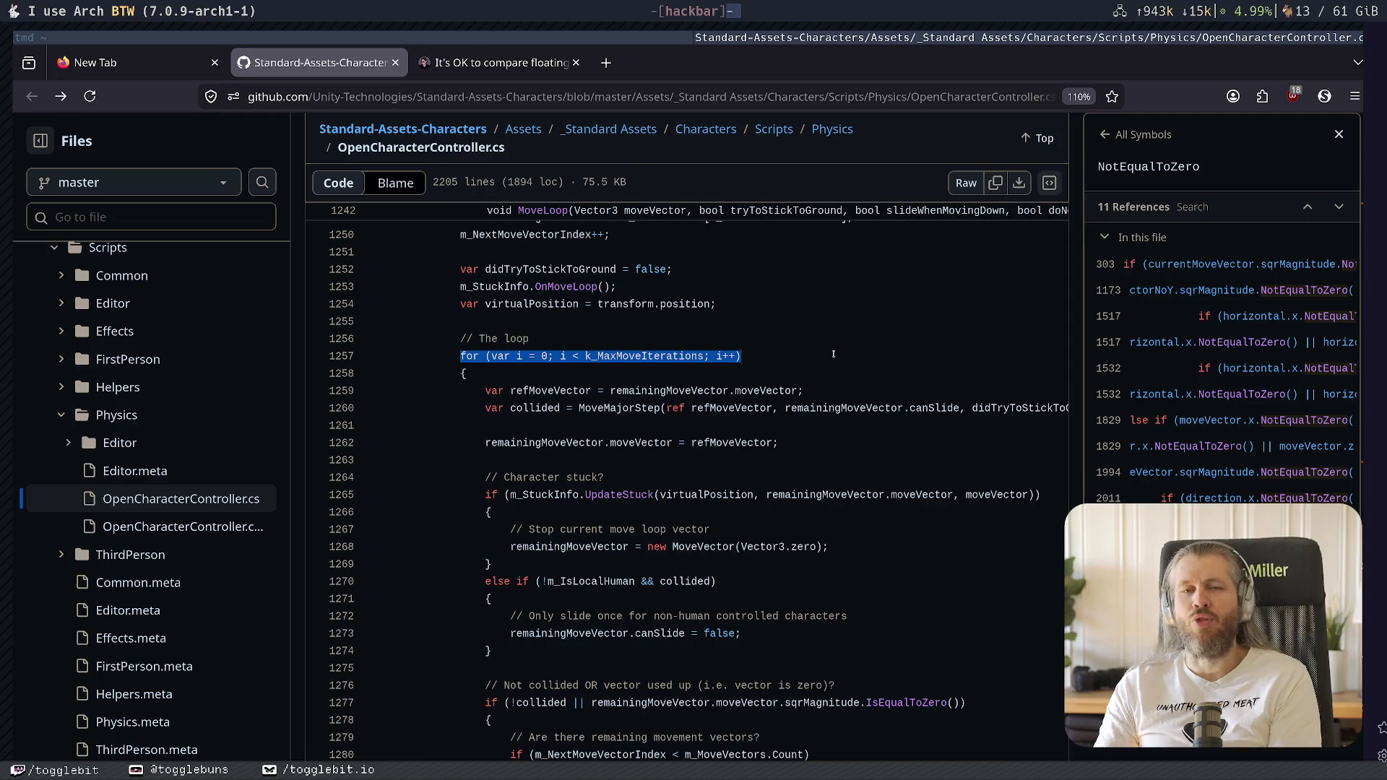
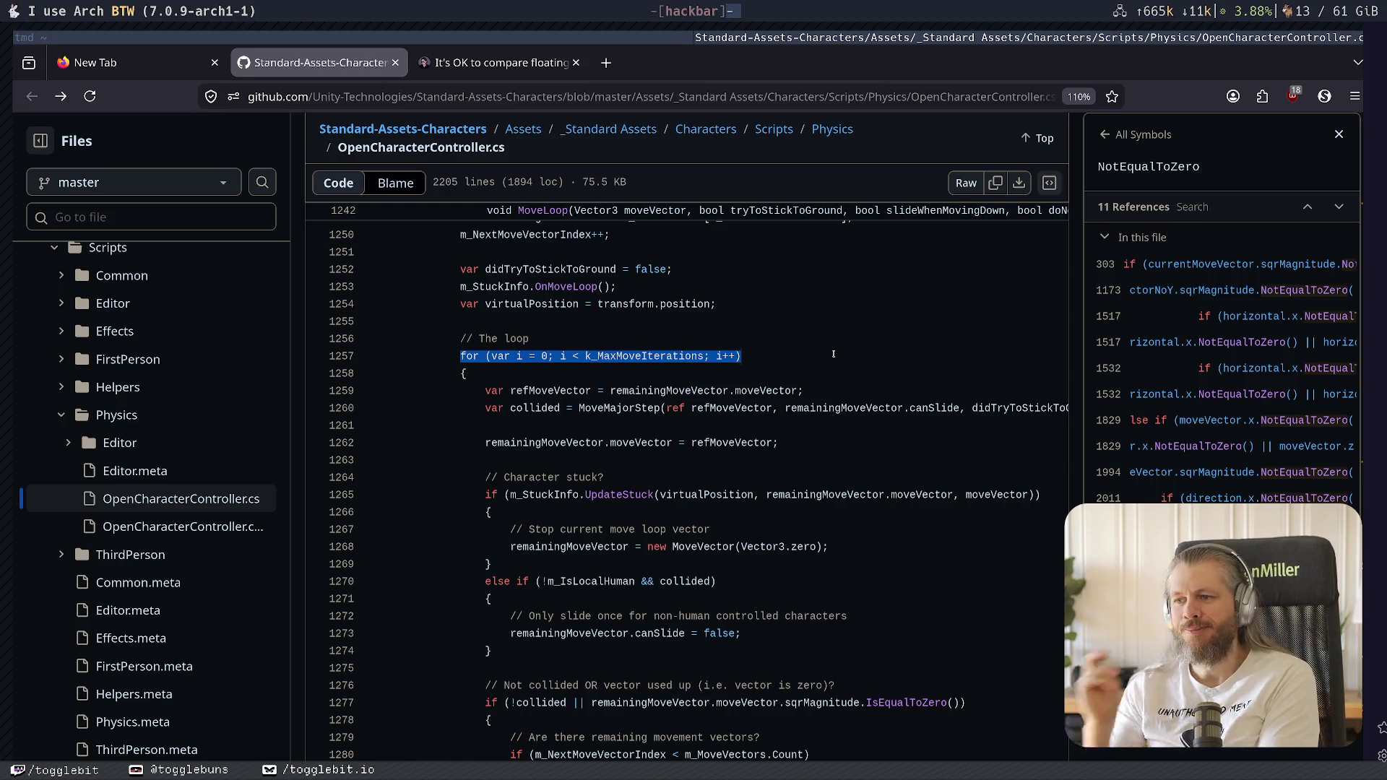
- Select k_MaxMoveIterations, highlight every use of collided, then close the references list
click(689, 354)
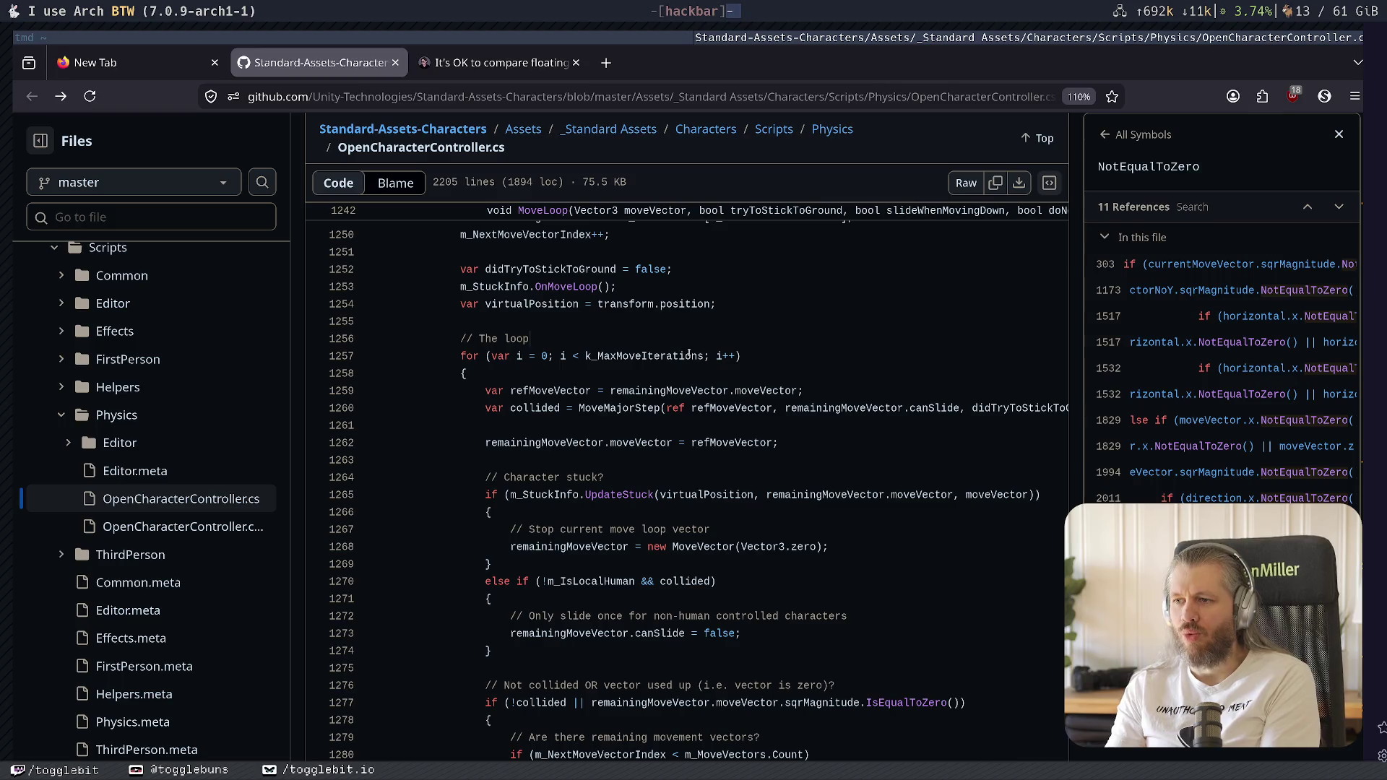
double_click(596, 353)
click(777, 347)
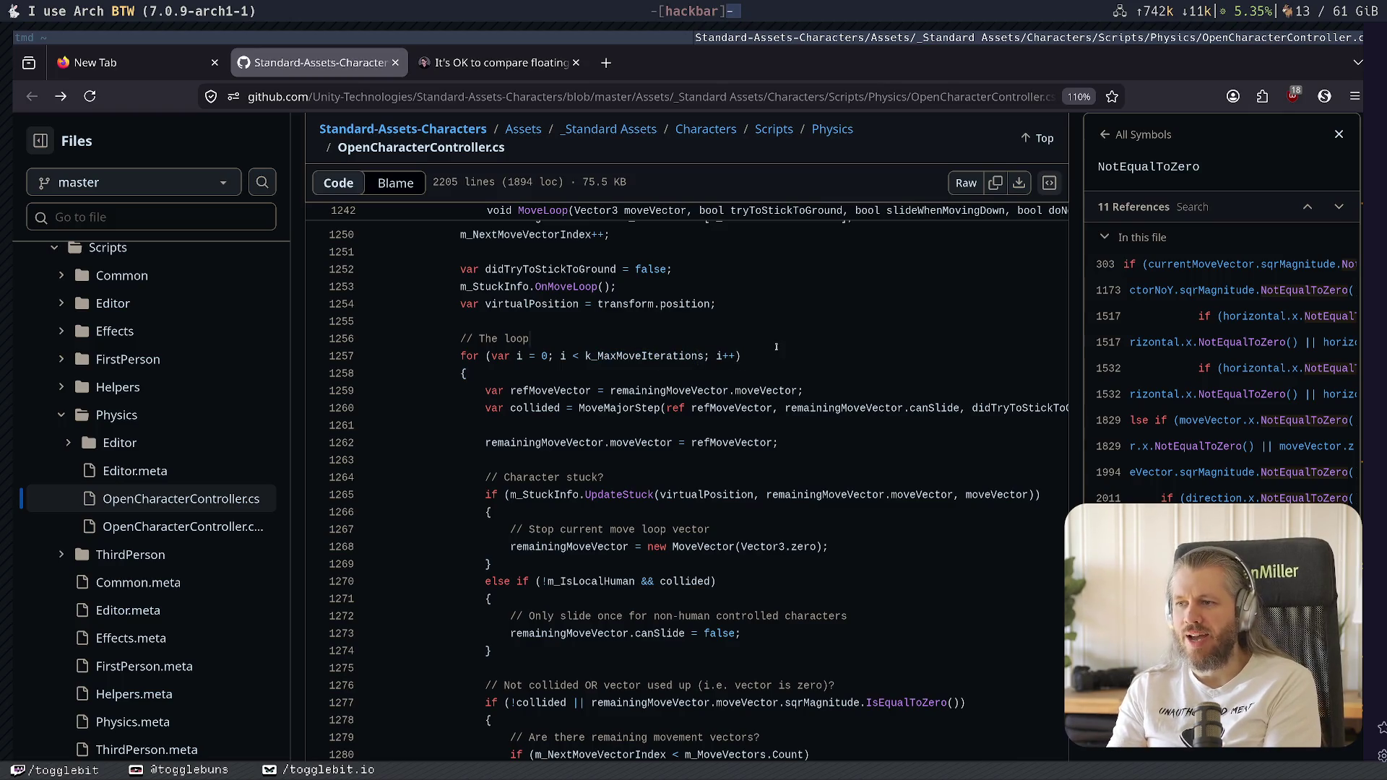
click(520, 407)
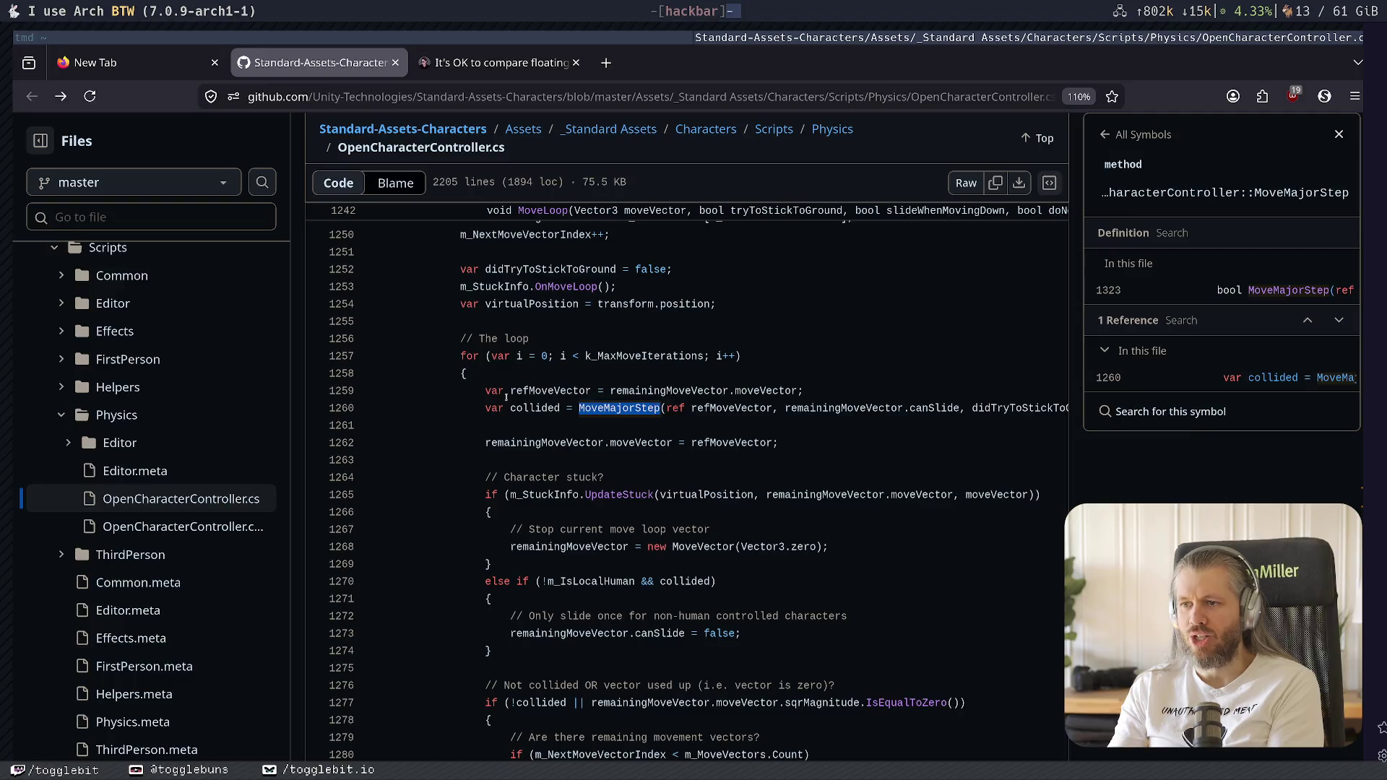
double_click(520, 406)
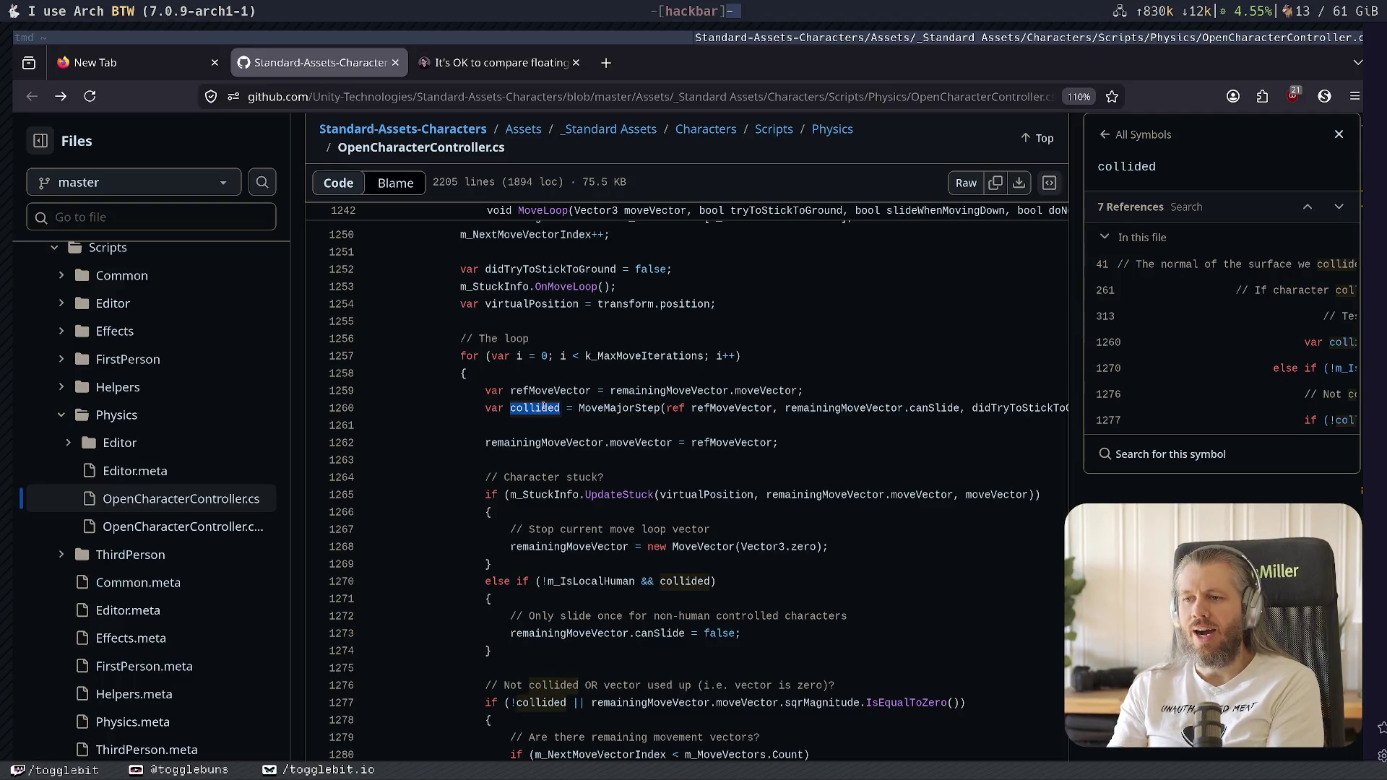
click(1339, 134)
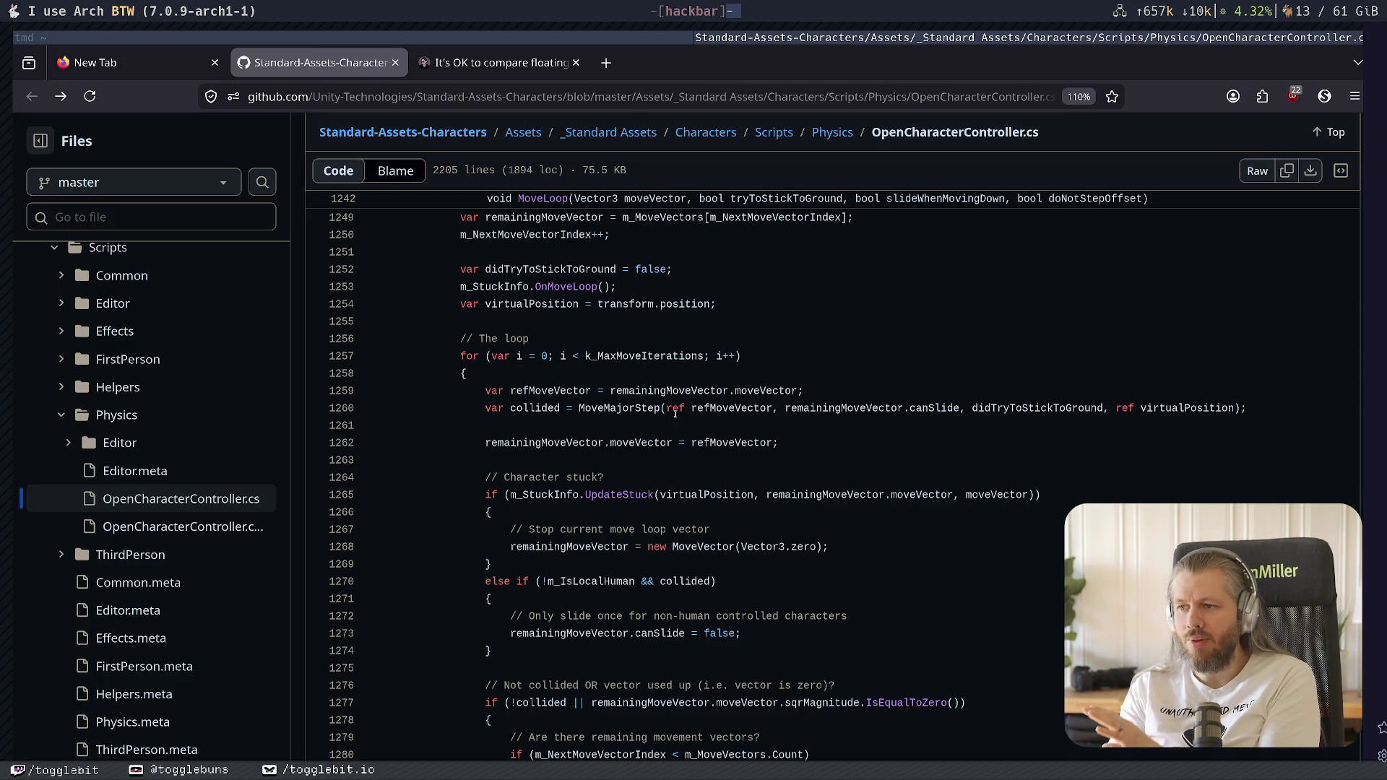
- List the three refMoveVector references on lines 1259, 1260 and 1262 of MoveLoop
mouse_move(664, 408)
mouse_down()
mouse_move(773, 408)
mouse_move(825, 391)
mouse_up()
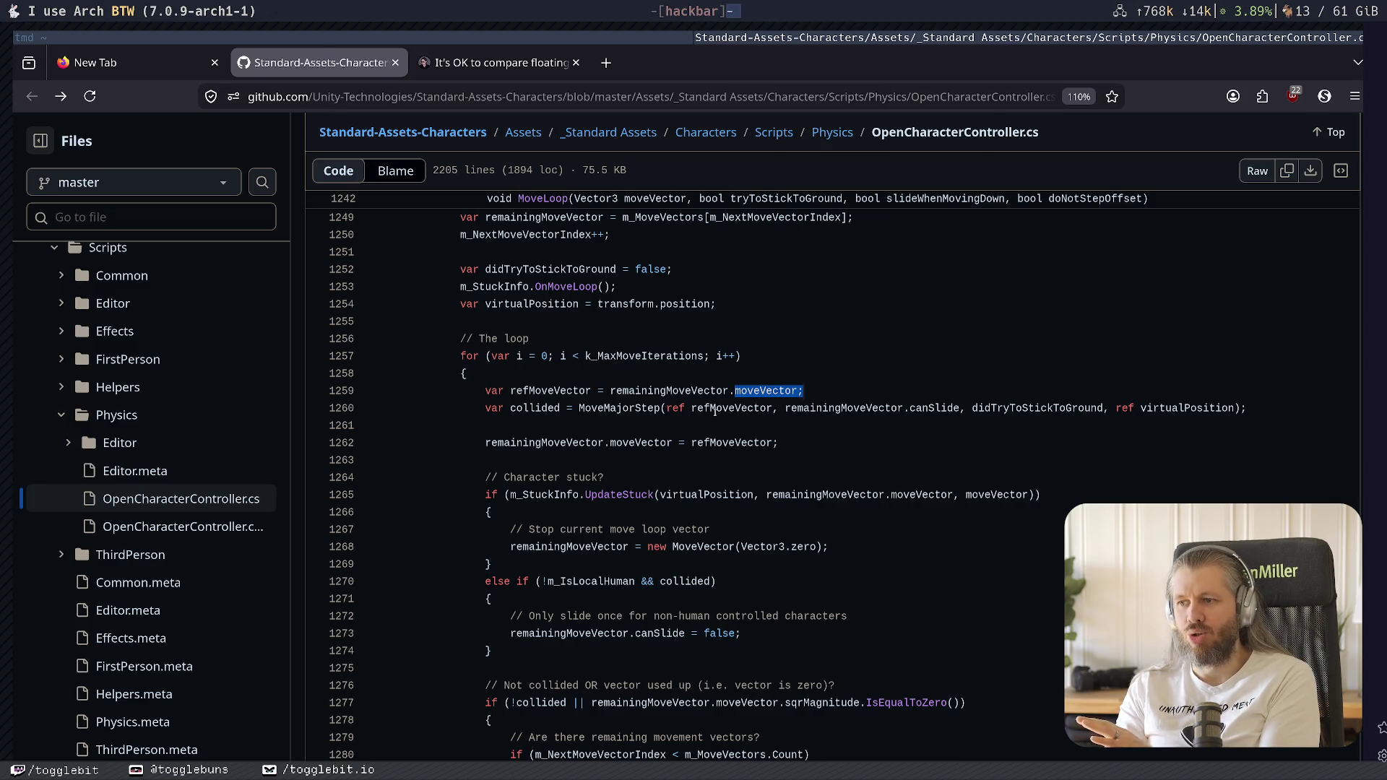
drag(683, 409, 761, 411)
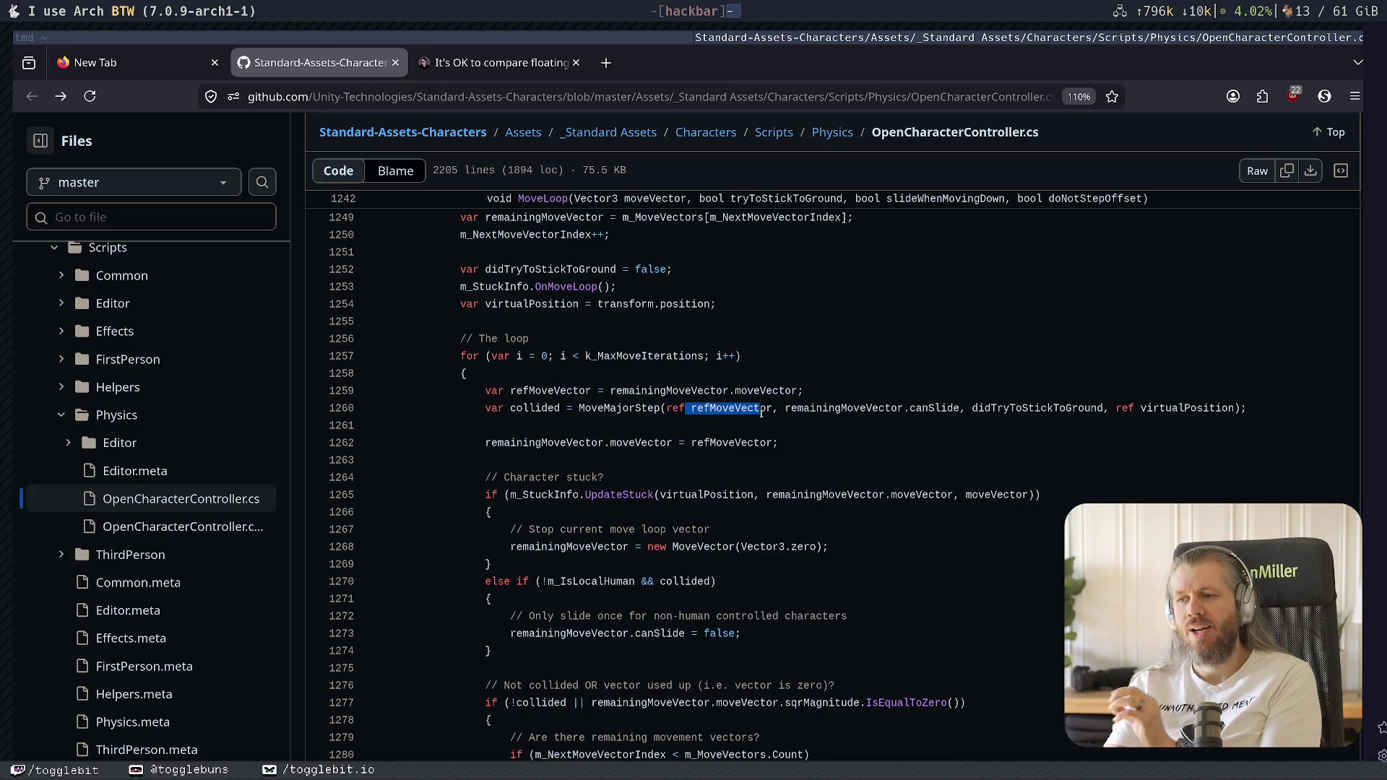
click(711, 409)
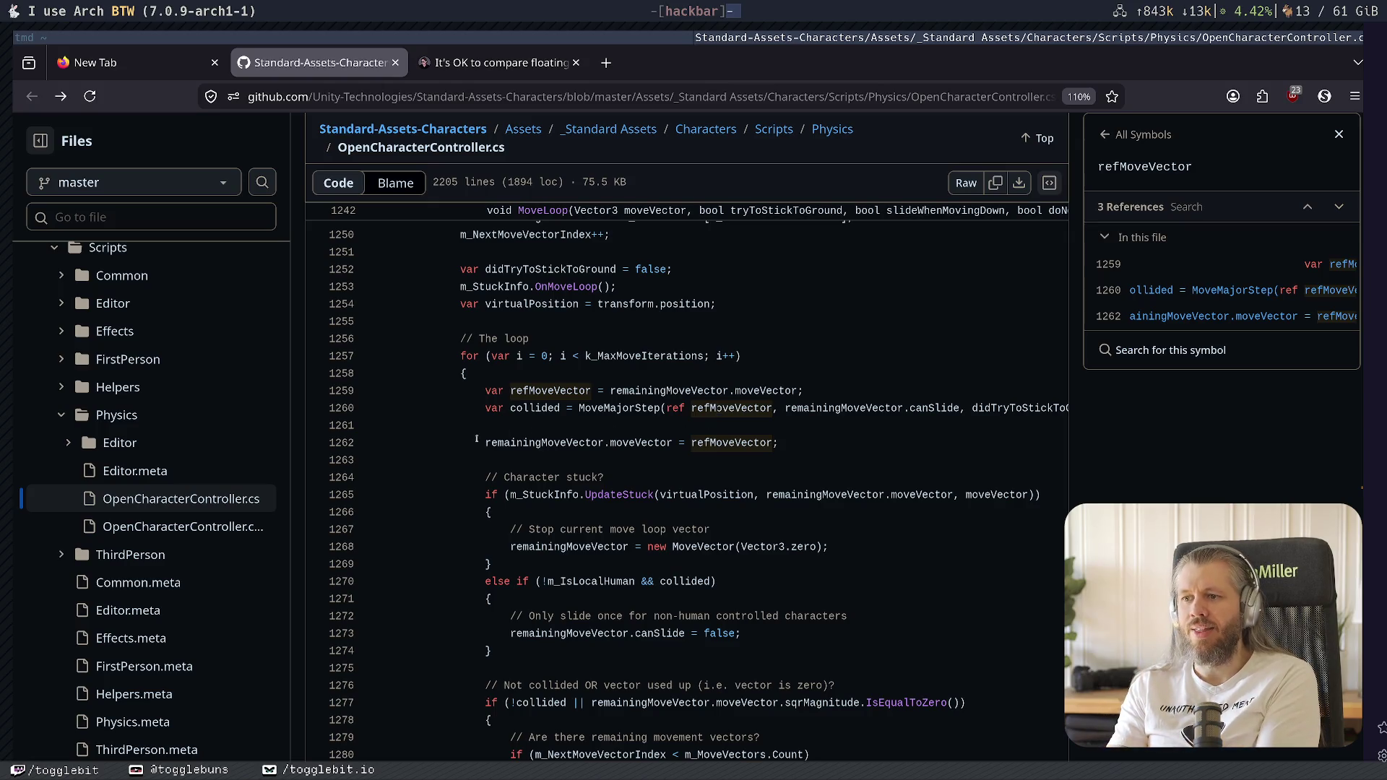
drag(485, 442, 610, 442)
click(672, 442)
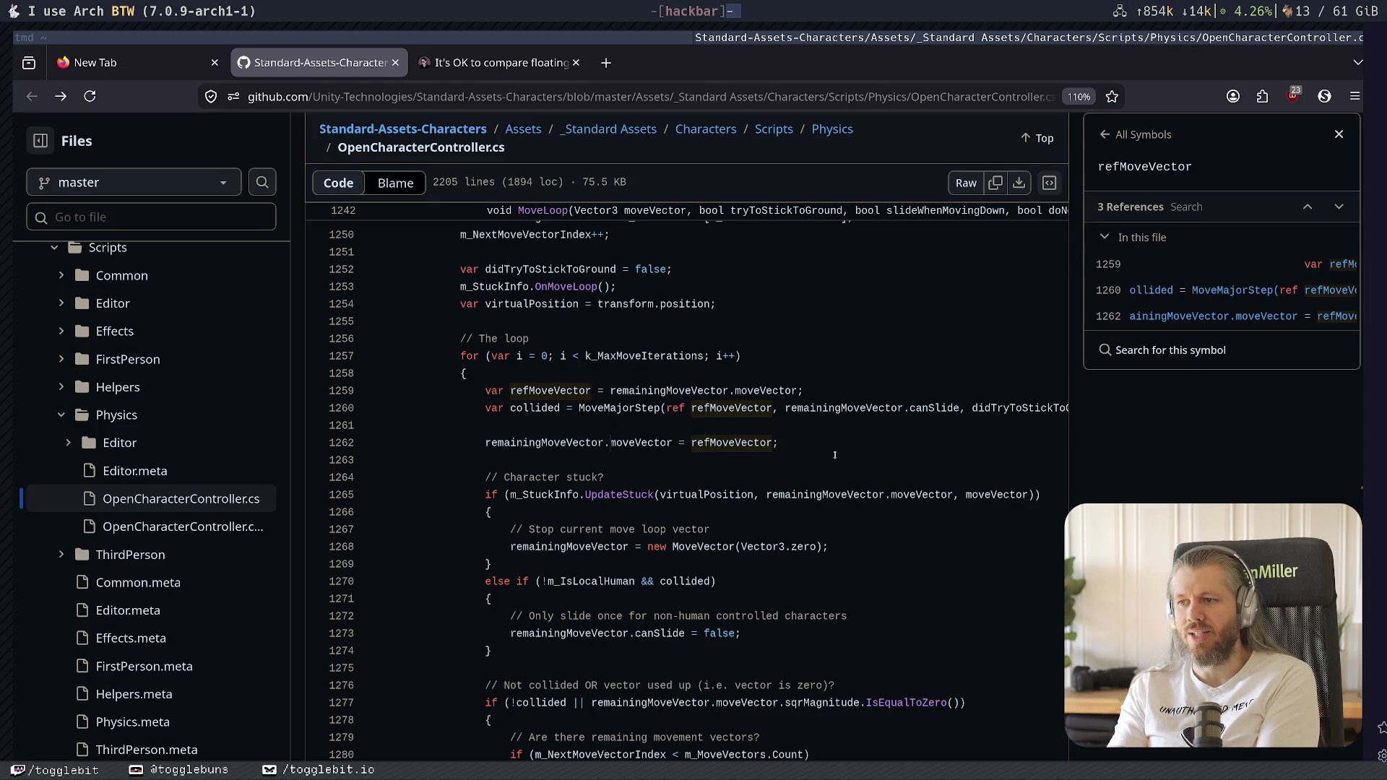
double_click(719, 443)
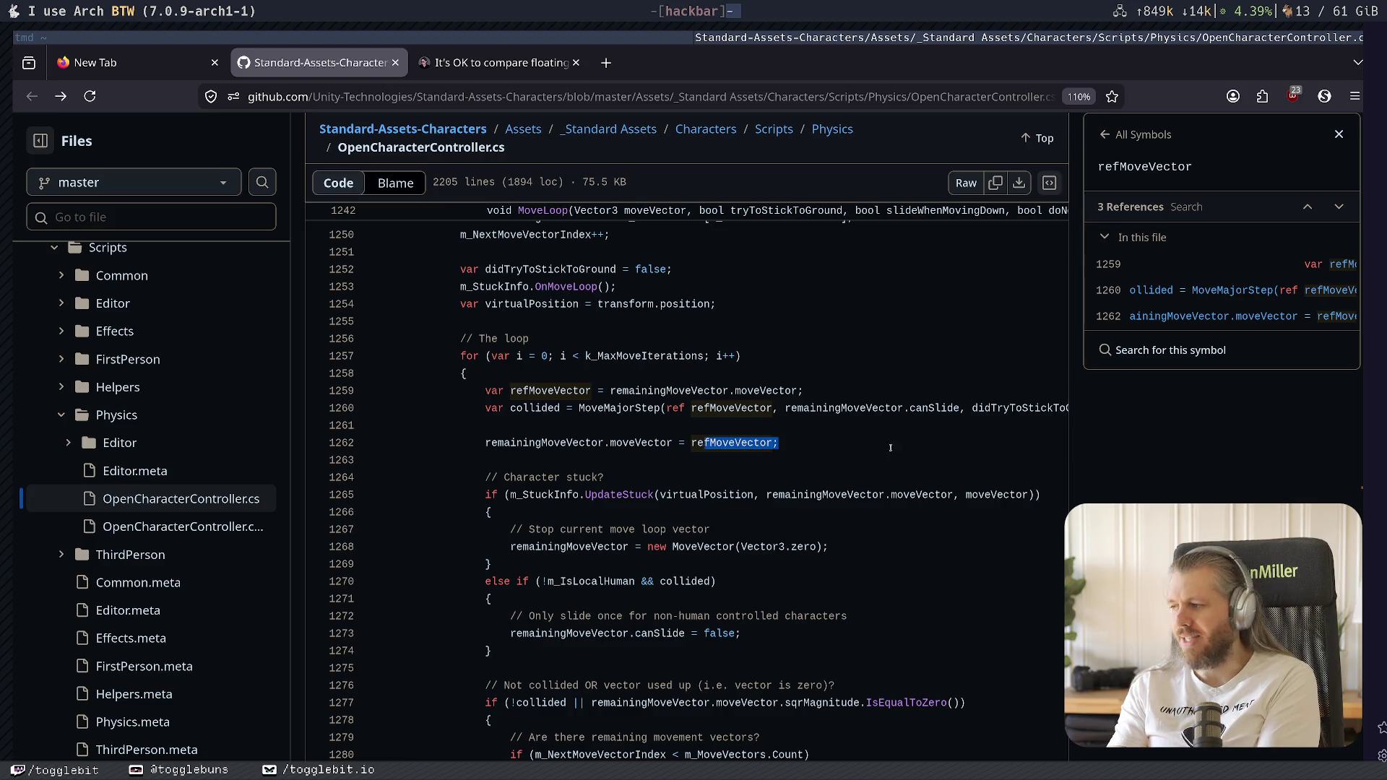
click(950, 556)
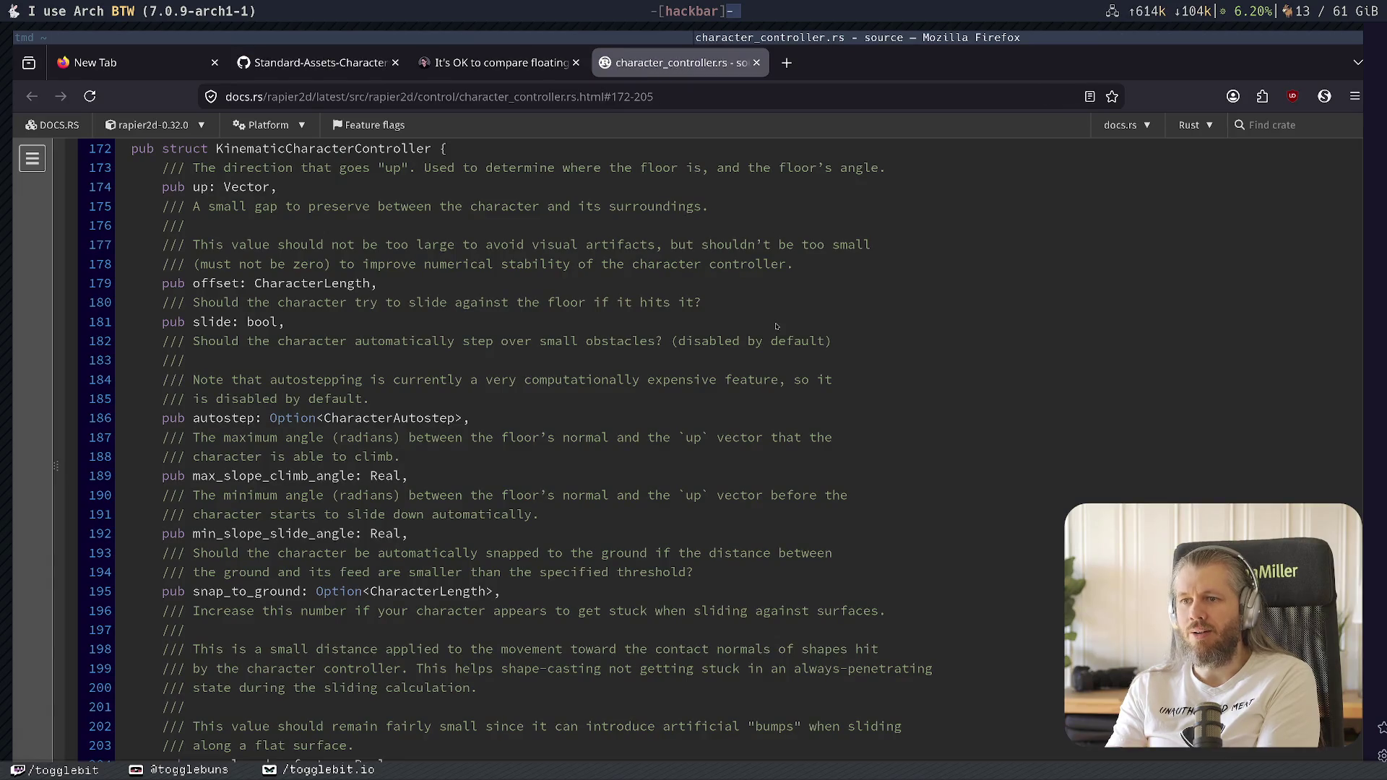
- Check the docs.rs source address and scroll down to move_shape's iteration loop
click(727, 96)
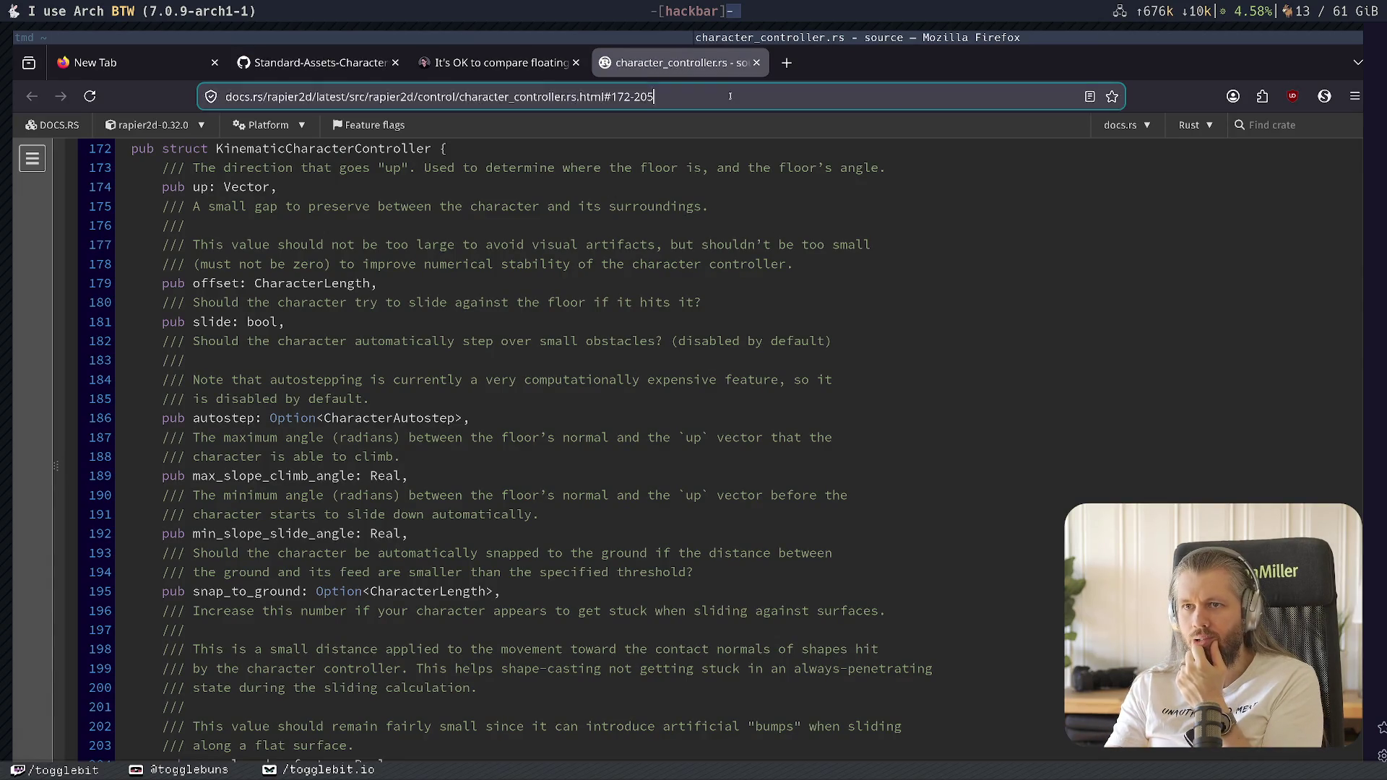
click(443, 239)
scroll(578, 249, down, 10)
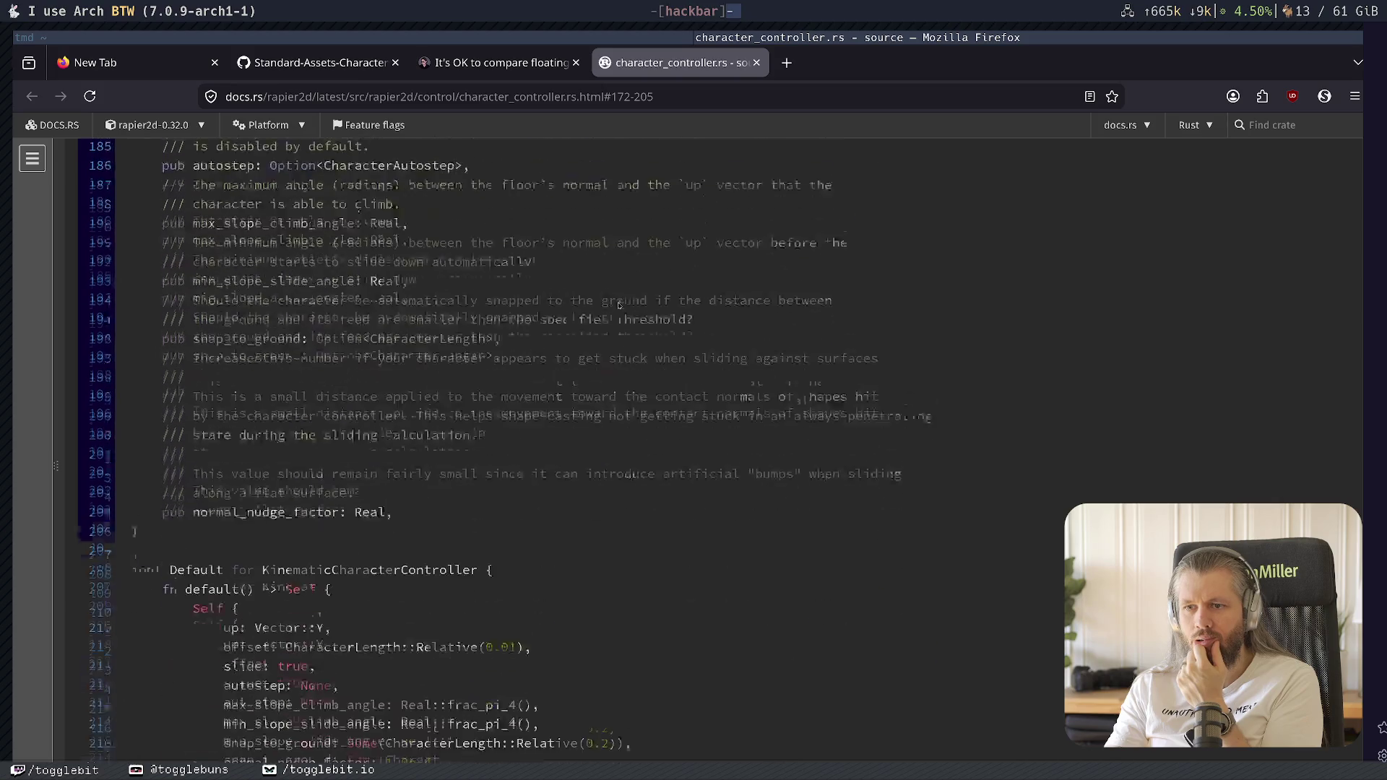
scroll(605, 305, down, 5)
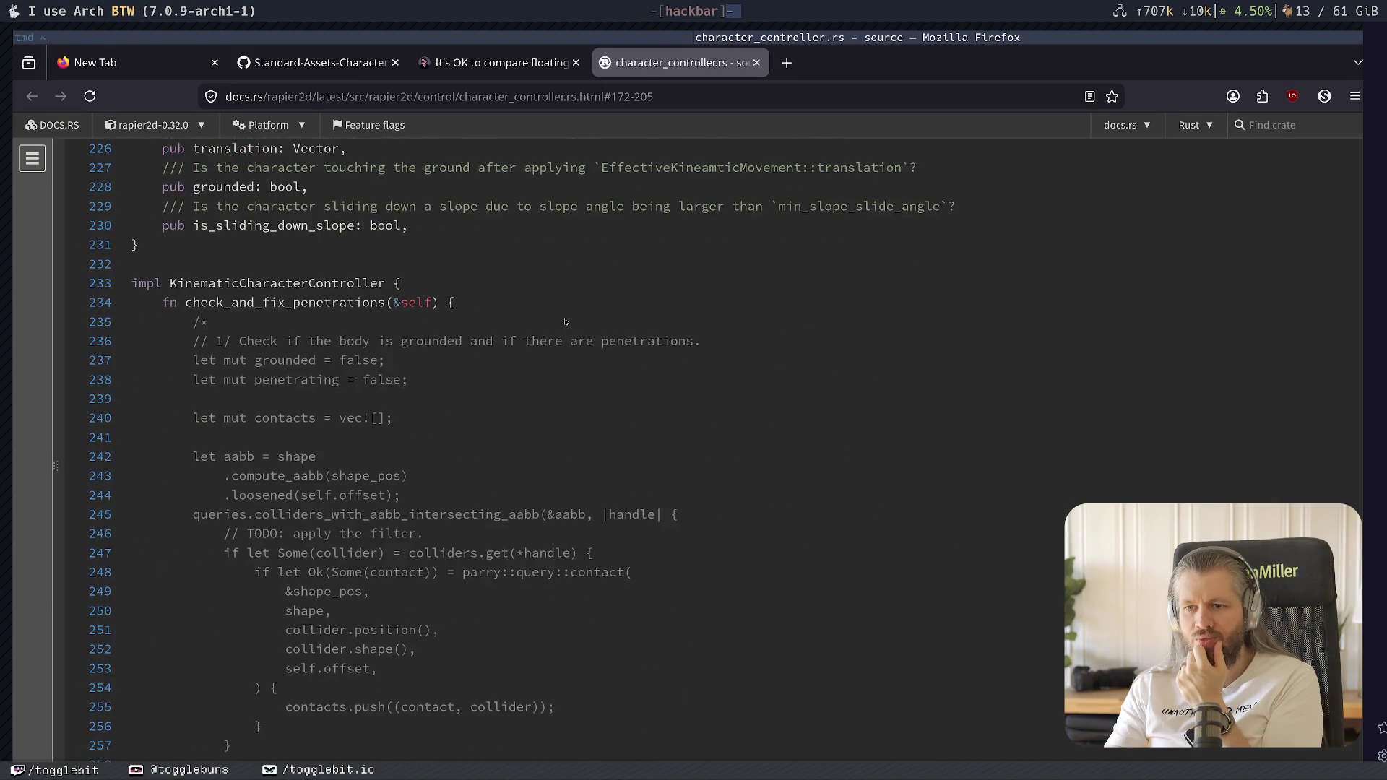
scroll(555, 341, down, 10)
scroll(555, 341, down, 5)
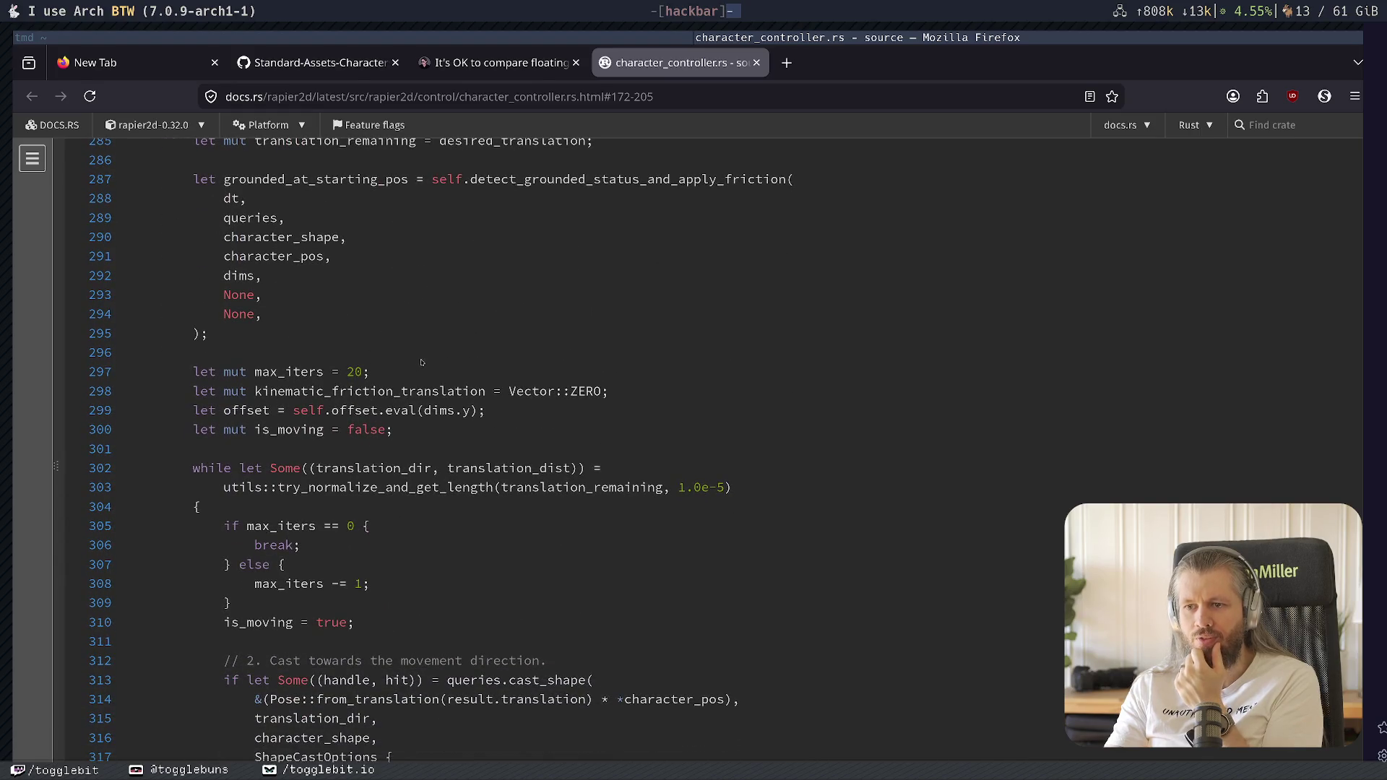
scroll(625, 407, down, 3)
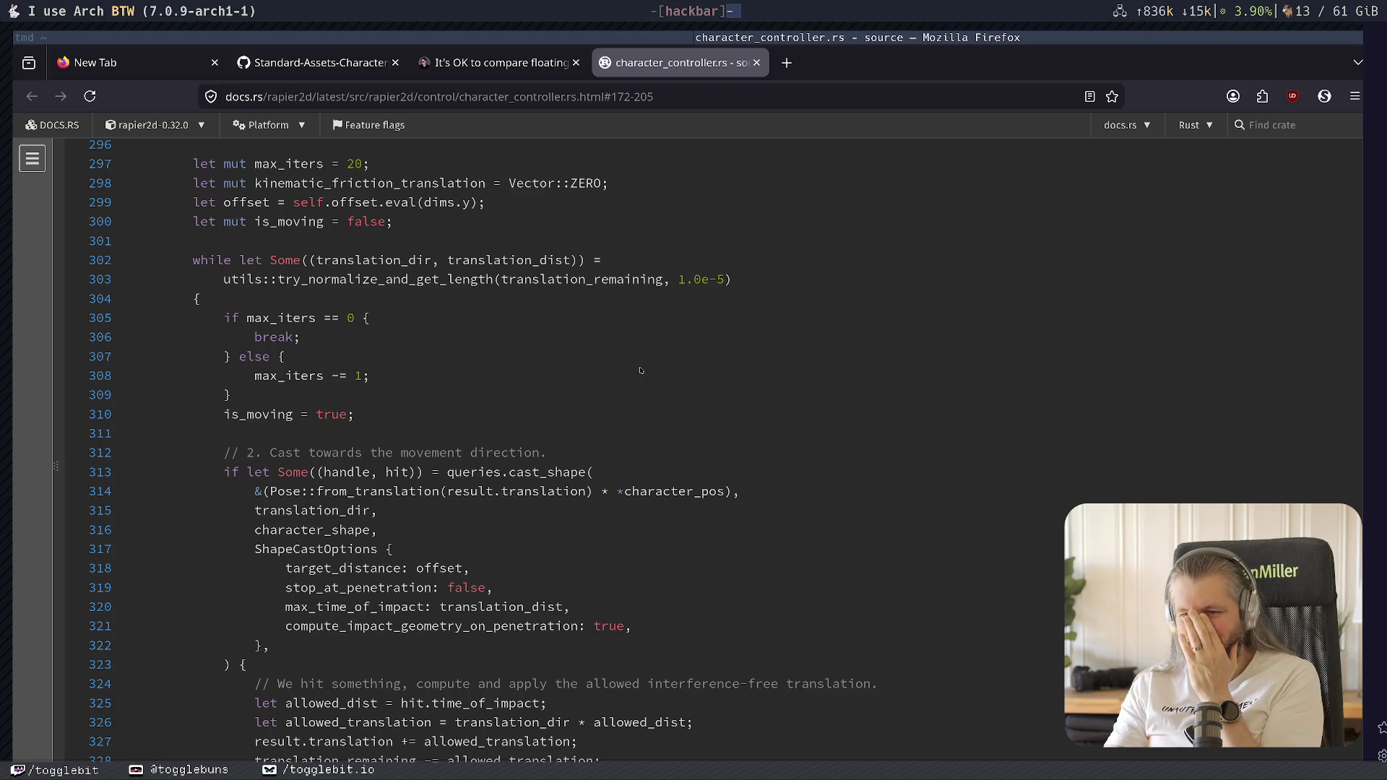
scroll(622, 383, down, 2)
scroll(592, 405, up, 5)
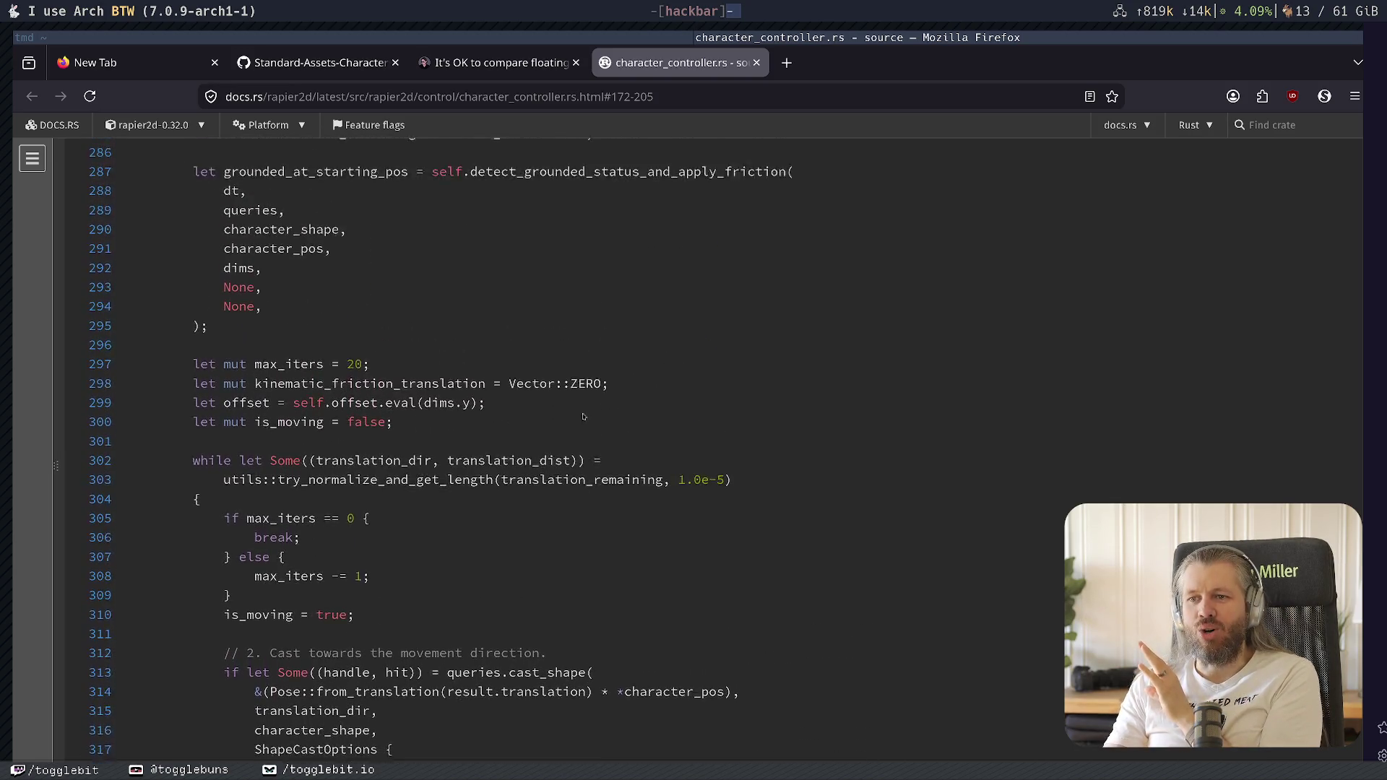
scroll(584, 417, up, 2)
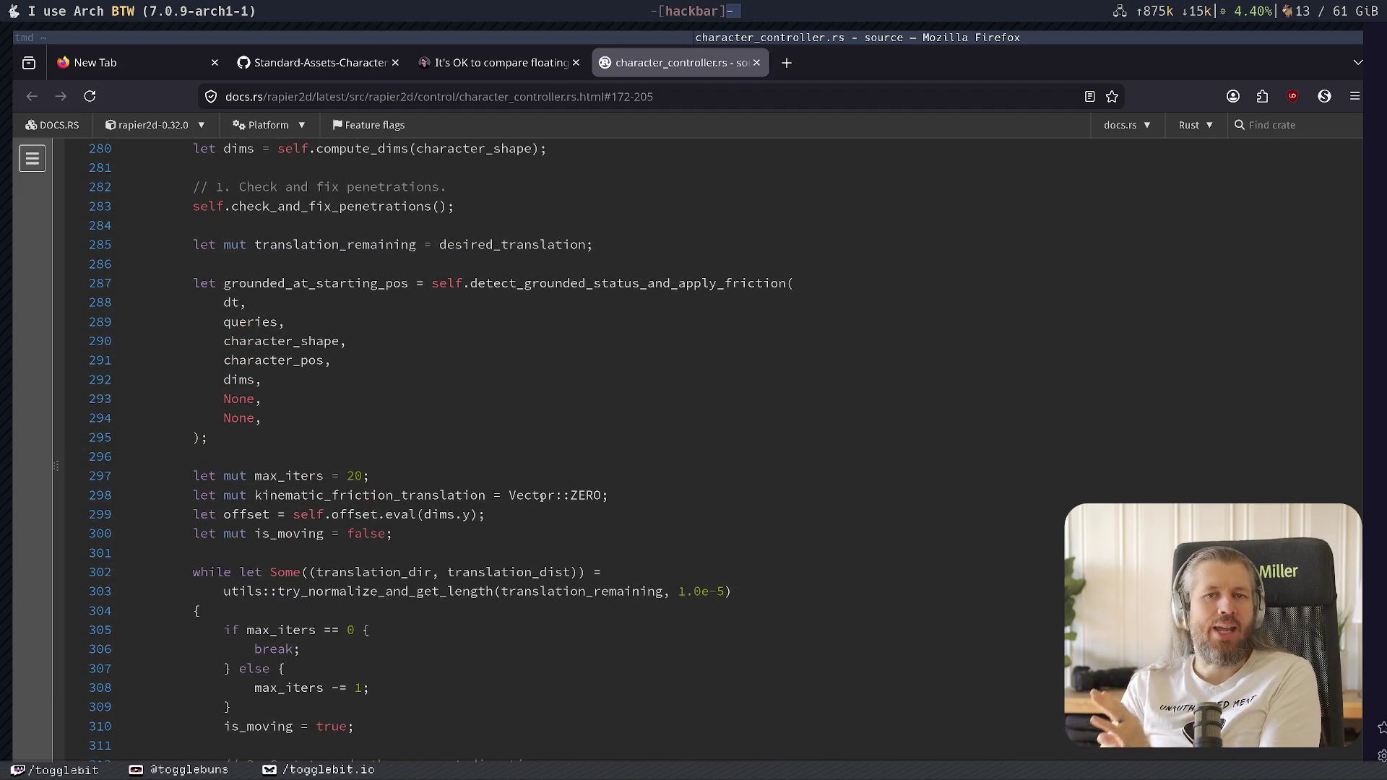
scroll(546, 510, up, 4)
scroll(586, 447, down, 4)
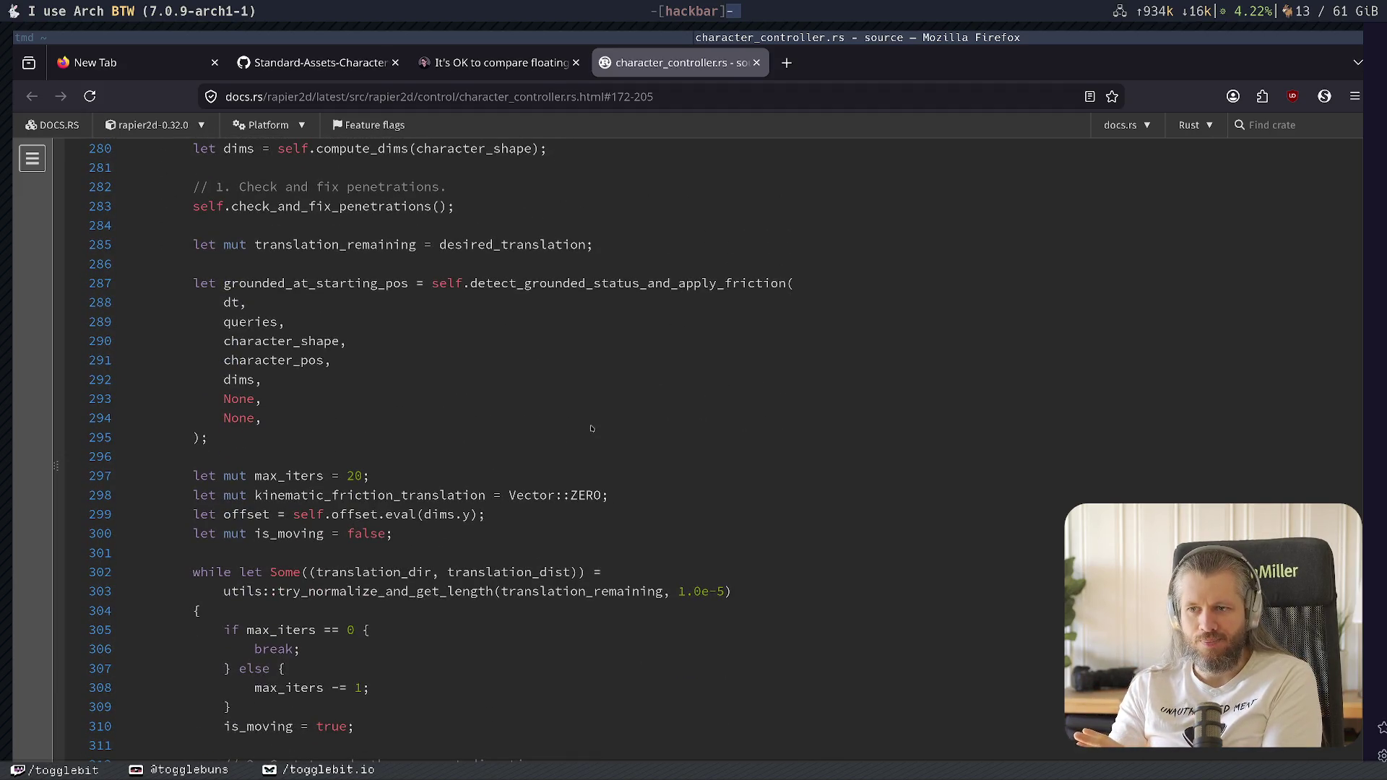
- Select the 'let mut max_iters = 20;' line at line 297
drag(372, 475, 224, 475)
click(534, 467)
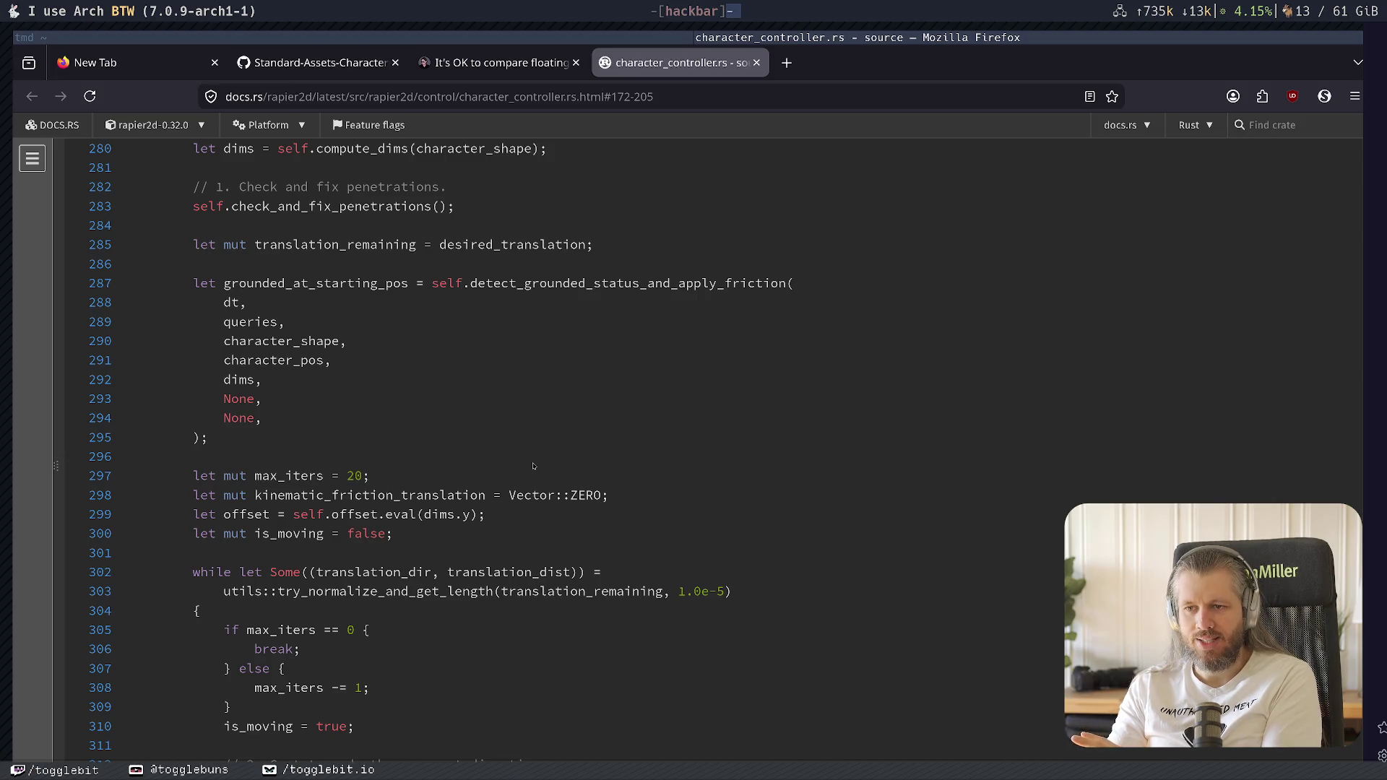
drag(370, 476, 131, 476)
scroll(555, 490, up, 3)
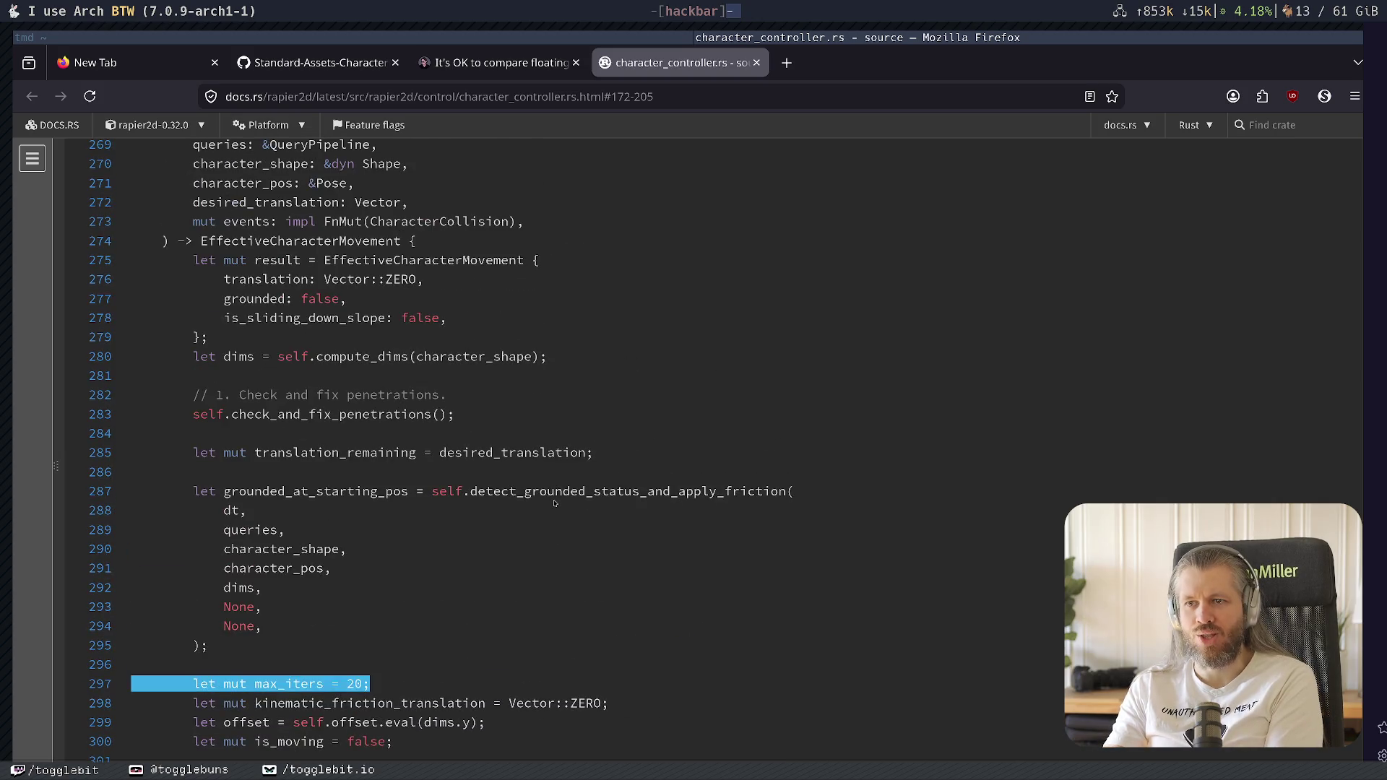
scroll(377, 474, up, 4)
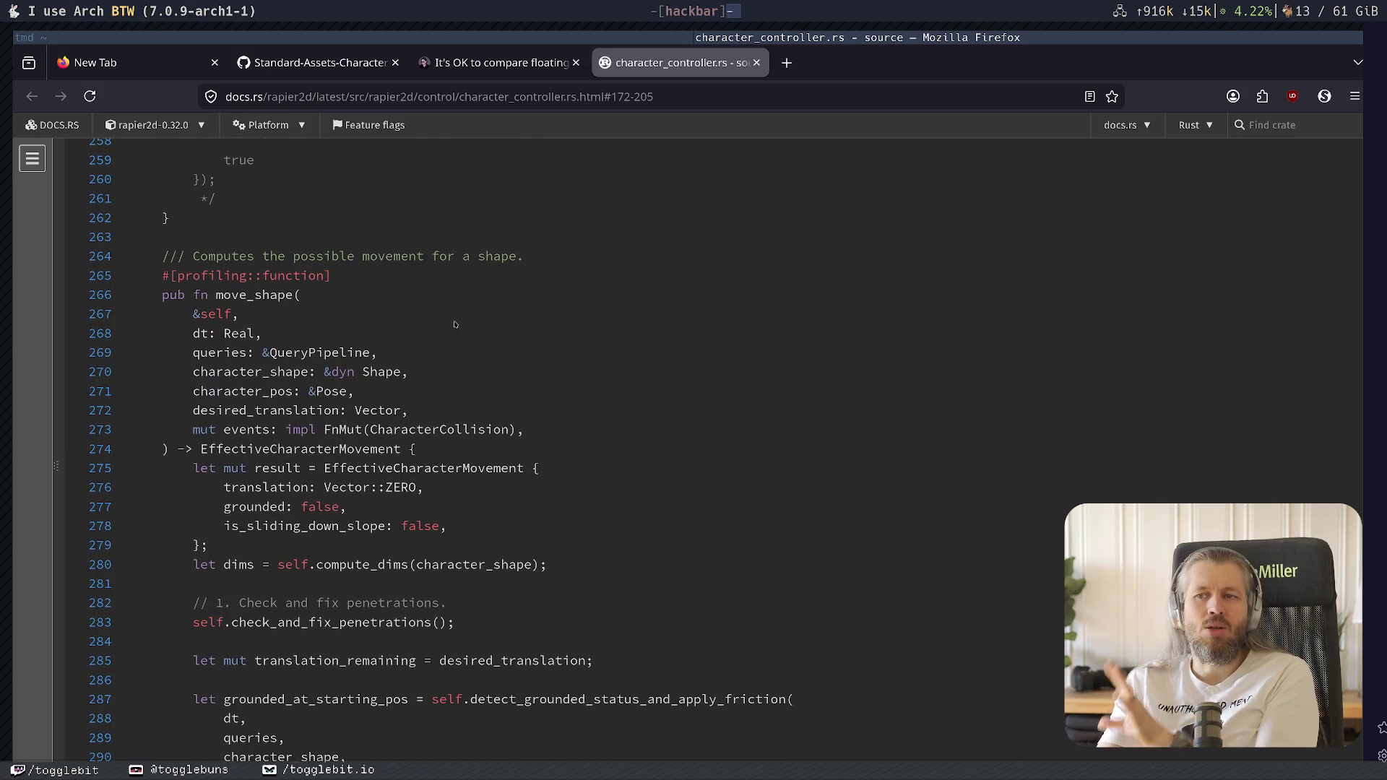
mouse_move(162, 256)
mouse_down()
mouse_move(134, 258)
mouse_move(623, 273)
mouse_move(651, 257)
mouse_move(160, 256)
mouse_up()
click(573, 276)
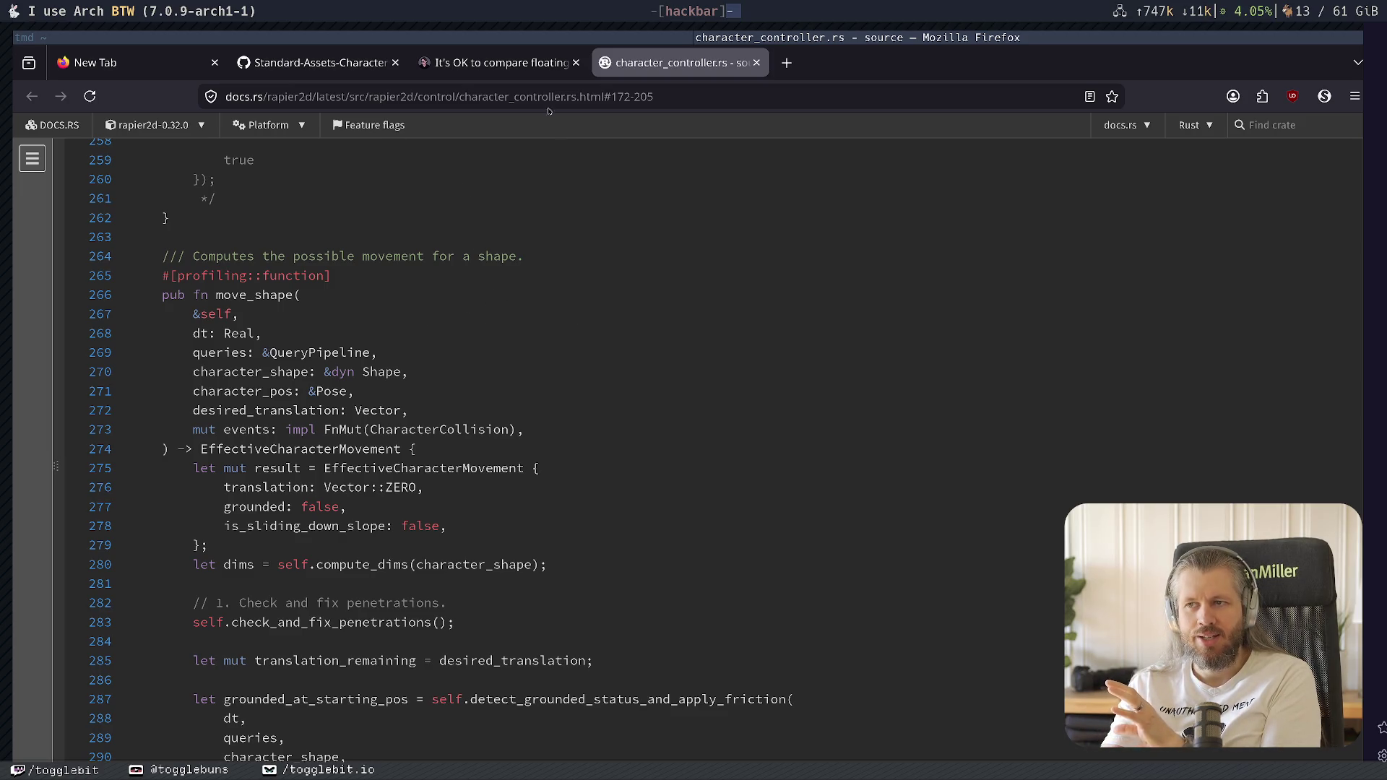
double_click(527, 96)
click(548, 96)
click(503, 319)
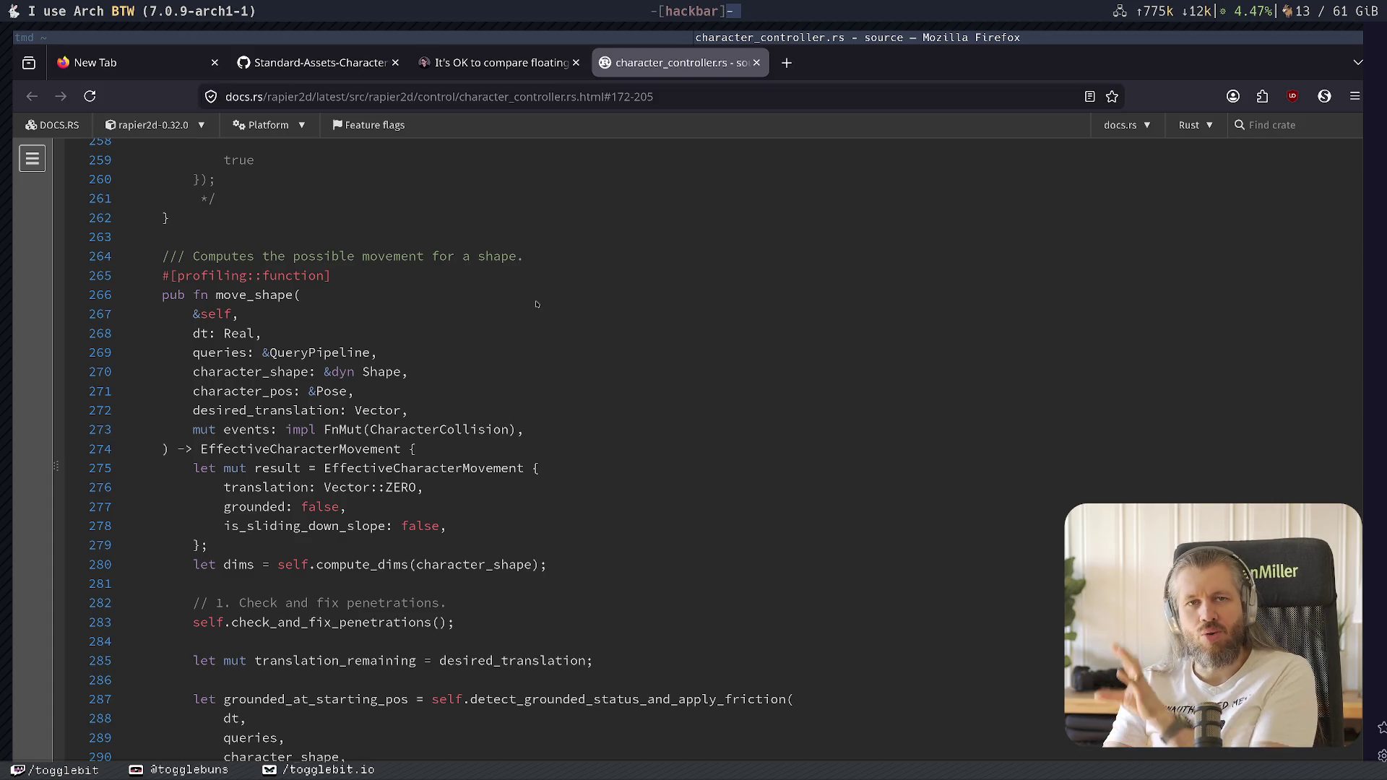
scroll(671, 441, down, 5)
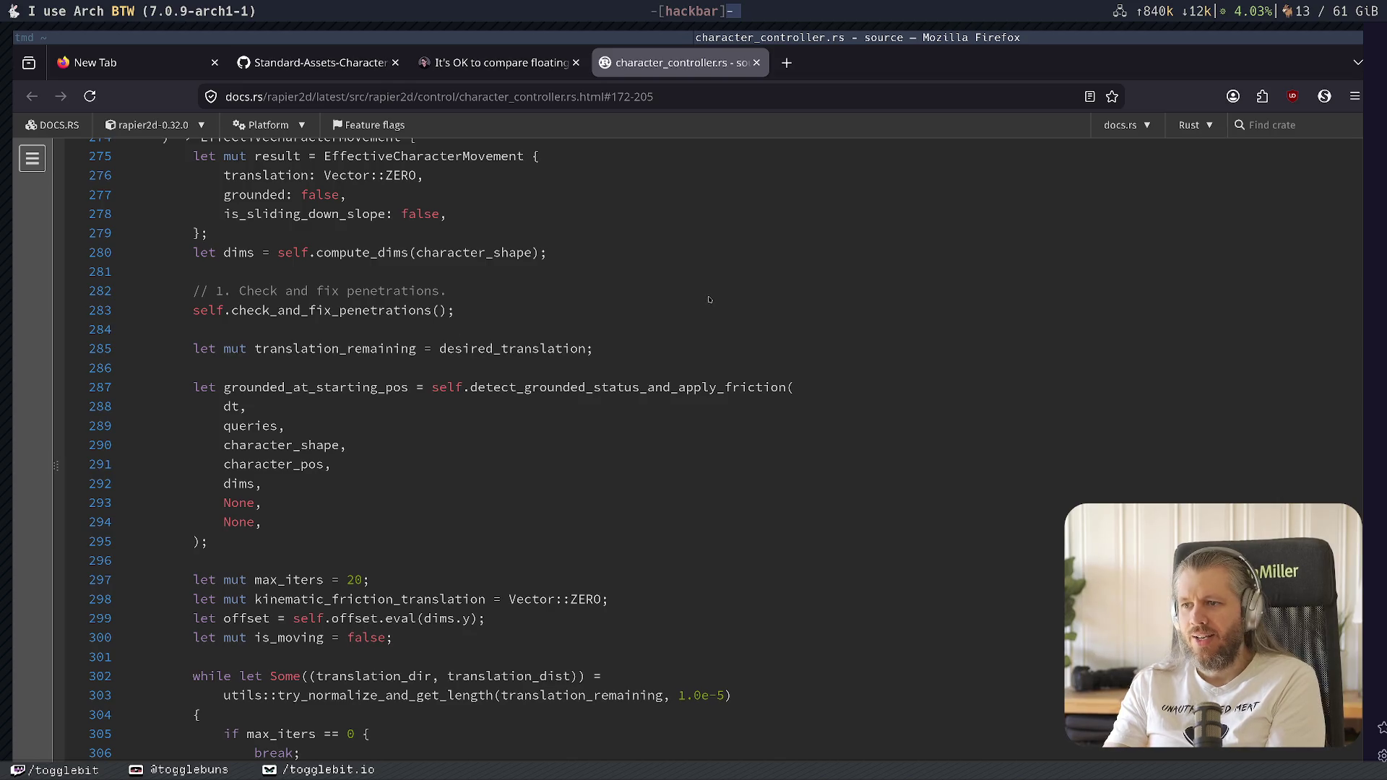
scroll(549, 336, down, 4)
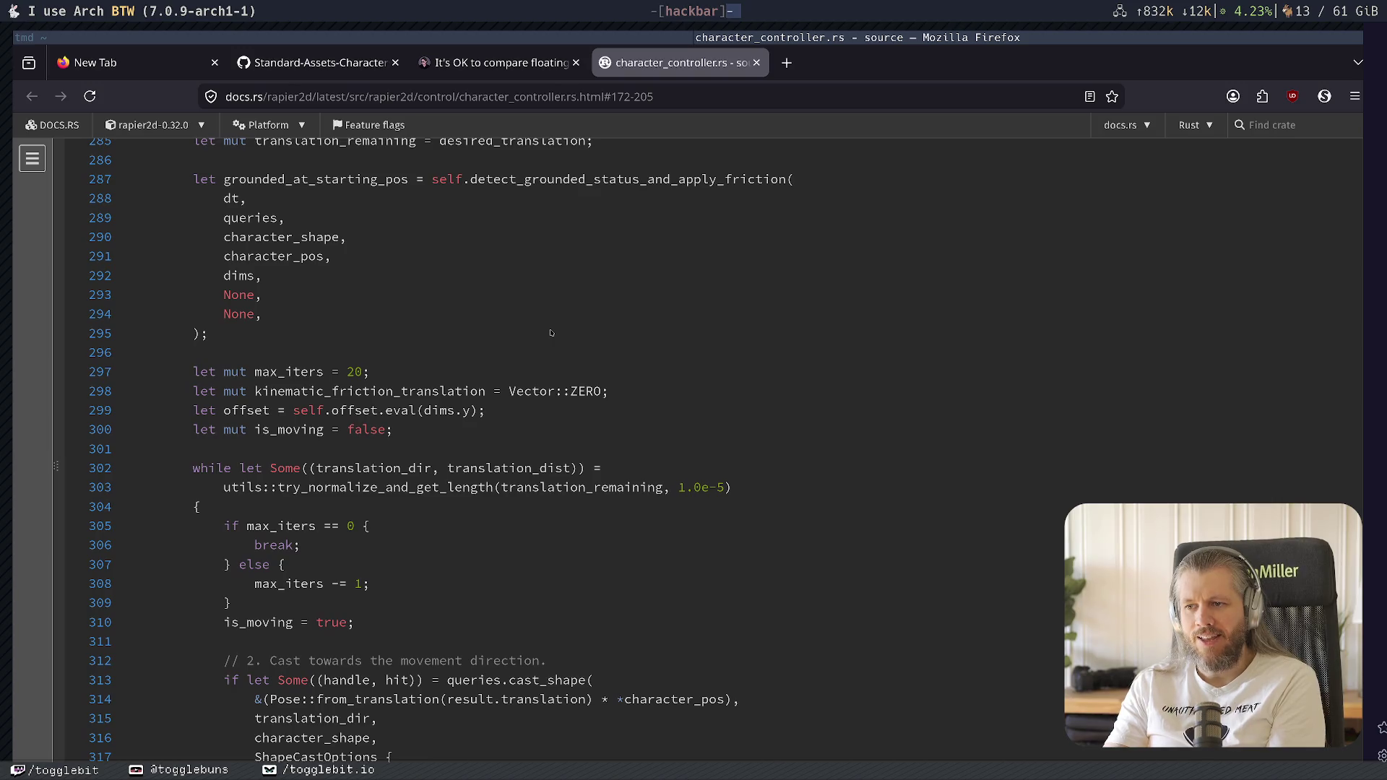
scroll(551, 332, down, 4)
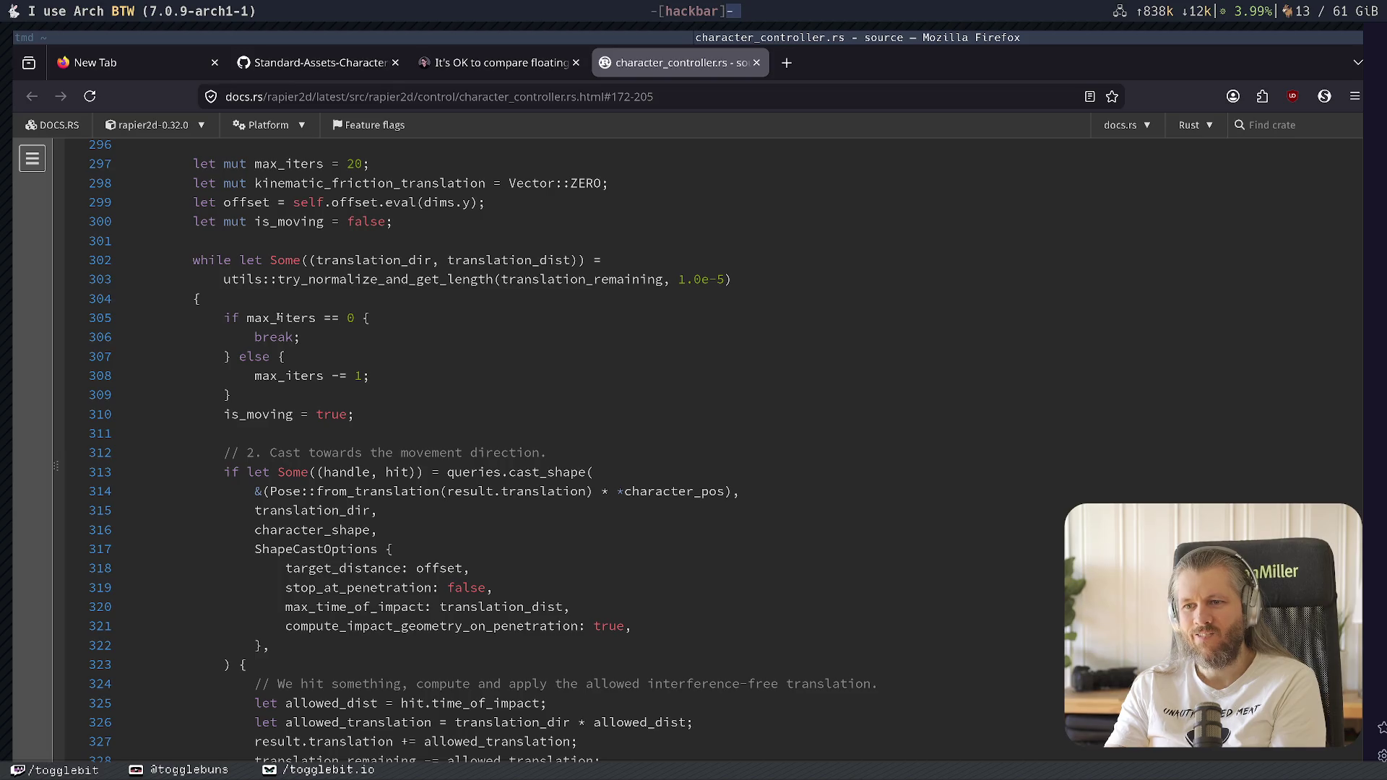
scroll(451, 326, up, 2)
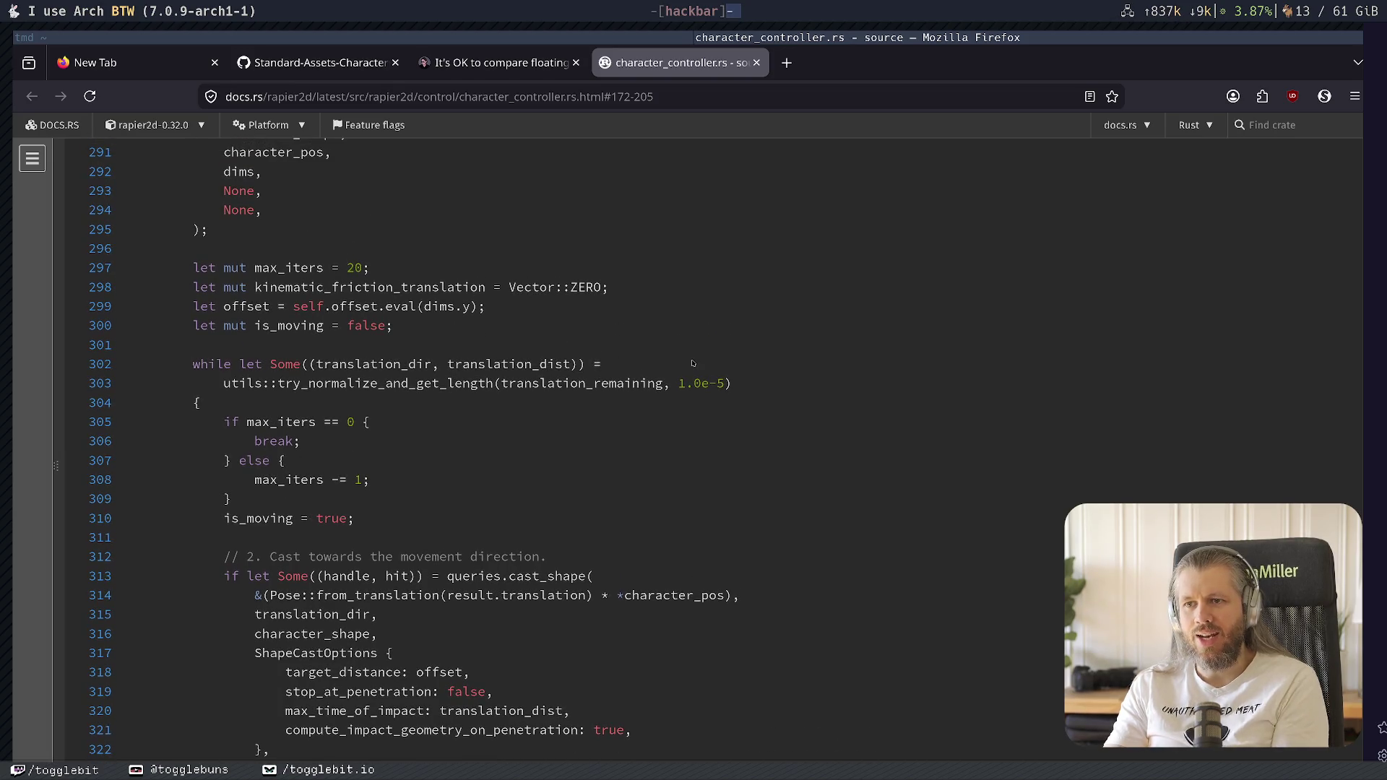
scroll(692, 364, up, 2)
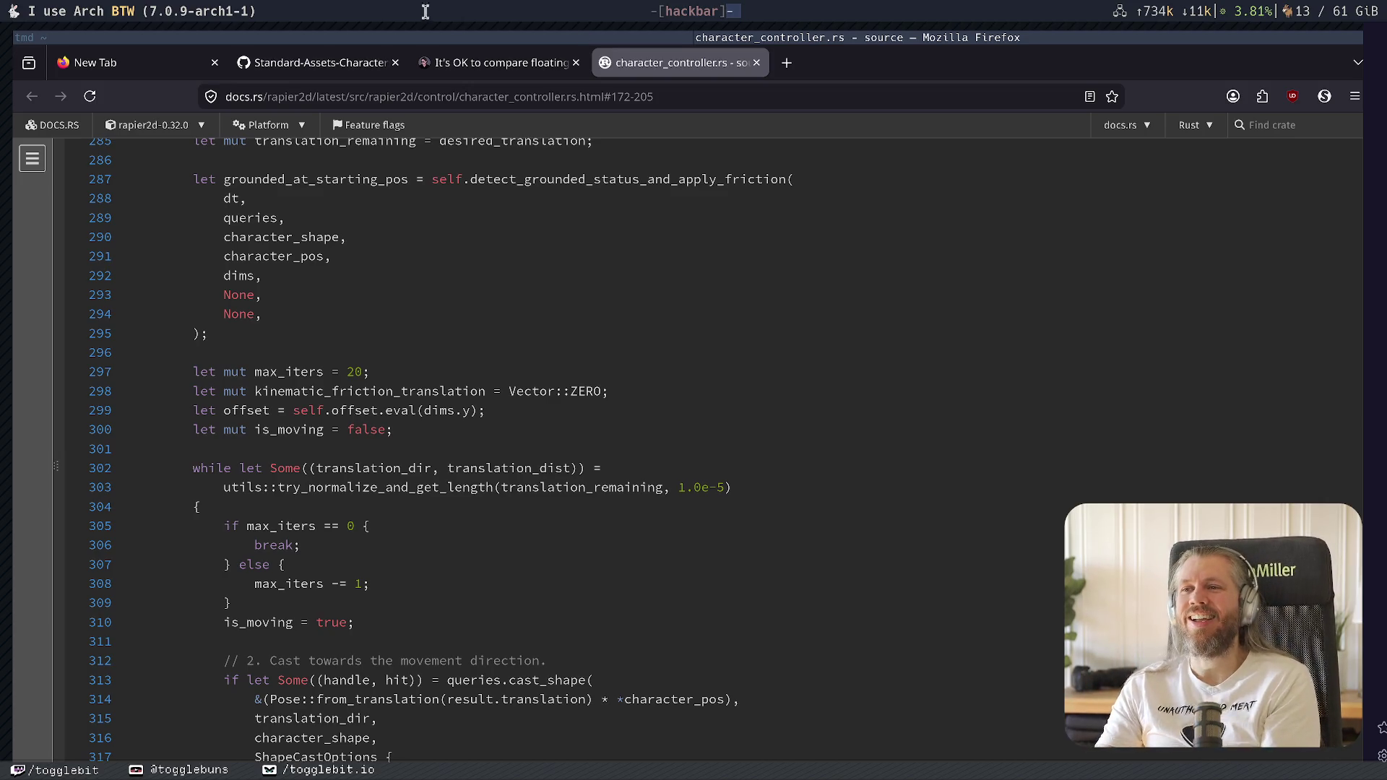
click(259, 52)
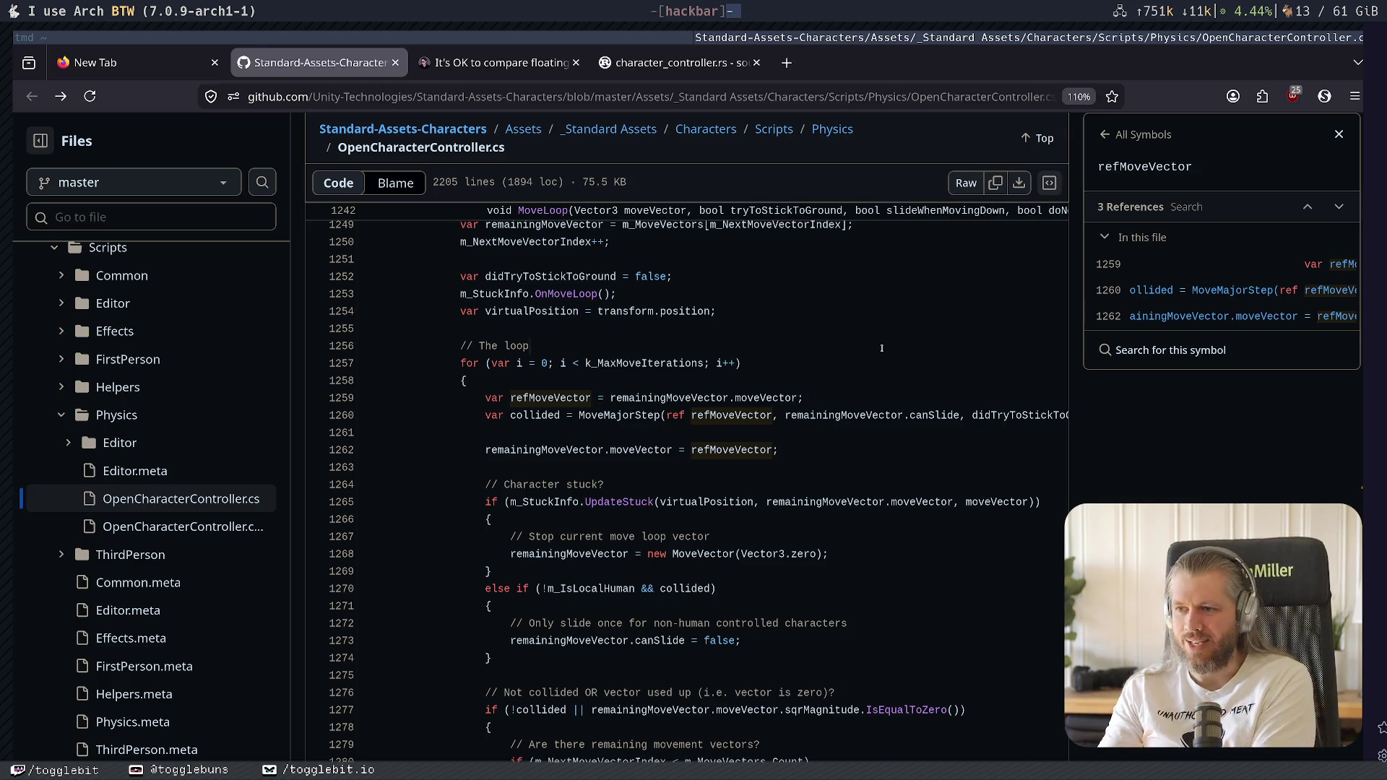
scroll(865, 378, down, 3)
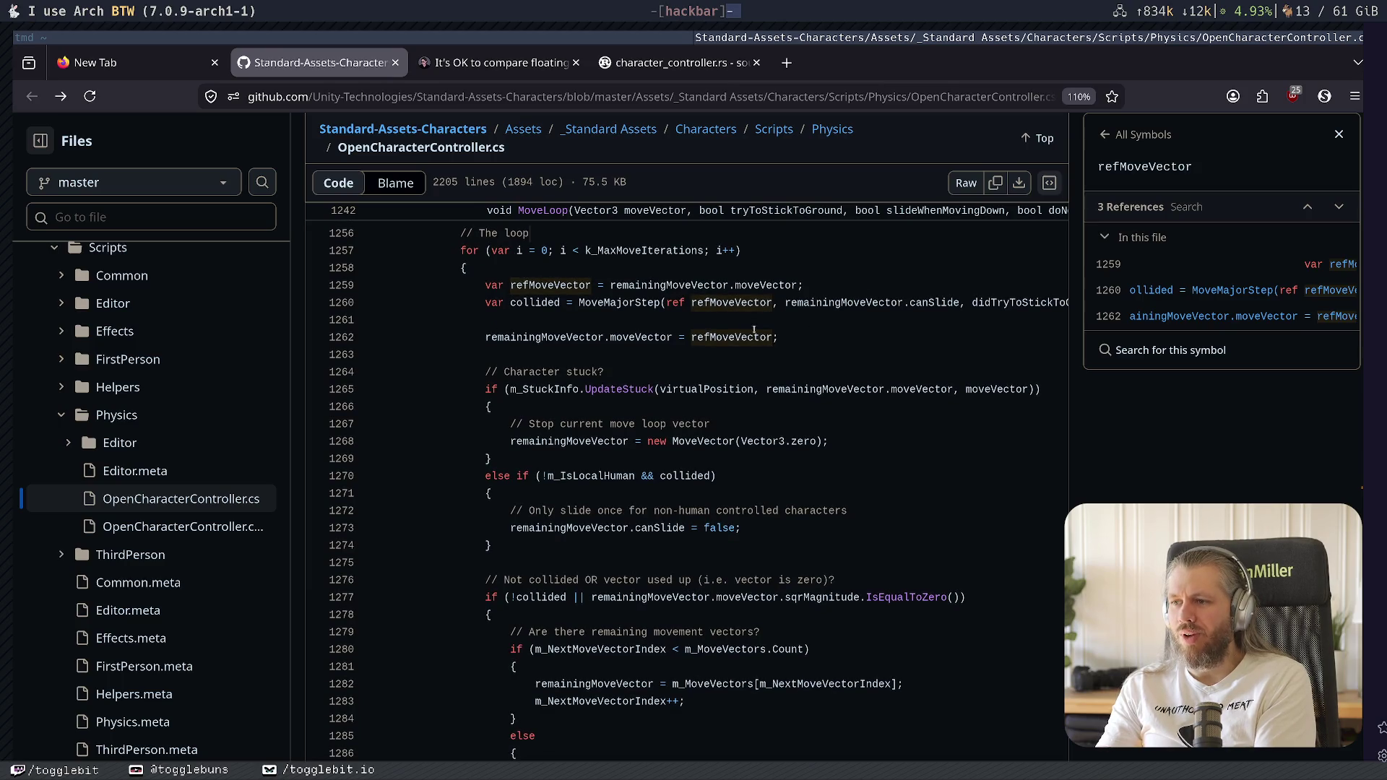
drag(778, 336, 689, 336)
click(710, 336)
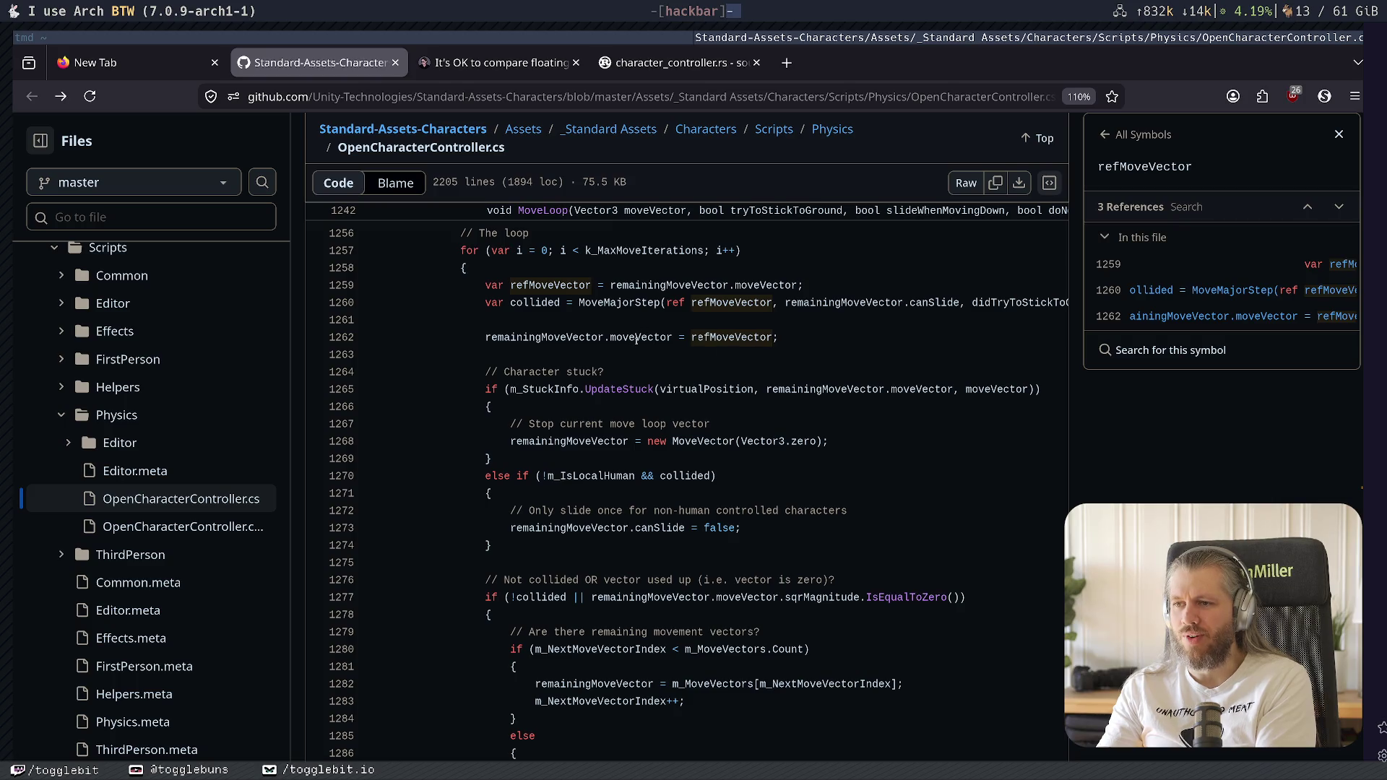
drag(623, 337, 653, 337)
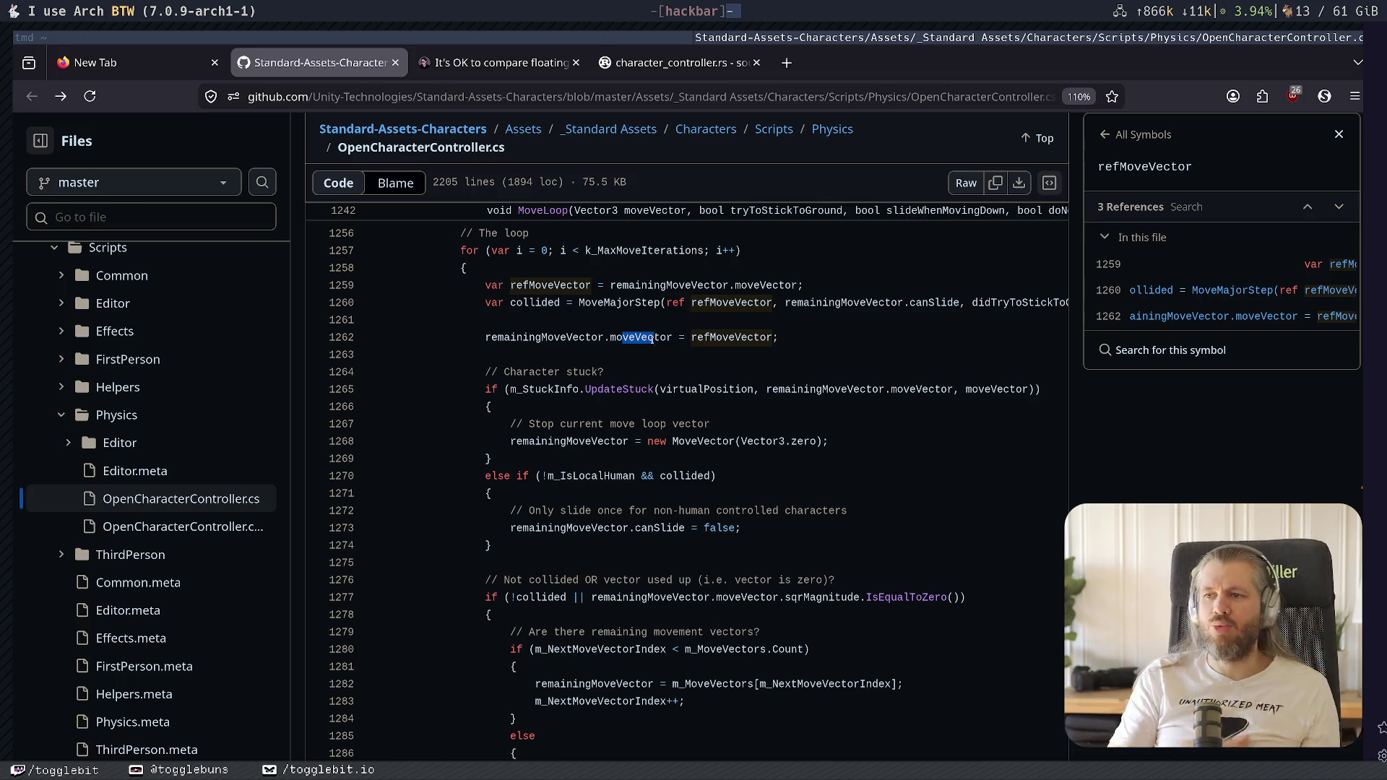
drag(653, 340, 656, 340)
scroll(677, 357, down, 3)
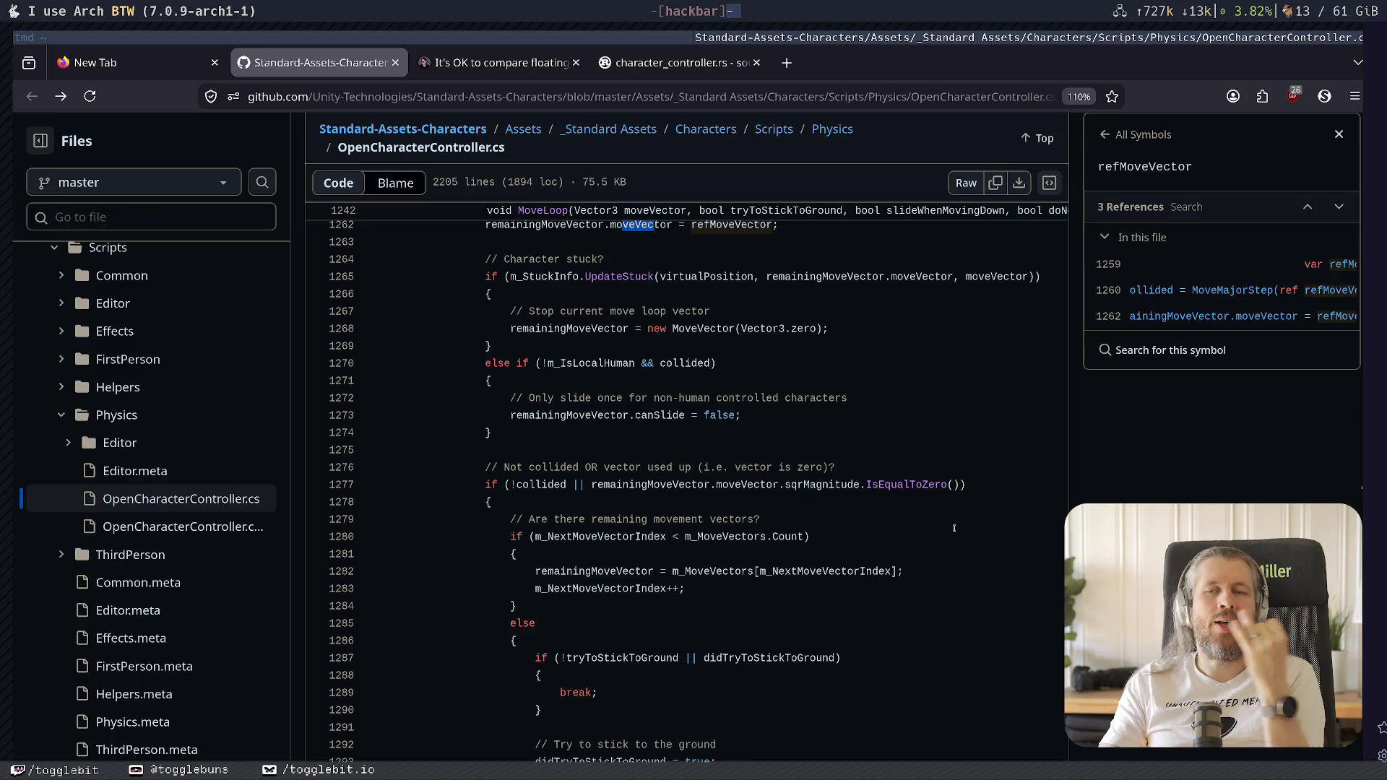
- Scroll through the C# MoveLoop, then bring up Rapier's character_controller.rs showing max_iters = 20
scroll(873, 400, down, 4)
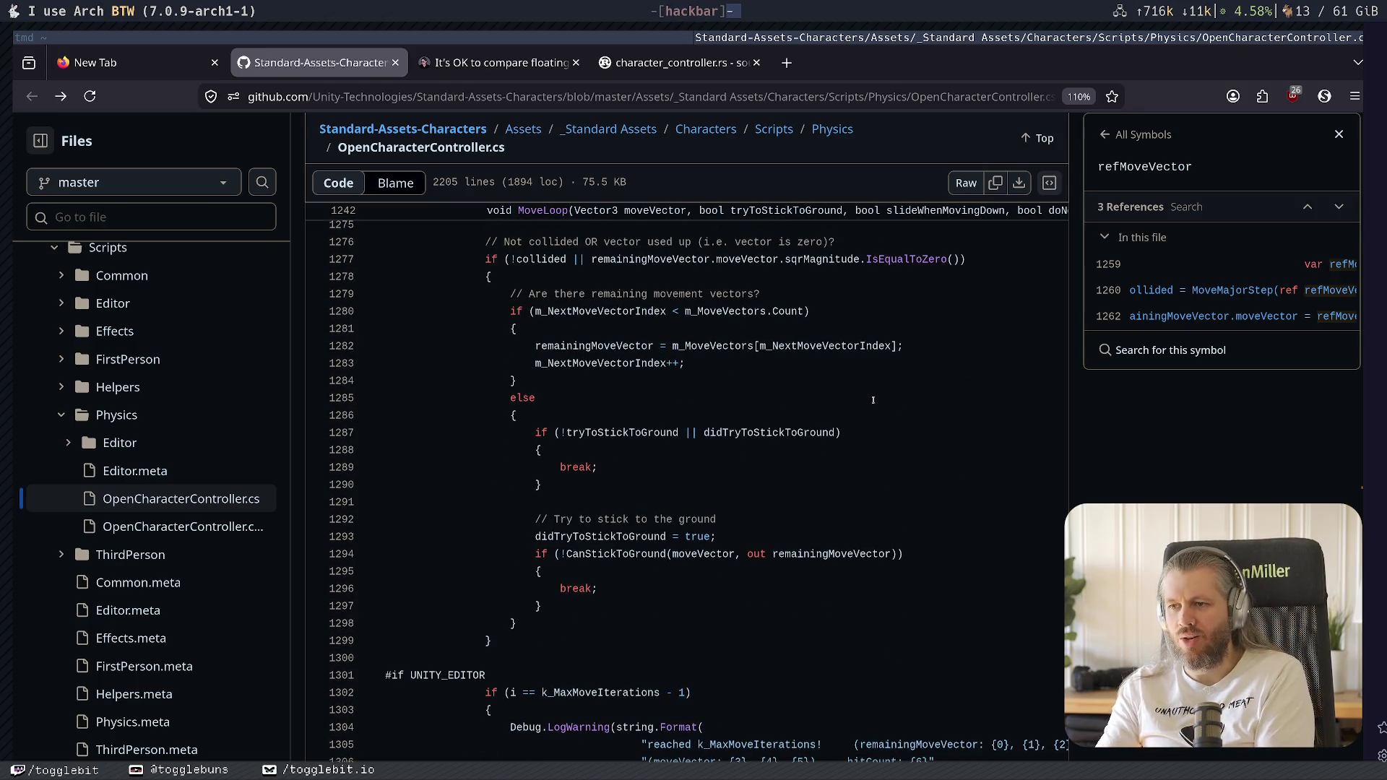
scroll(873, 401, down, 2)
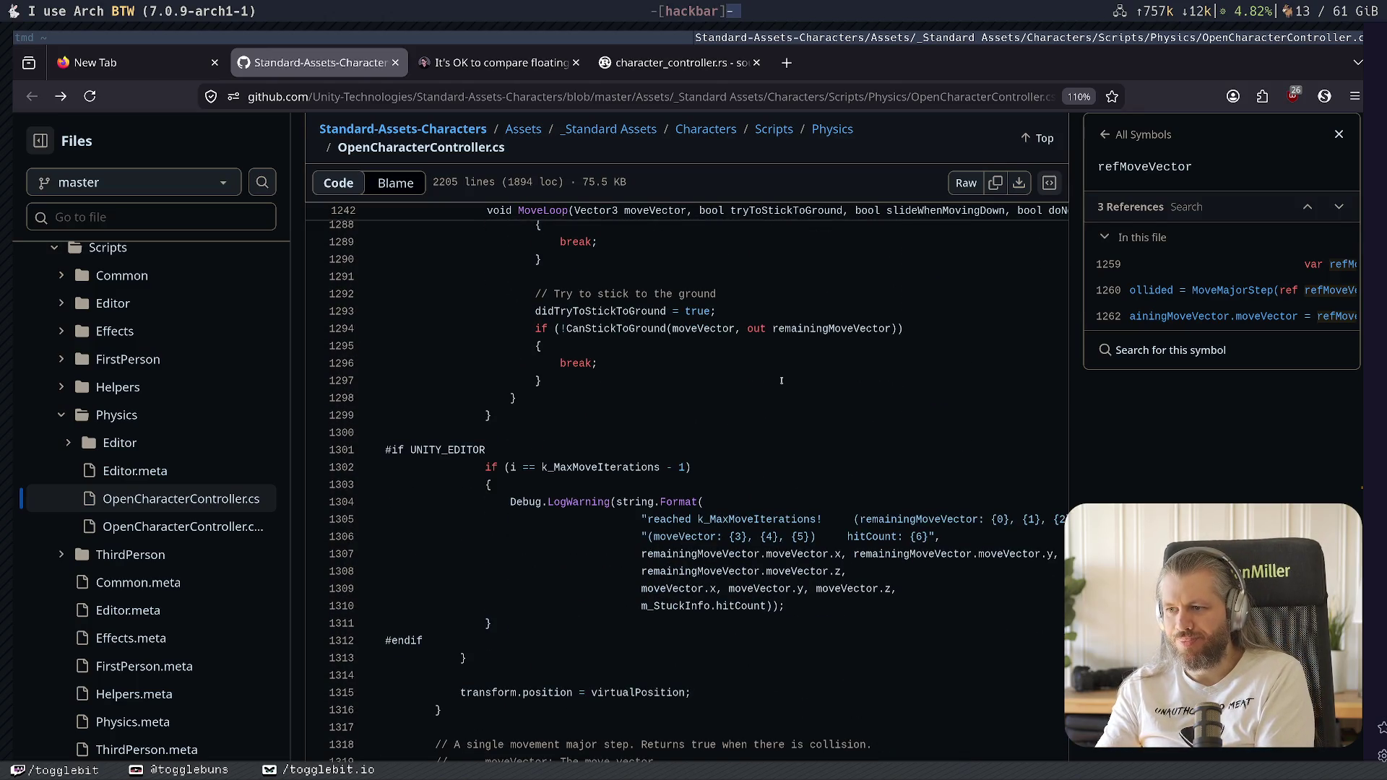
scroll(781, 381, up, 10)
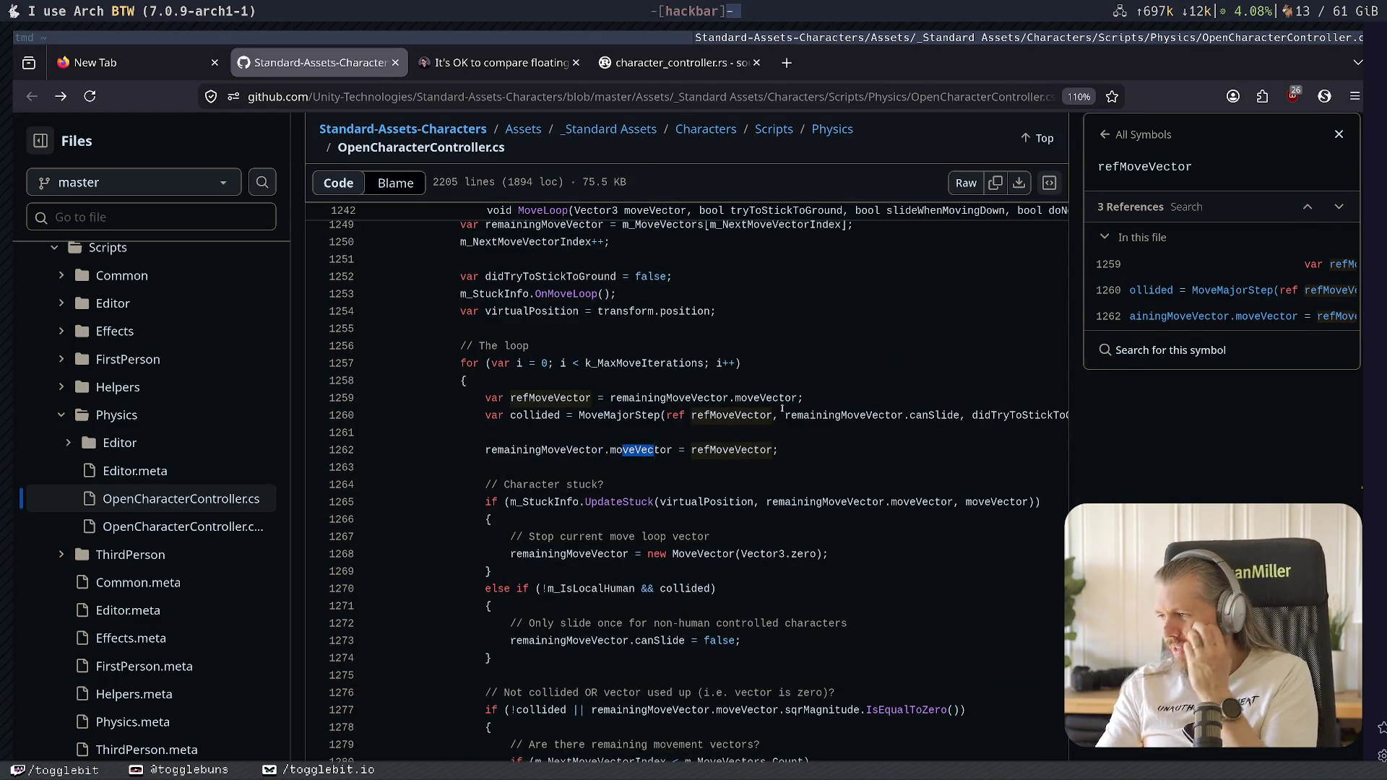
scroll(701, 400, down, 4)
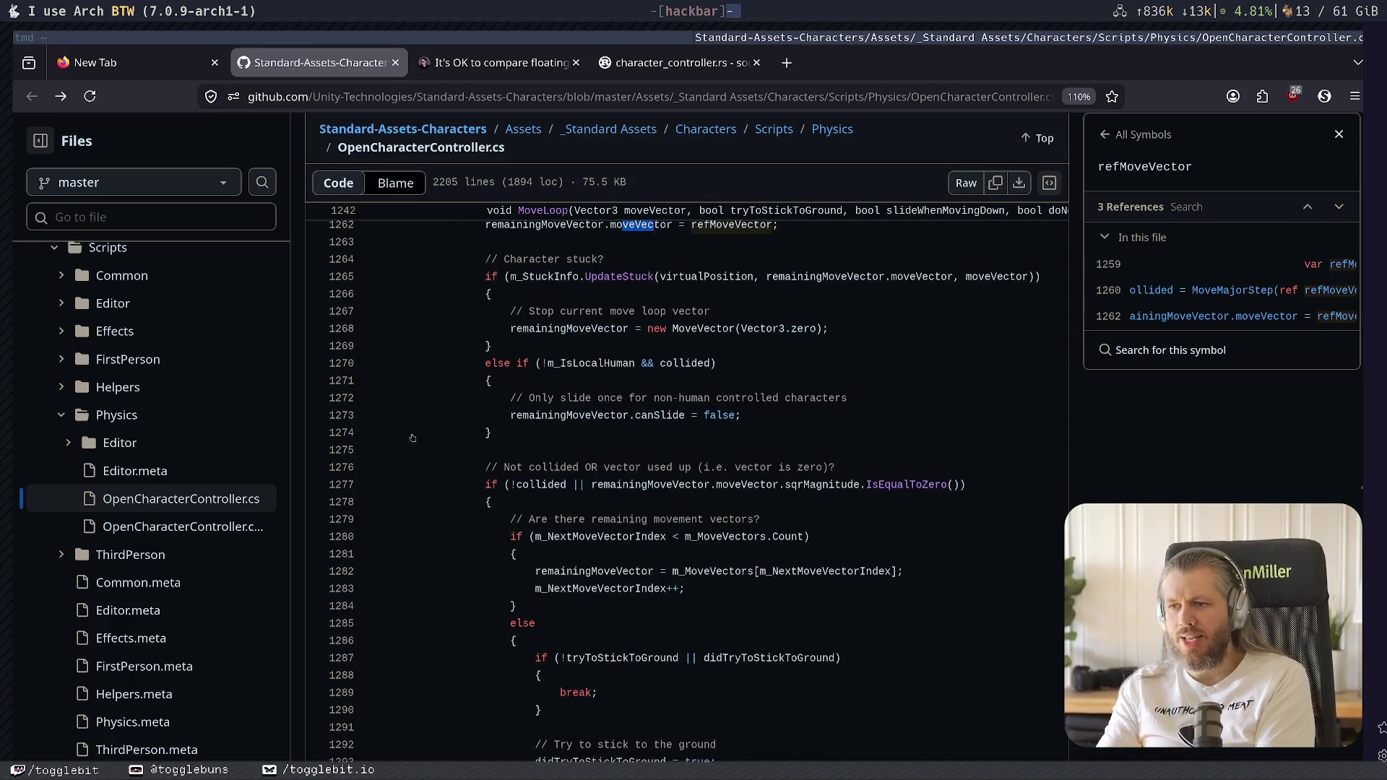
scroll(591, 352, up, 3)
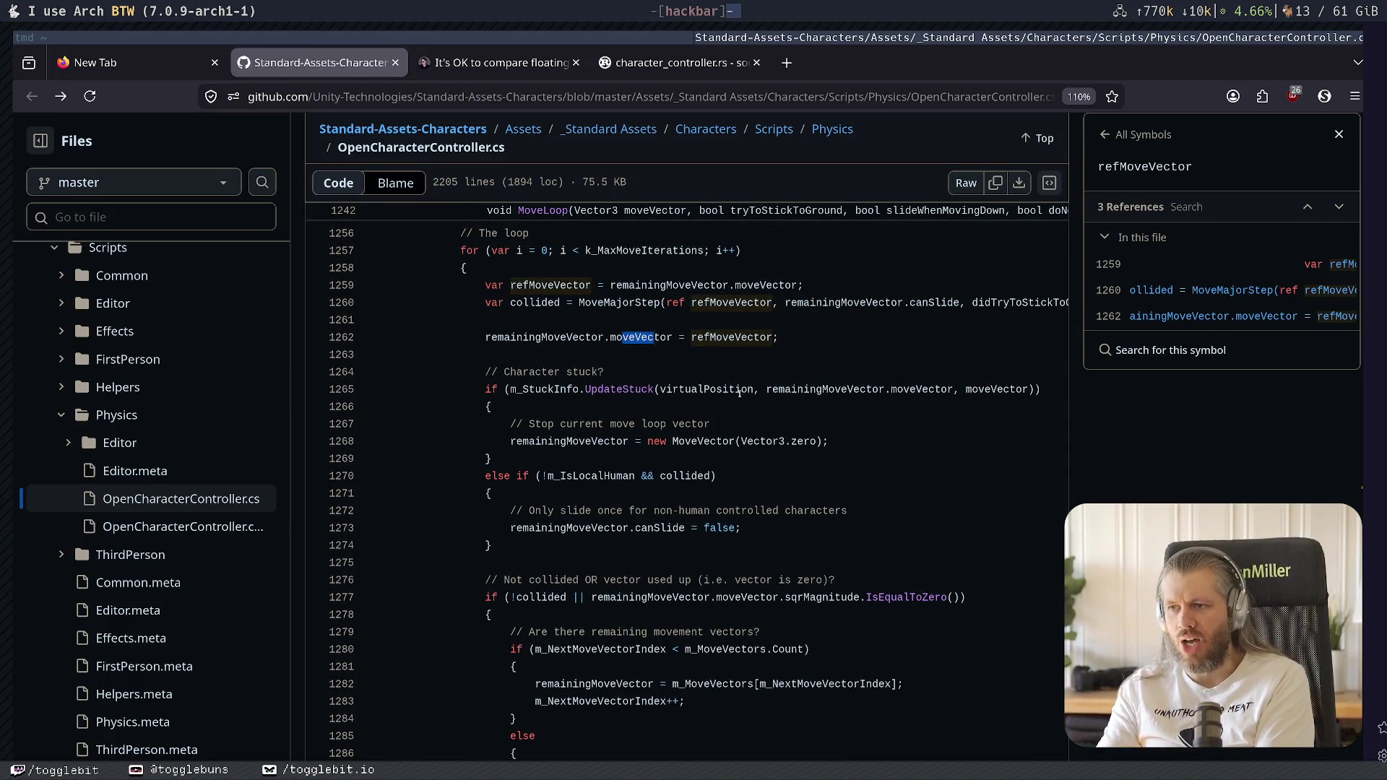
scroll(724, 348, down, 3)
scroll(724, 348, down, 2)
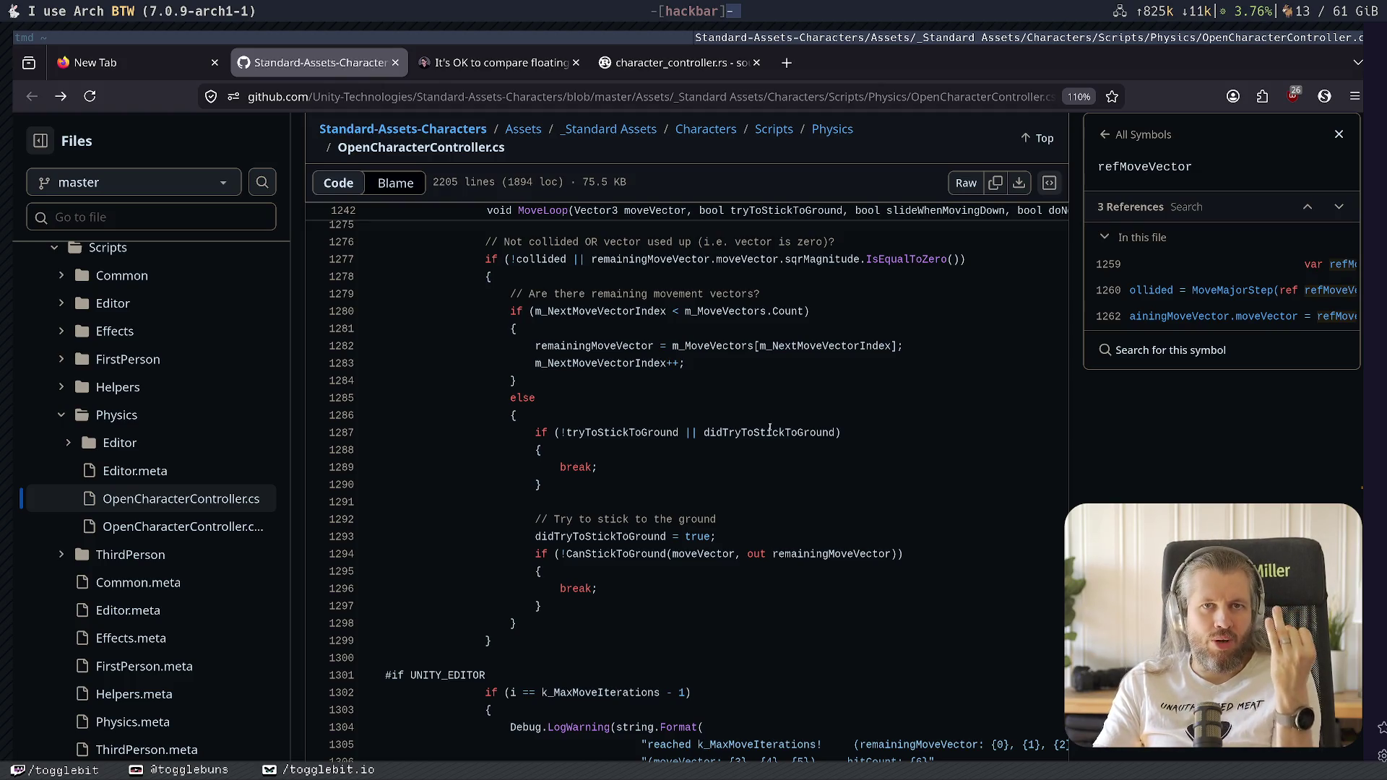
click(676, 62)
scroll(663, 357, up, 3)
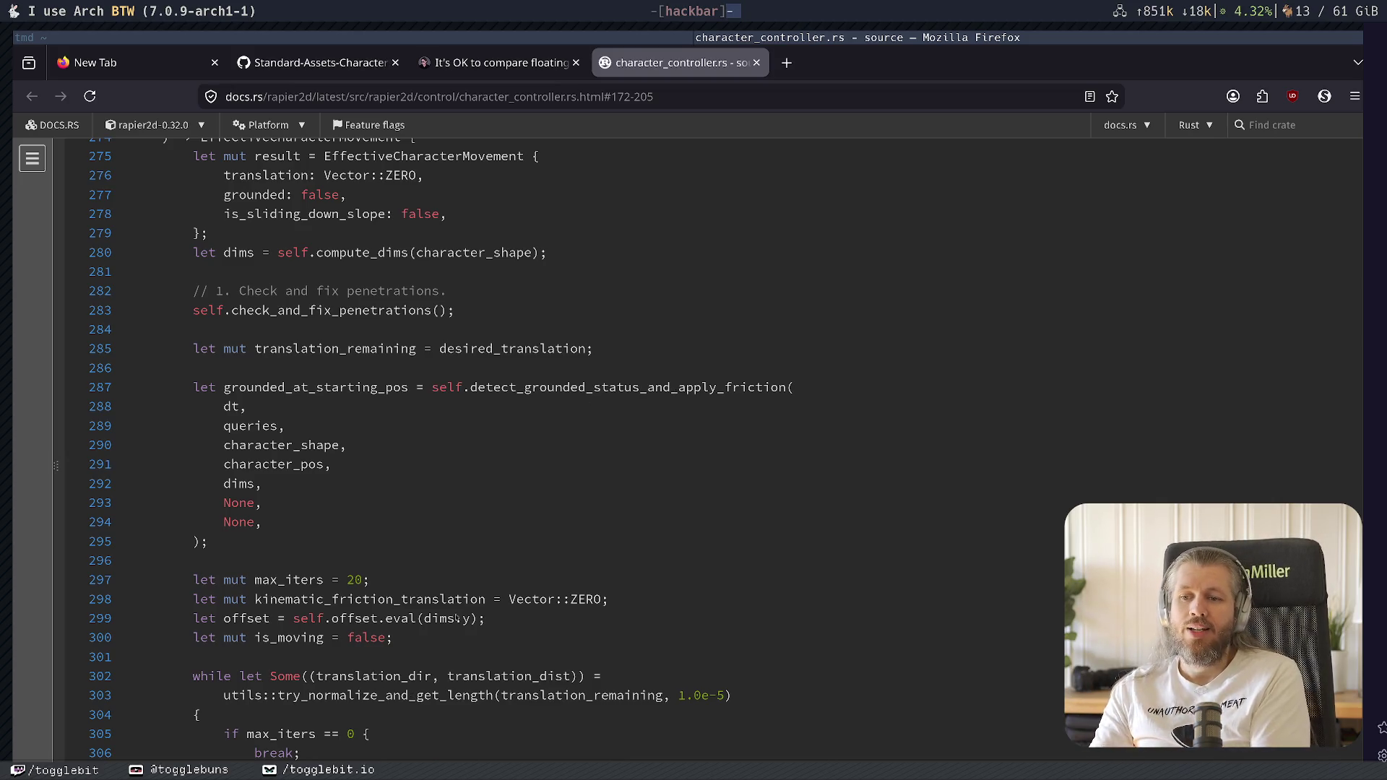
- Highlight max_iters = 20 on line 297, then return to OpenCharacterController.cs on GitHub
drag(299, 580, 375, 581)
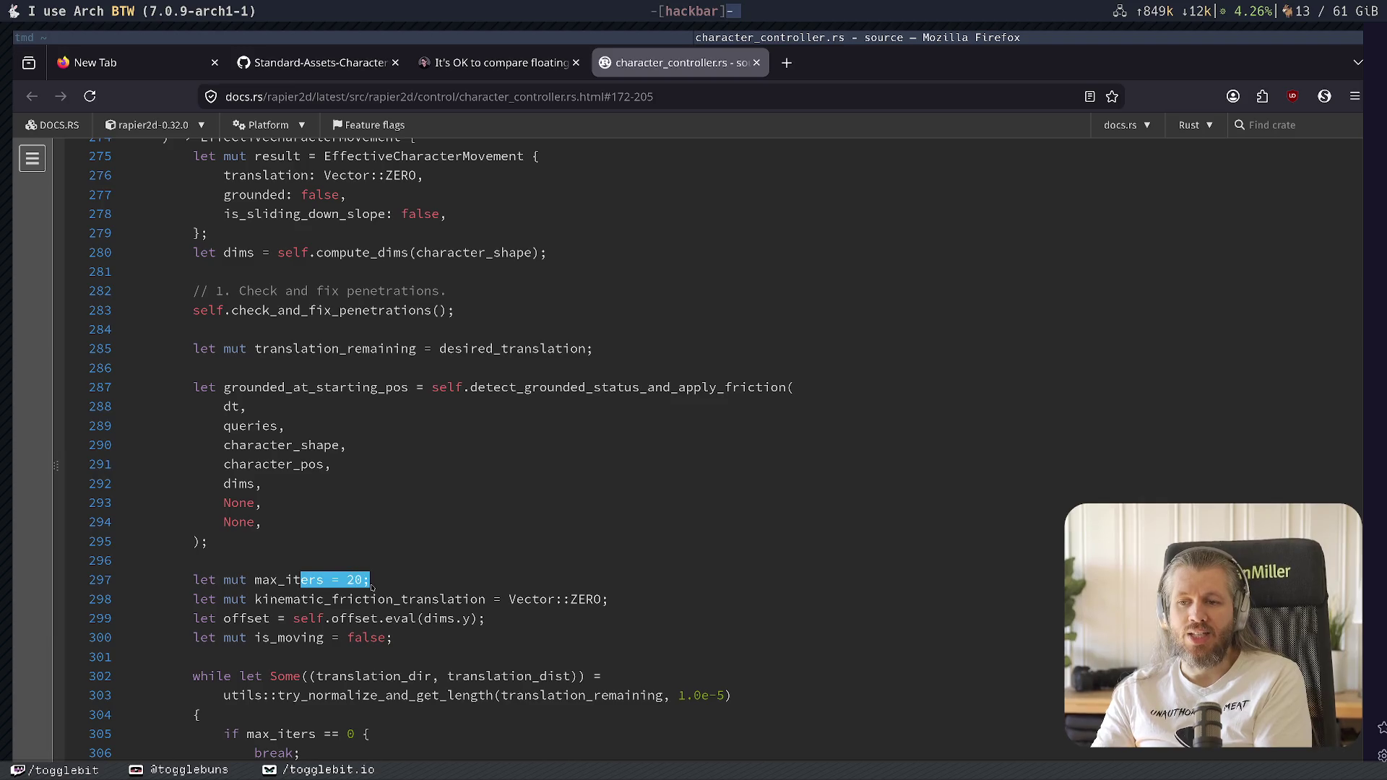
click(400, 582)
drag(254, 580, 372, 581)
click(383, 580)
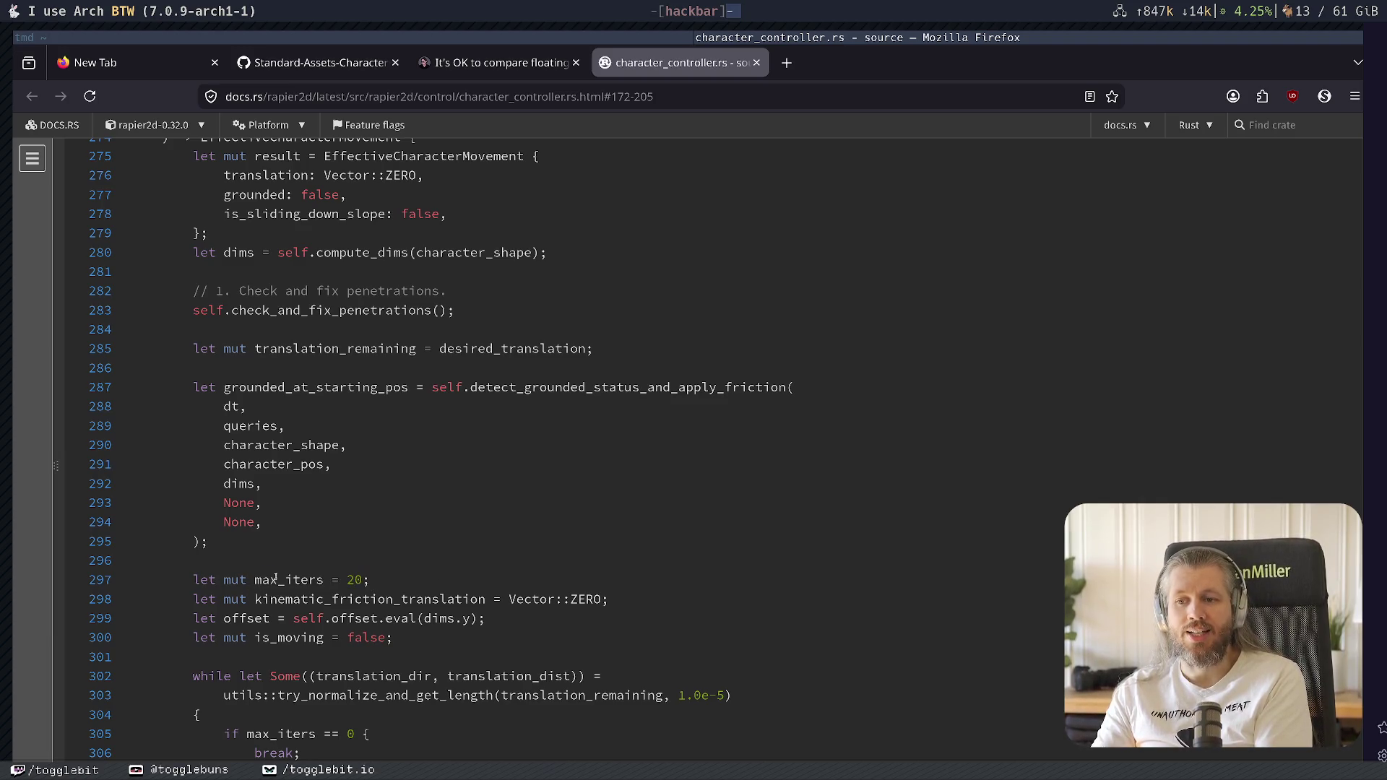
drag(261, 580, 388, 580)
click(388, 579)
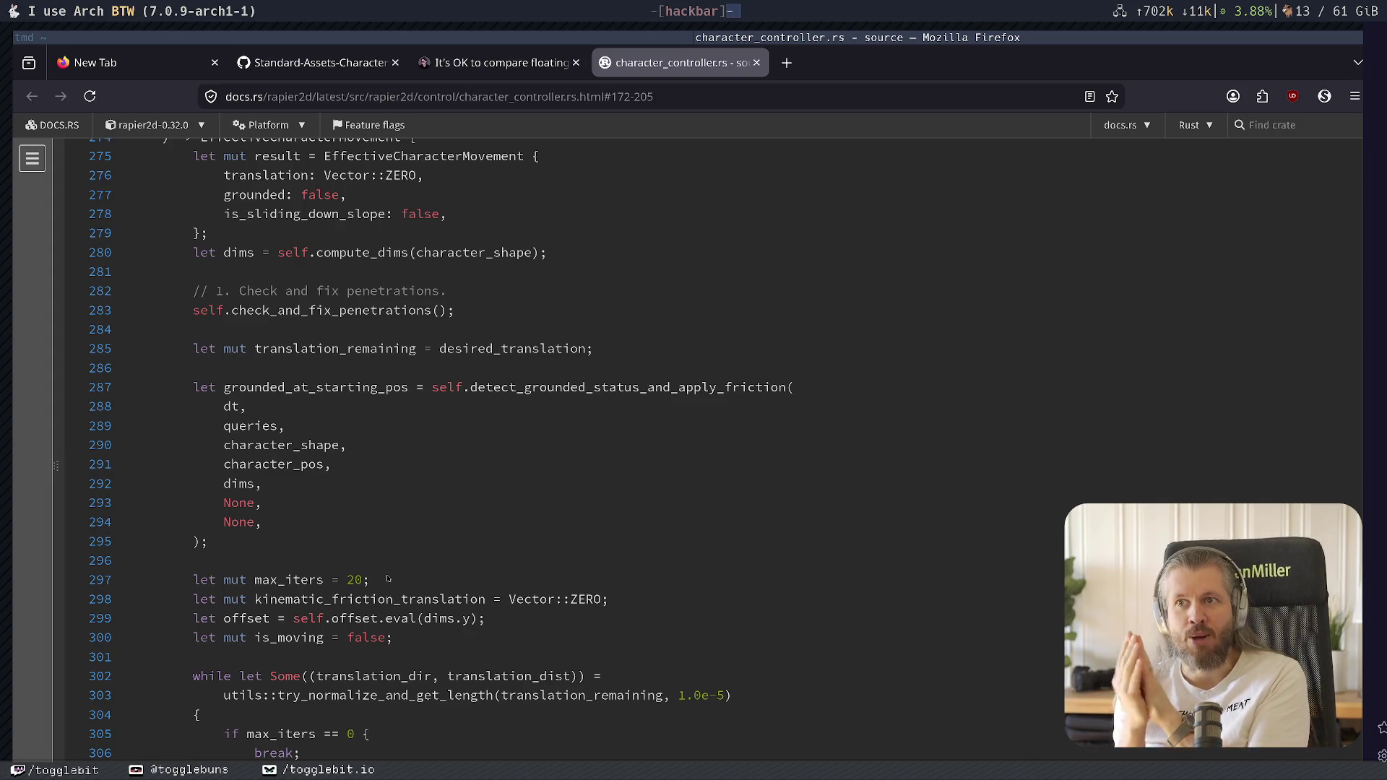
key(ctrl+2)
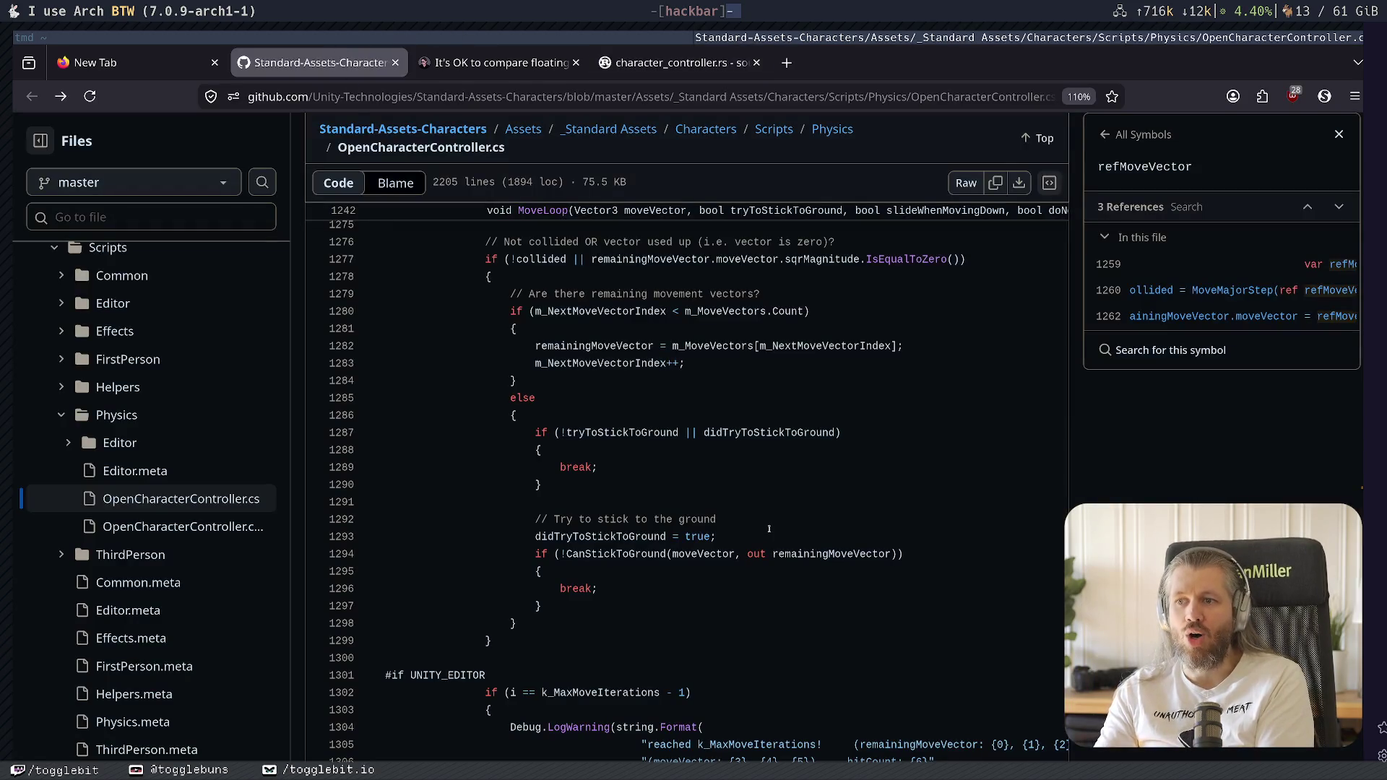
- Scroll into MoveMajorStep and highlight parts of its line 1318 comment
scroll(679, 454, down, 5)
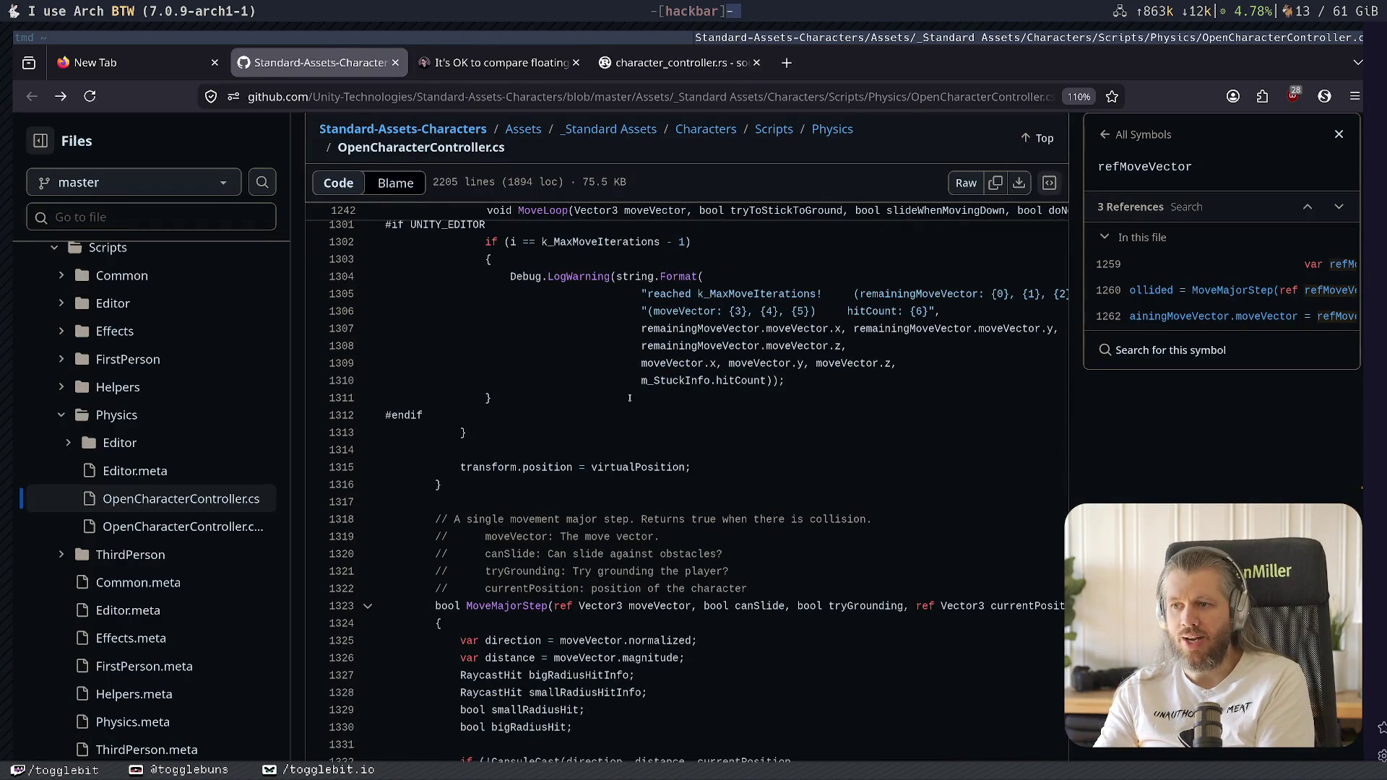
scroll(666, 346, down, 3)
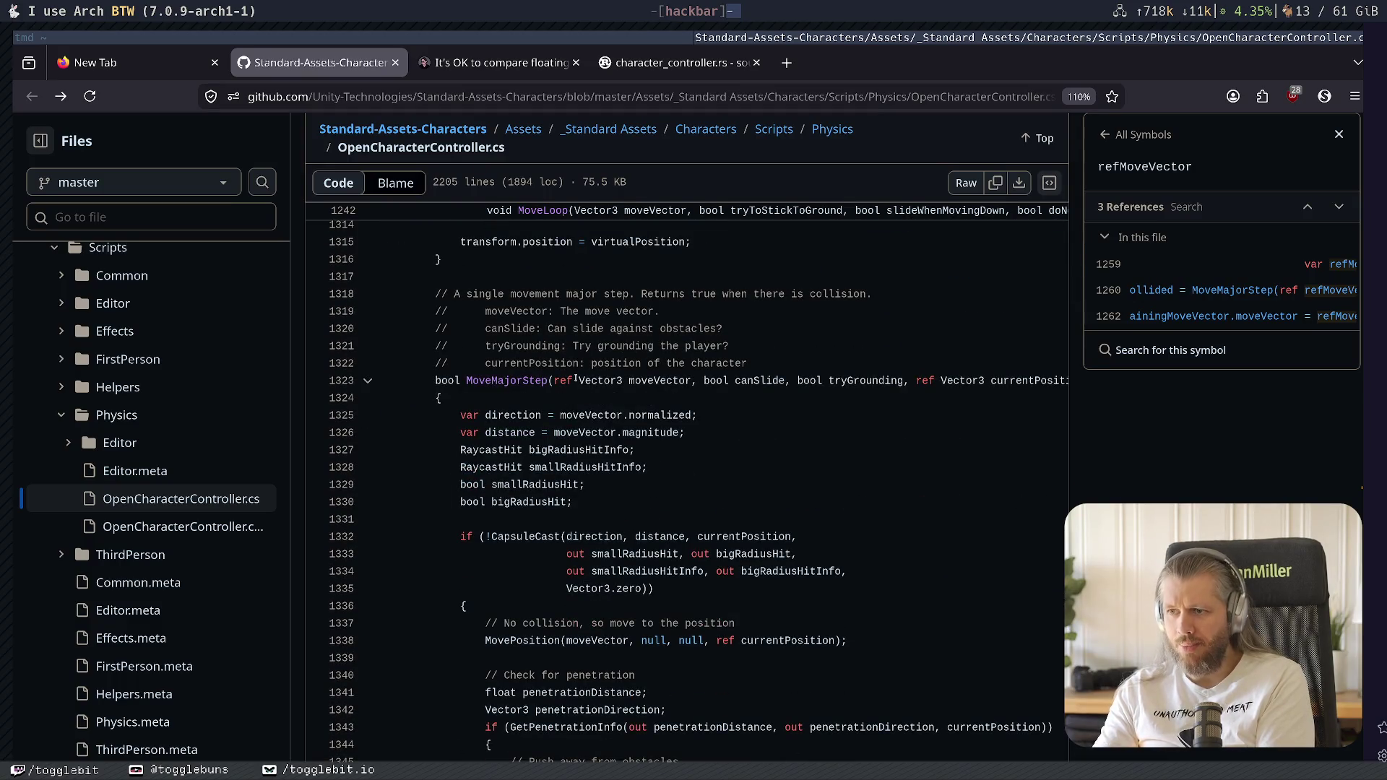
drag(578, 380, 690, 380)
drag(872, 295, 732, 301)
click(732, 301)
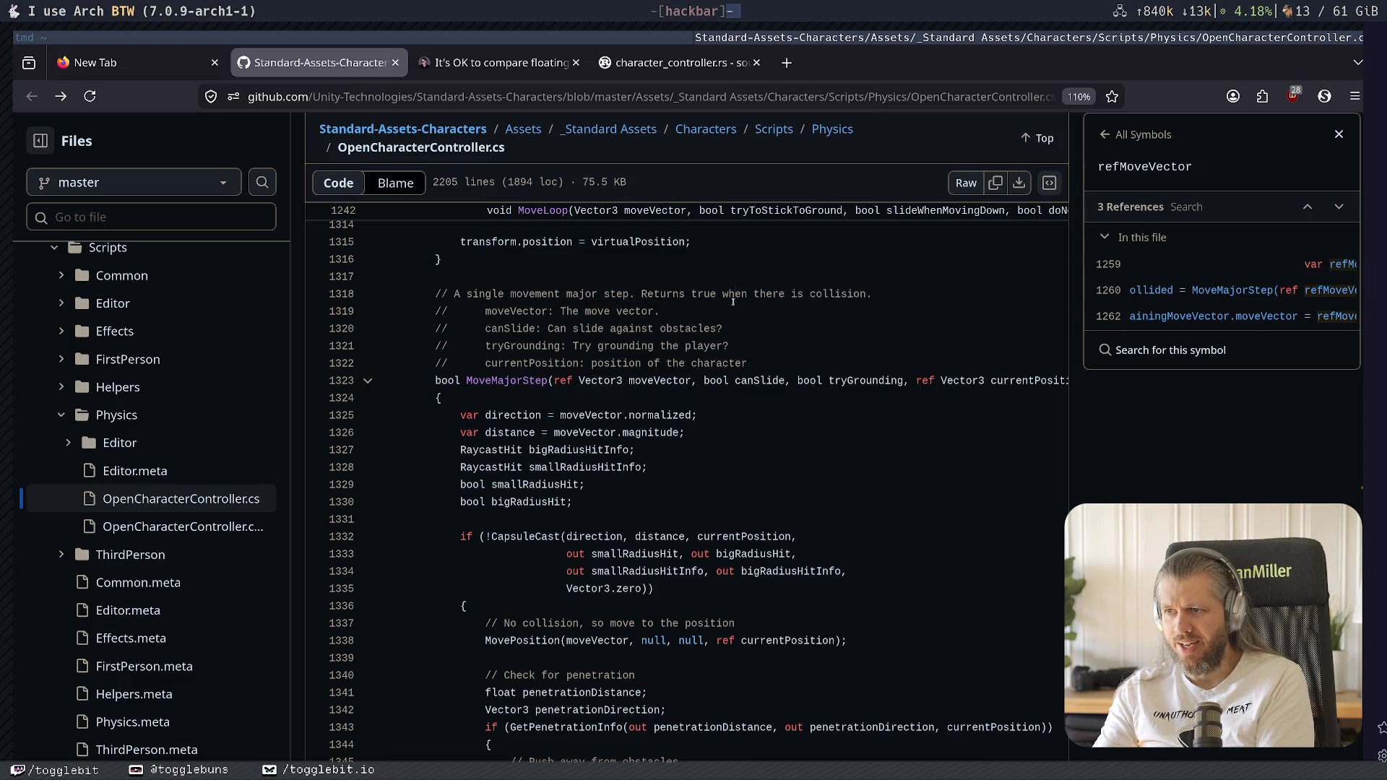
- List moveVector's references, then close the GitHub page to reveal the floating-point blog post
scroll(684, 276, down, 3)
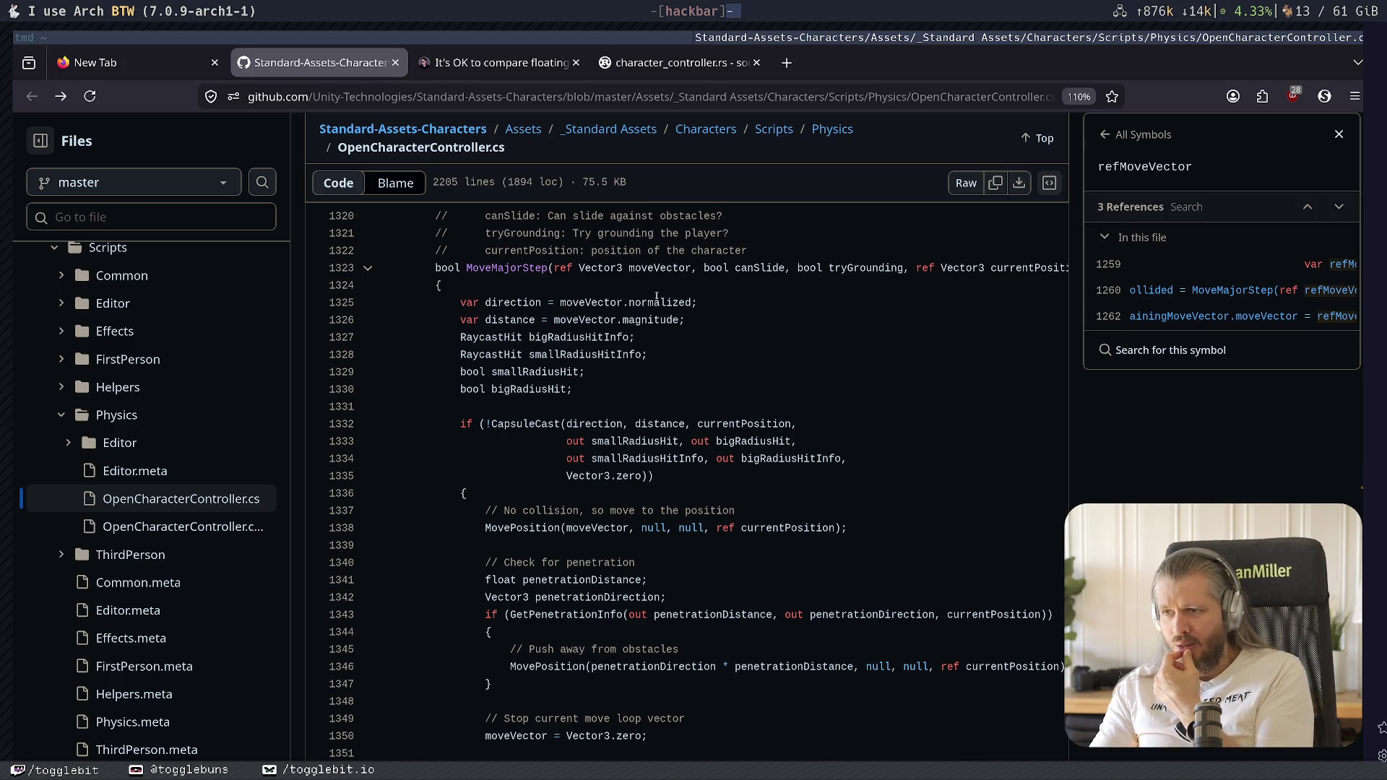
scroll(766, 327, down, 3)
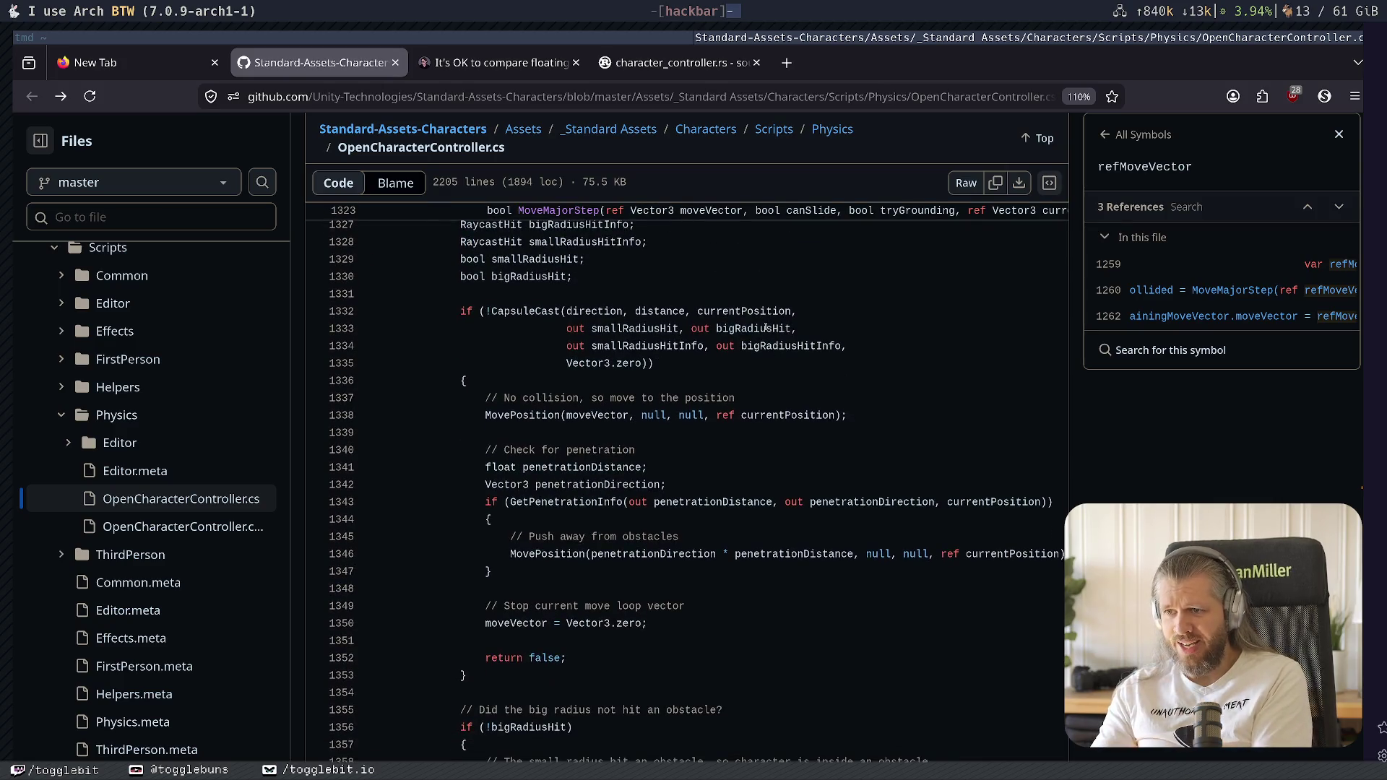
scroll(766, 328, down, 18)
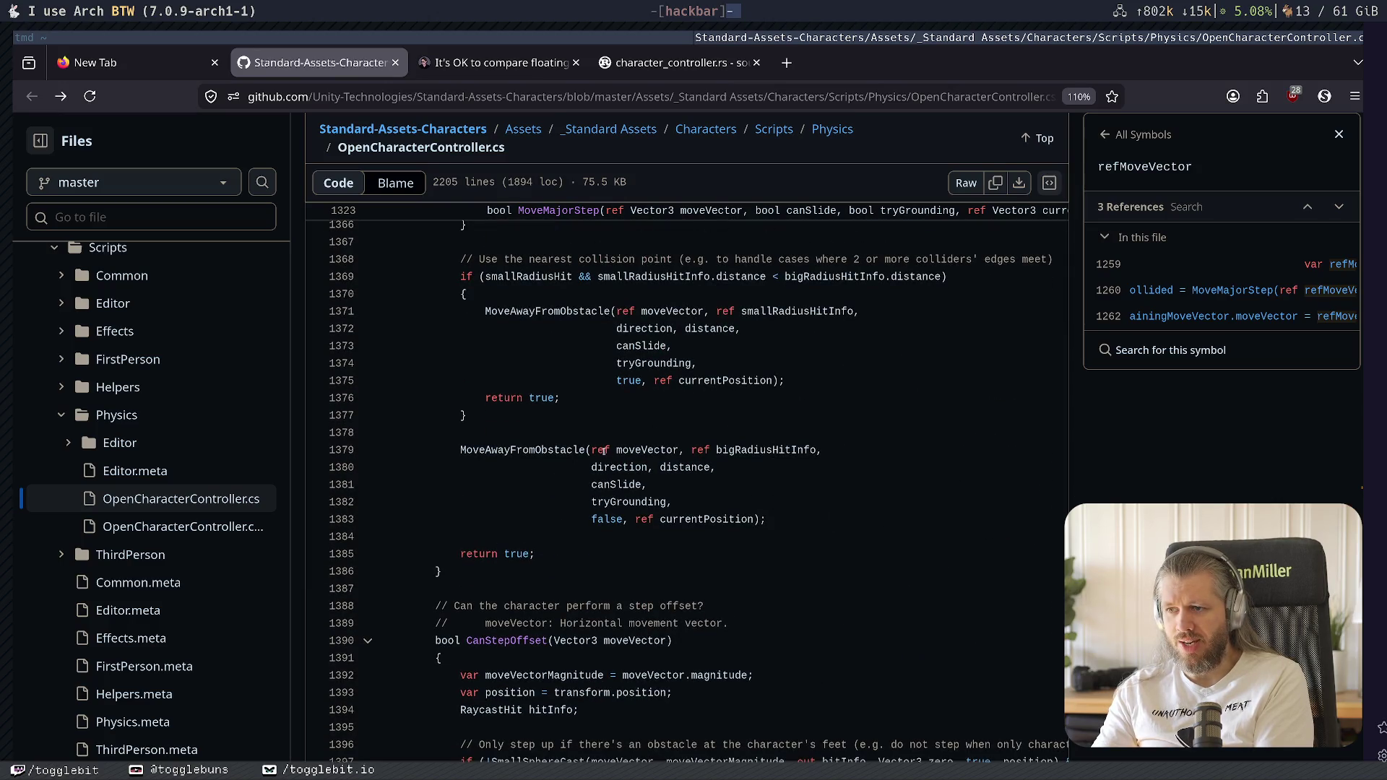
scroll(651, 485, up, 5)
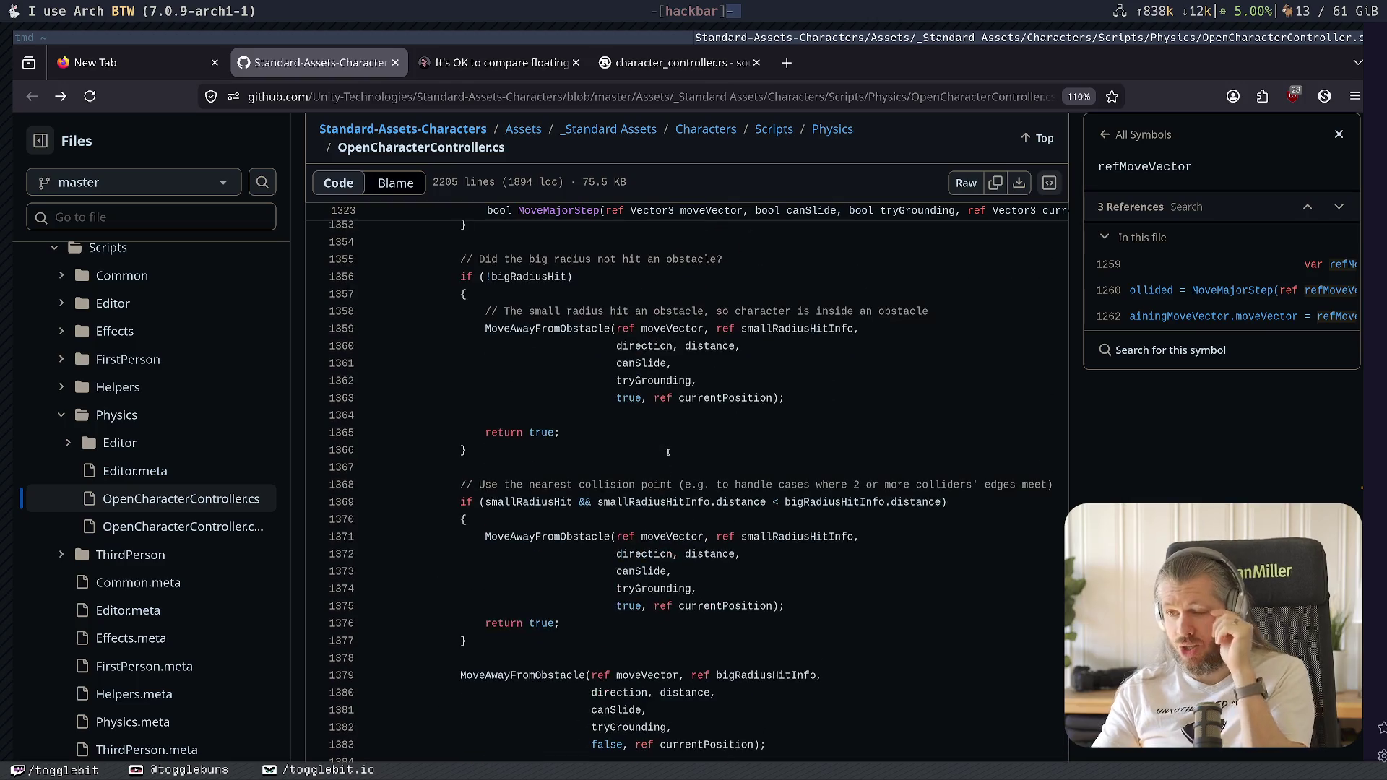
click(657, 537)
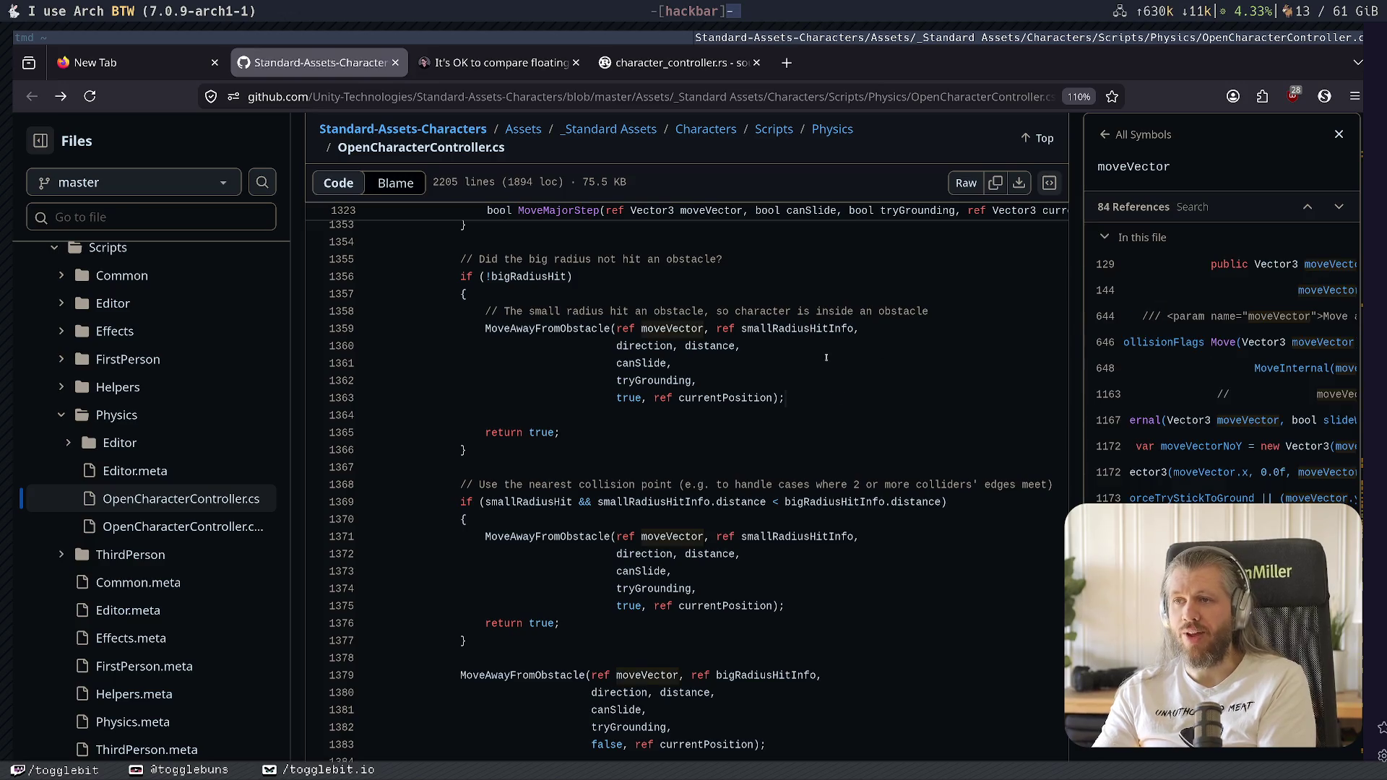
scroll(826, 358, up, 6)
click(396, 63)
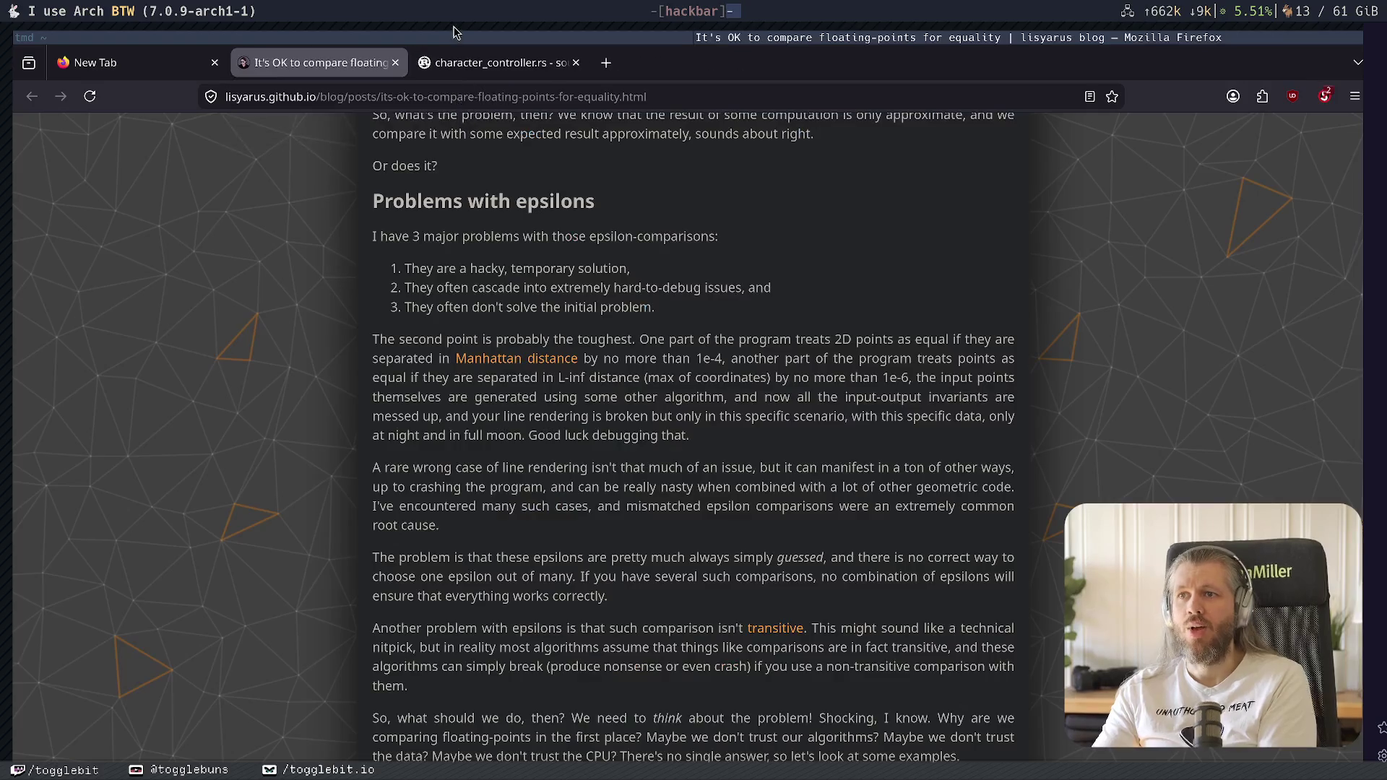
- In the Vim notes, step through the pseudo code and mark the up, horz, down movements list
click(455, 34)
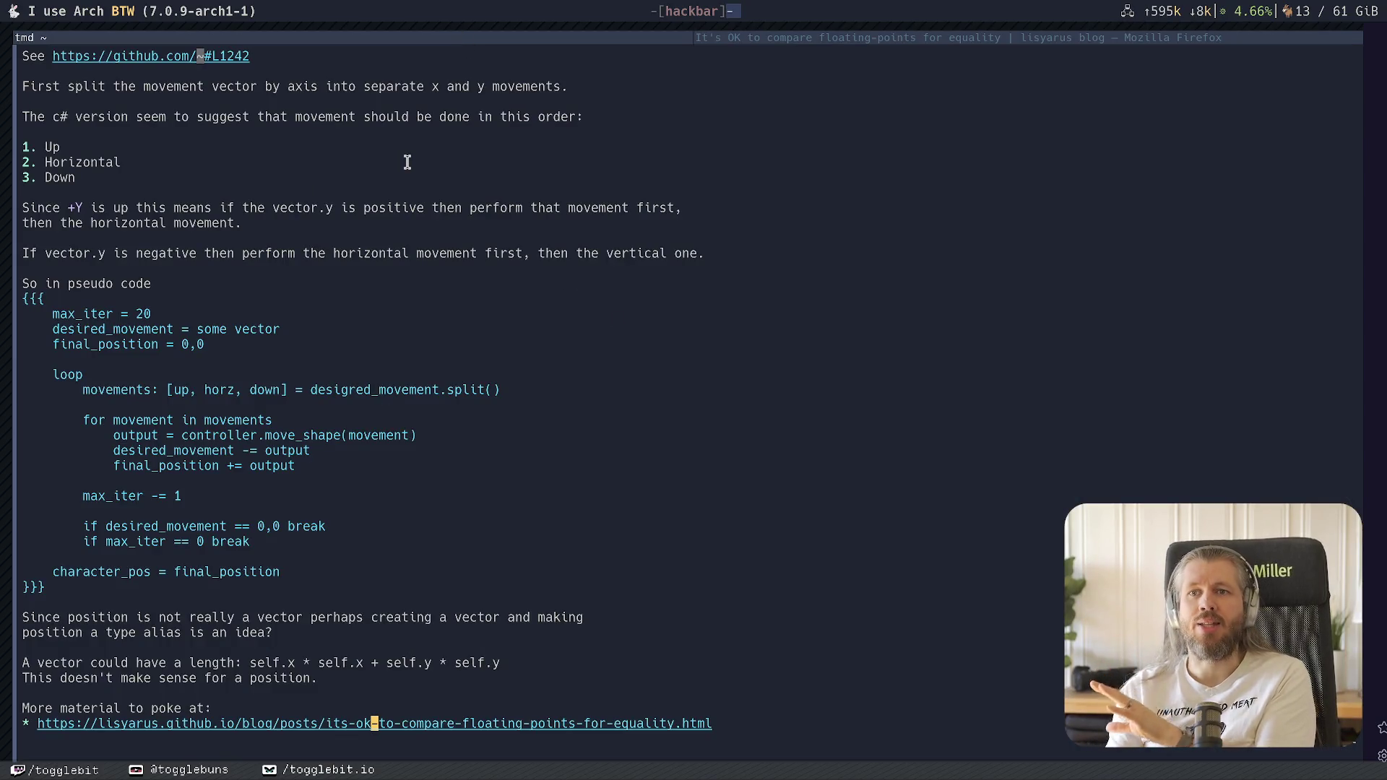
key(k)
key(k)
key(k)
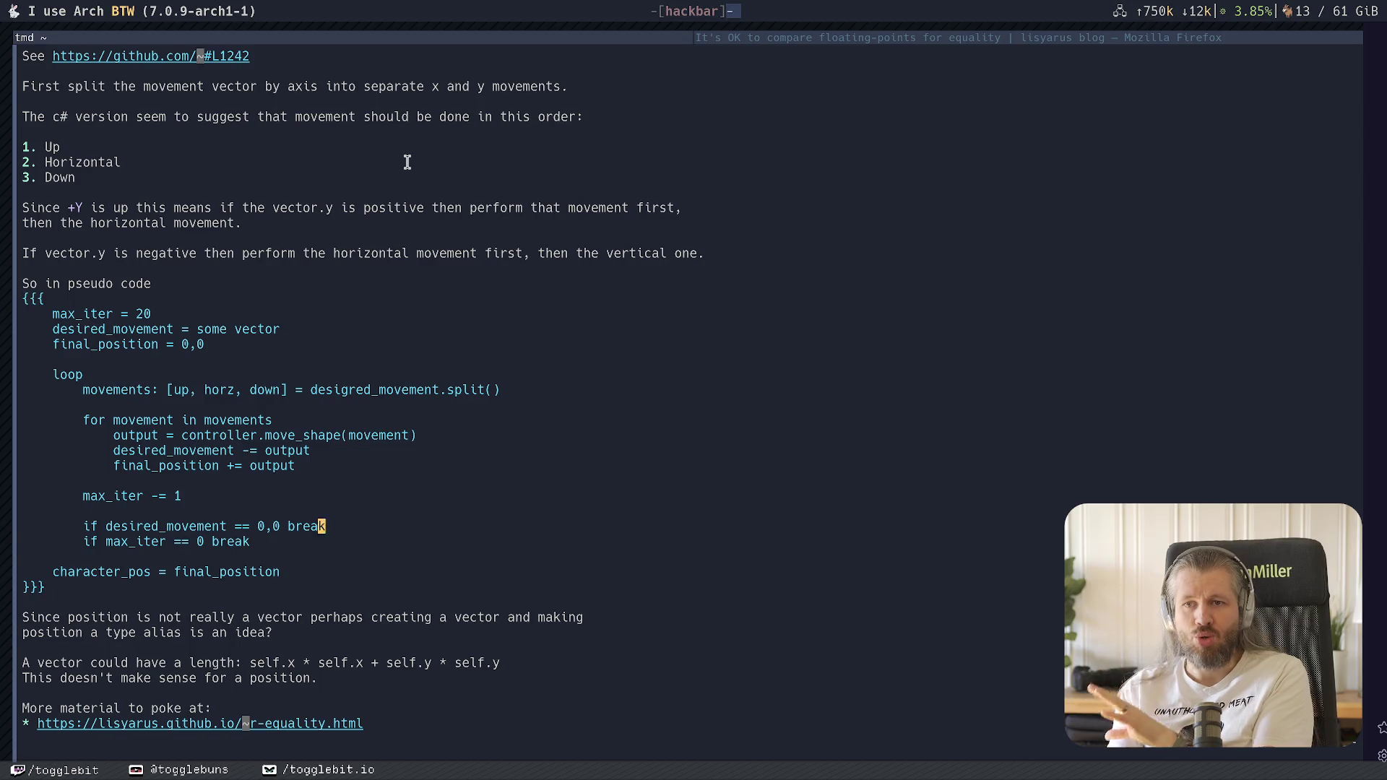
key(k)
key(k)
key(k)
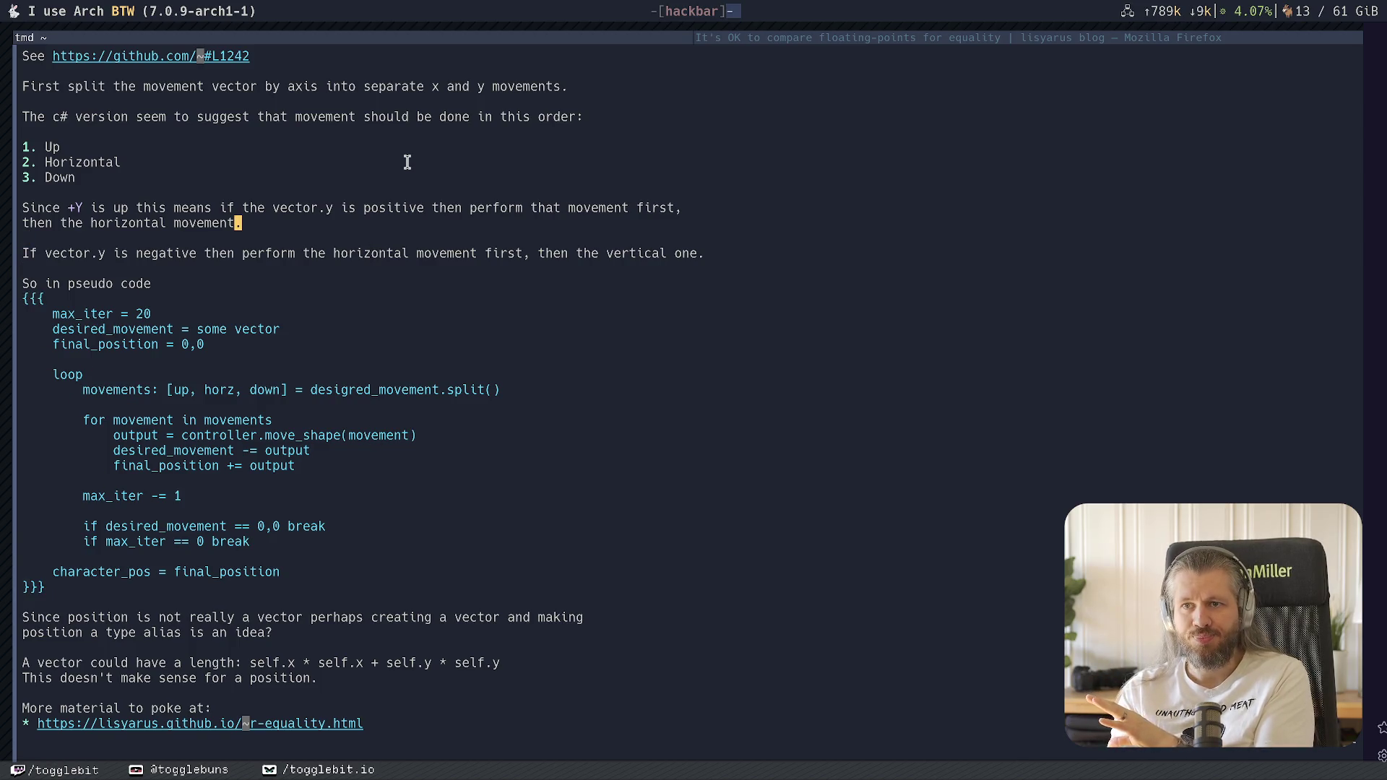
key(j)
key(j)
key(j)
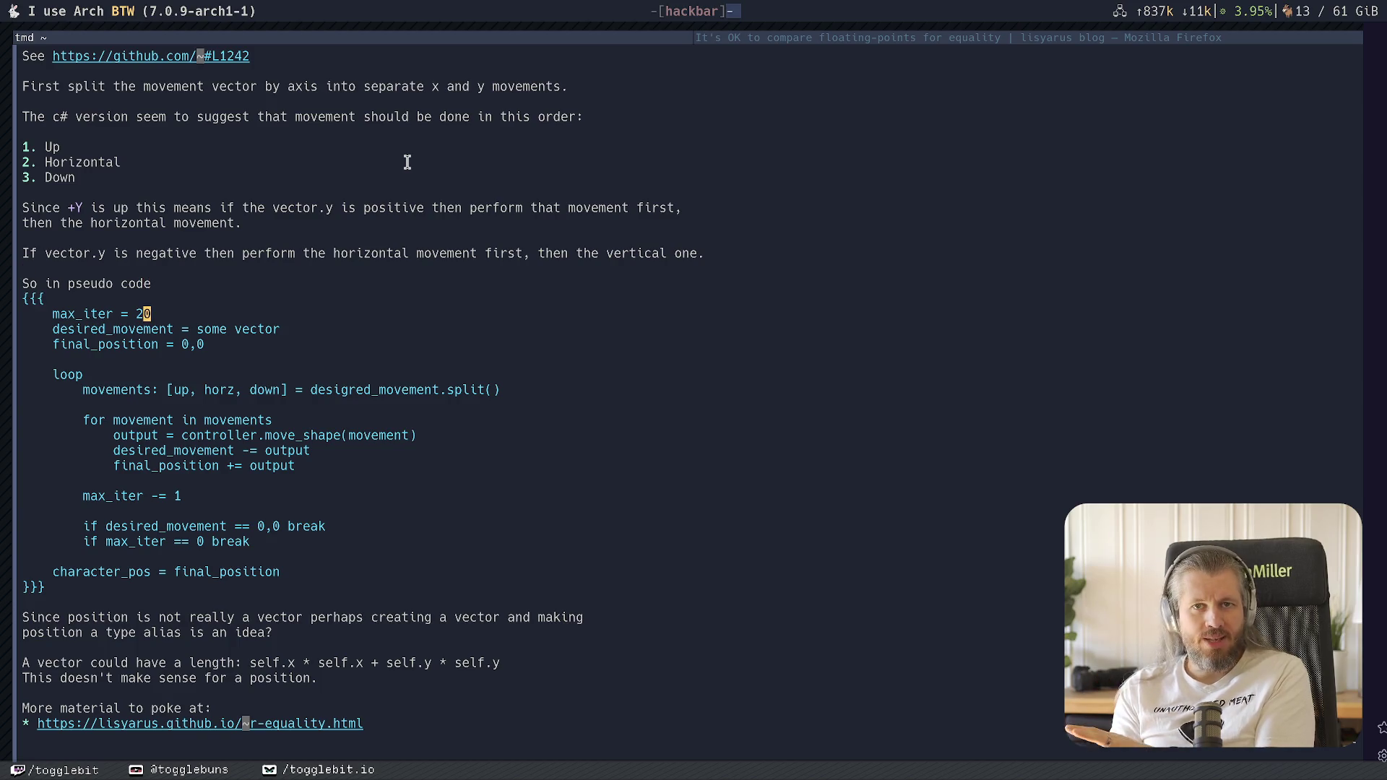
key(j)
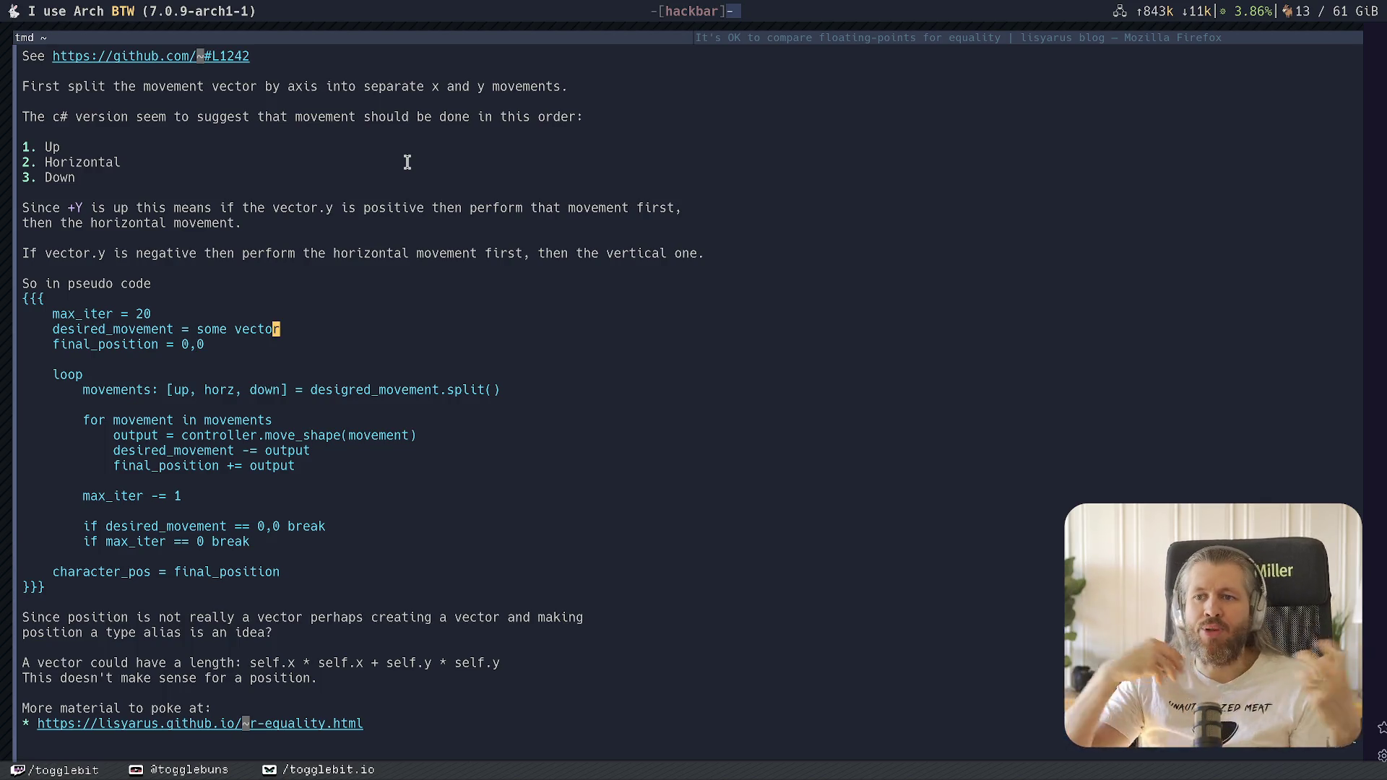
key(j)
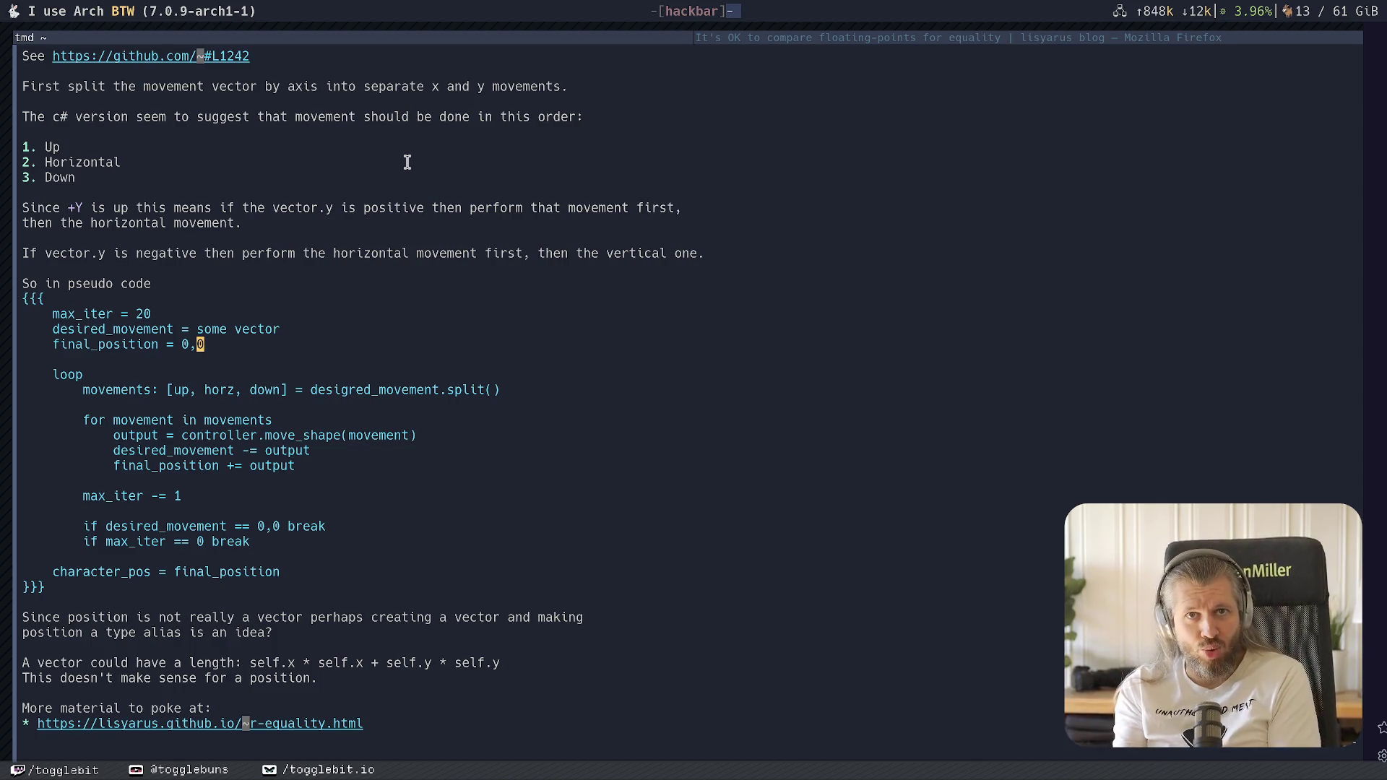
key(j)
key(j)
key(j)
key(f)
key(_)
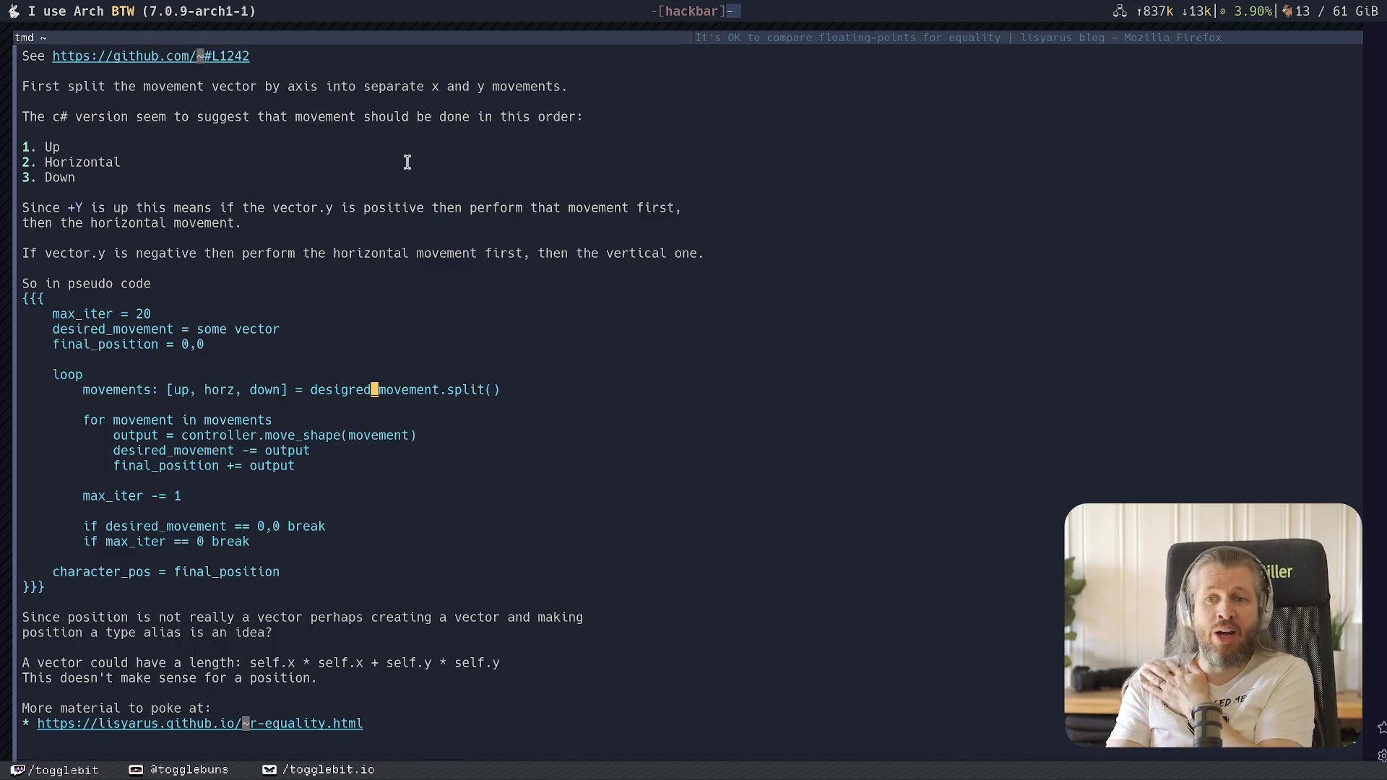
key(0)
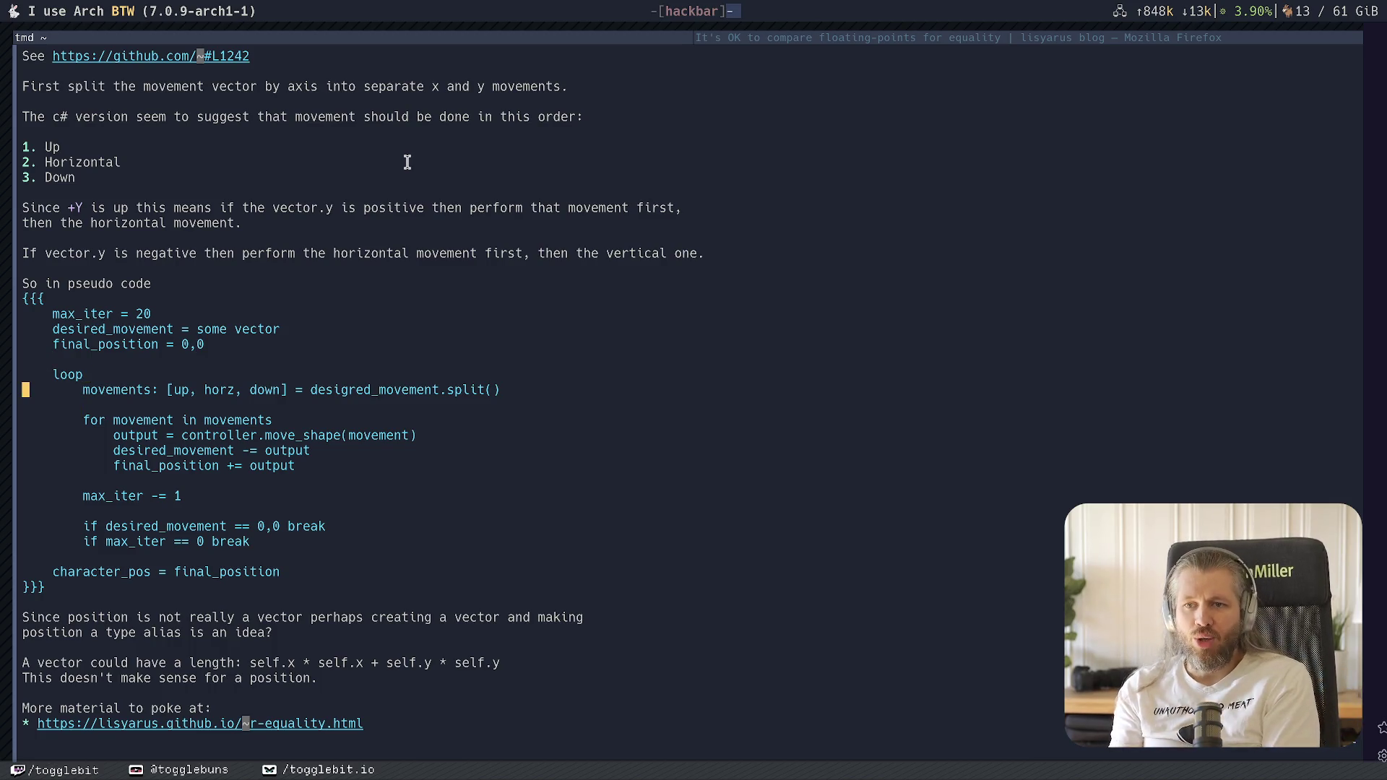
drag(168, 389, 284, 391)
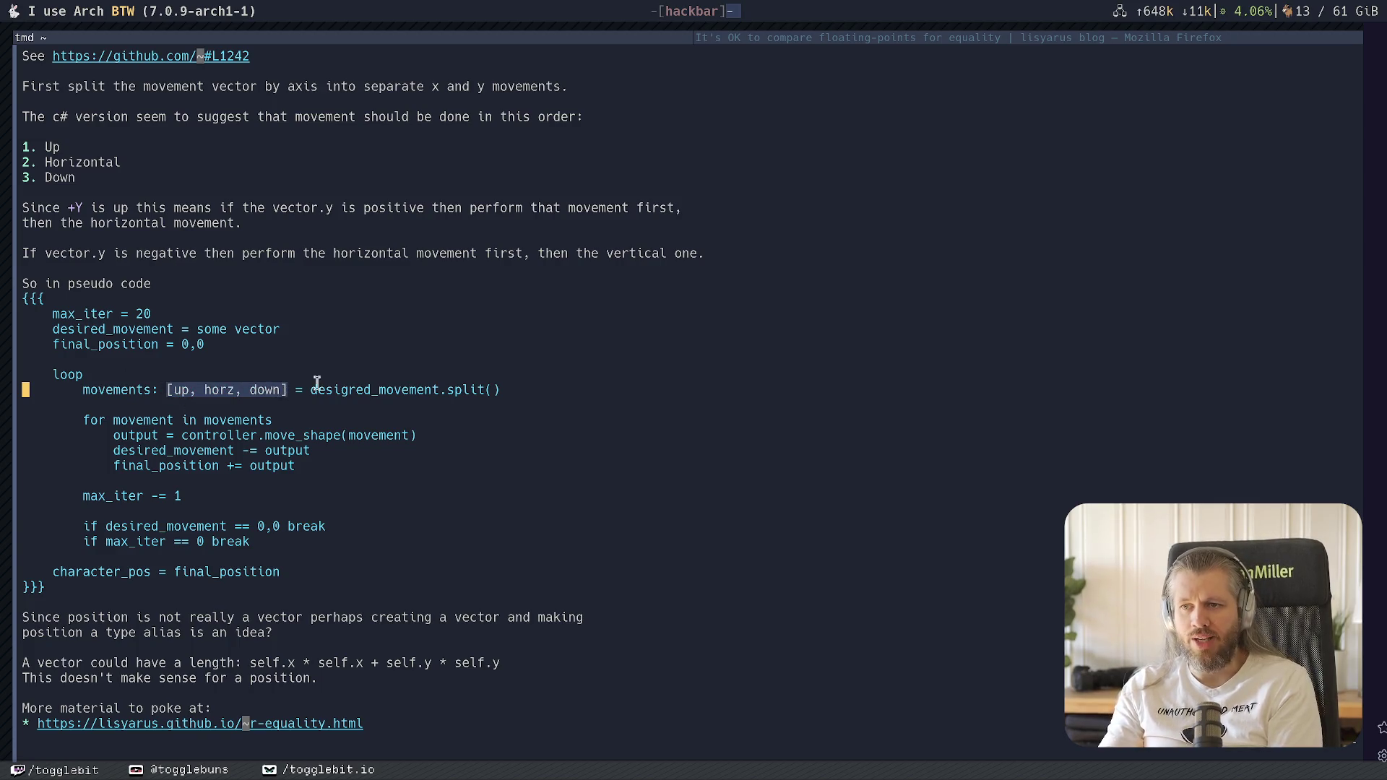
click(349, 390)
- Search /g for the stray g in 'desigred', delete it with x and save with :w
key(k)
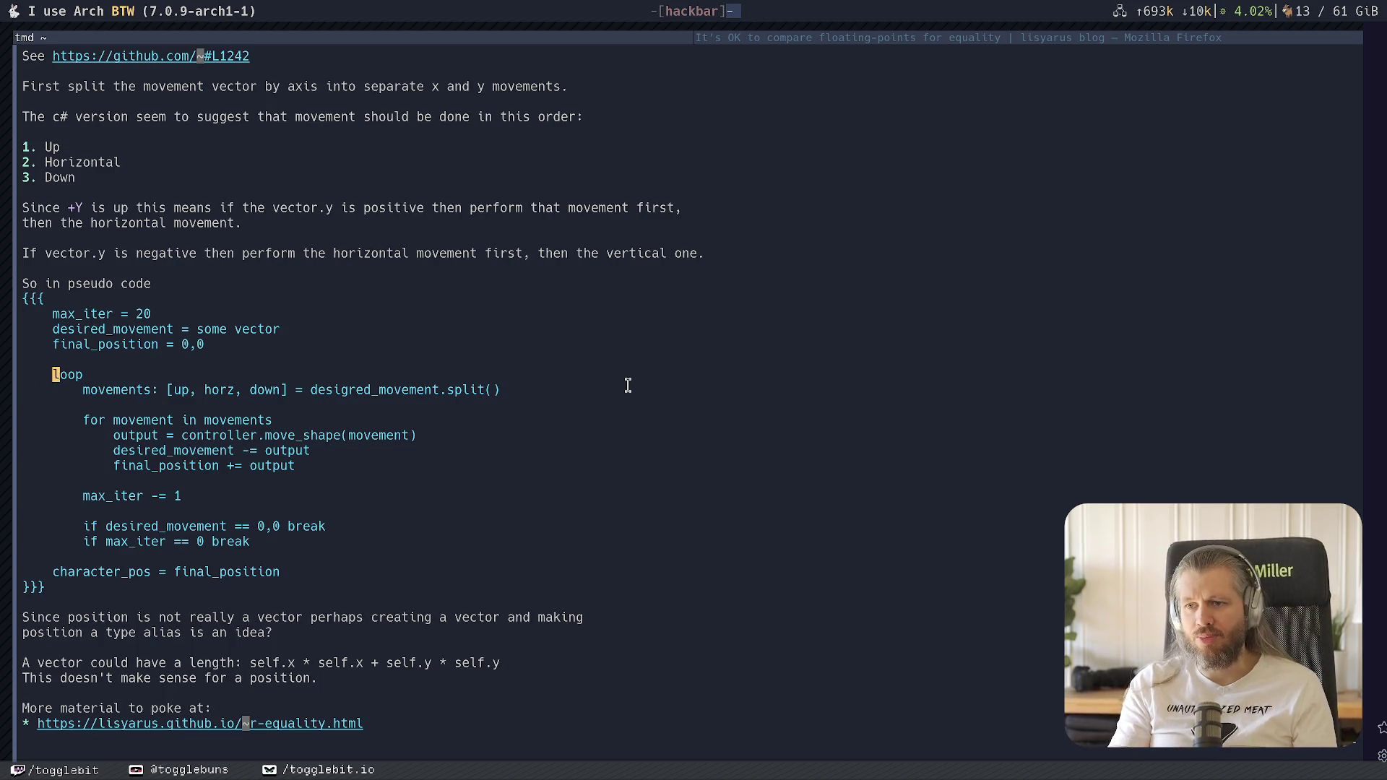
key(k)
key(j)
key(j)
key(j)
key(w)
key(w)
text(%/f)
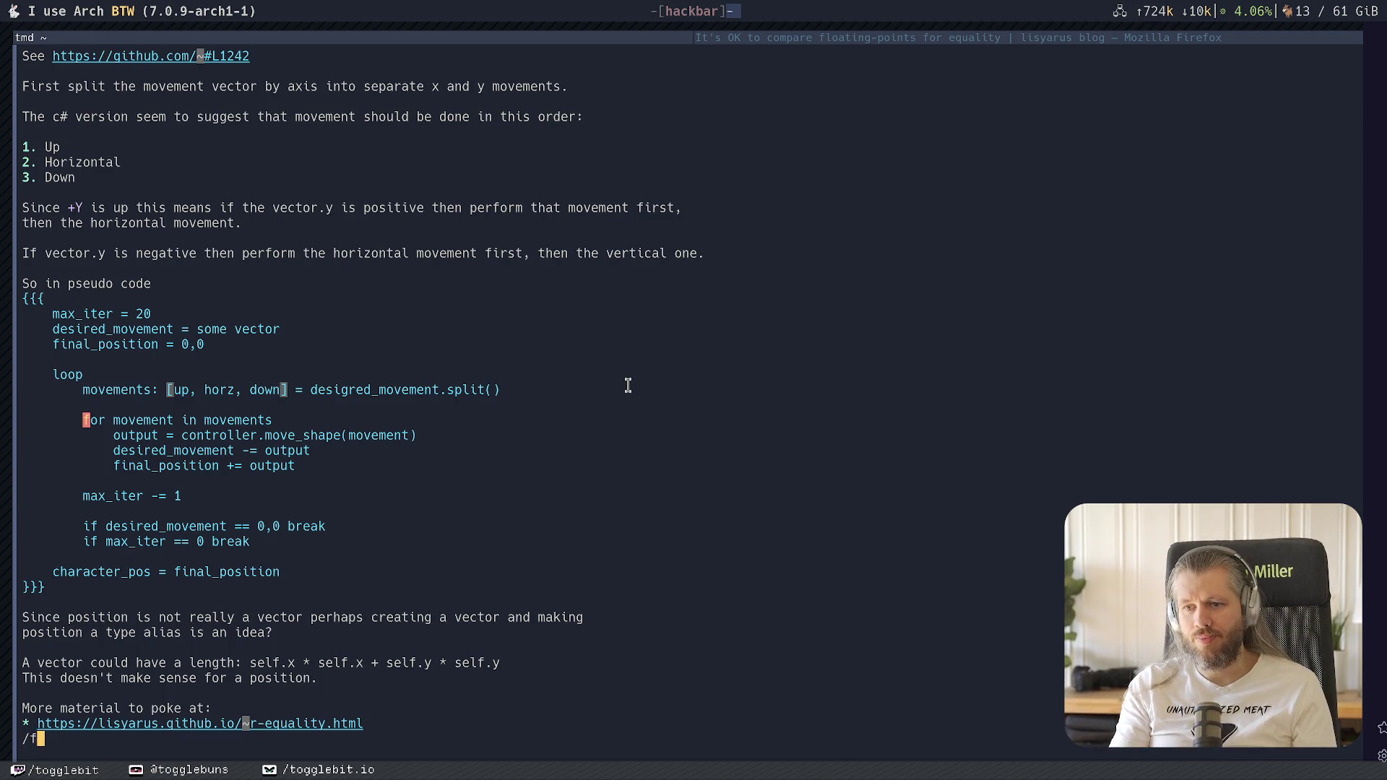
key(BackSpace)
text(g)
key(Return)
text(x:w)
key(Return)
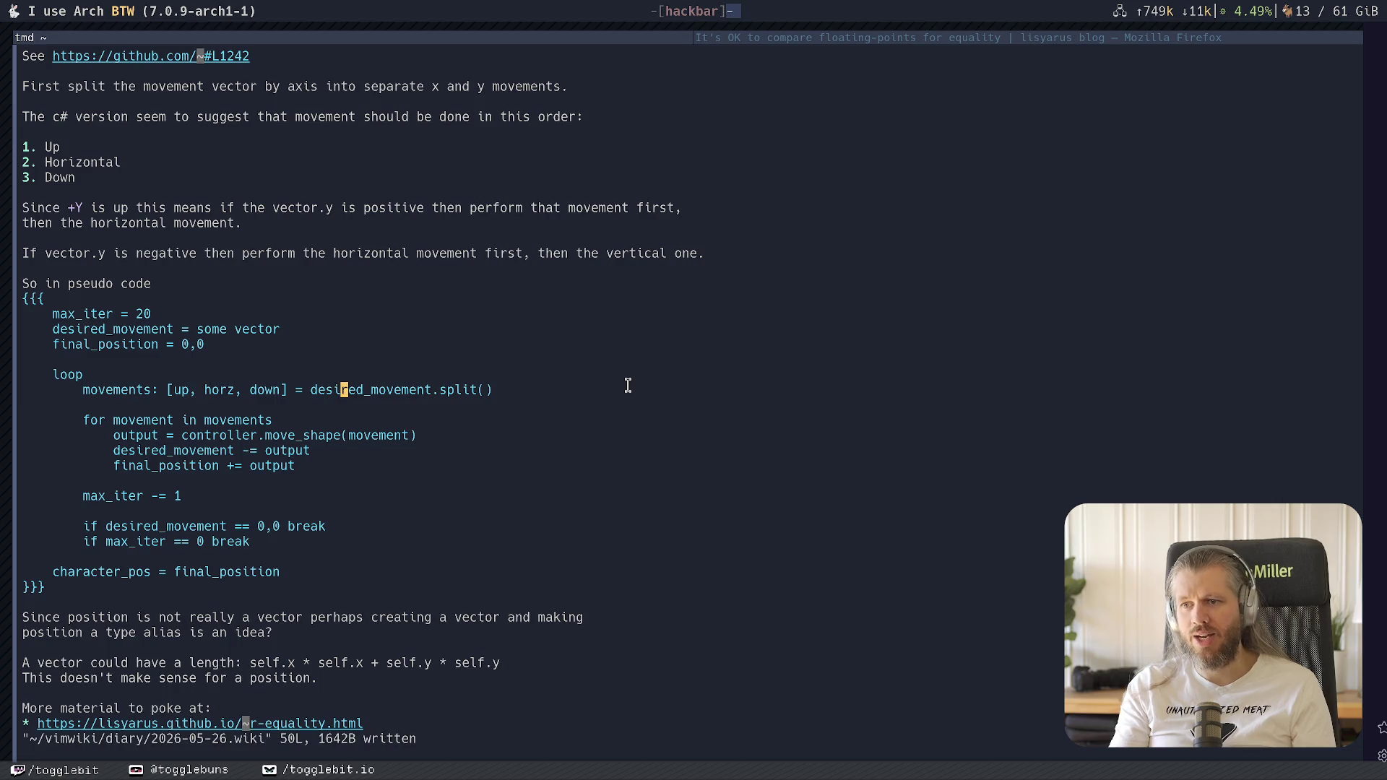
- Briefly highlight the movements line and the for-movement line below the fix
key(j)
key(k)
key(y)
key(y)
text(:w)
key(Return)
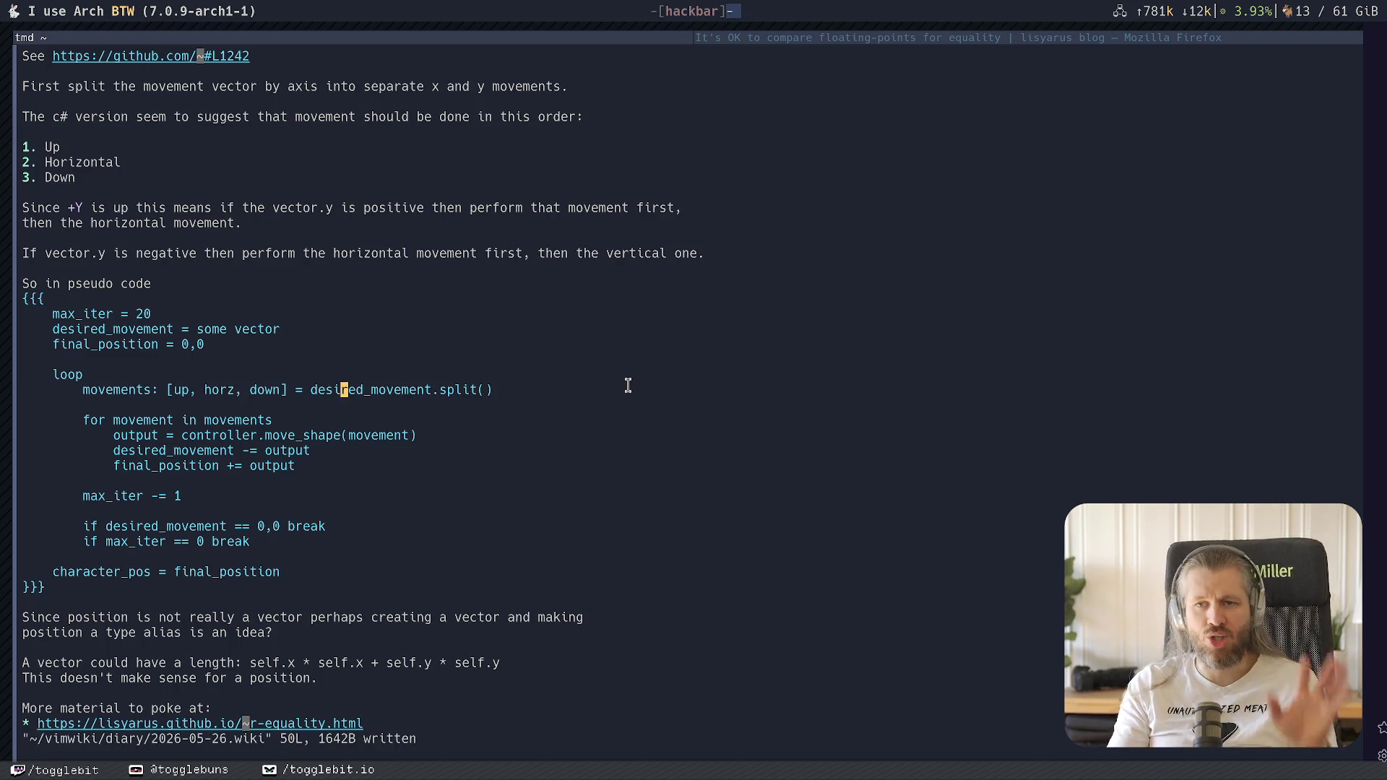
key(j)
key(j)
key(y)
key(y)
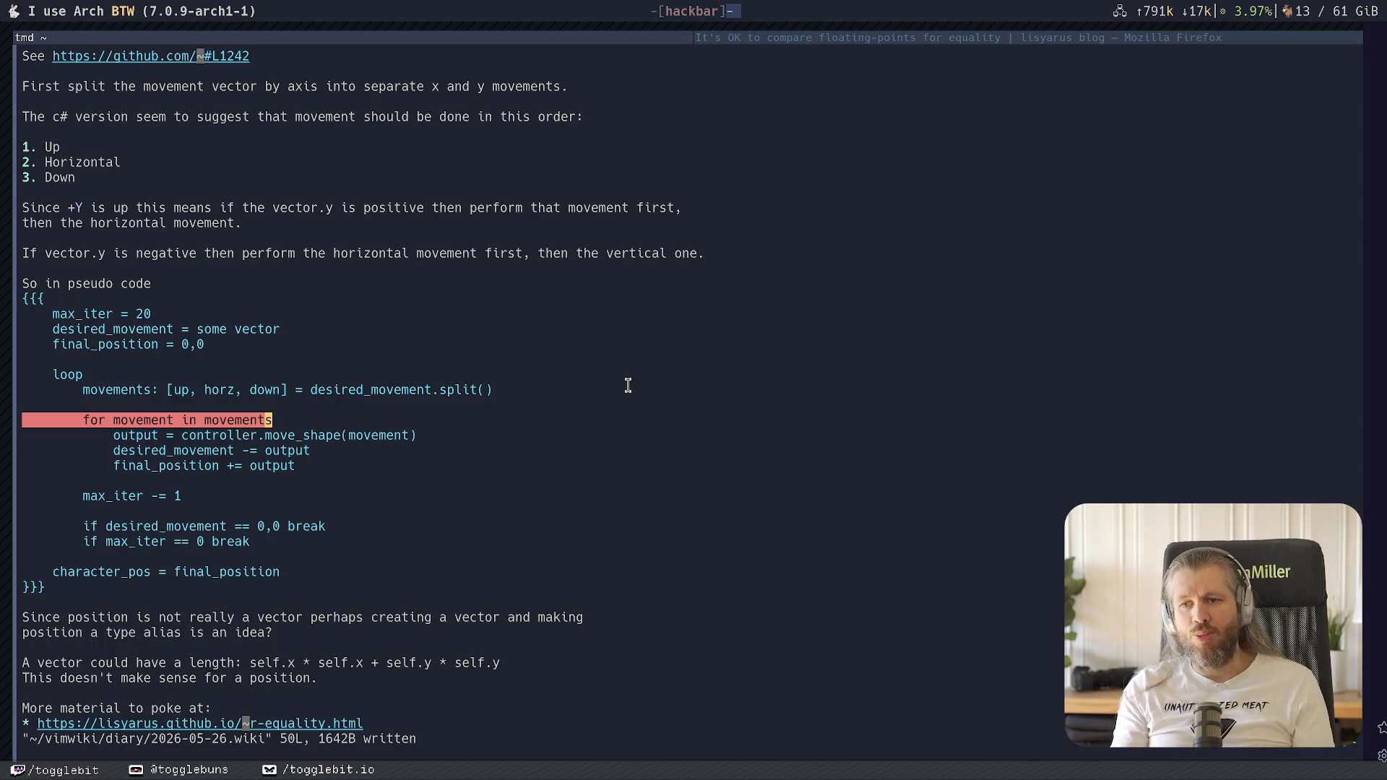
key(j)
key(y)
key(y)
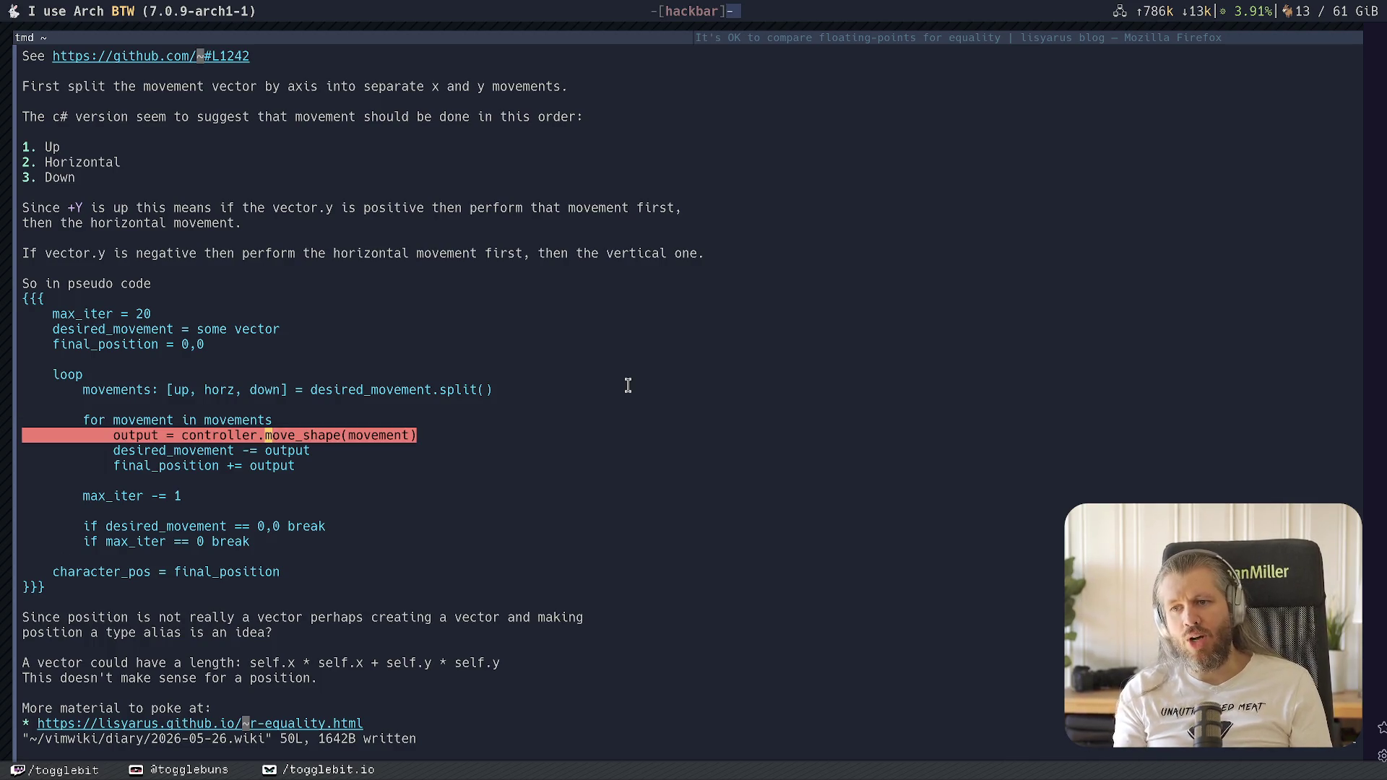
key(y)
key(y)
key(j)
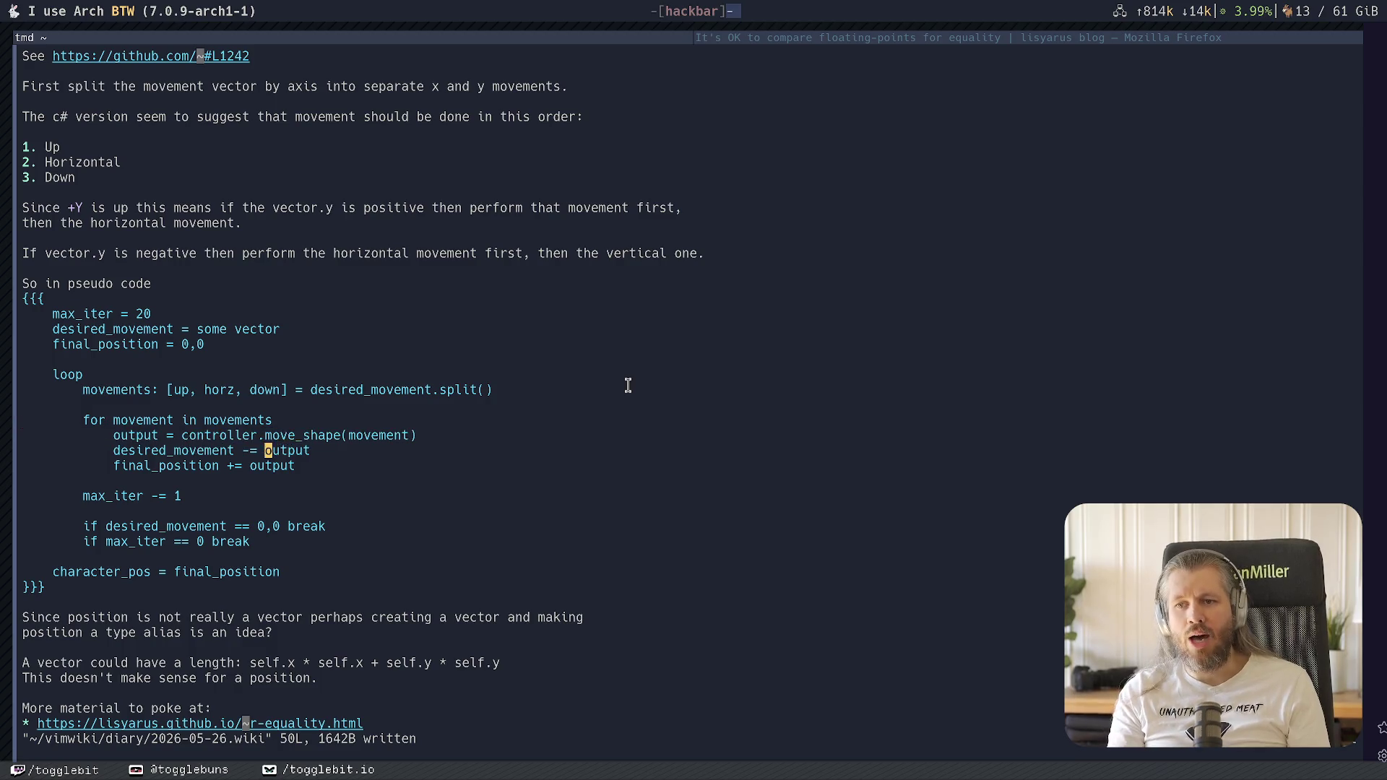
key(y)
key(y)
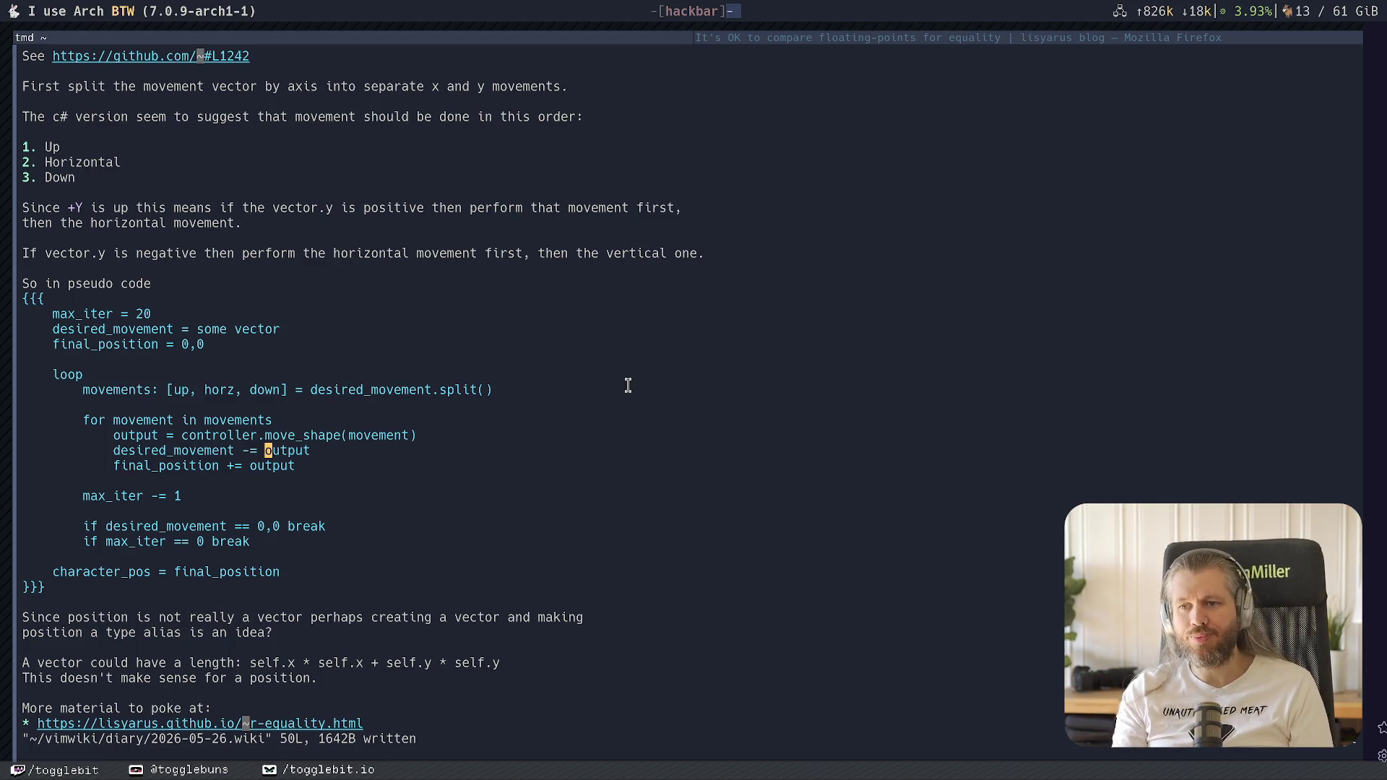
key(j)
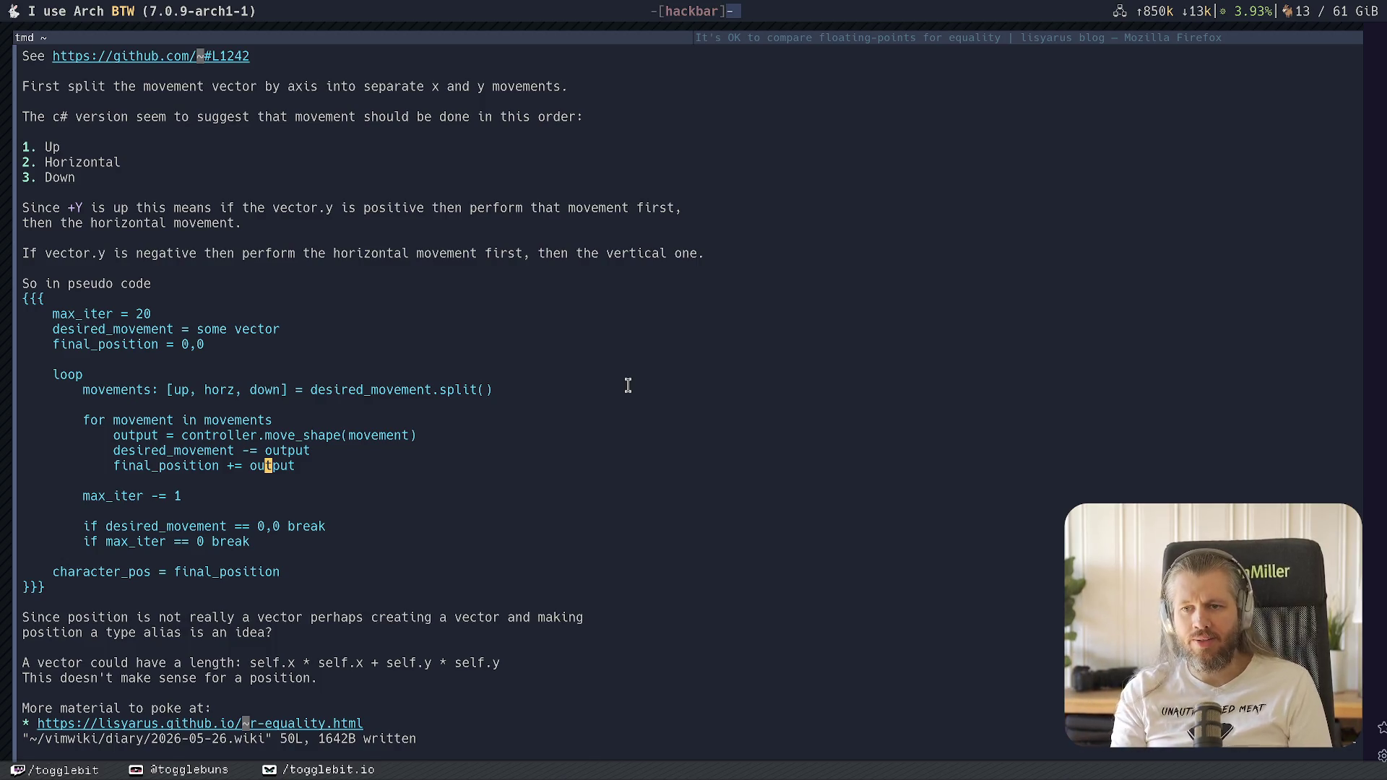
key(j)
key(j)
key(shift+v)
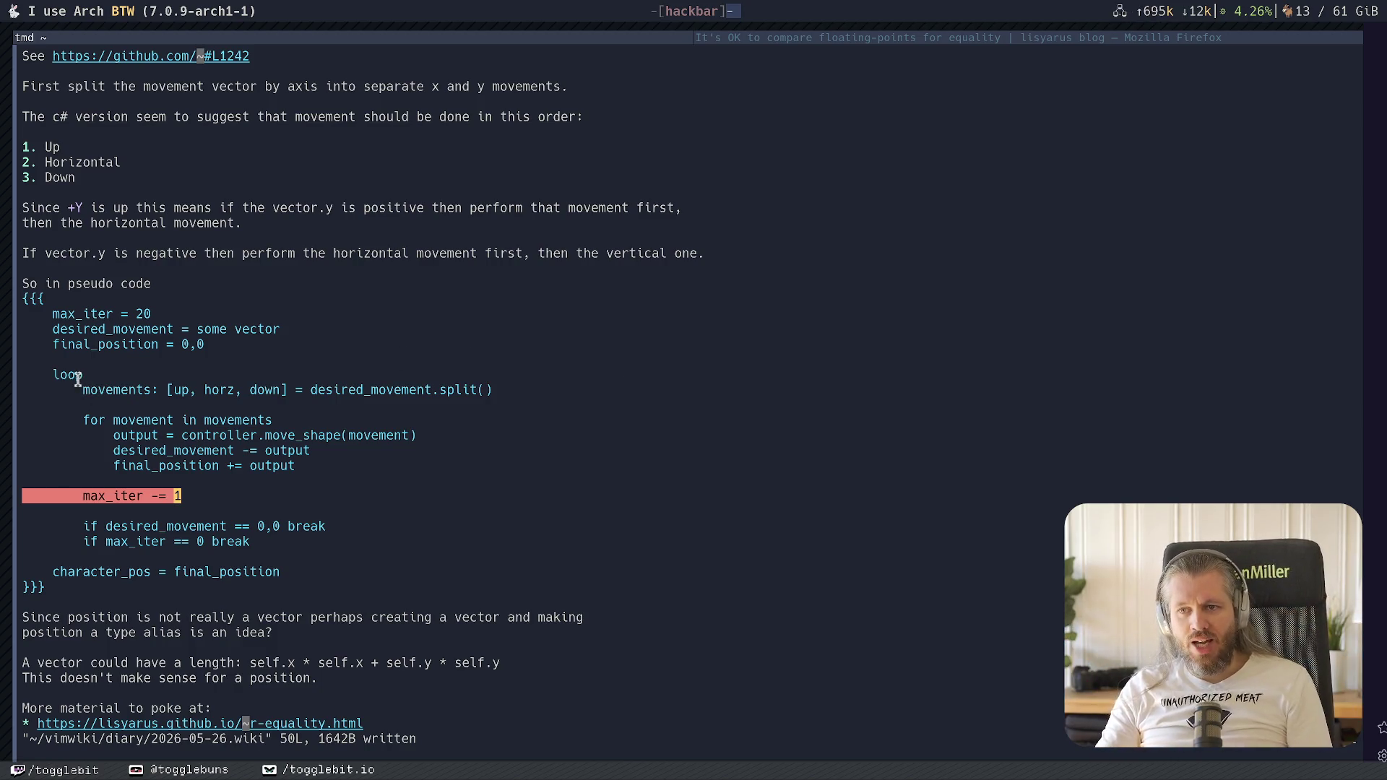
mouse_move(319, 389)
mouse_down()
mouse_move(84, 391)
mouse_move(321, 388)
mouse_up()
drag(174, 389, 281, 389)
click(259, 409)
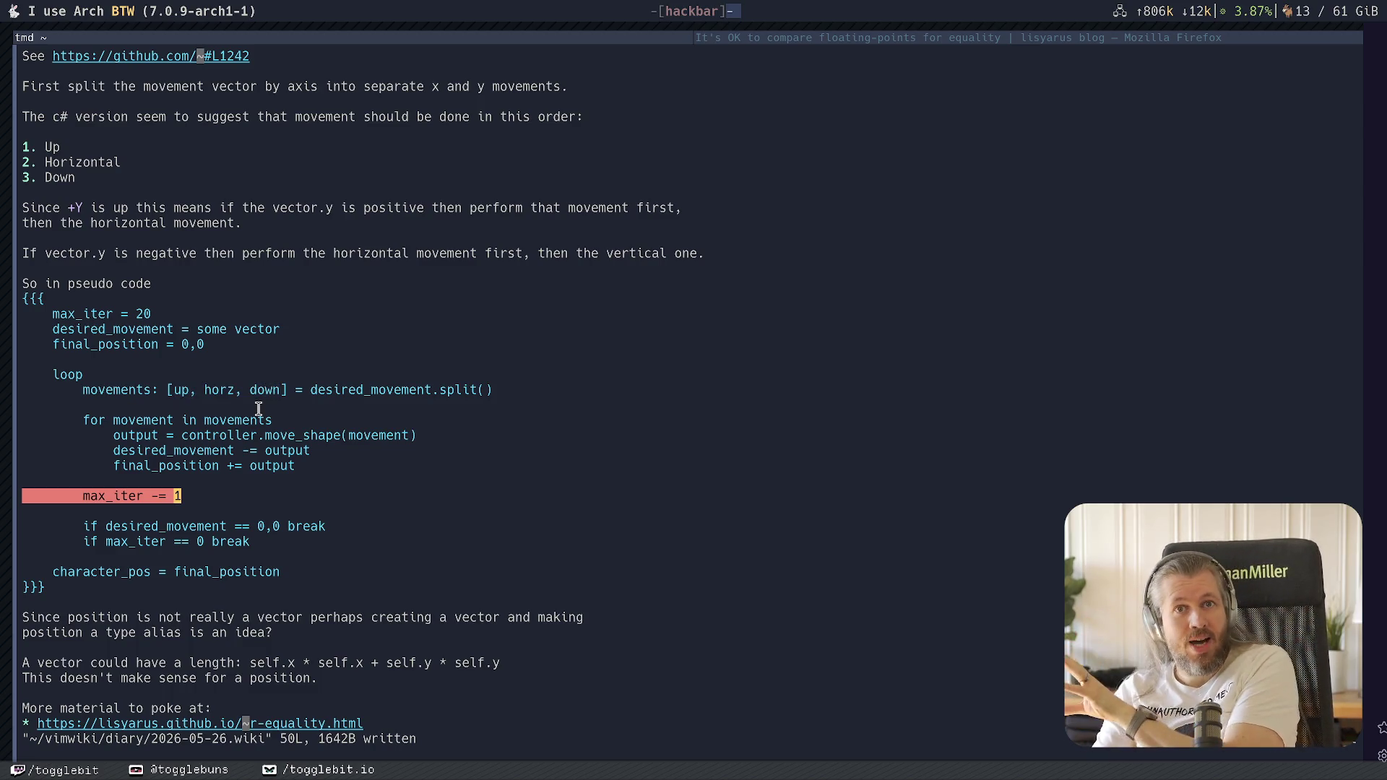
drag(174, 390, 280, 390)
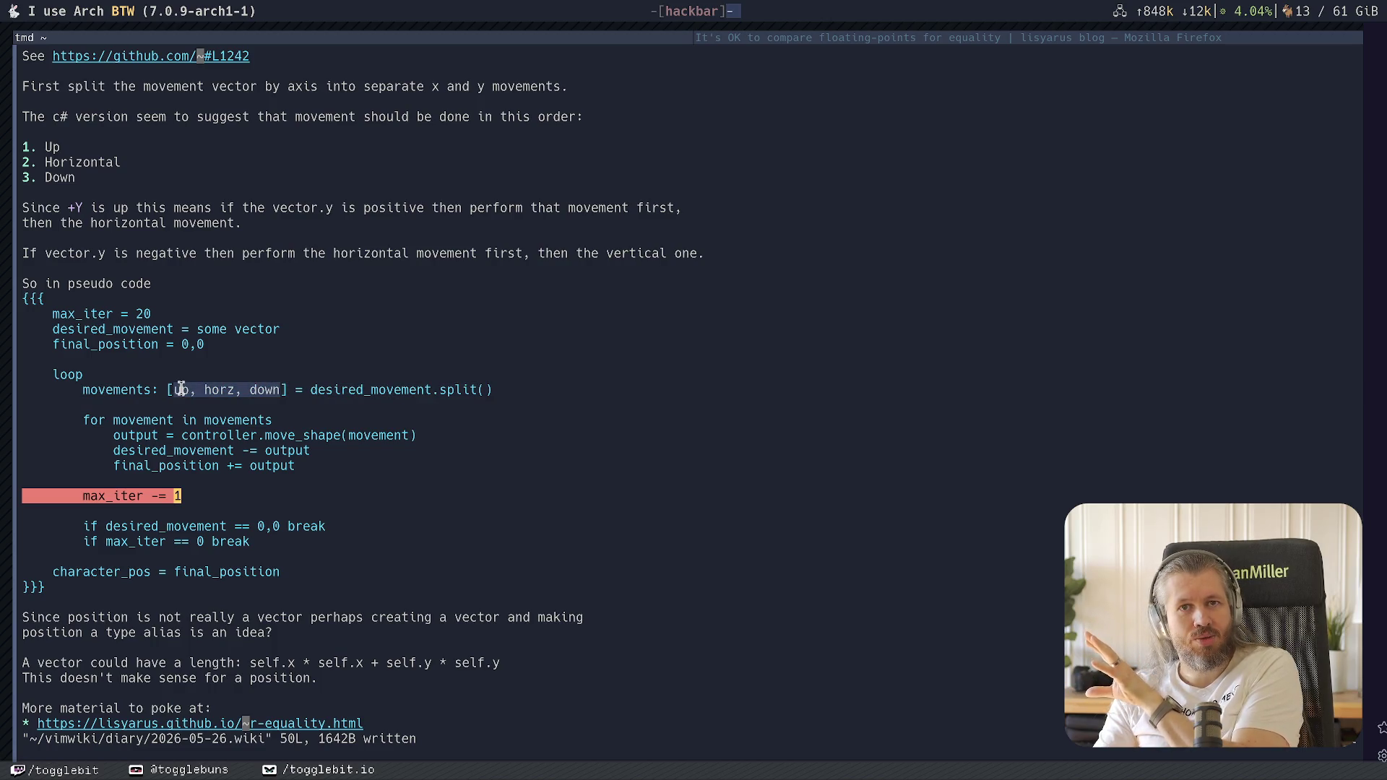
drag(181, 389, 269, 403)
drag(129, 404, 214, 498)
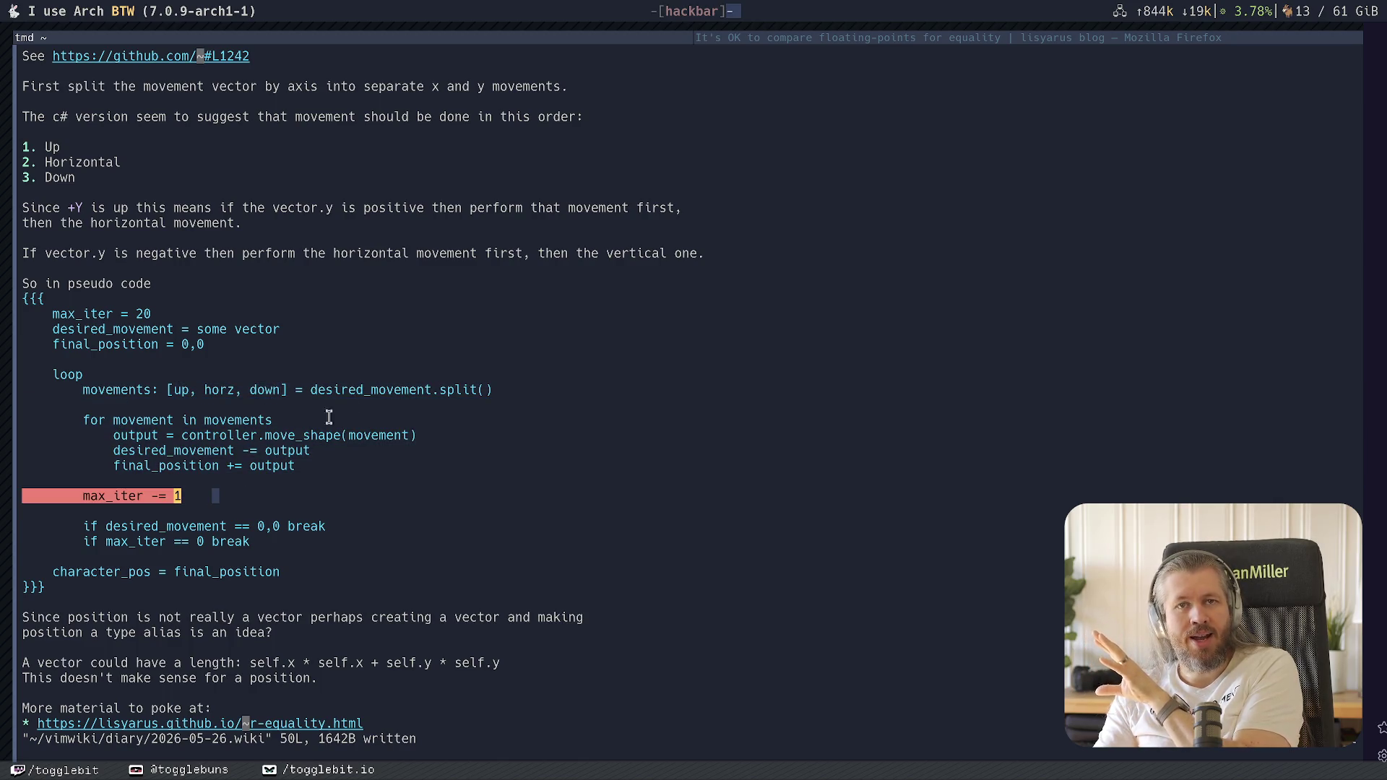
key(k)
key(k)
key(k)
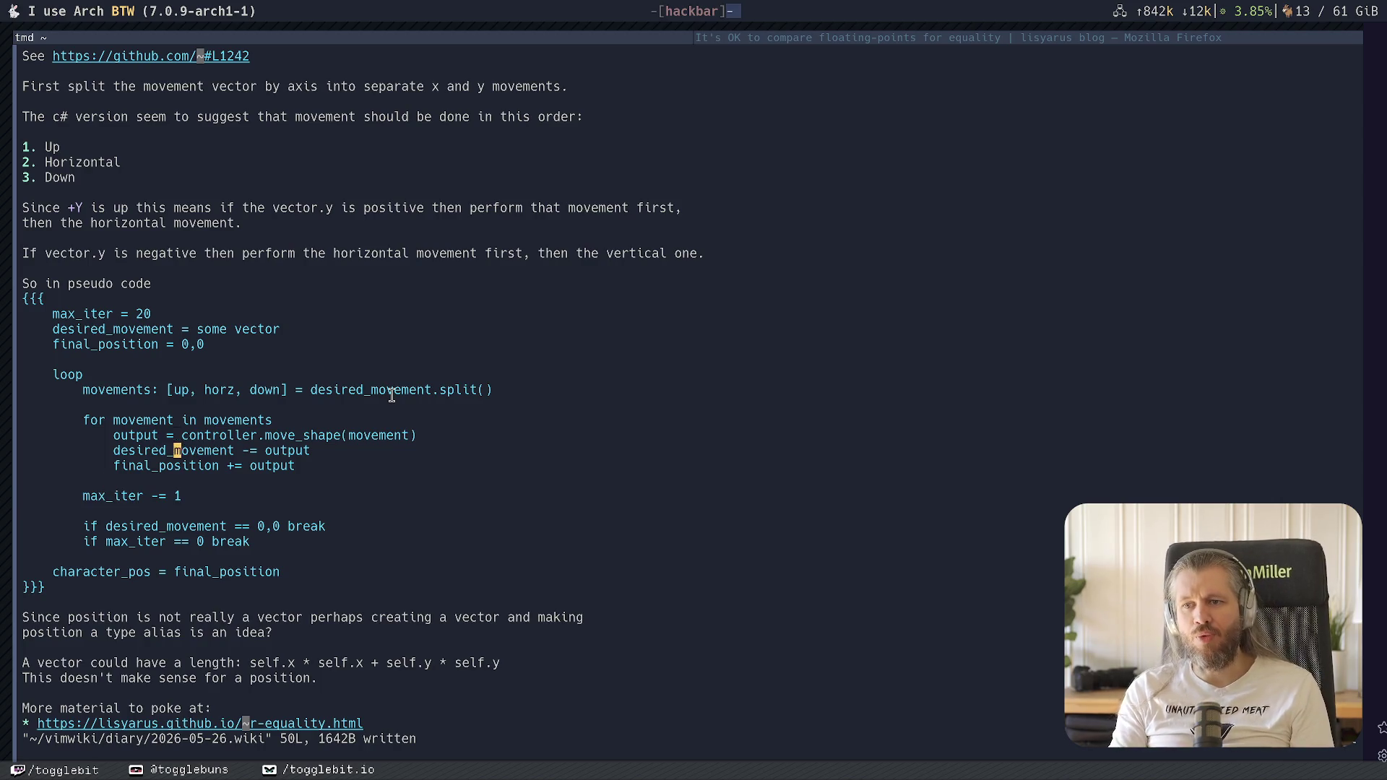
key(k)
key(k)
key(j)
key(w)
key(w)
key(w)
key(h)
key(v)
key(b)
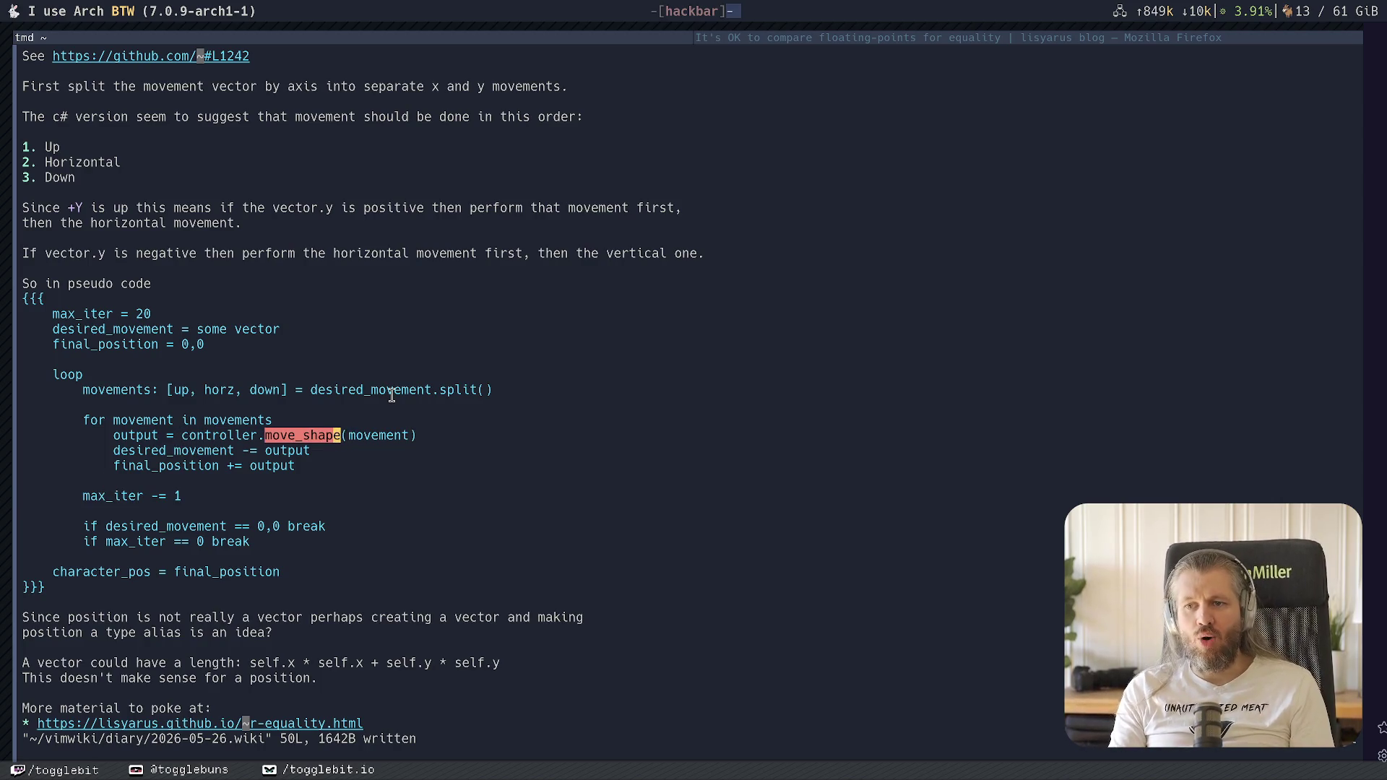
key(Escape)
key(k)
key(k)
key(j)
key(j)
key(j)
key($)
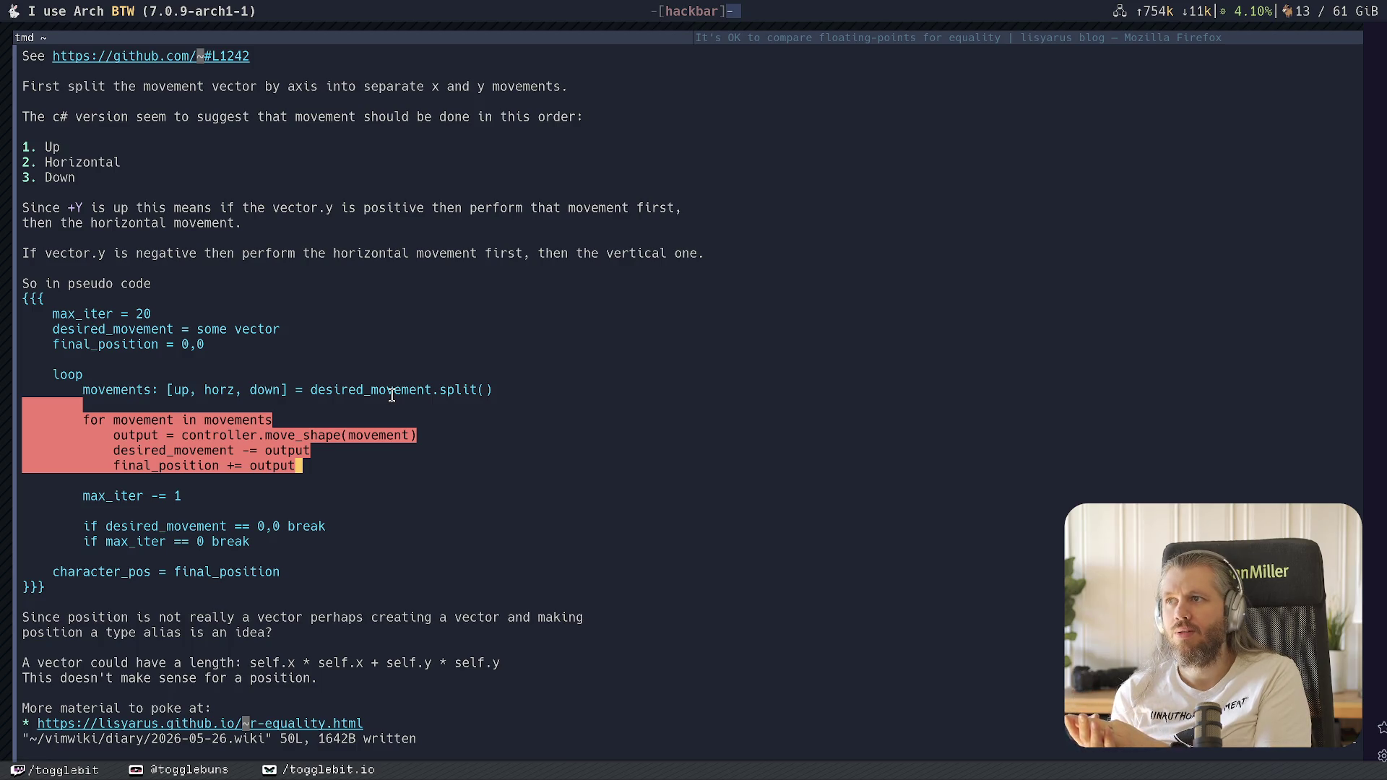
key(Escape)
key(j)
key(j)
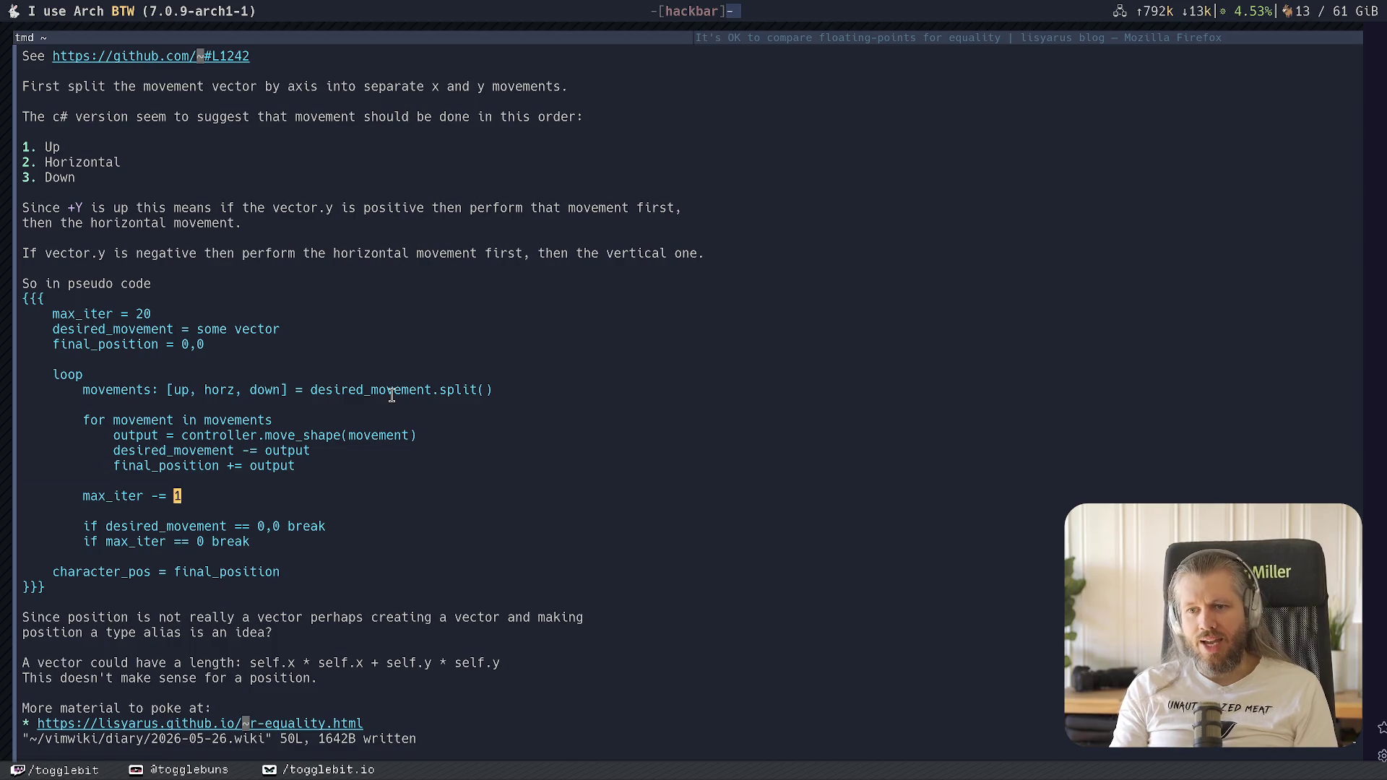
key(j)
key(j)
key(shift+v)
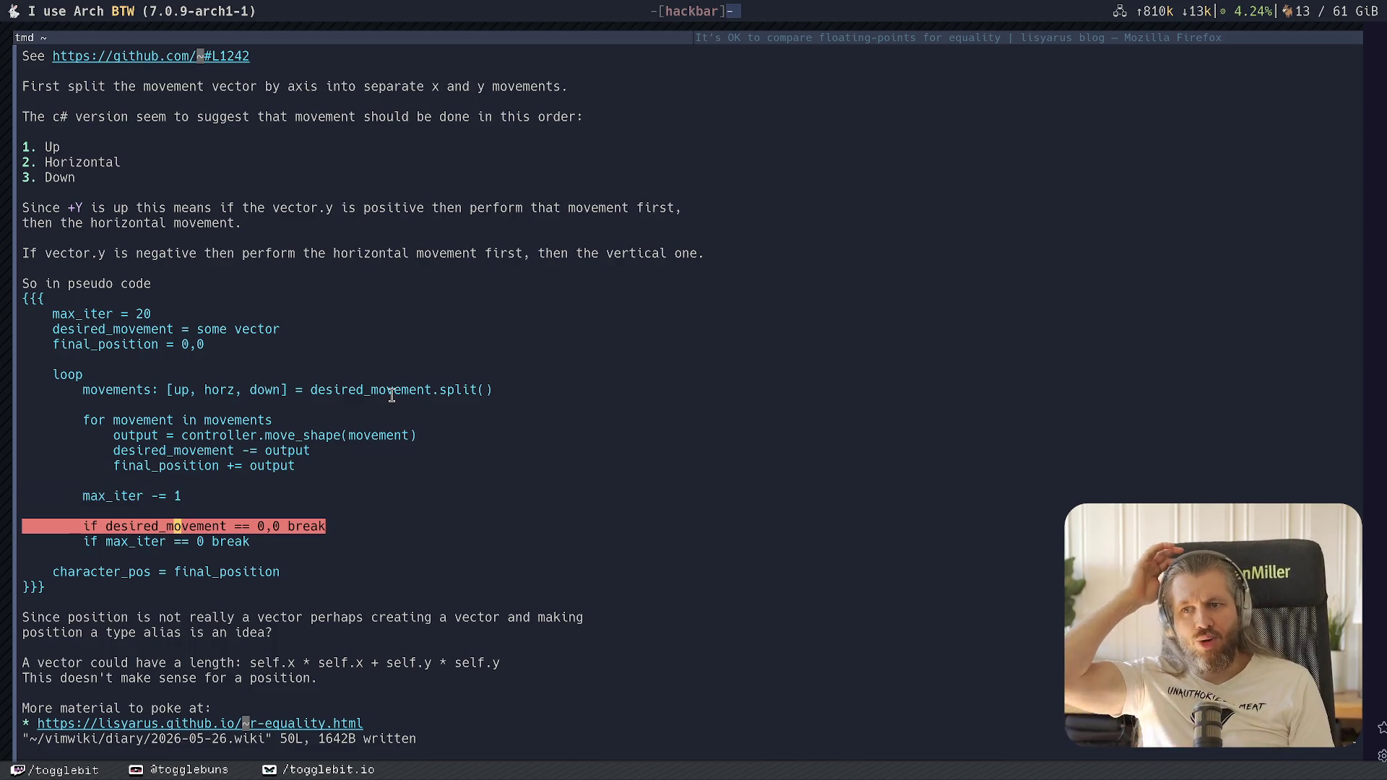
key(Escape)
key(j)
key(shift+v)
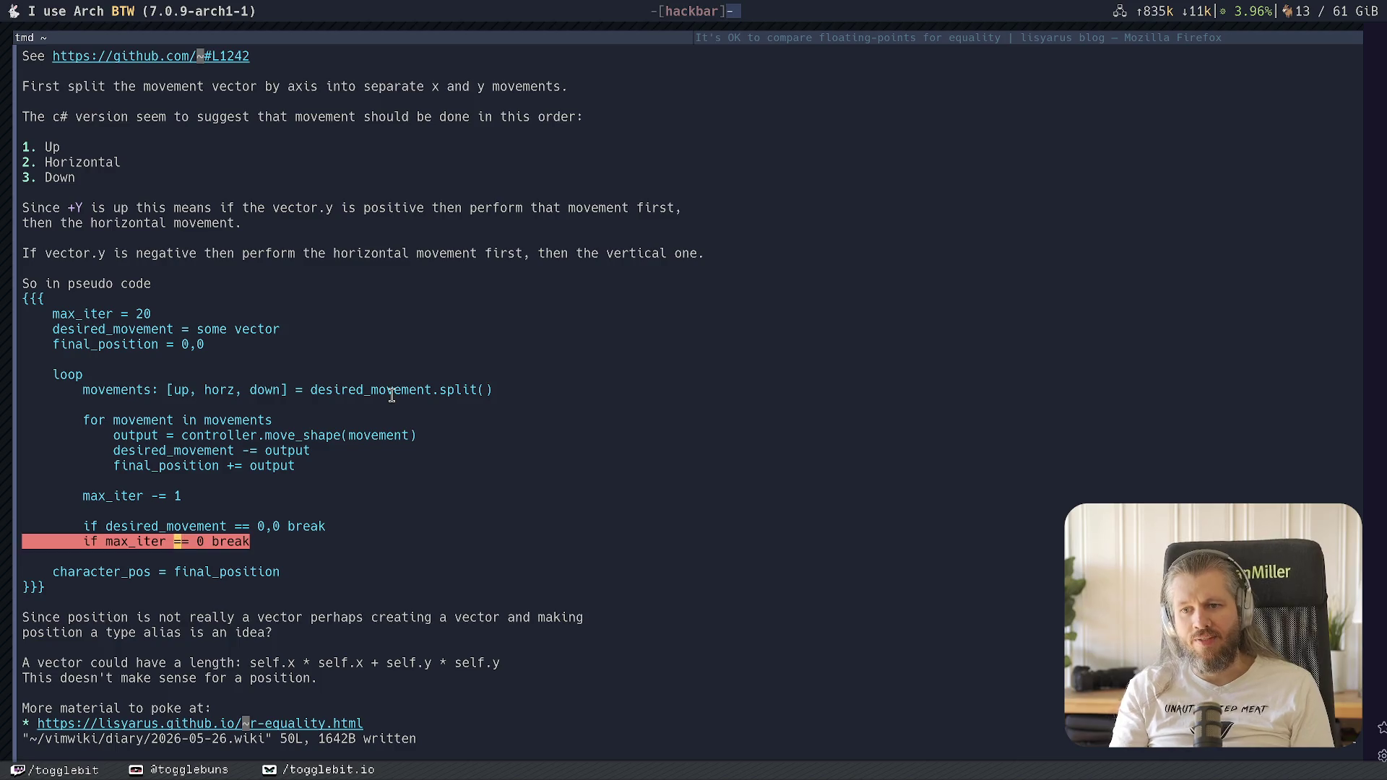
key(Escape)
key(j)
key(j)
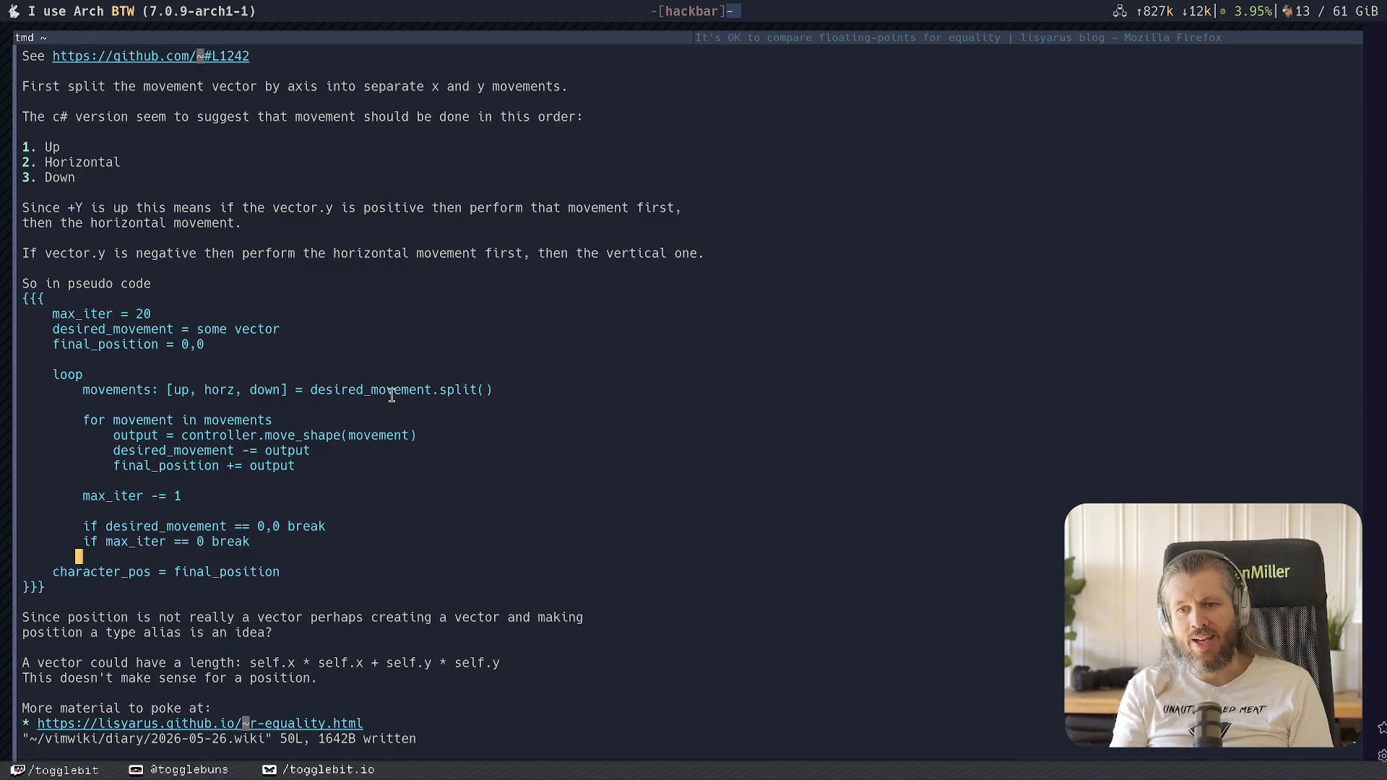
key(shift+v)
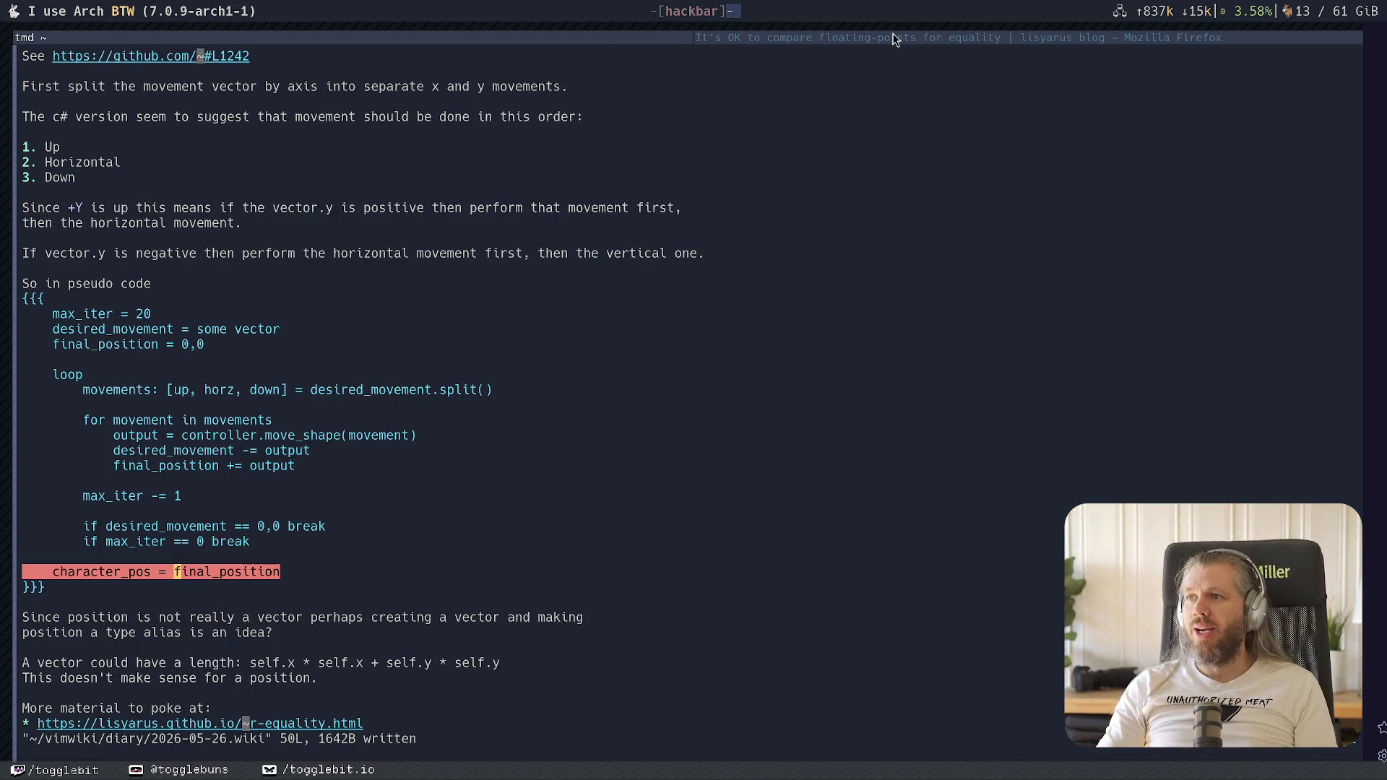
key(Escape)
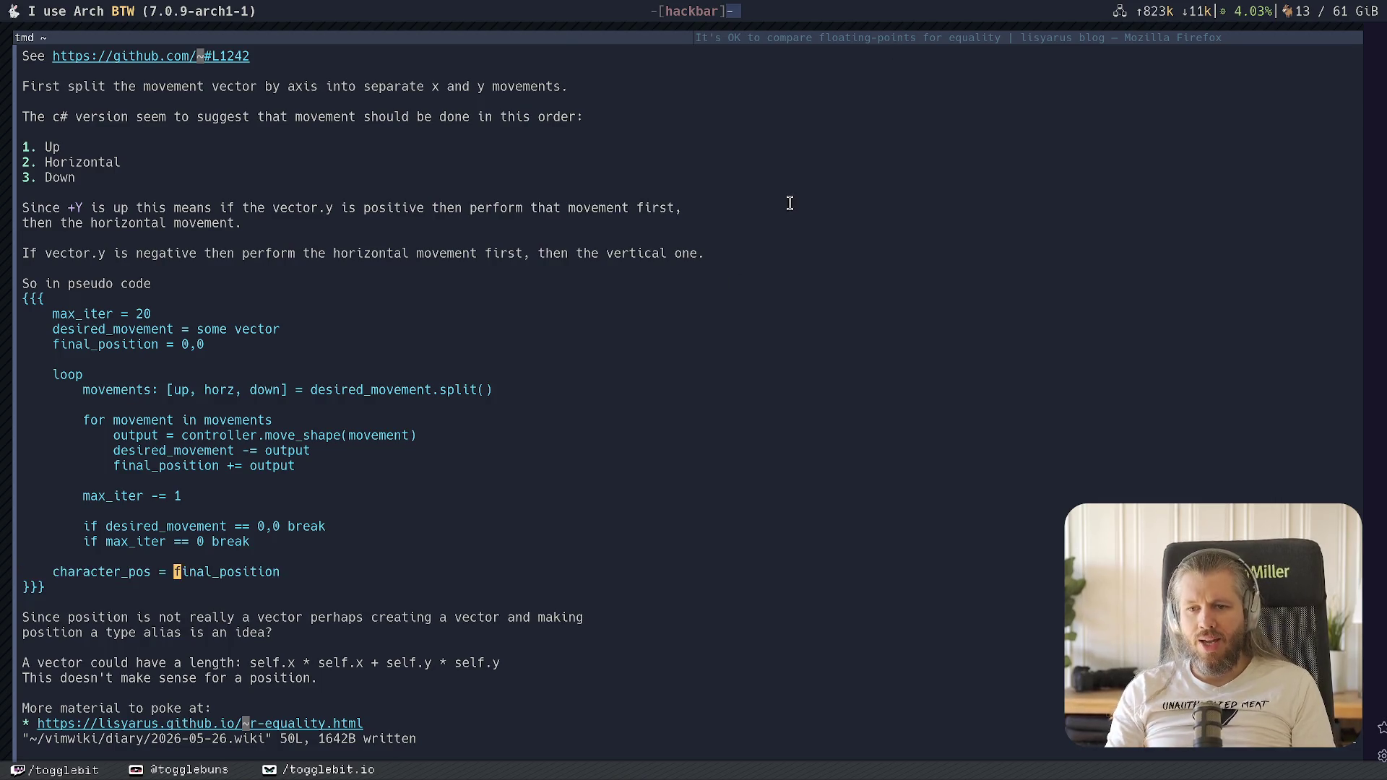
key(j)
key(j)
key(j)
key(shift+v)
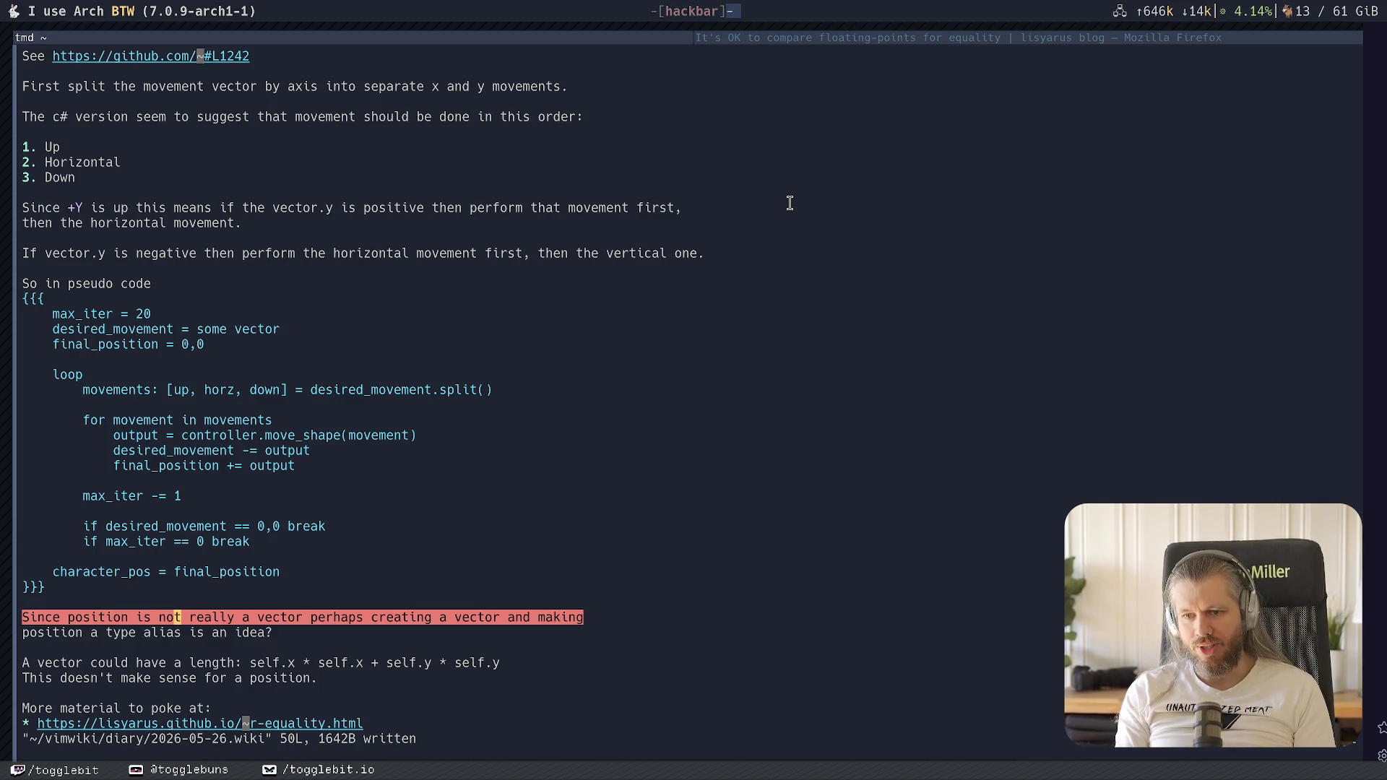
- Move to the vector length sentence and highlight its formula and the whole line
key(Escape)
key(j)
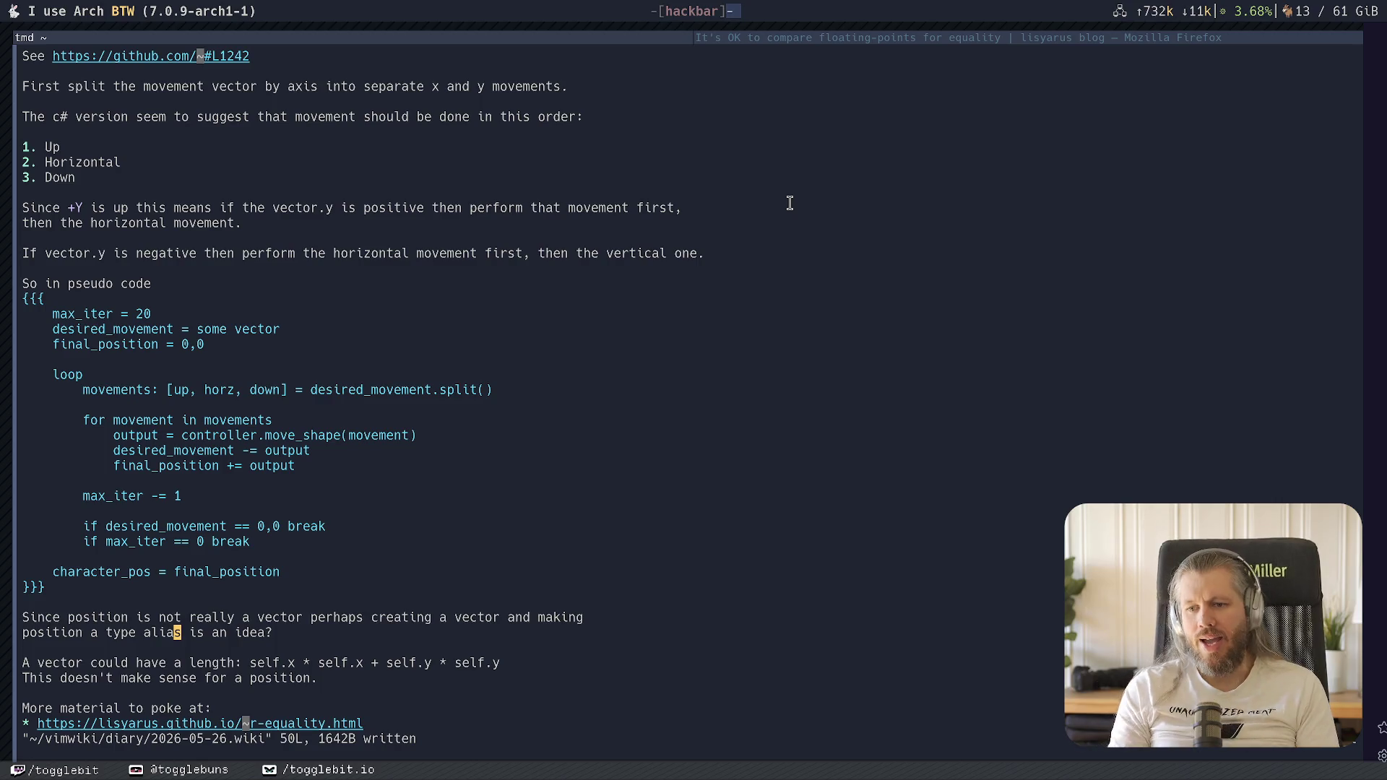
key(j)
key(j)
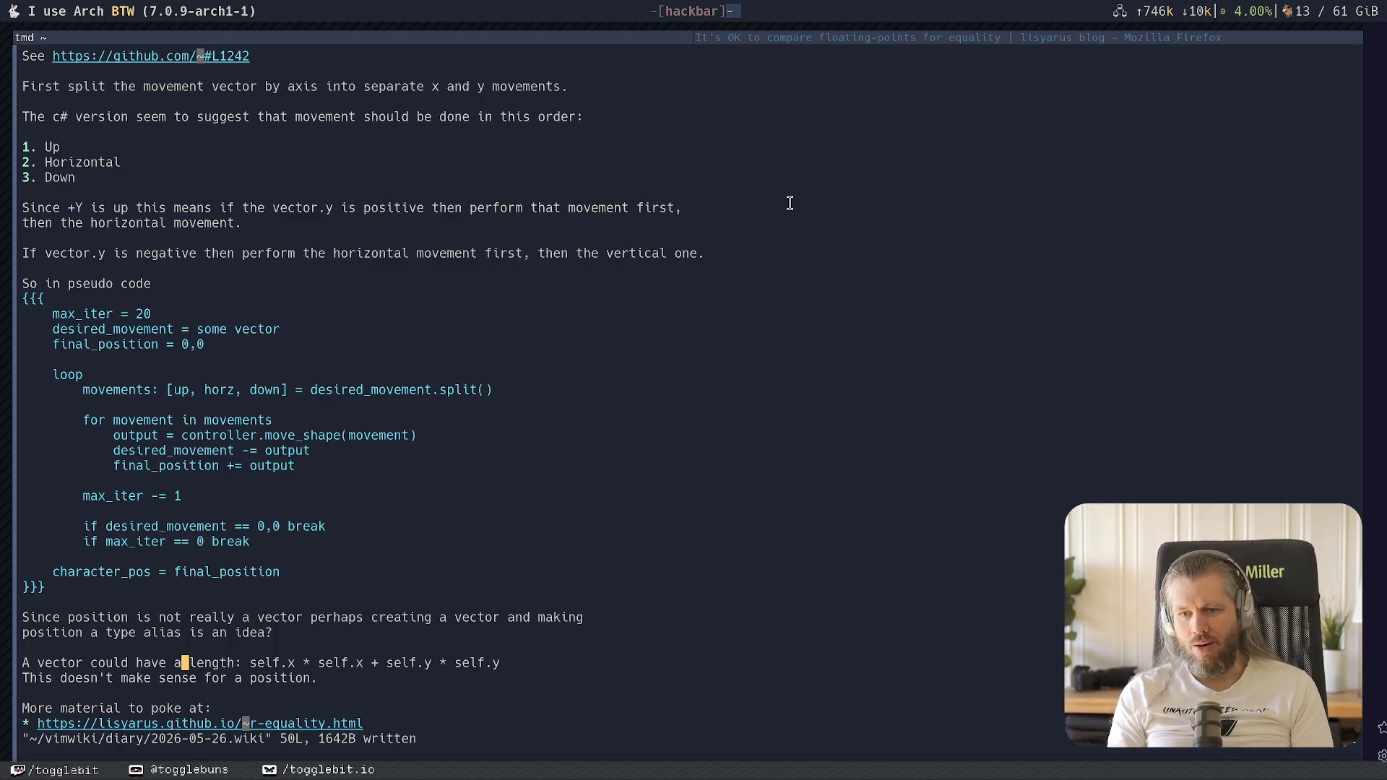
key(E)
key(w)
key(v)
key(l)
key(l)
key(l)
key(l)
key(l)
key(l)
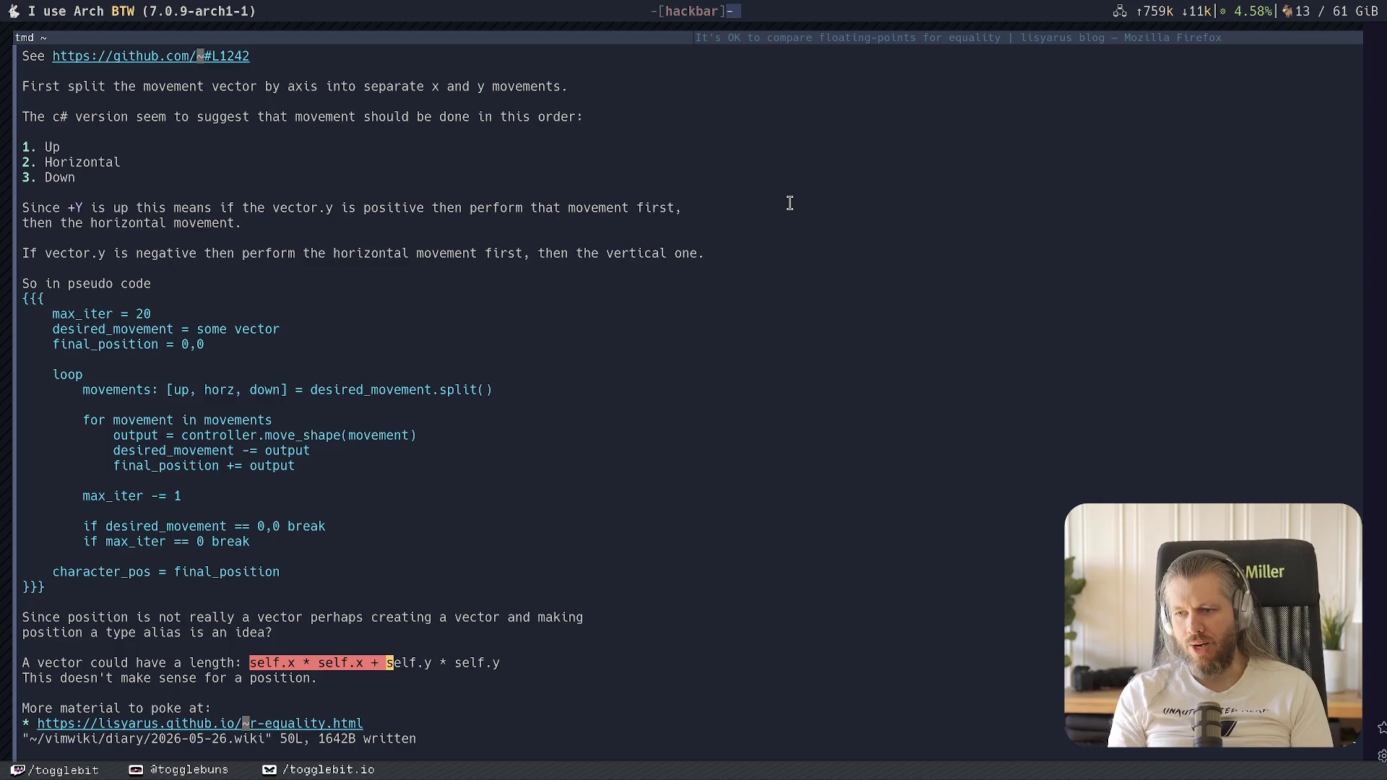
key(Escape)
key(shift+v)
key(Escape)
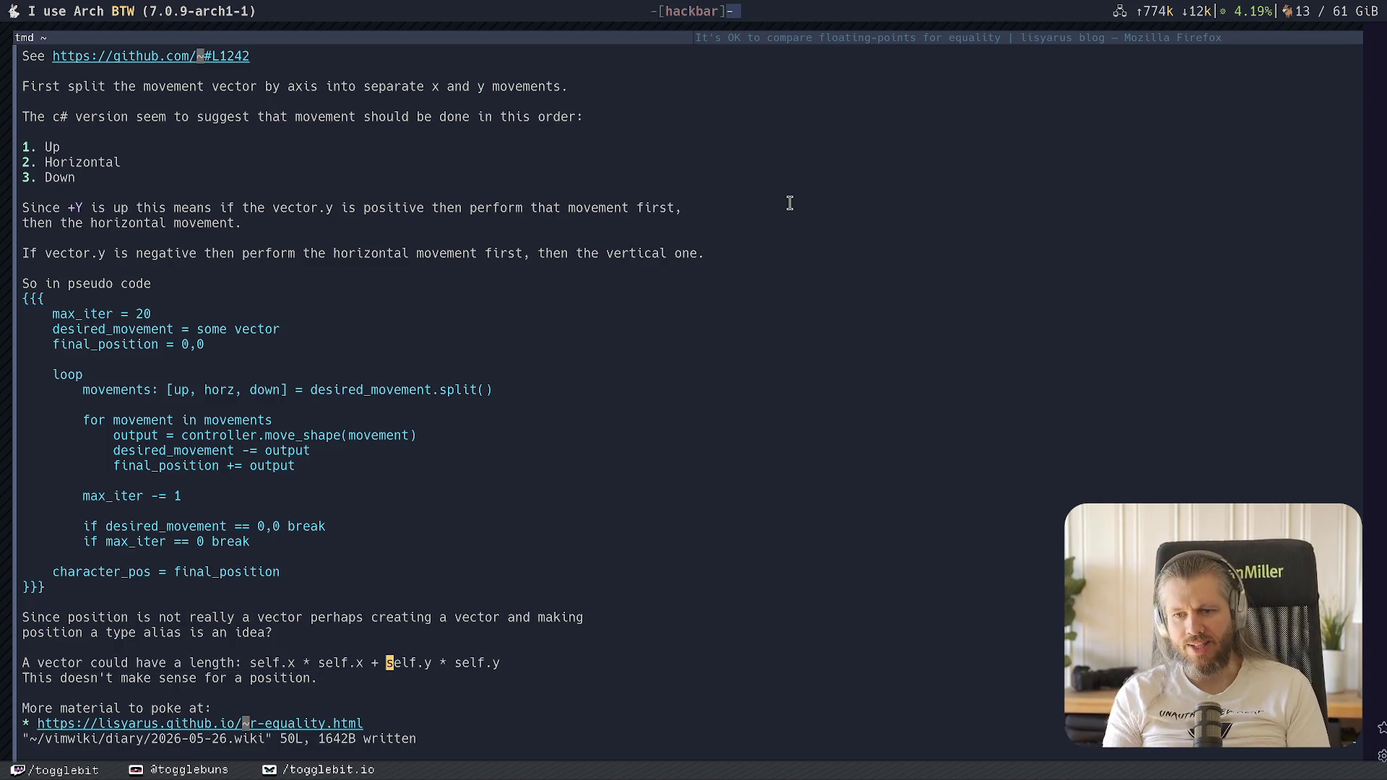
- Highlight both lines explaining a vector length makes no sense for a position
key(j)
key(shift+v)
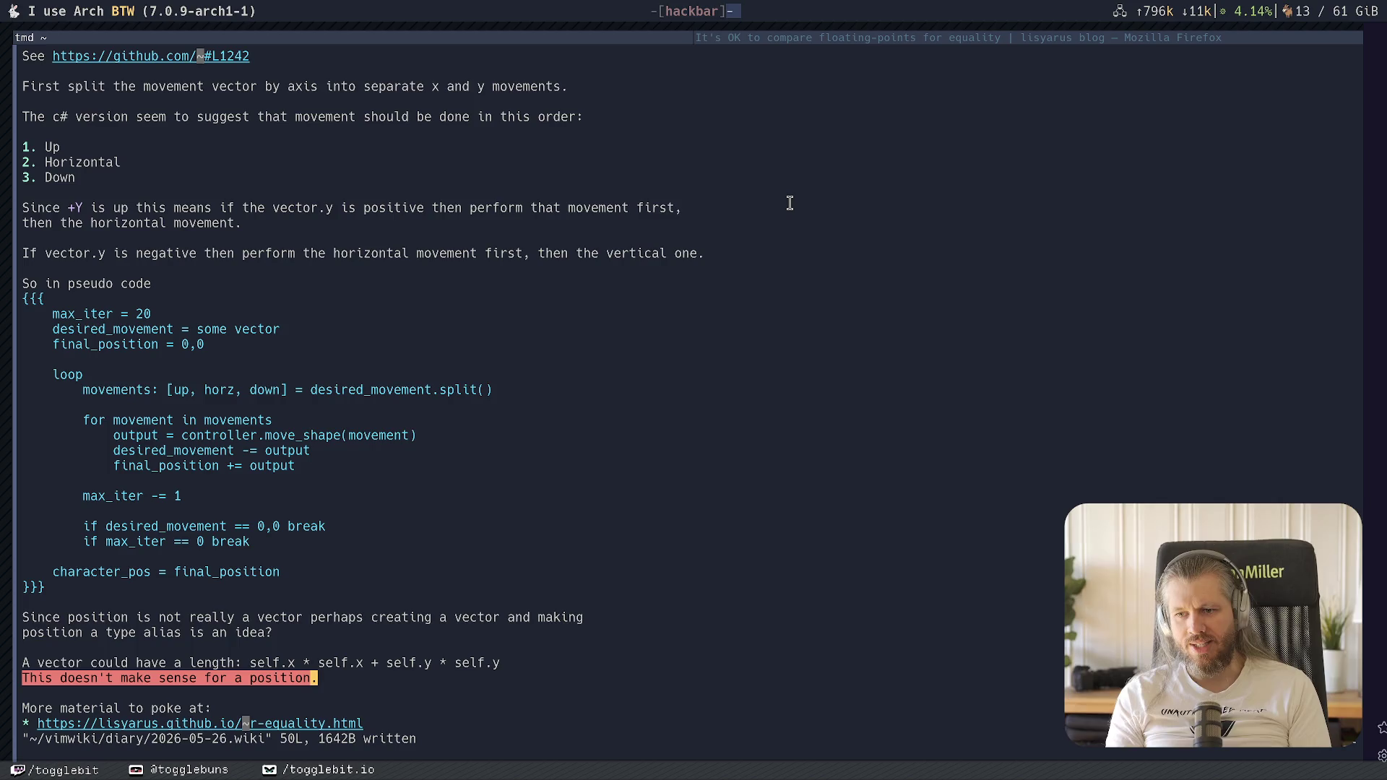
key(Escape)
key(k)
key(shift+v)
key(j)
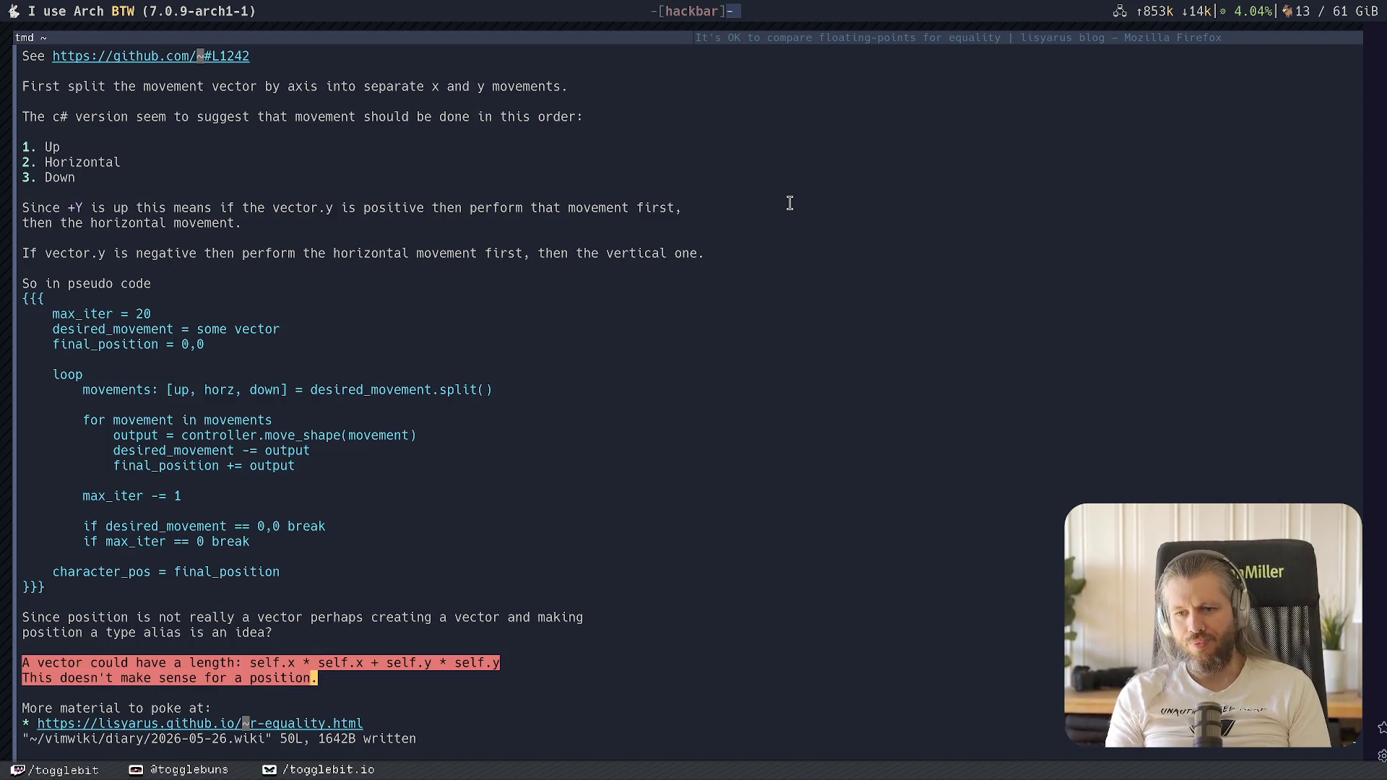
key(Escape)
key(k)
key(shift+v)
key(j)
key(Escape)
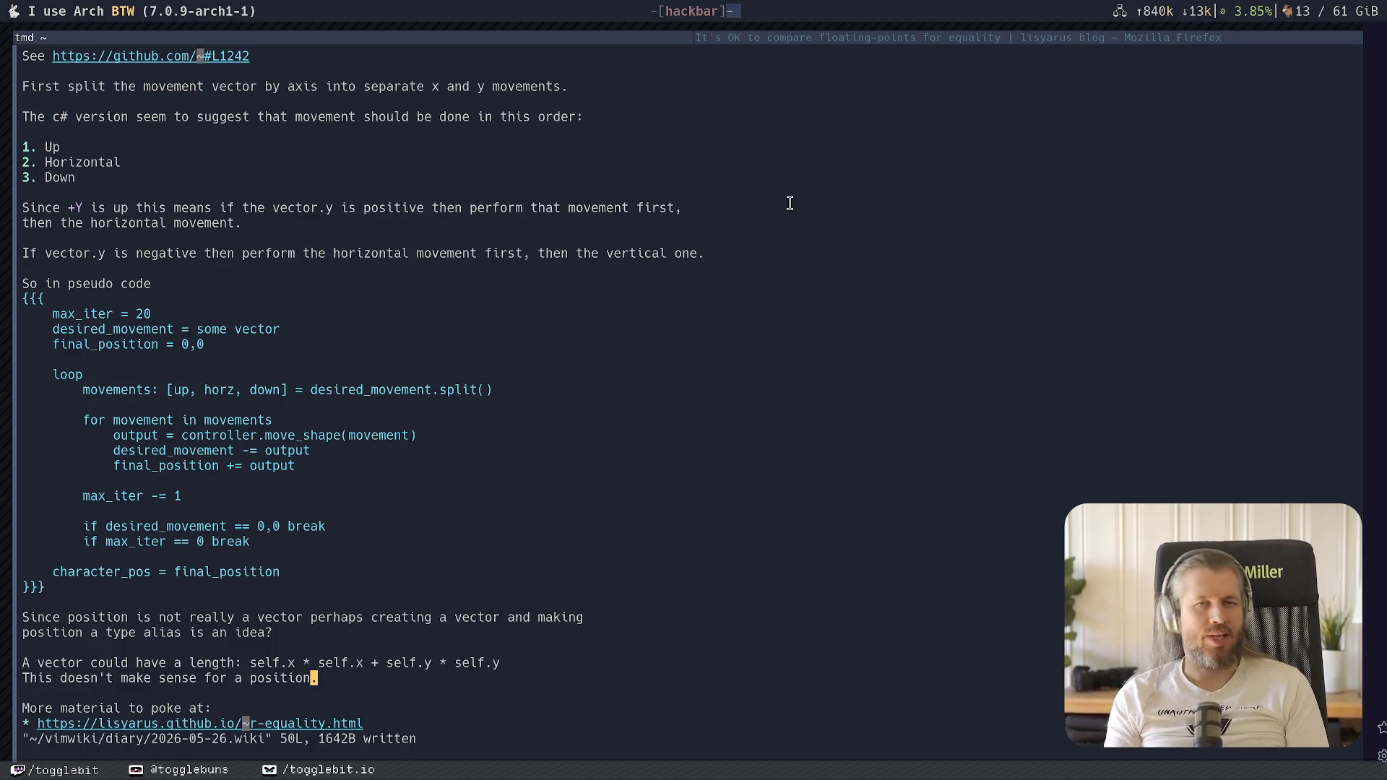
- Save the diary note with :w twice and move to the floating-point equality link line
text(:w)
key(Return)
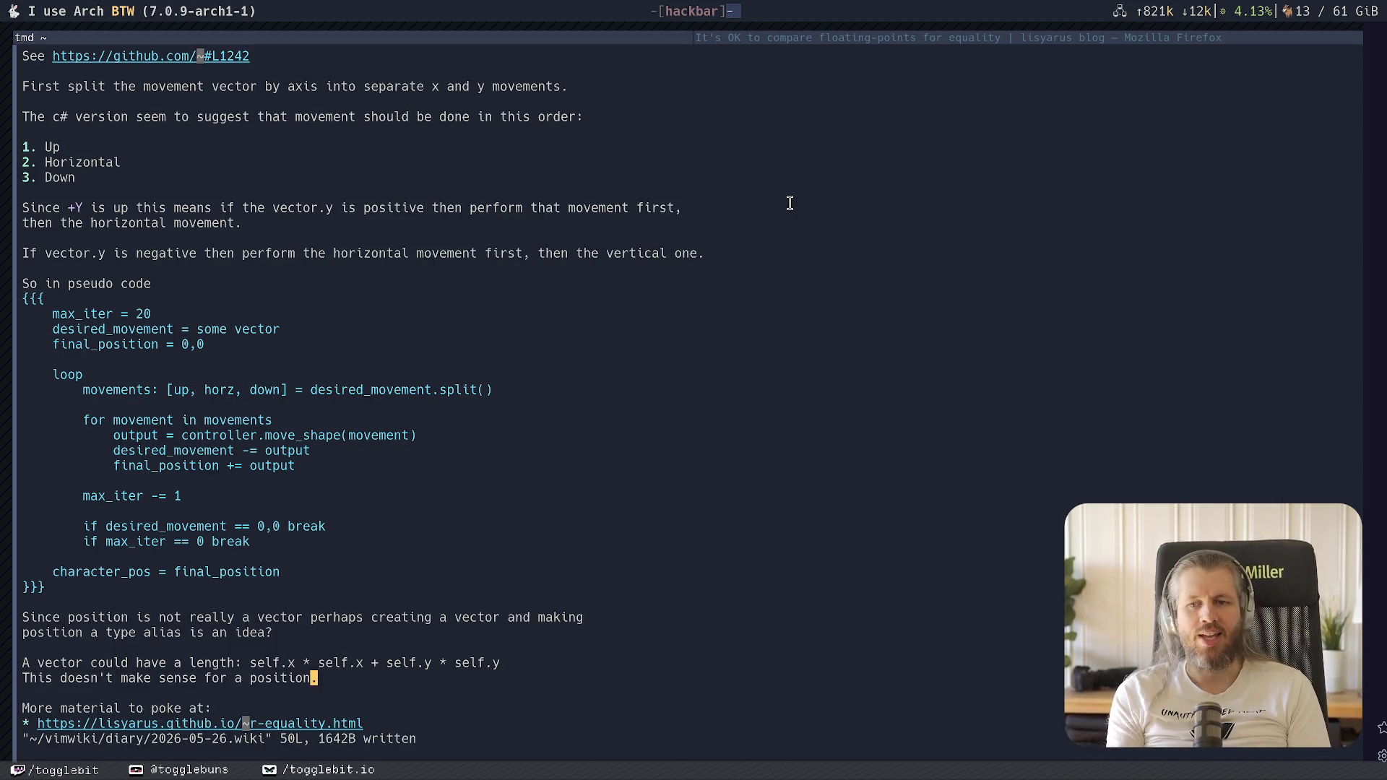
text(:w)
key(Return)
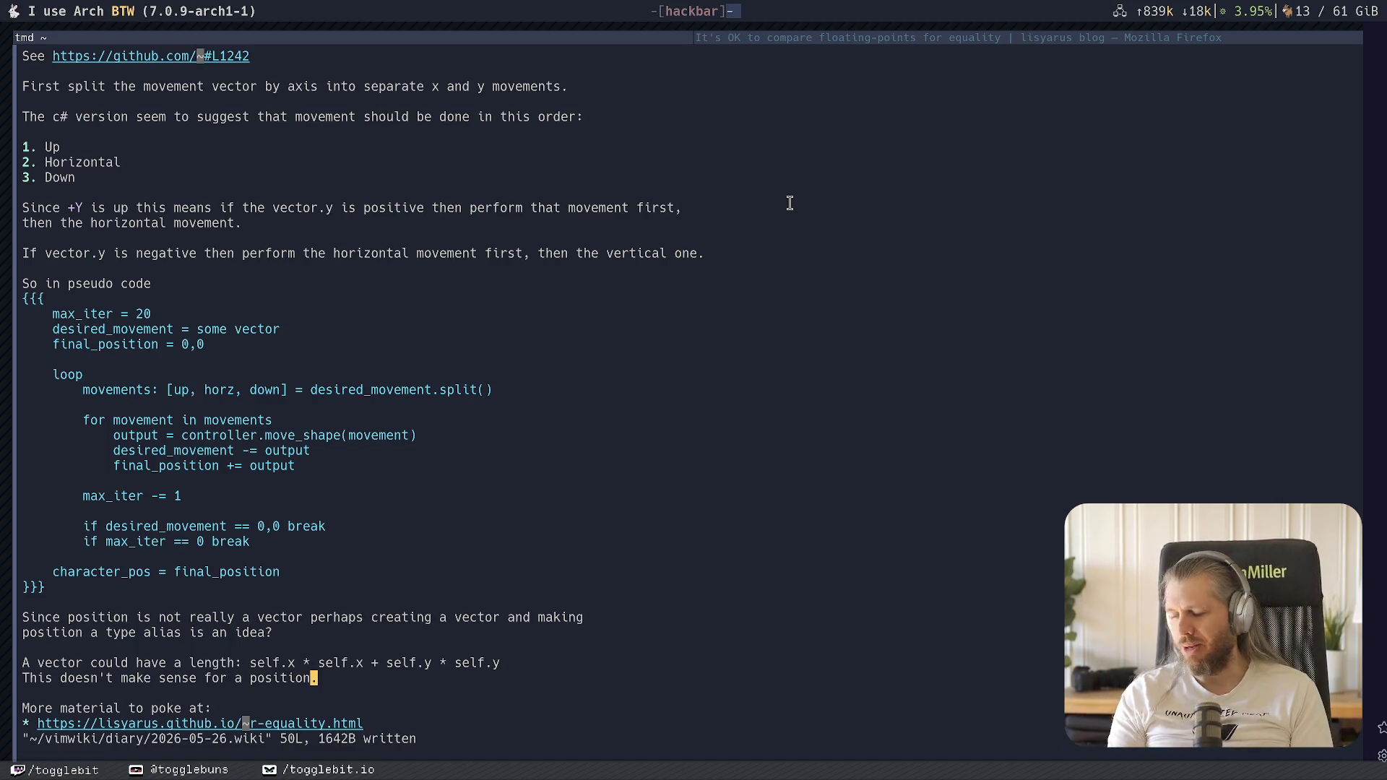
key(j)
key(j)
key(j)
key(k)
key(j)
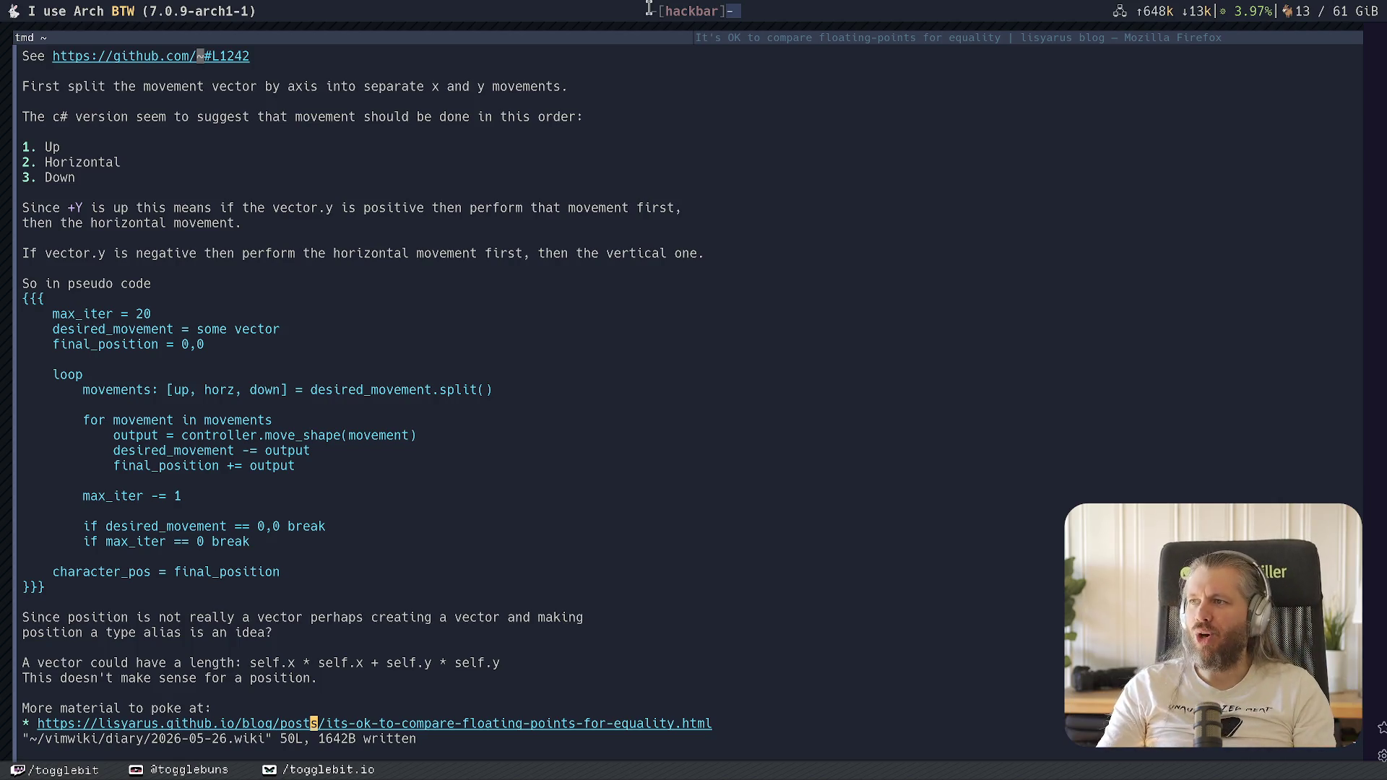
- Review the floating-point equality blog post title and the character_controller.rs source in Firefox
key(super+l)
scroll(788, 410, up, 5)
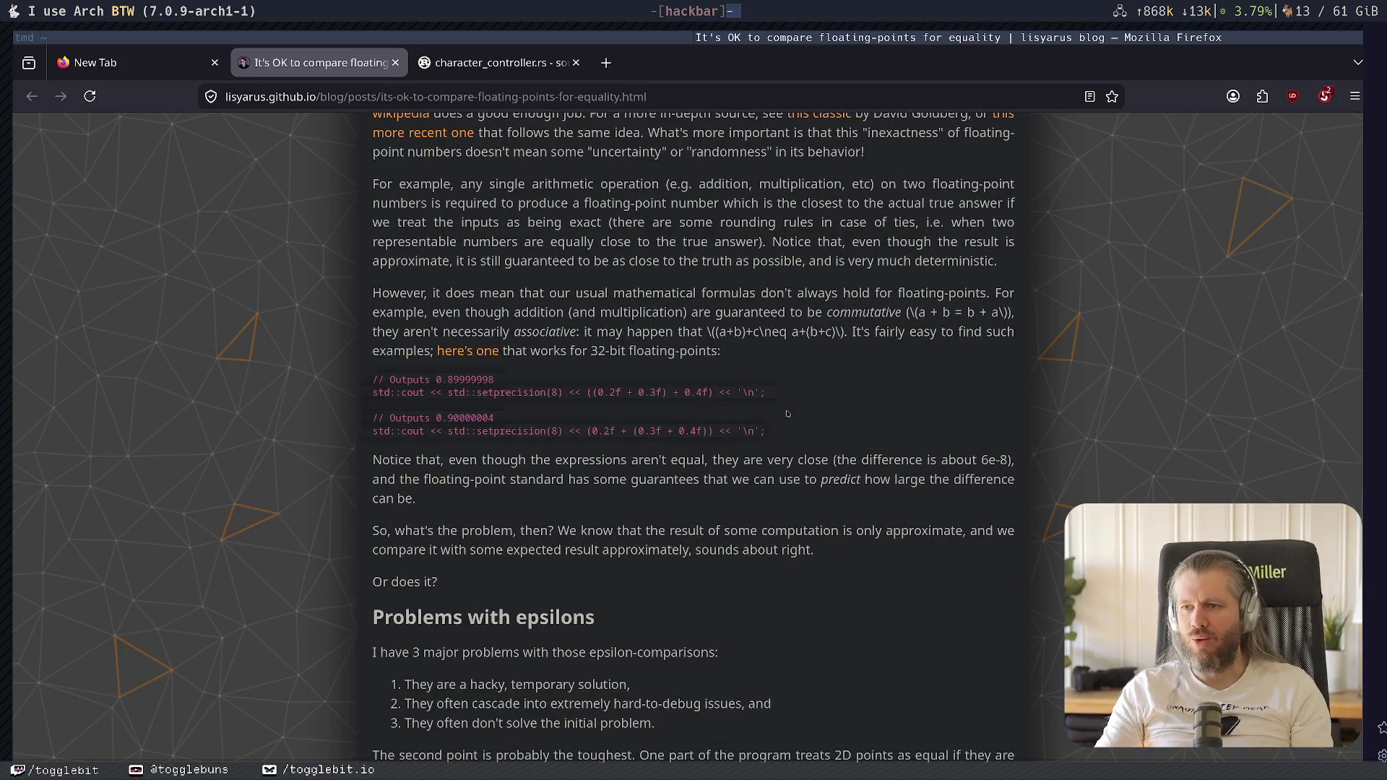
scroll(813, 420, up, 5)
scroll(798, 433, up, 5)
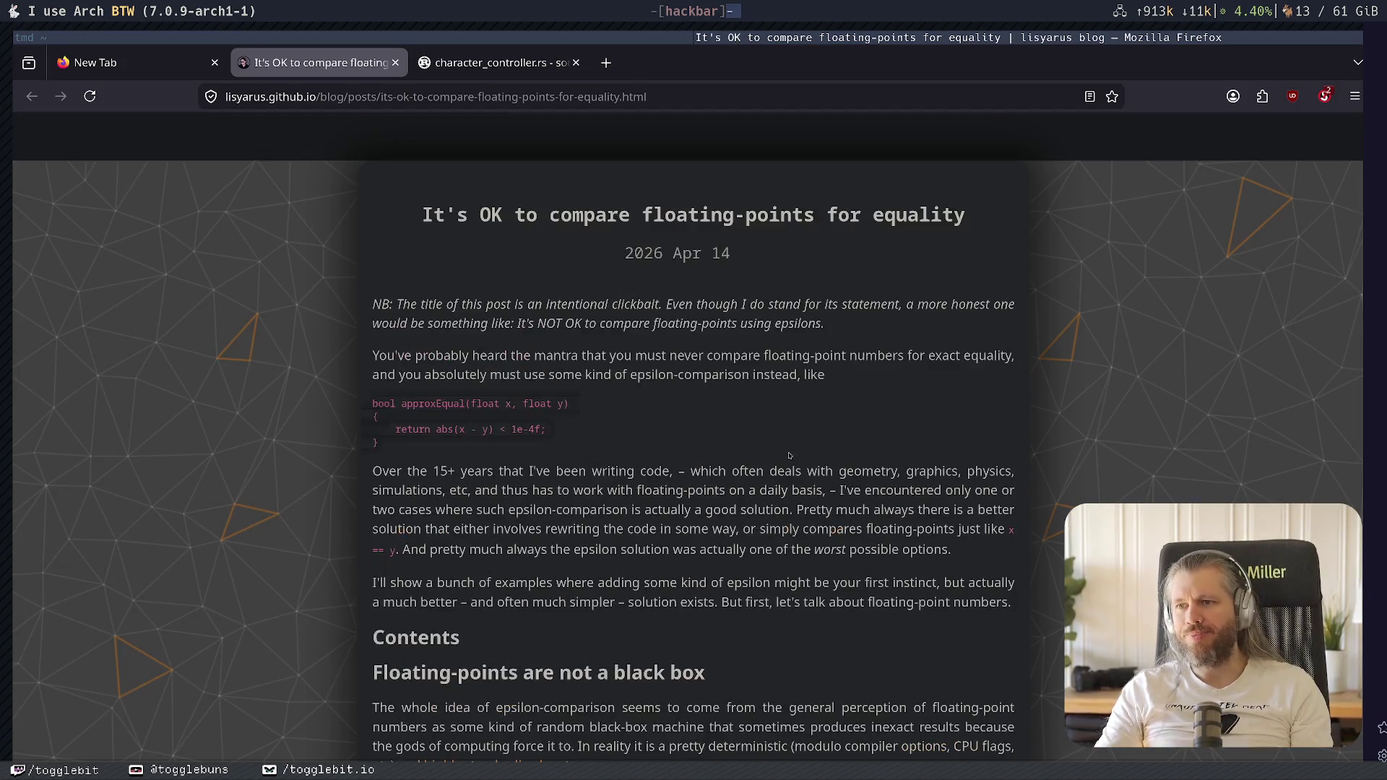
triple_click(432, 215)
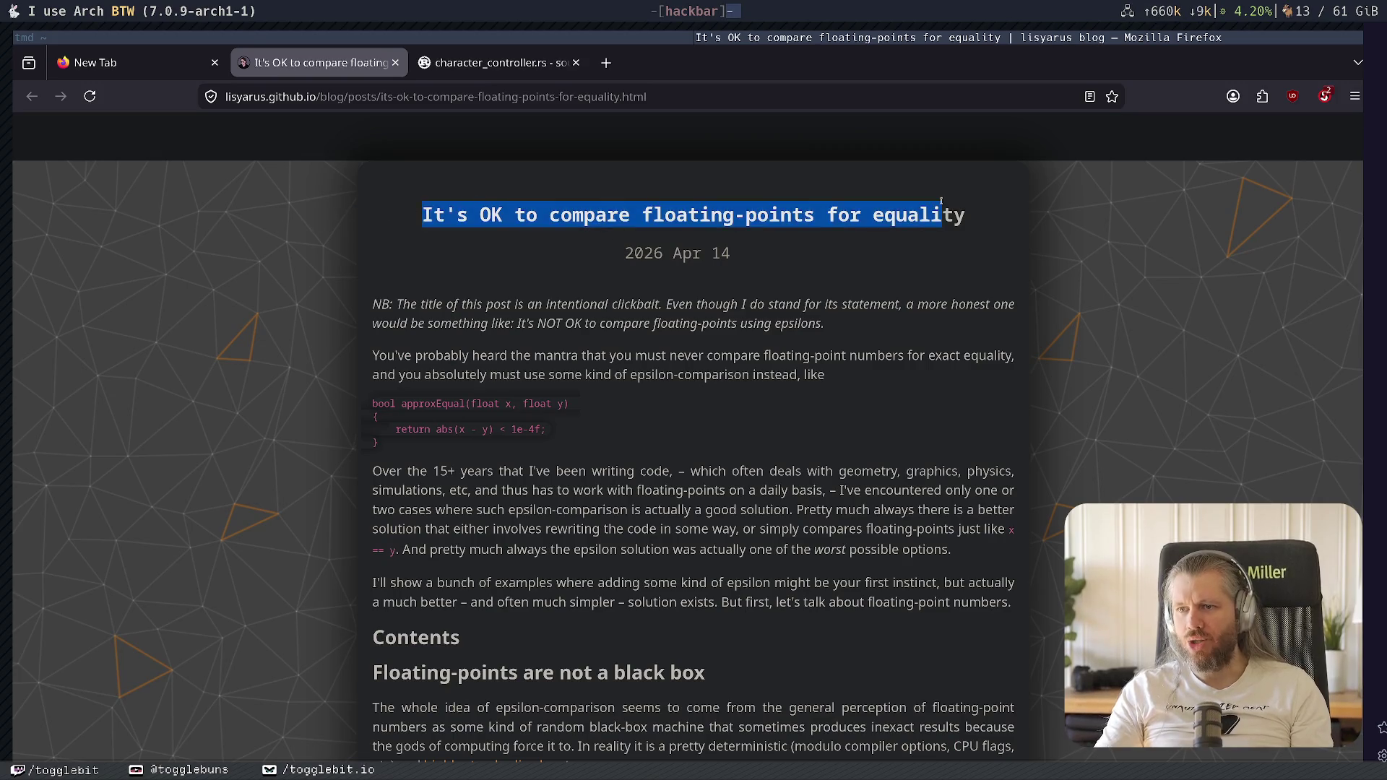
click(463, 165)
drag(453, 227, 967, 217)
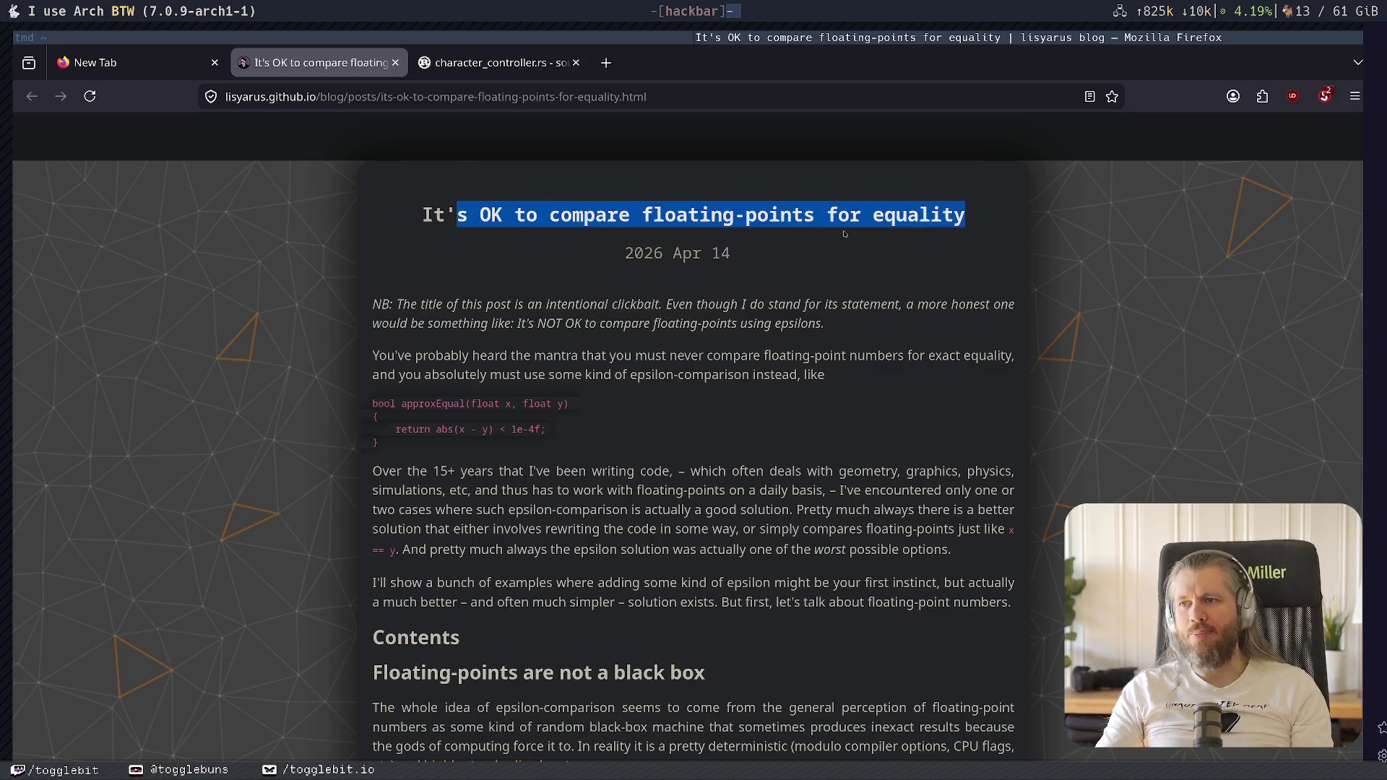
click(967, 217)
click(498, 63)
scroll(771, 476, up, 5)
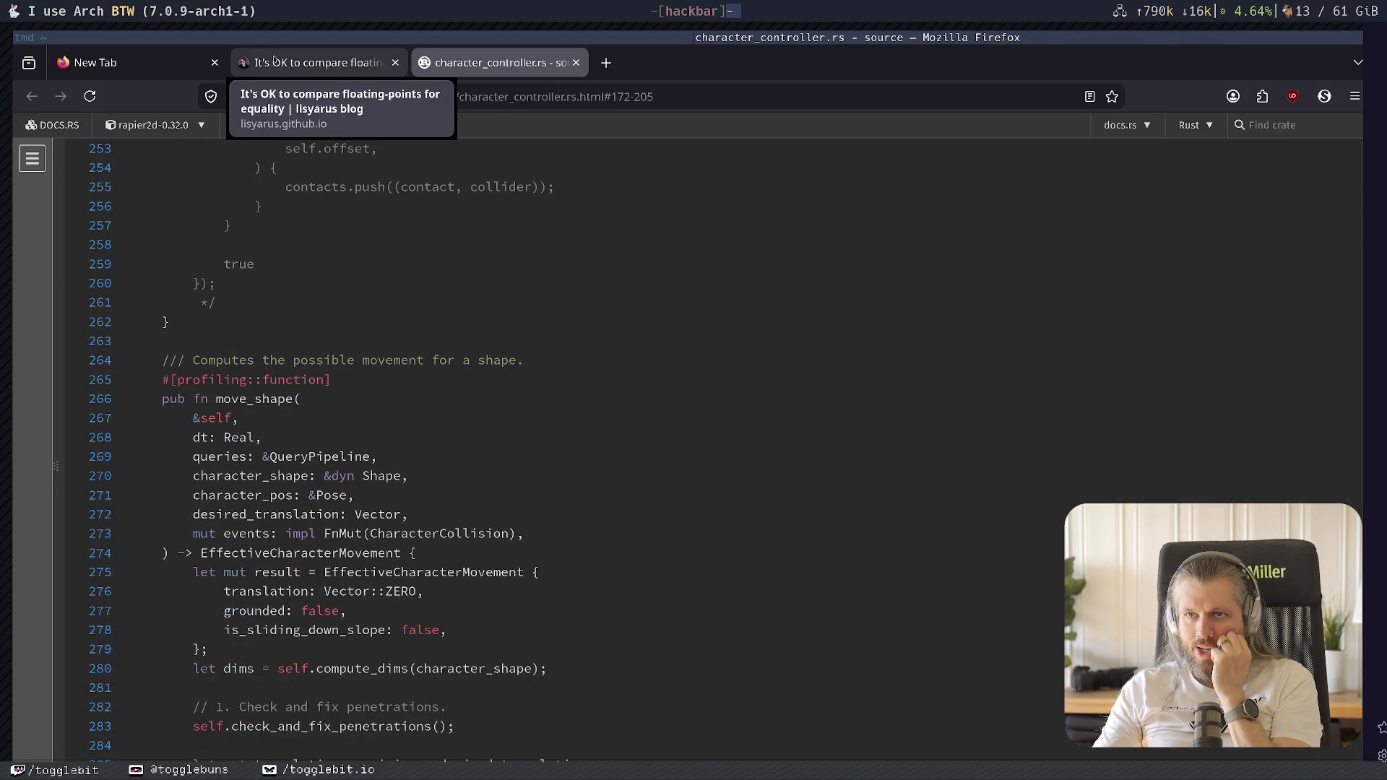
click(318, 62)
click(166, 62)
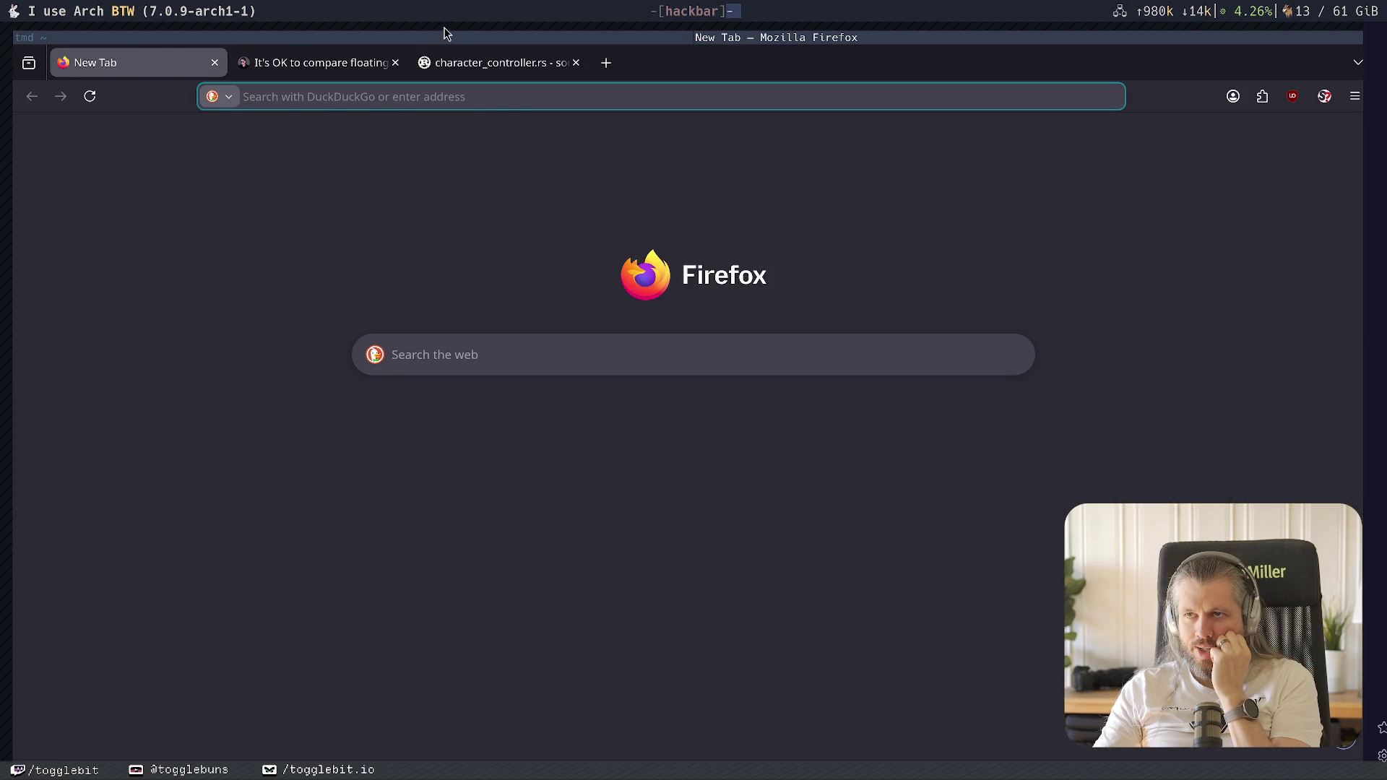
- In the vimwiki diary, go to the GitHub link line and open OpenCharacterController.cs
click(448, 35)
key(g)
key(g)
key(j)
key(j)
key(j)
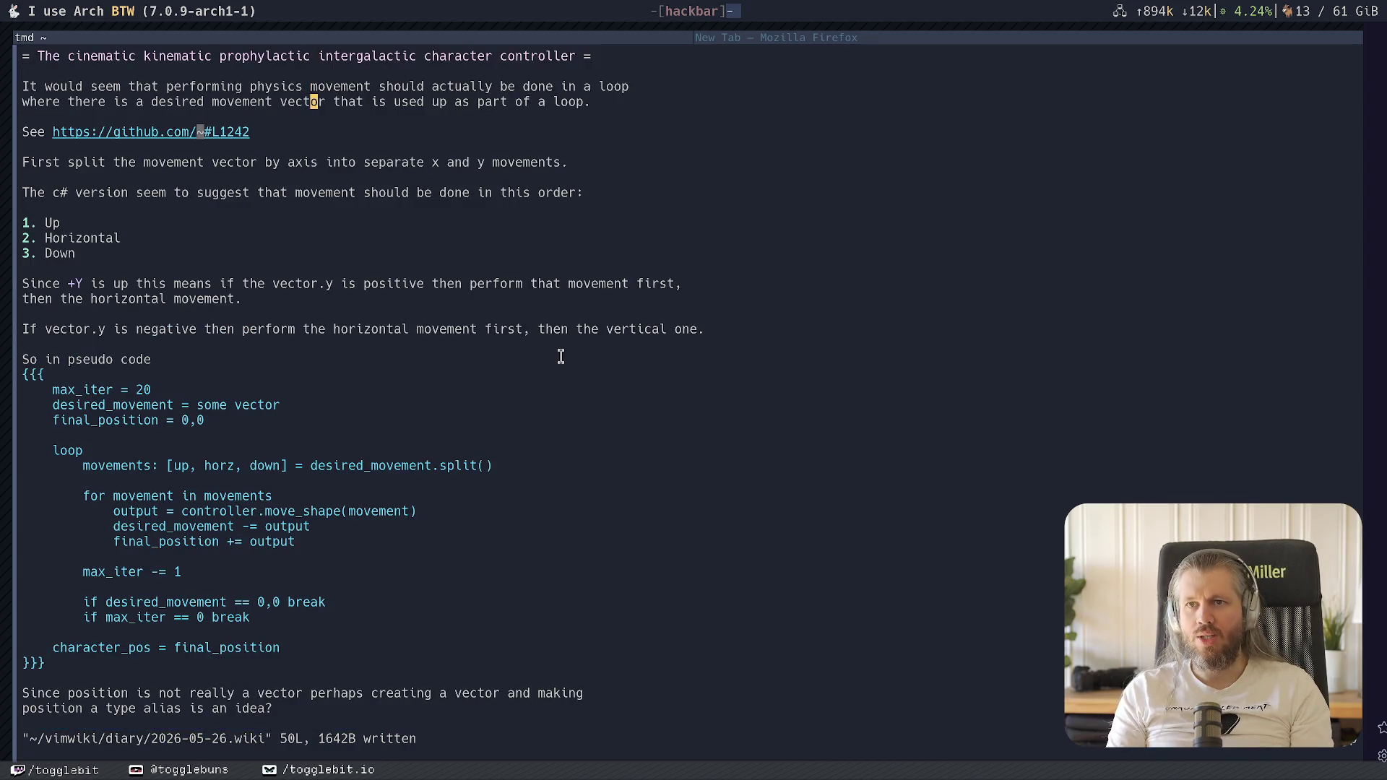
key(Return)
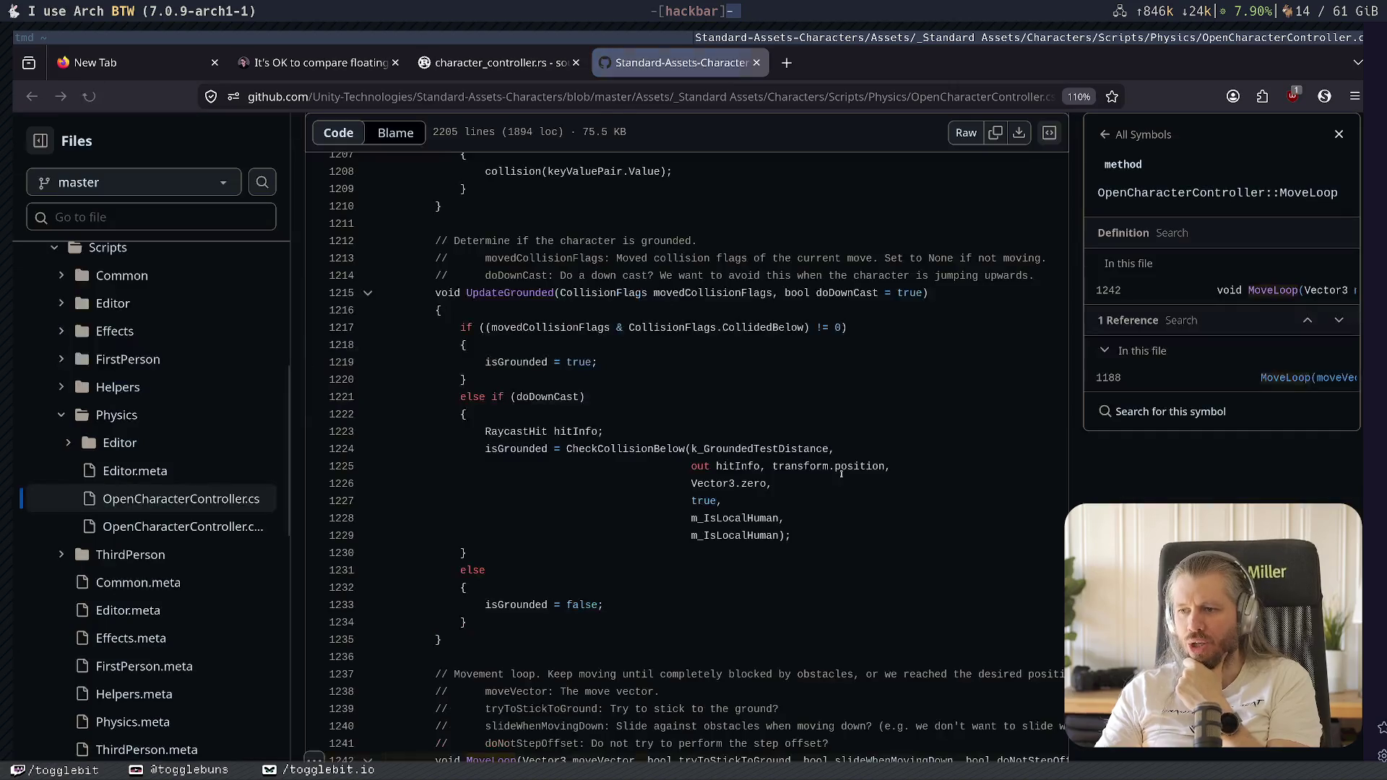
- Look up IsEqualToZero and jump to its single reference on line 1277, also checking sqrMagnitude
scroll(899, 592, down, 5)
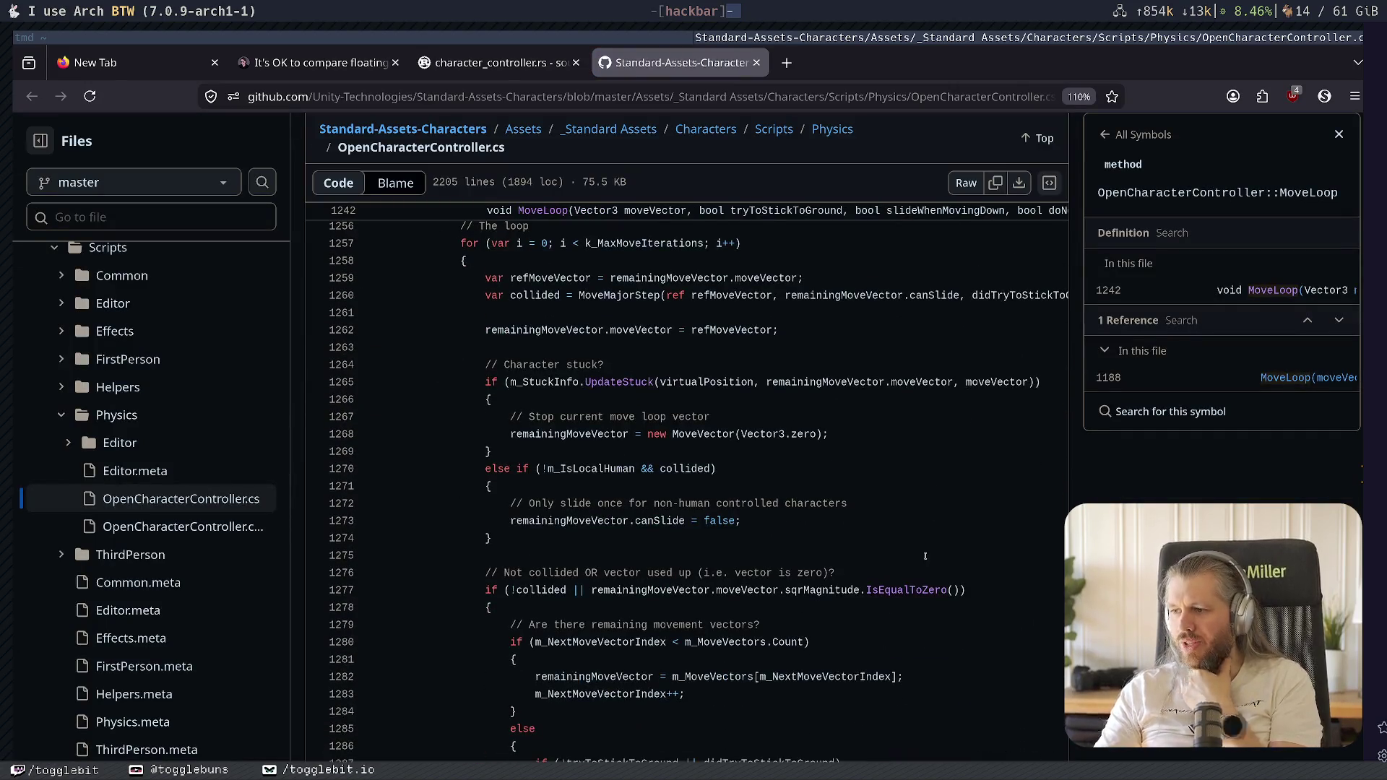
click(899, 591)
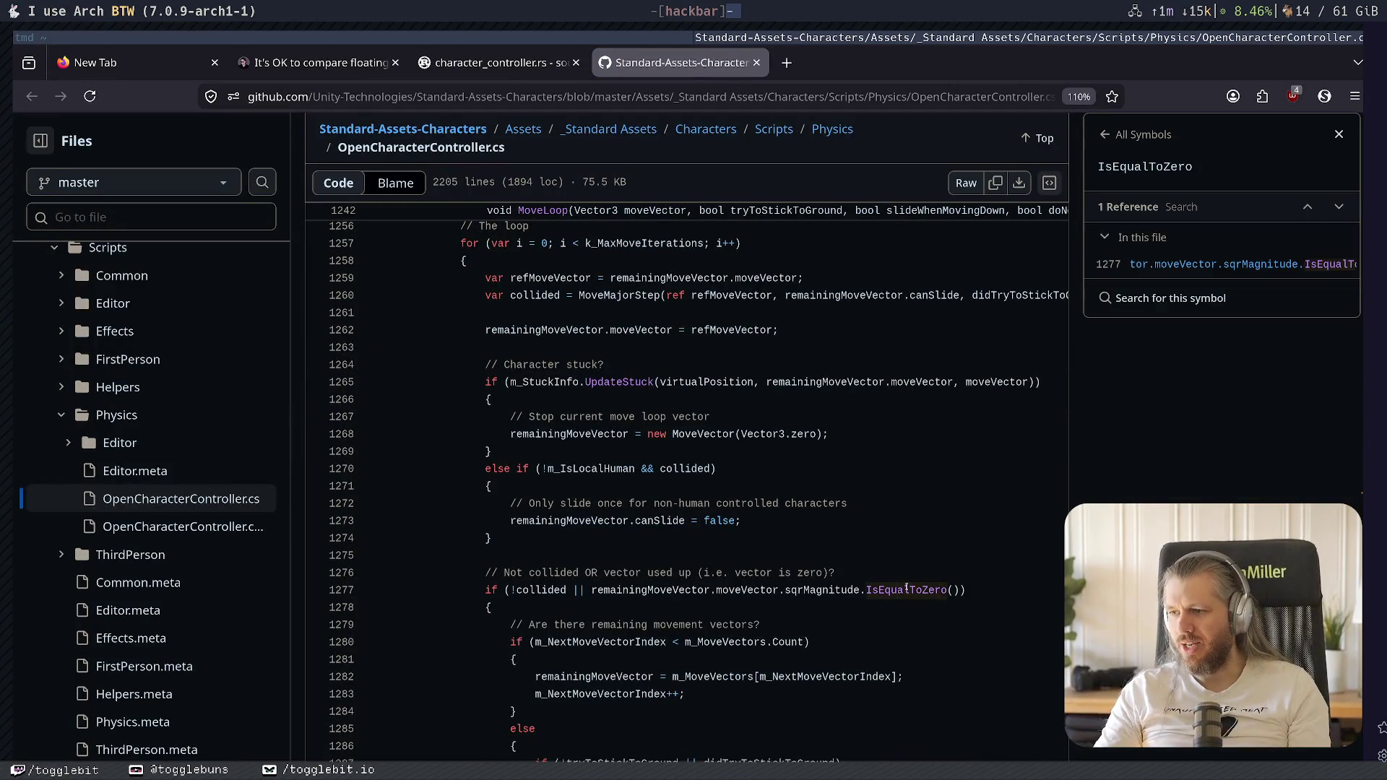
click(1342, 266)
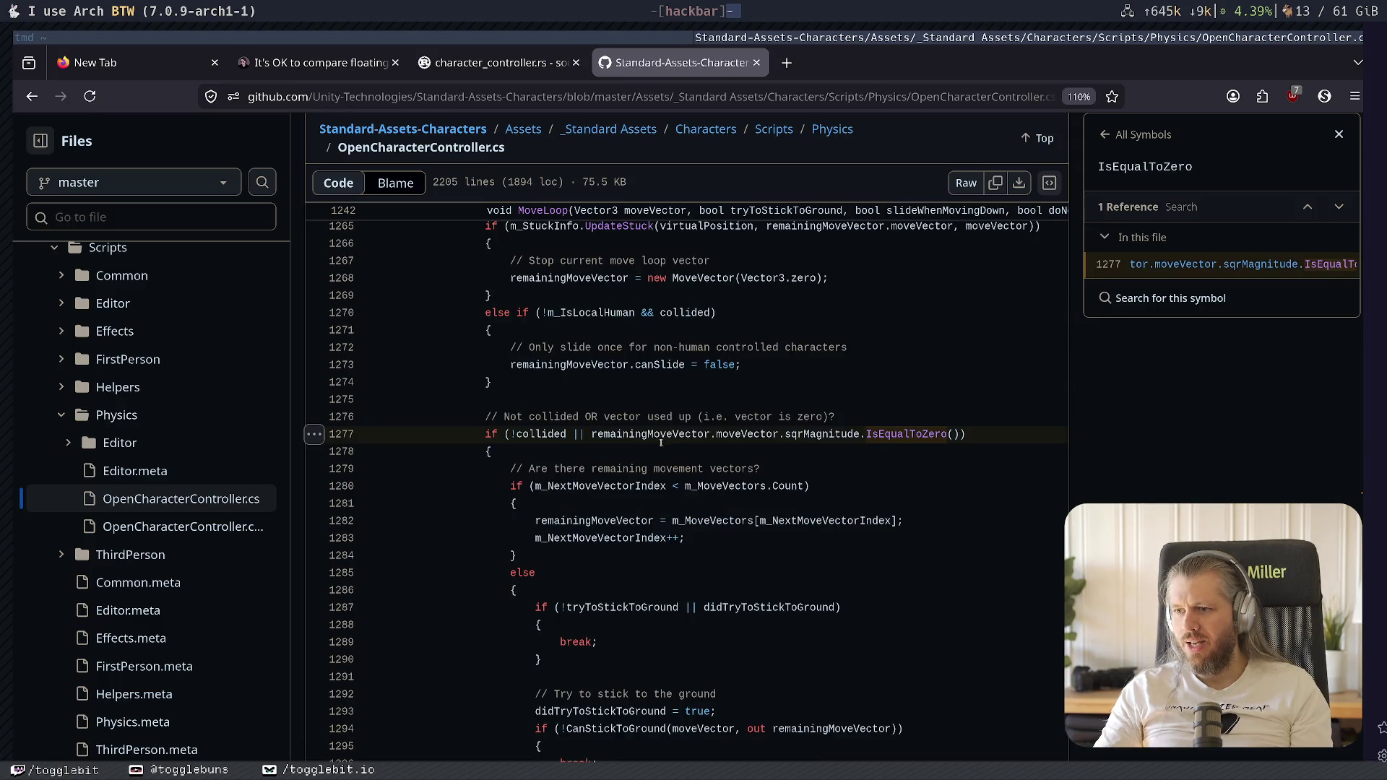
double_click(918, 434)
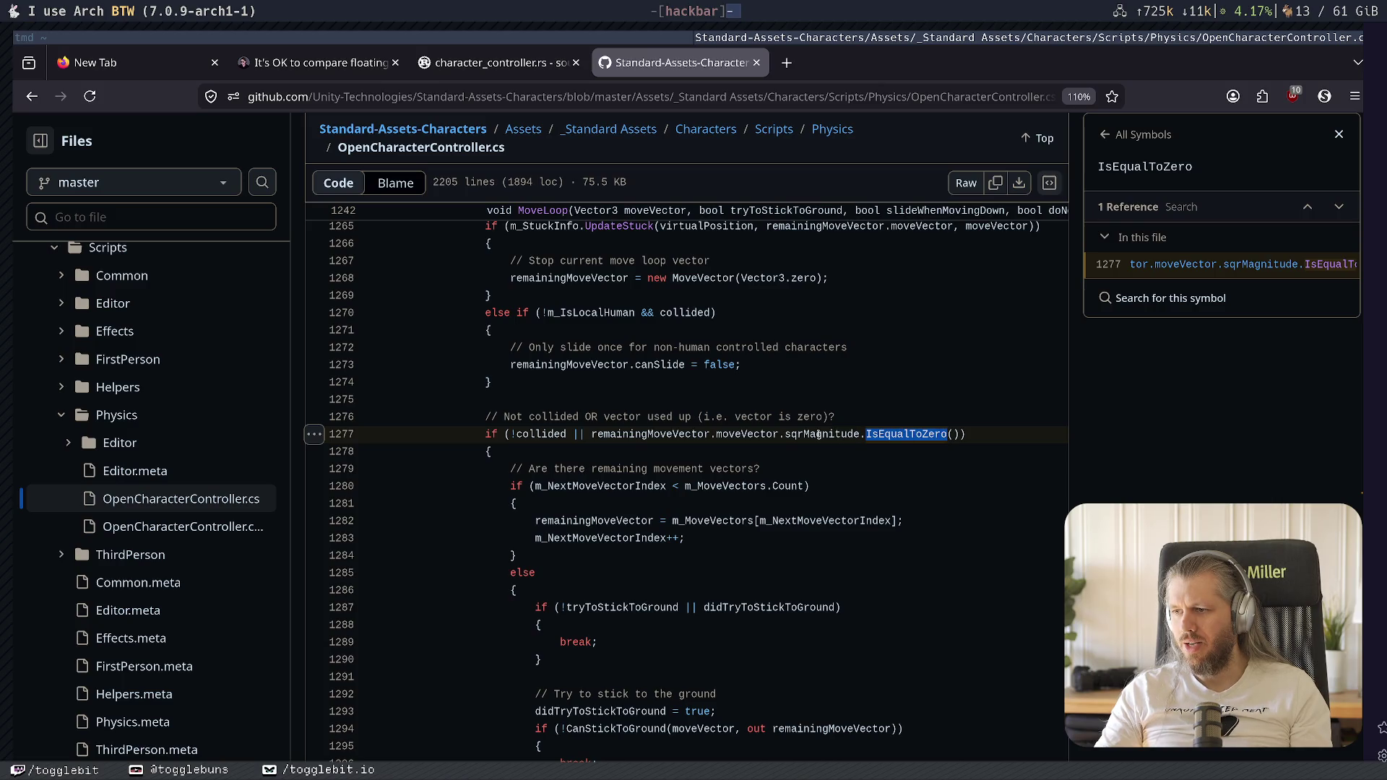
click(819, 434)
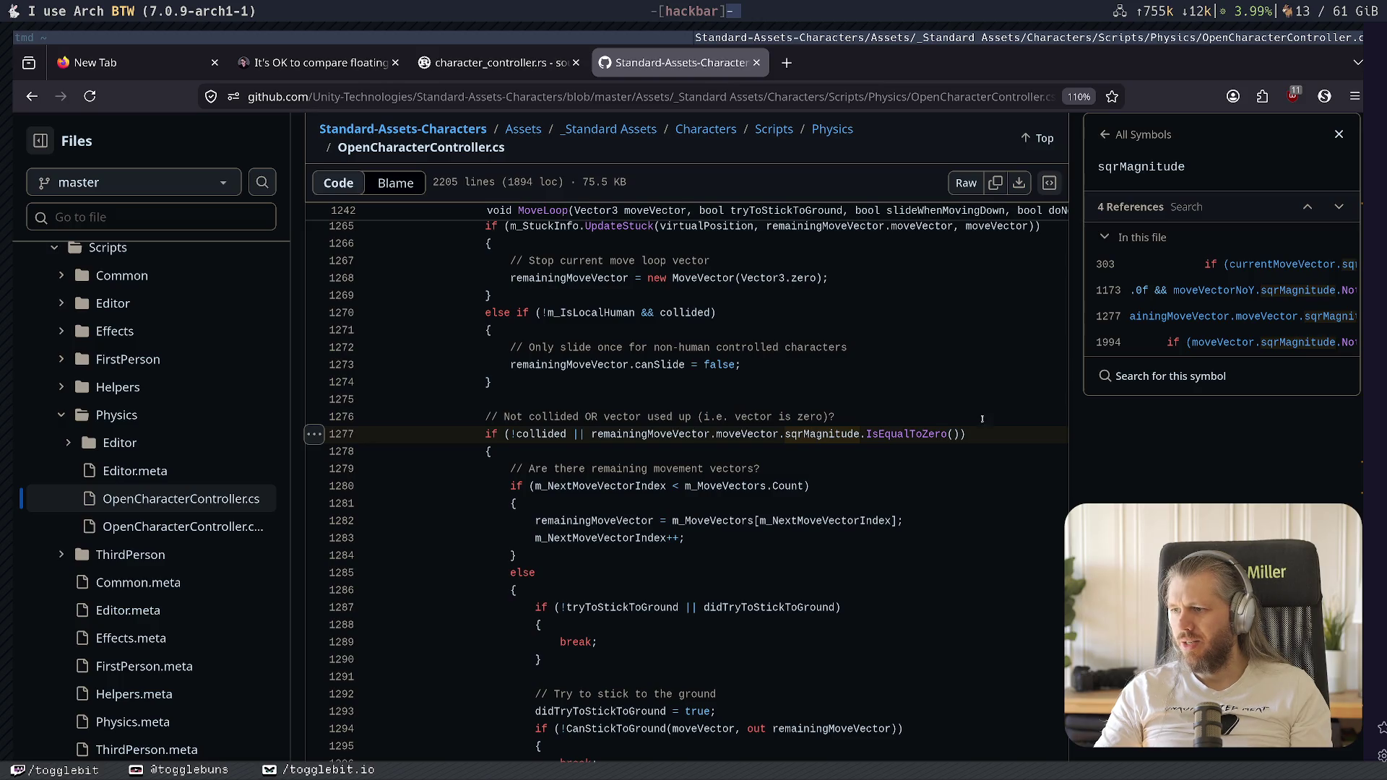
click(914, 433)
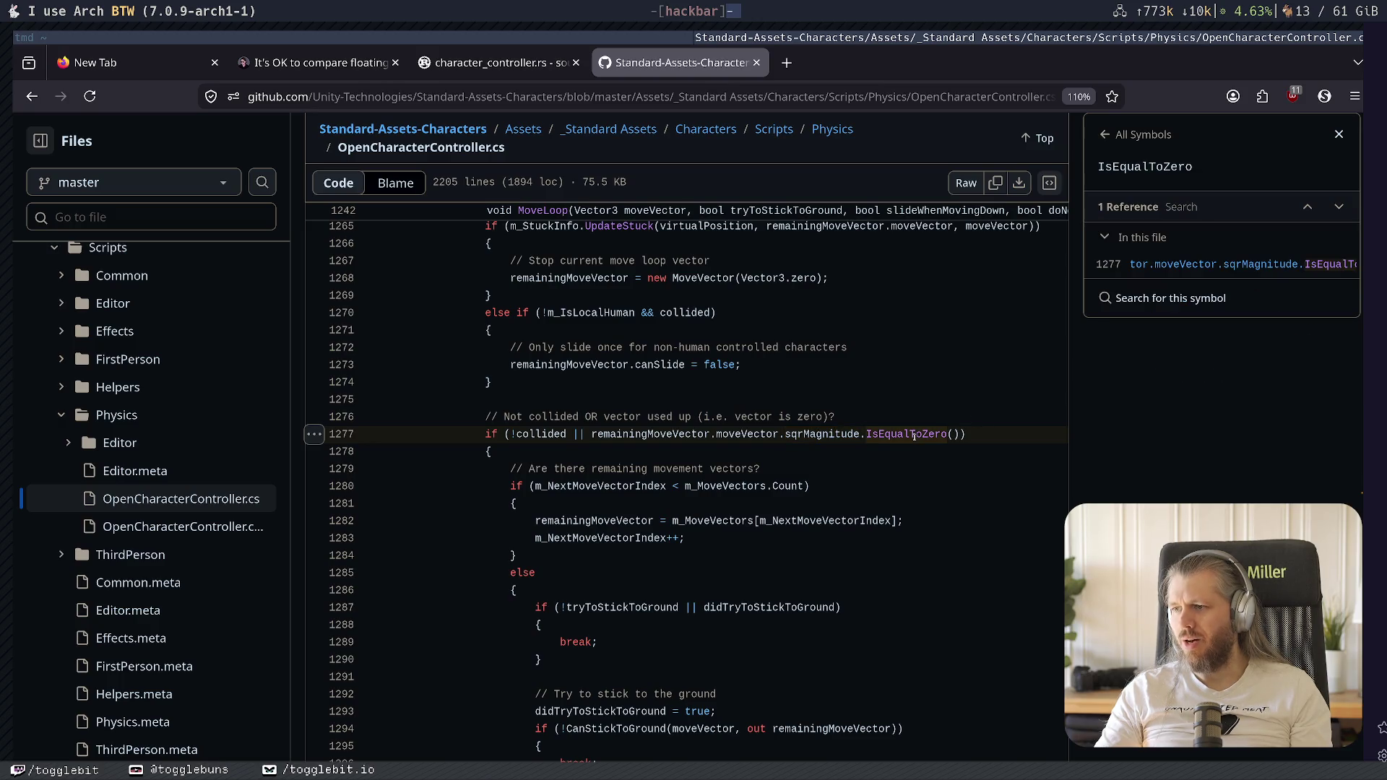
key(ctrl+t)
text(c#n)
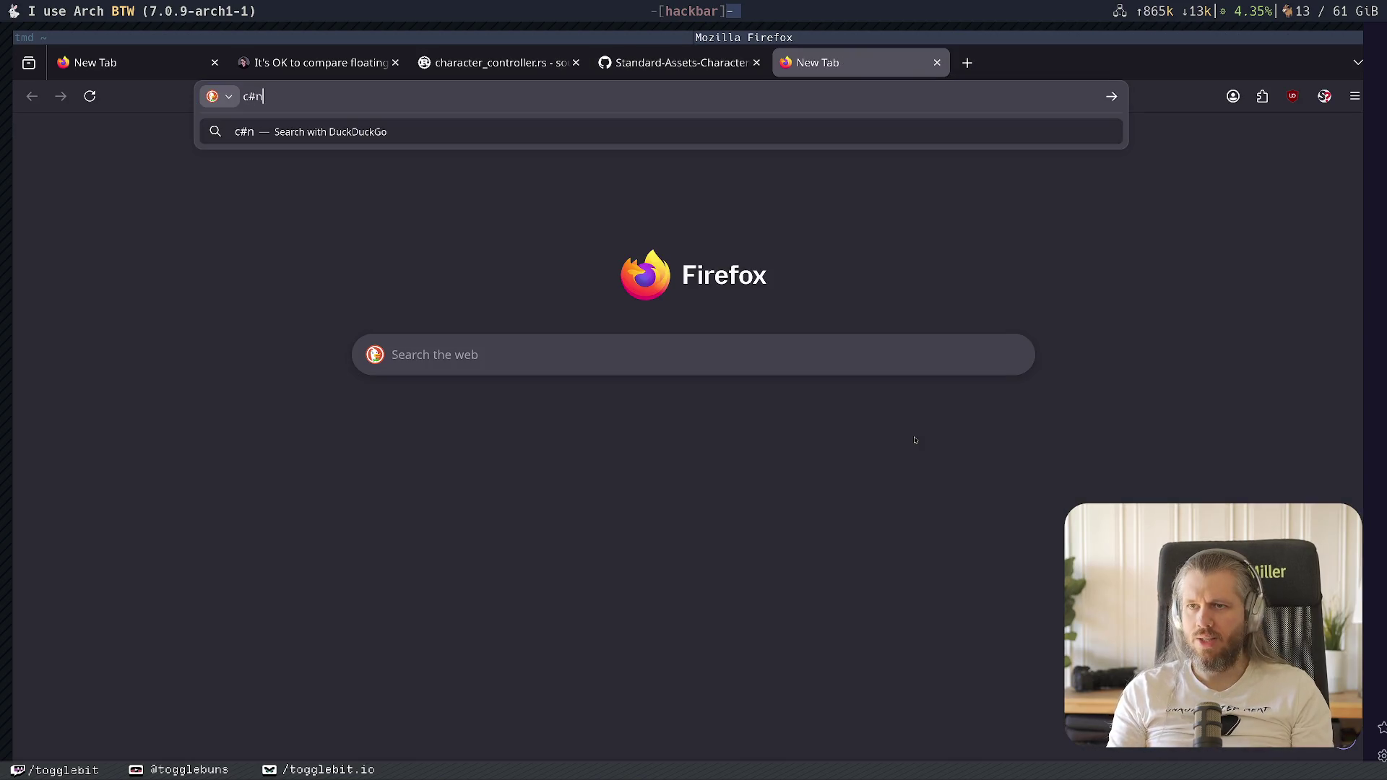
key(BackSpace)
text(IsEqualToZero)
key(Return)
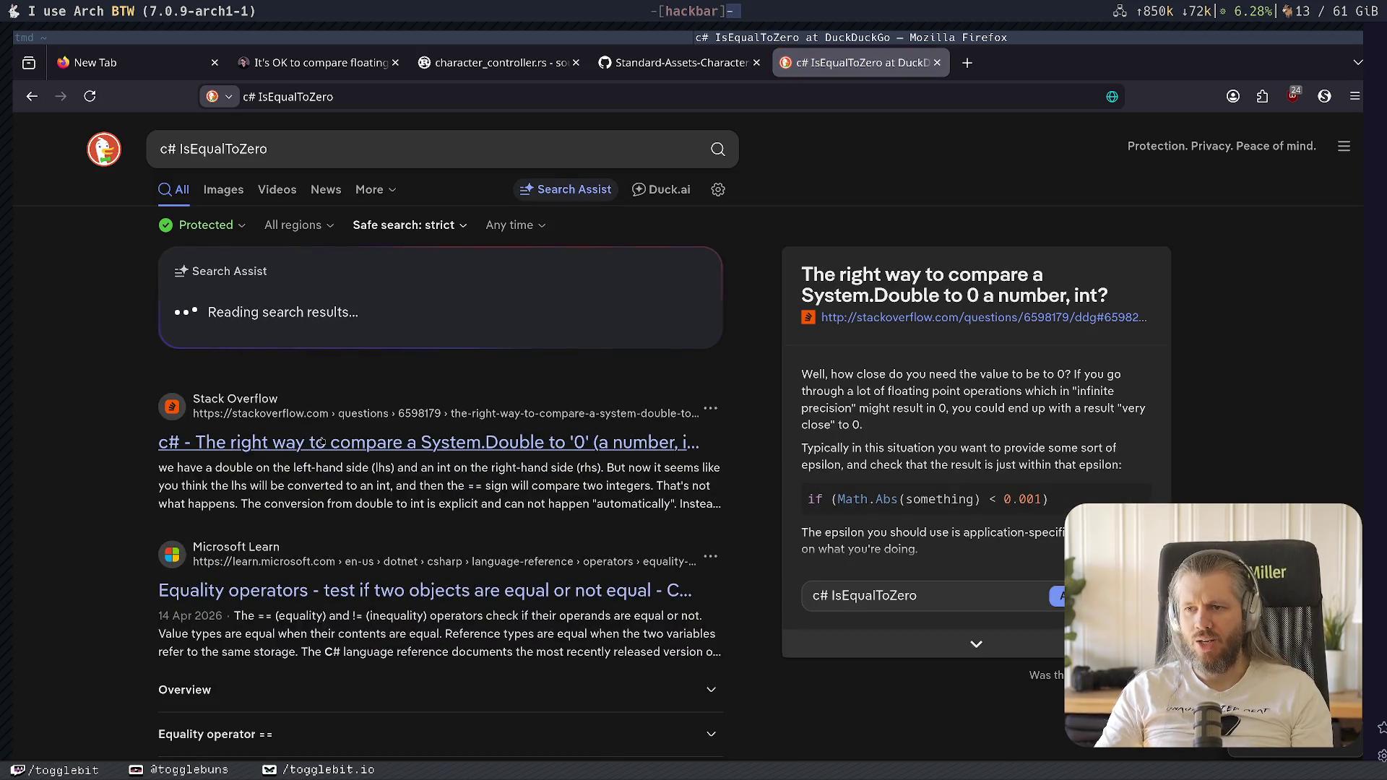
click(399, 443)
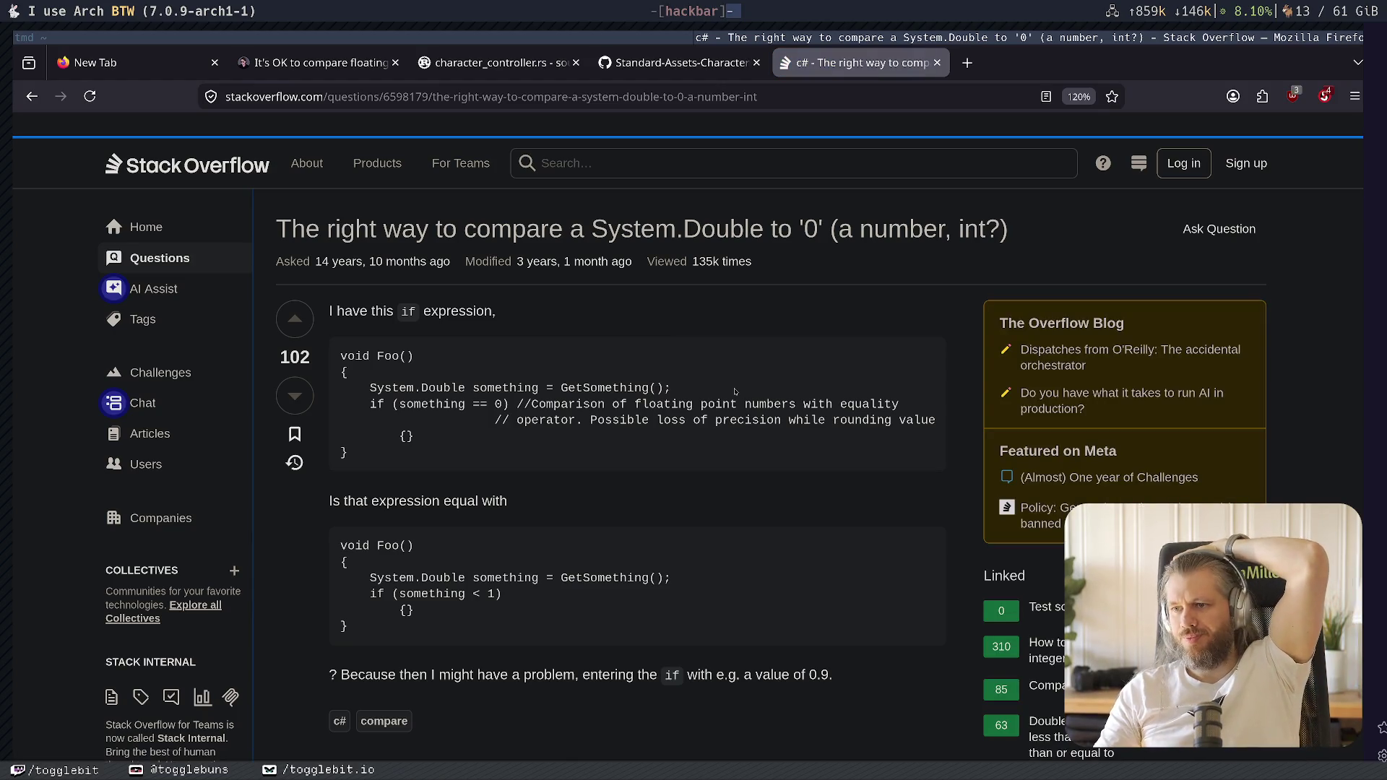
scroll(726, 506, down, 5)
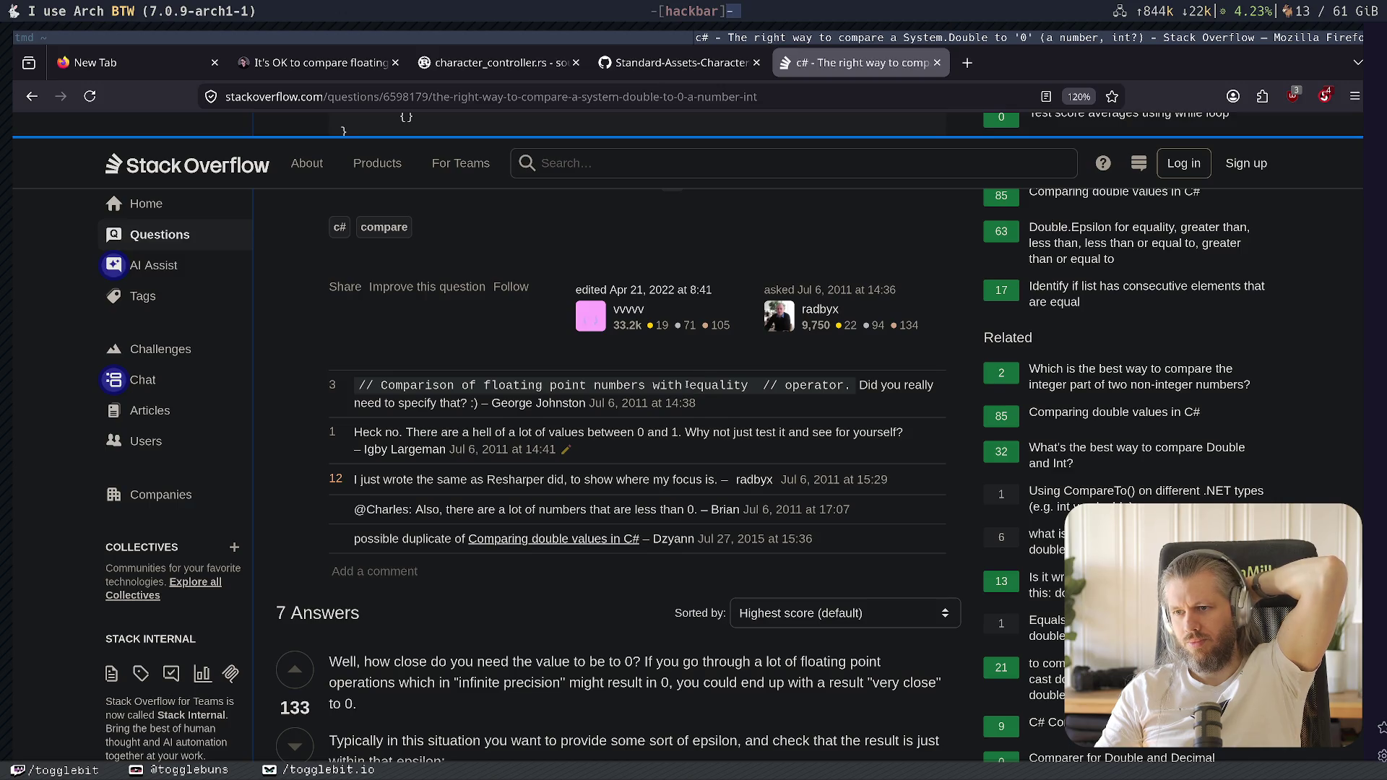
scroll(626, 520, down, 1)
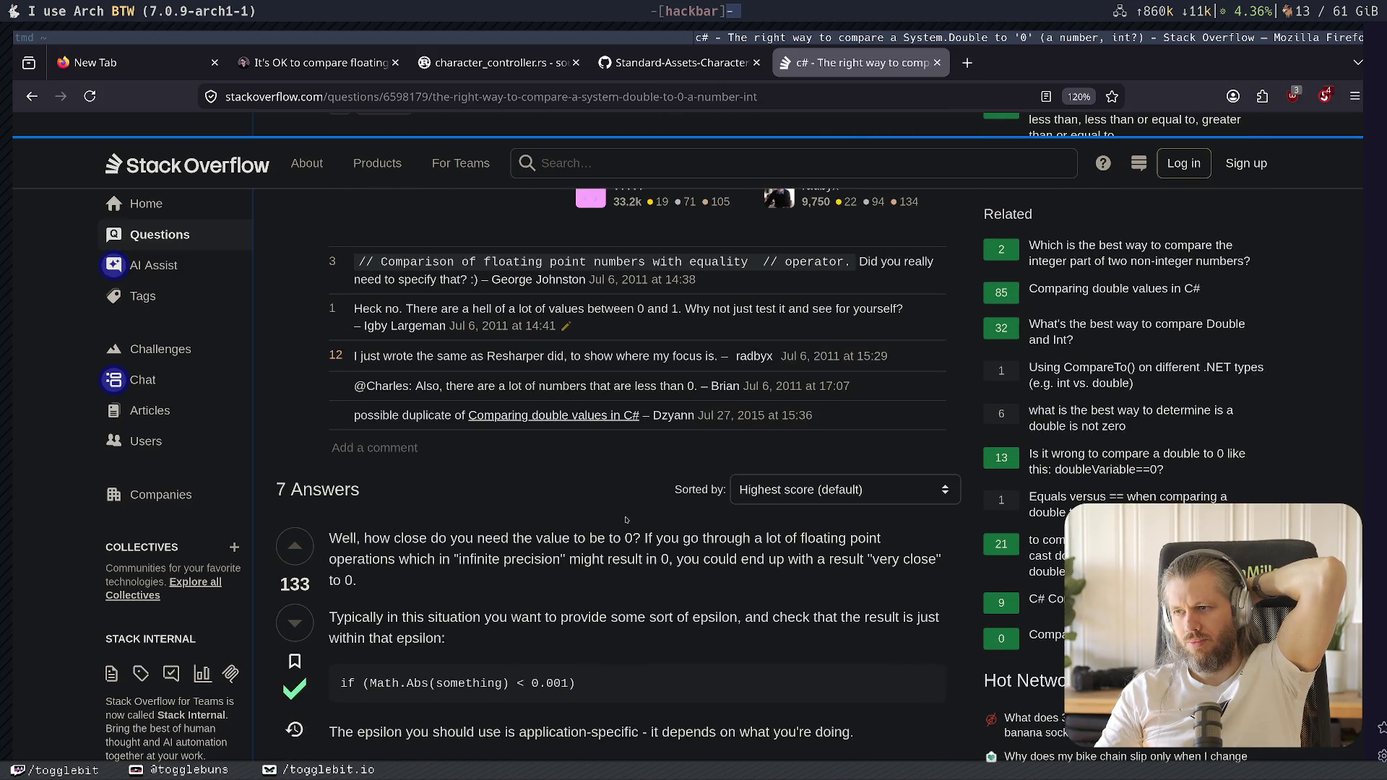
scroll(627, 520, down, 1)
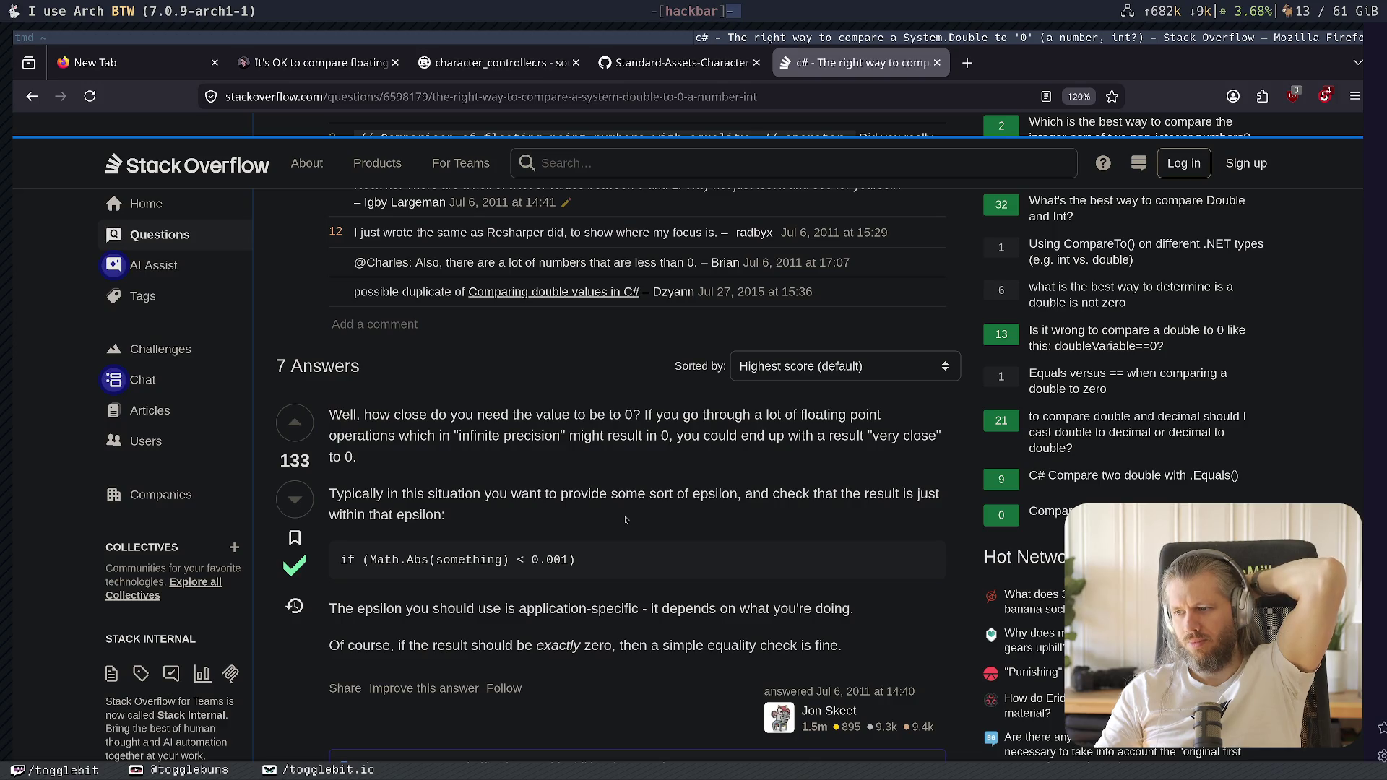
scroll(668, 490, down, 8)
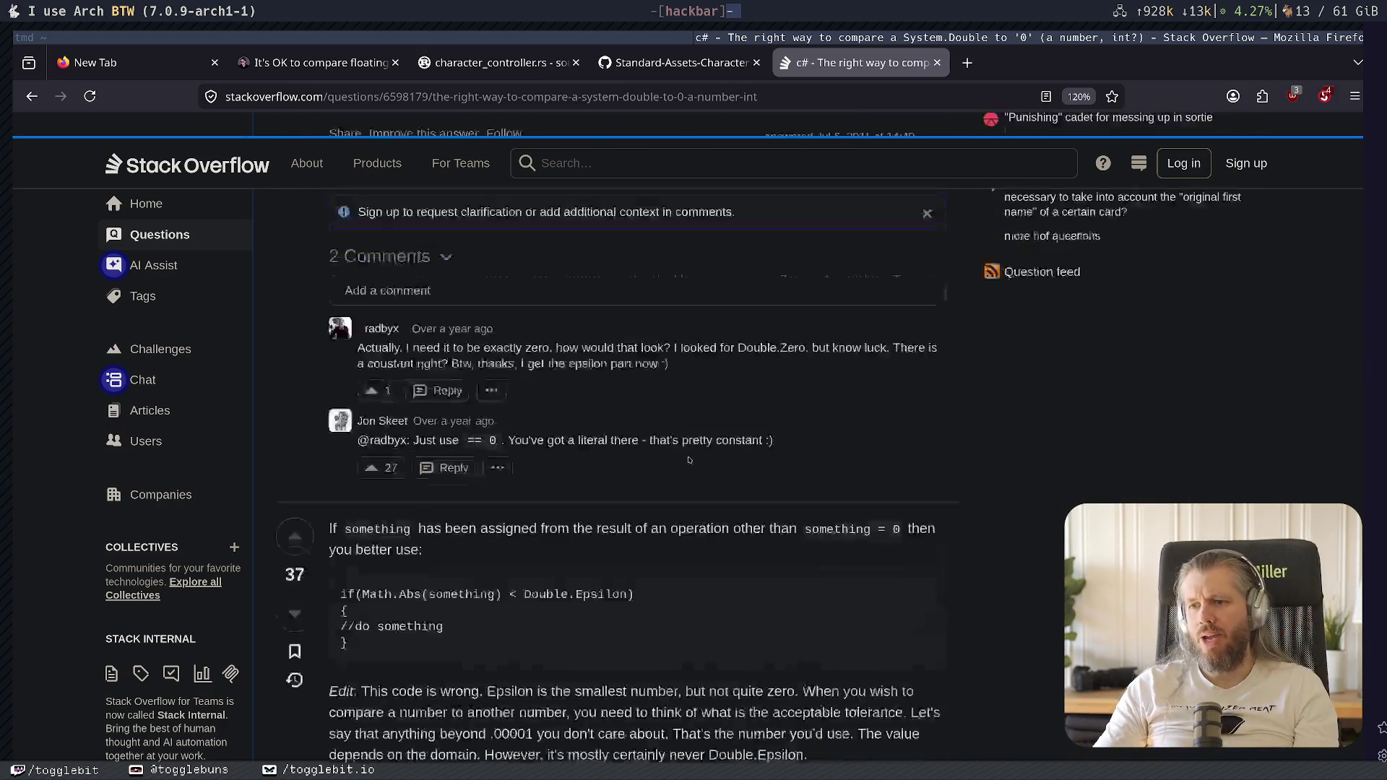
key(ctrl+f)
text(IsEqualToZero)
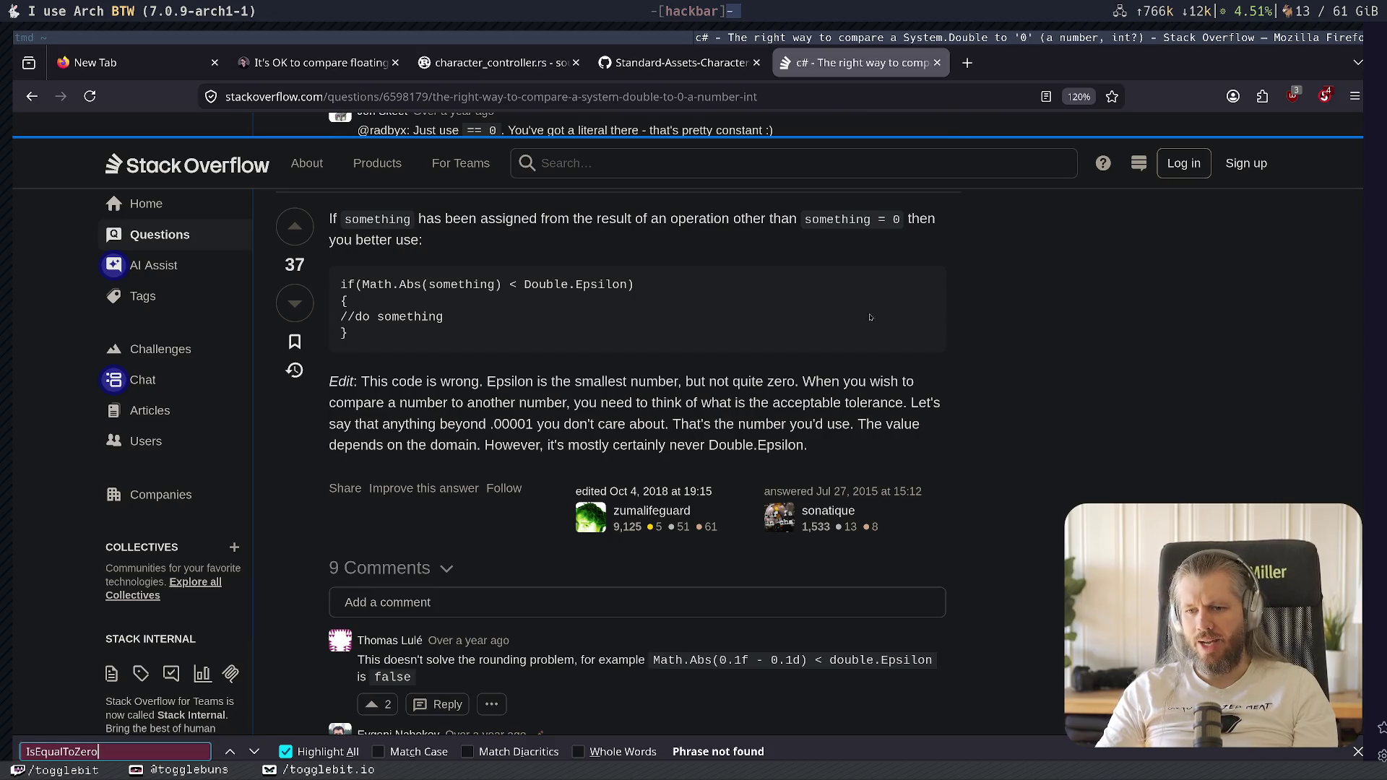
middle_click(838, 65)
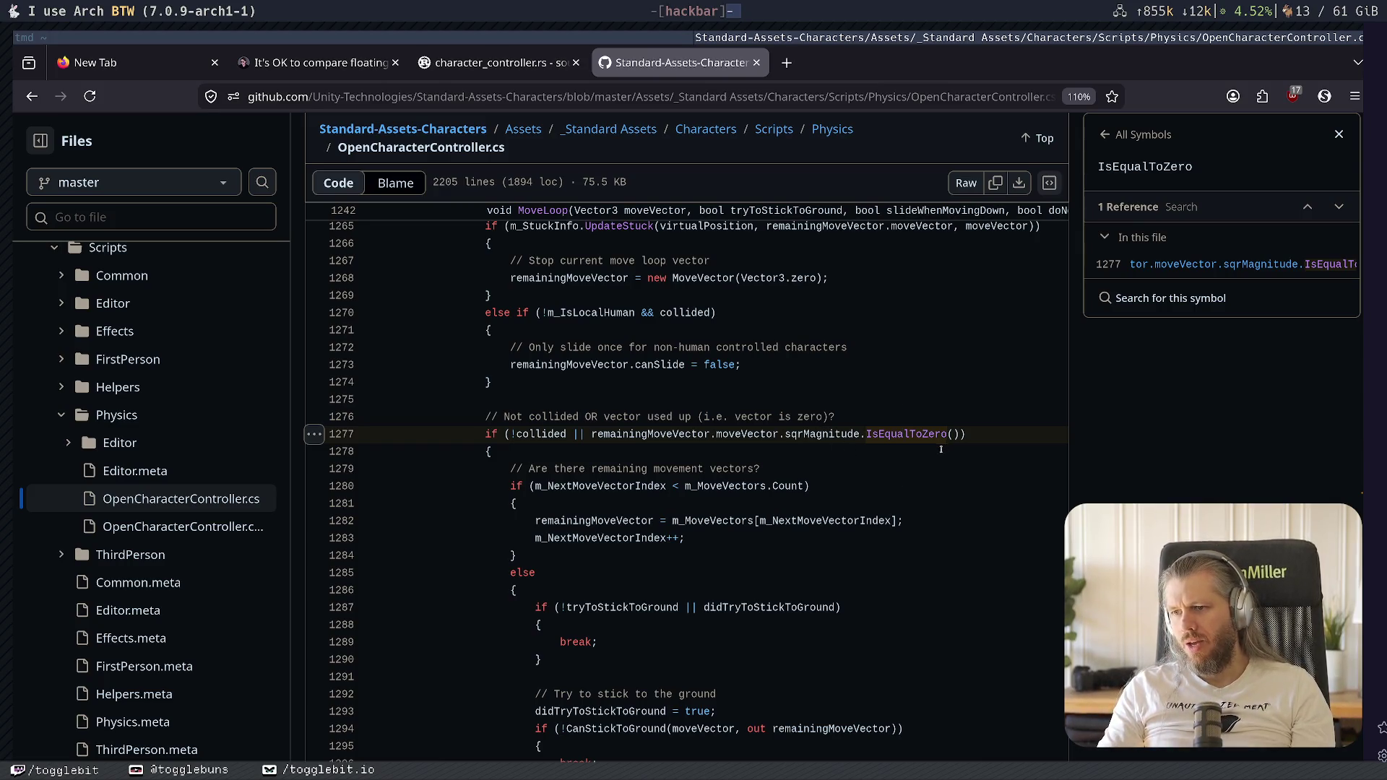
- Visit the Unity-Technologies organisation page by trimming the repository path from the GitHub address
scroll(893, 458, down, 3)
scroll(896, 470, up, 4)
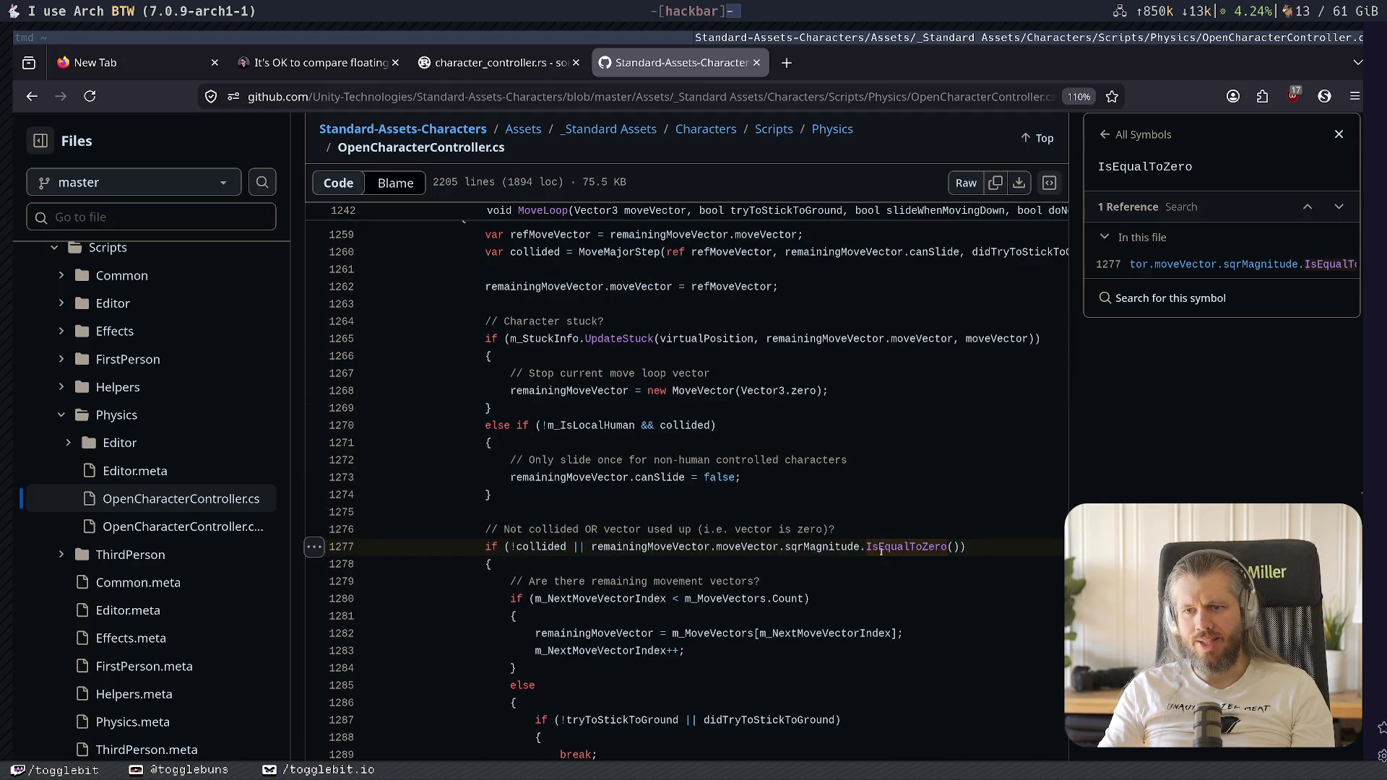
scroll(166, 292, up, 5)
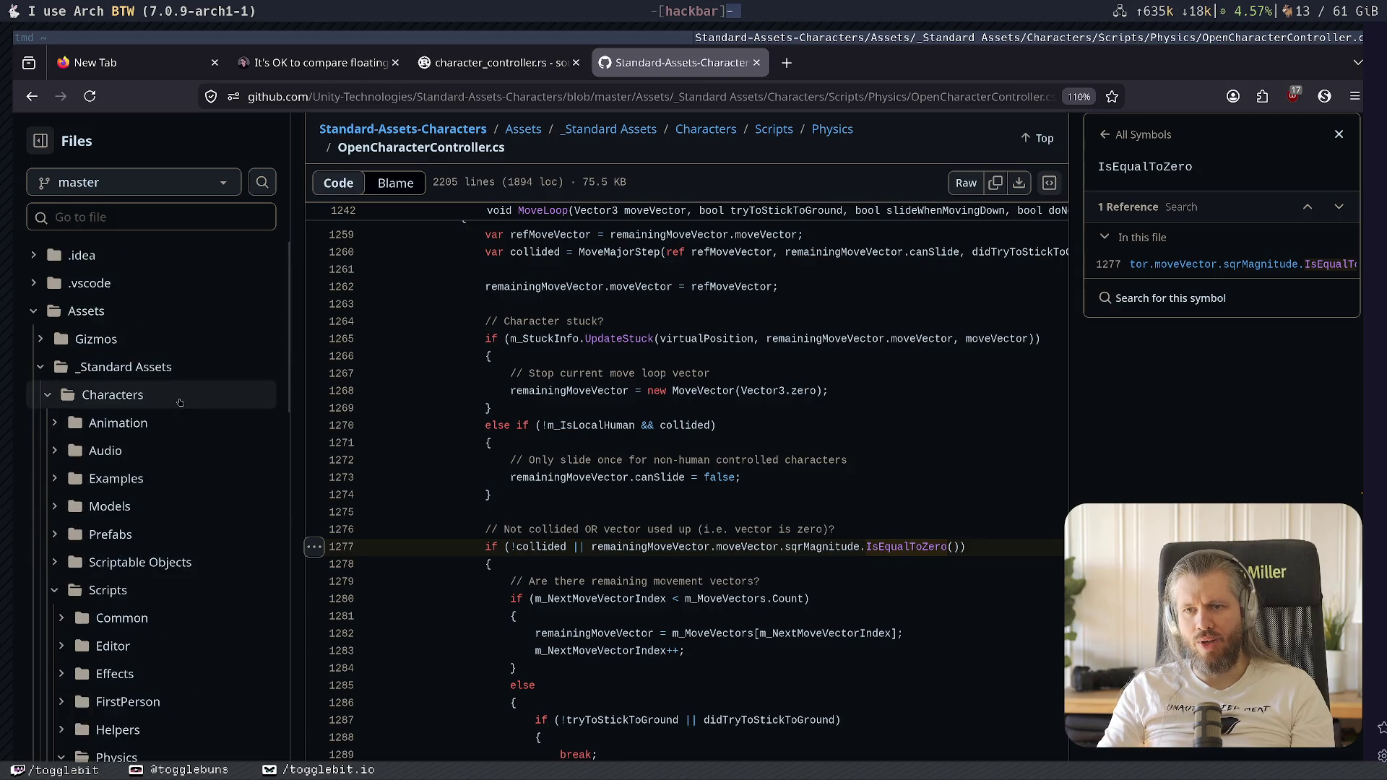
scroll(166, 293, up, 5)
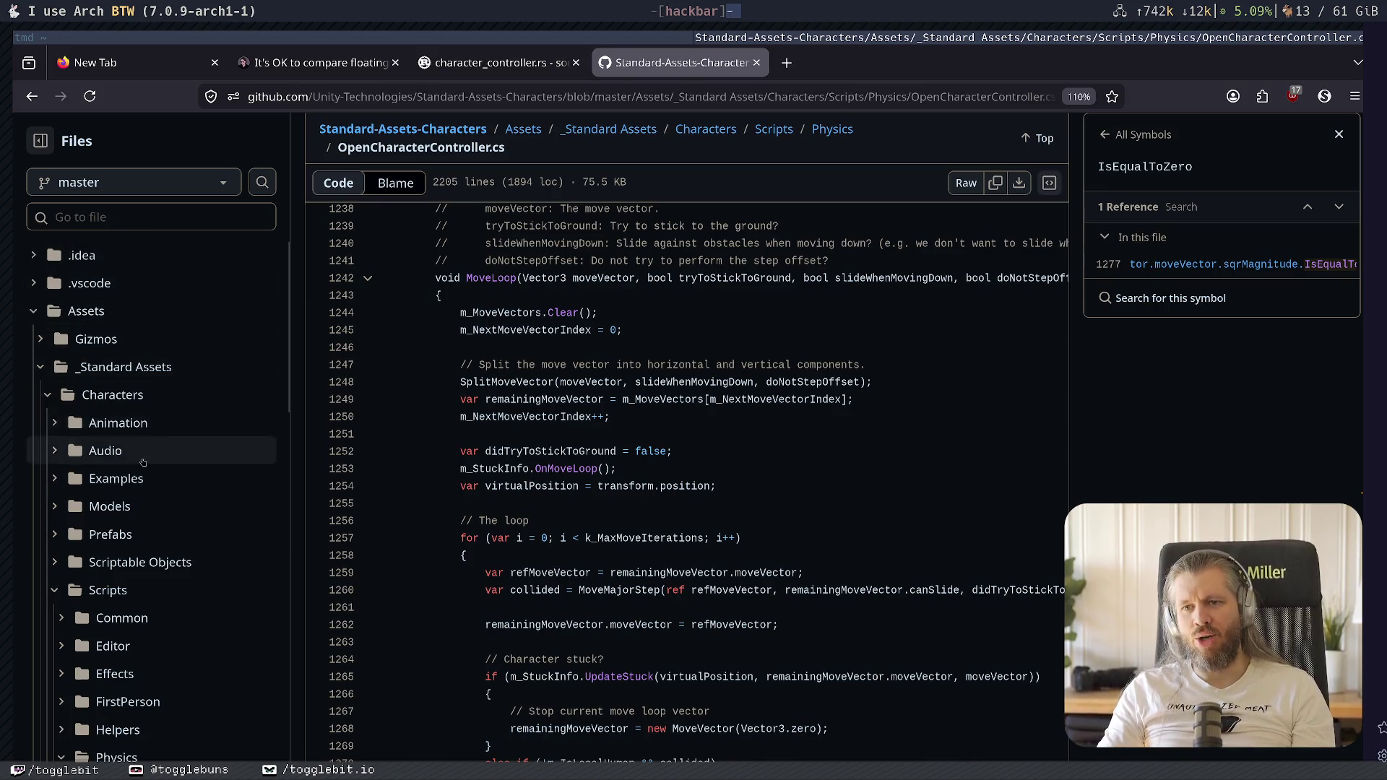
scroll(191, 434, down, 5)
scroll(191, 434, down, 6)
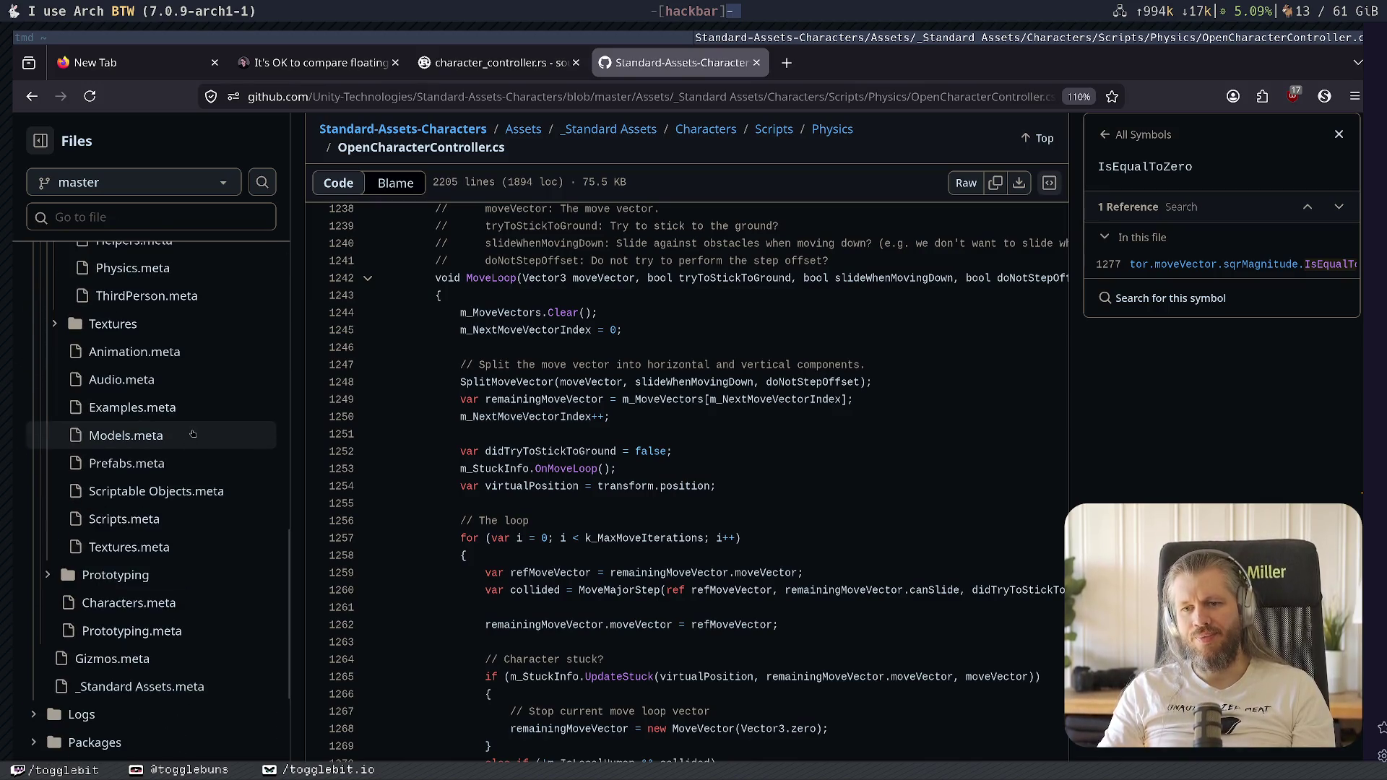
double_click(344, 97)
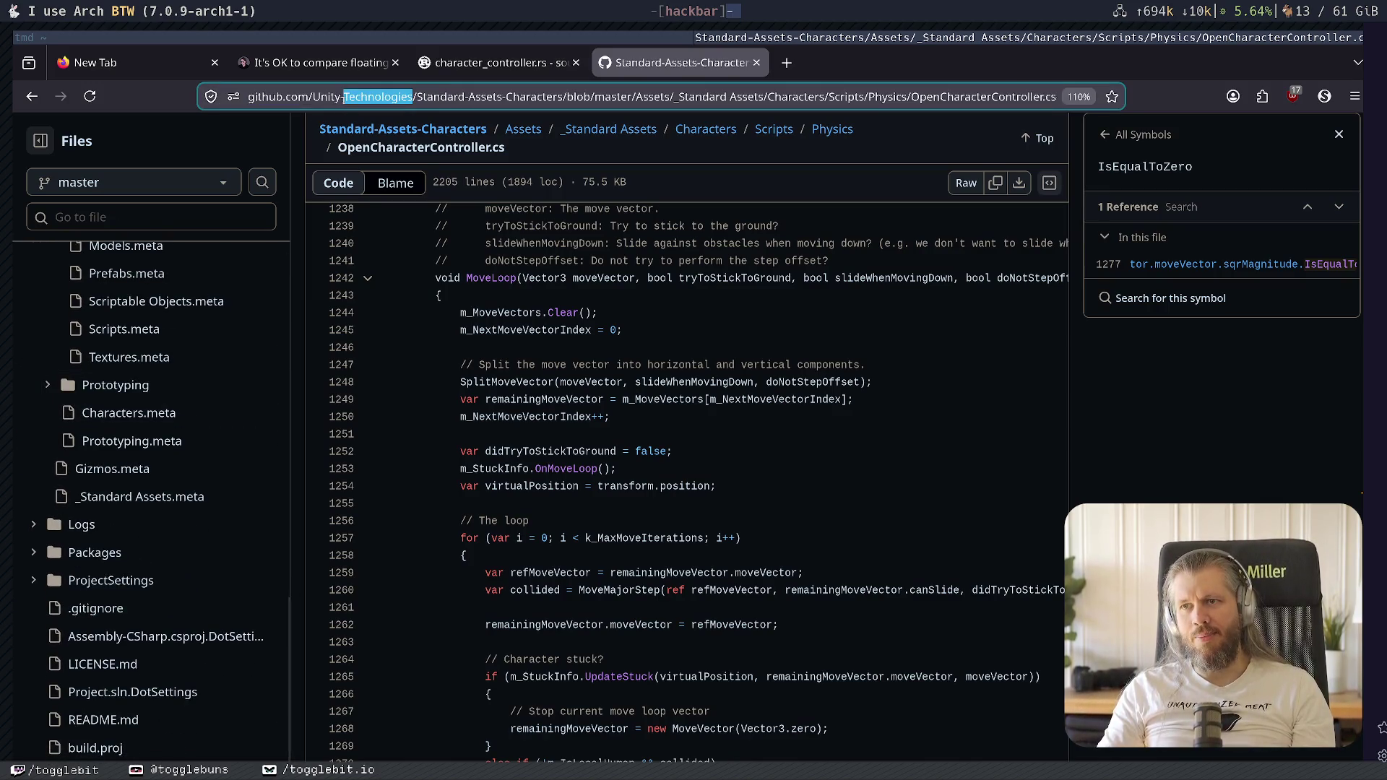
double_click(480, 100)
key(shift+End)
key(BackSpace)
key(Return)
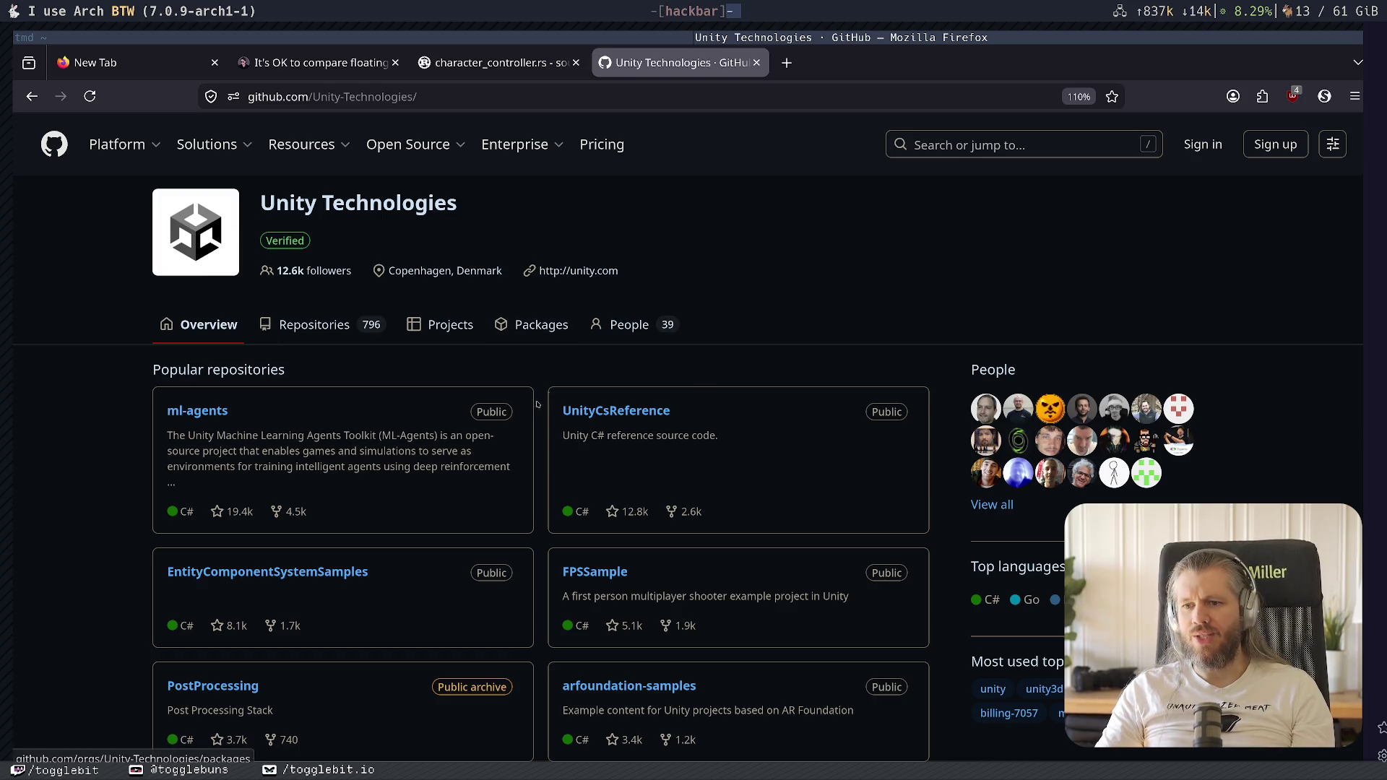
- Return to OpenCharacterController.cs, inspect the IsEqualToZero call on line 1277, then close the tab
key(alt+Left)
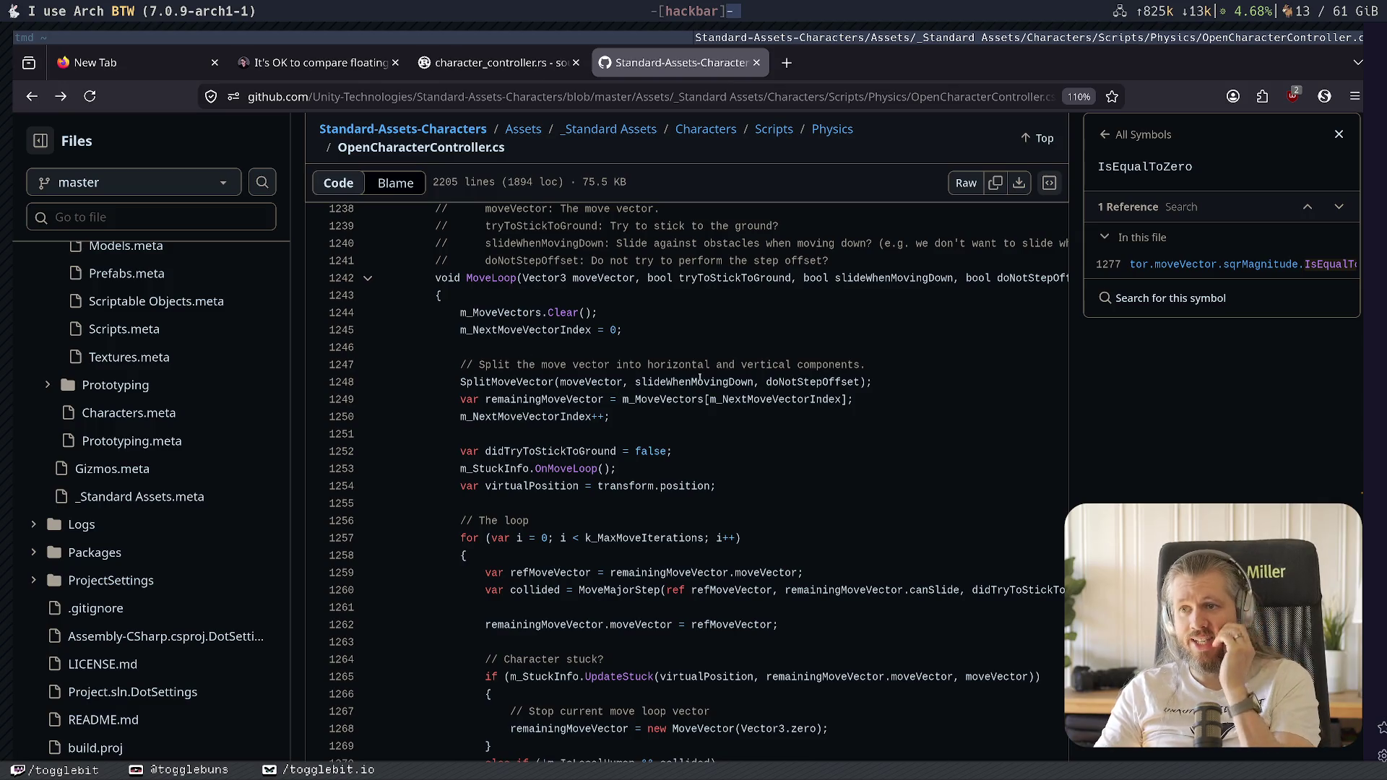
scroll(786, 409, down, 5)
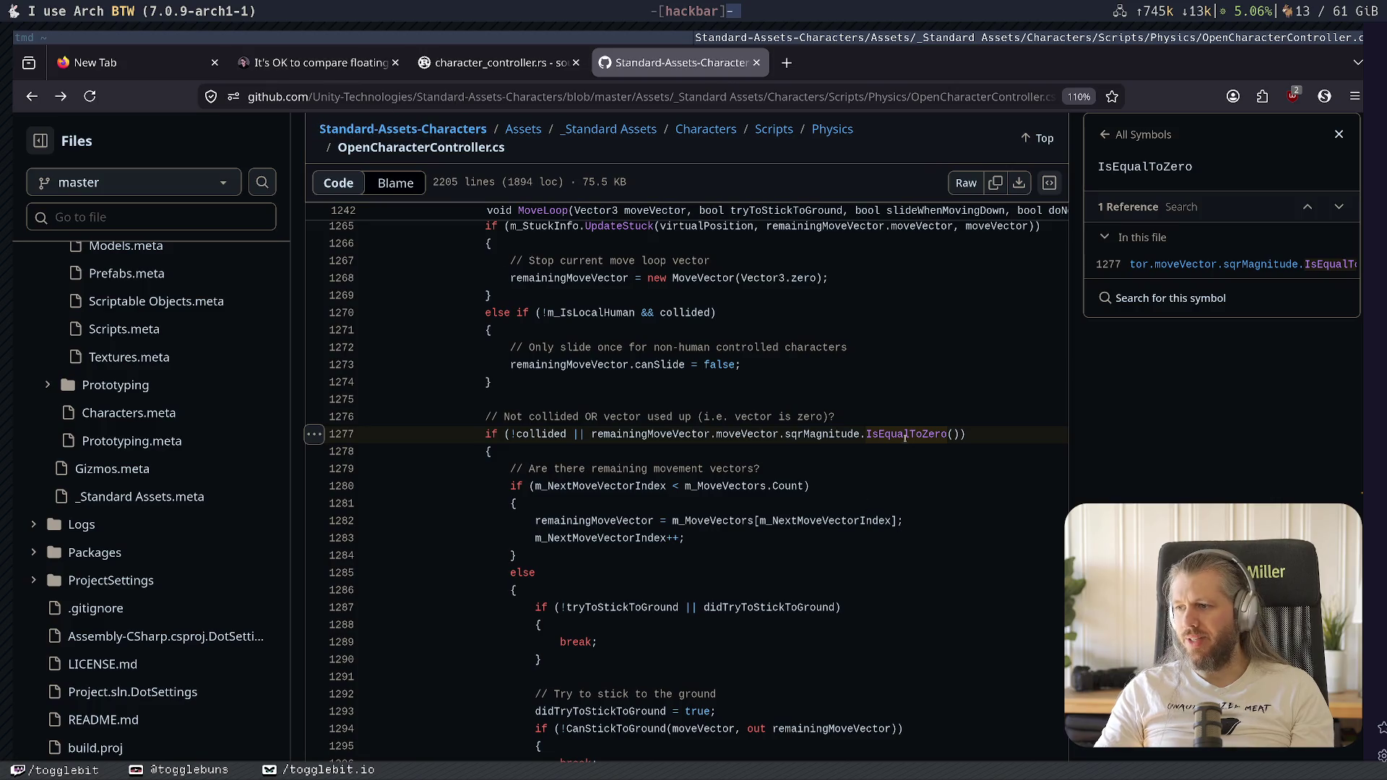
drag(868, 433, 948, 436)
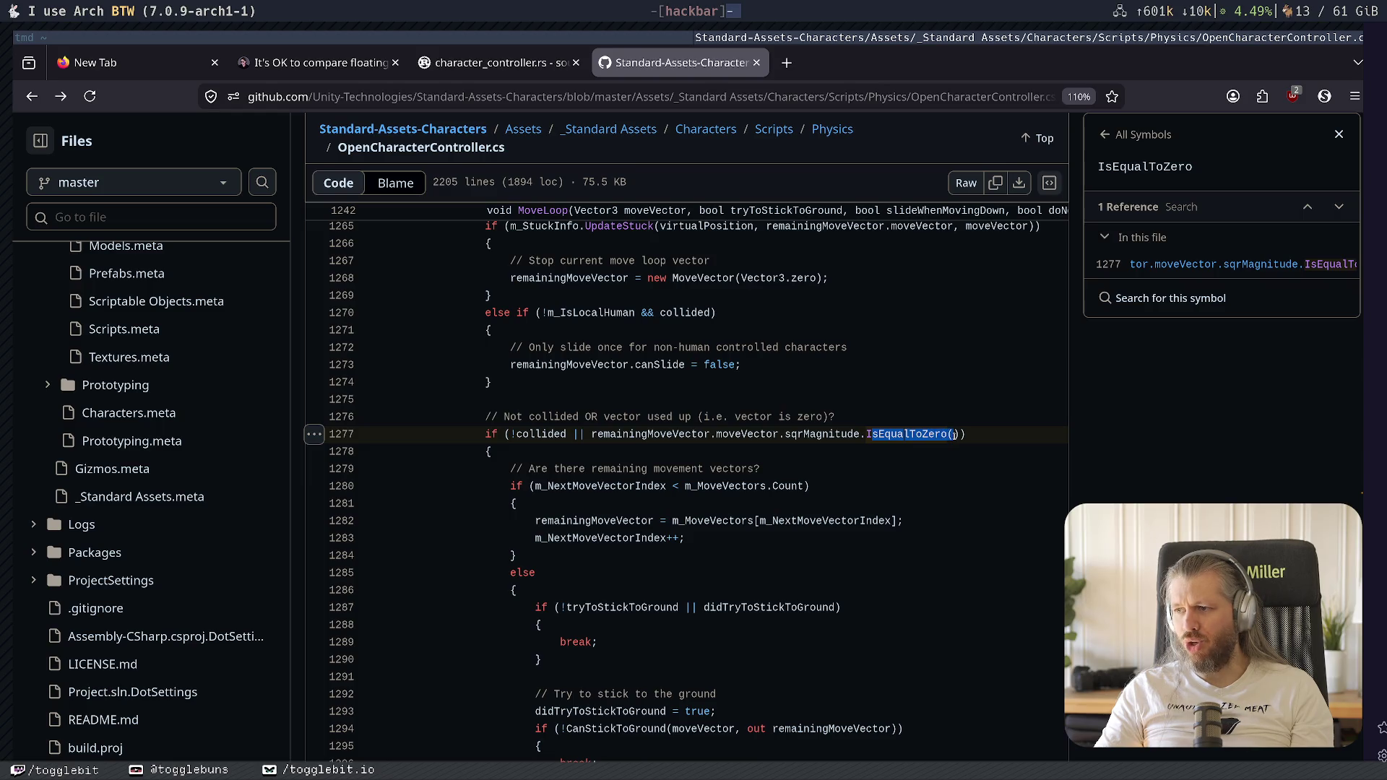
click(871, 433)
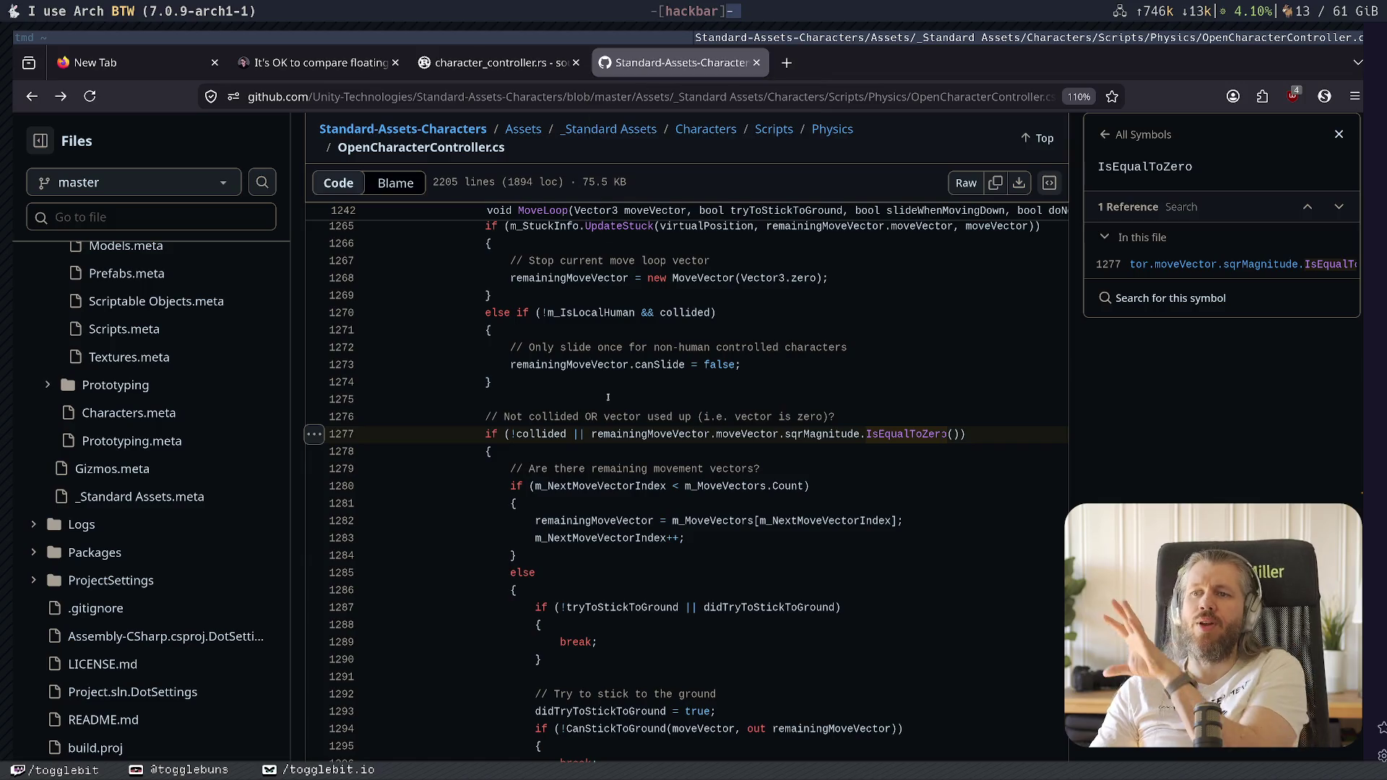
key(Page_Up)
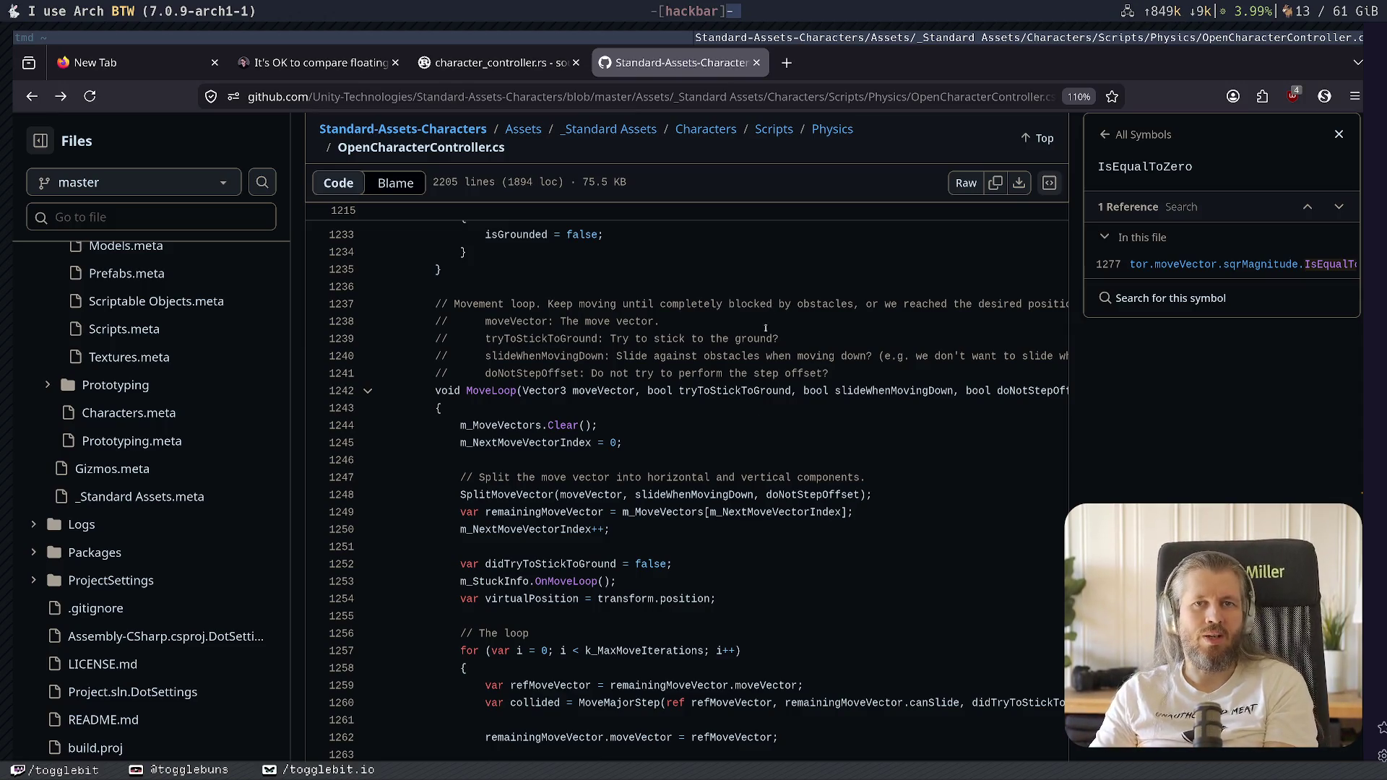
middle_click(689, 73)
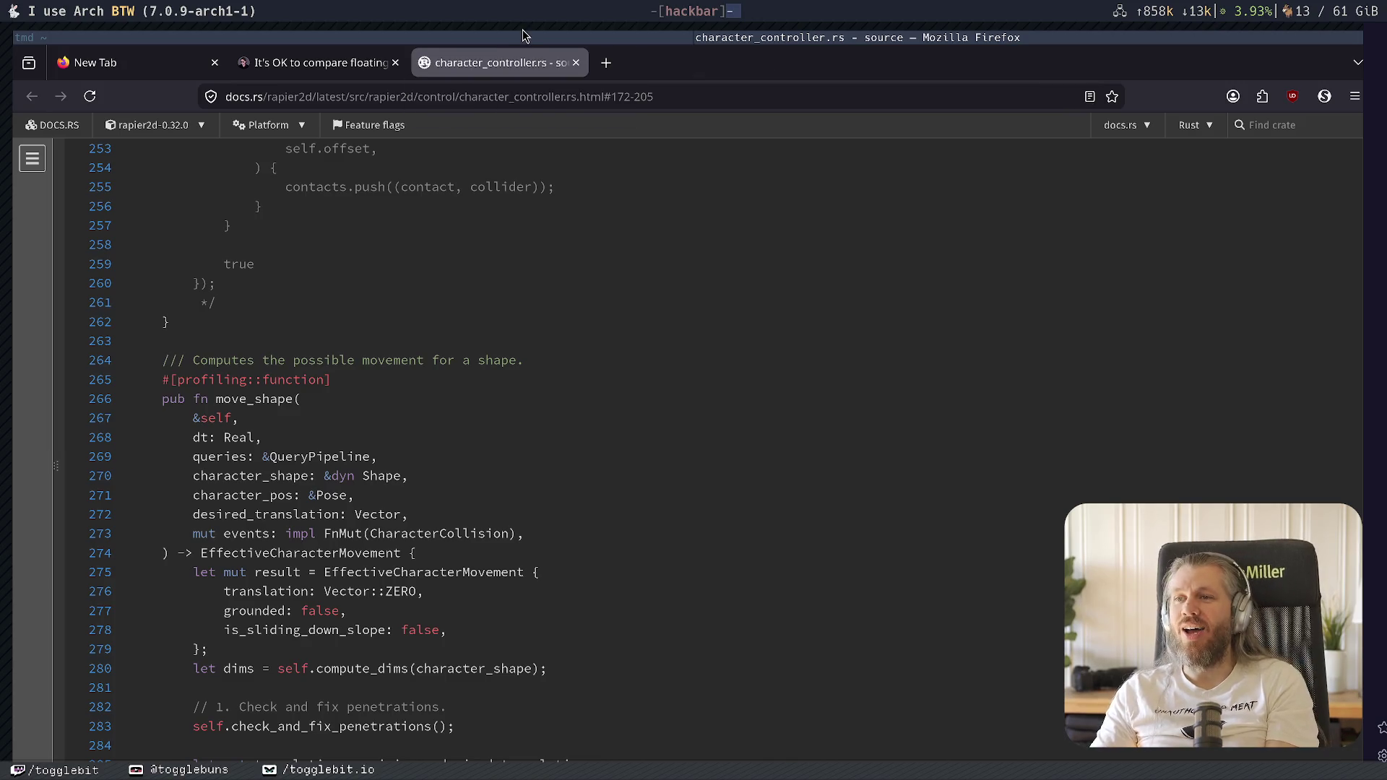
click(522, 36)
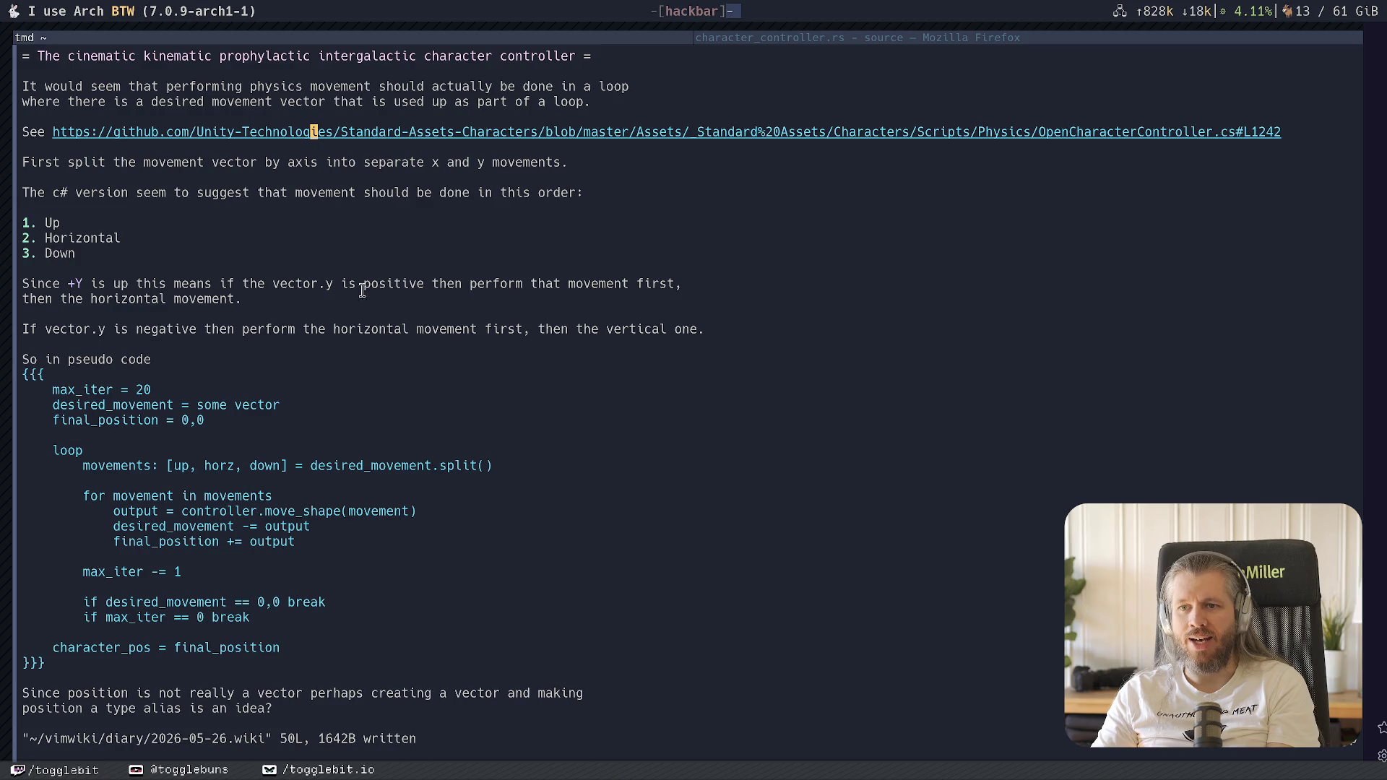
click(754, 39)
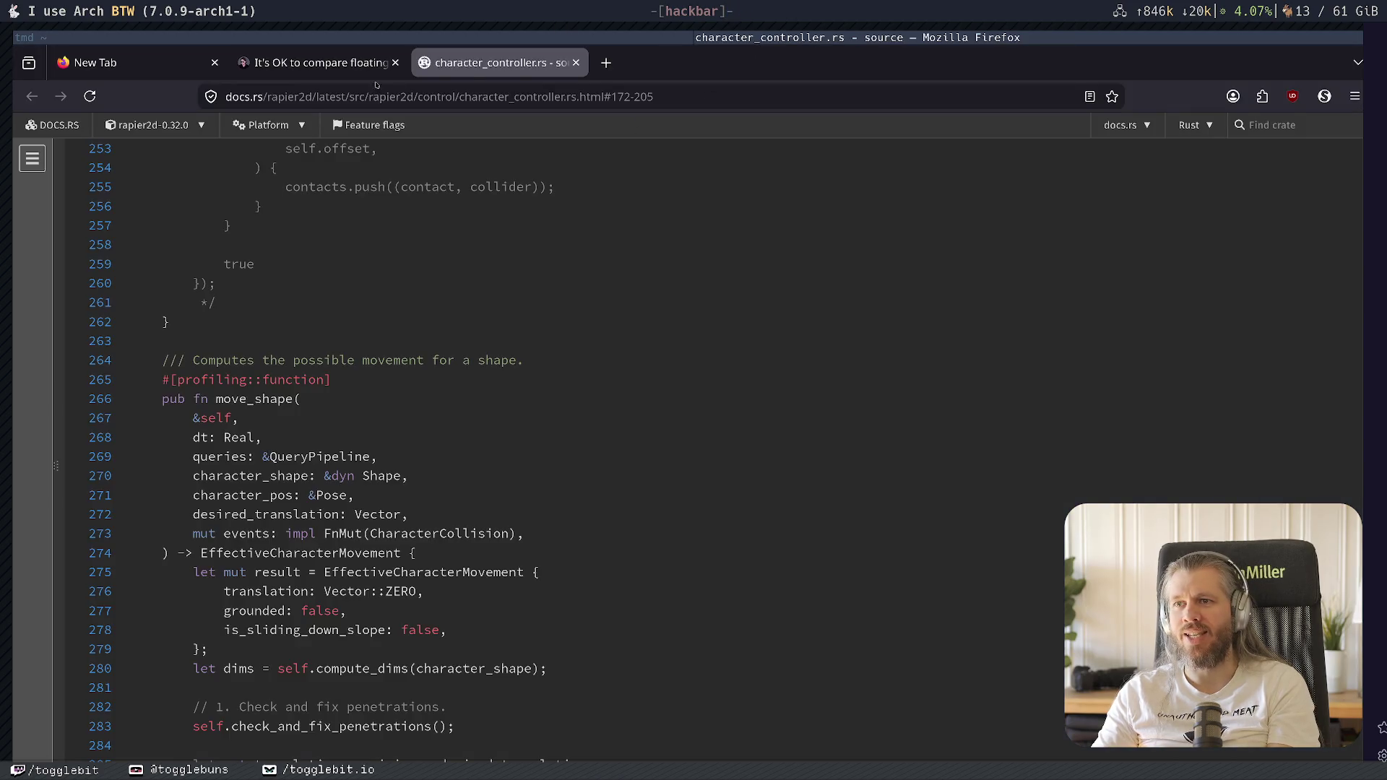
scroll(294, 472, down, 7)
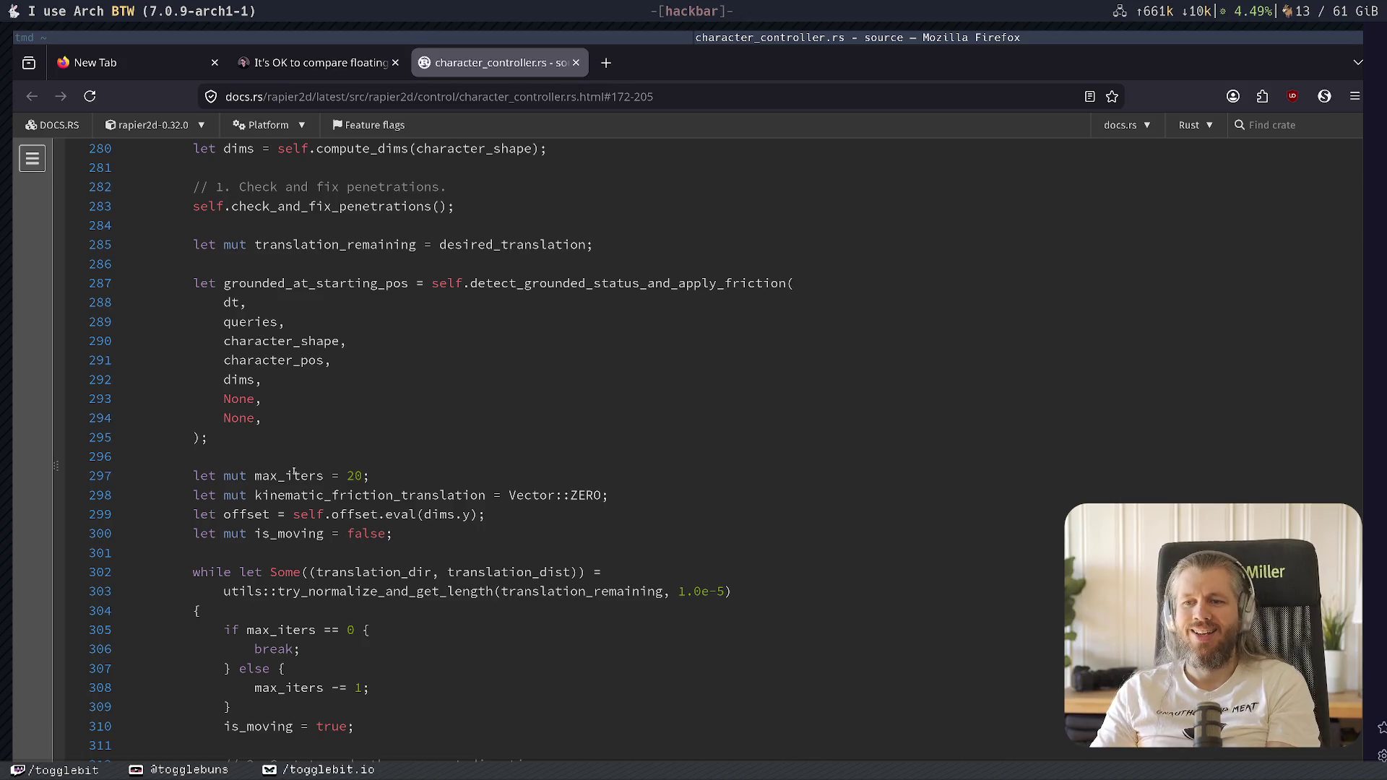
scroll(294, 472, down, 2)
drag(194, 372, 533, 373)
click(533, 373)
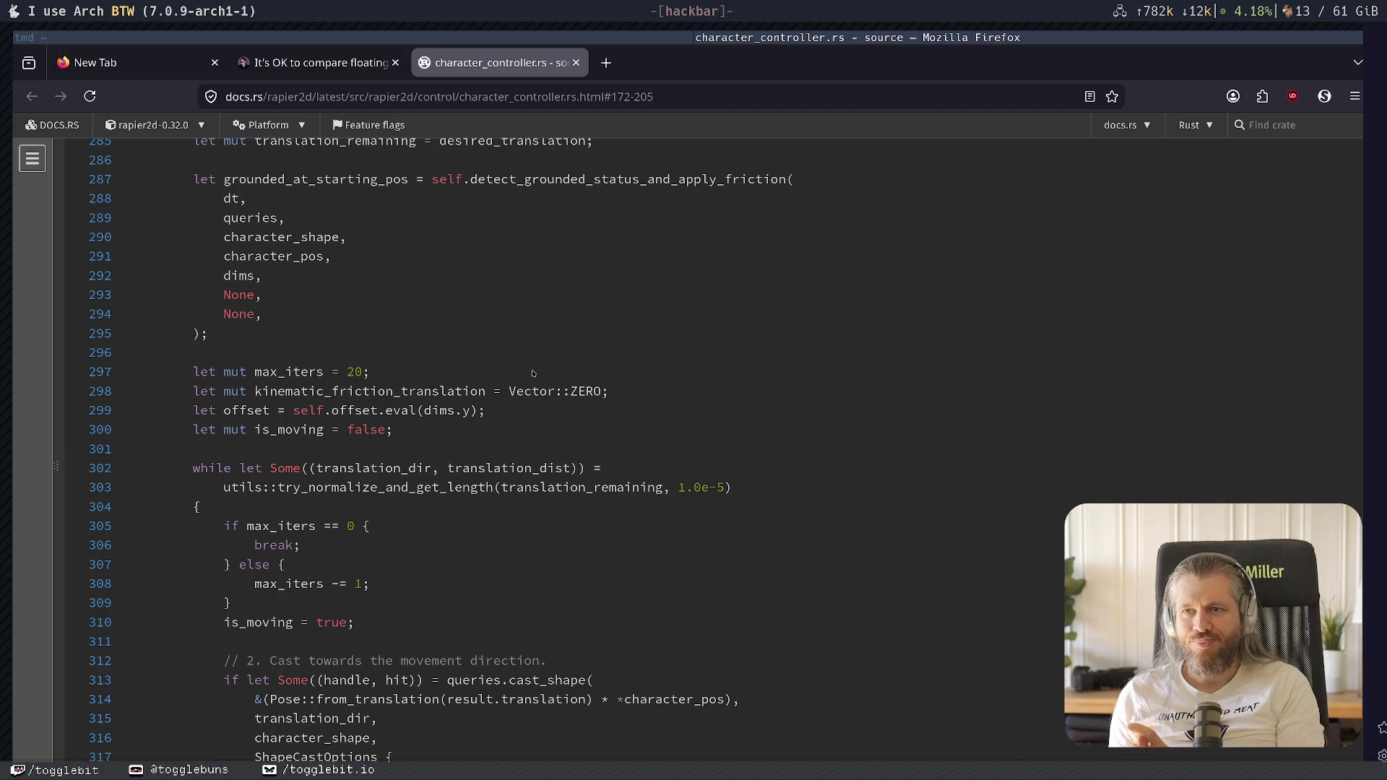
scroll(555, 470, down, 10)
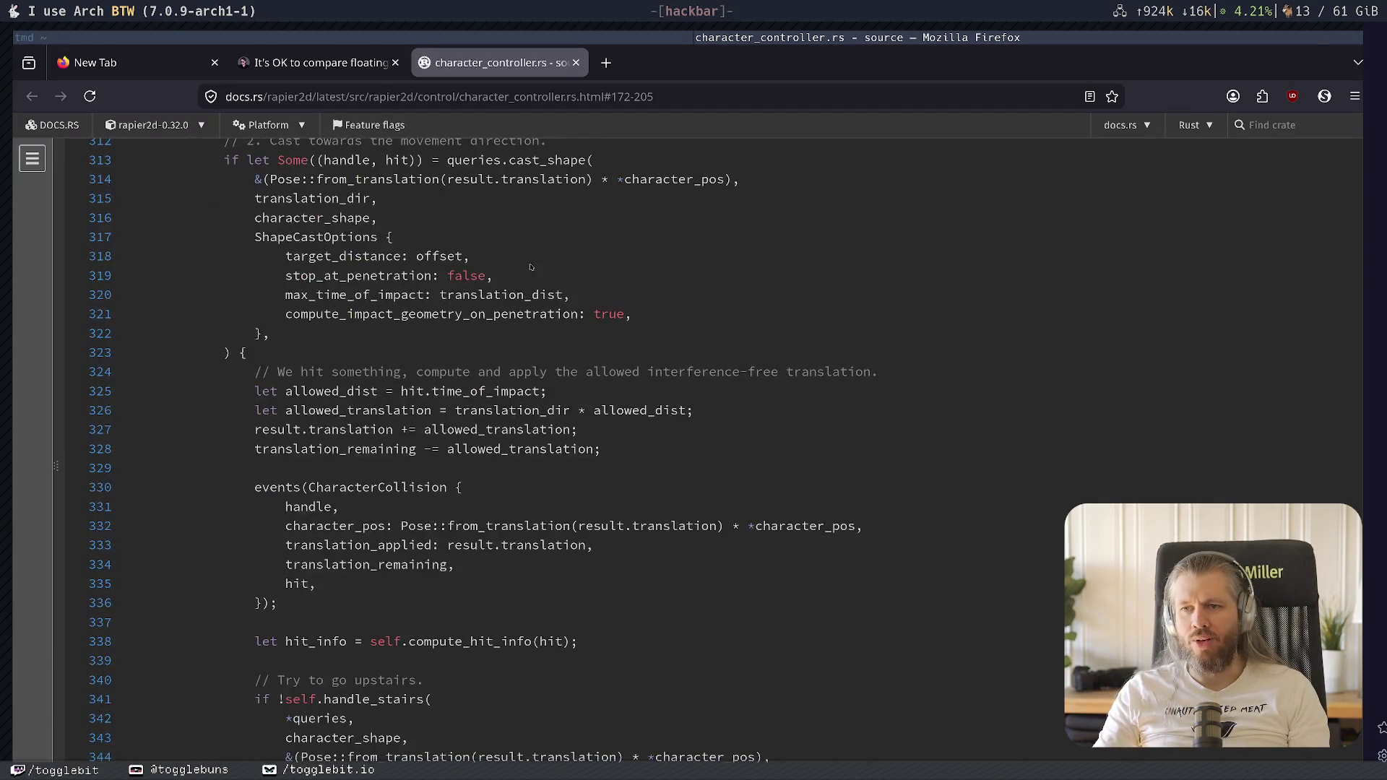
scroll(665, 285, down, 13)
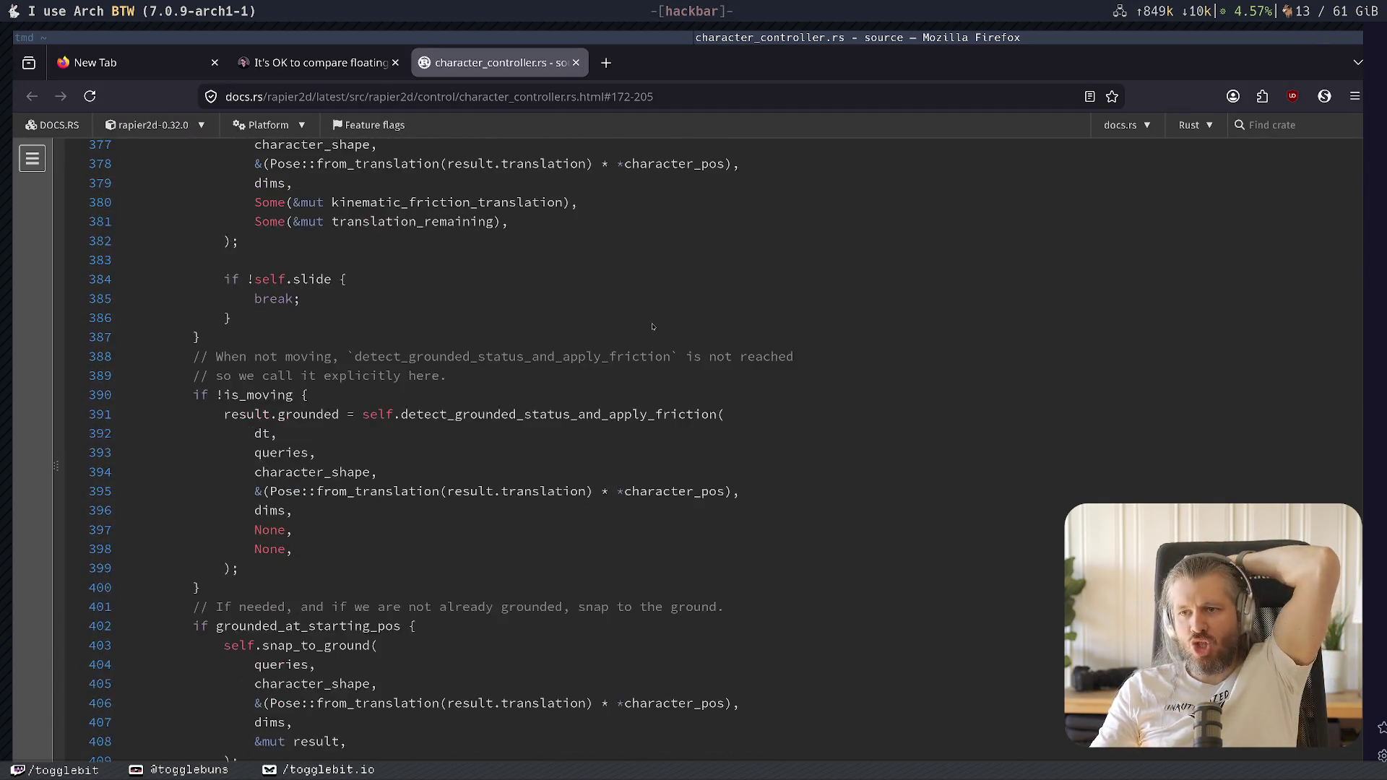
scroll(652, 327, down, 1)
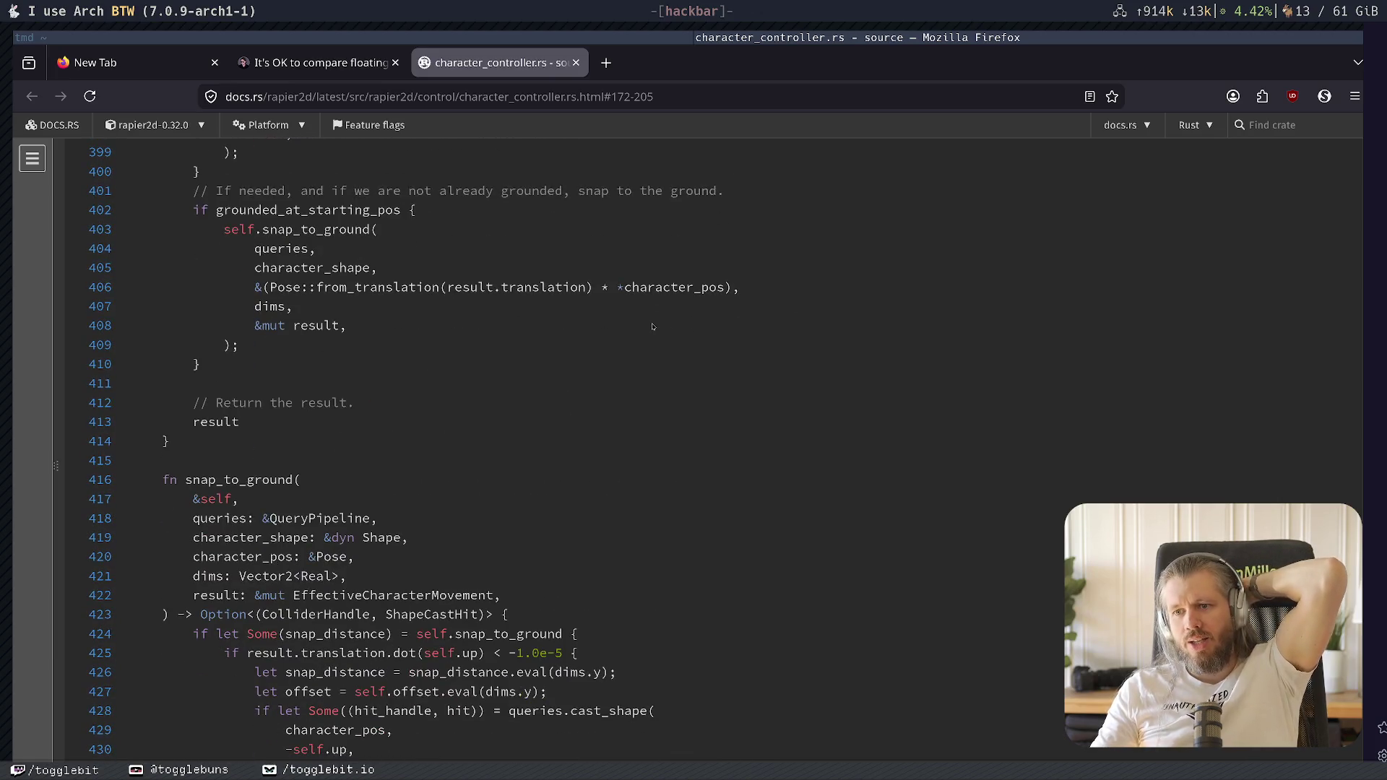
scroll(555, 388, up, 13)
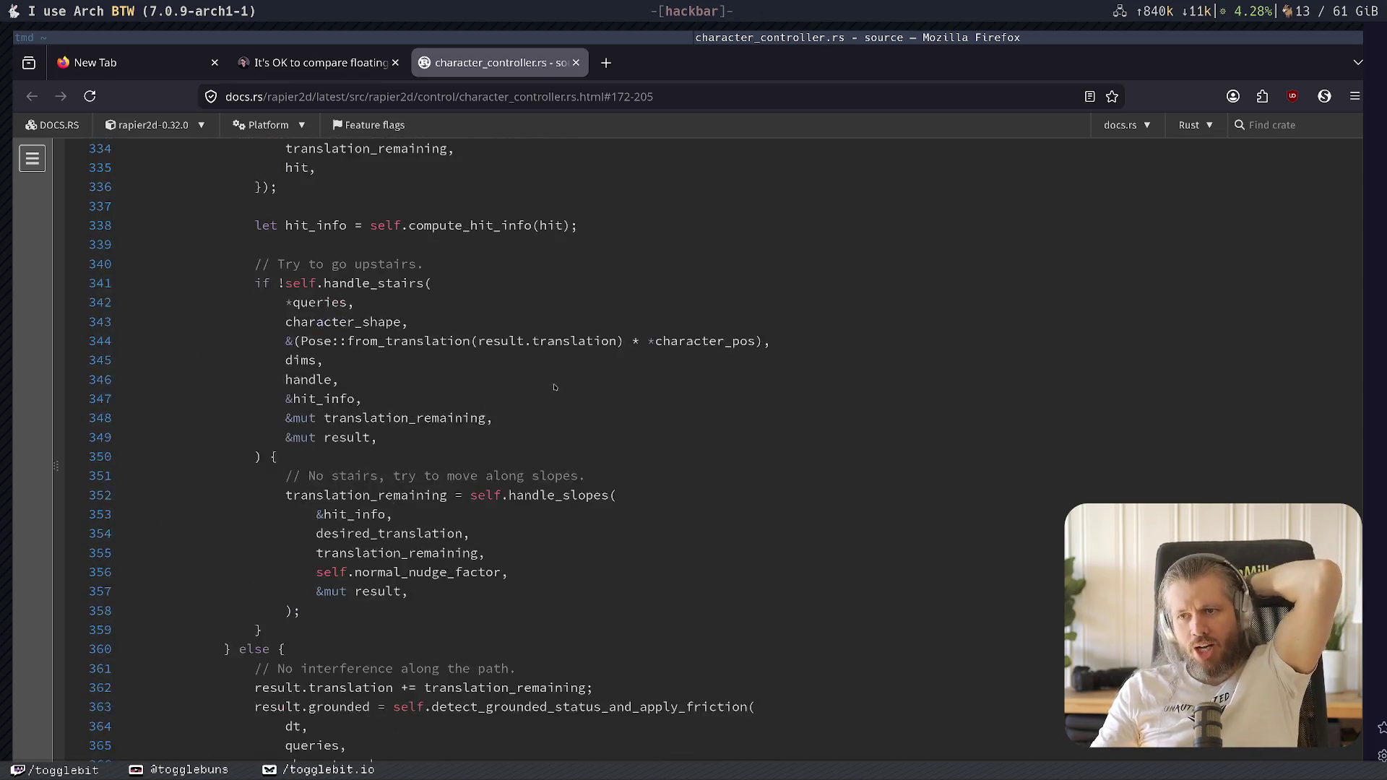
scroll(555, 388, up, 17)
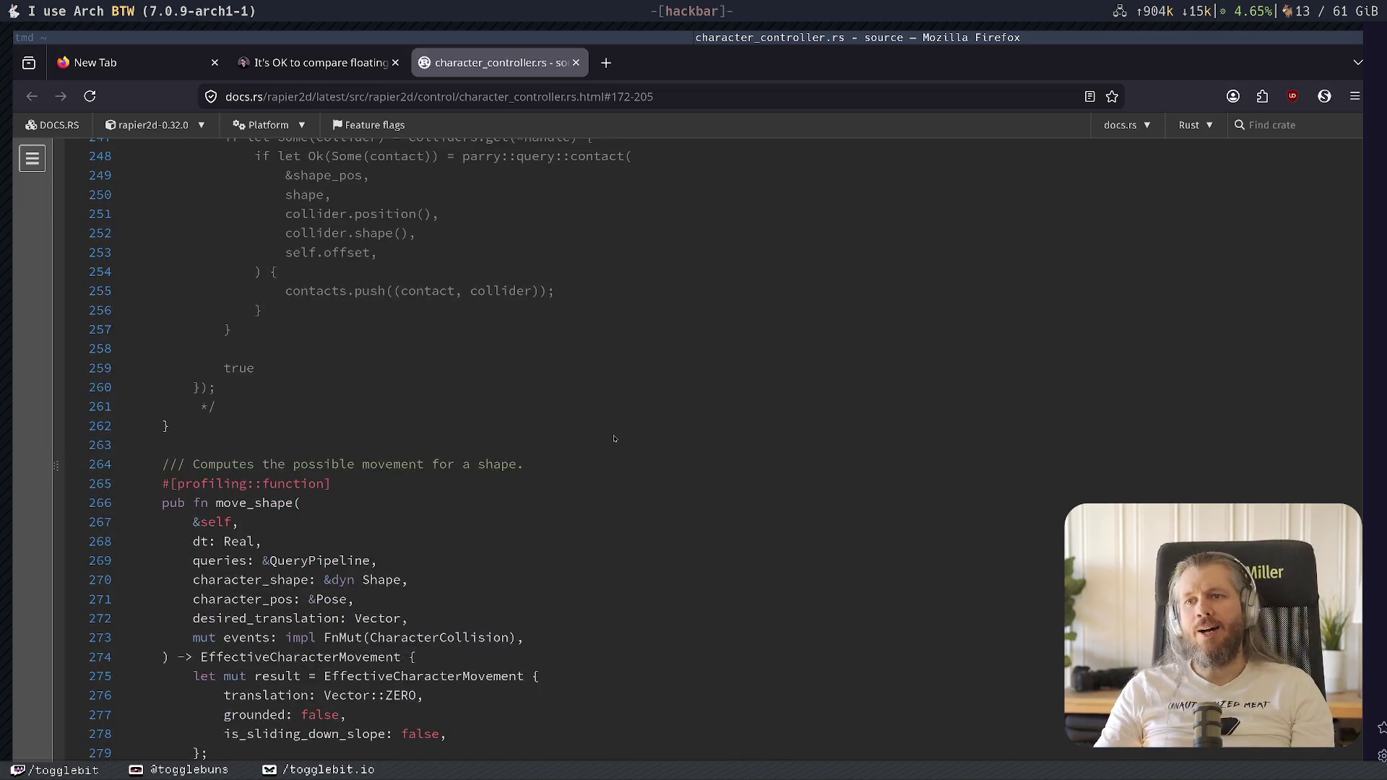
scroll(614, 433, down, 3)
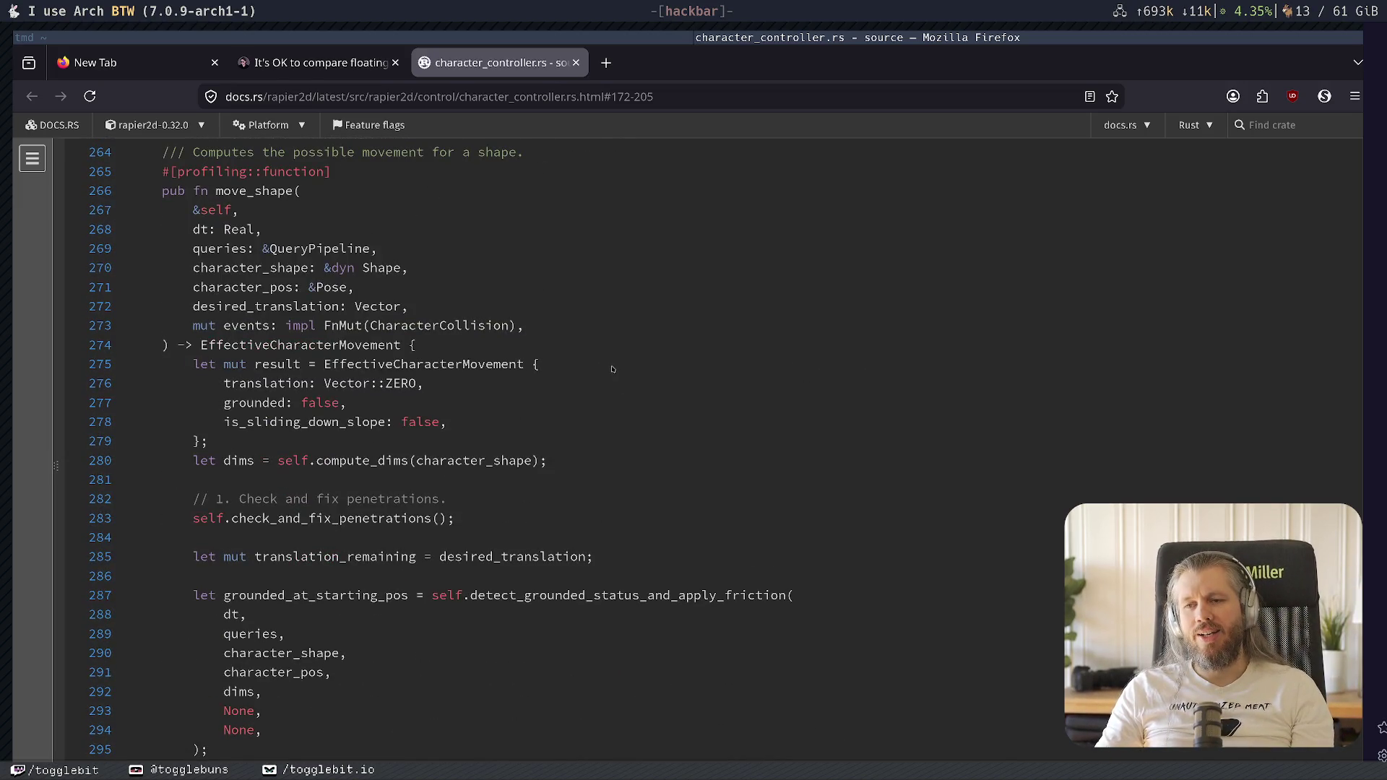
mouse_move(142, 166)
mouse_down()
mouse_move(246, 229)
mouse_move(242, 614)
mouse_up()
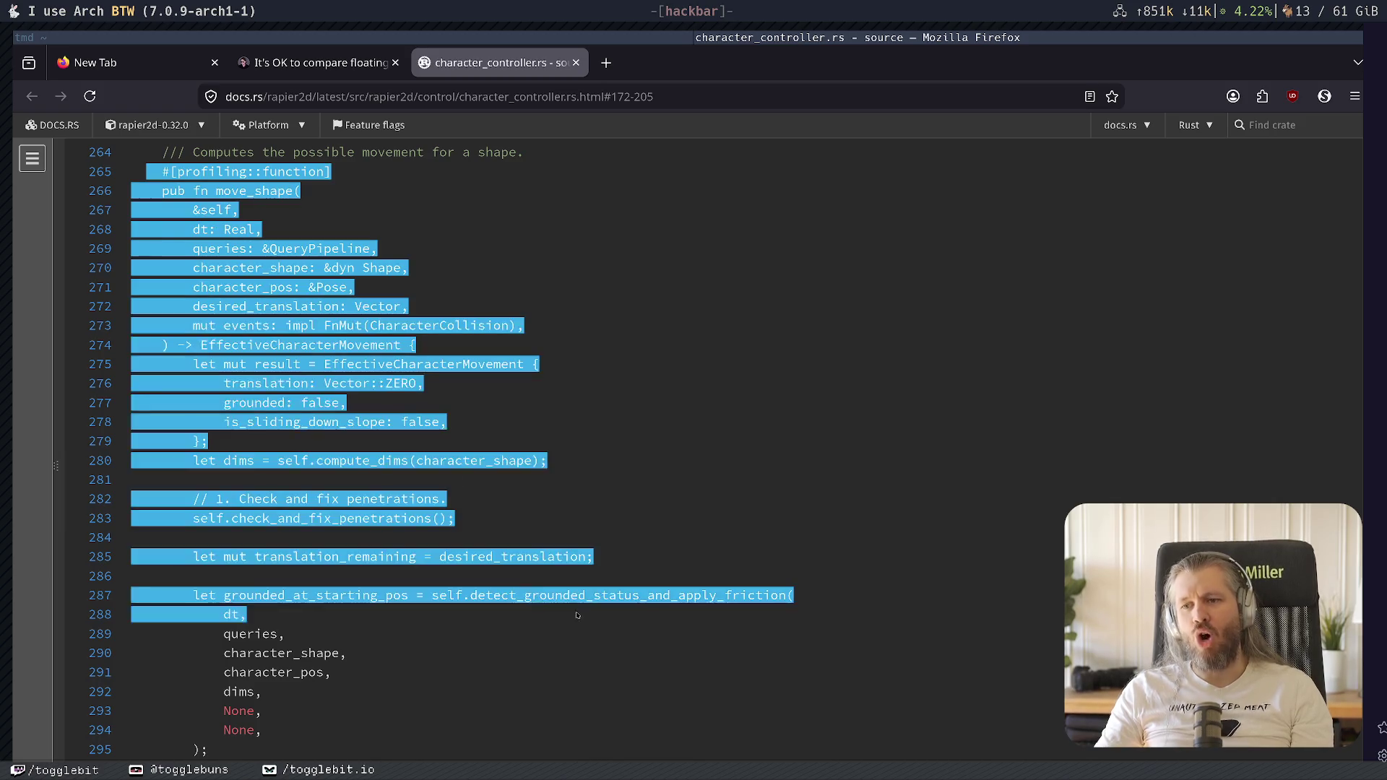
click(432, 350)
scroll(414, 350, down, 3)
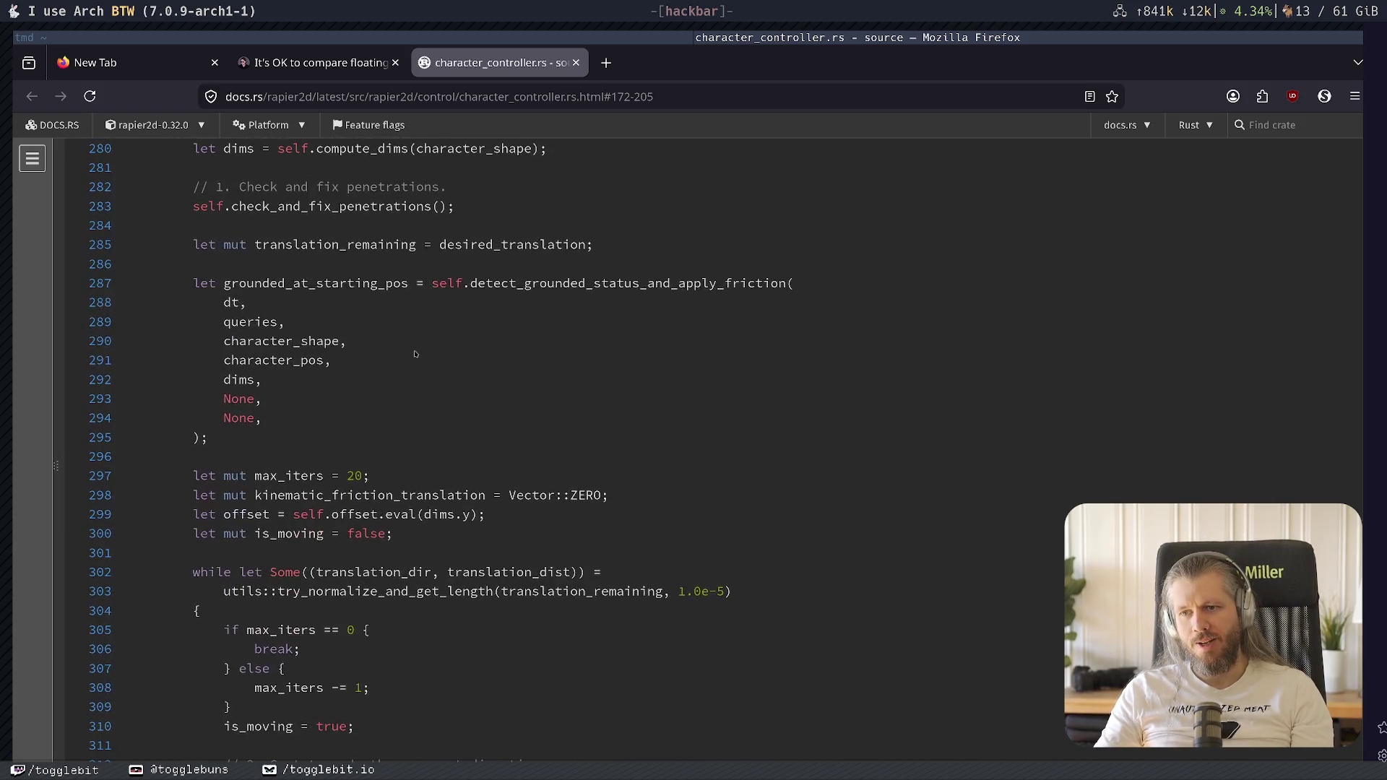
scroll(325, 376, up, 4)
drag(215, 256, 232, 295)
drag(279, 390, 547, 564)
click(422, 584)
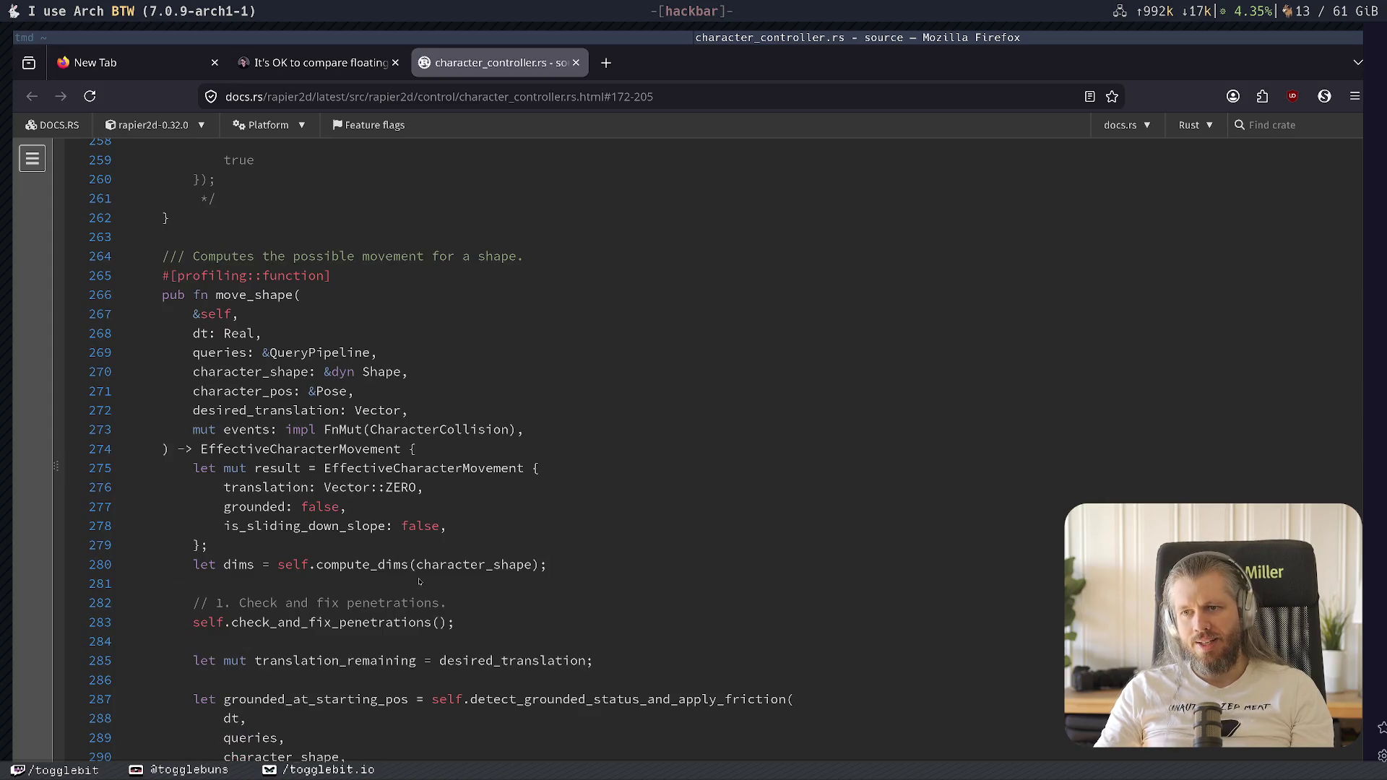
scroll(421, 583, down, 4)
scroll(336, 412, down, 4)
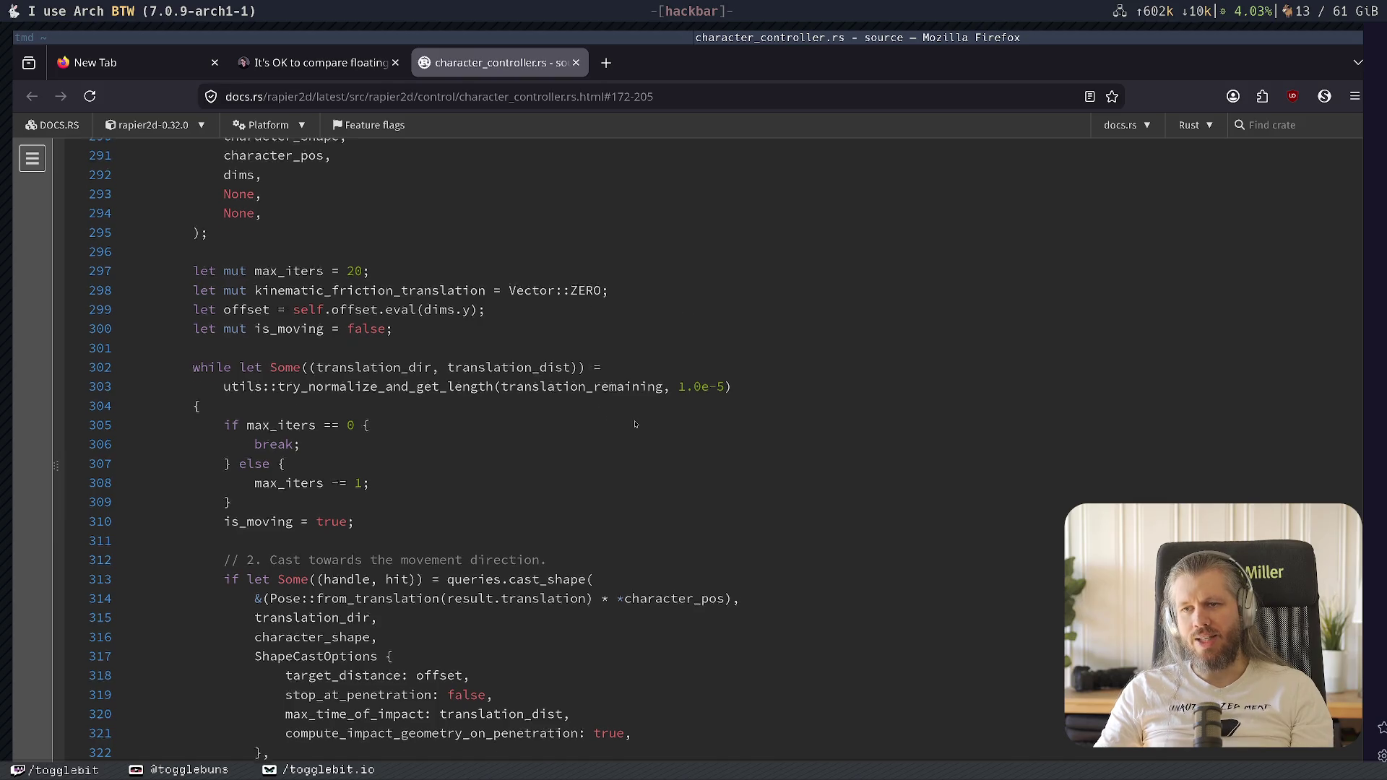
scroll(626, 489, up, 3)
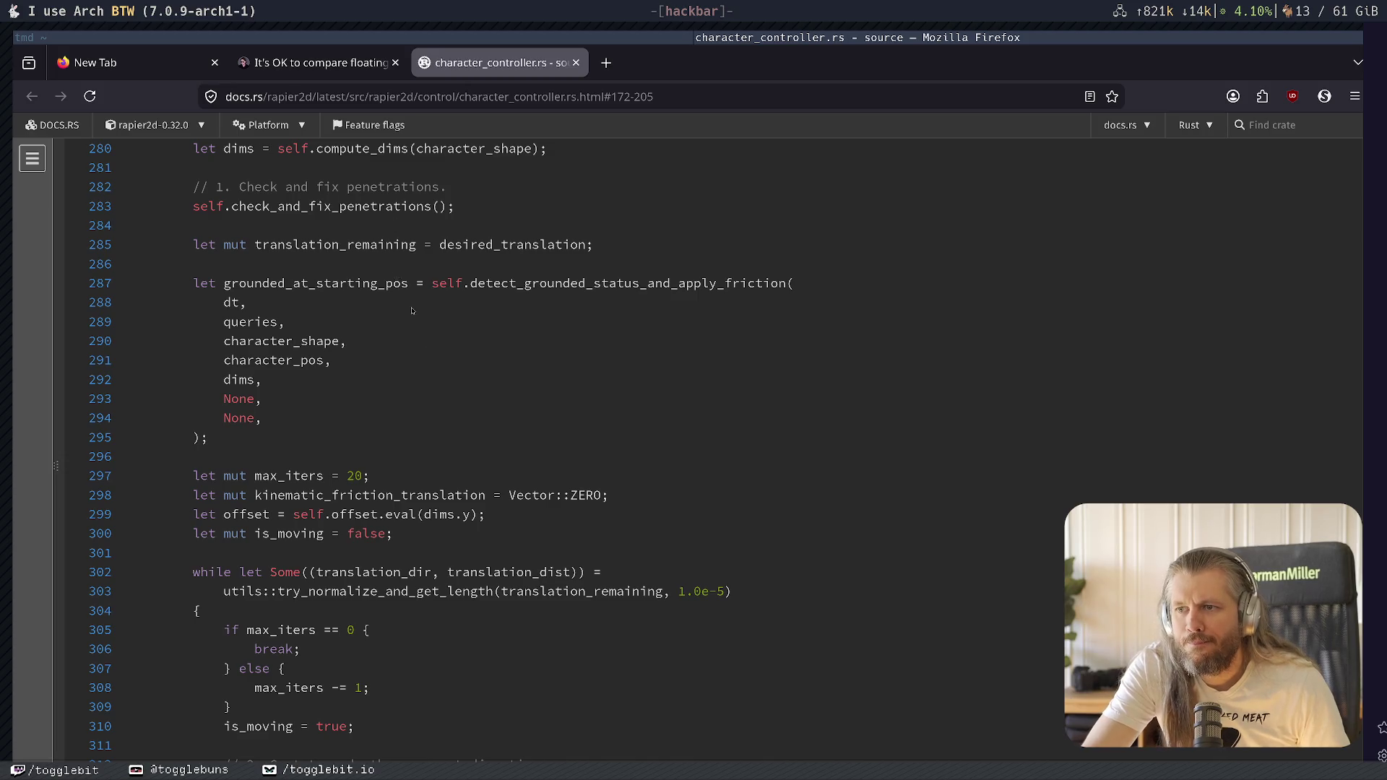
scroll(605, 435, up, 5)
scroll(522, 491, down, 2)
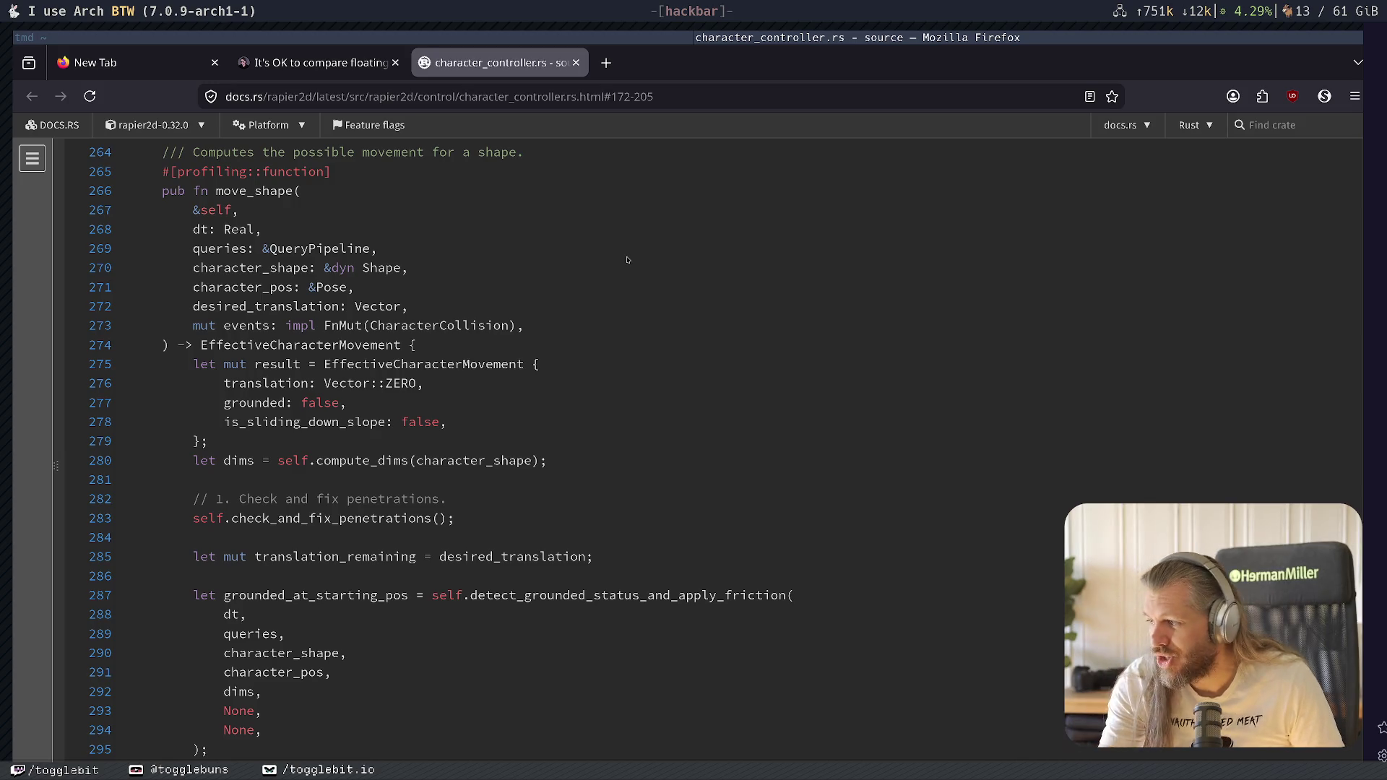
mouse_move(132, 249)
mouse_down()
mouse_move(417, 326)
mouse_move(418, 345)
mouse_up()
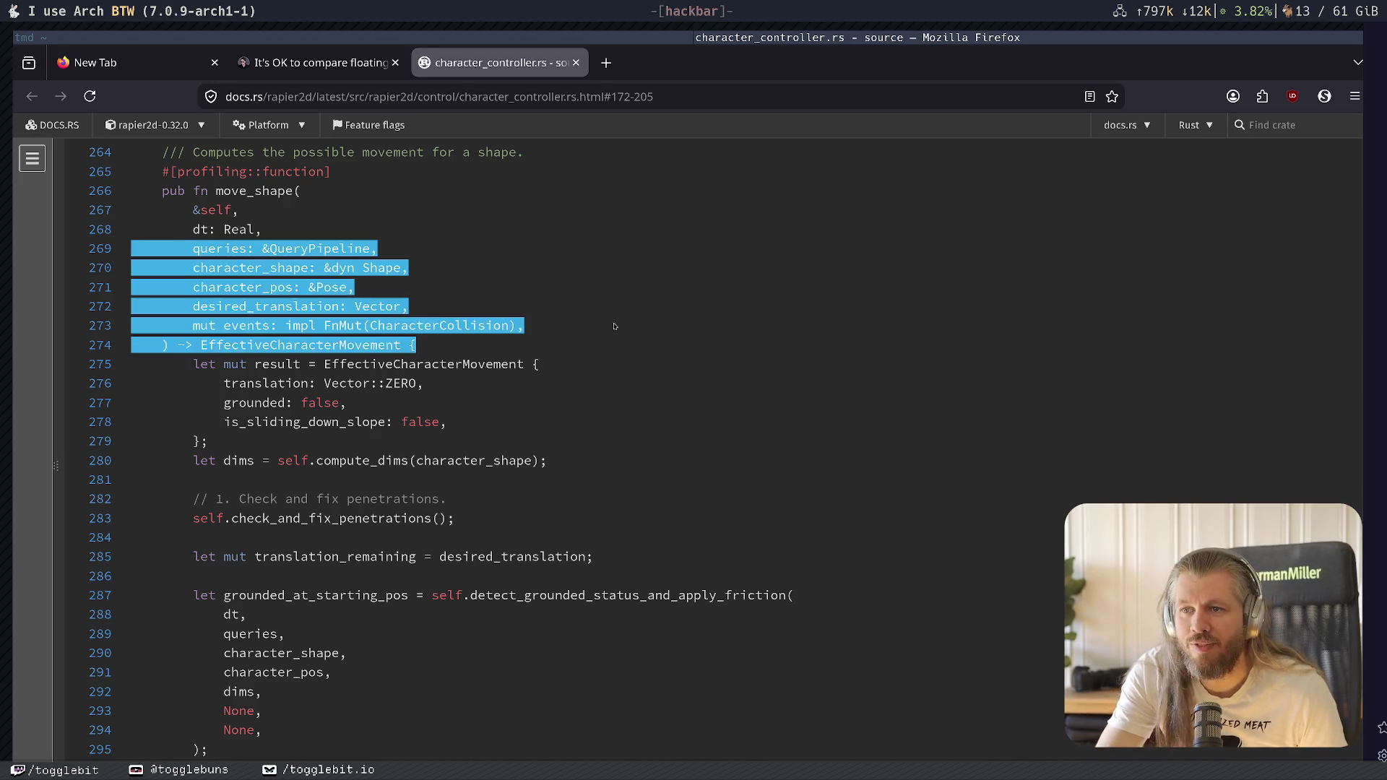
mouse_move(132, 344)
mouse_down()
mouse_move(419, 345)
mouse_move(104, 220)
mouse_up()
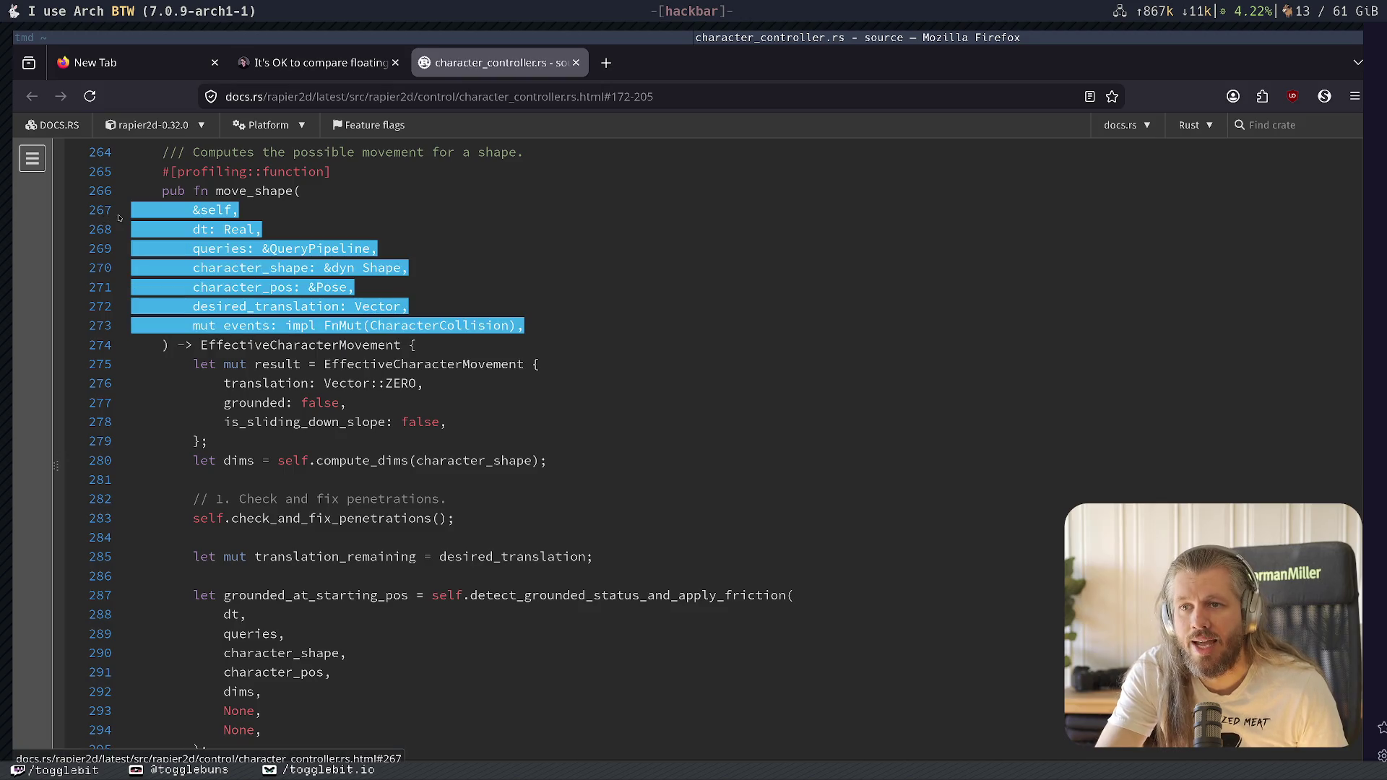
click(643, 260)
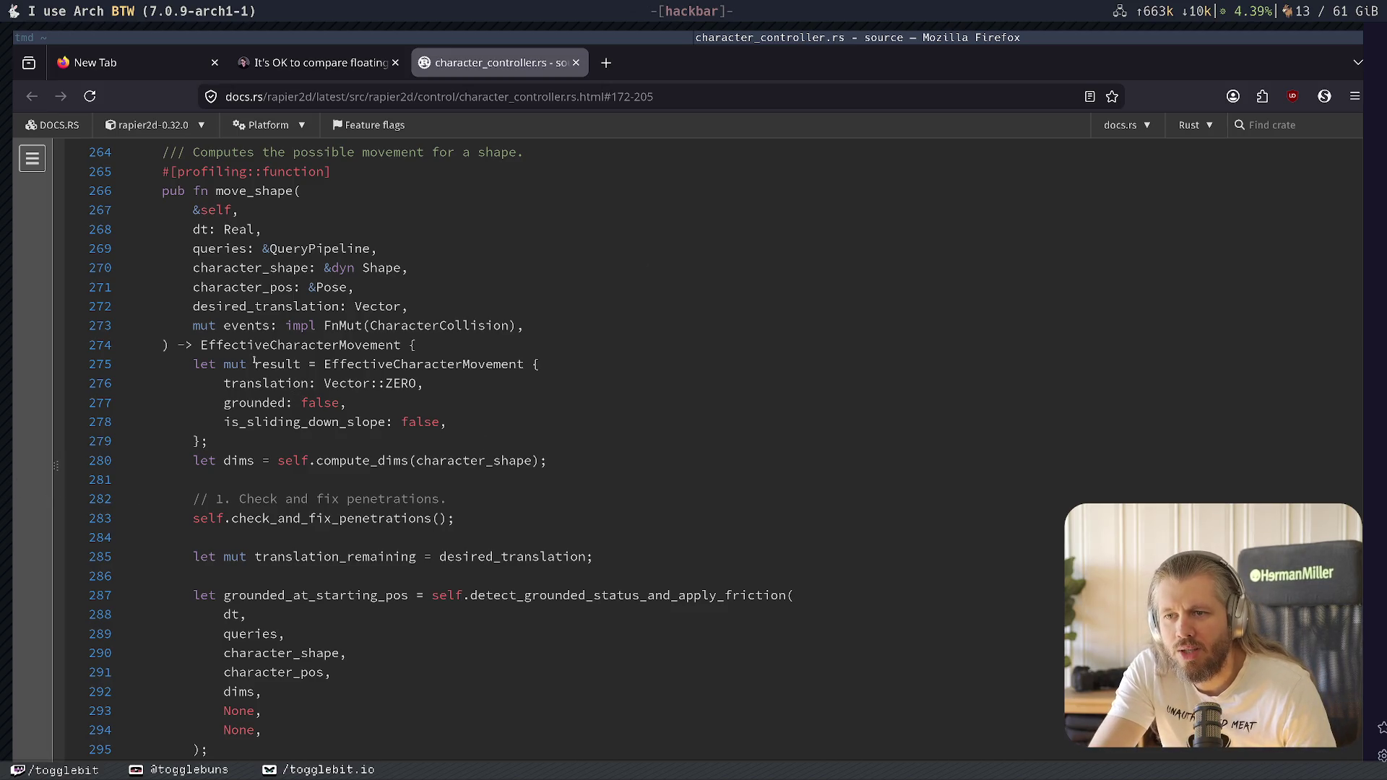
drag(253, 364, 423, 384)
click(456, 405)
double_click(474, 364)
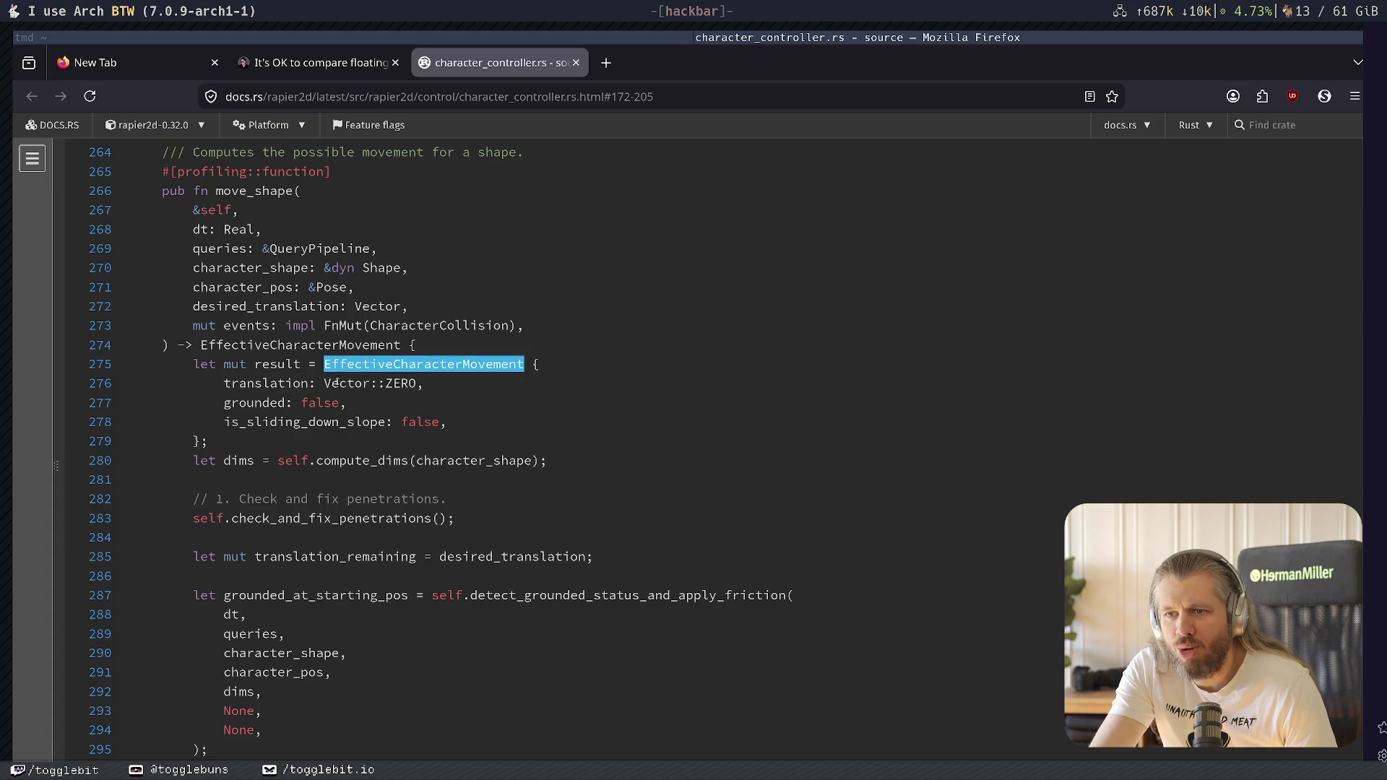
drag(231, 383, 423, 383)
click(464, 387)
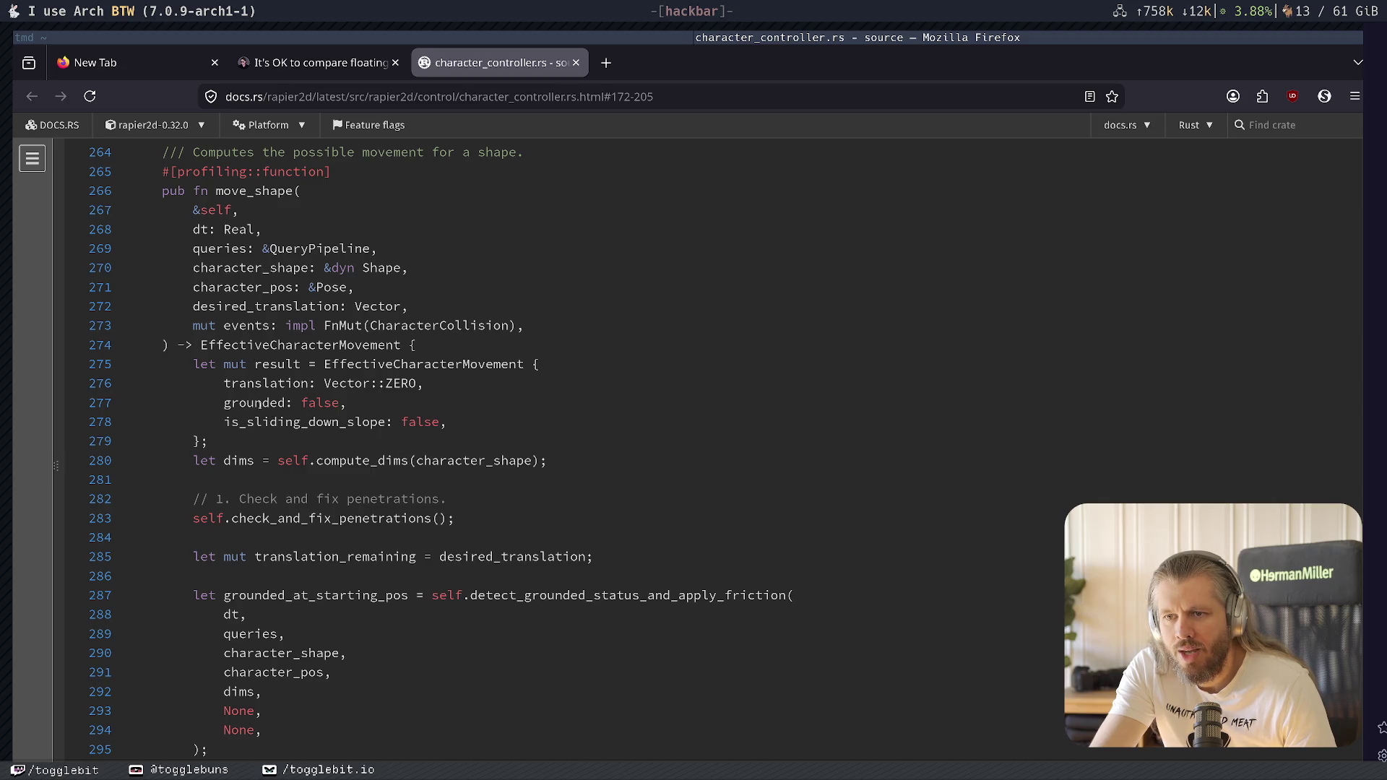
drag(188, 305, 343, 308)
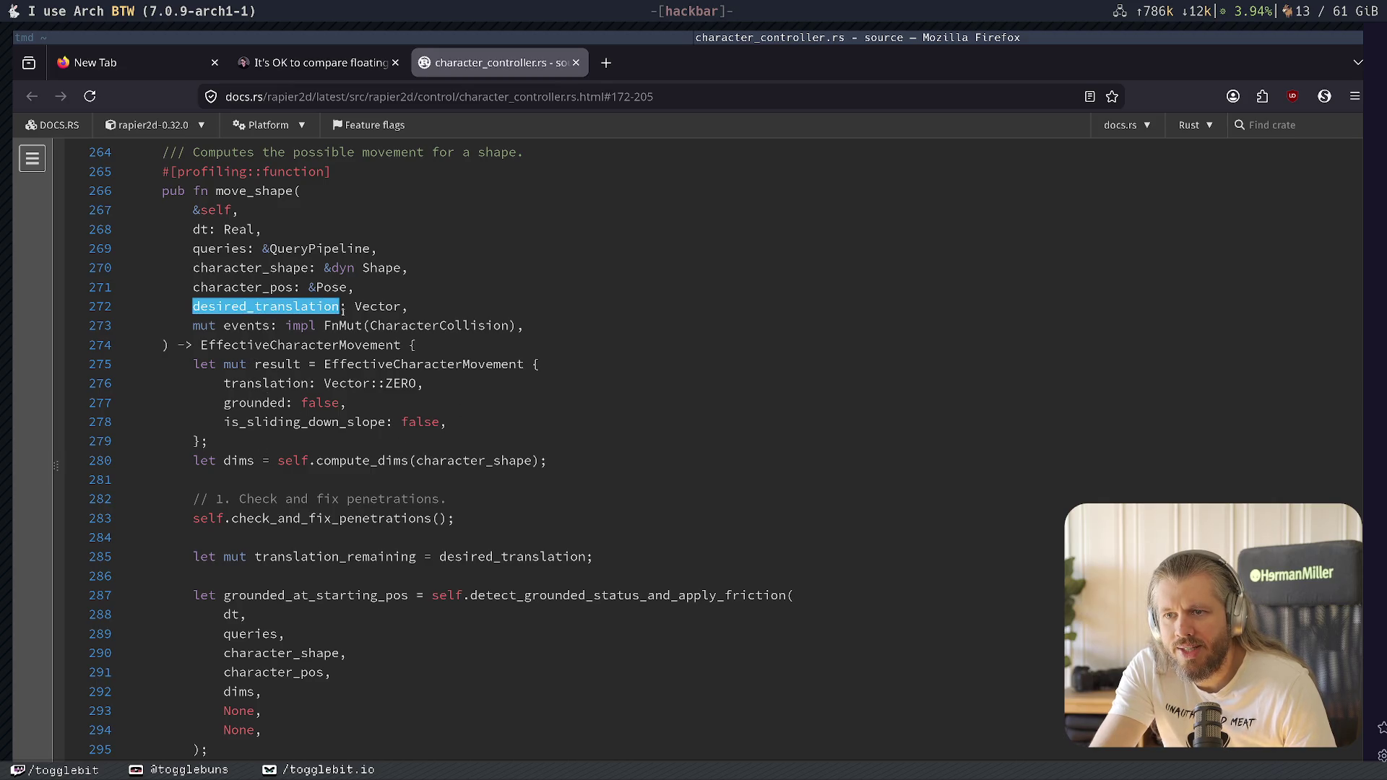
double_click(245, 461)
drag(245, 460, 492, 457)
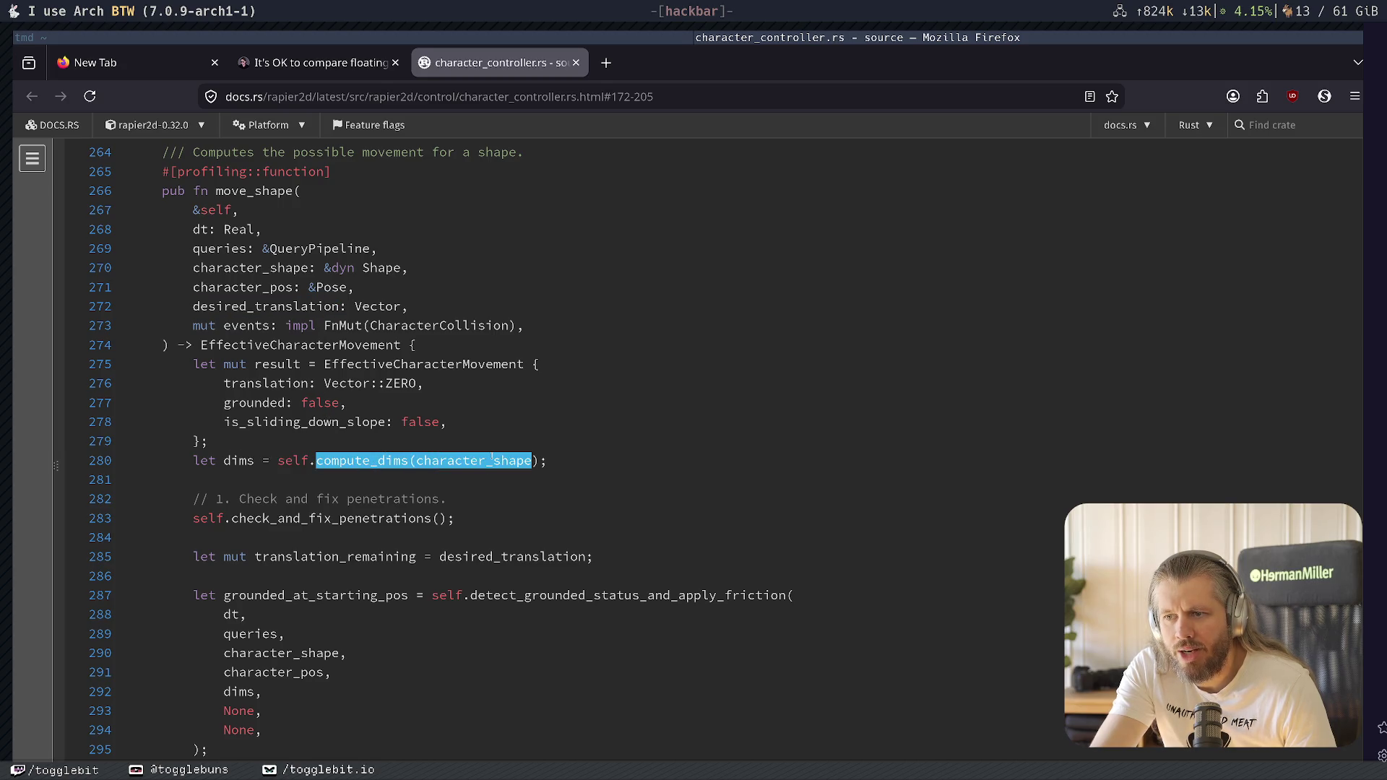
click(492, 460)
scroll(376, 335, down, 5)
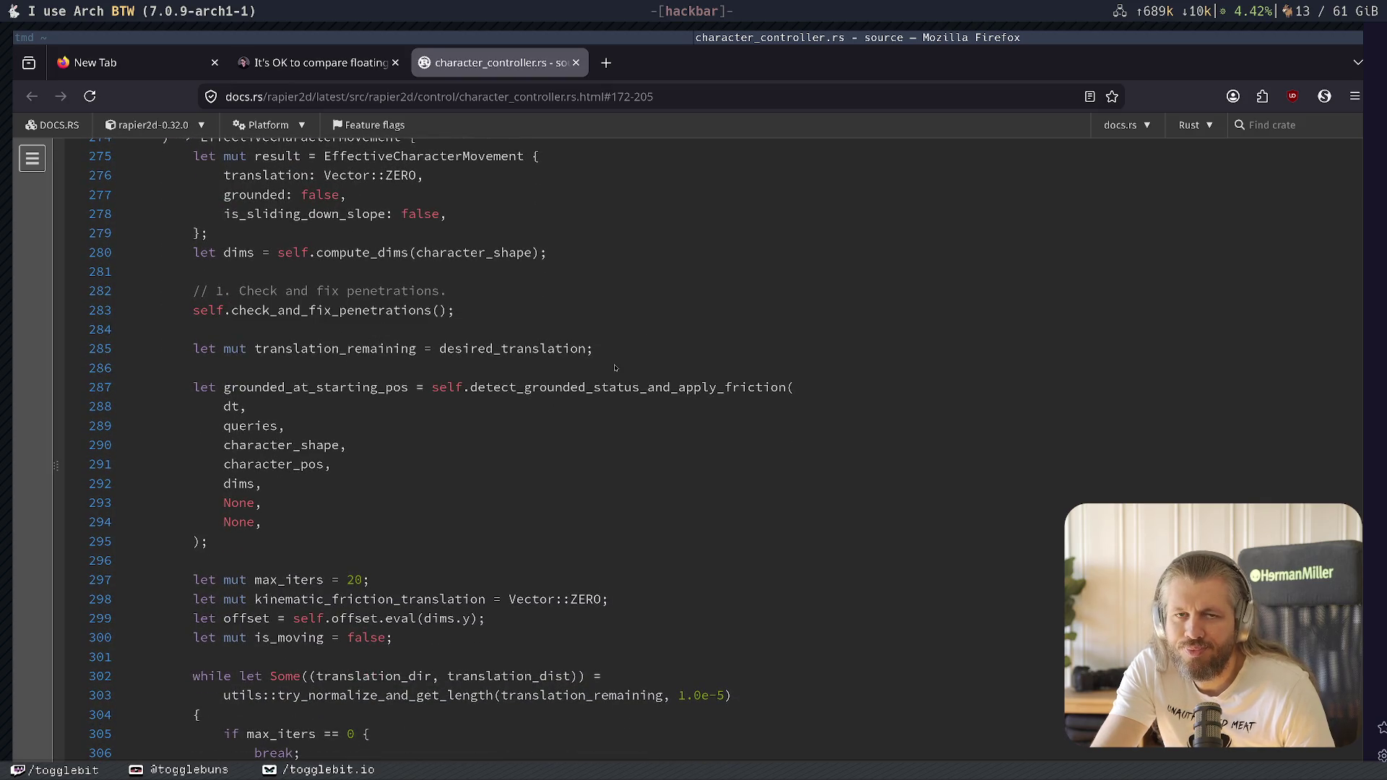
mouse_move(293, 349)
mouse_down()
mouse_move(349, 349)
mouse_move(134, 350)
mouse_move(704, 355)
mouse_up()
click(704, 355)
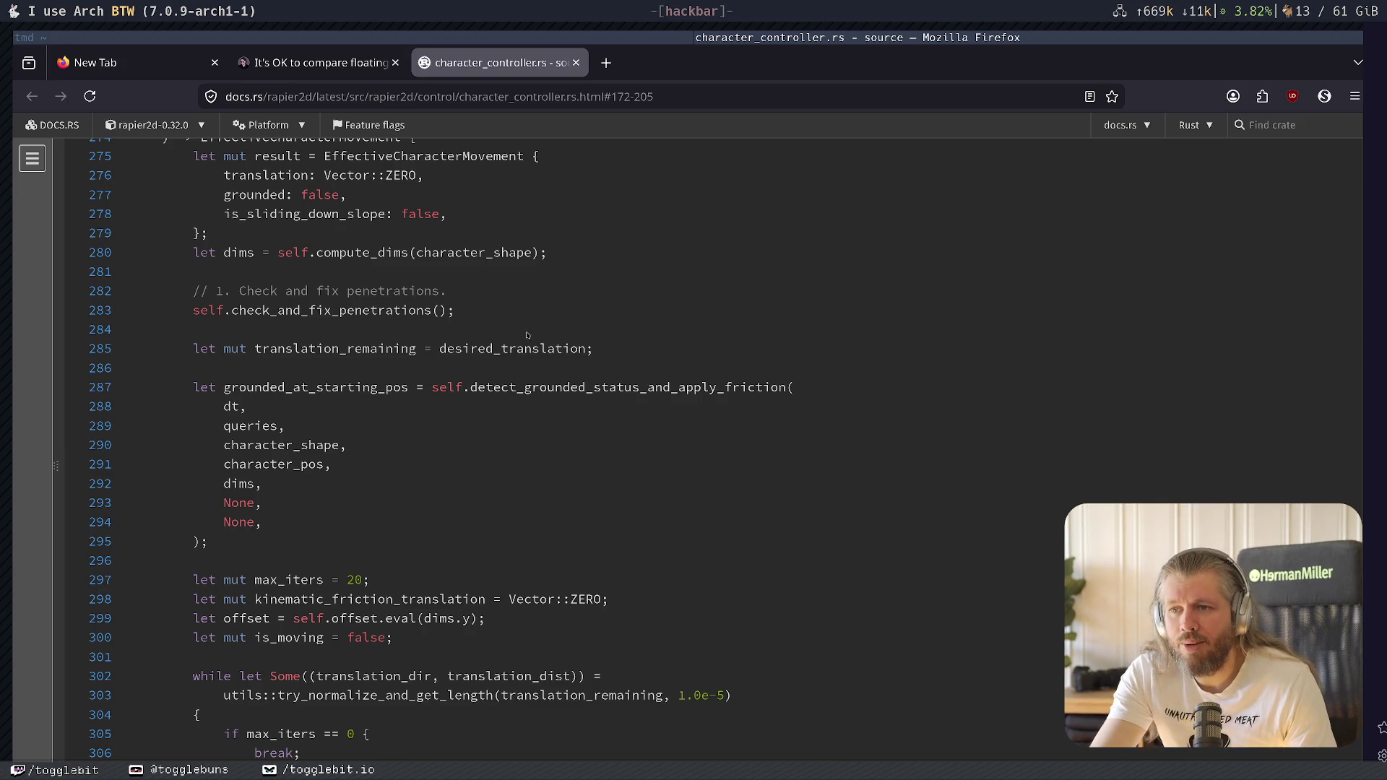
scroll(562, 405, down, 2)
scroll(454, 342, down, 3)
scroll(634, 391, up, 2)
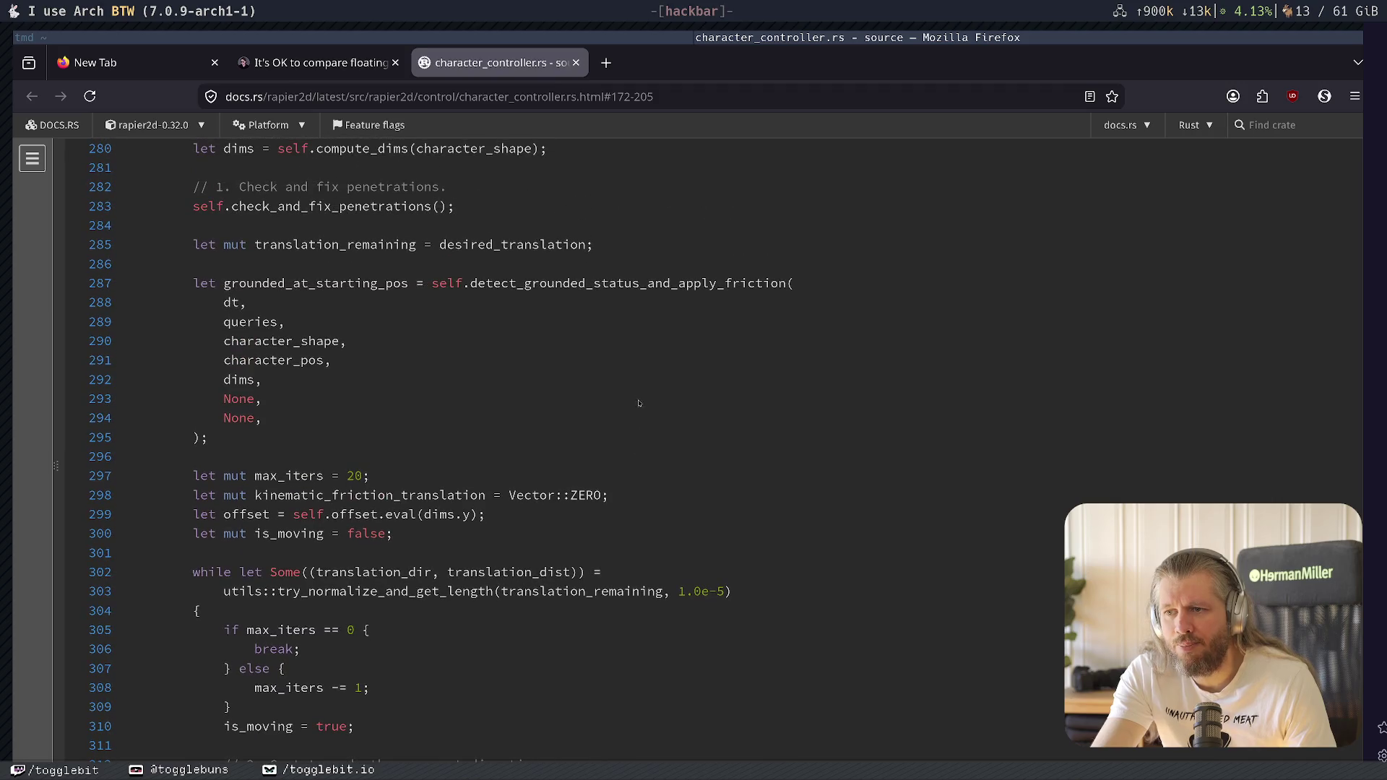
scroll(291, 366, up, 5)
drag(290, 367, 484, 570)
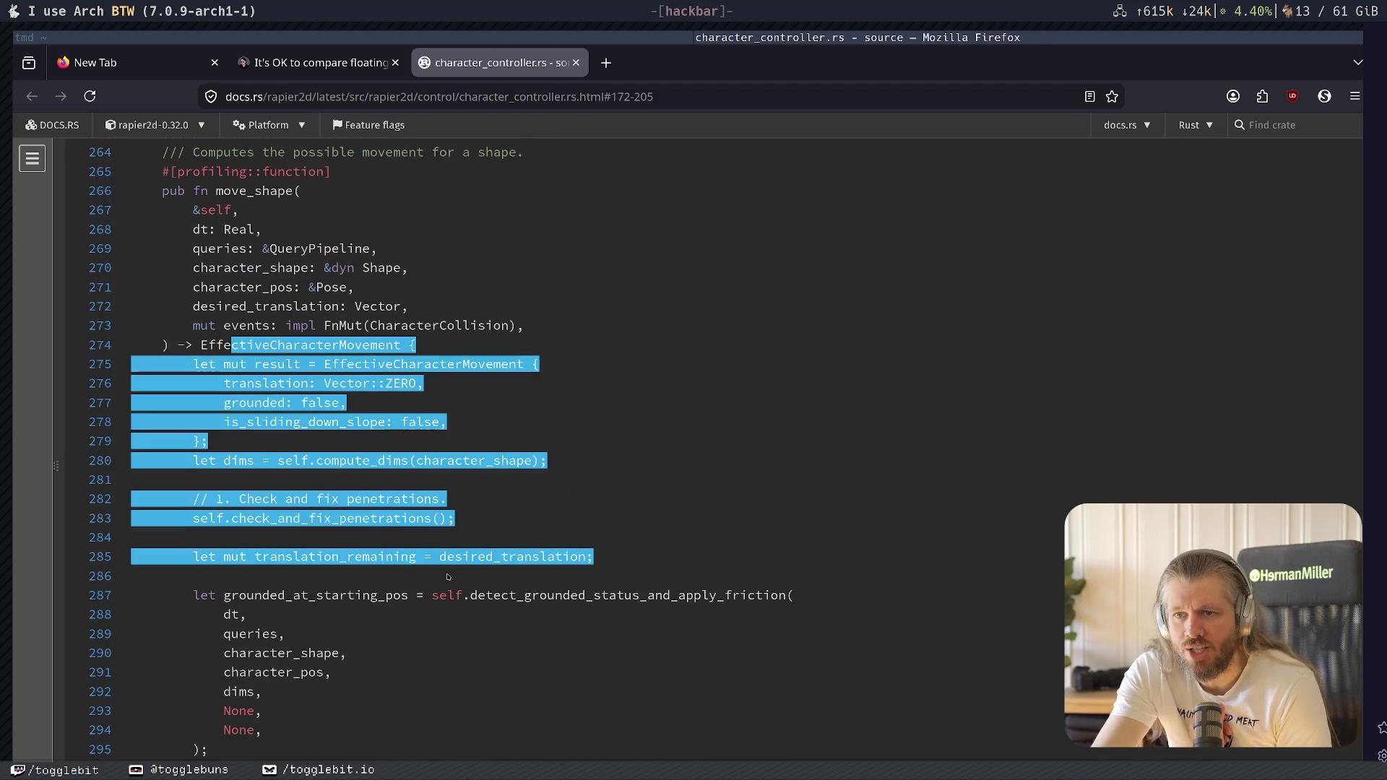
click(484, 547)
scroll(502, 522, down, 4)
scroll(501, 523, down, 2)
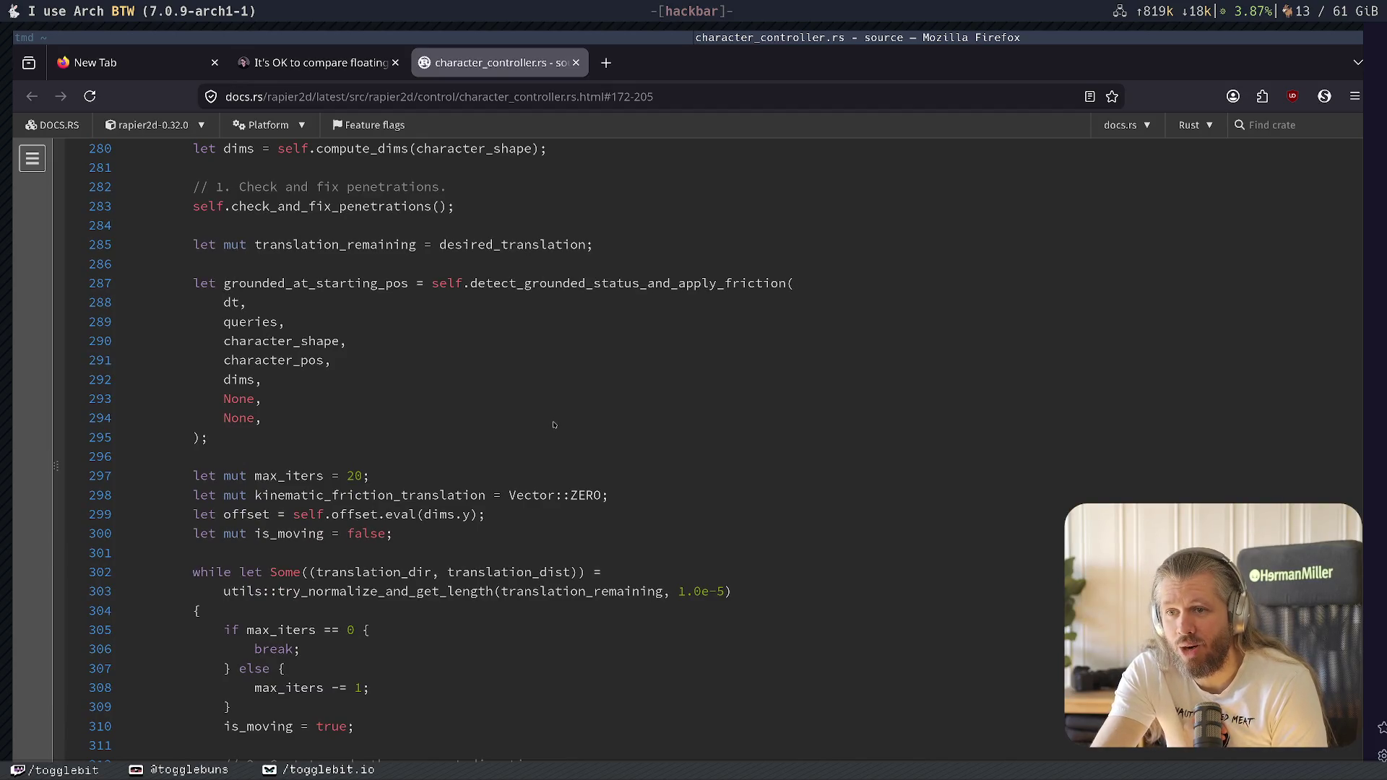
scroll(554, 426, down, 5)
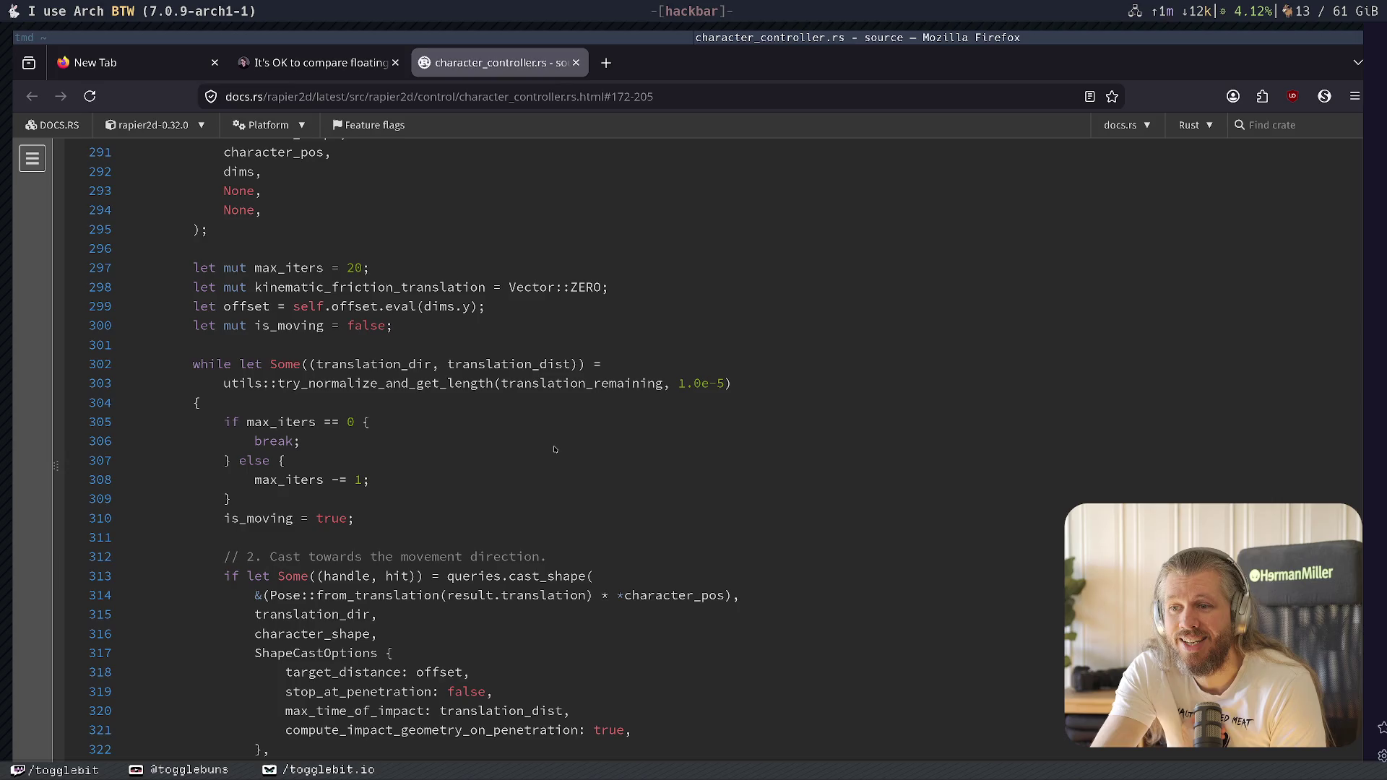
scroll(555, 450, down, 5)
scroll(554, 449, up, 7)
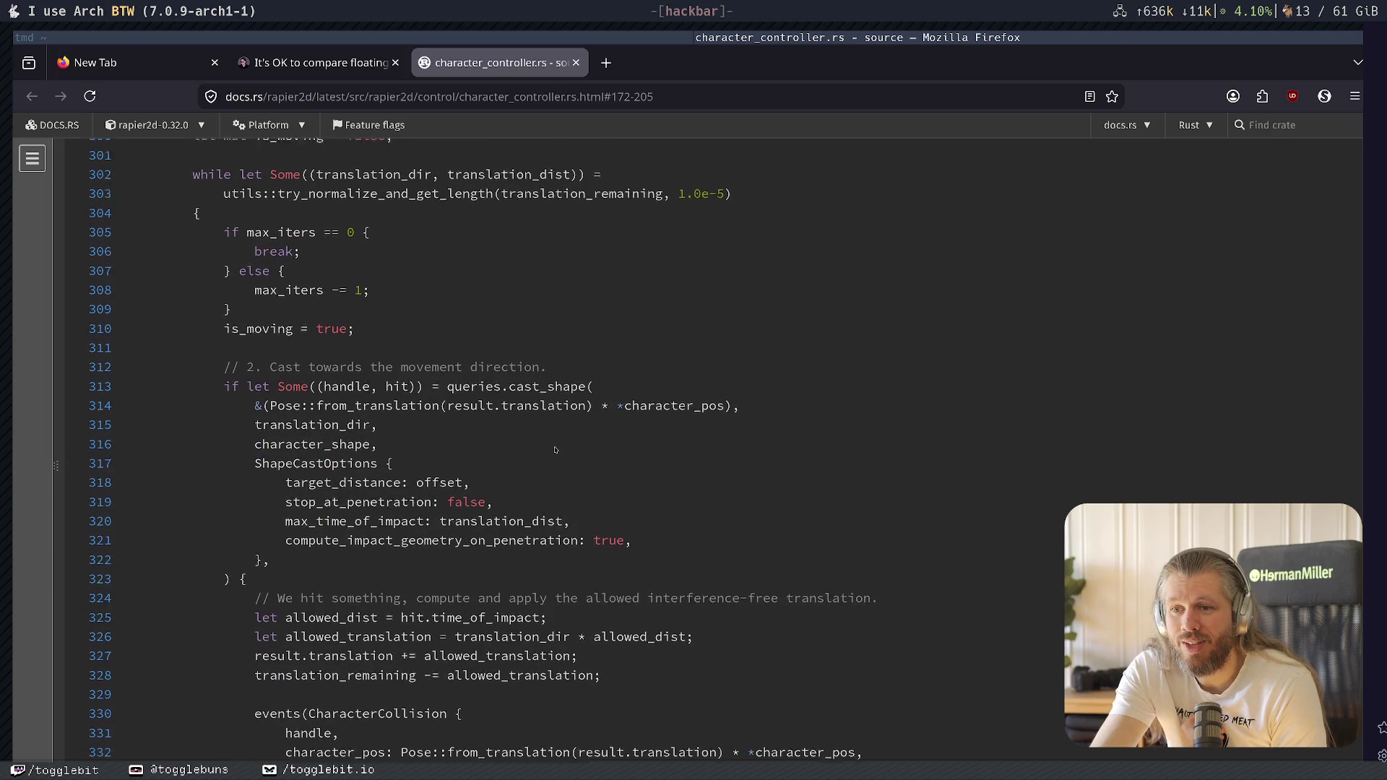
key(super+j)
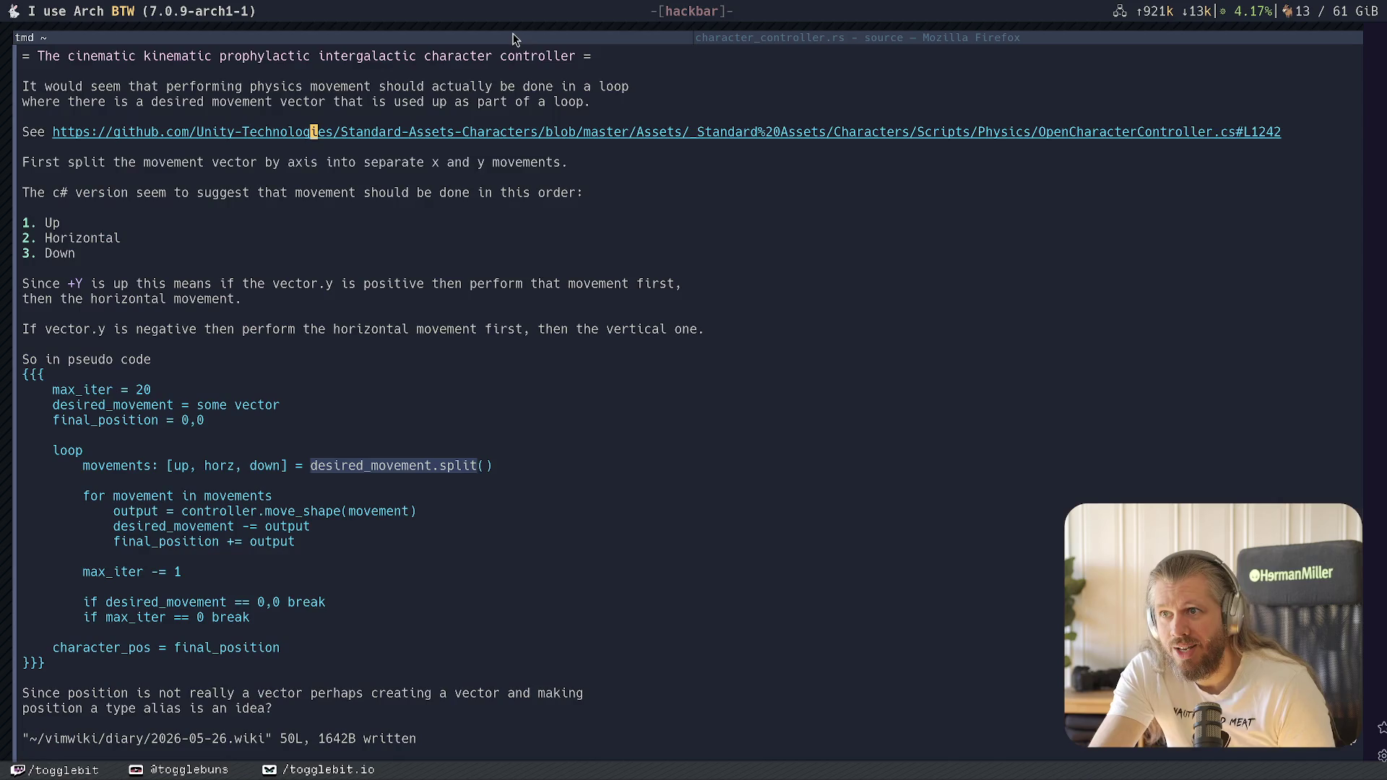
drag(93, 247, 21, 162)
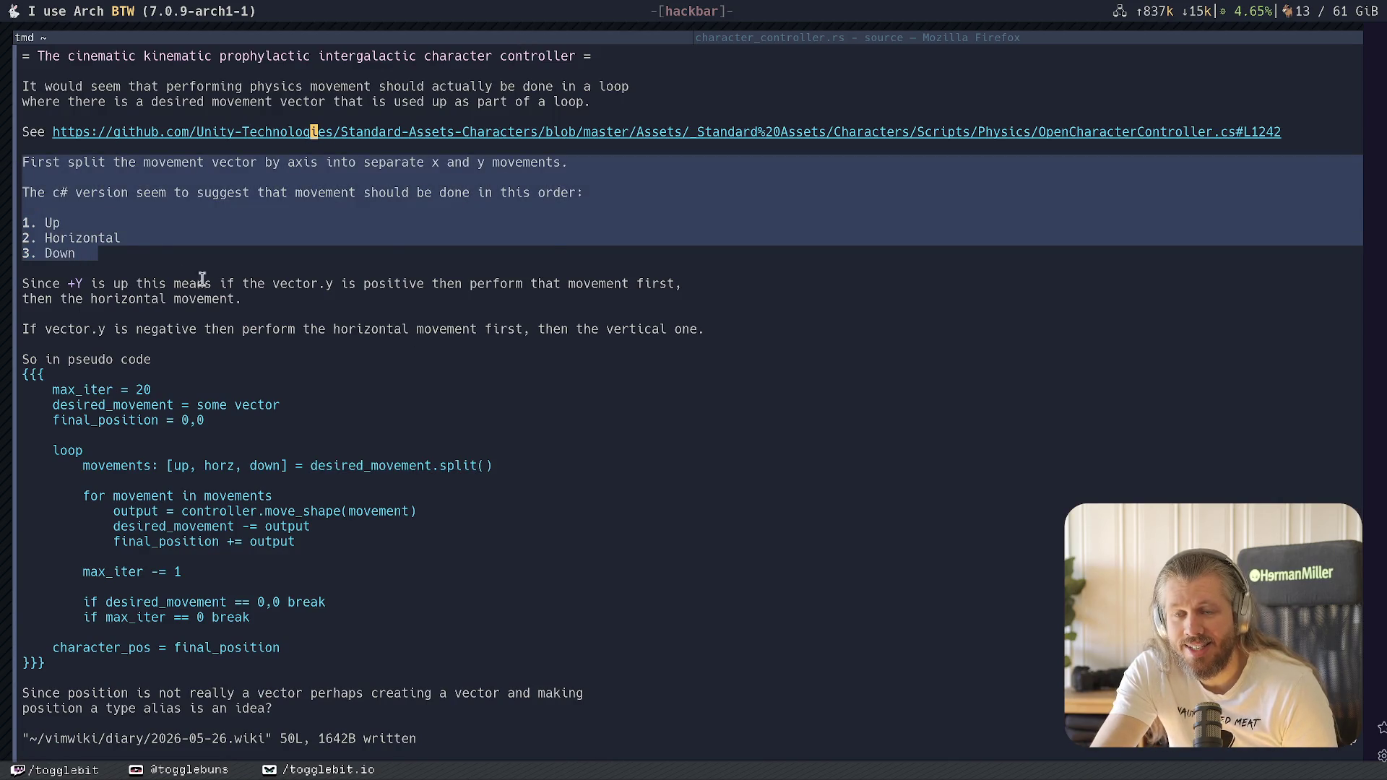
key(y)
click(820, 37)
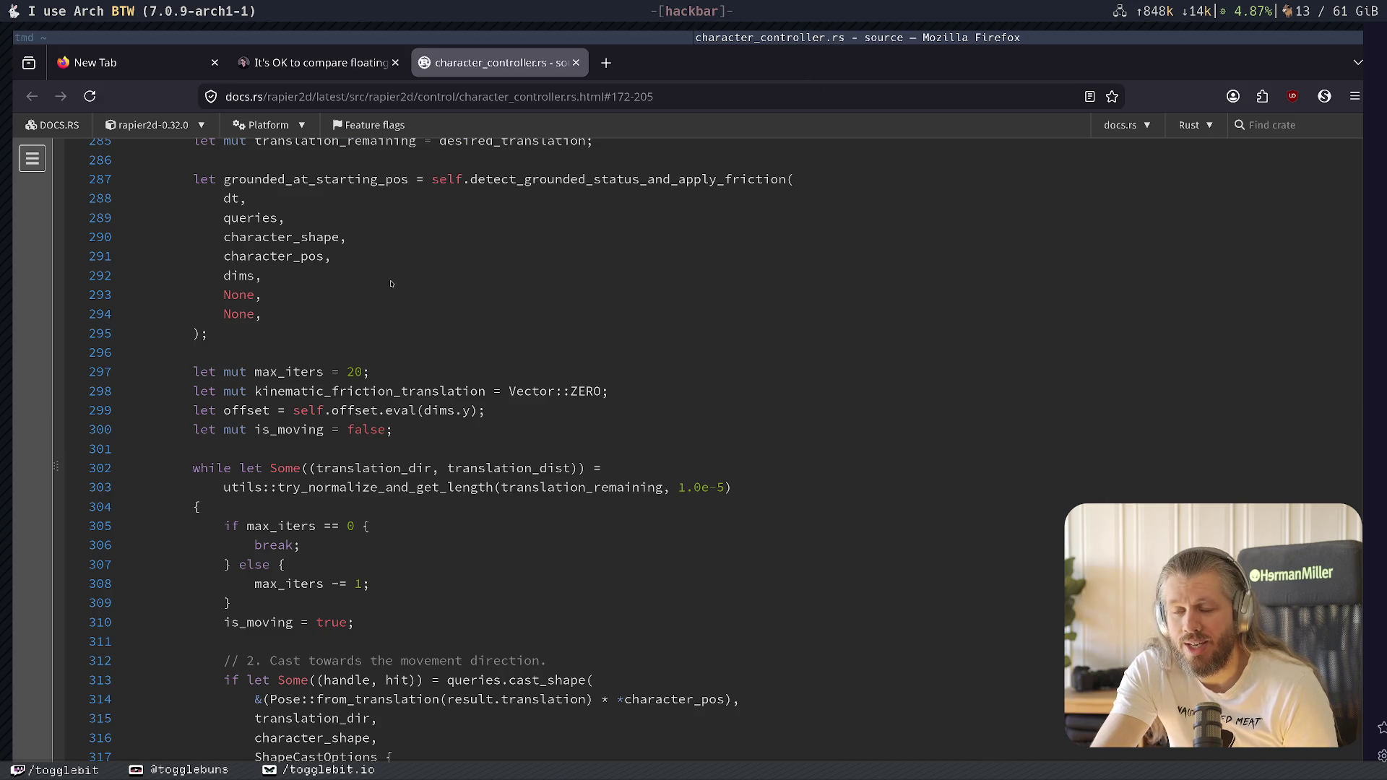
scroll(391, 283, down, 4)
scroll(433, 333, up, 4)
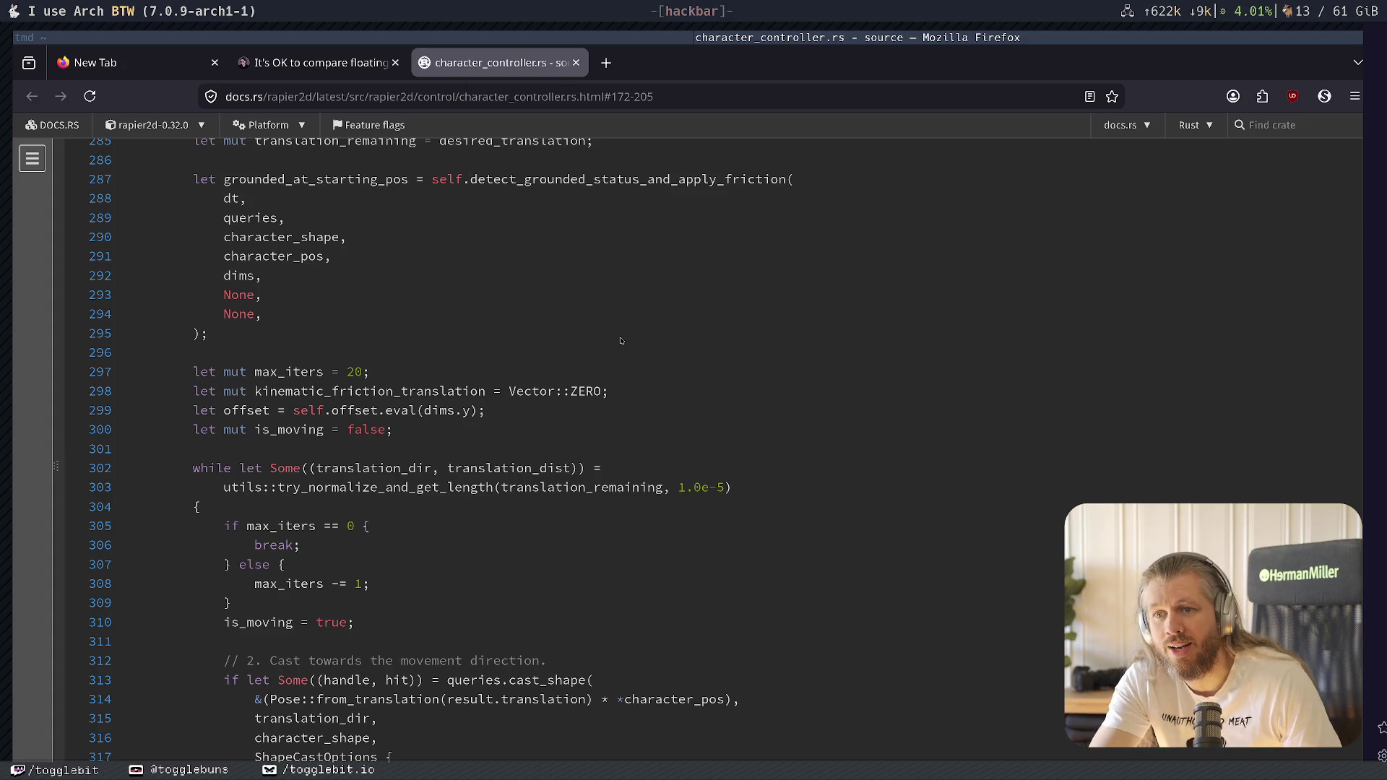
scroll(463, 281, up, 4)
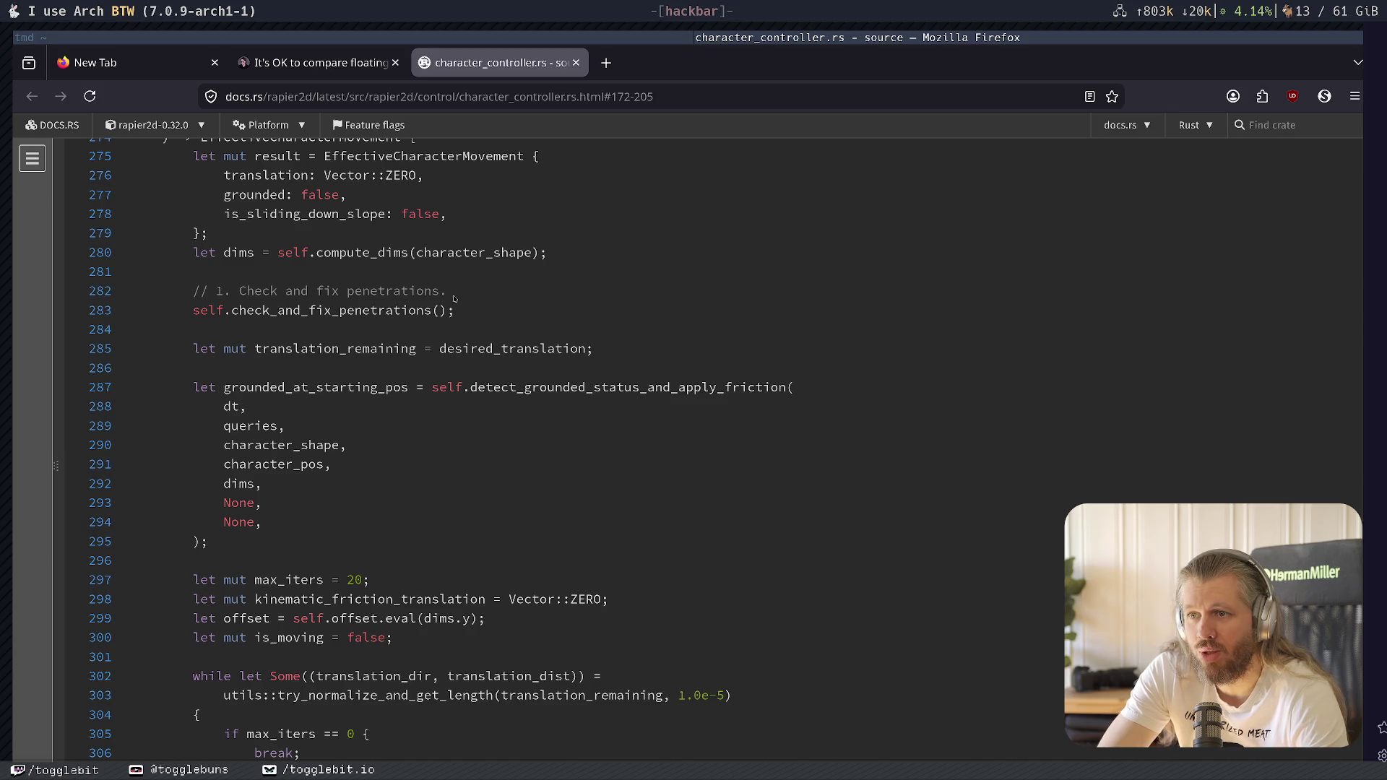
mouse_move(455, 311)
mouse_down()
mouse_move(134, 291)
mouse_move(454, 311)
mouse_move(112, 302)
mouse_up()
click(561, 302)
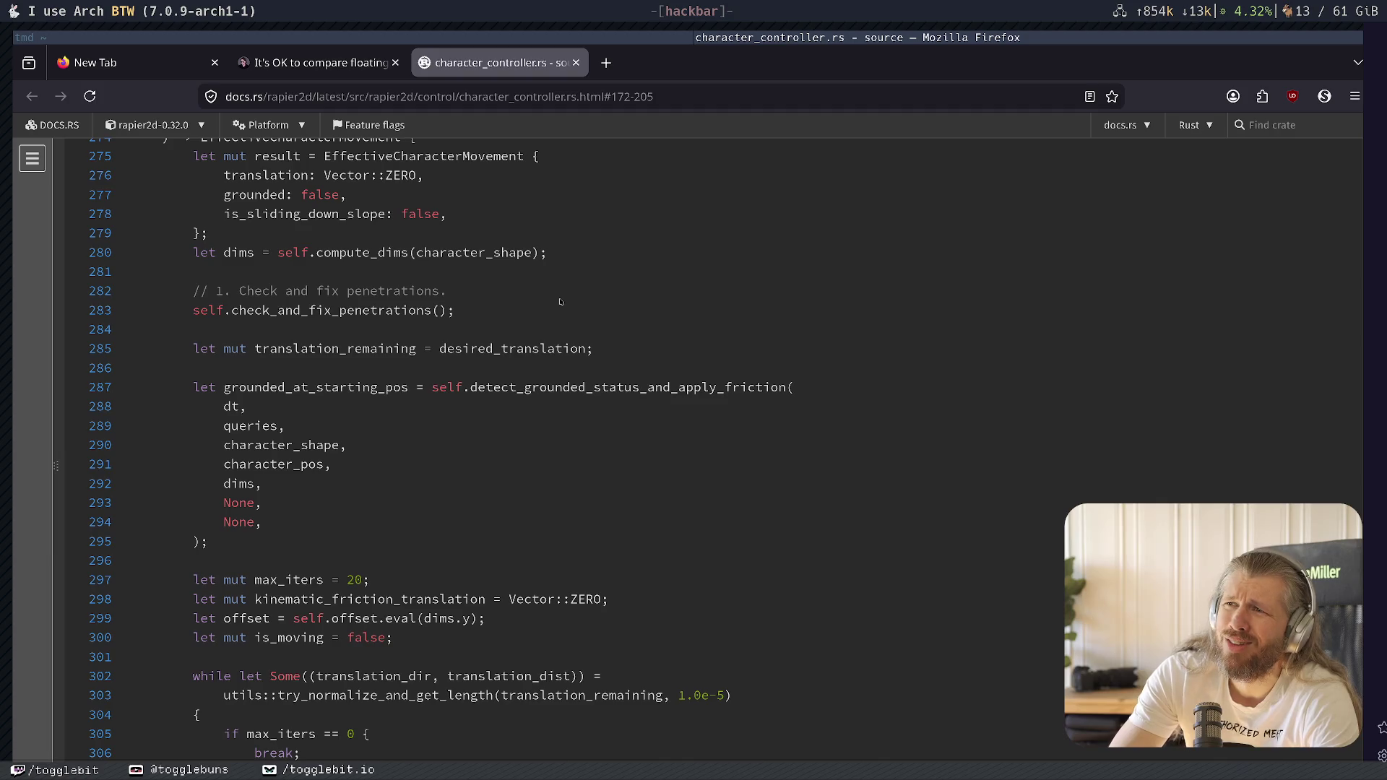
mouse_move(531, 314)
mouse_down()
mouse_move(132, 310)
mouse_move(462, 311)
mouse_up()
mouse_move(353, 290)
mouse_down()
mouse_move(648, 309)
mouse_move(197, 290)
mouse_up()
click(648, 308)
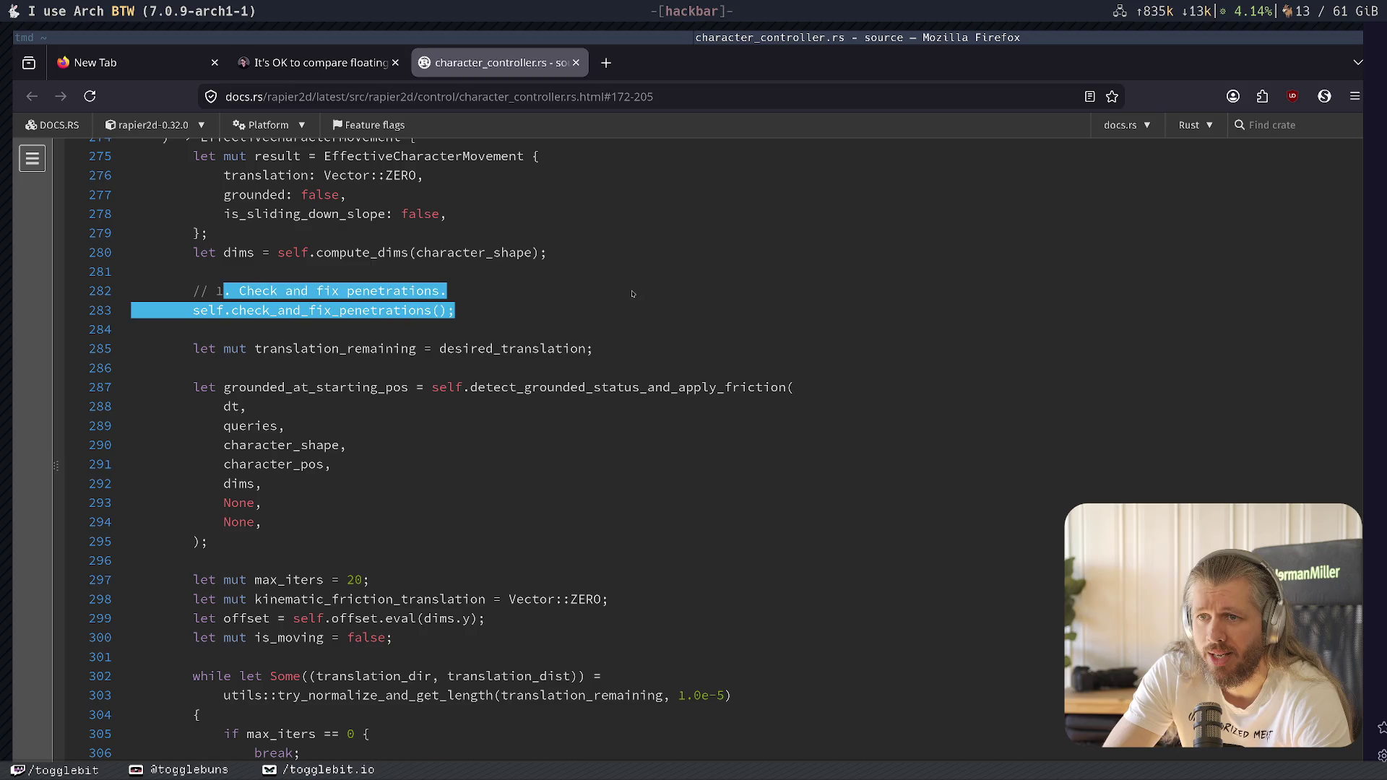
click(646, 290)
scroll(652, 280, down, 2)
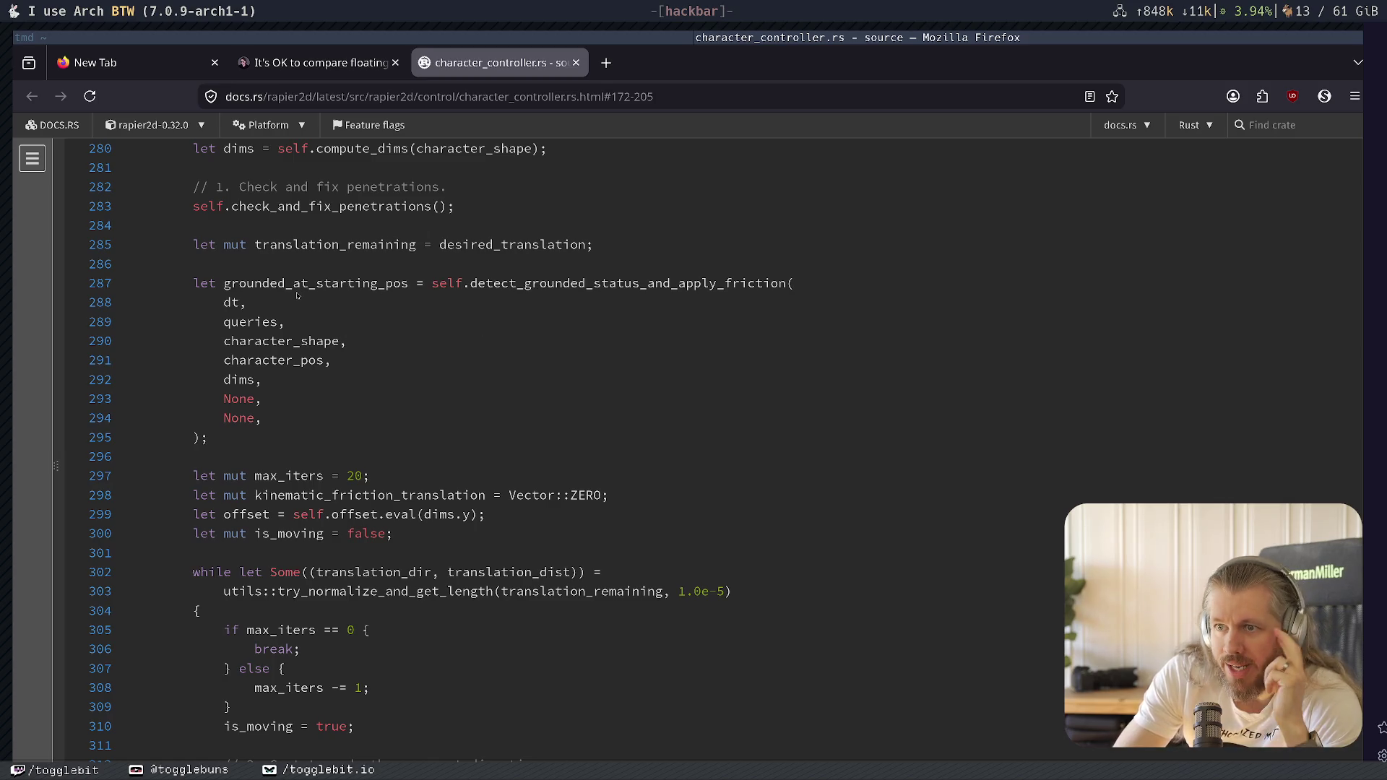
double_click(629, 283)
click(637, 326)
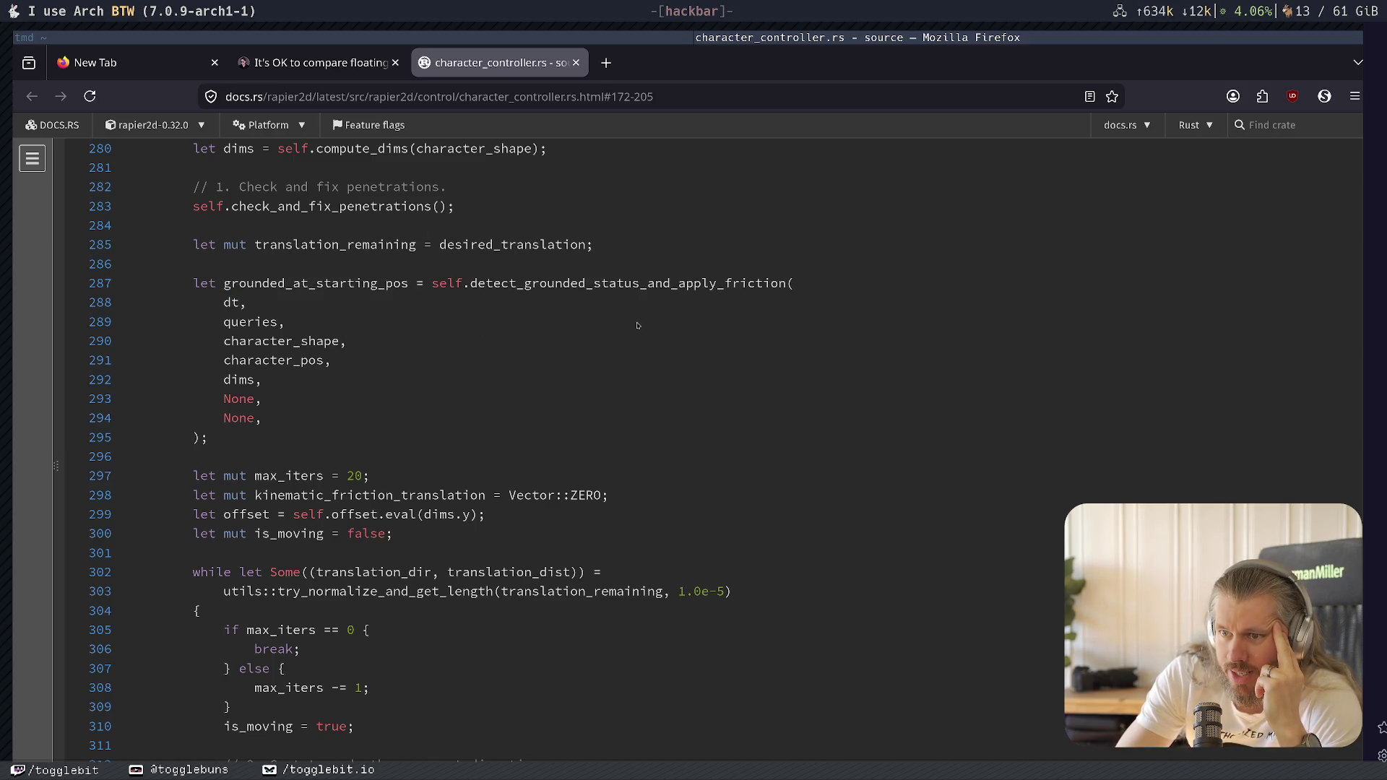
scroll(720, 324, down, 5)
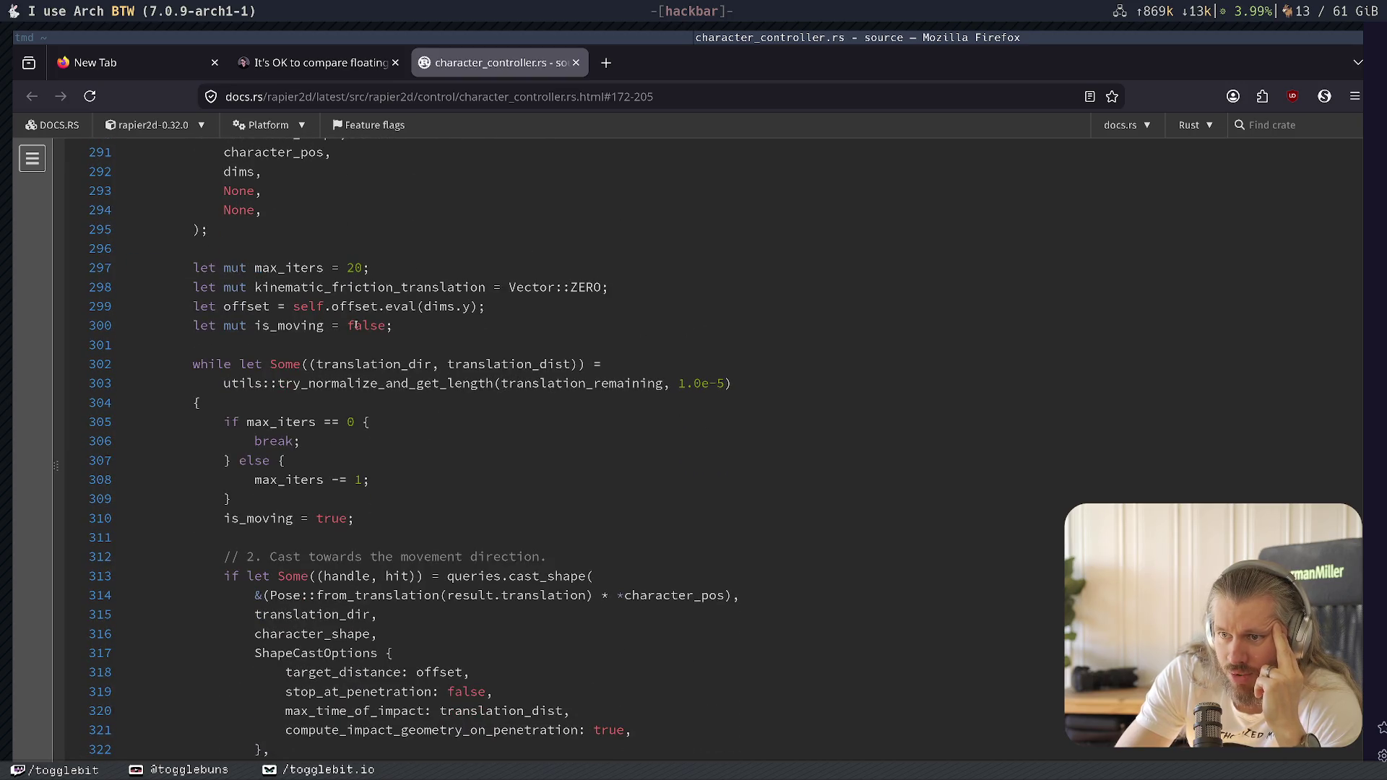
double_click(280, 287)
click(526, 398)
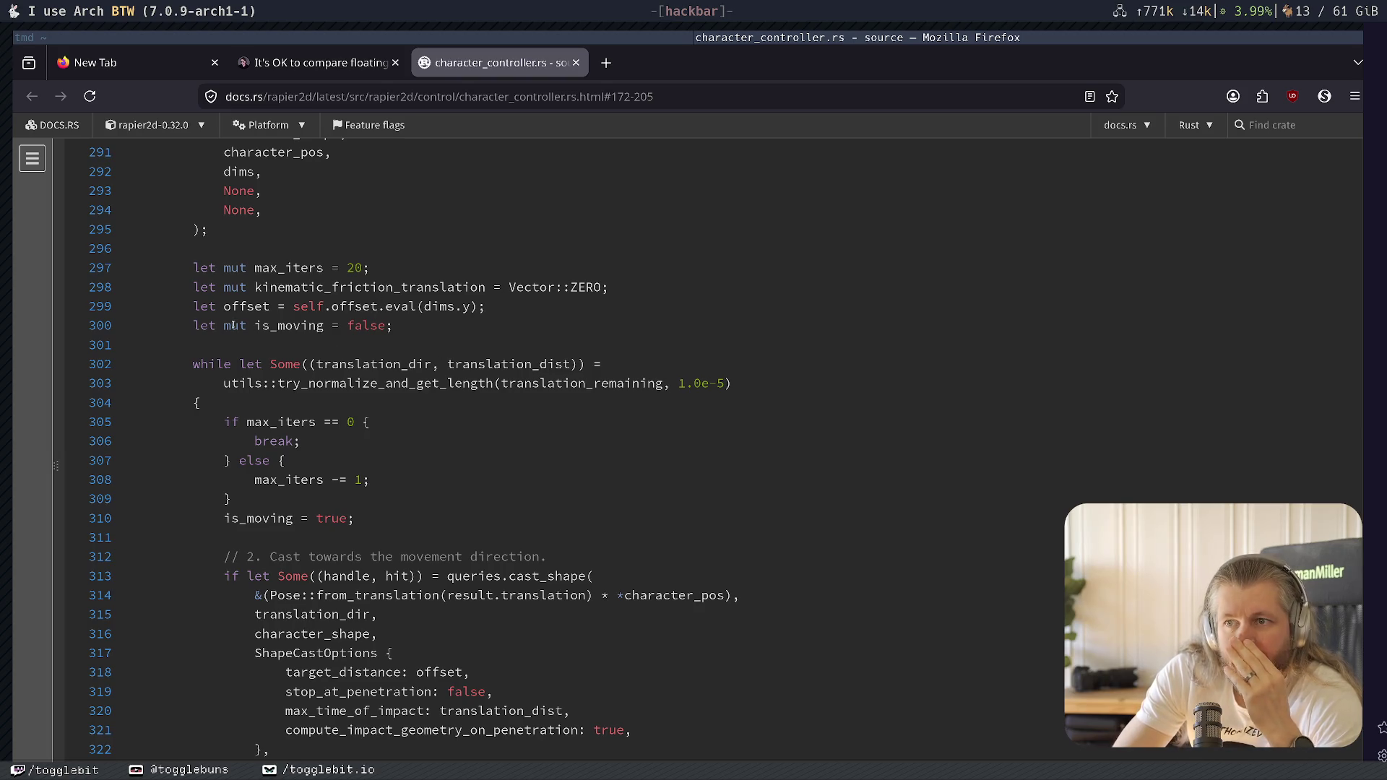
drag(271, 363, 526, 364)
click(542, 366)
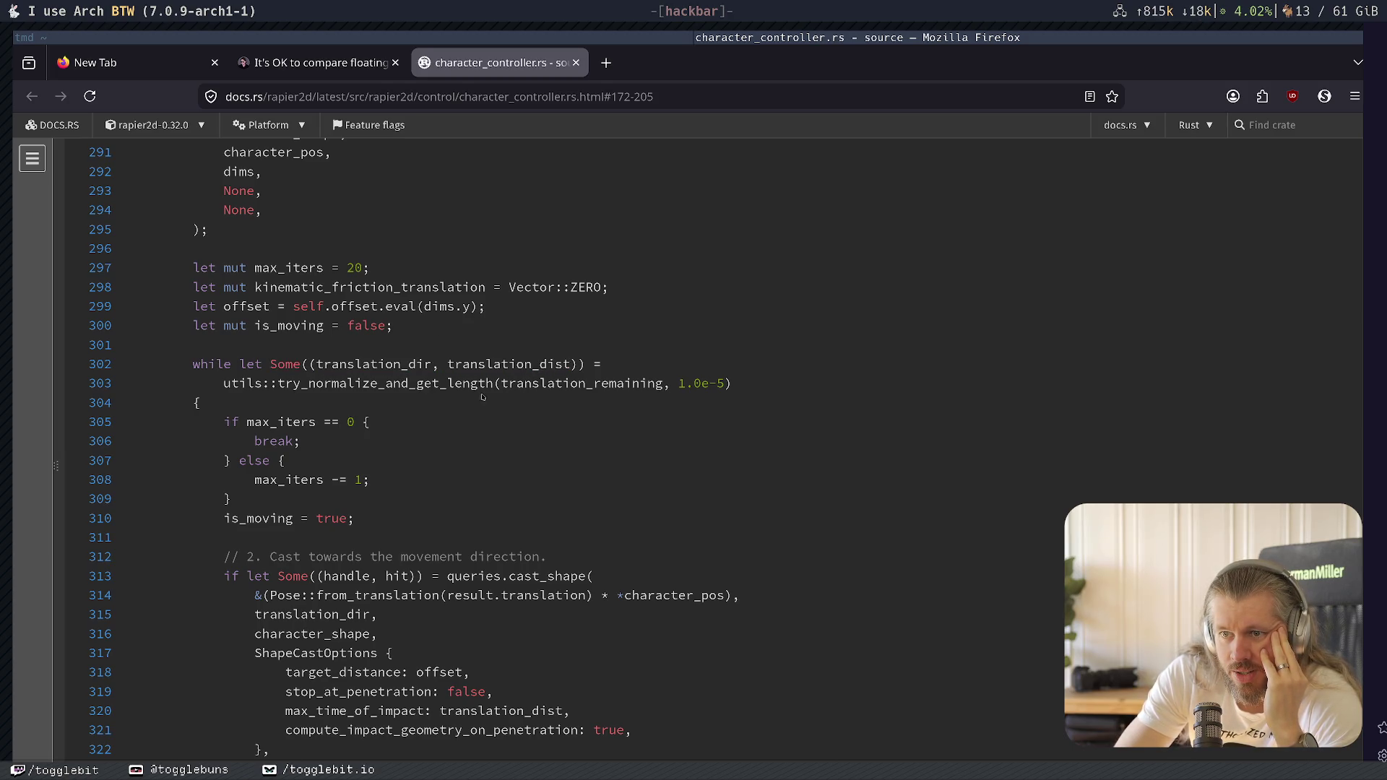
drag(315, 386, 449, 383)
click(509, 404)
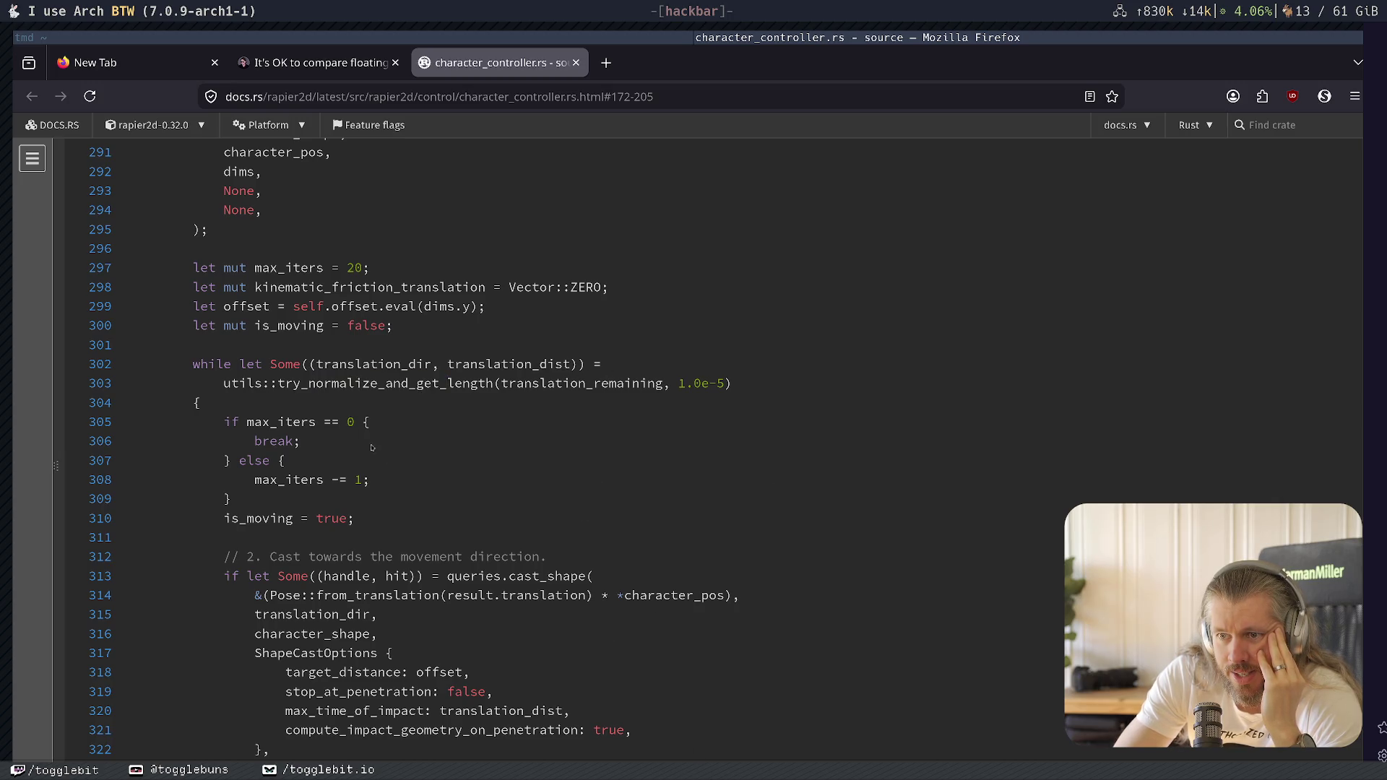
scroll(391, 399, down, 3)
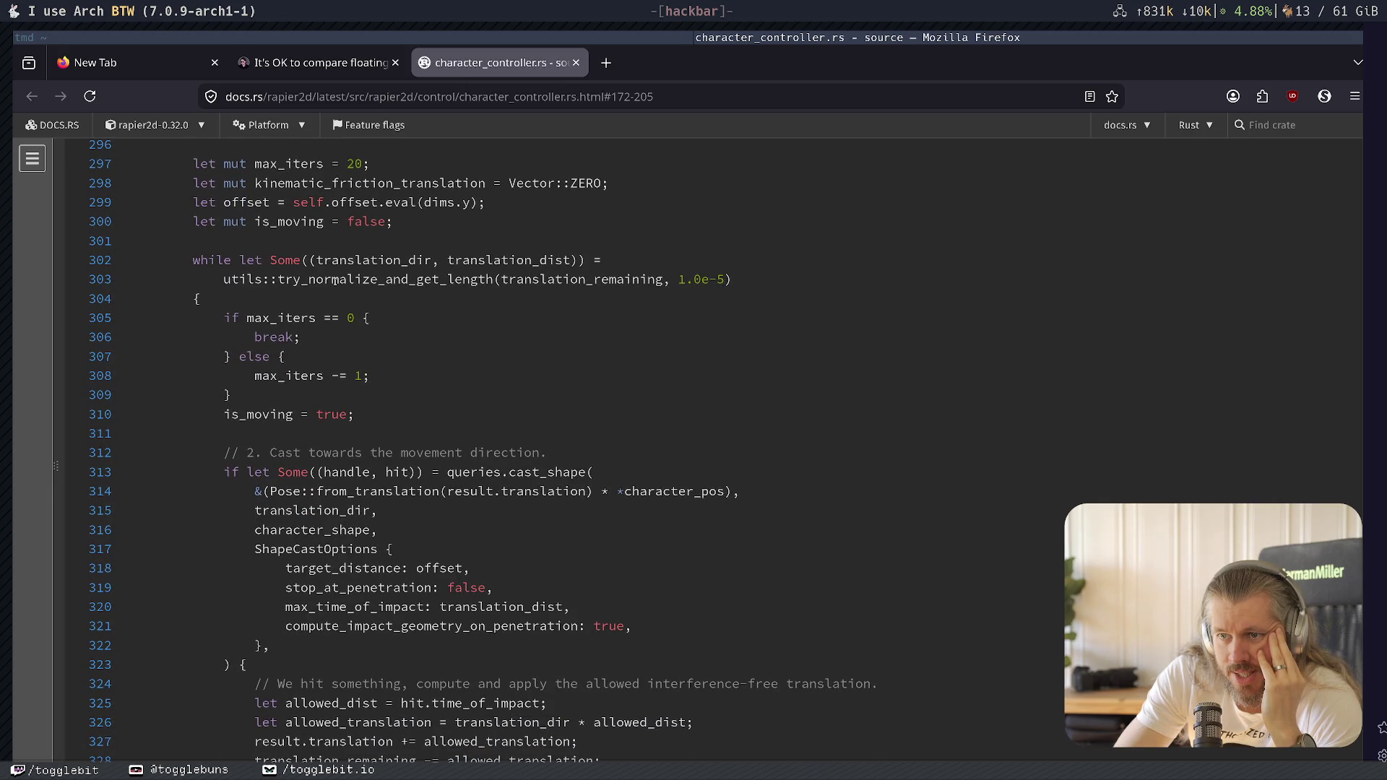
scroll(345, 300, down, 3)
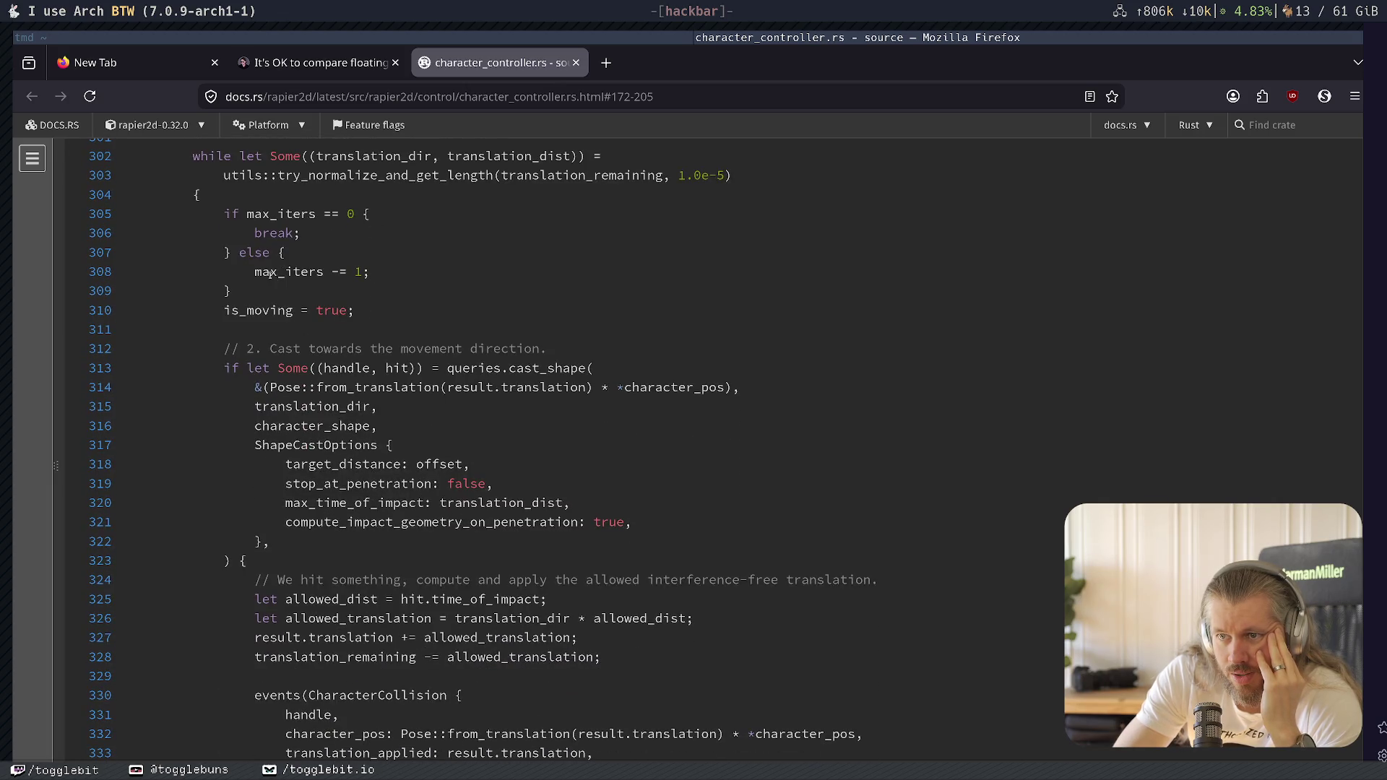
drag(269, 274, 372, 272)
click(444, 265)
scroll(456, 298, up, 3)
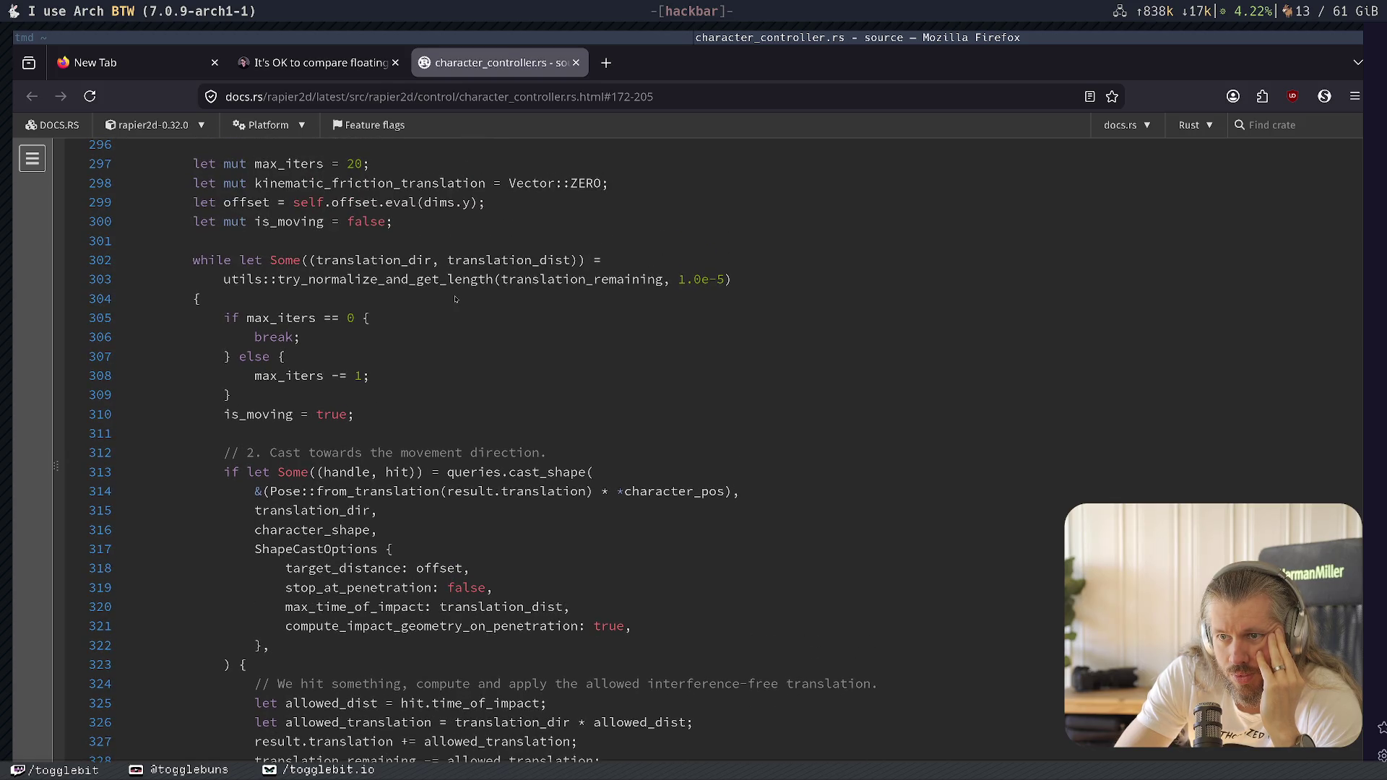
double_click(391, 282)
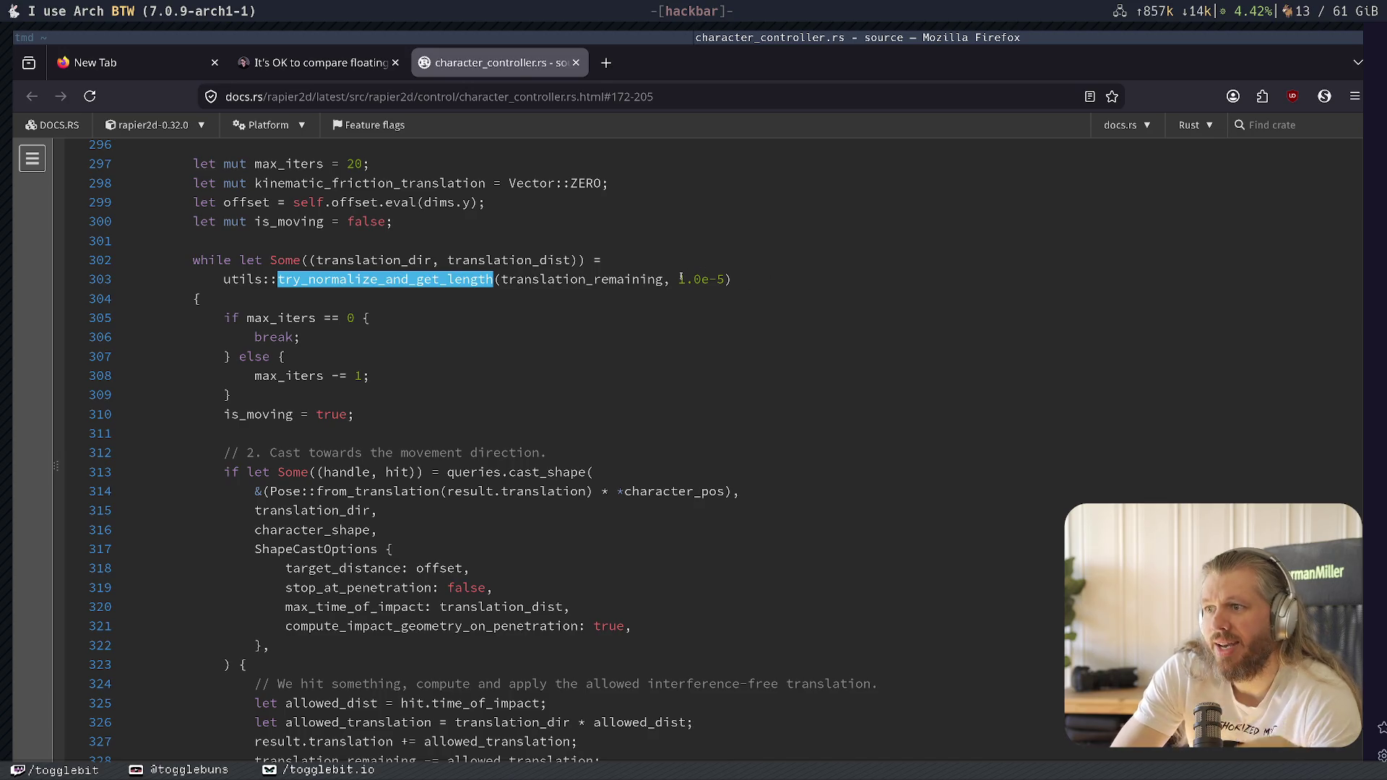
drag(680, 280, 725, 279)
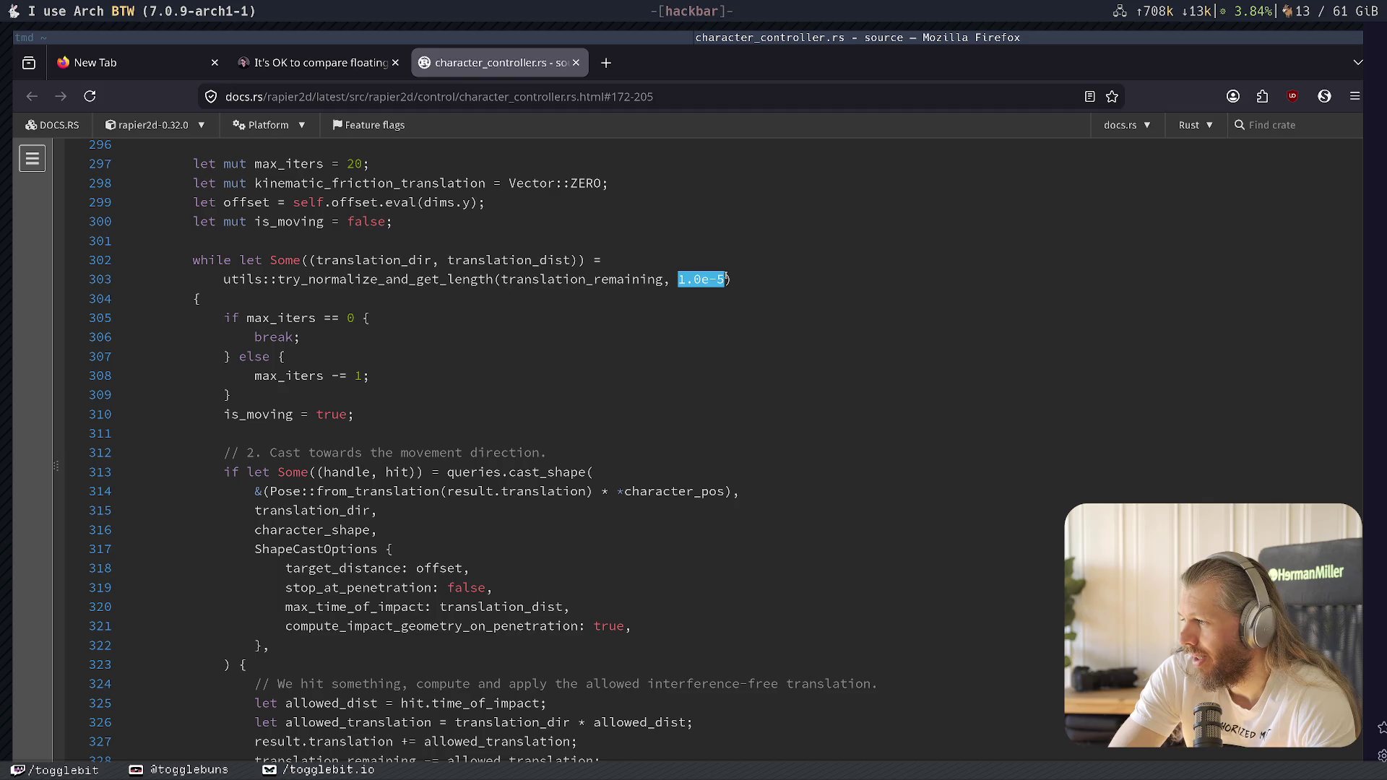
click(568, 365)
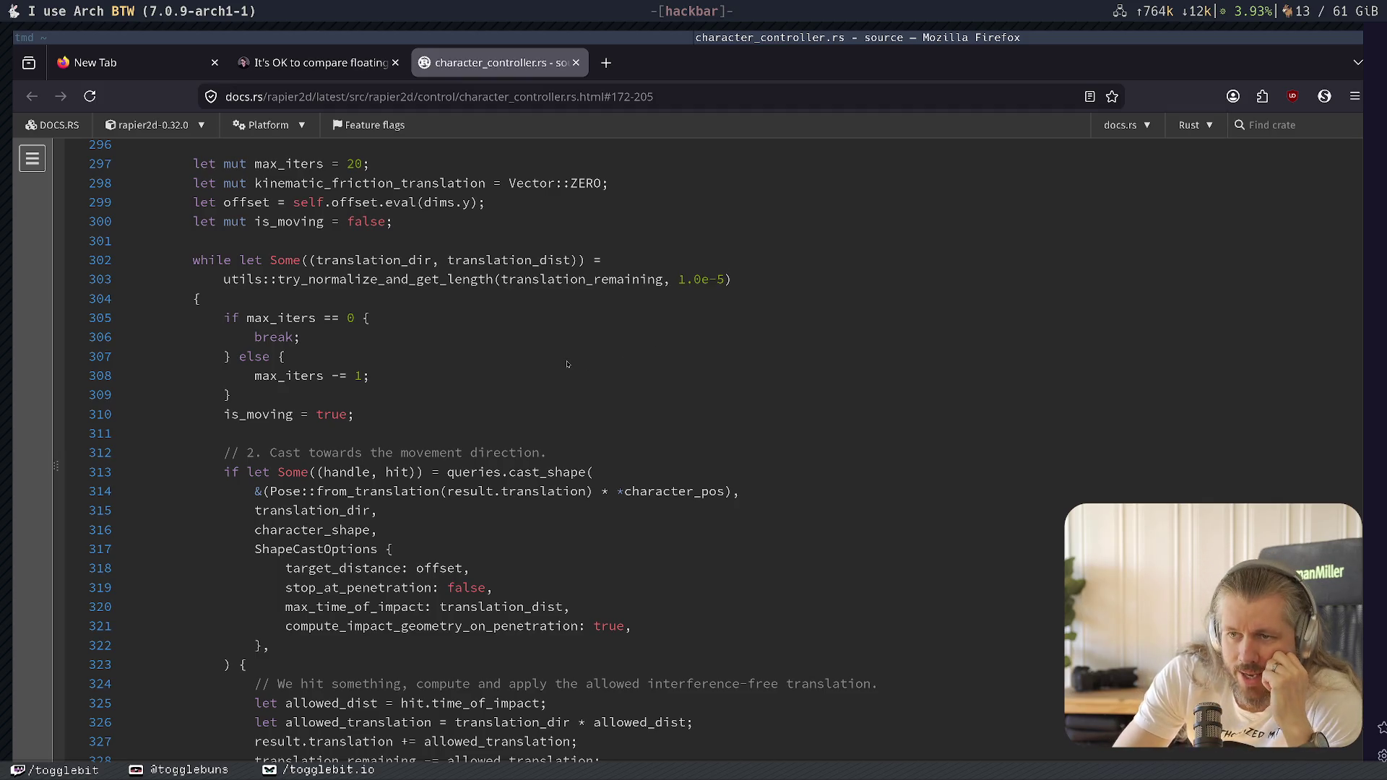
scroll(567, 364, down, 3)
drag(230, 368, 592, 369)
click(596, 370)
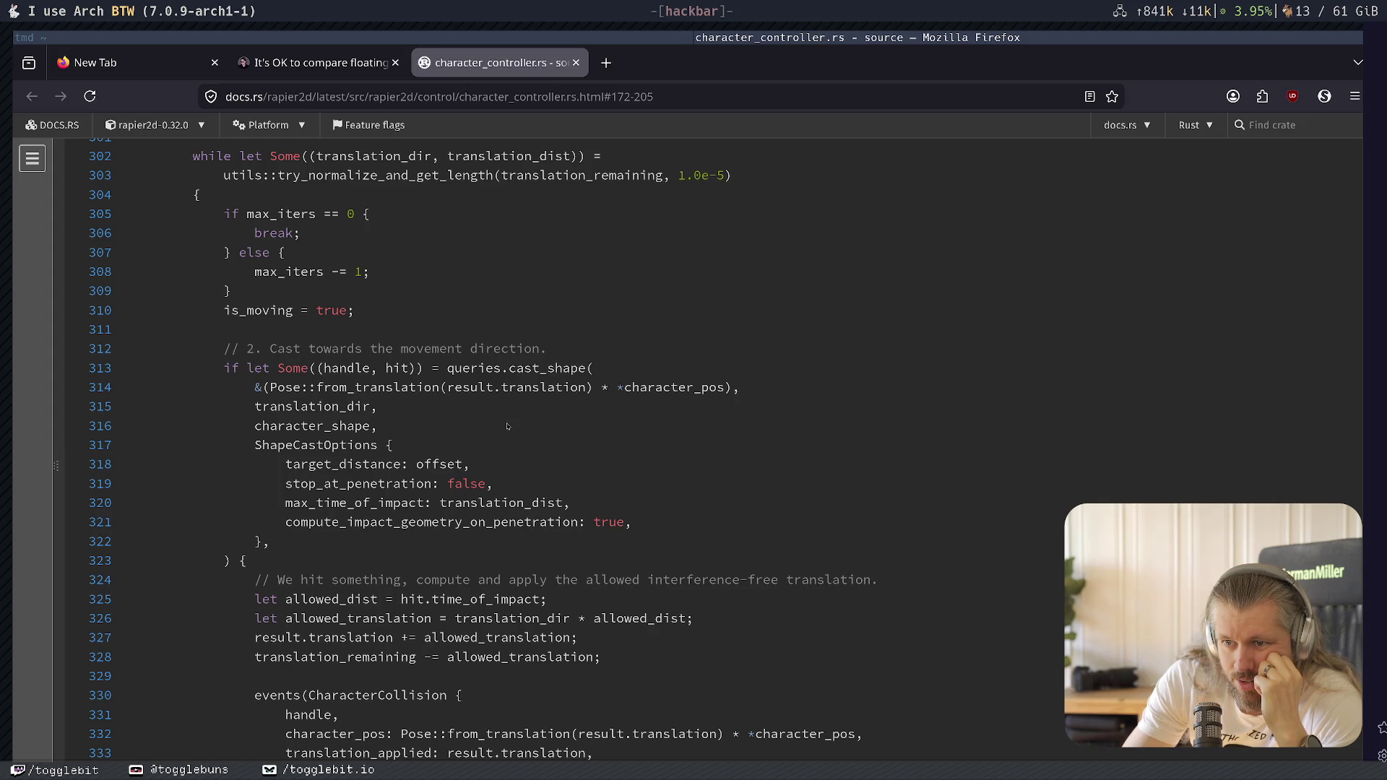
scroll(507, 426, down, 3)
mouse_move(278, 475)
mouse_down()
mouse_move(130, 476)
mouse_move(820, 477)
mouse_up()
click(899, 430)
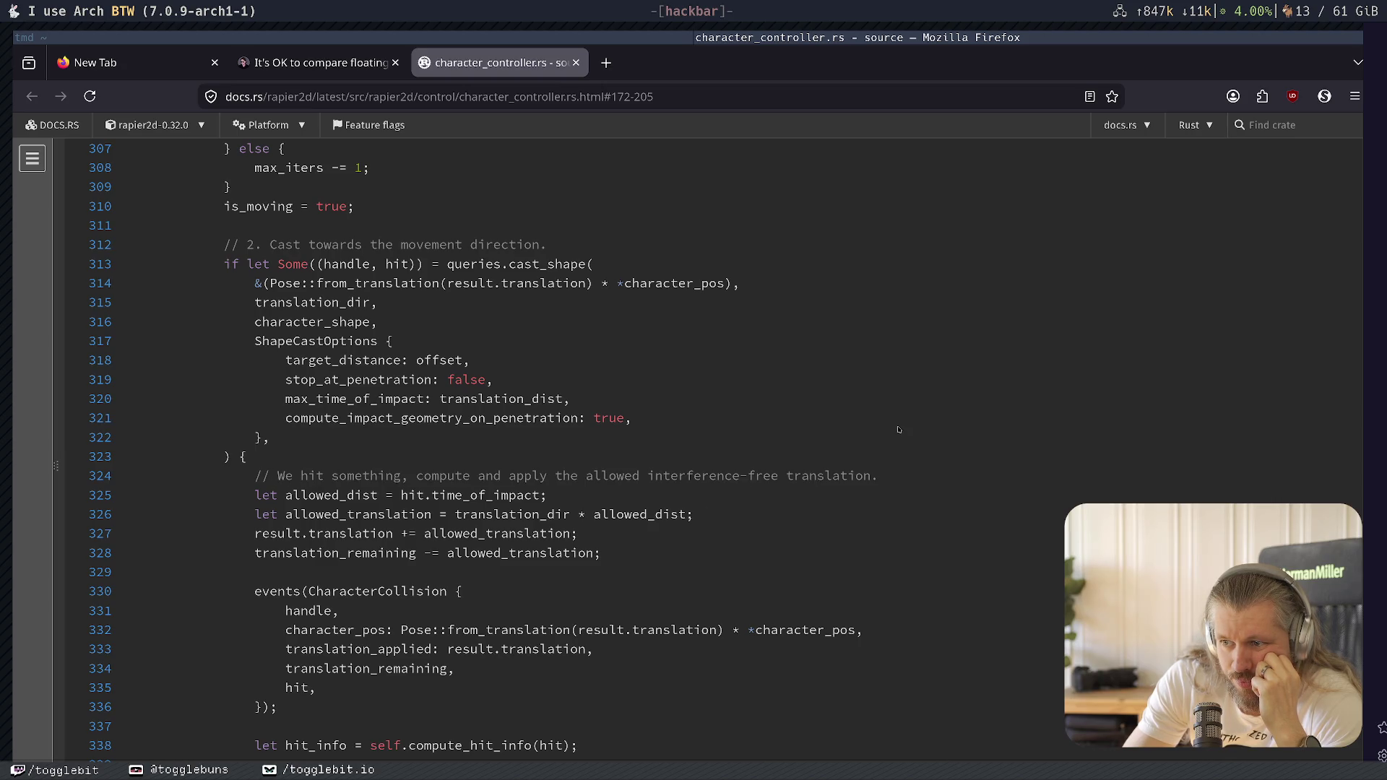
- Start a text selection at the move_shape doc comment
scroll(899, 442, down, 3)
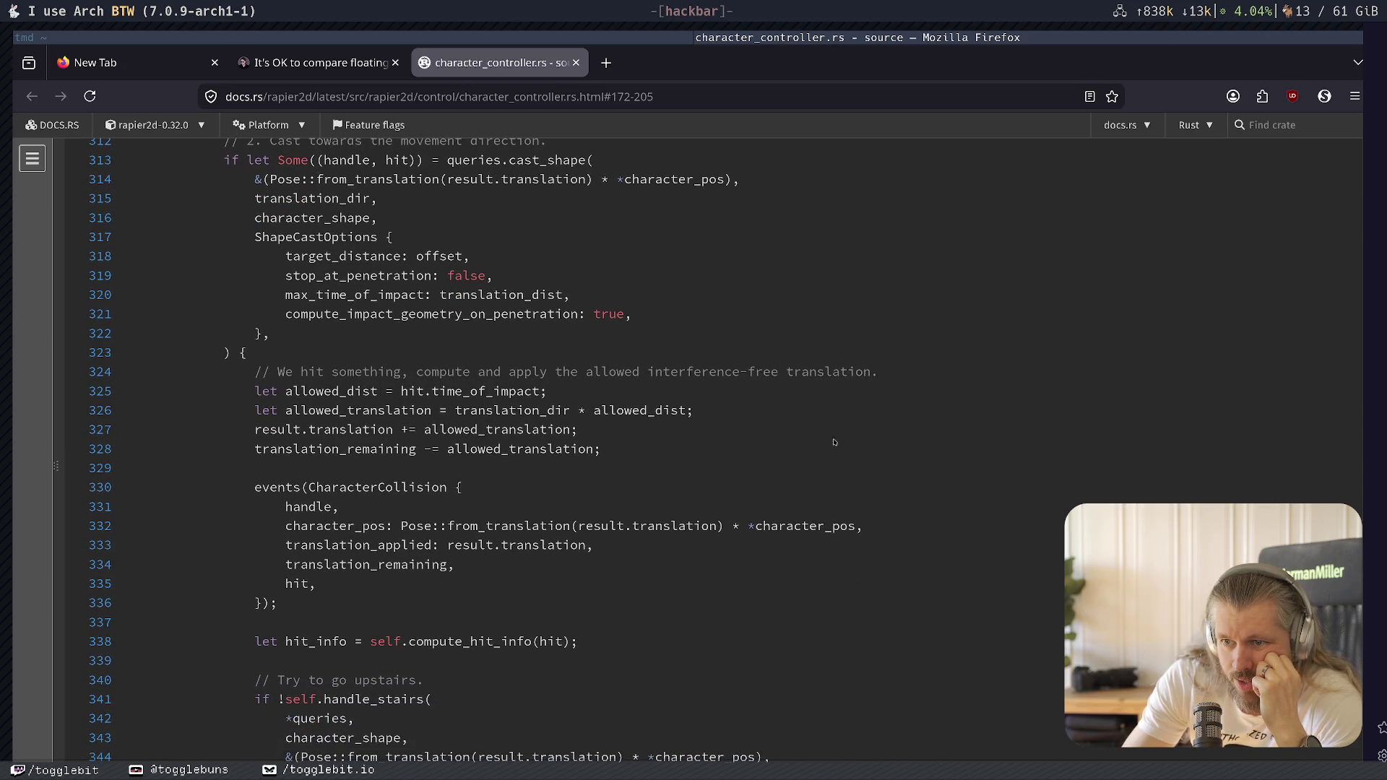
scroll(831, 448, down, 4)
scroll(723, 419, down, 5)
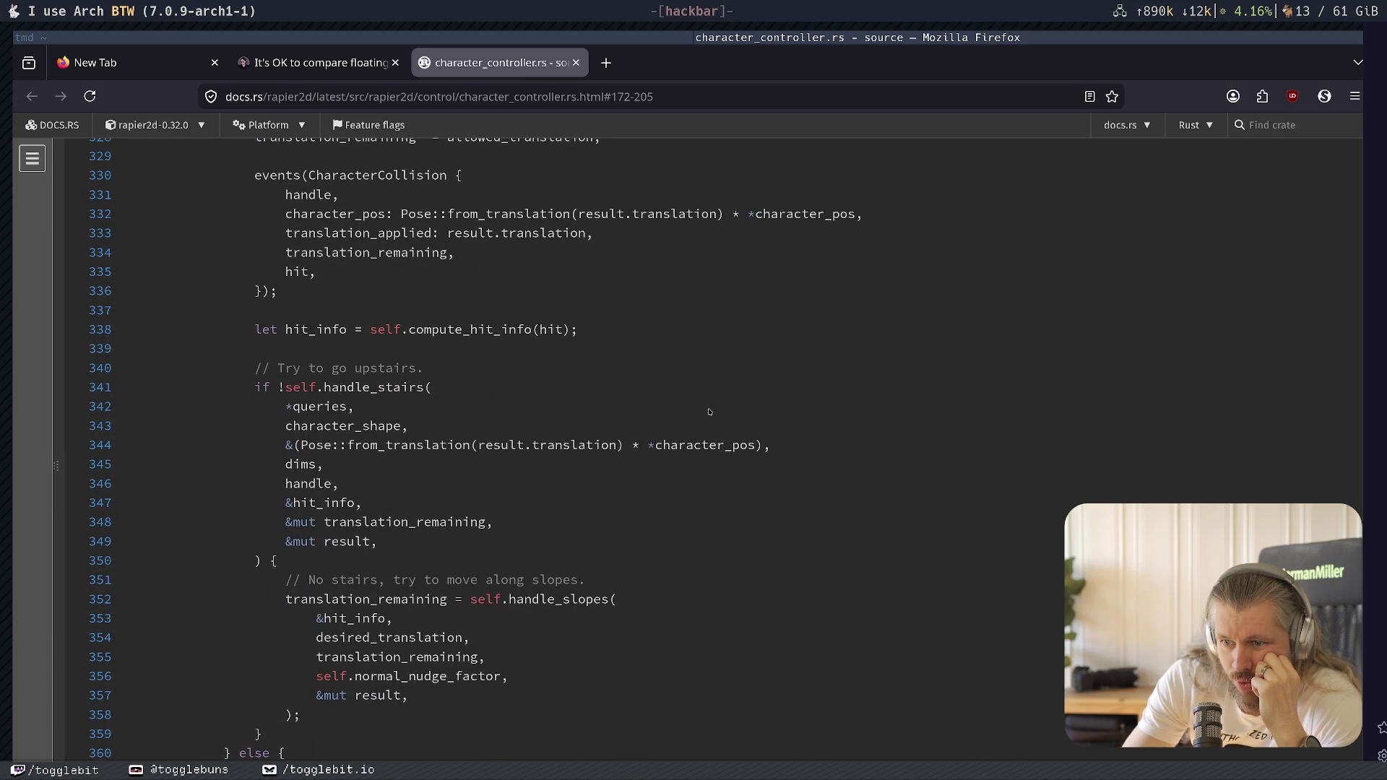
scroll(709, 412, down, 13)
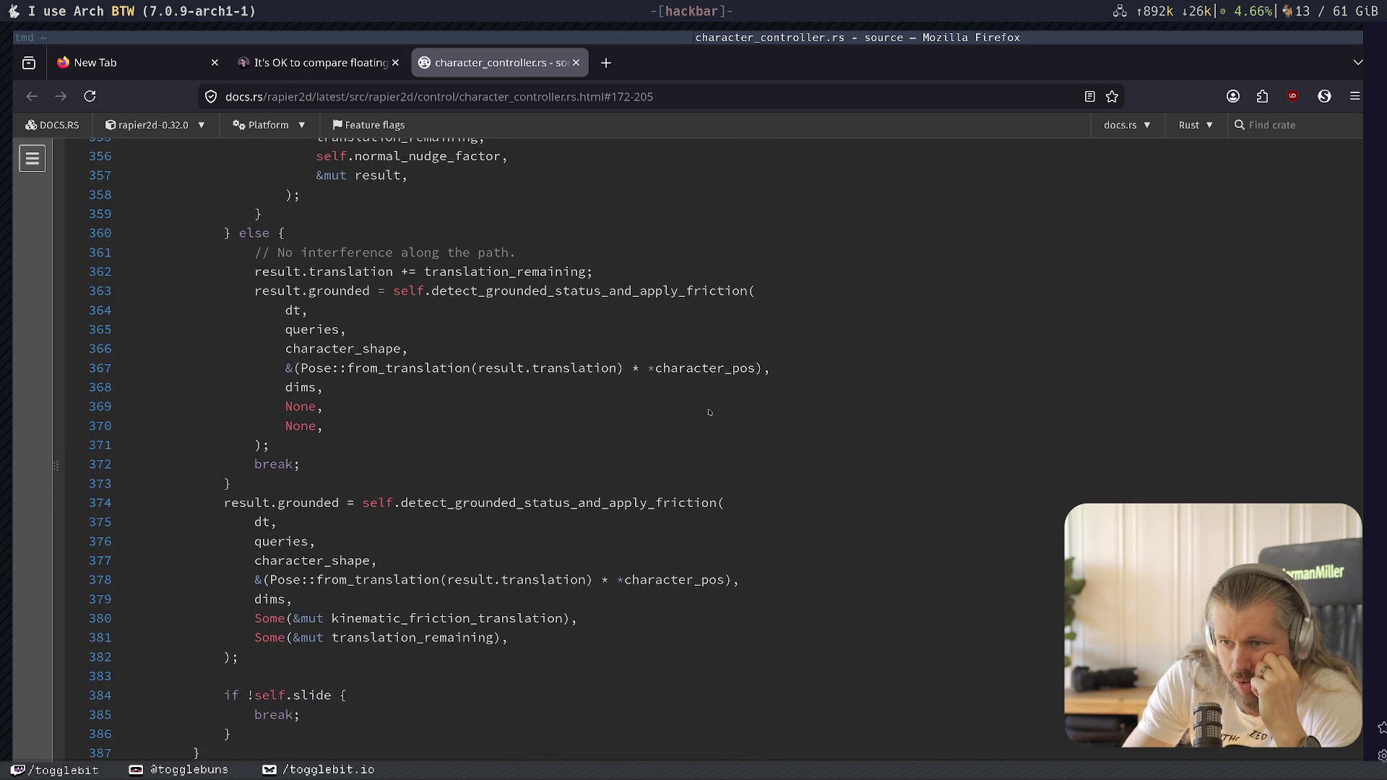
scroll(709, 412, down, 10)
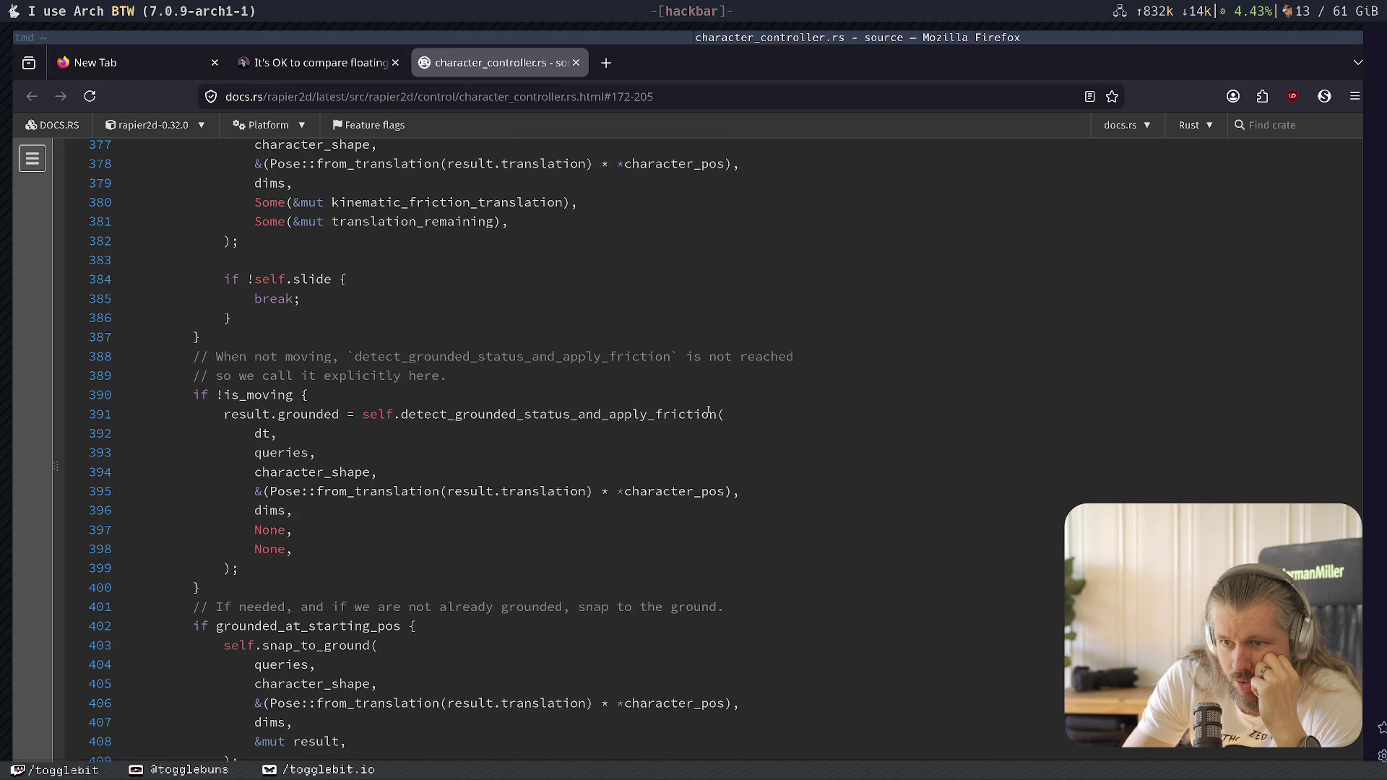
scroll(709, 412, down, 11)
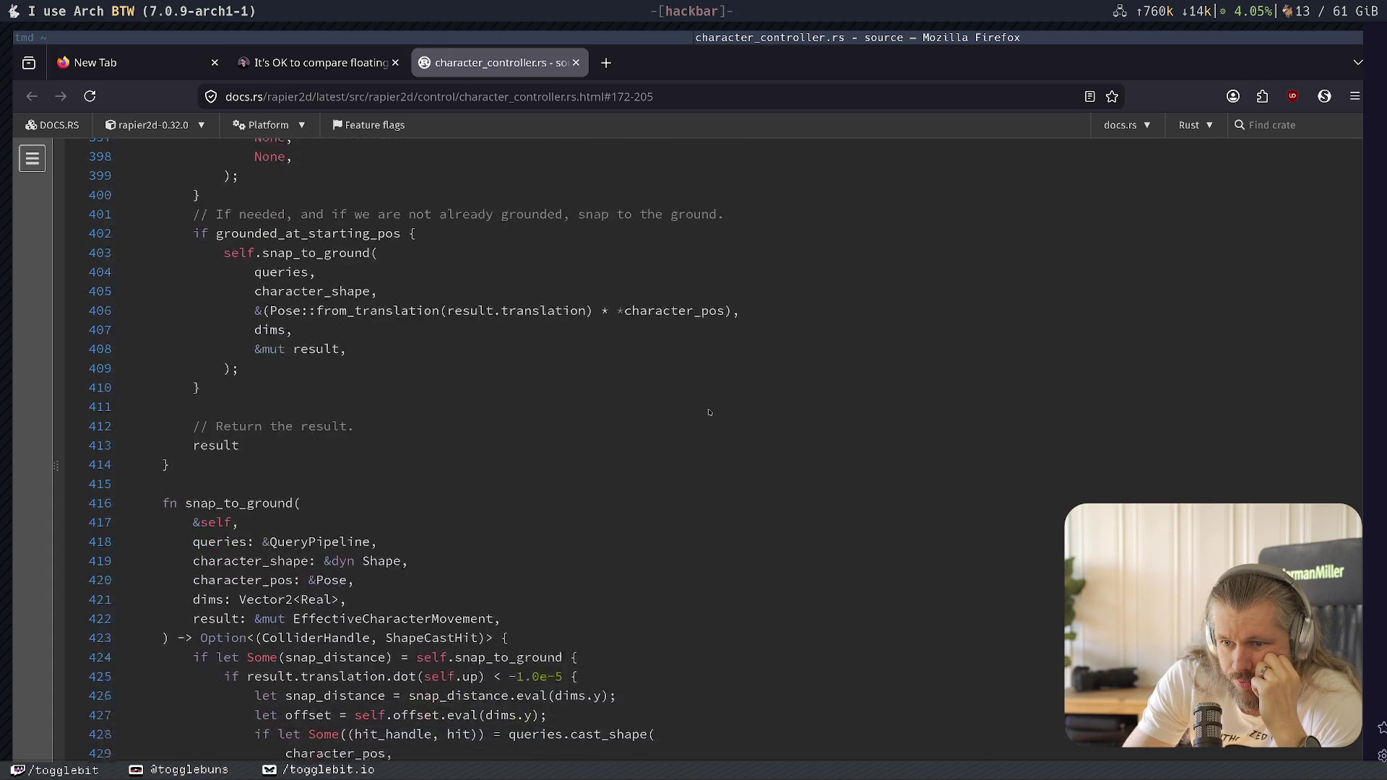
scroll(418, 372, up, 20)
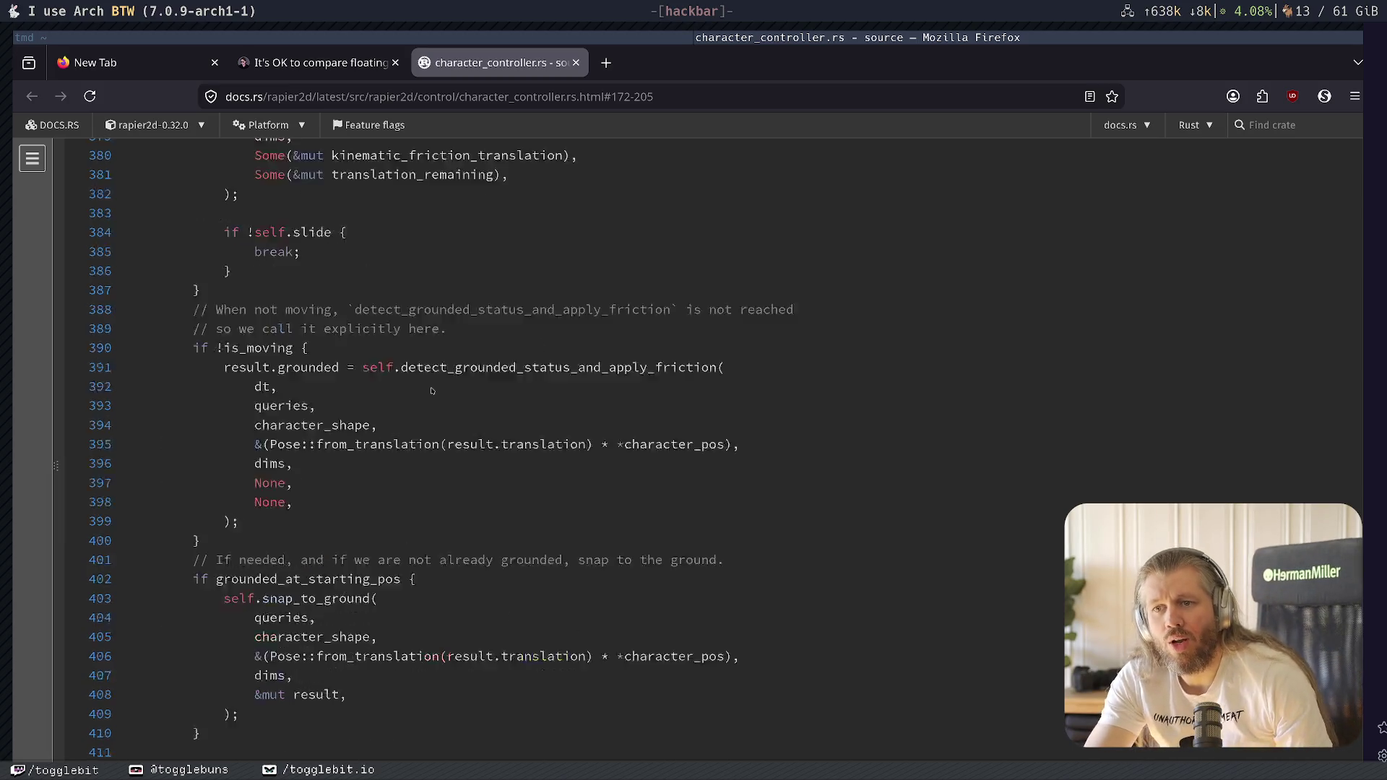
scroll(418, 373, up, 20)
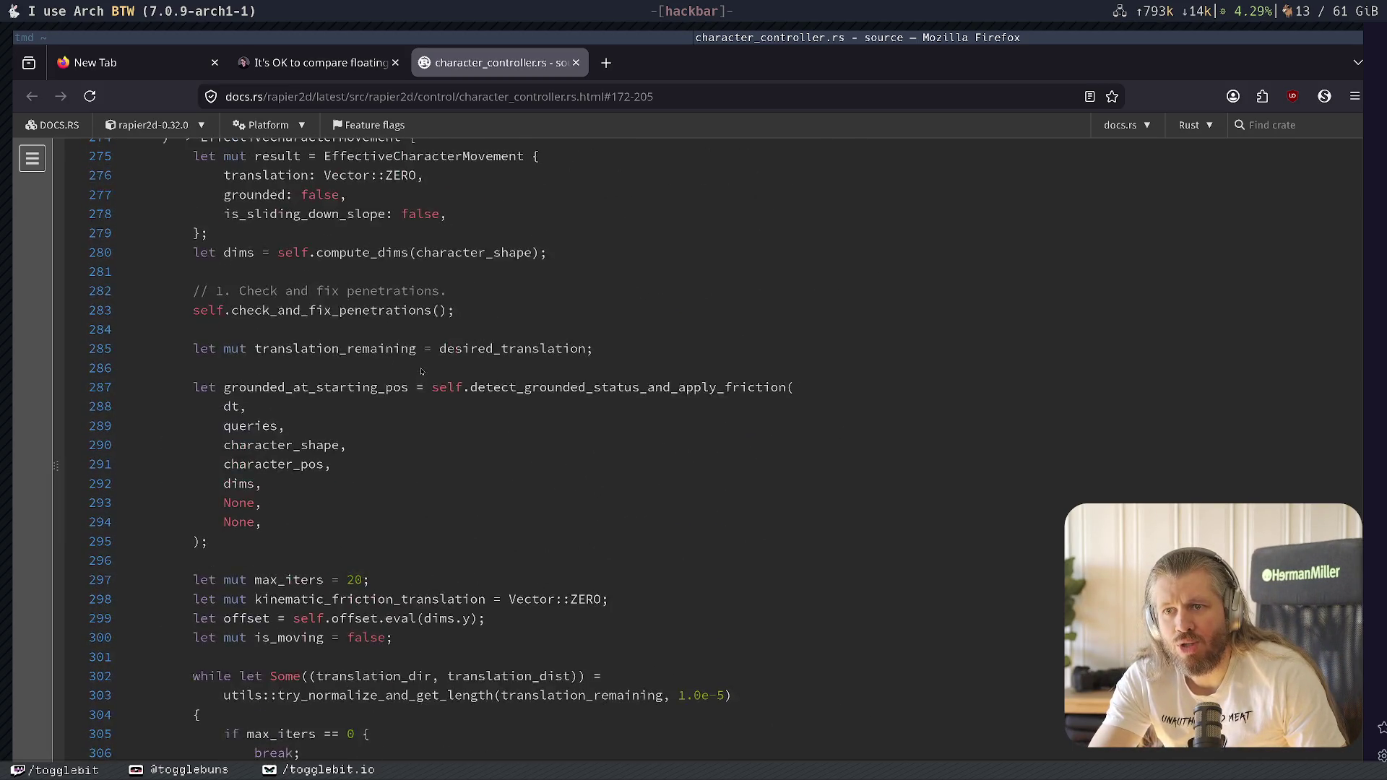
scroll(422, 369, up, 6)
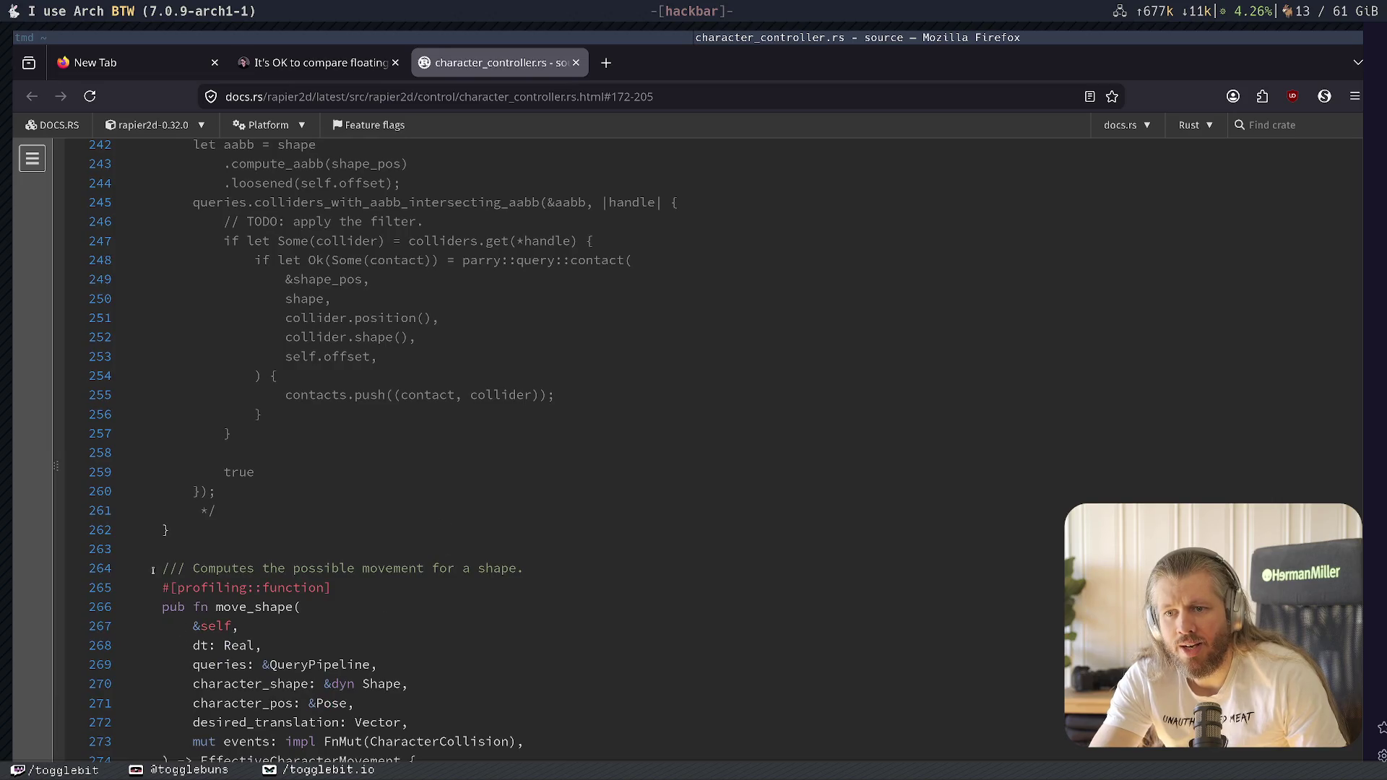
mouse_move(138, 571)
mouse_down()
mouse_move(187, 569)
mouse_move(375, 668)
mouse_up()
- Extend the selection to move_shape's closing brace on line 414, then switch to the terminal
scroll(431, 477, down, 15)
scroll(431, 477, down, 20)
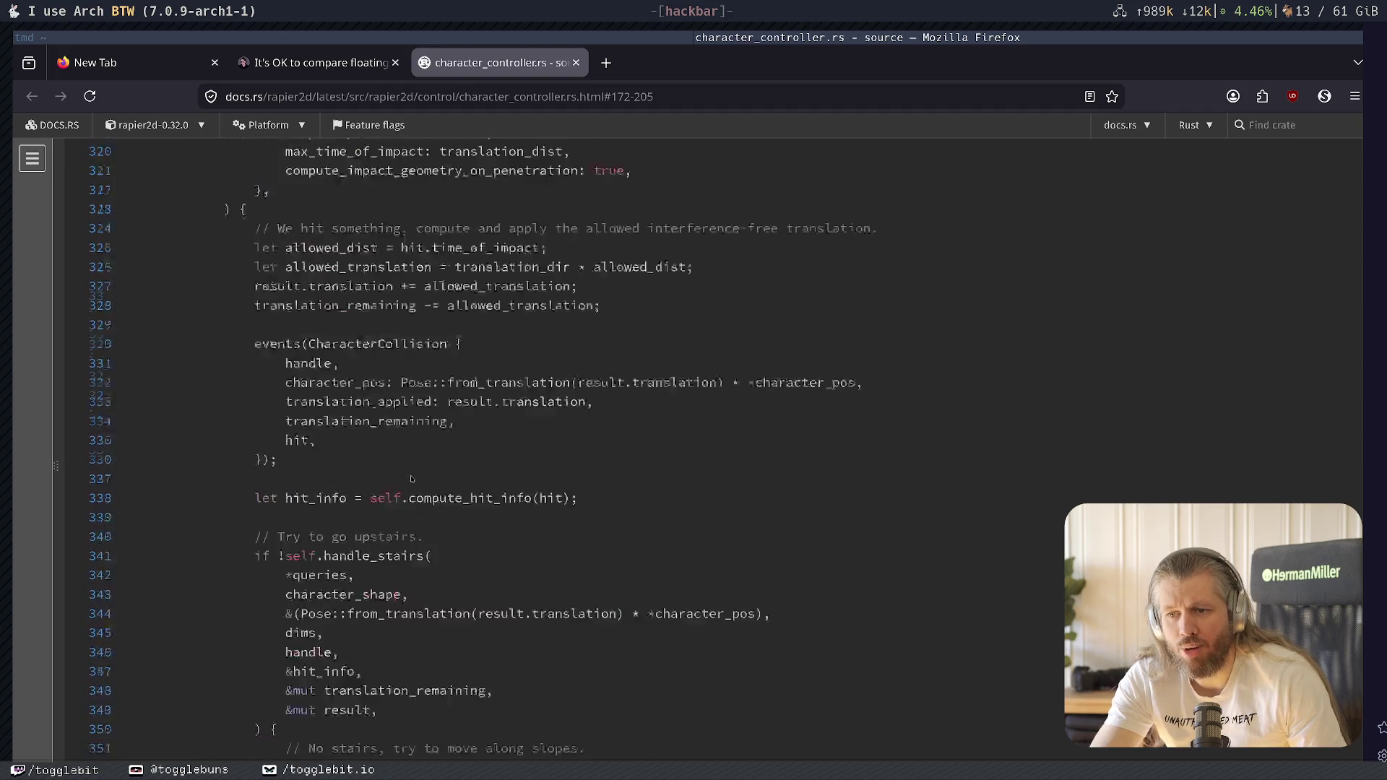
scroll(327, 468, down, 9)
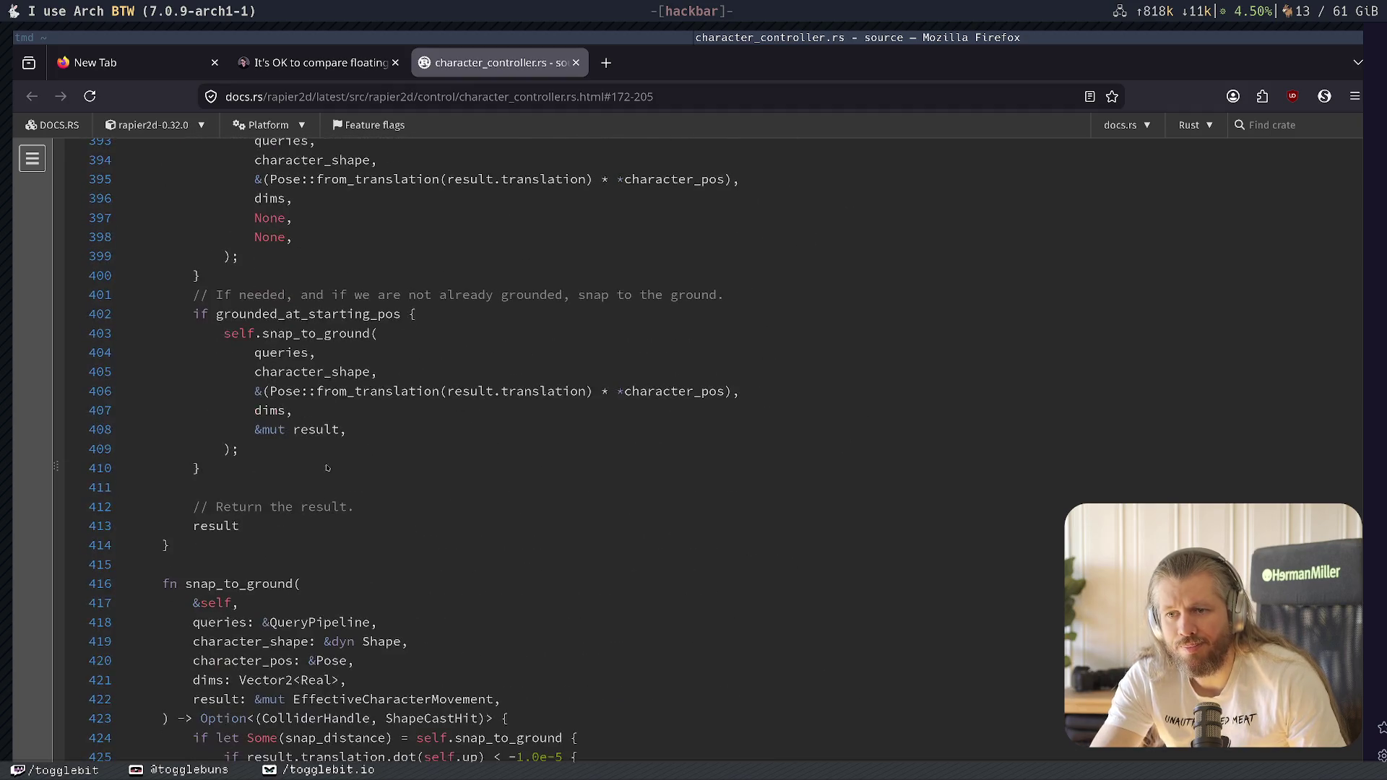
shift+click(201, 346)
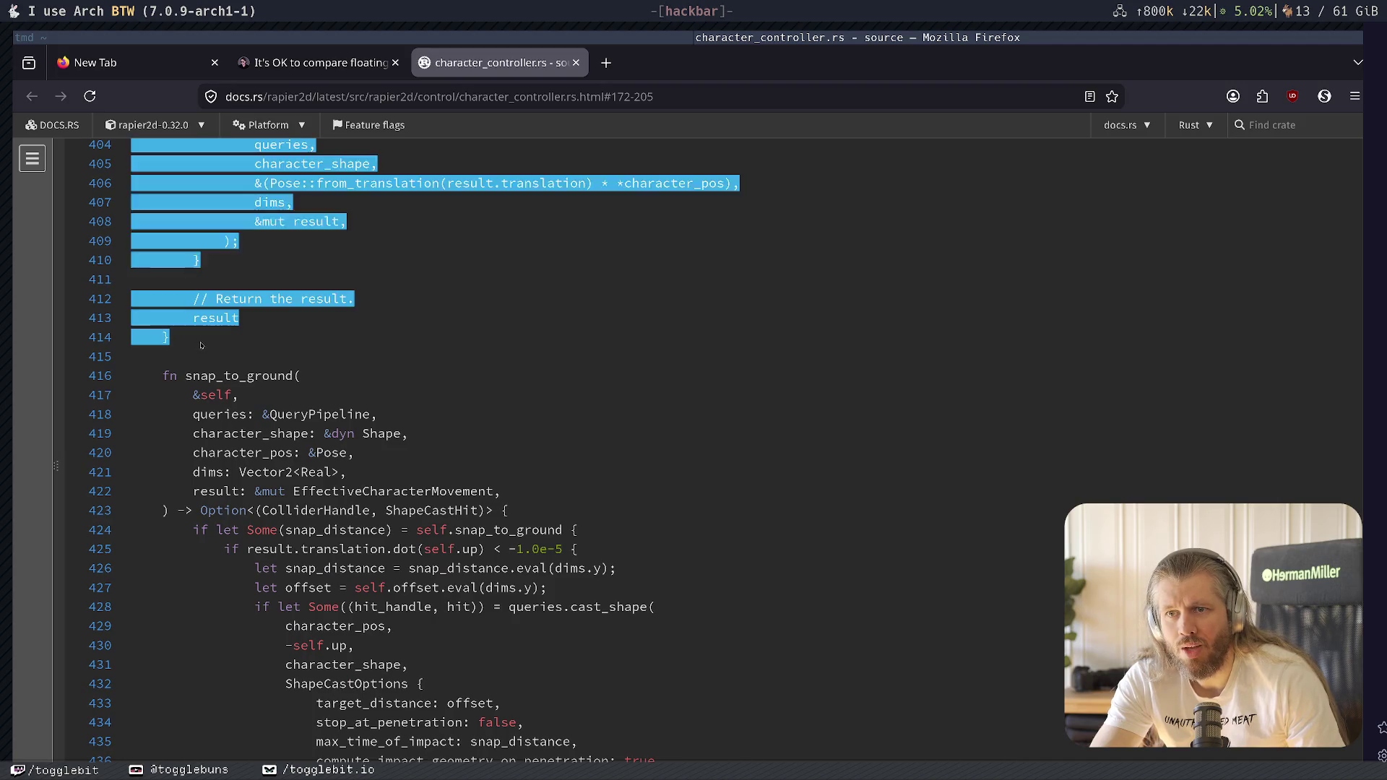
click(621, 37)
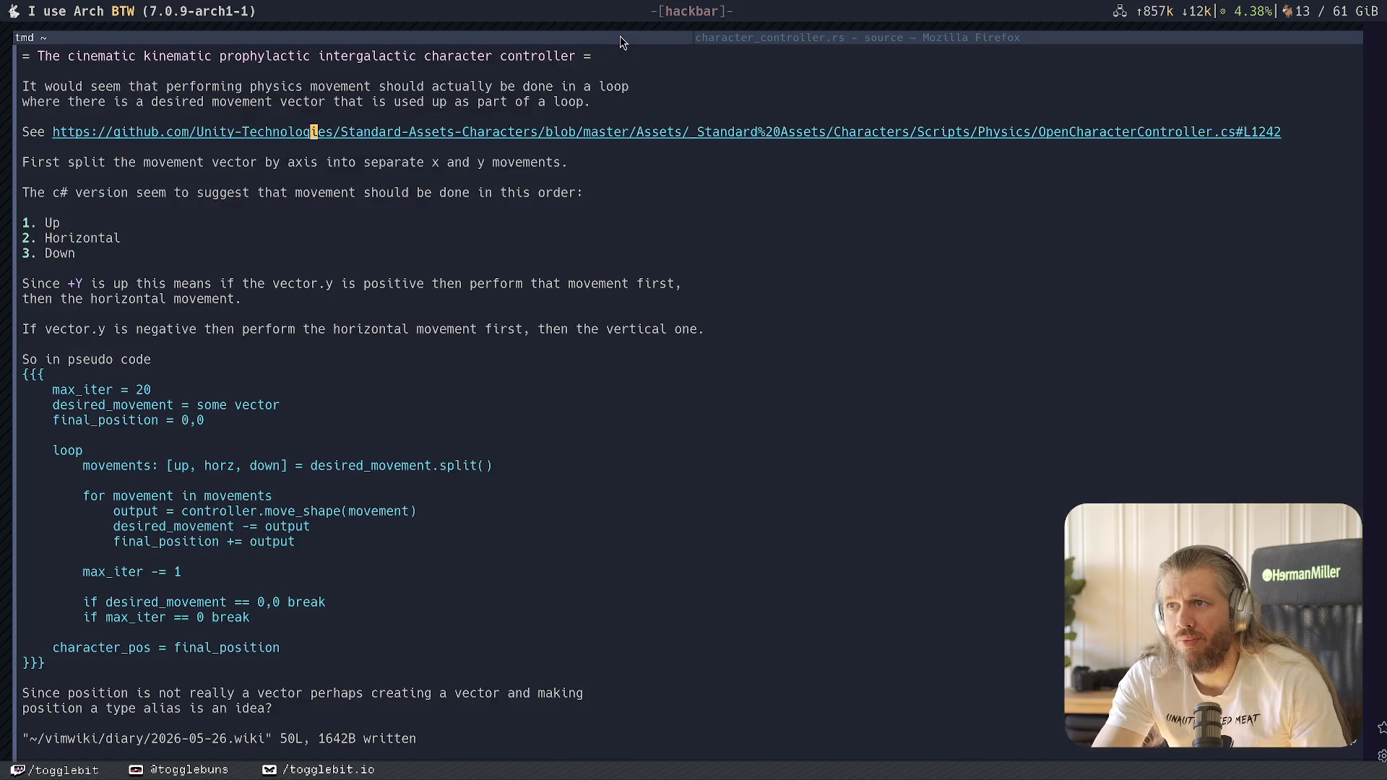
text(:Q)
- Create src/controller.rs in a new split, paste the copied move_shape code, and save it
key(ctrl+o)
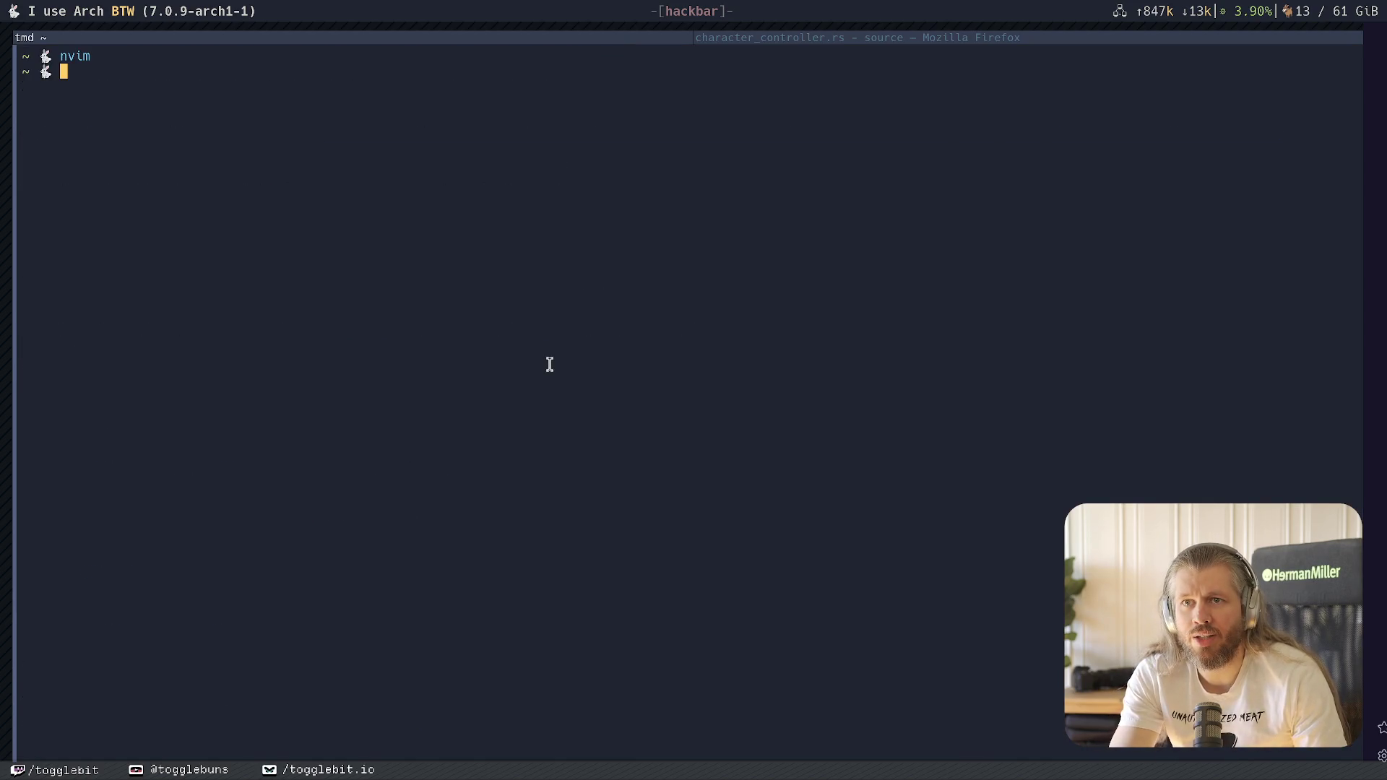
text(j)
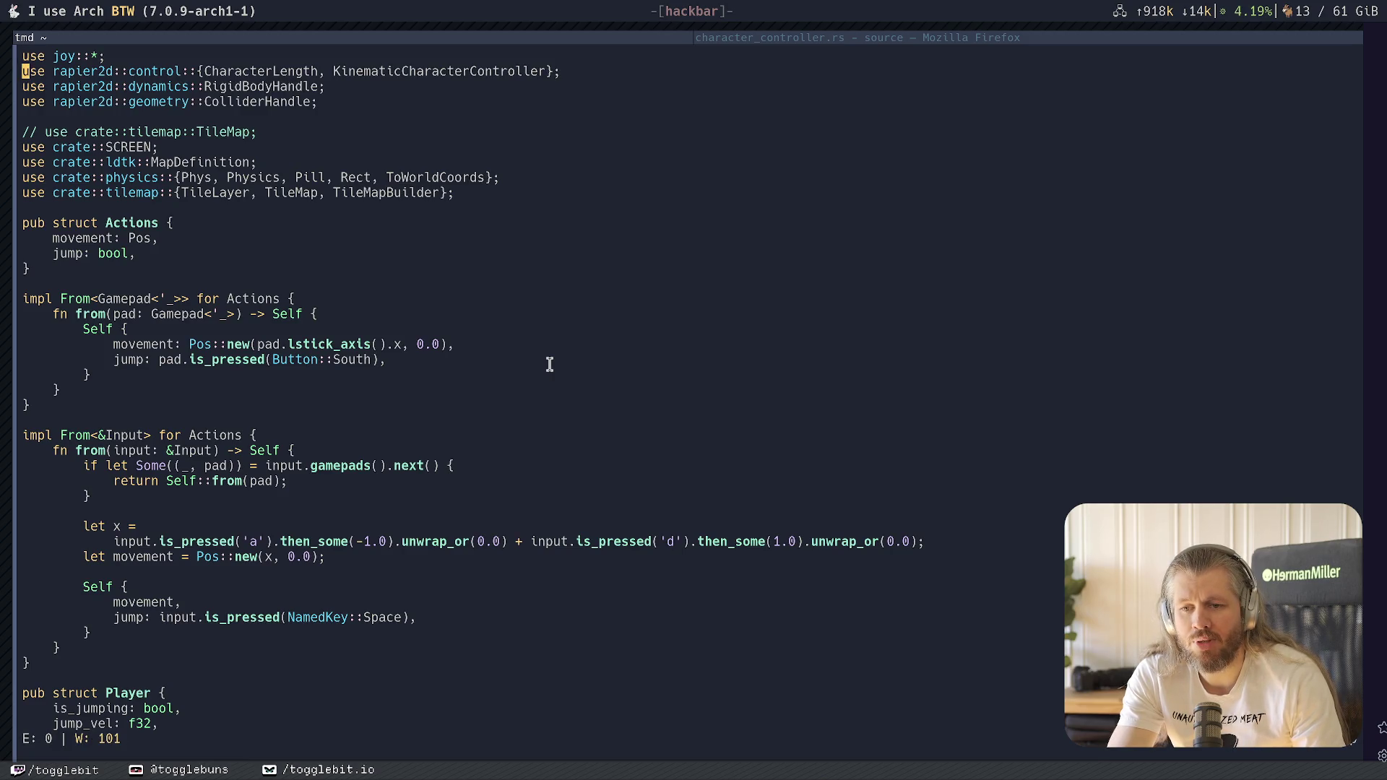
text(:new src/char)
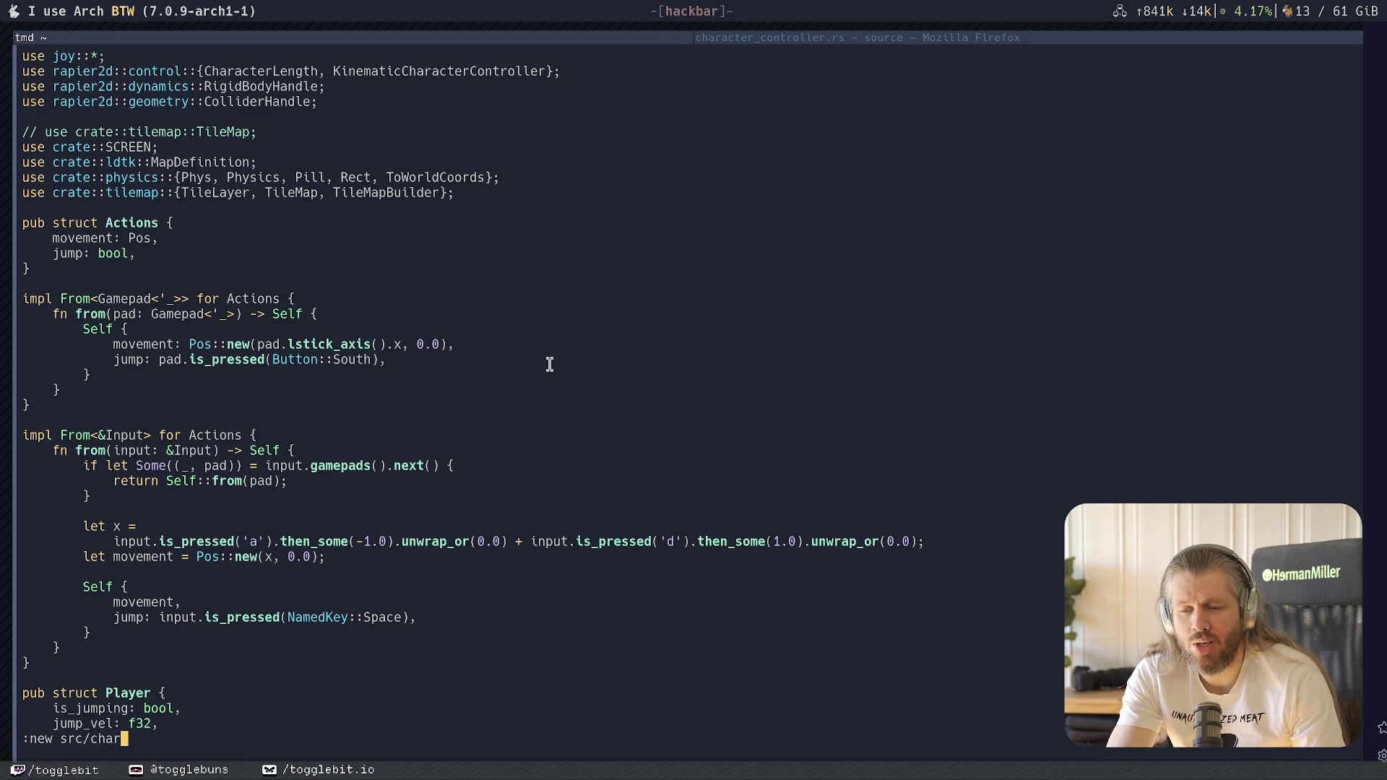
text(acter)
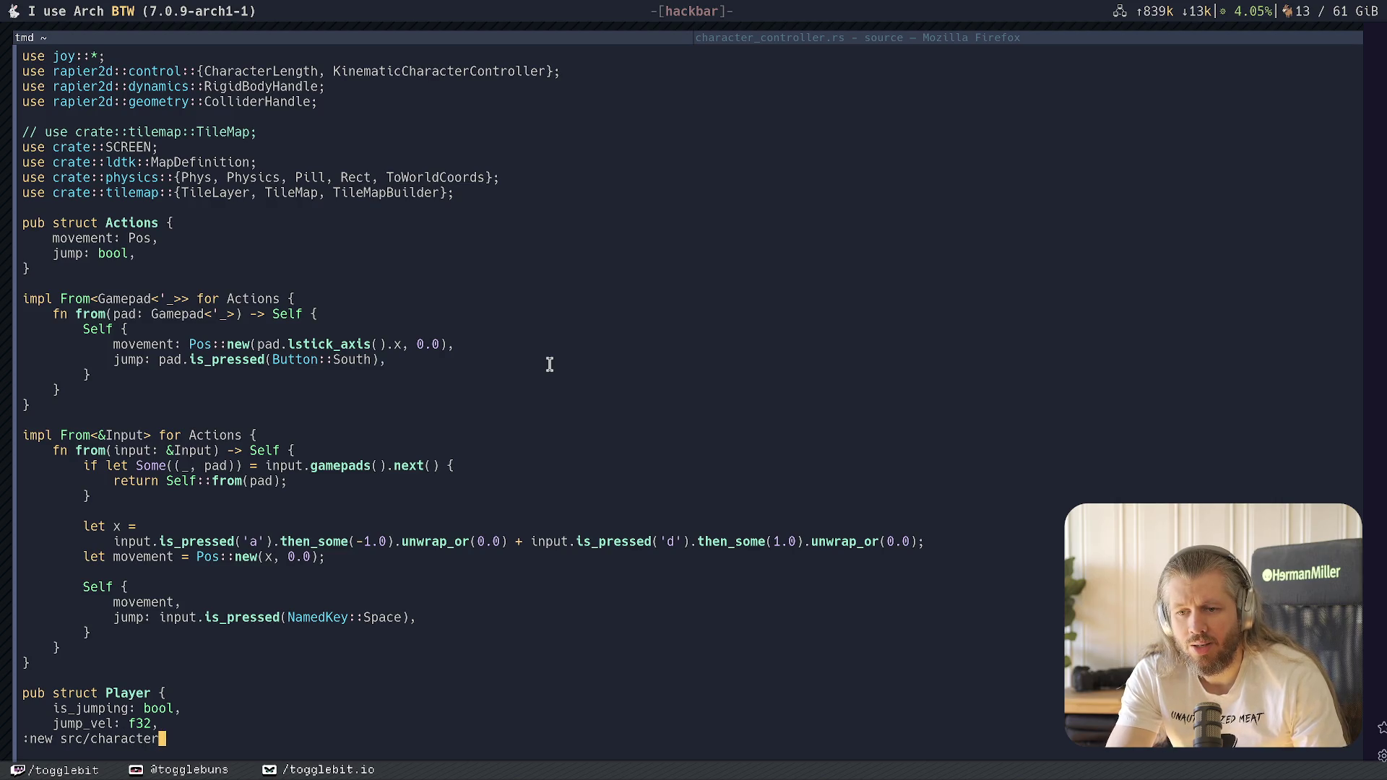
key(ctrl+w)
text(character)
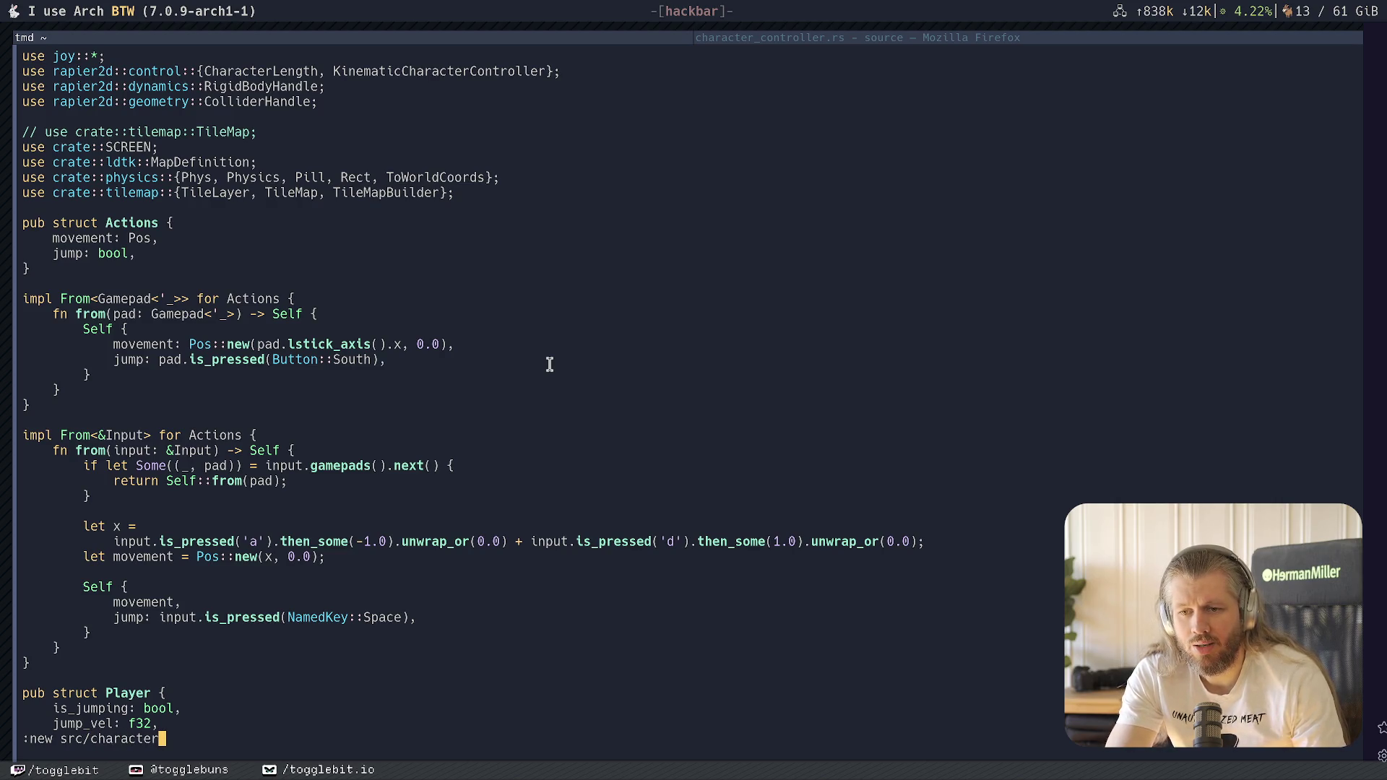
key(ctrl+w)
text(con)
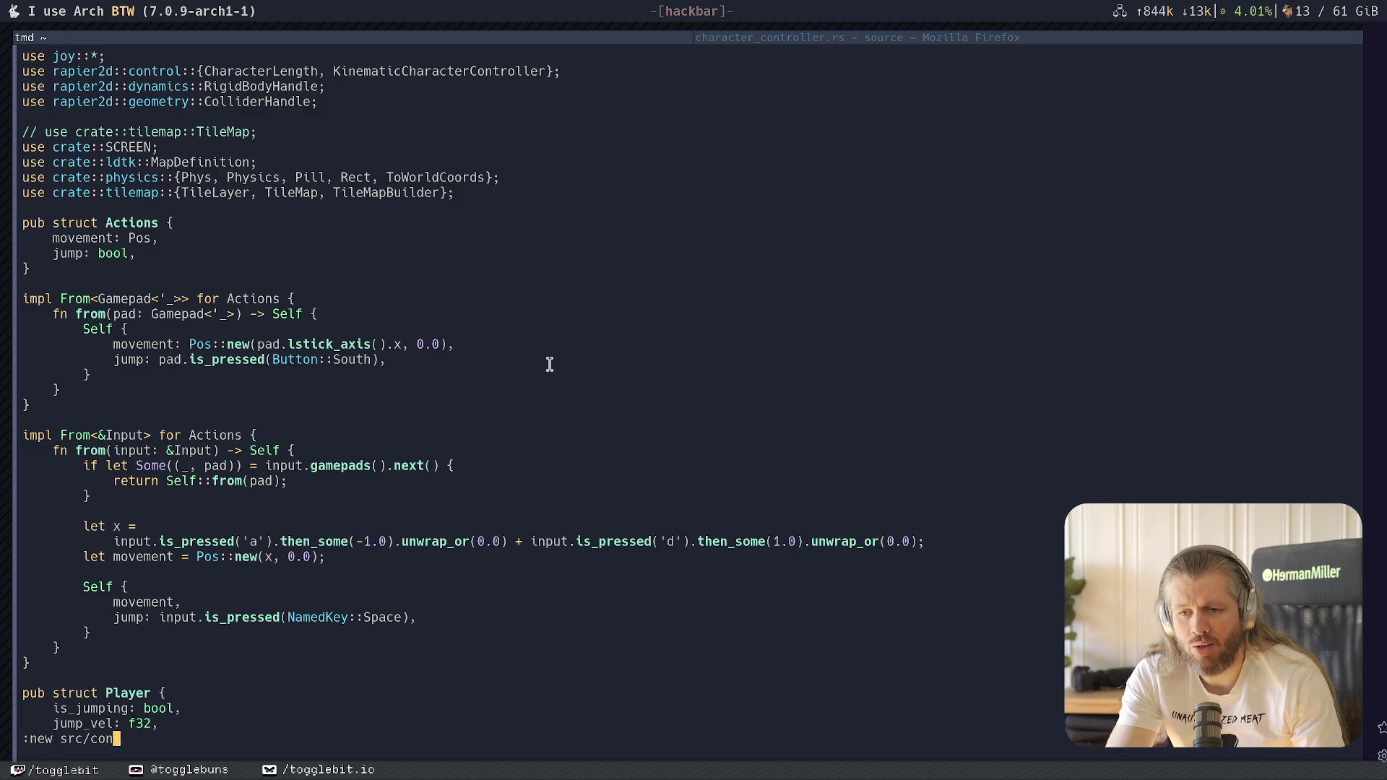
text(troller.rs)
key(Return)
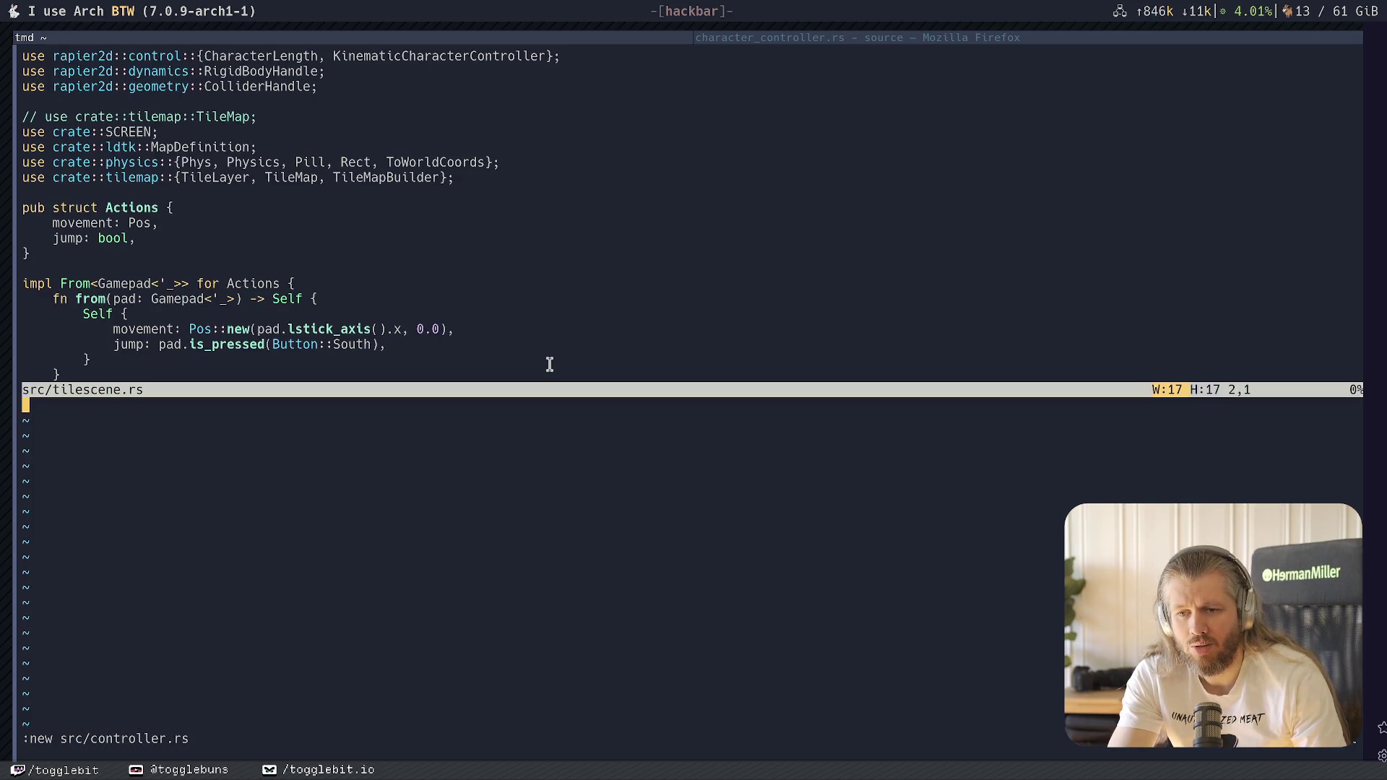
text(p:w)
key(Return)
key(g)
key(g)
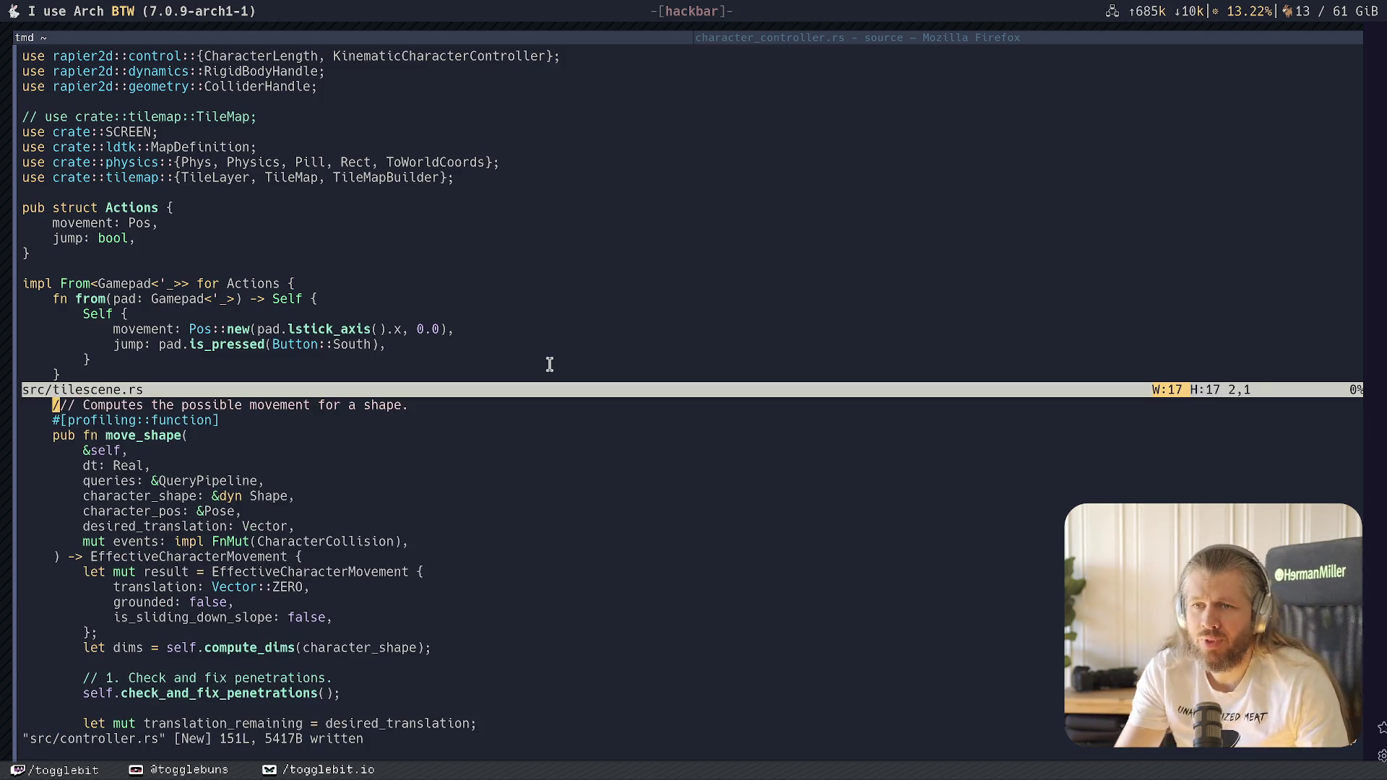
- Begin a 'pub struct CharacterController {' declaration above the pasted code
key(O)
key(Escape)
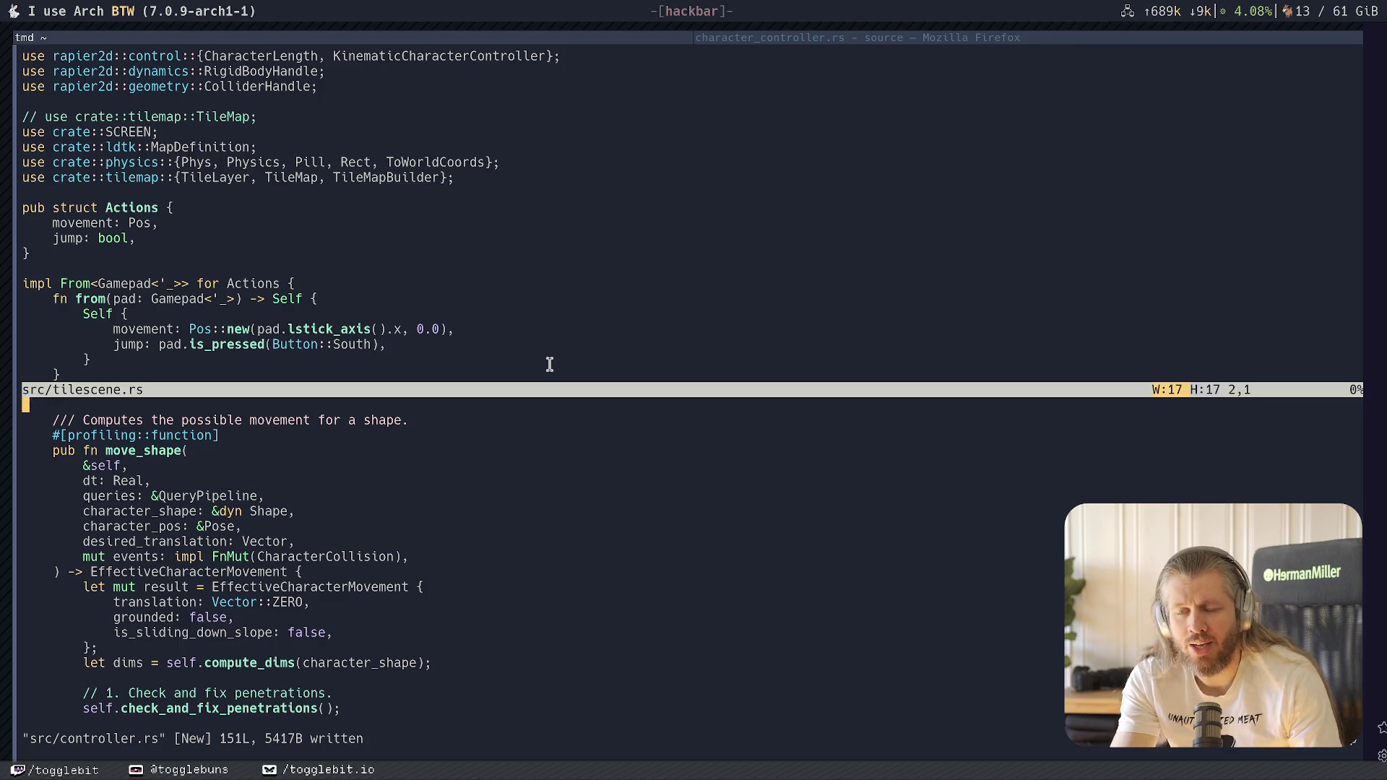
text(pubs t)
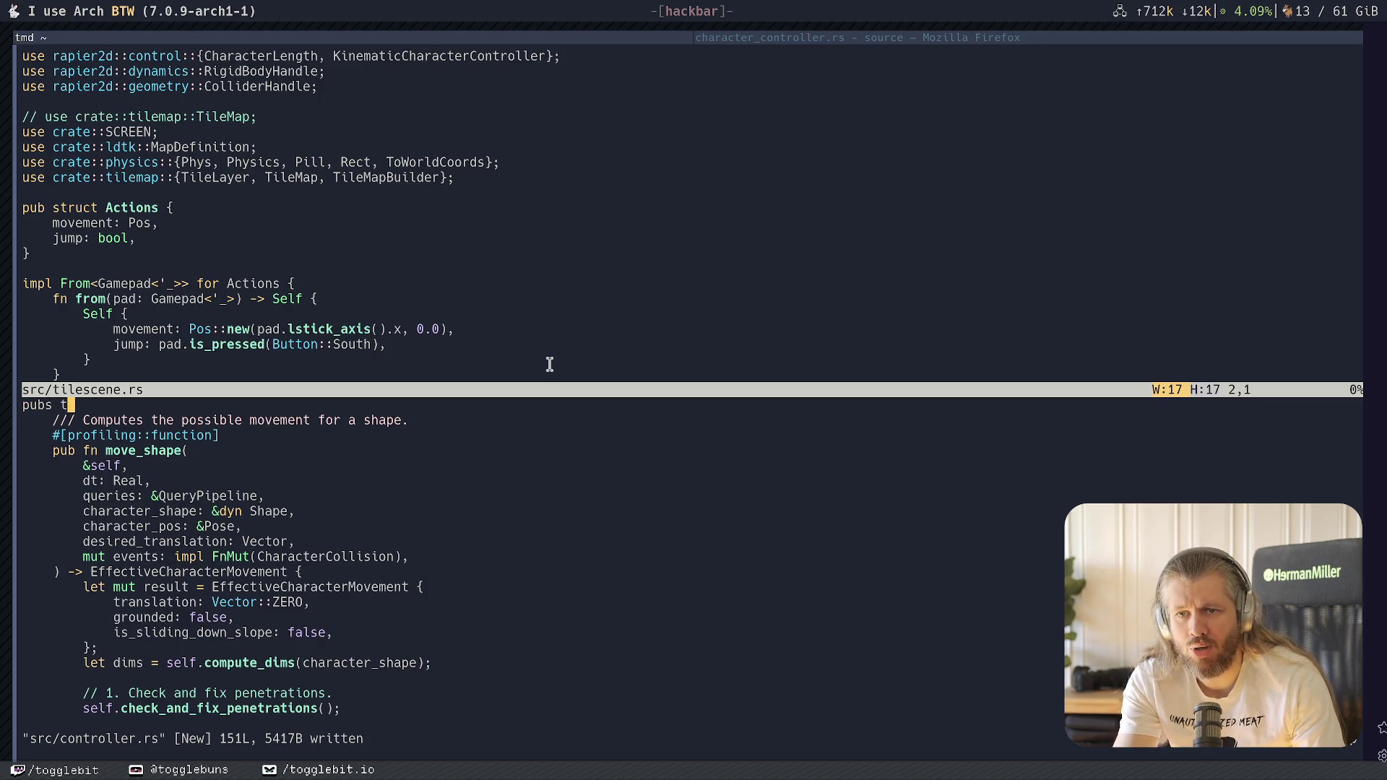
key(BackSpace)
key(BackSpace)
key(BackSpace)
text(struct Ch)
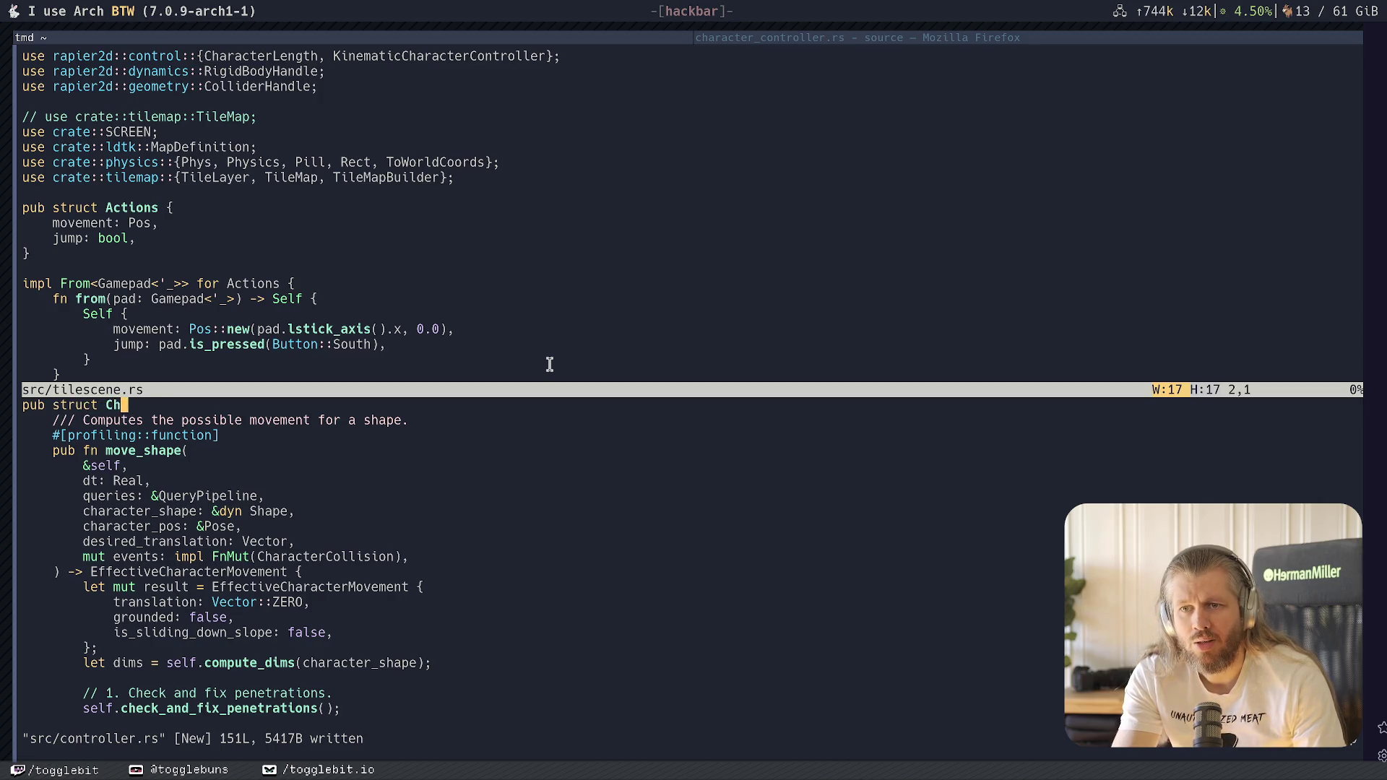
text(aracterController)
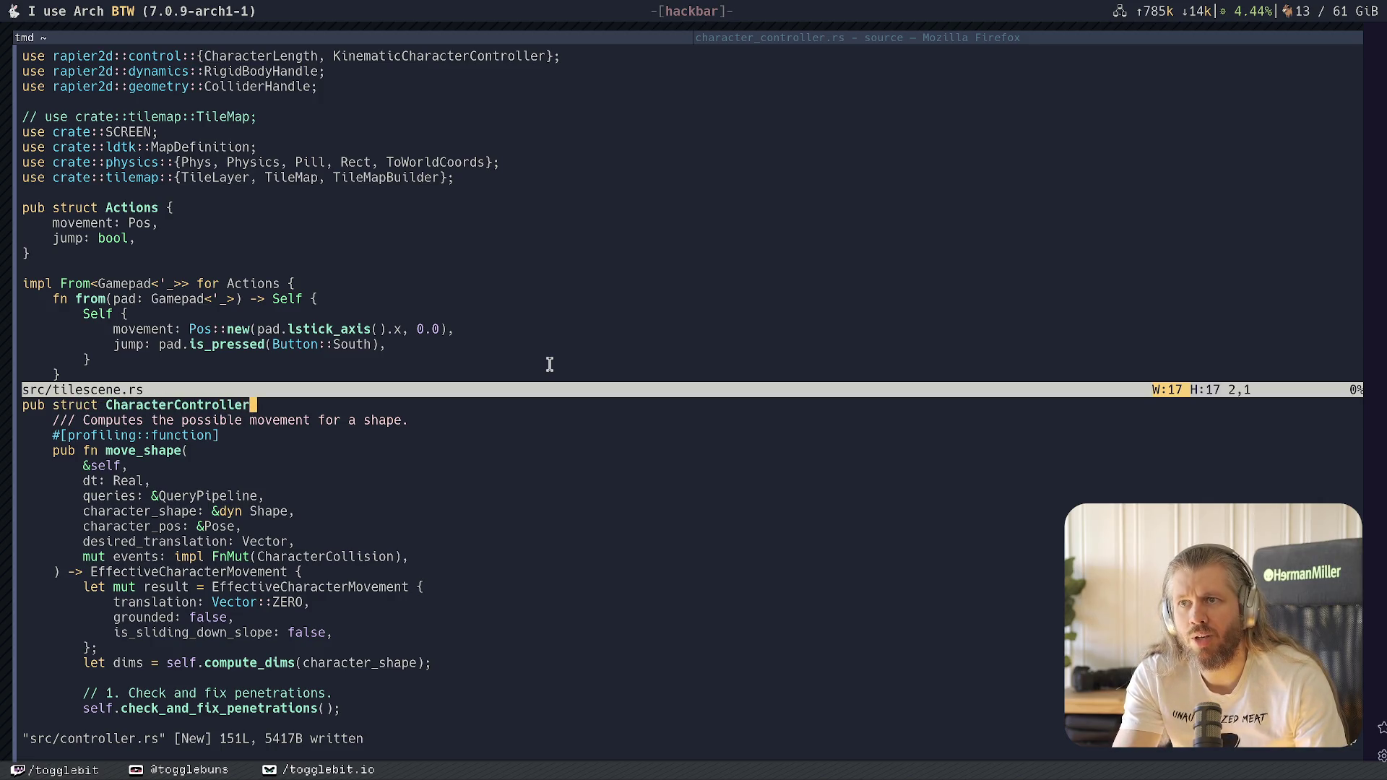
text( {)
- Give CharacterController an empty body and add 'impl CharacterController {' below it
key(Return)
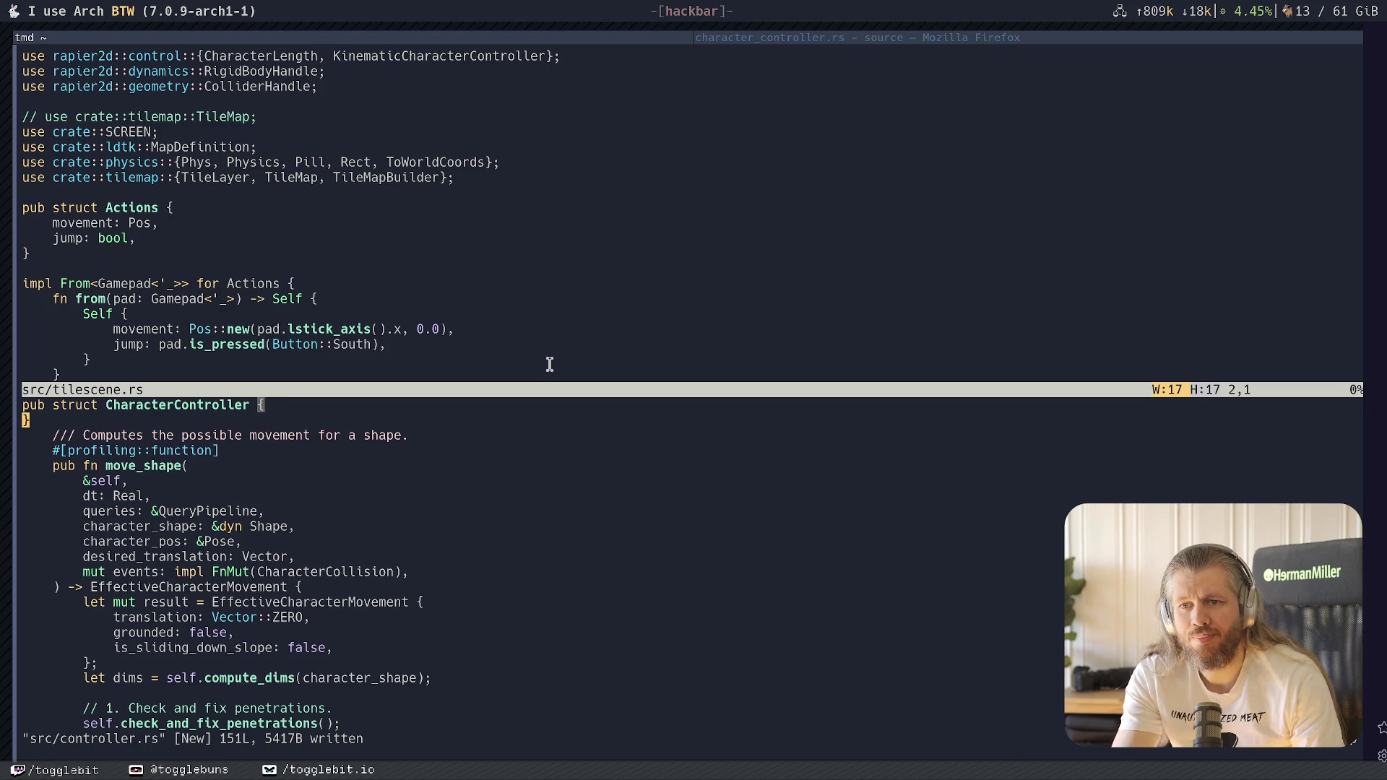
key(Escape)
key(o)
key(Return)
text(impl Cha)
text(racterCollision)
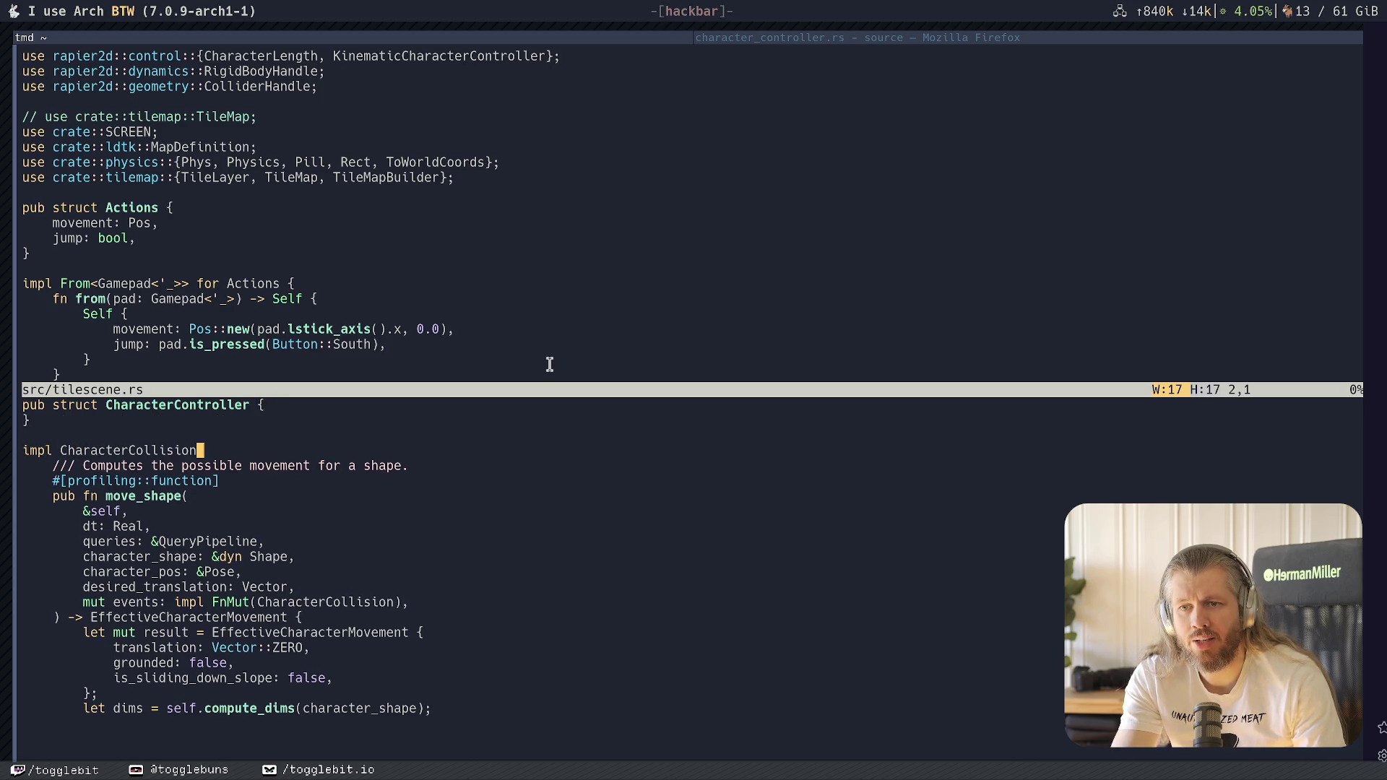
key(ctrl+w)
text(CharacteRcon)
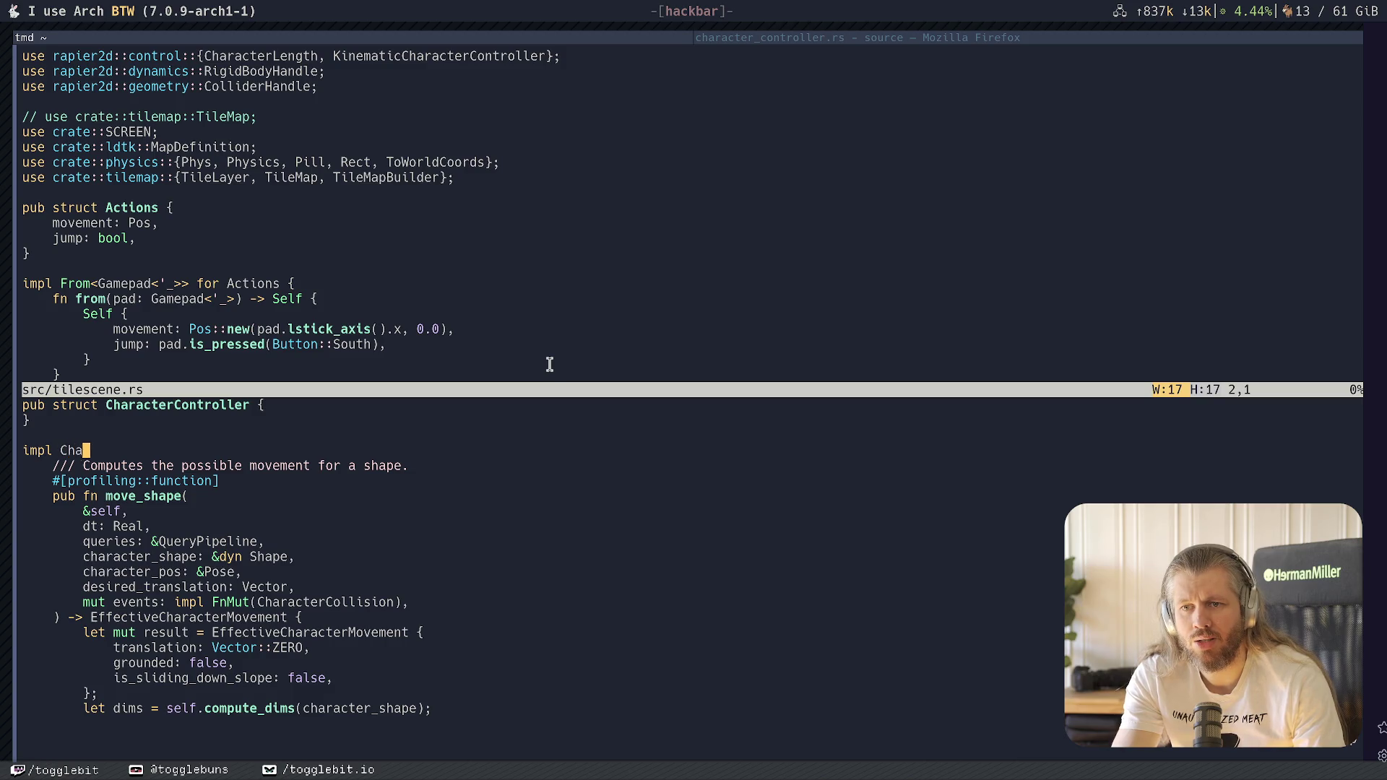
key(BackSpace)
key(BackSpace)
key(BackSpace)
text(erController {)
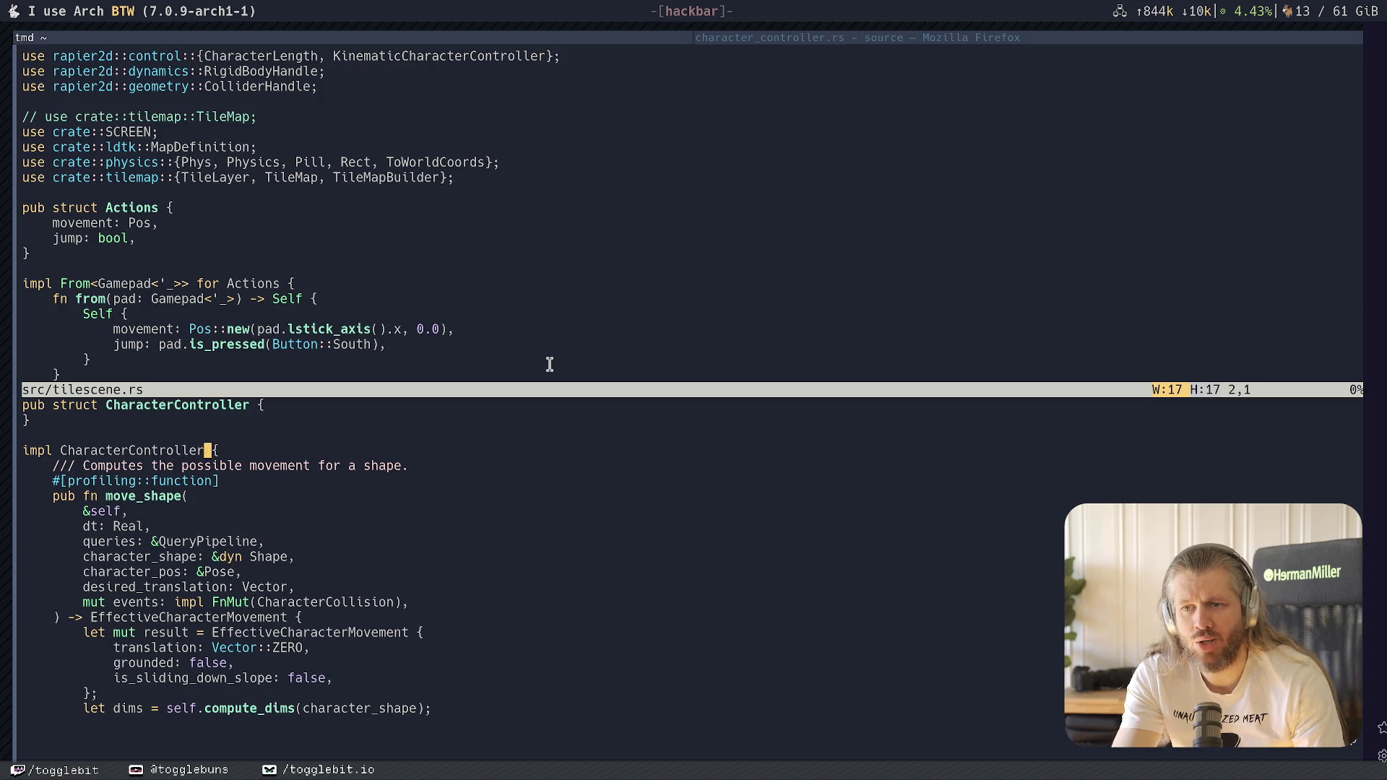
- Close the impl block at the end of the move_shape code and save controller.rs
key(percent)
text(:w)
key(Return)
key(ctrl+w)
key(k)
key(ctrl+p)
- Add 'mod controller;' to src/lib.rs, then save and close it with :wq
text(lib)
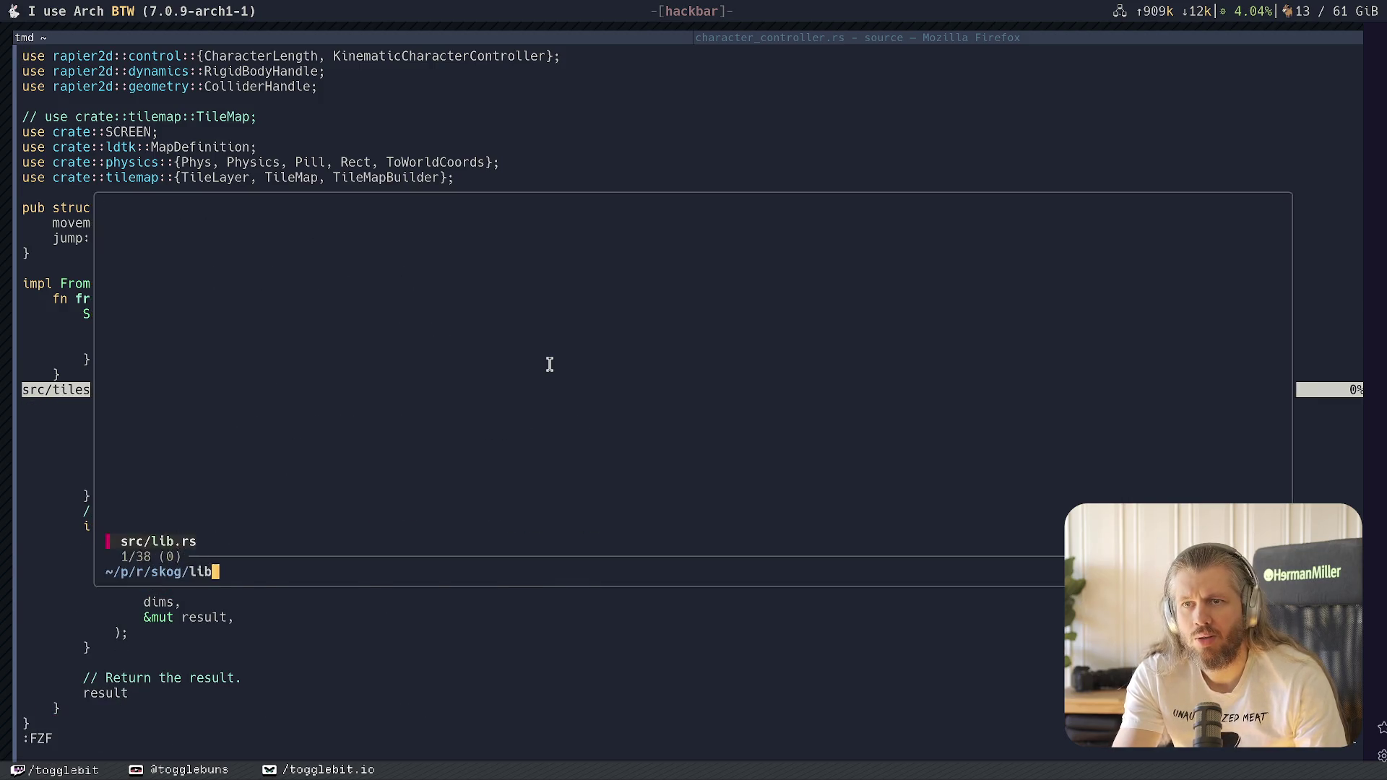
key(Return)
key(j)
key(j)
key(j)
key(j)
key(j)
key(j)
text(omod char)
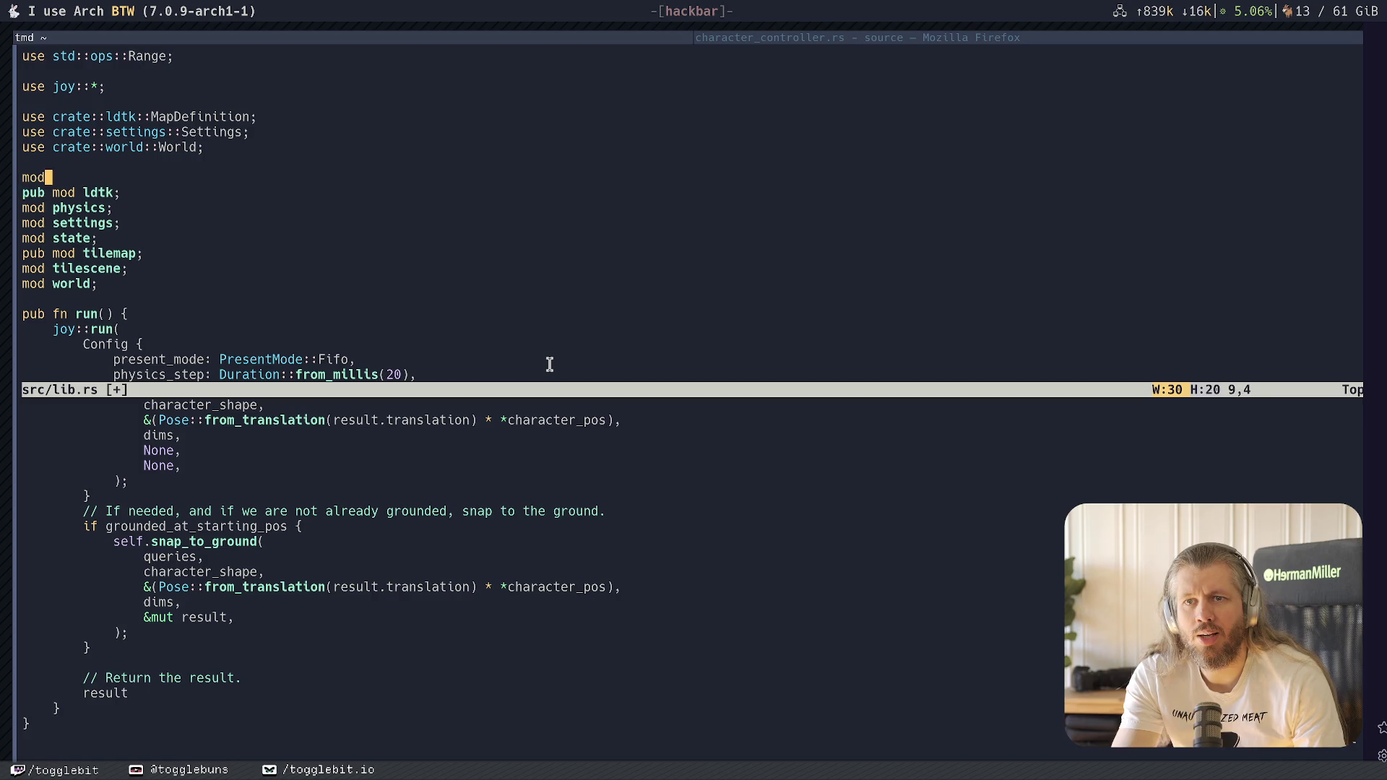
key(ctrl+w)
text(controller;)
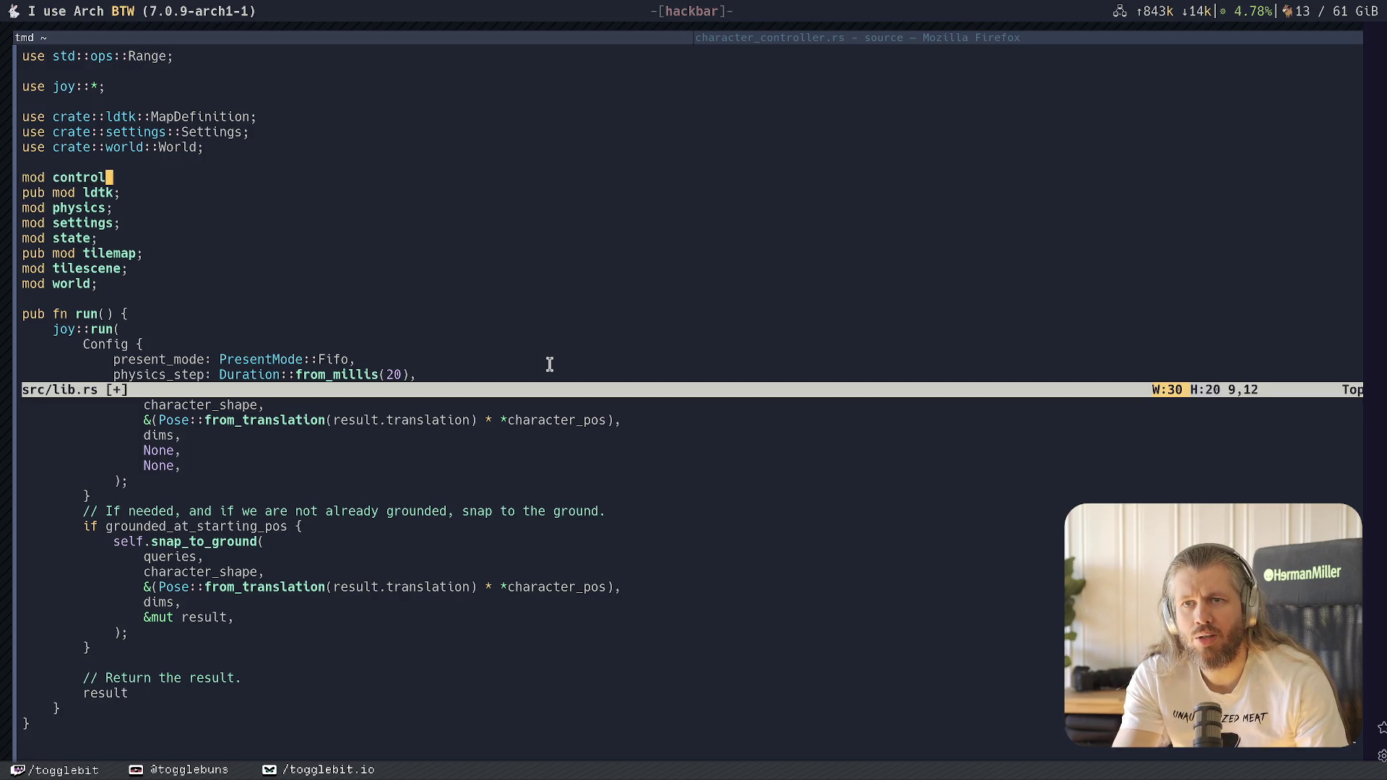
key(Escape)
text(:wq)
key(Return)
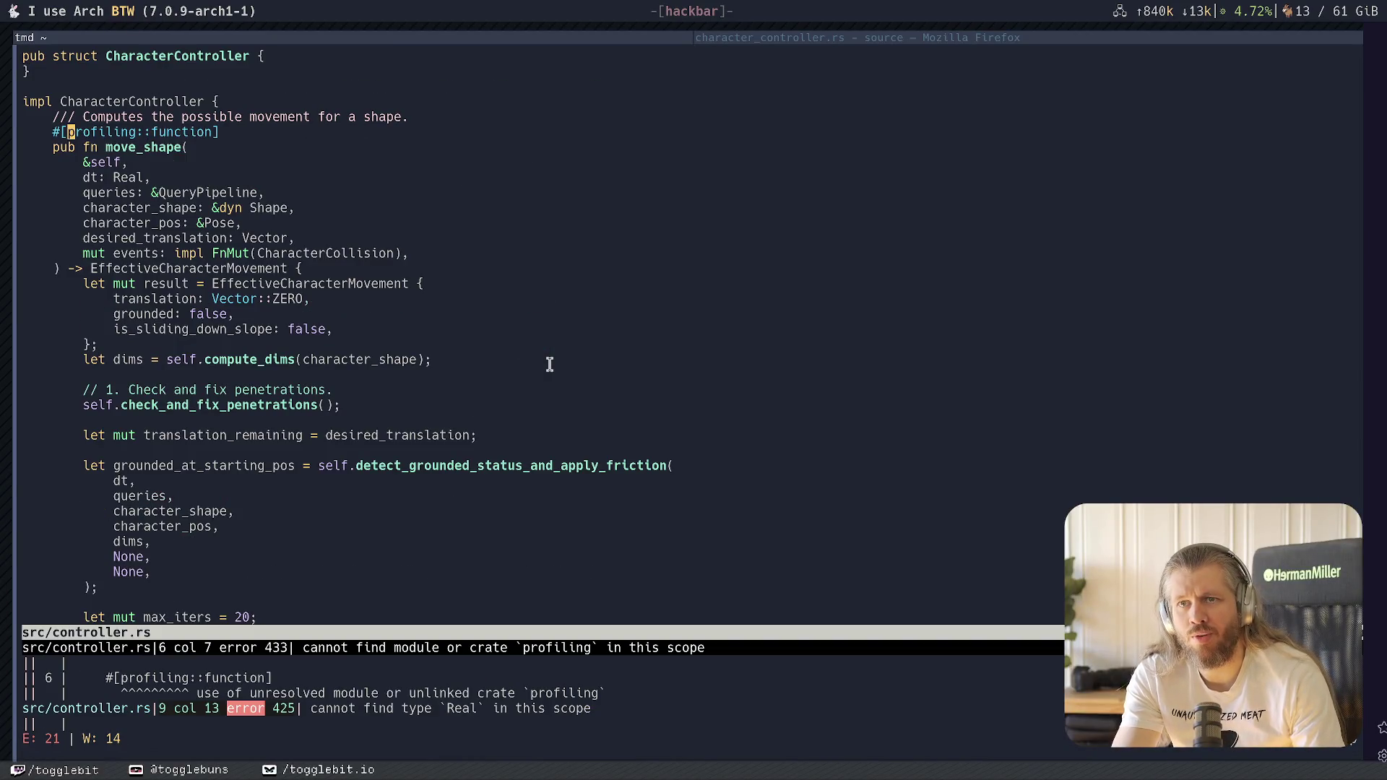
- Remove the profiling attribute line, change the Real type to f32, and save
key(d)
key(d)
text(k)
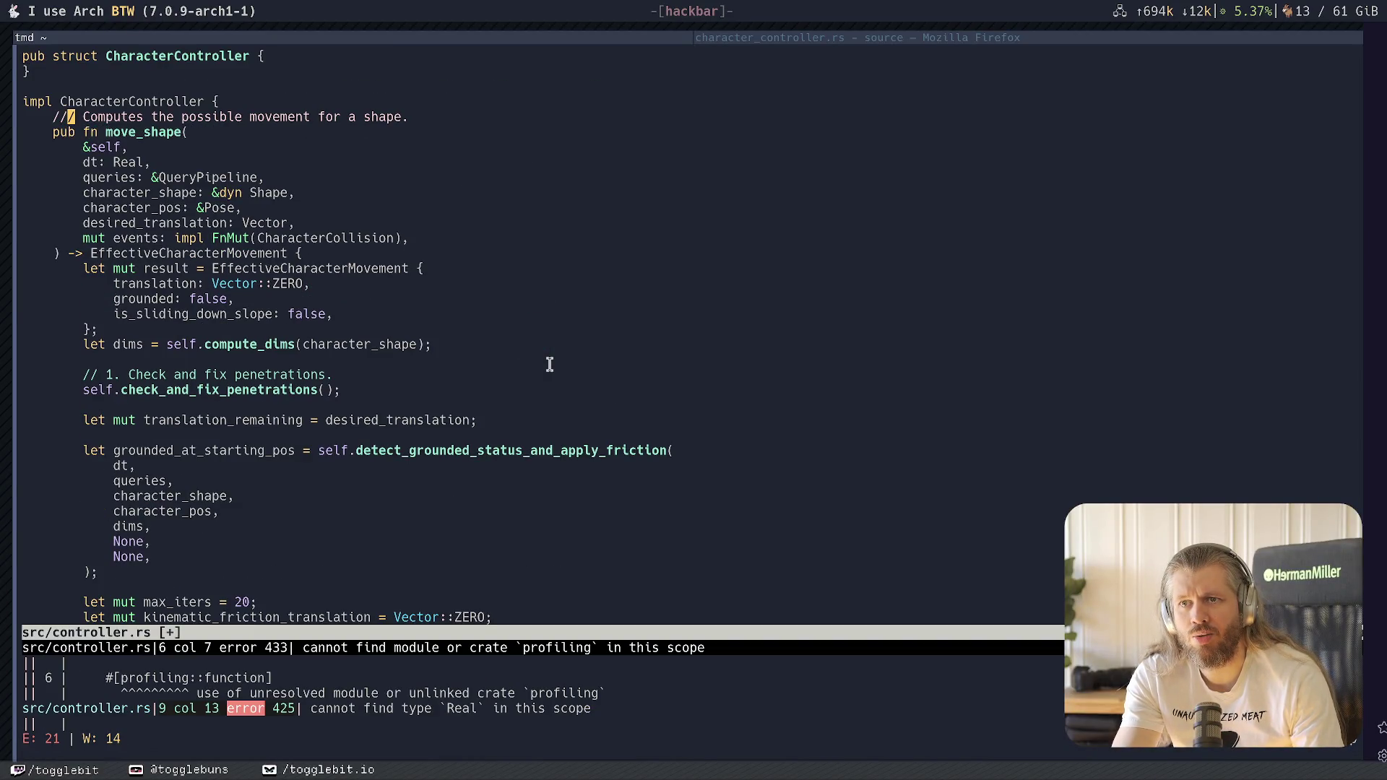
text(:w)
key(Return)
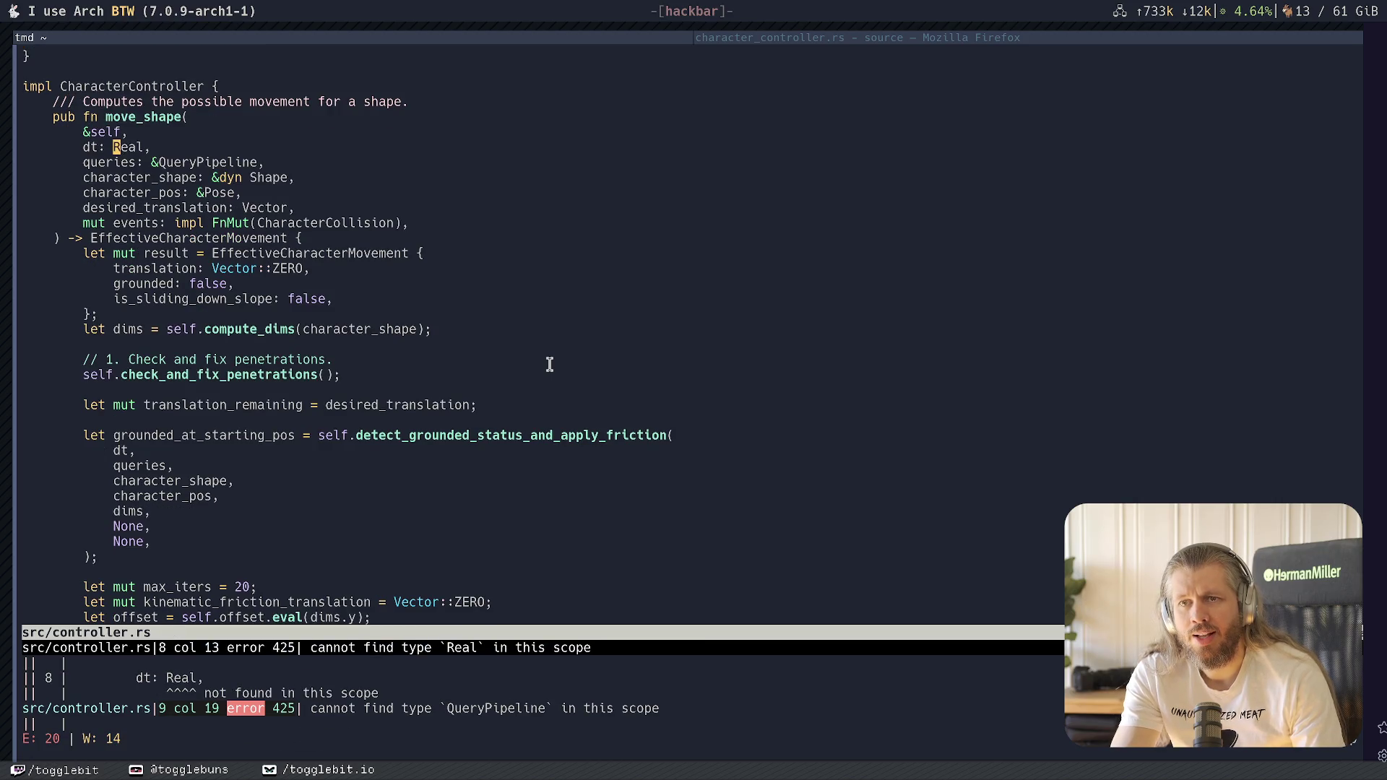
text(cwf32)
key(Escape)
text(:w)
key(Return)
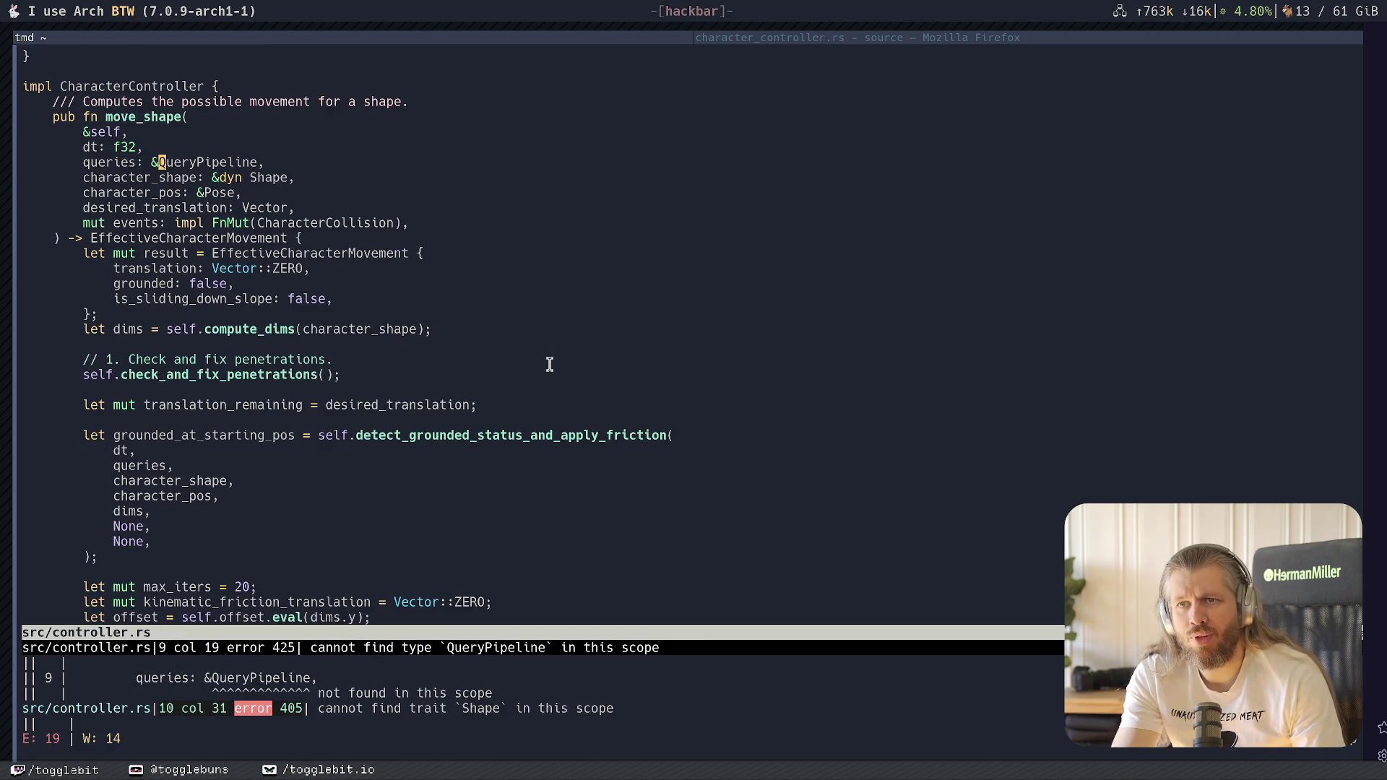
- Import QueryPipeline and Shape, then replace those imports with the whole rapier2d prelude::*
text(gra)
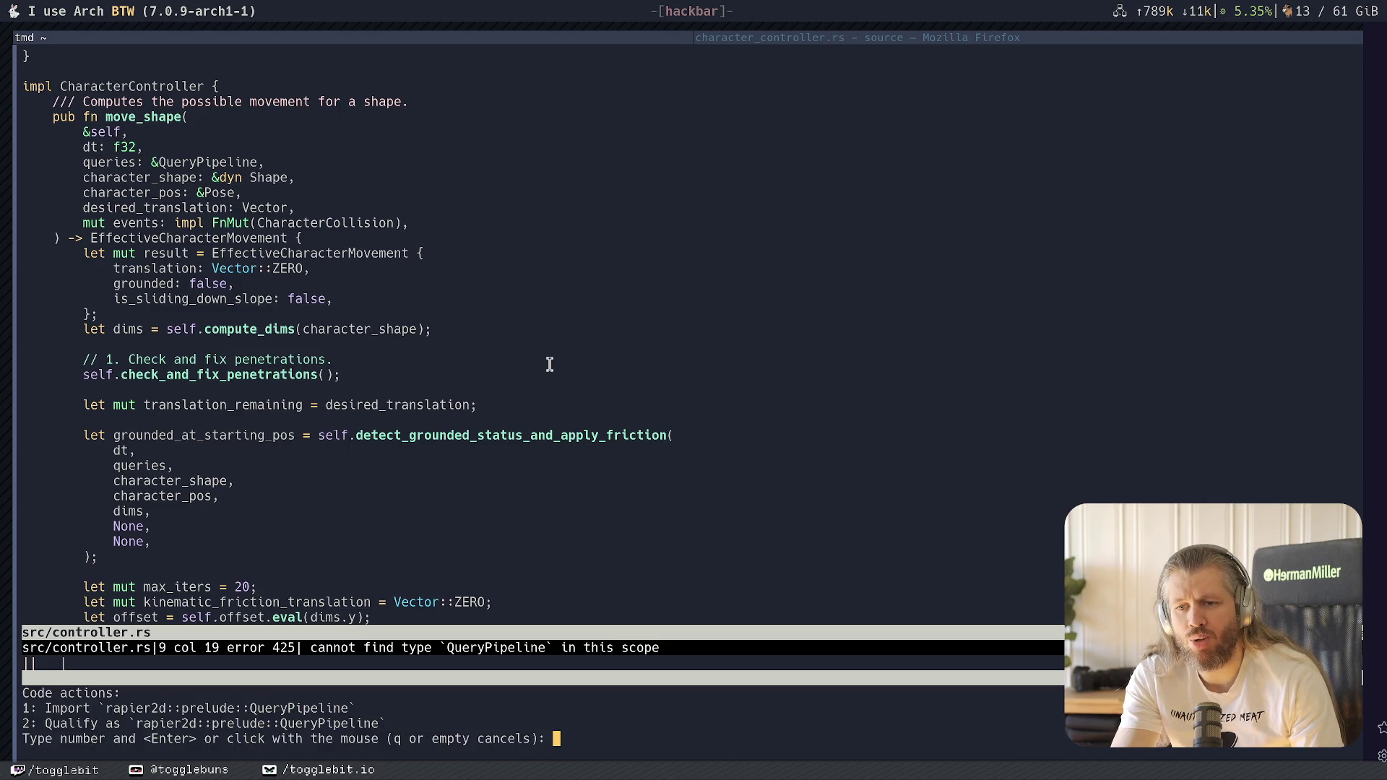
text(1)
key(Return)
text(:w)
key(Return)
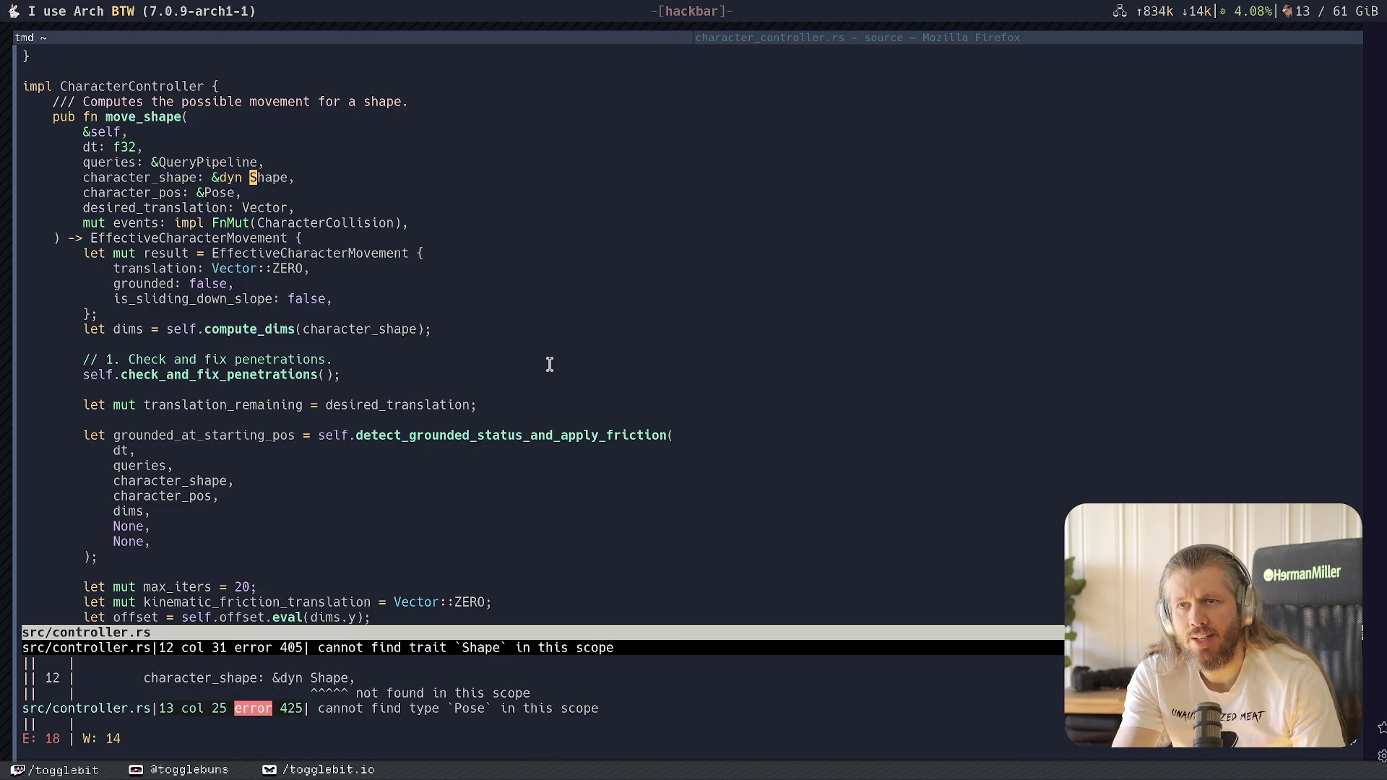
text(gra)
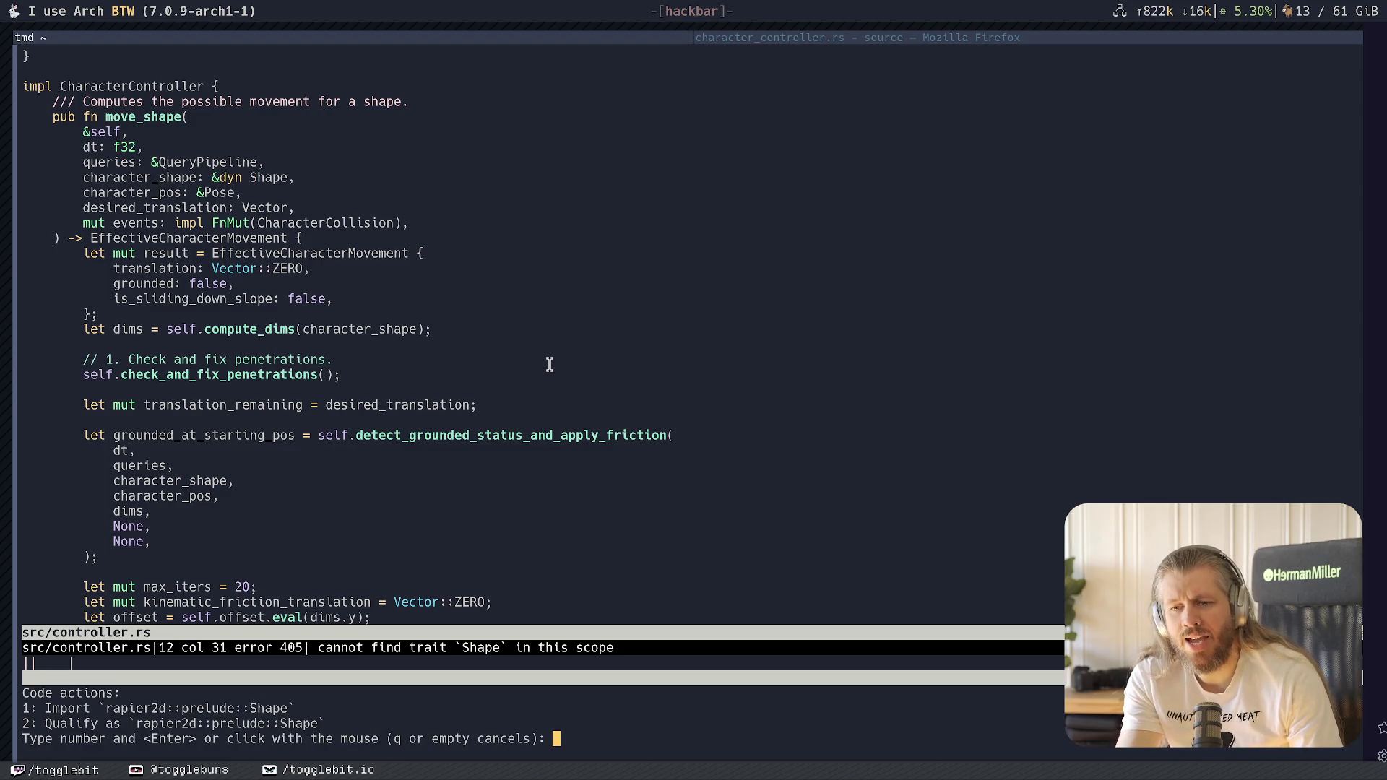
text(1)
key(Return)
text(f{c%*)
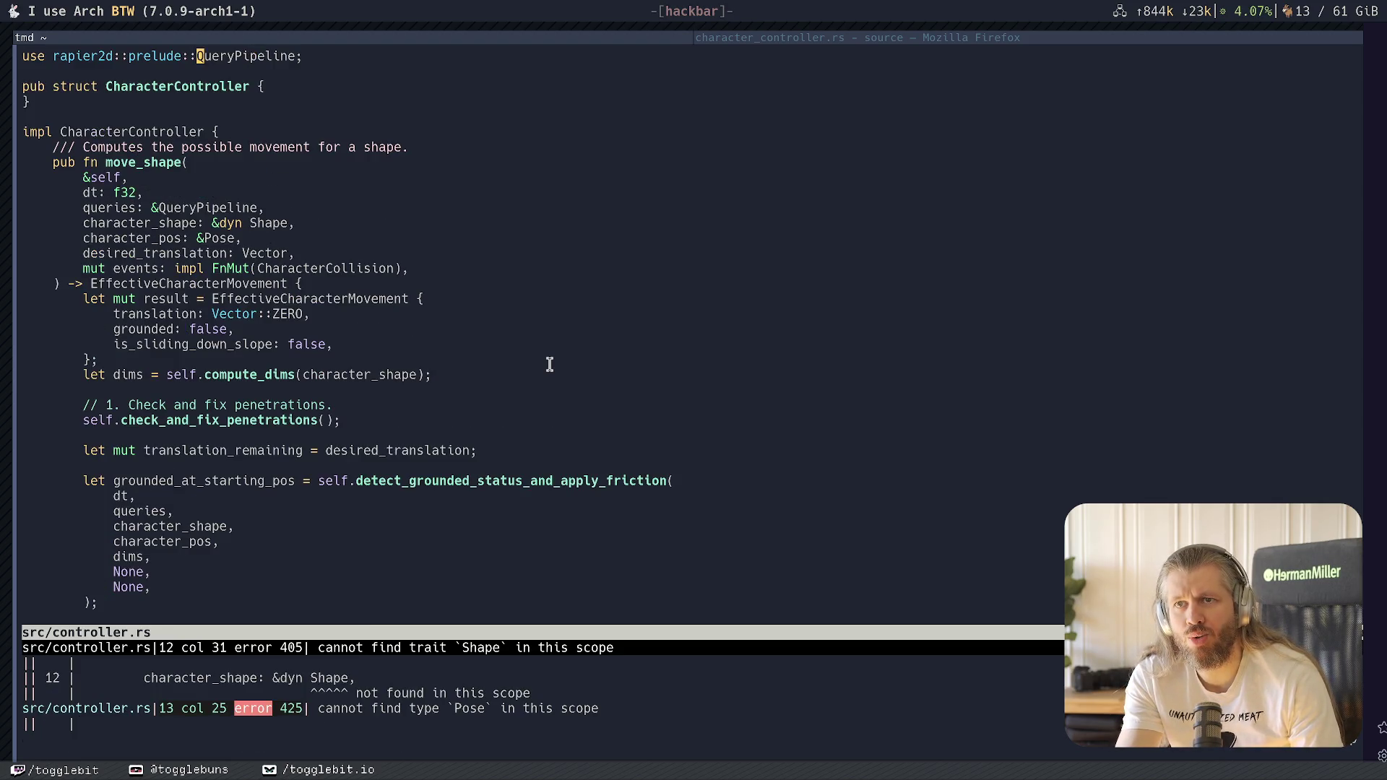
key(Escape)
text(:w)
key(Return)
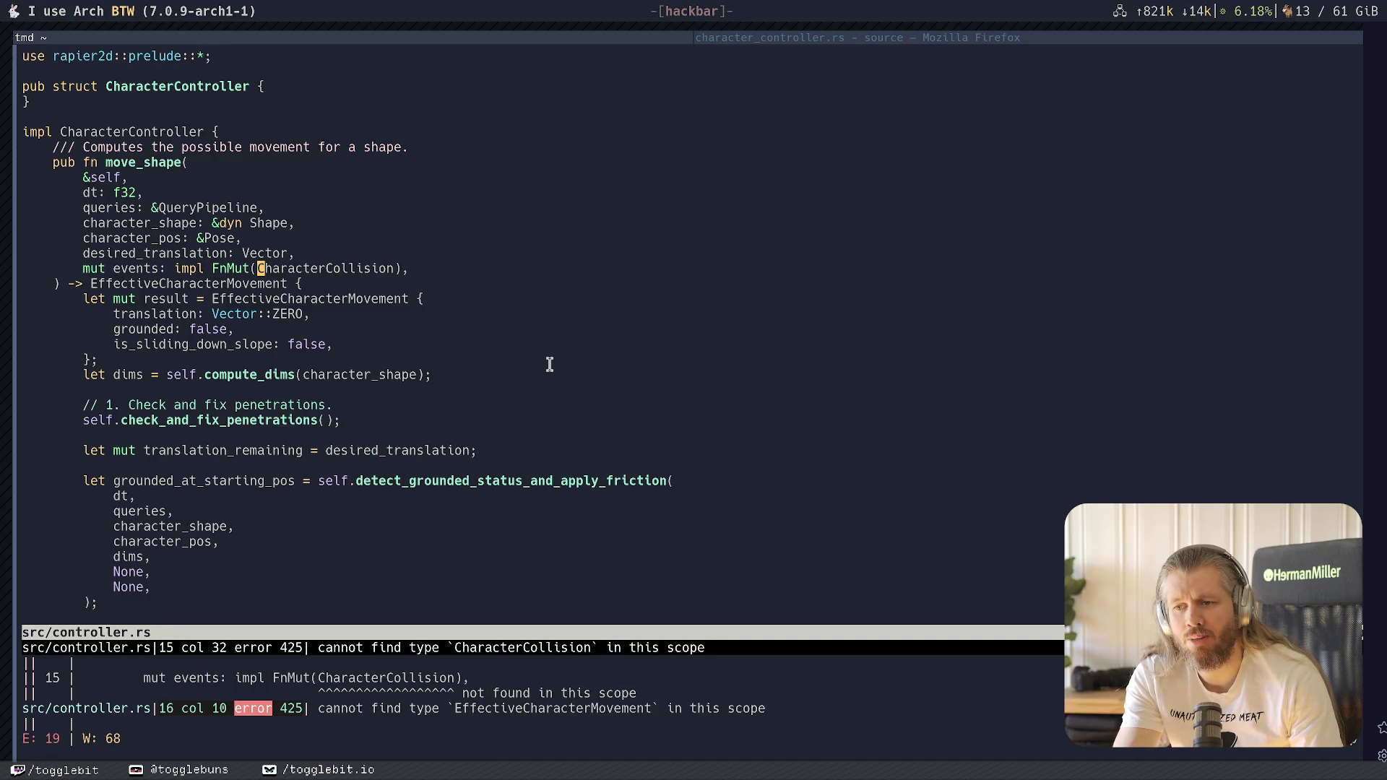
- Import CharacterCollision and EffectiveCharacterMovement via code actions, saving after each
text(gra)
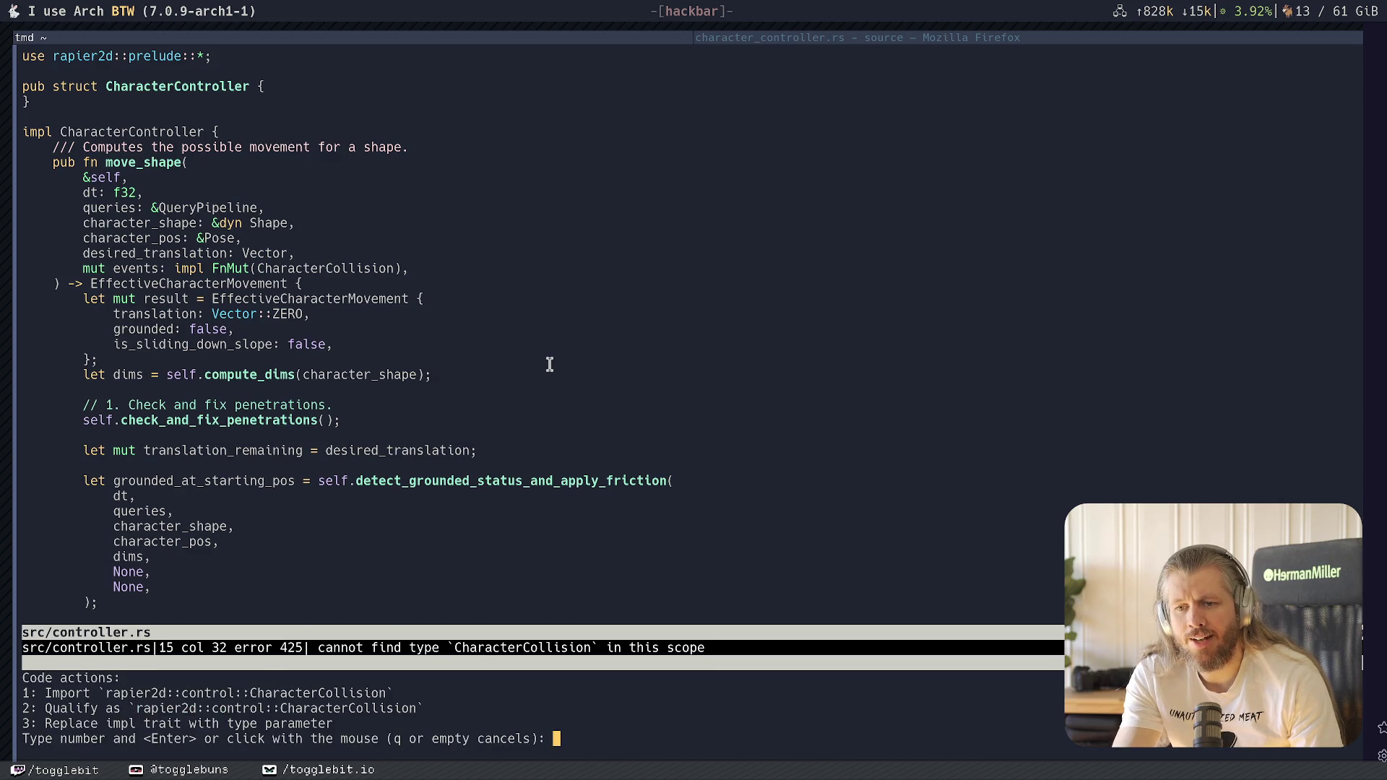
text(1)
key(Return)
text(:w)
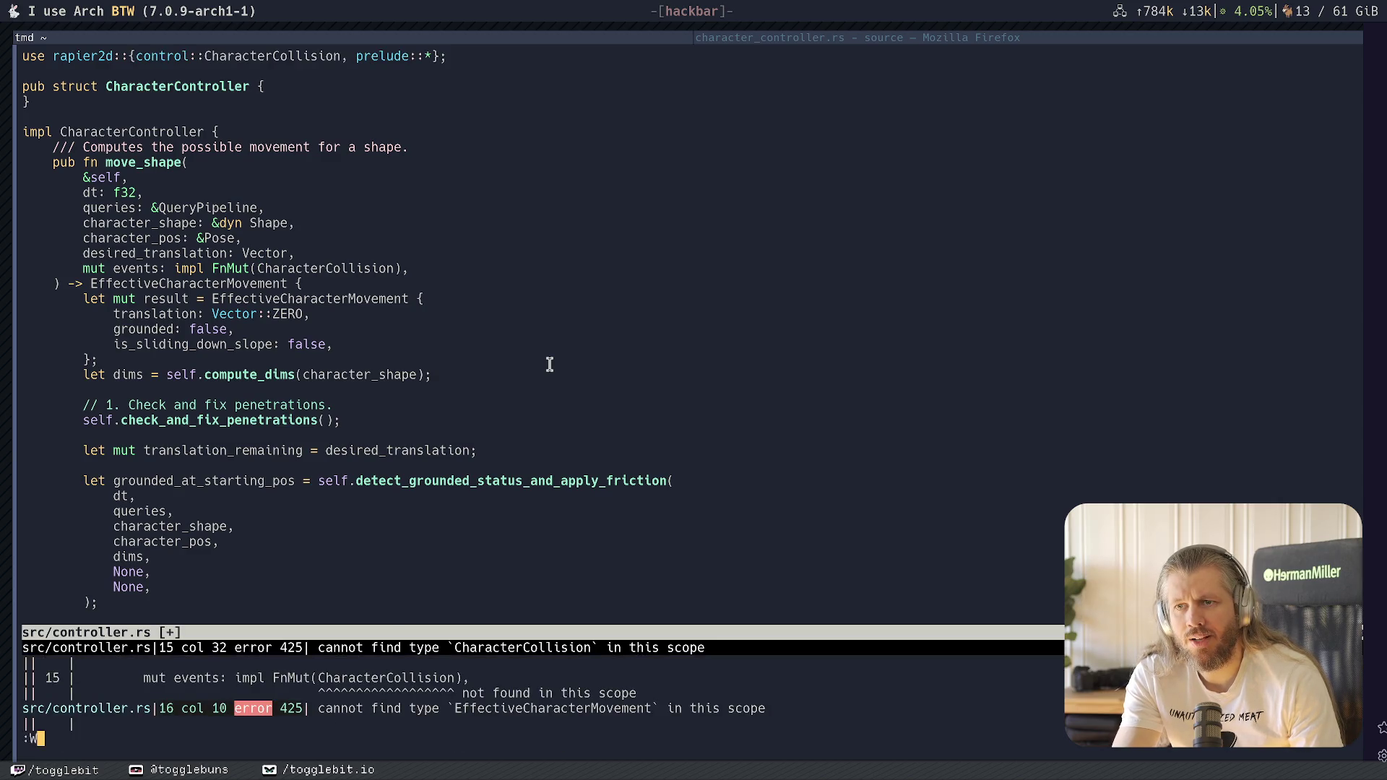
key(Return)
text(:w)
key(Return)
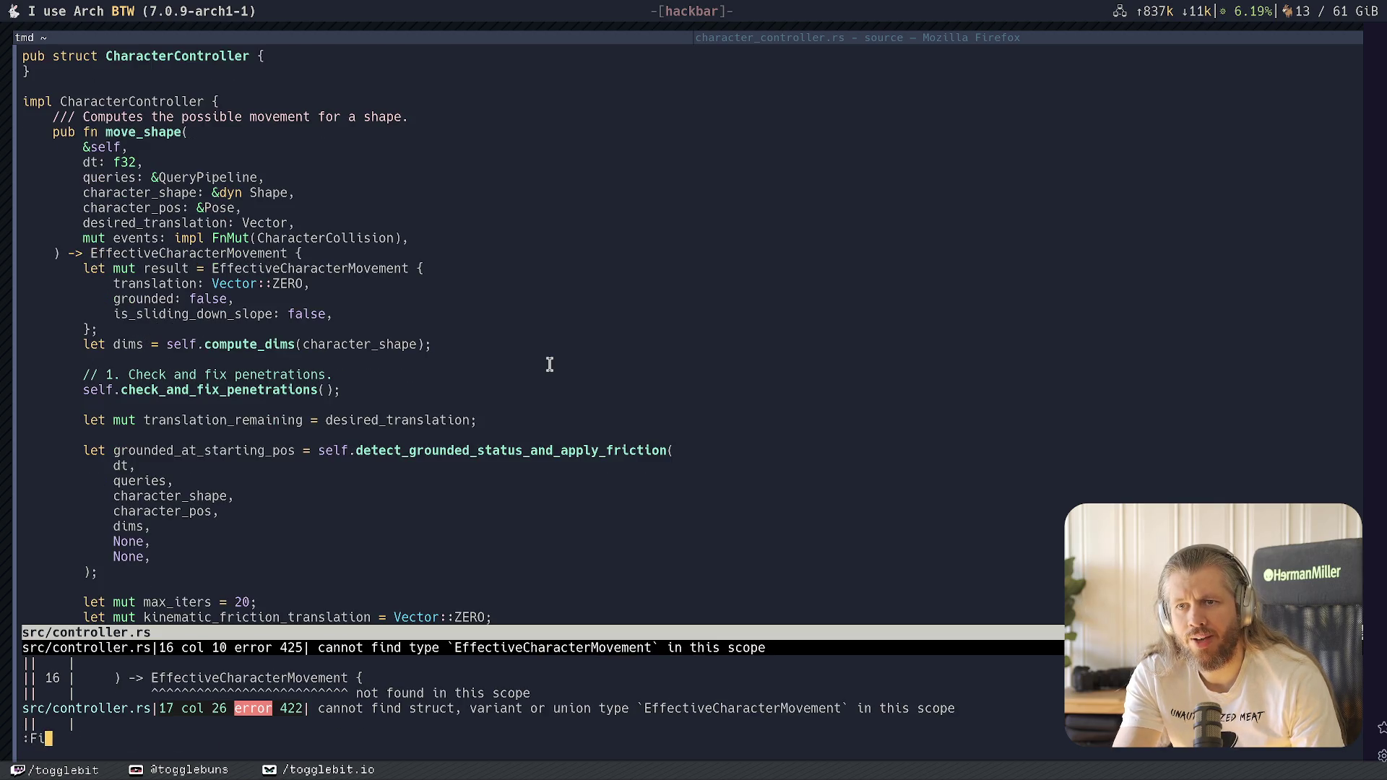
key(space)
key(a)
key(1)
key(Return)
text(:w)
key(Return)
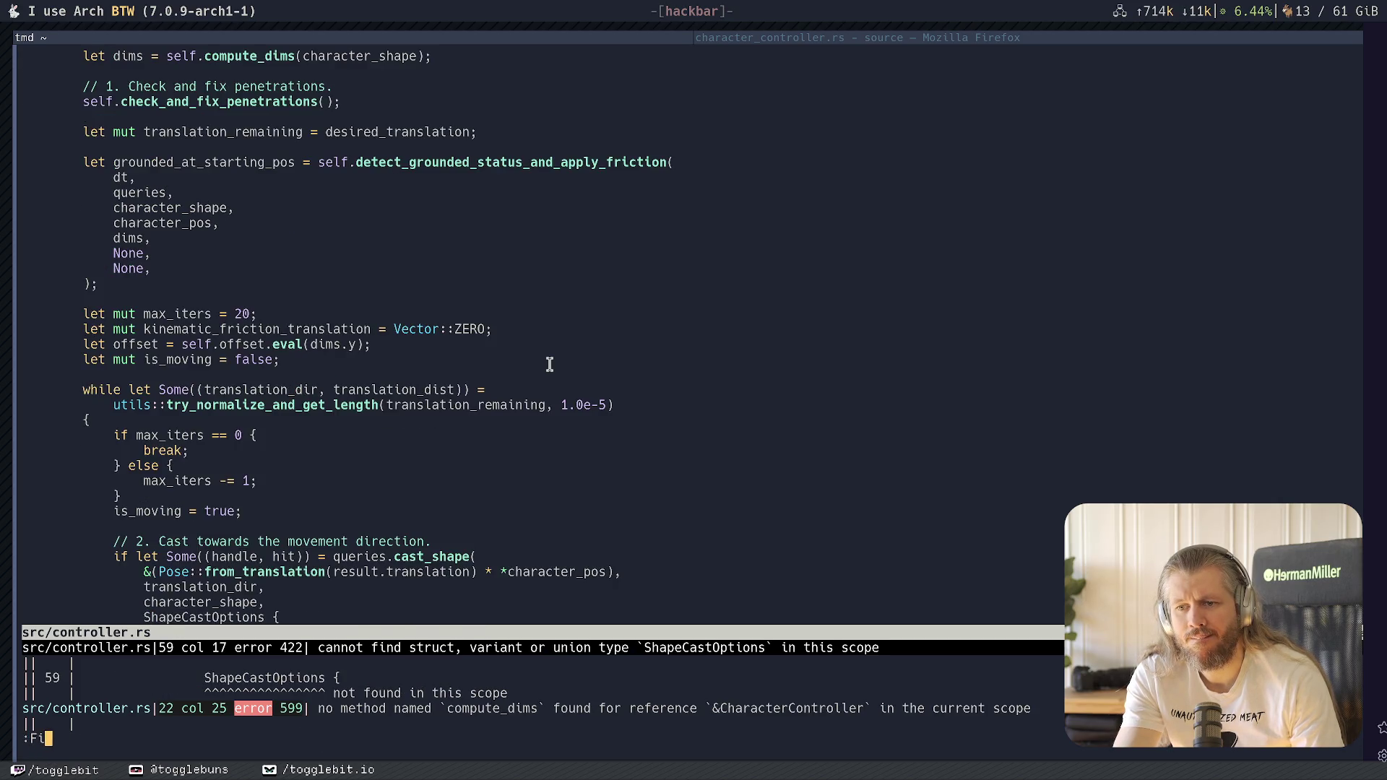
- Import parry's ShapeCastOptions via a code action and save the file
key(space)
key(a)
key(1)
key(Return)
text(:w)
key(Return)
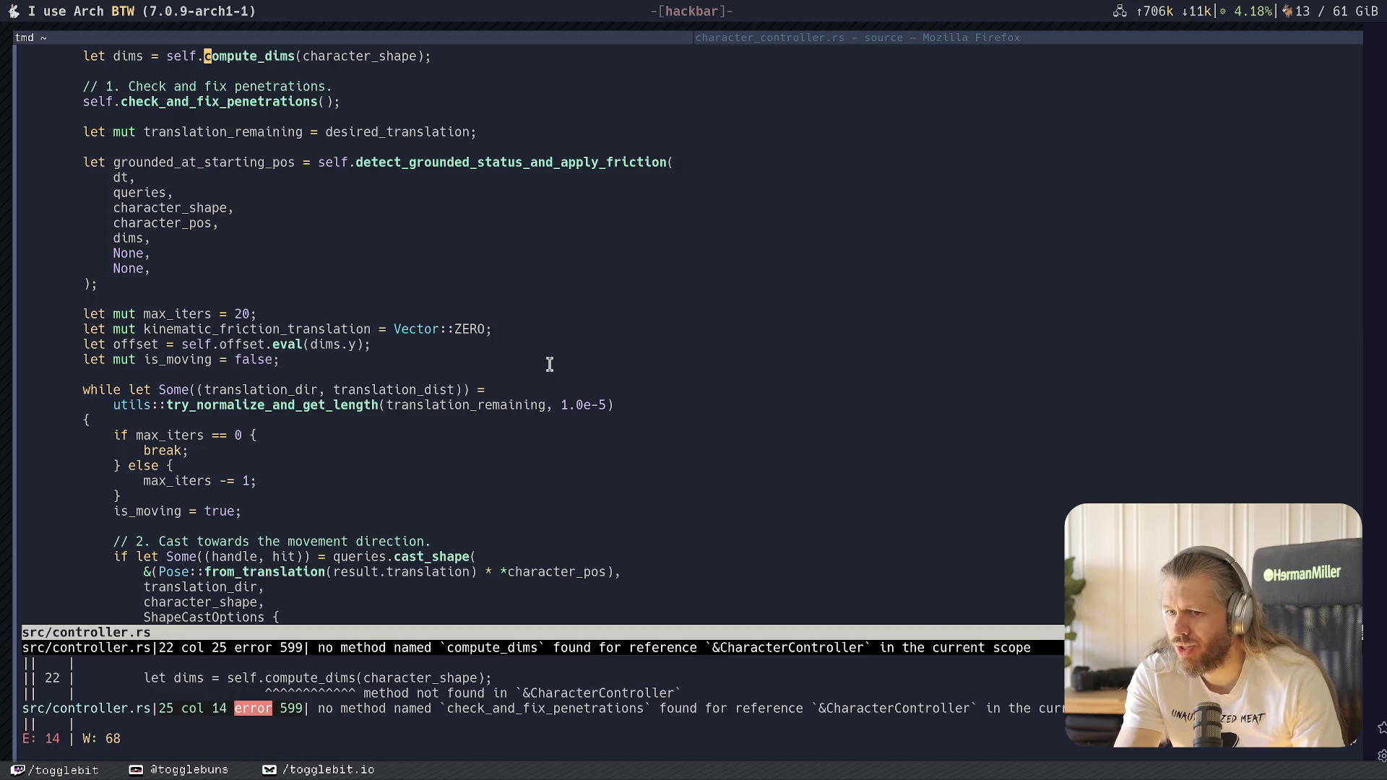
key(l)
key(l)
key(k)
key(k)
key(k)
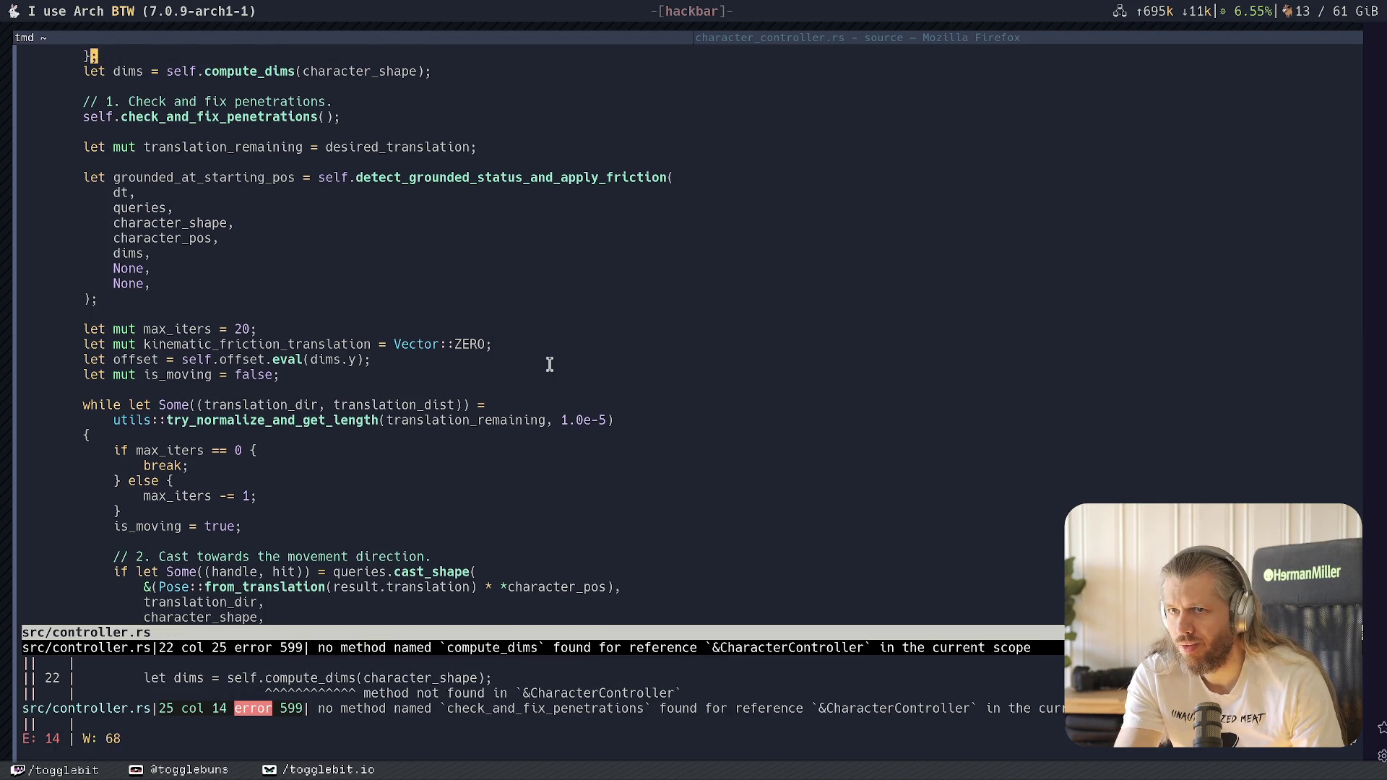
text(:w)
key(Return)
- Turn CharacterController into a tuple struct with parentheses, removing its leftover closing brace
key(g)
key(g)
key(j)
key(j)
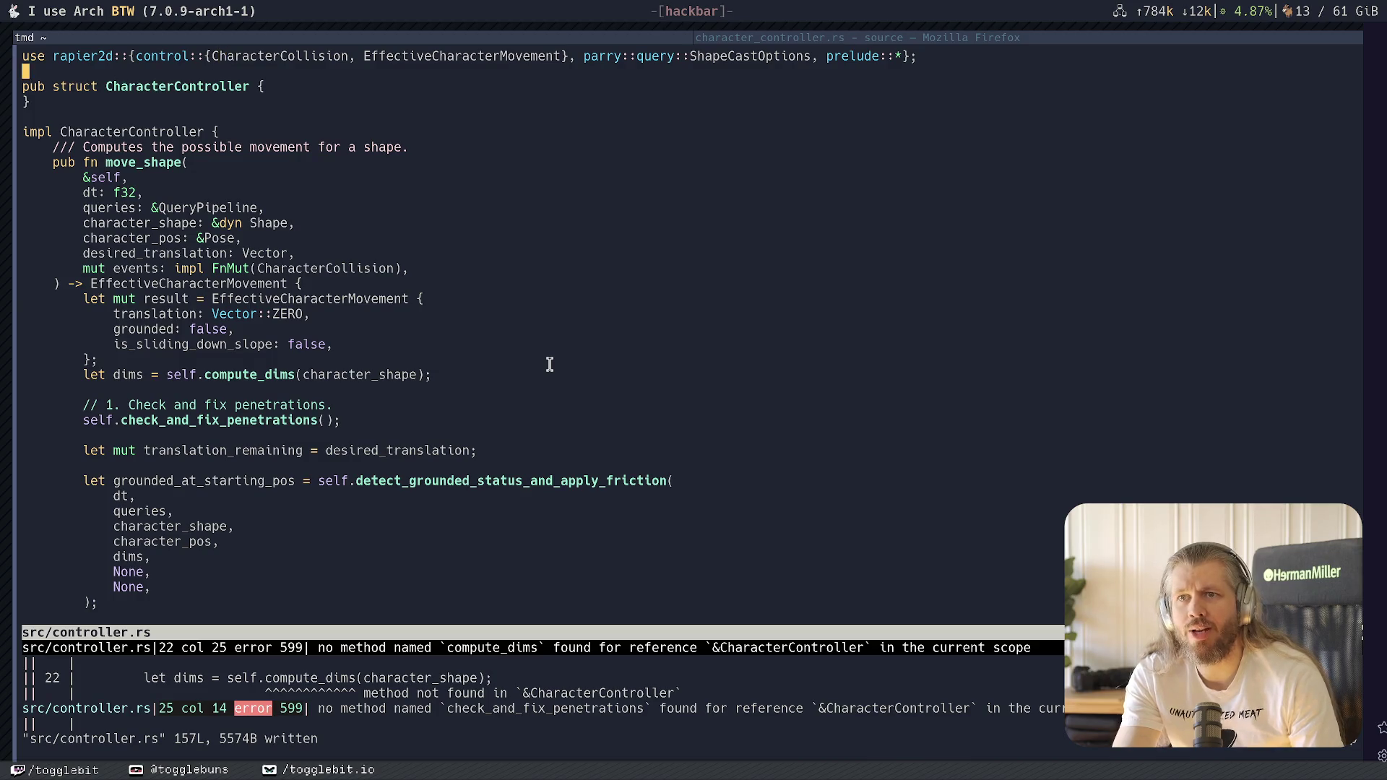
key(e)
key(shift+c)
text(();)
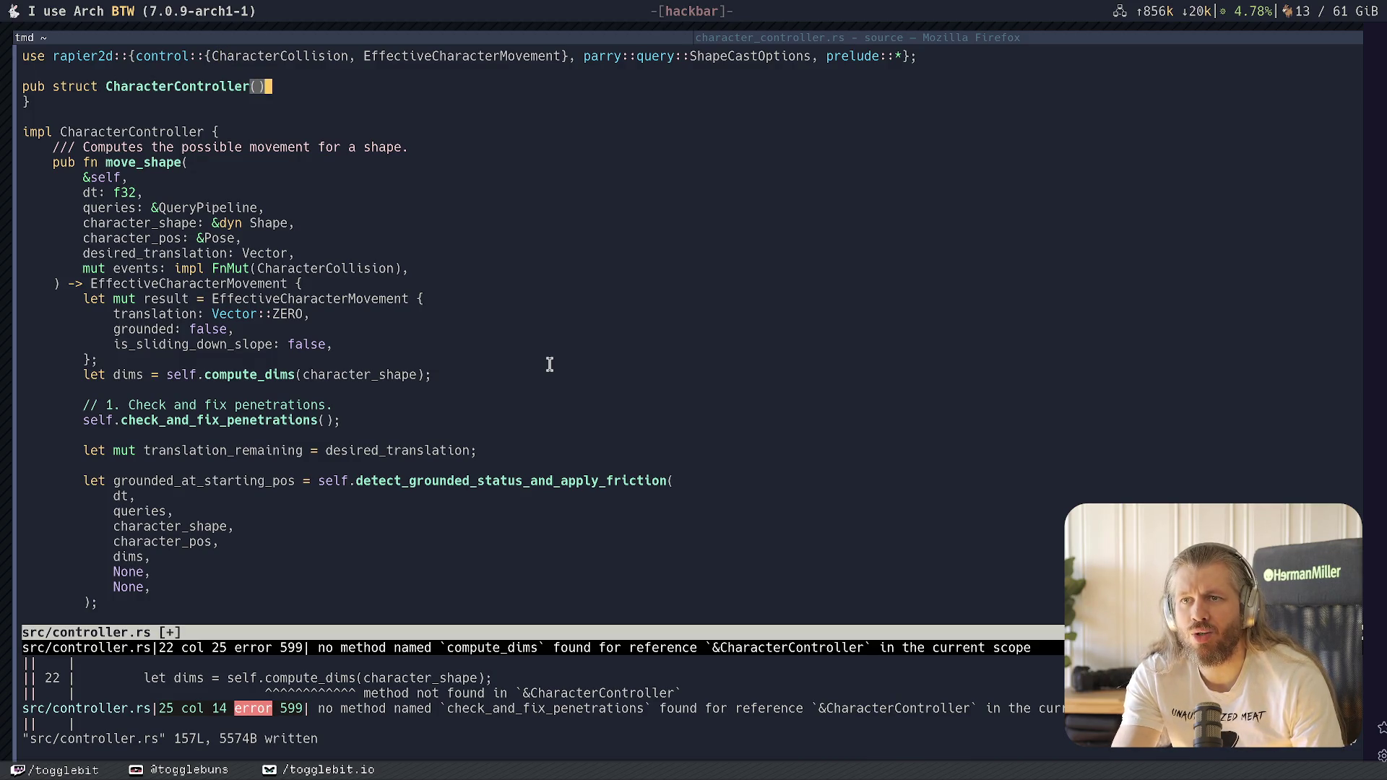
key(Escape)
key(j)
key(d)
key(d)
text(khiK)
key(Escape)
text(:w)
key(Return)
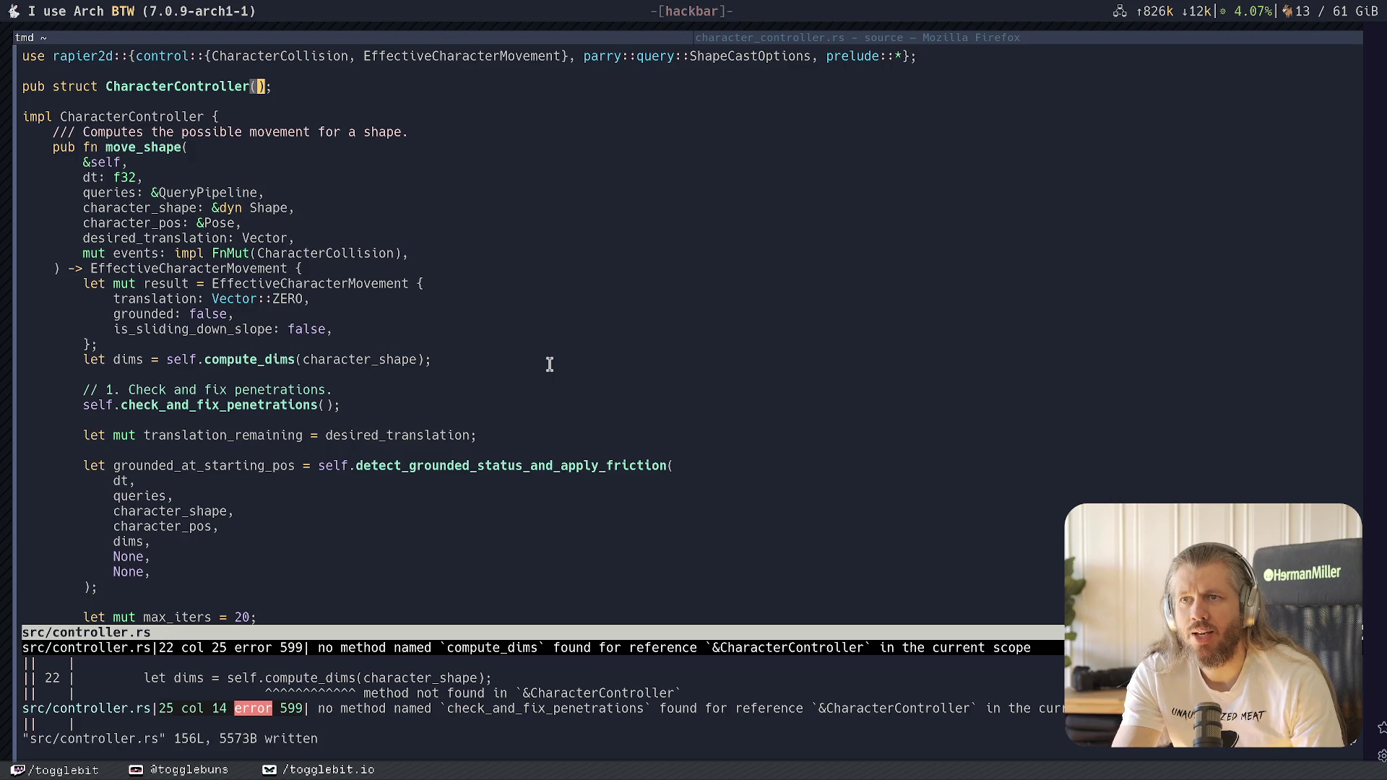
- Set KinematicCharacterController as the tuple struct's field type and save
text(inematicCha)
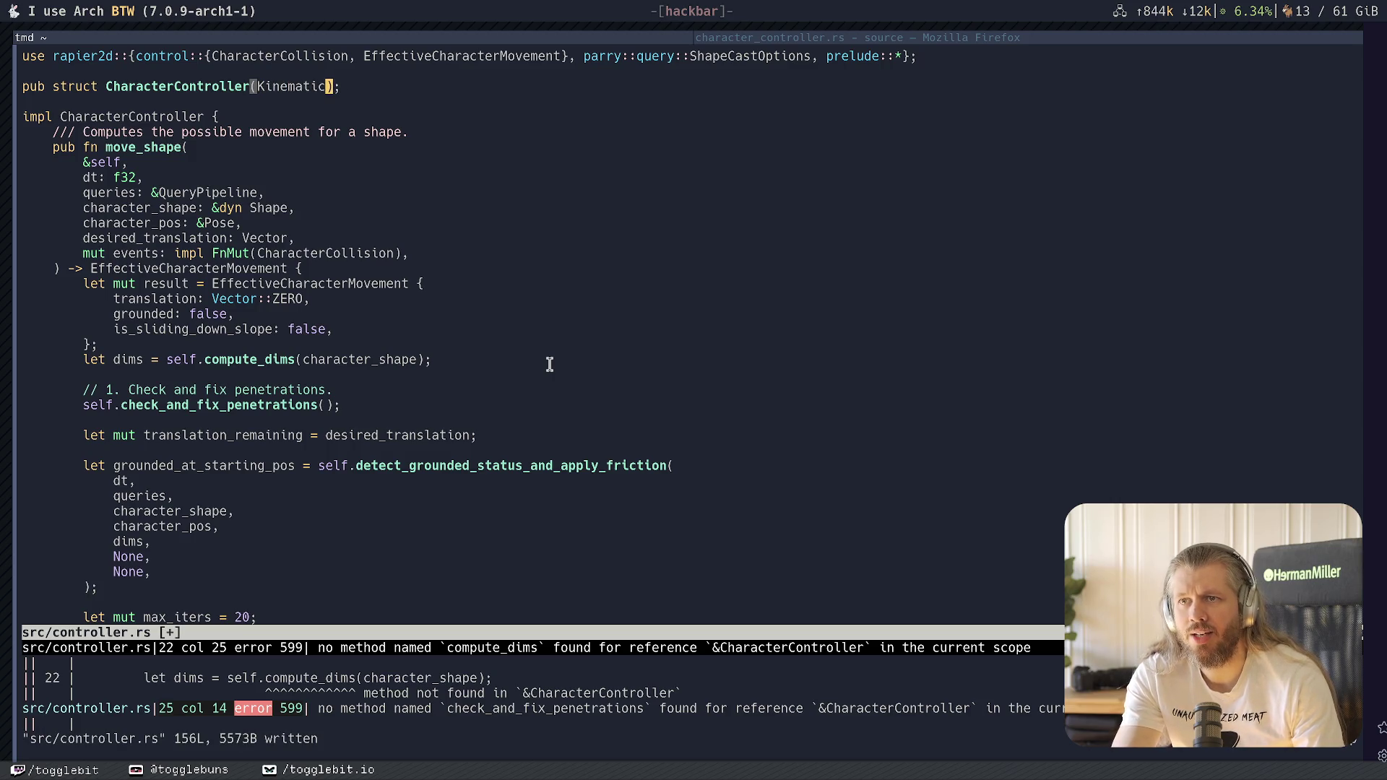
text(racterController)
key(Escape)
text(:w)
key(Return)
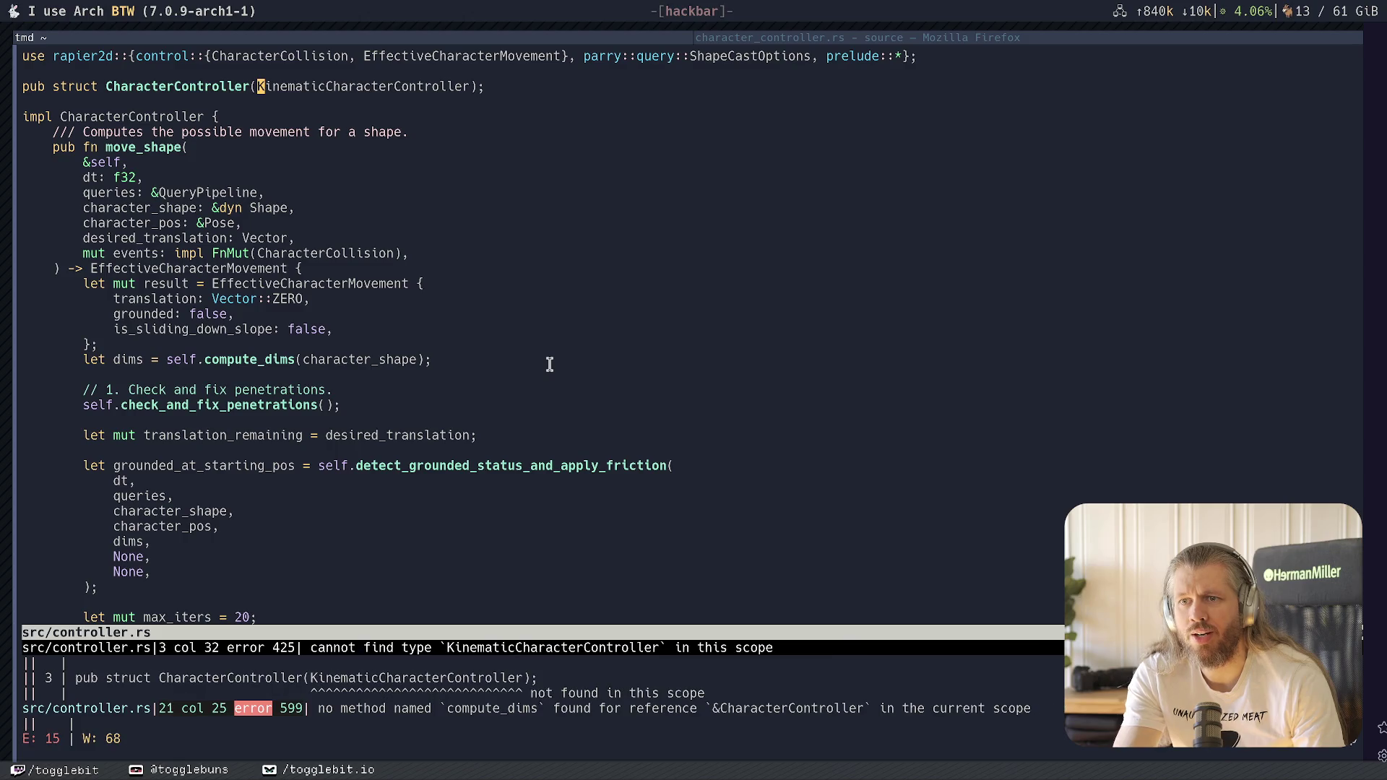
- Import KinematicCharacterController via a code action and change the call to self.0.compute_dims
key(space)
text(ca)
text(1)
key(Return)
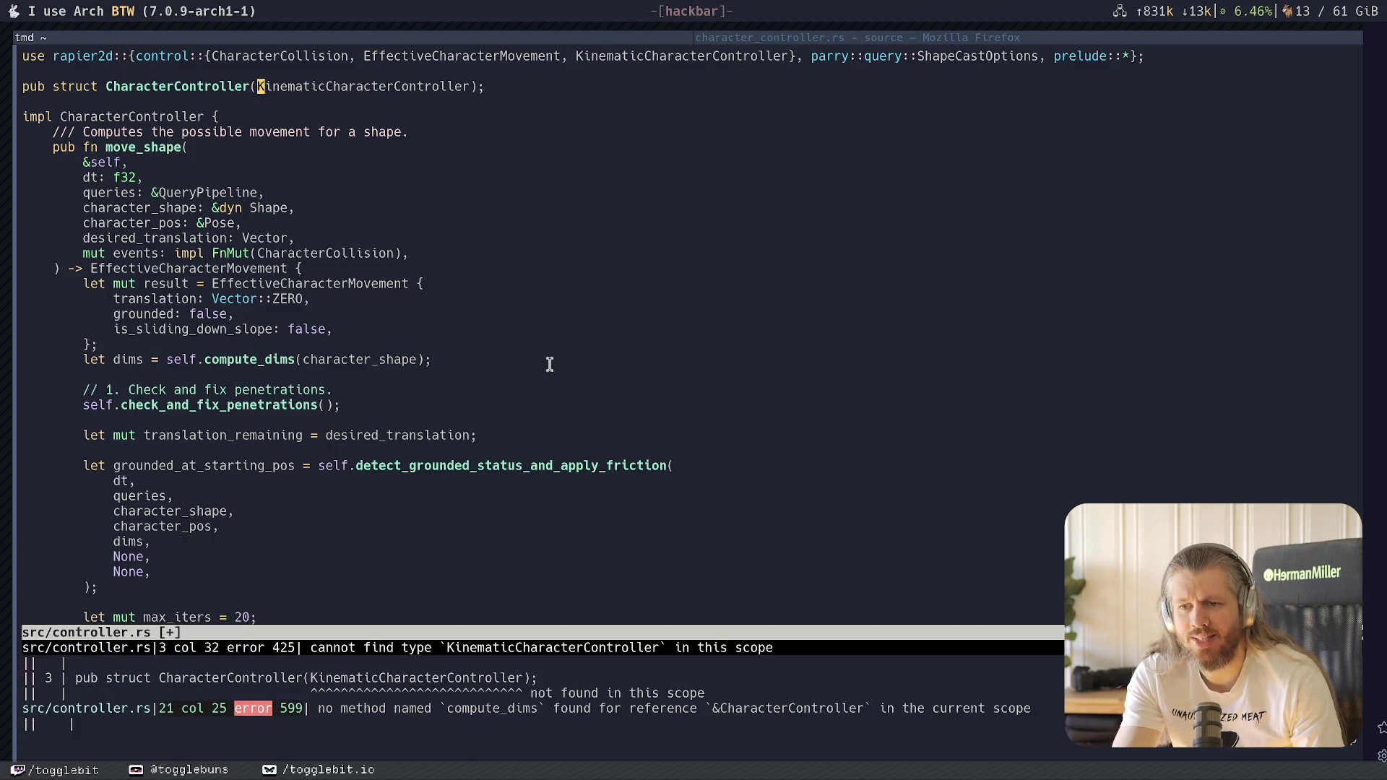
text(:w)
key(Return)
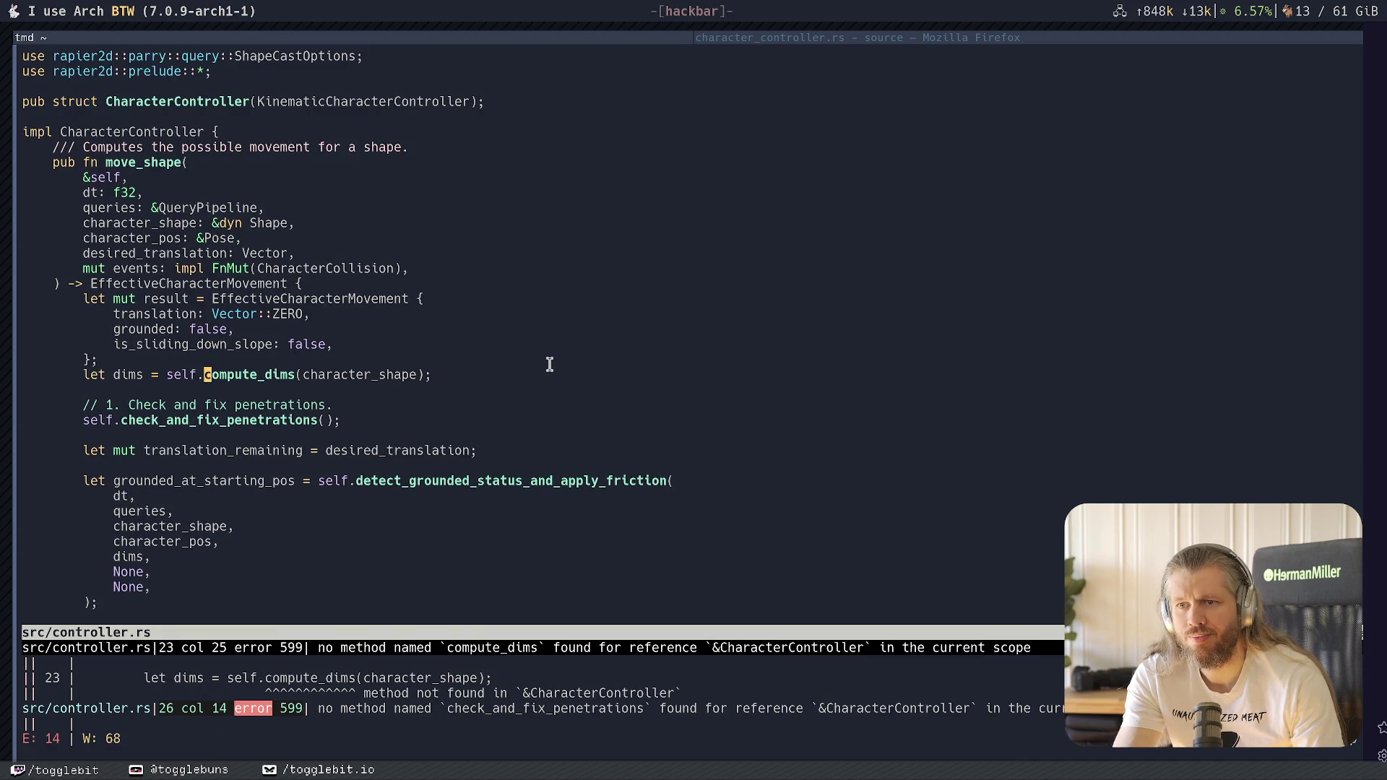
text(a0.)
key(Escape)
text(:w)
key(Return)
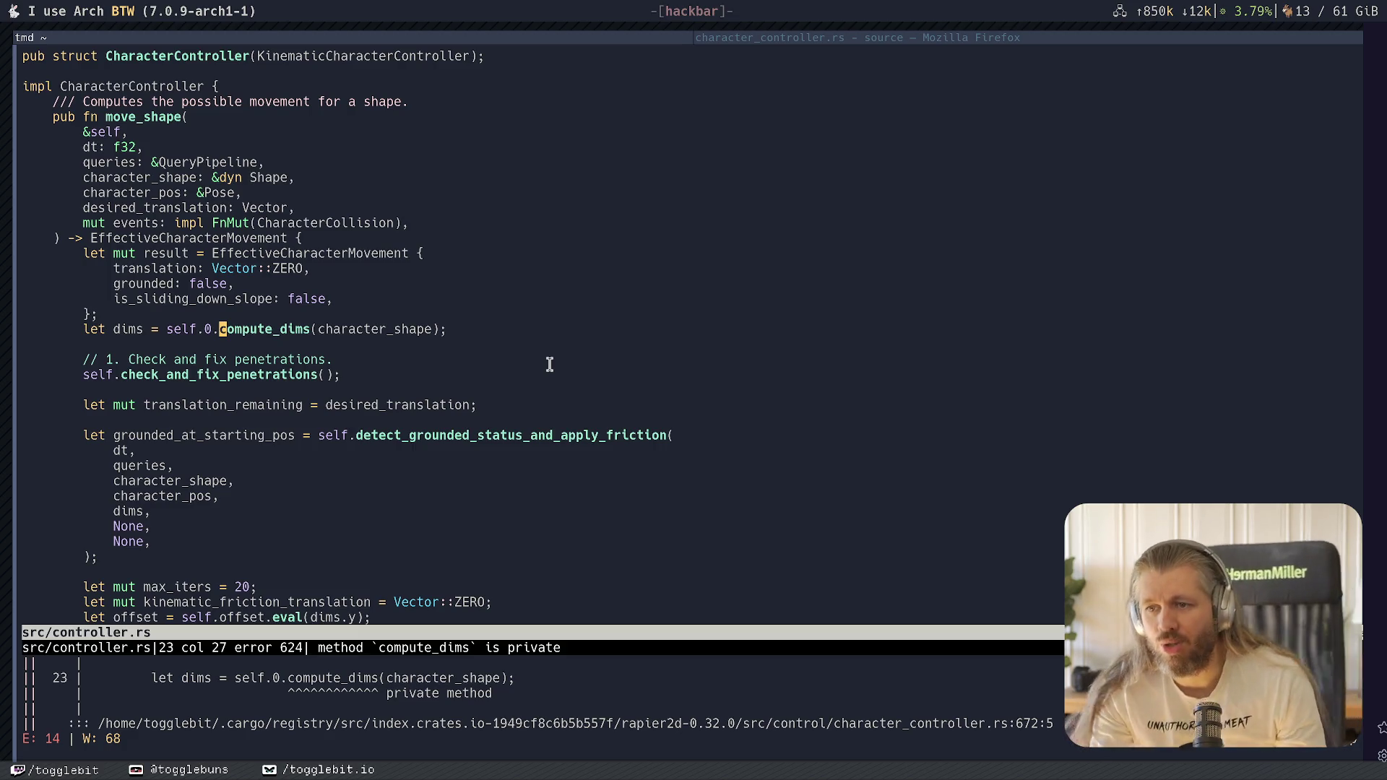
- Move past check_and_fix_penetrations and the friction call, then search /self to reach handle_stairs
key(j)
key(j)
key(j)
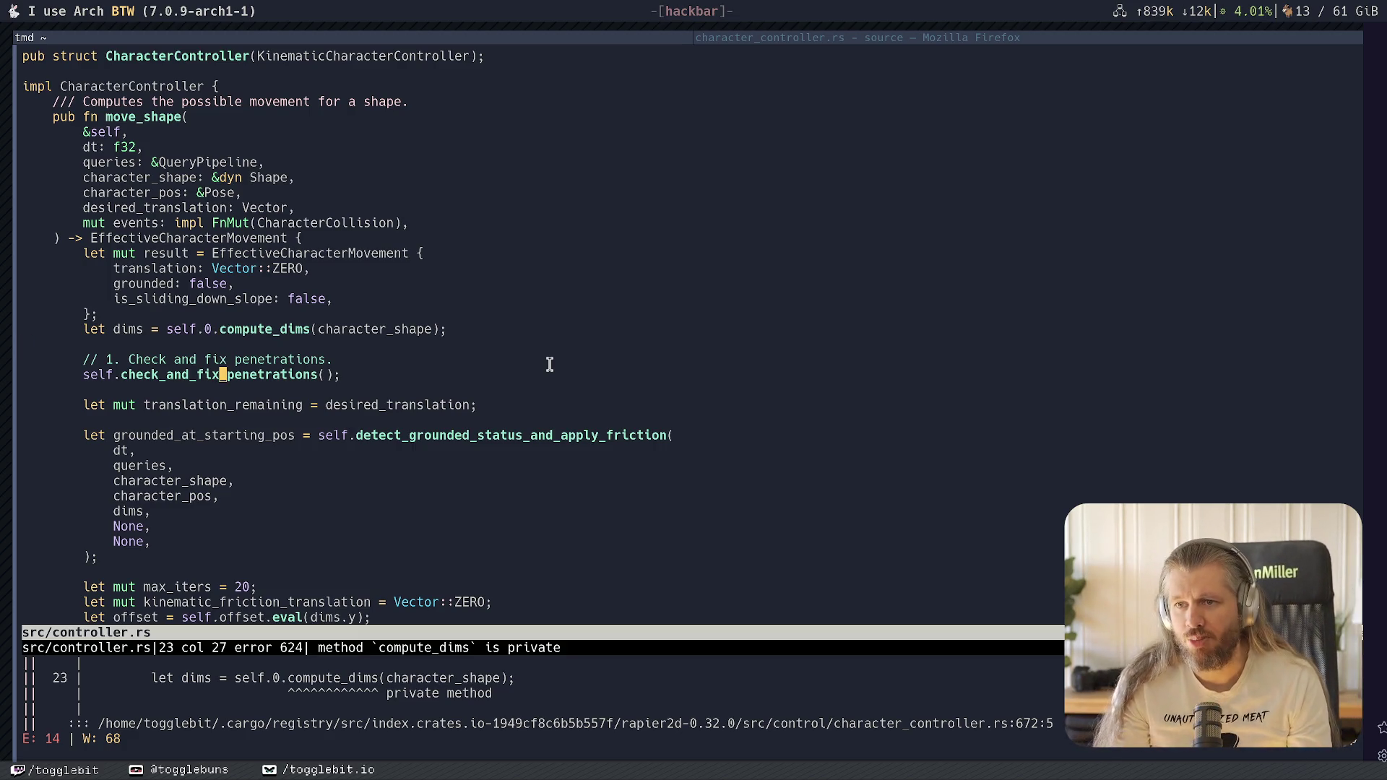
key(j)
key(j)
key(j)
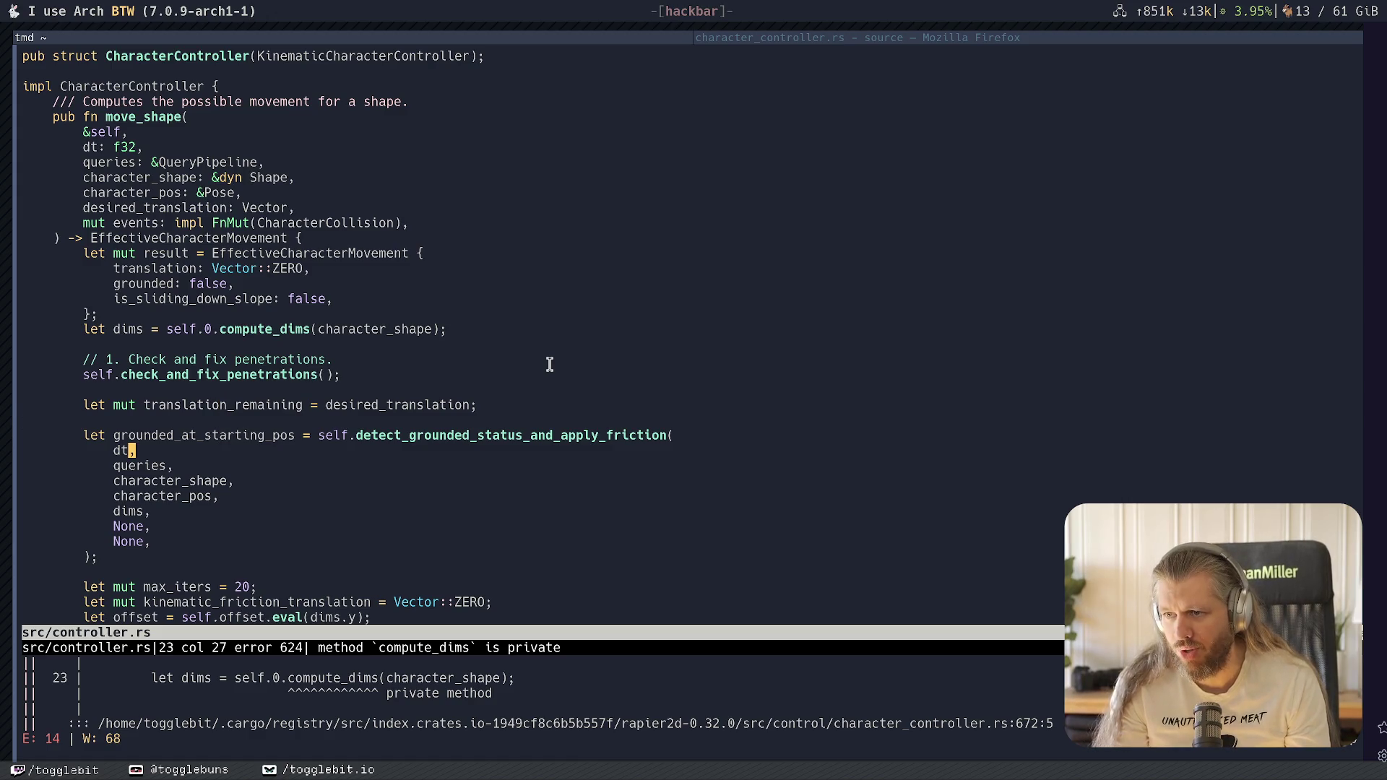
key(j)
key(j)
key(j)
key(j)
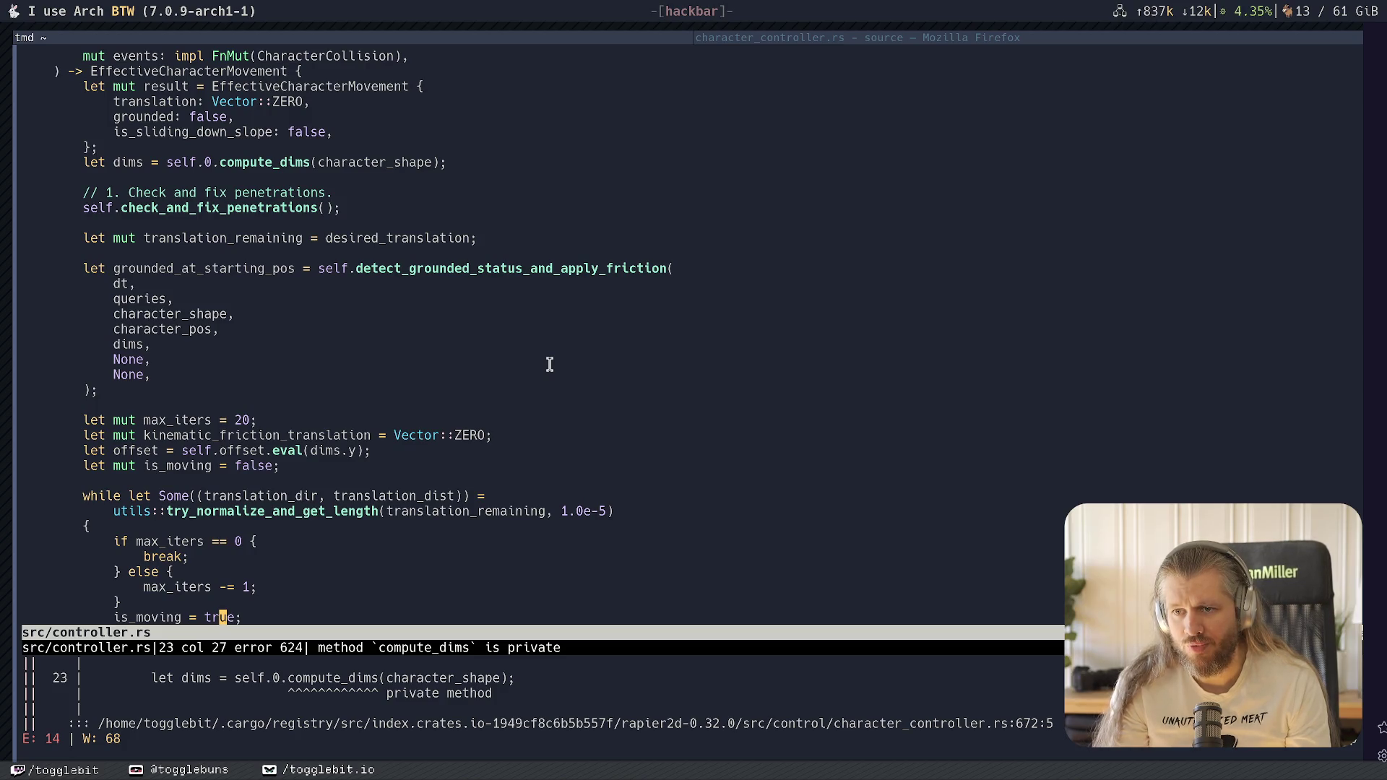
text(j/self)
key(Return)
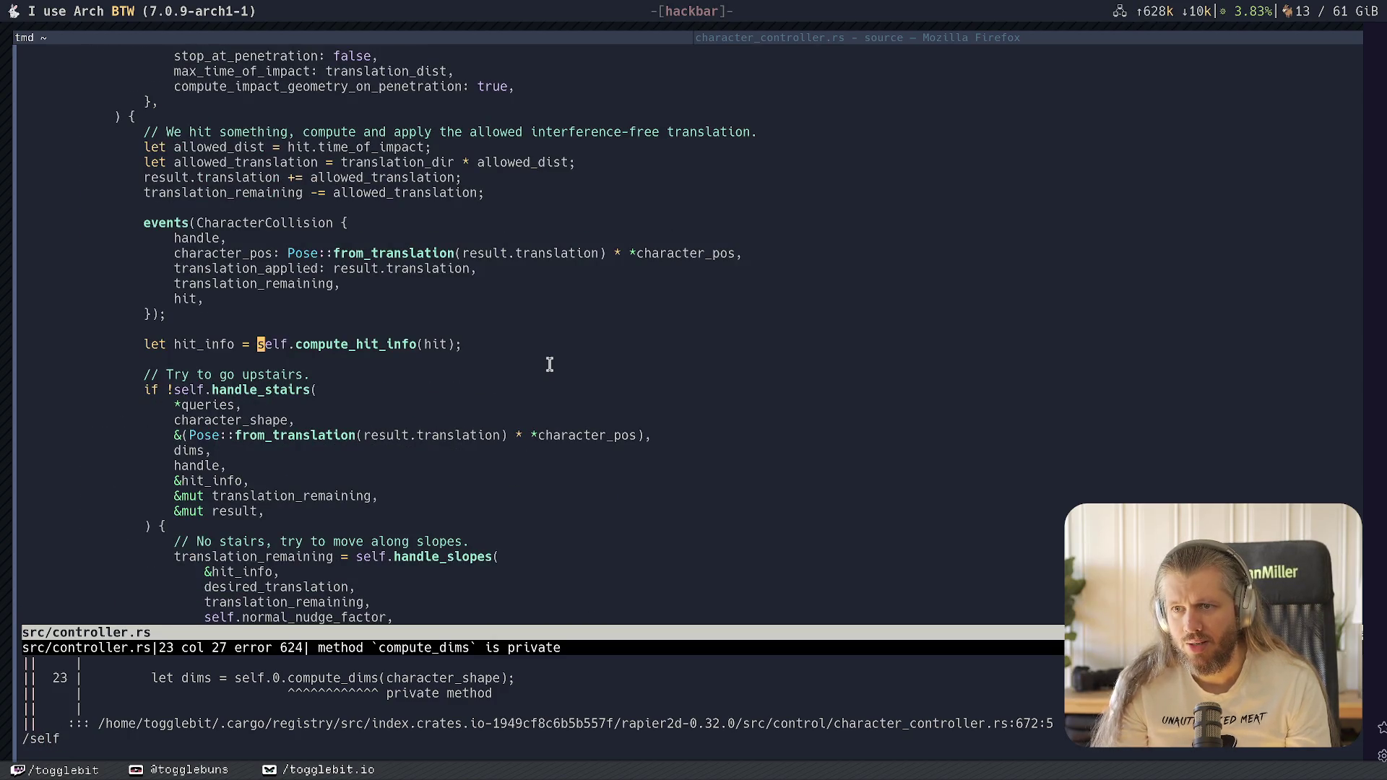
key(n)
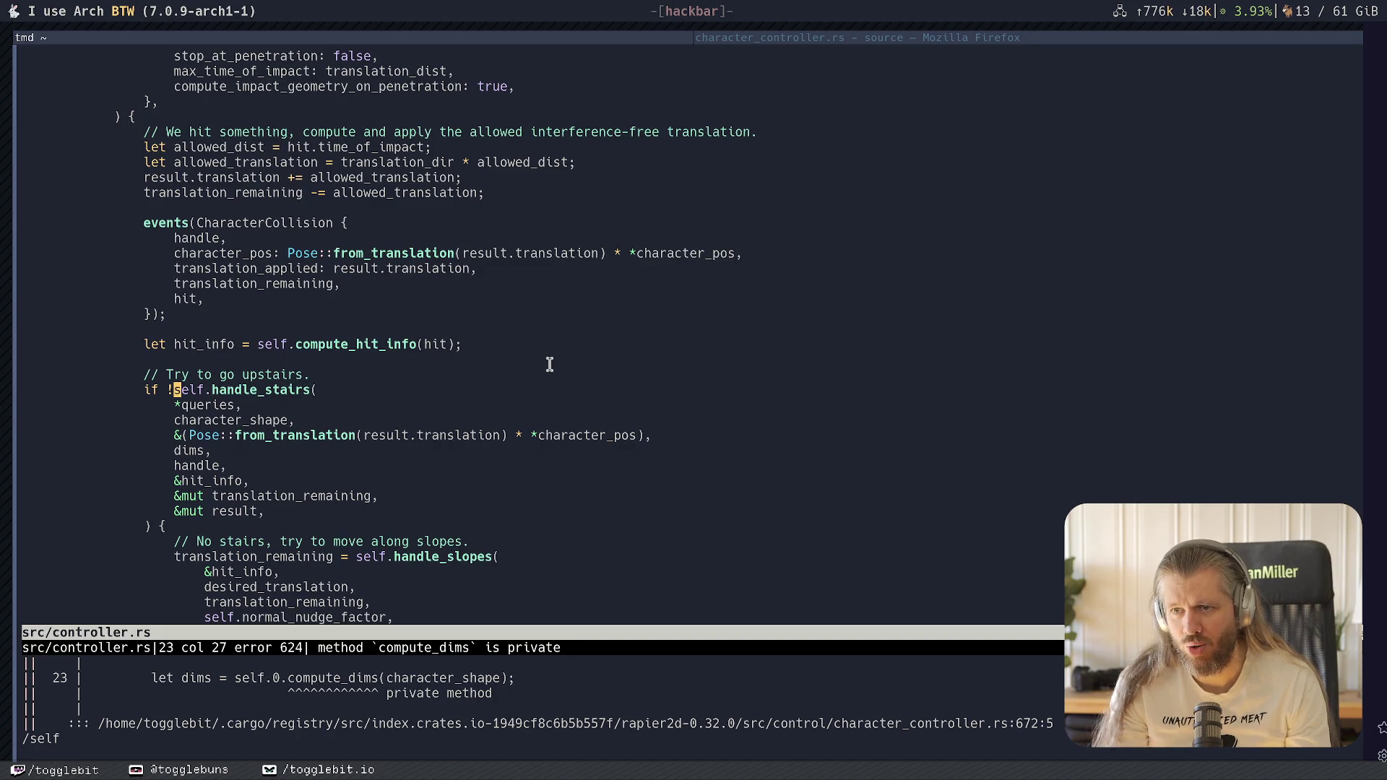